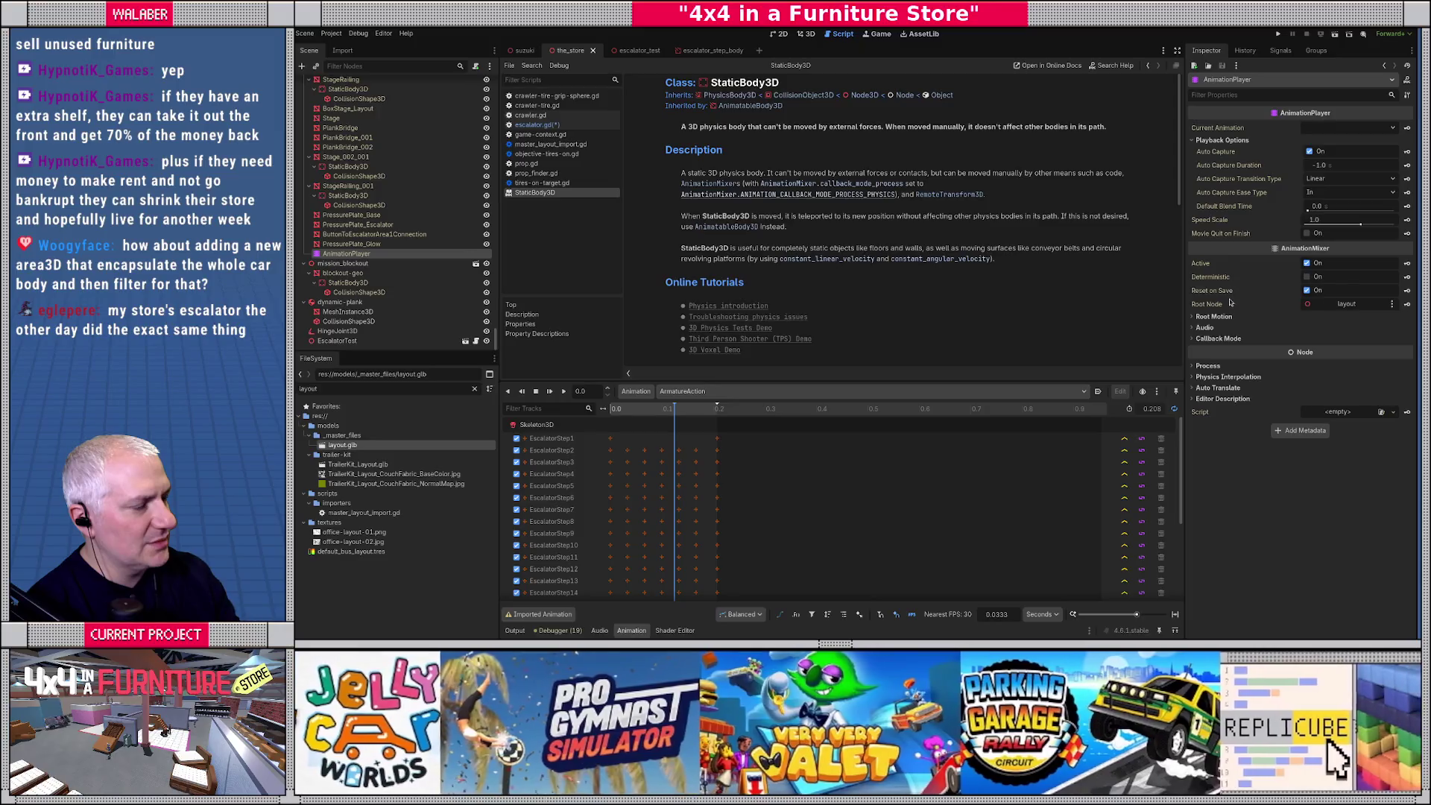
Set the AnimationPlayer's callback process mode to Physics, keeping the method at Deferred.
left_click(1219, 339)
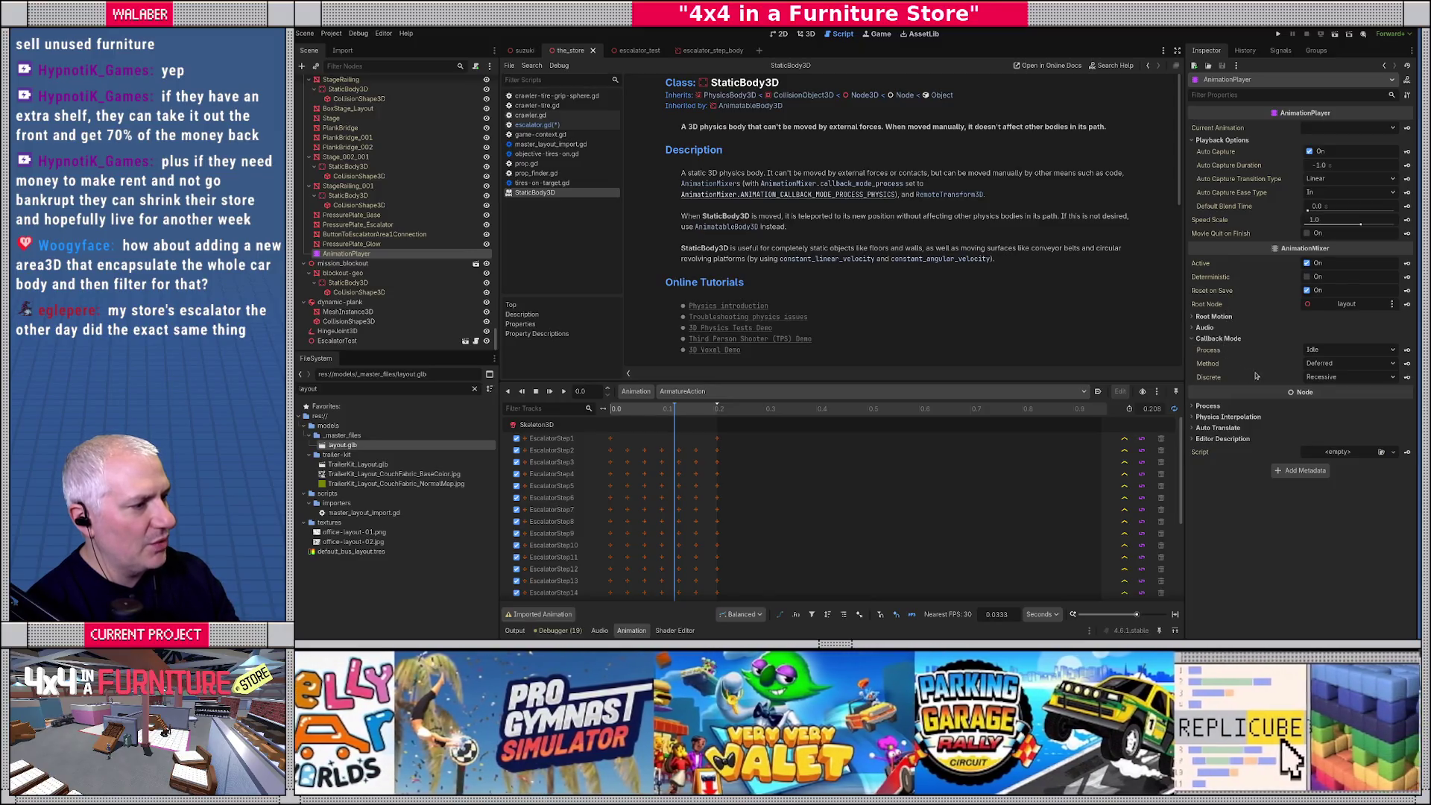
left_click(1322, 366)
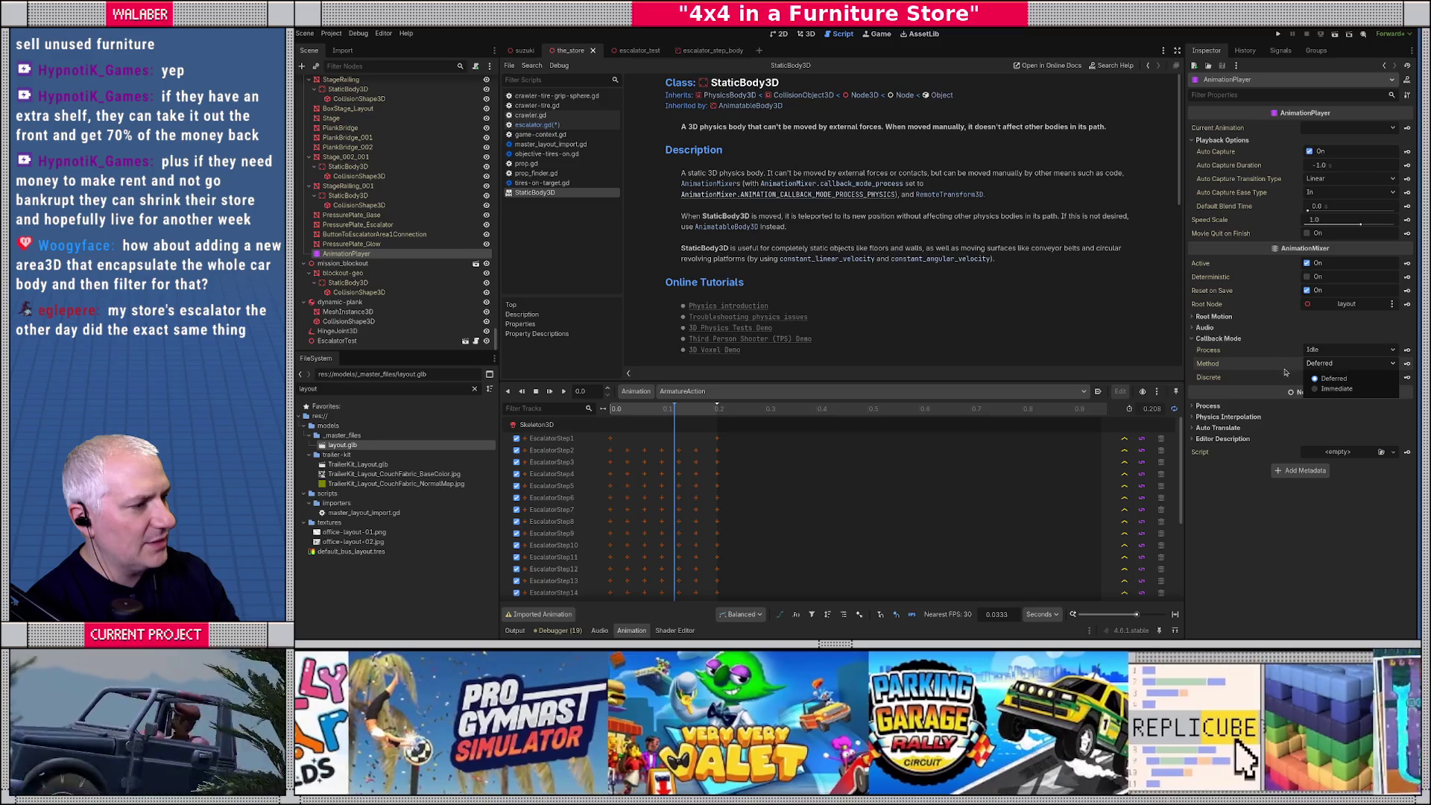
left_click(1276, 375)
left_click(1327, 350)
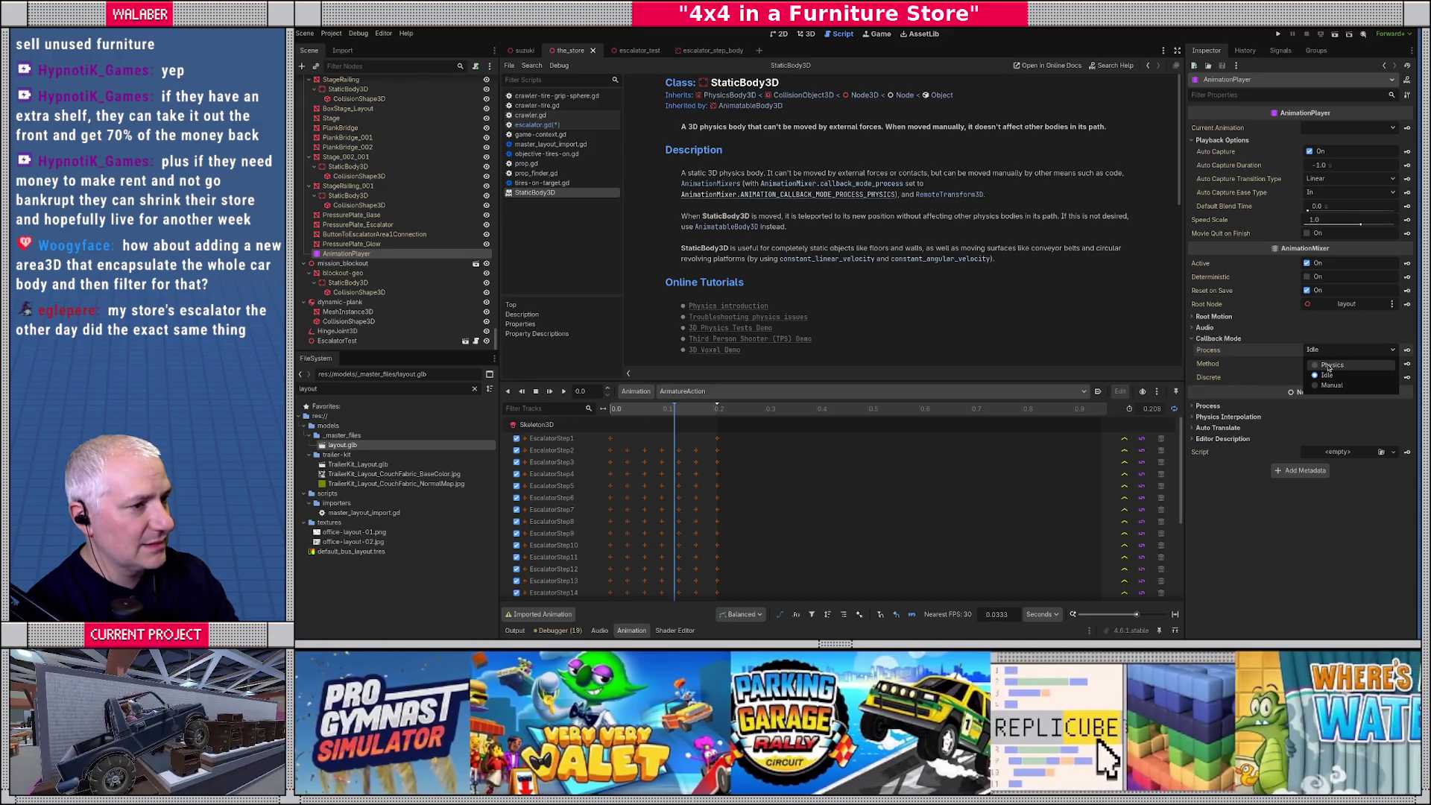
left_click(1329, 366)
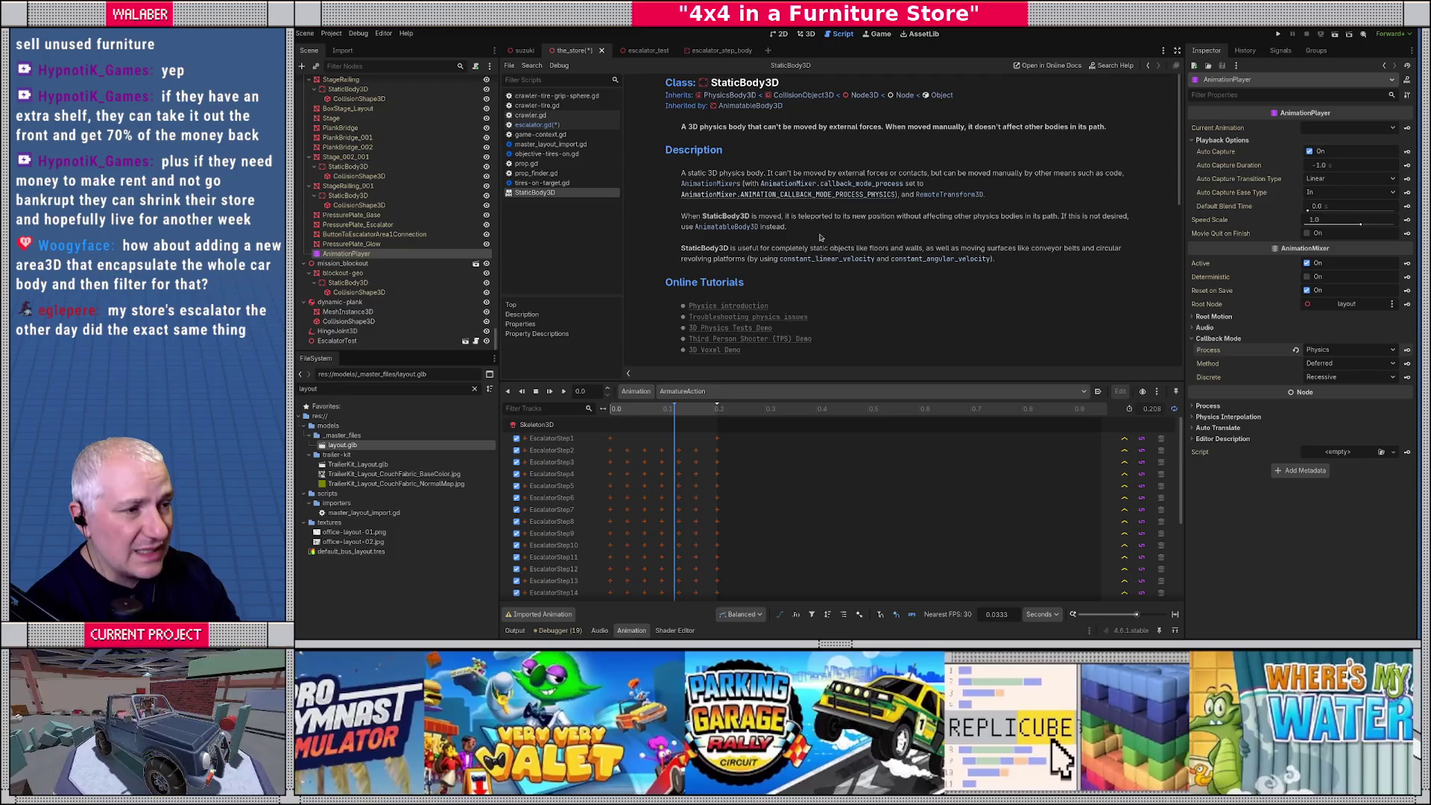
Save the scene, open escalator.gd, and run the scene with F6.
key("ctrl+s")
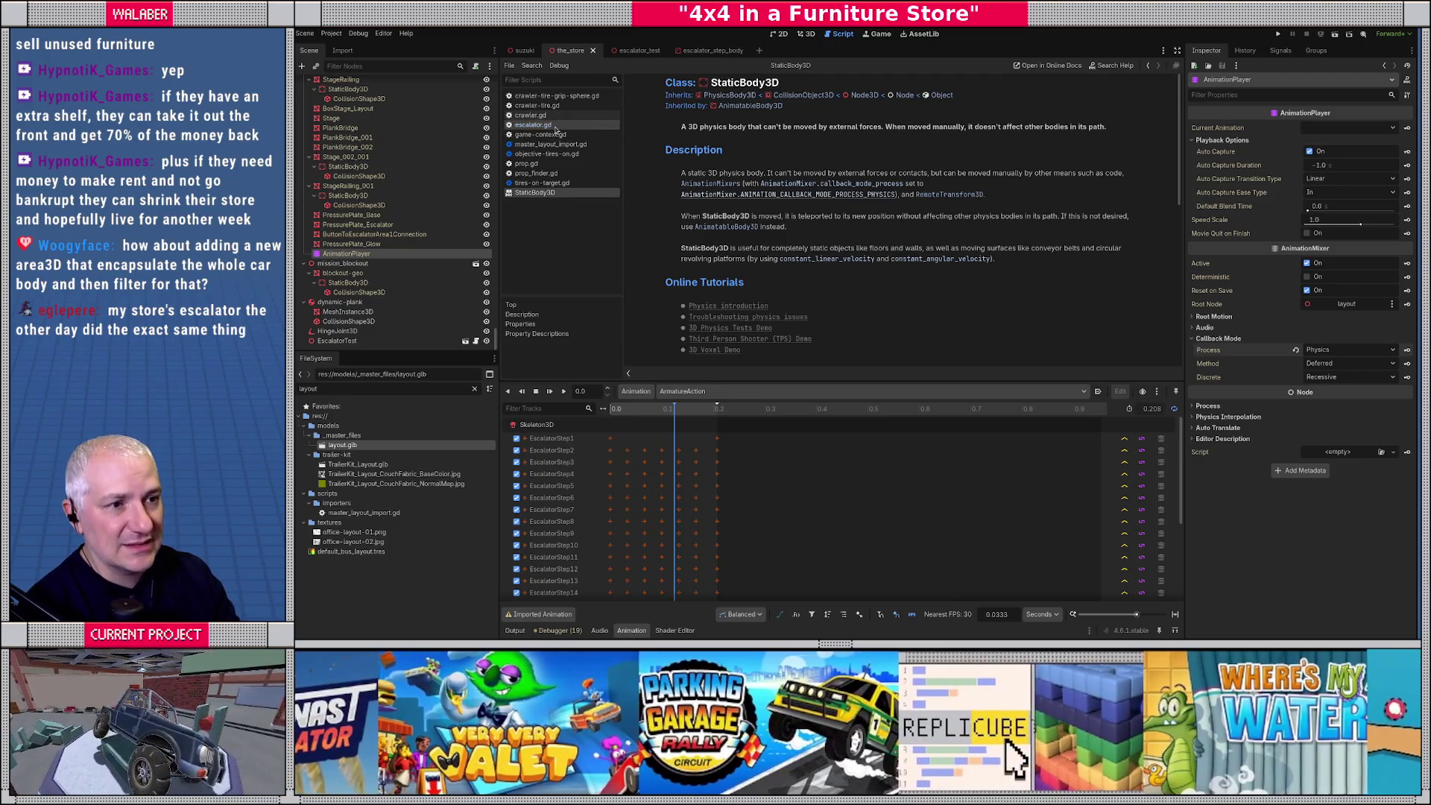
left_click(554, 127)
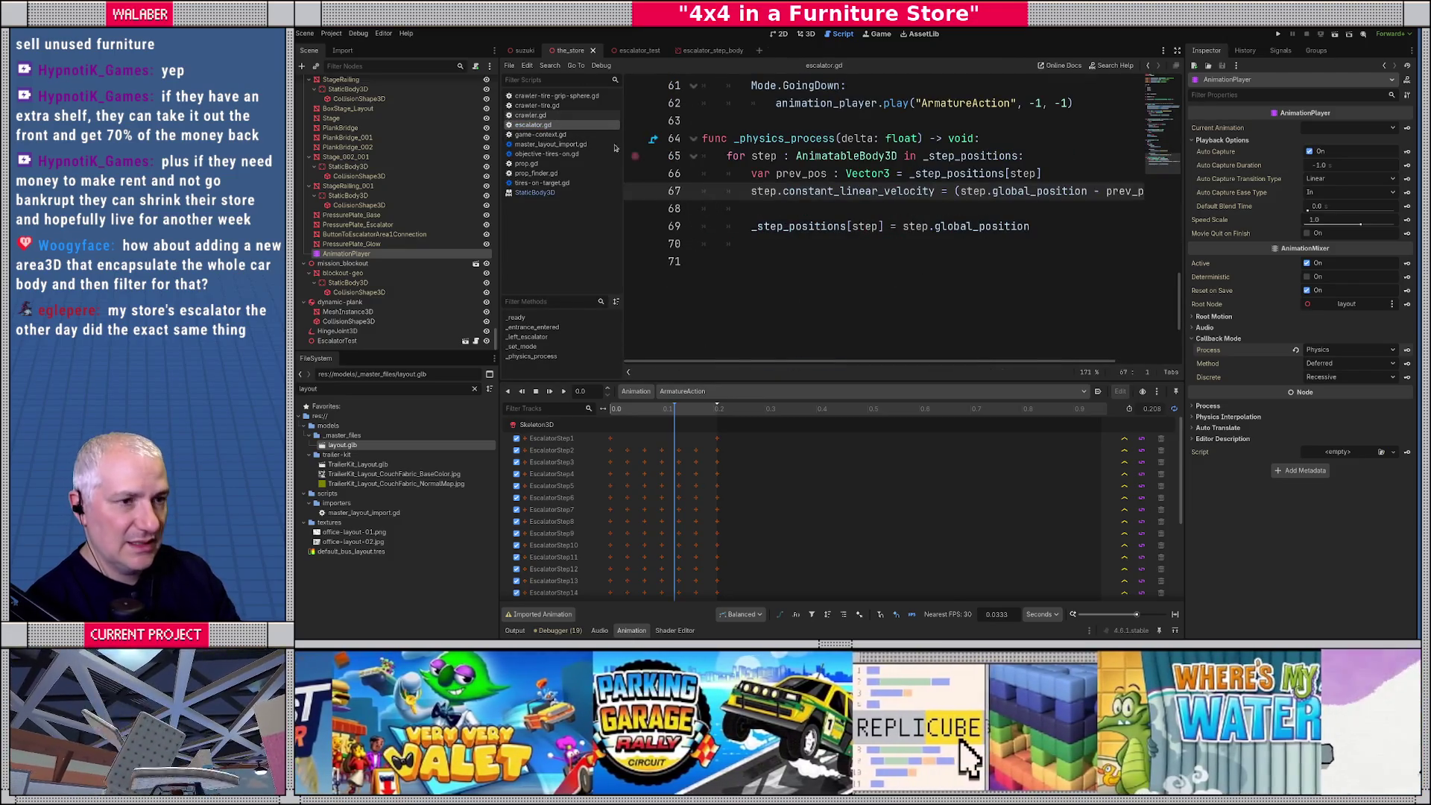
key("F6")
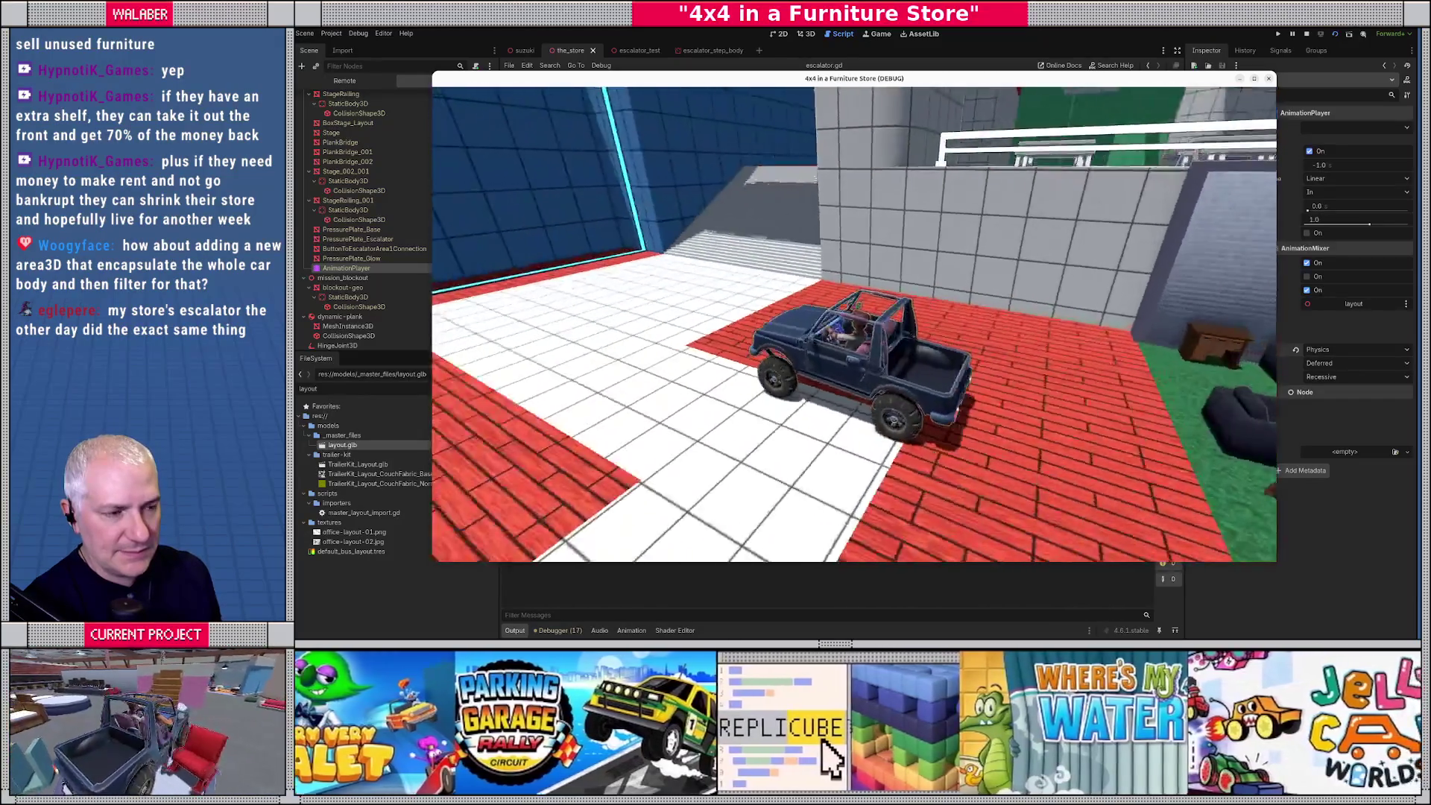
Drive the jeep forward, turn left toward the stairs onto the escalator ramp, then stop the game.
key("w")
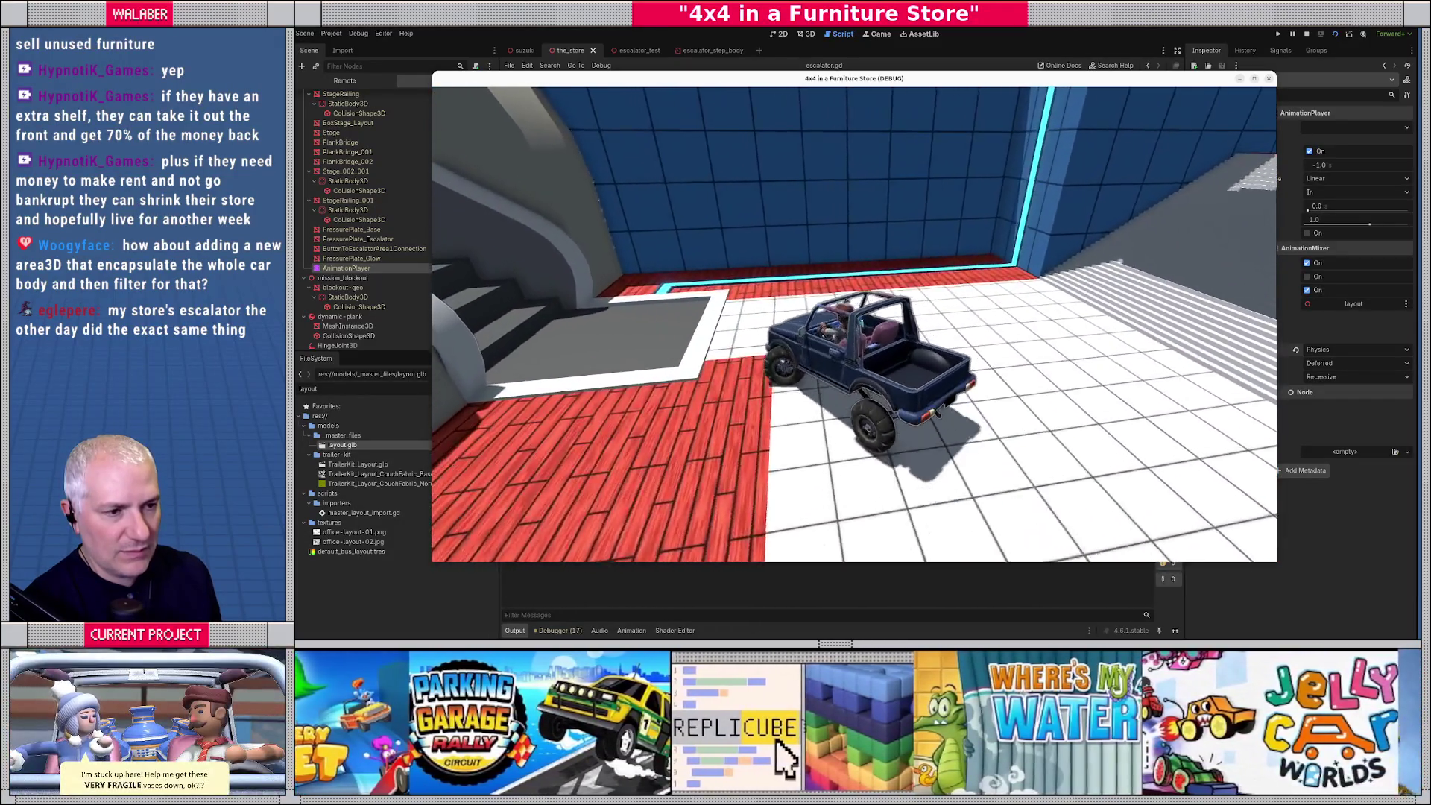
key("a")
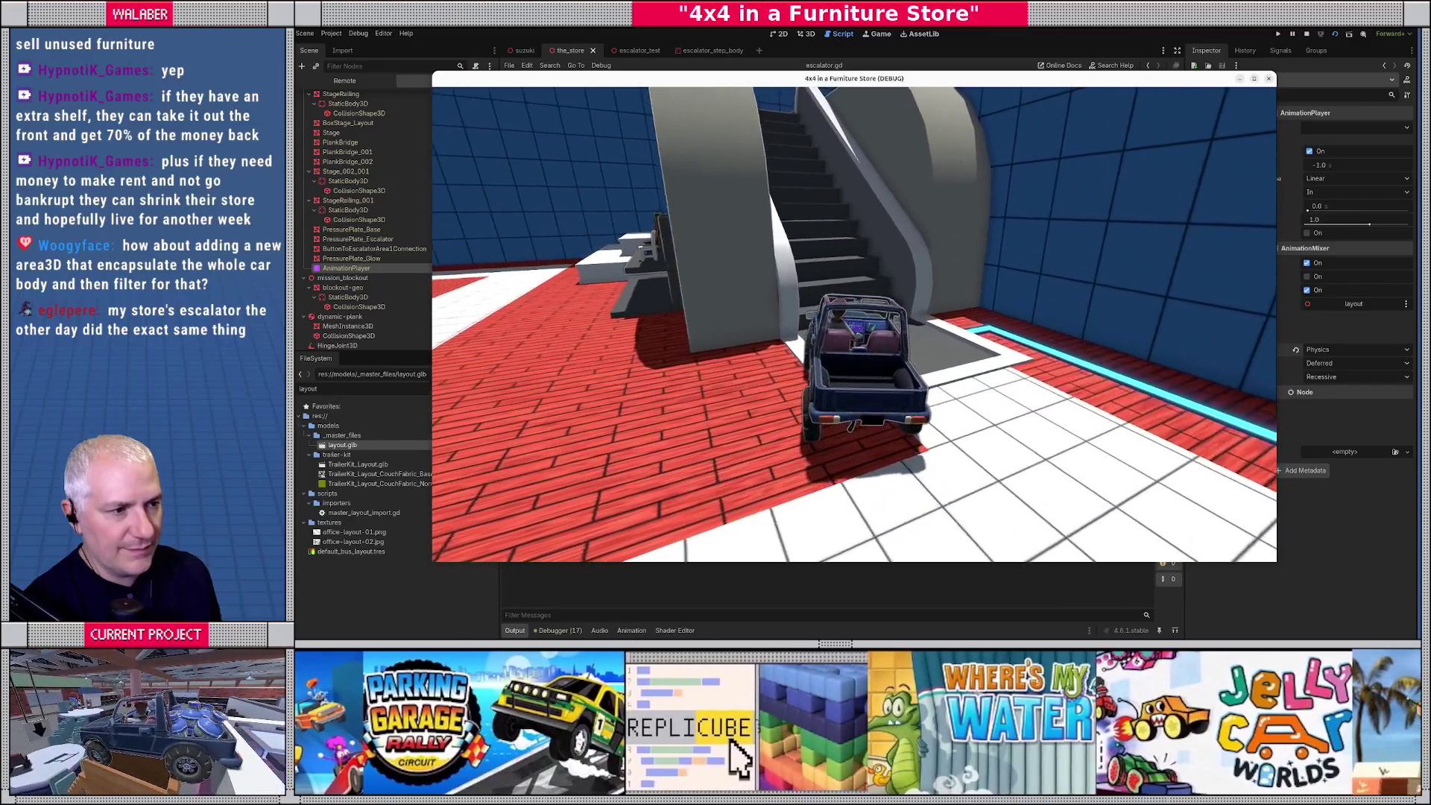
key("w")
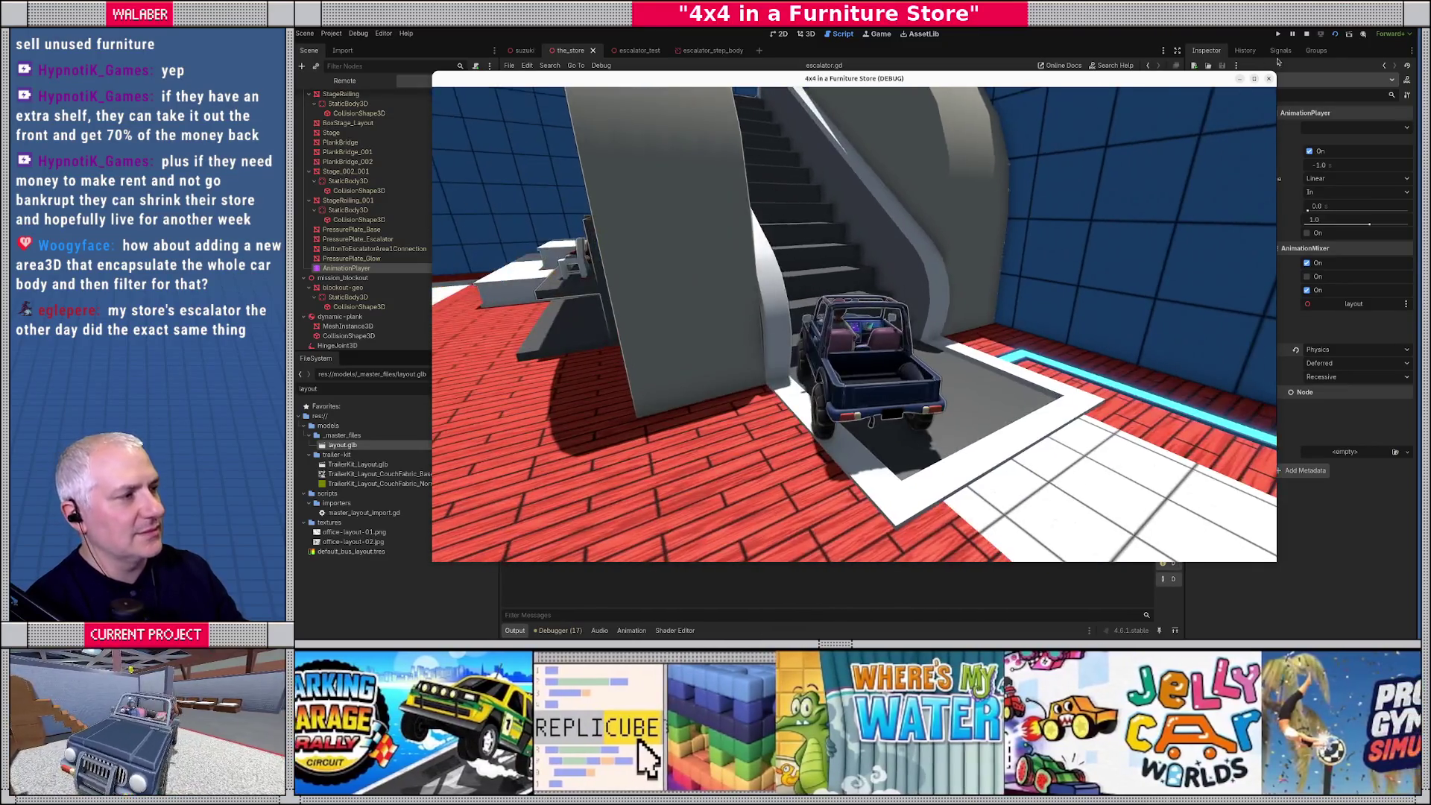
left_click(1307, 34)
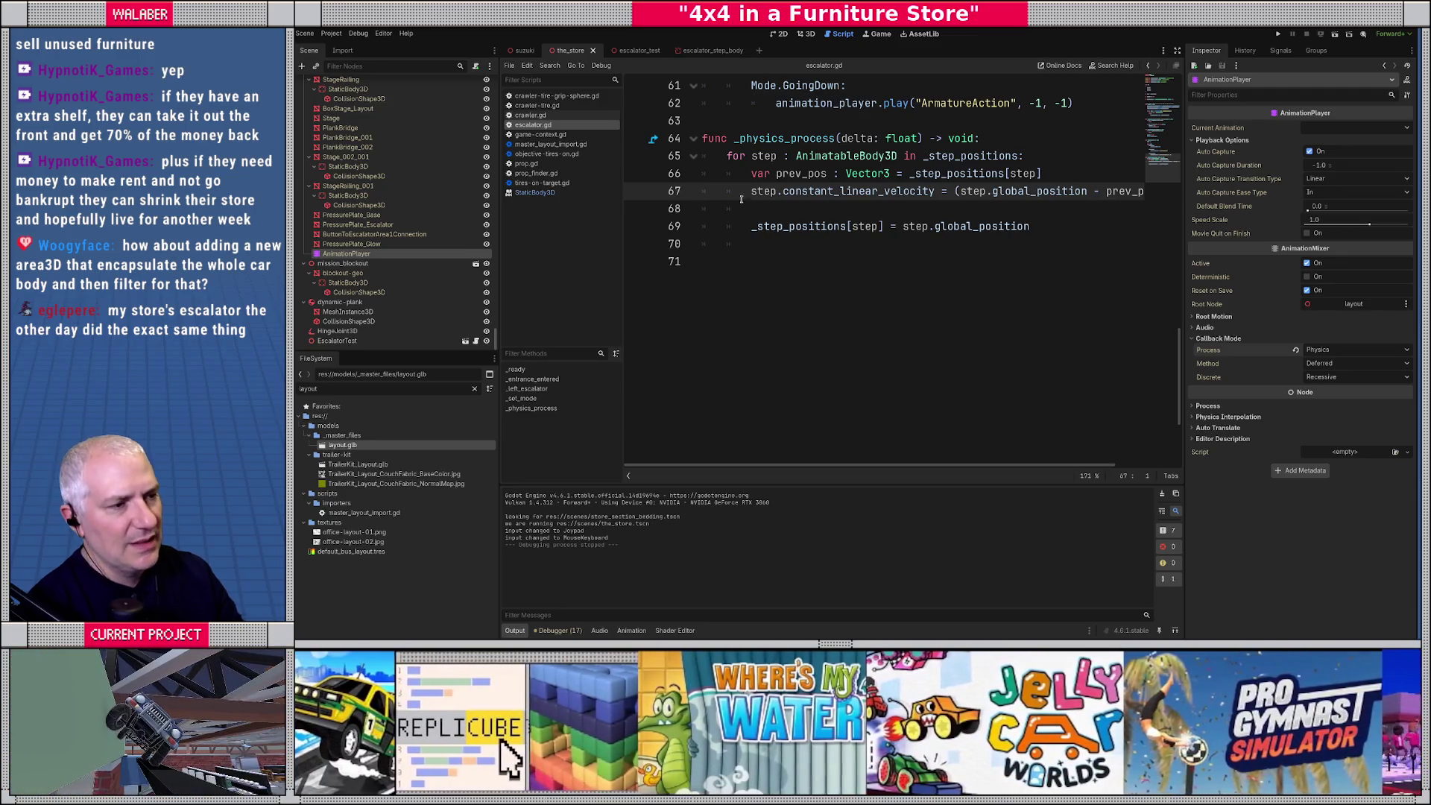
Comment out line 67's step.constant_linear_velocity assignment with # and save escalator.gd.
type("//")
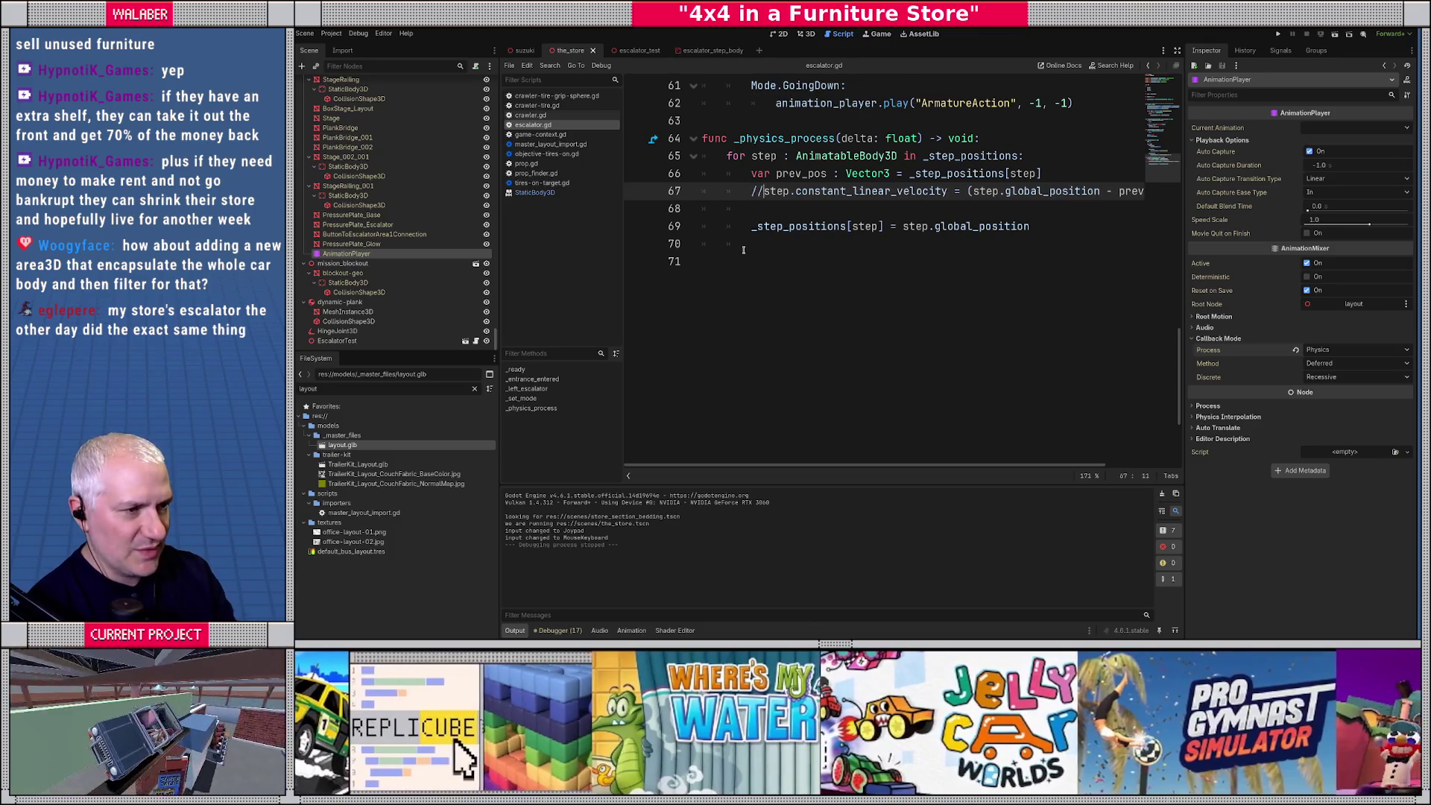
key("BackSpace")
key("BackSpace")
type("#")
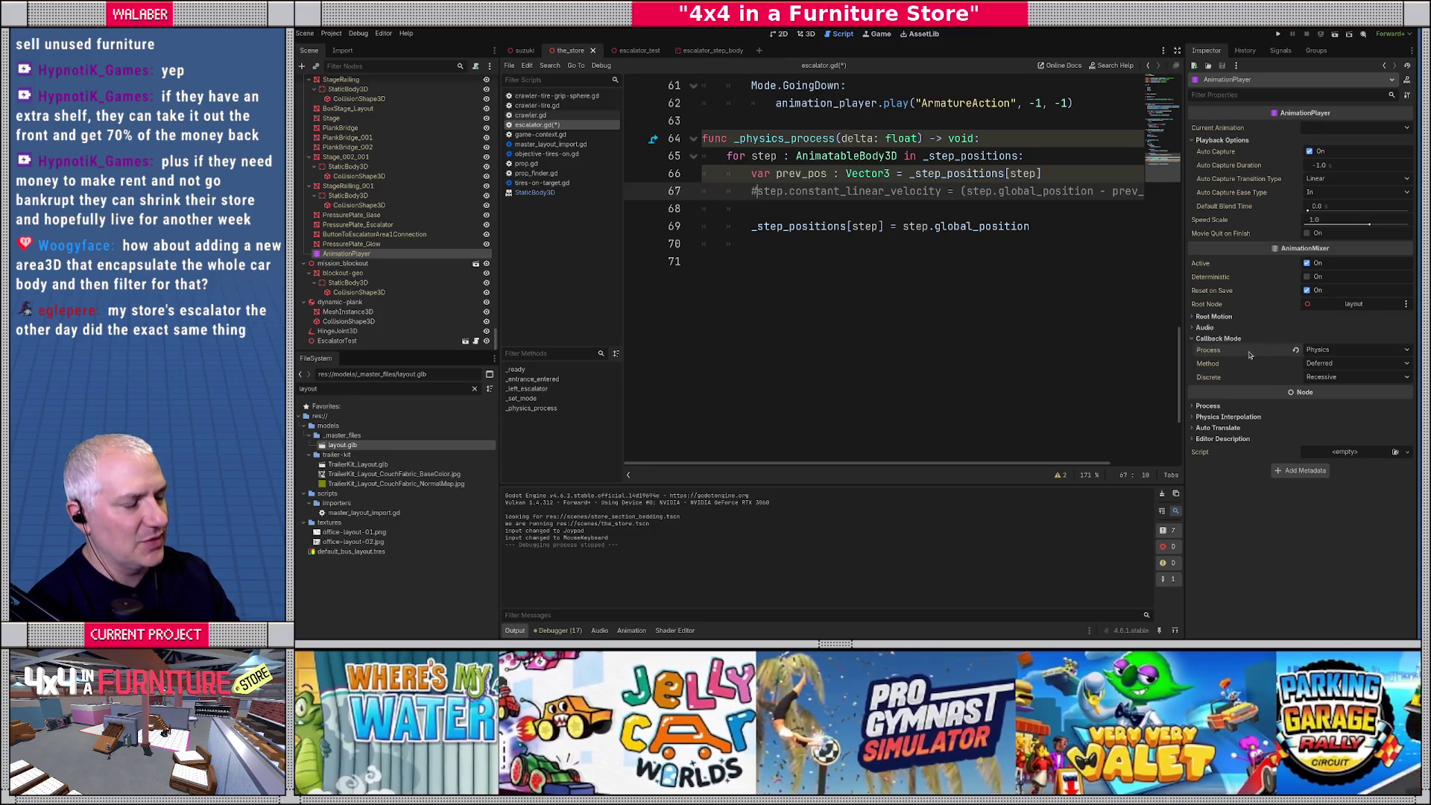
mouse_move(1249, 354)
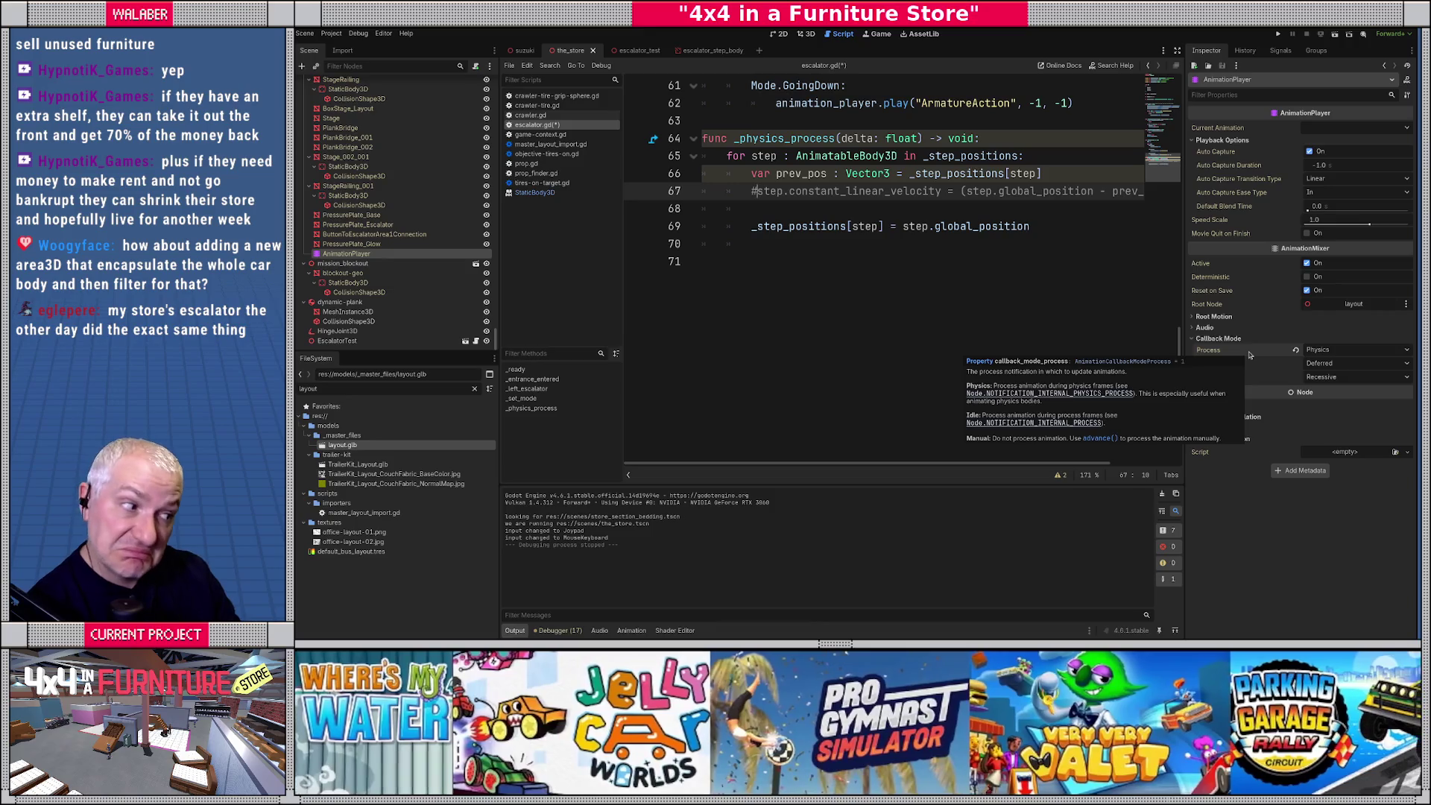
key("Down")
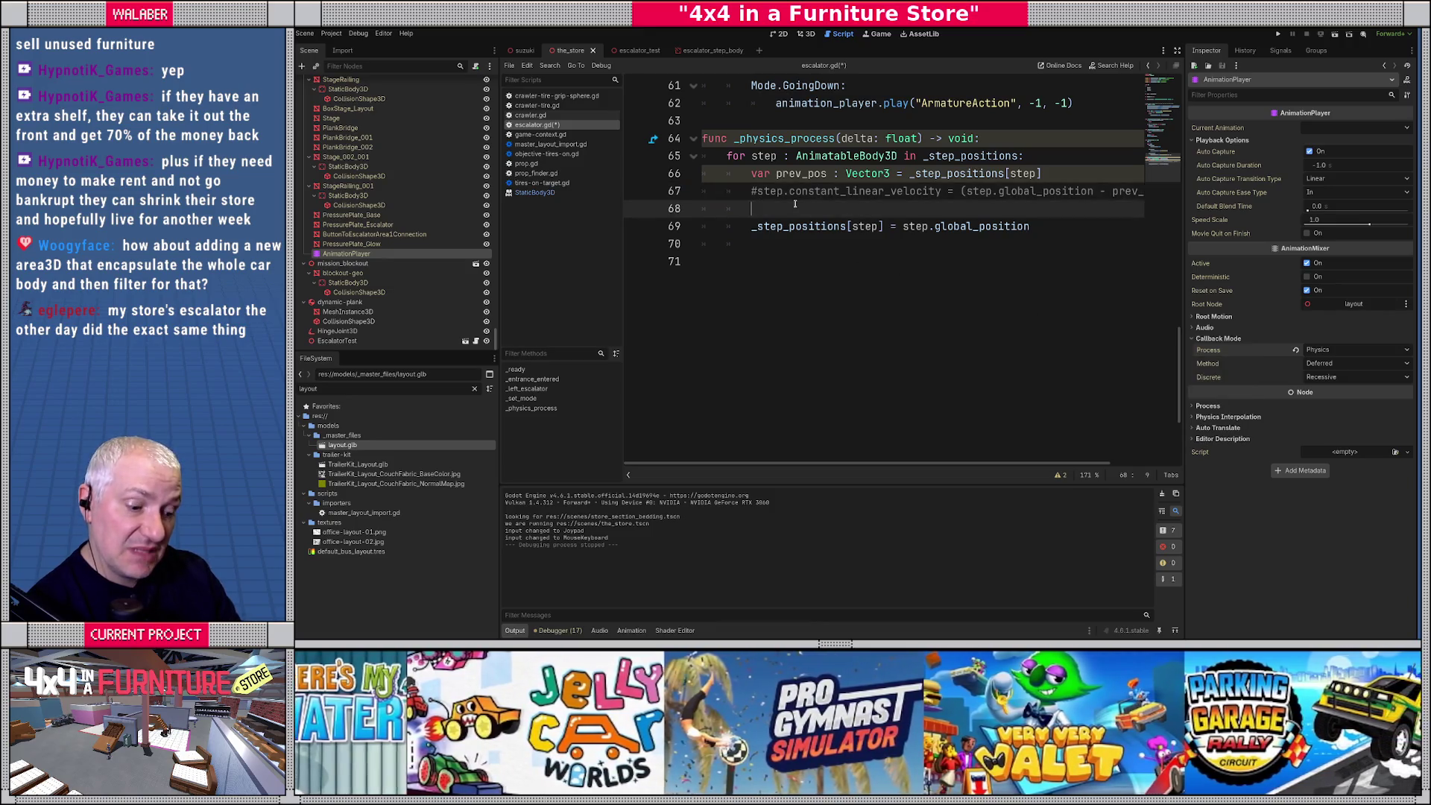
key("ctrl+s")
key("F5")
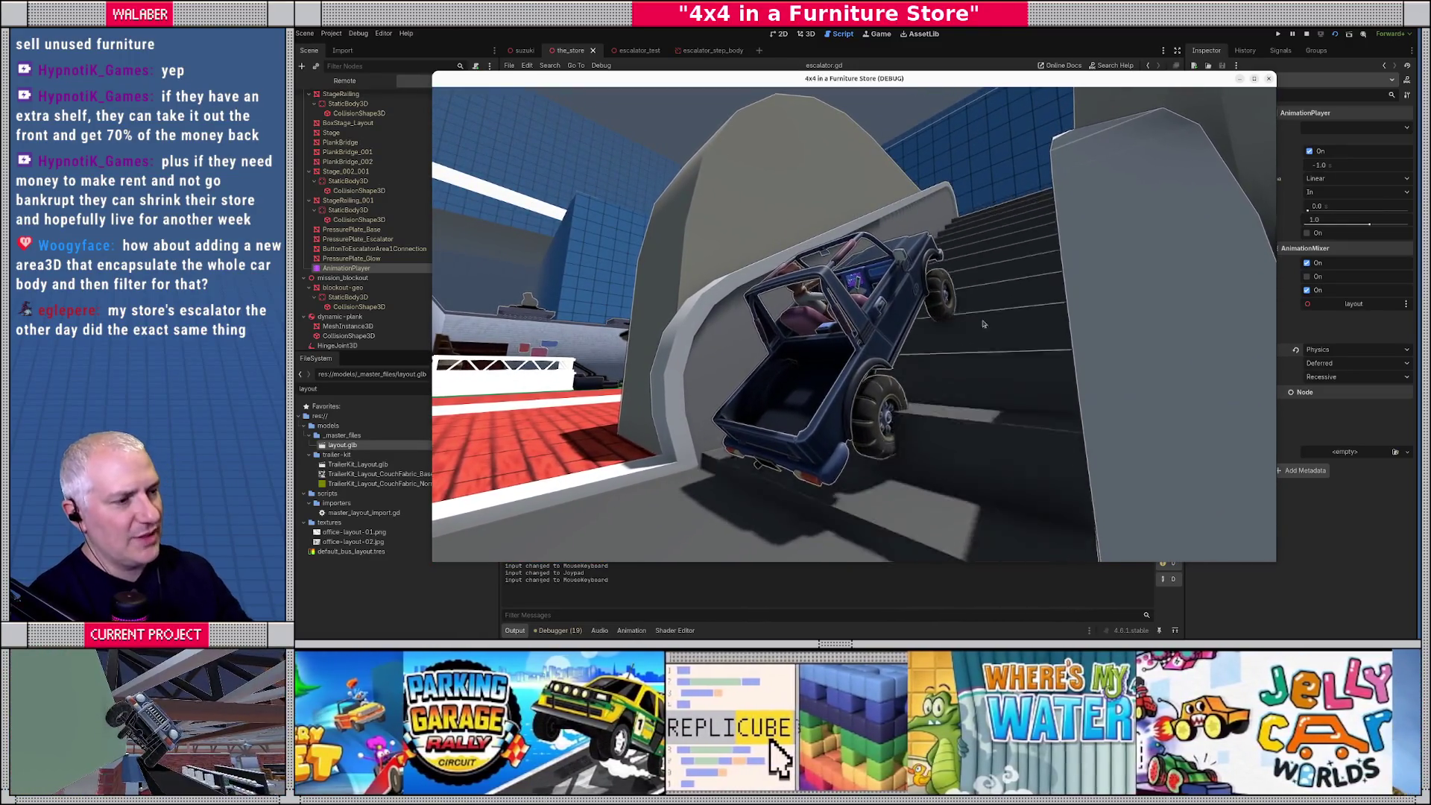
key("F8")
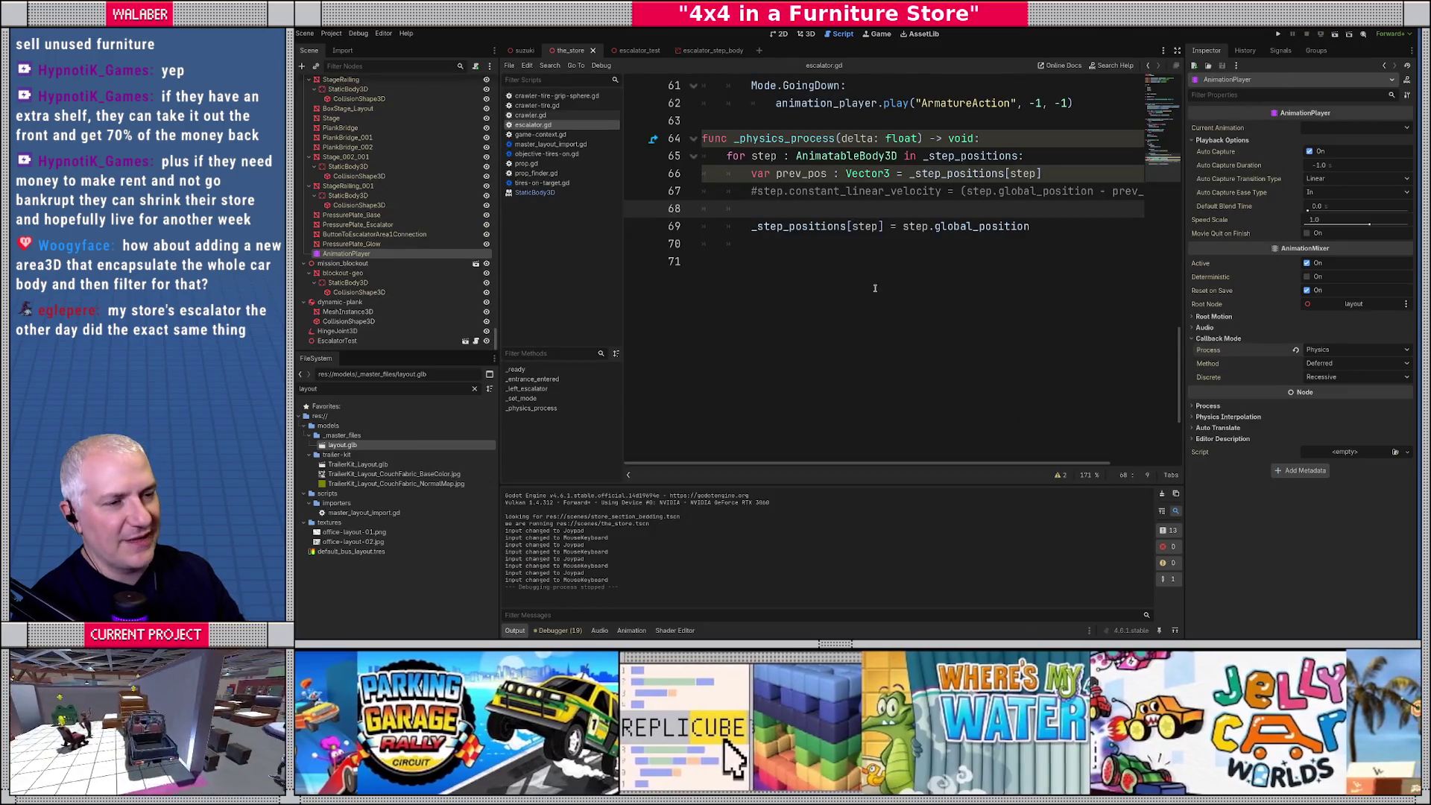
Pass ANIM_SPEED and -ANIM_SPEED as speed arguments to the going-up and going-down play() calls.
left_click(784, 226)
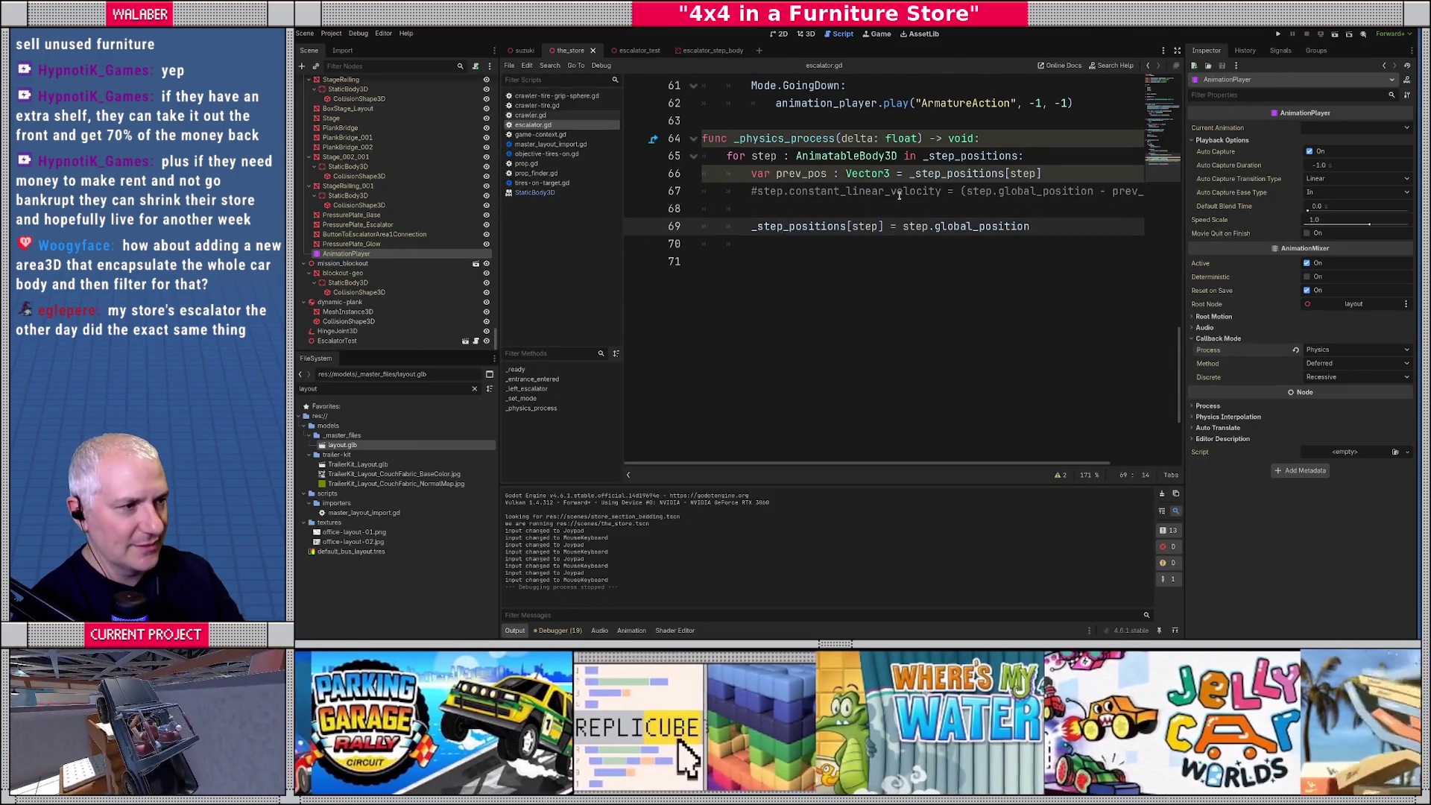
scroll(900, 196, "up", 3)
left_click(1015, 208)
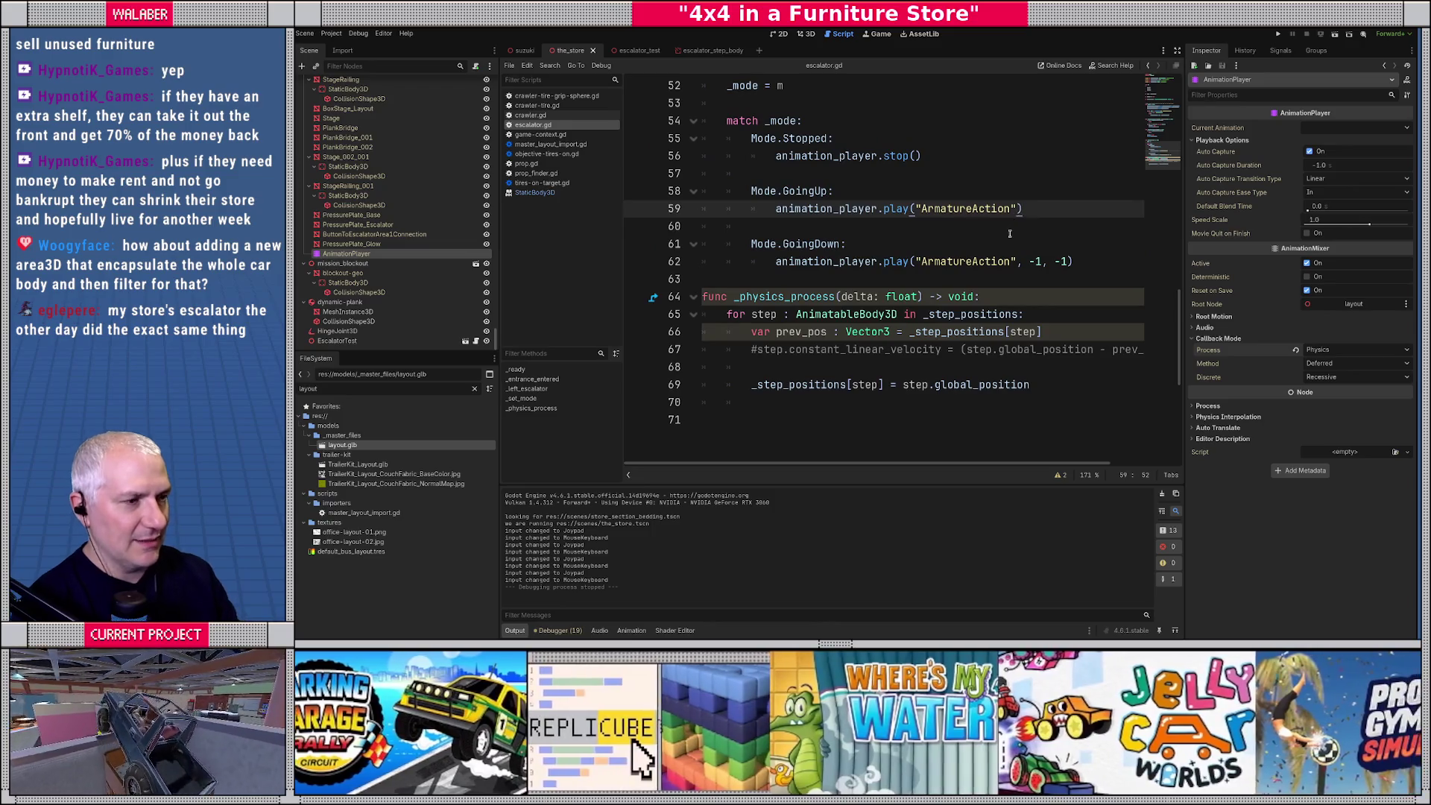
type(", -1, ANIM_SP")
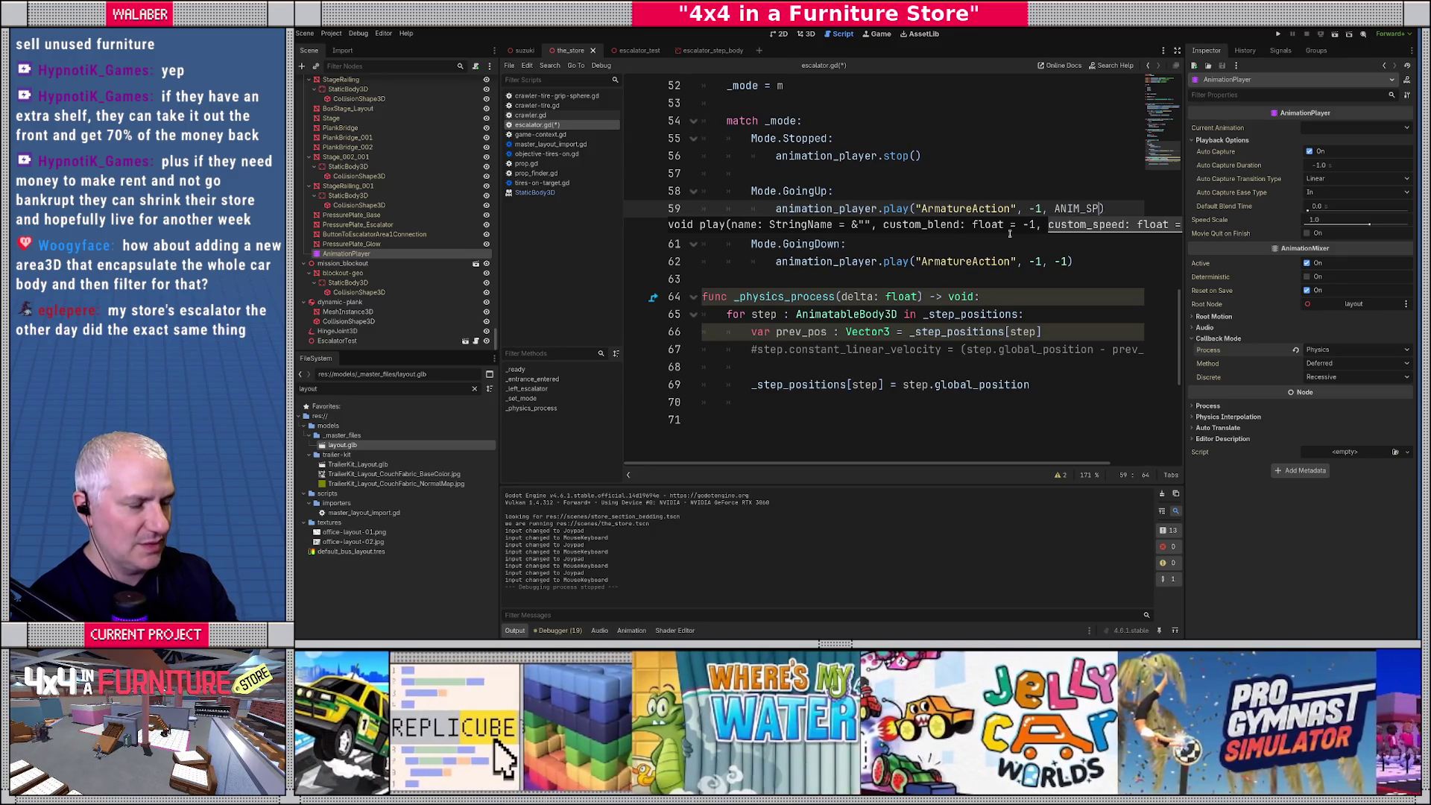
type("EED")
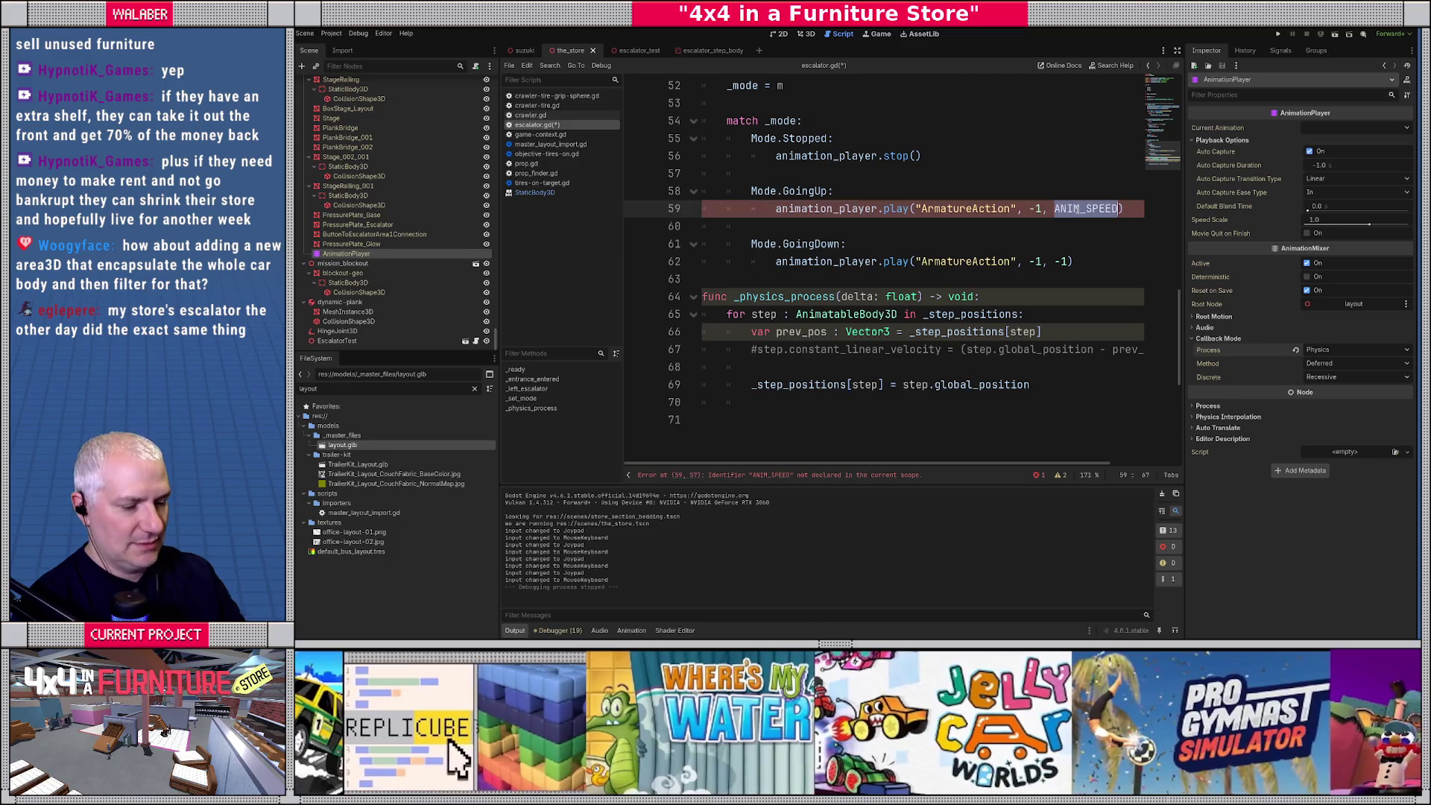
left_click(1067, 261)
scroll(1062, 261, "up", 15)
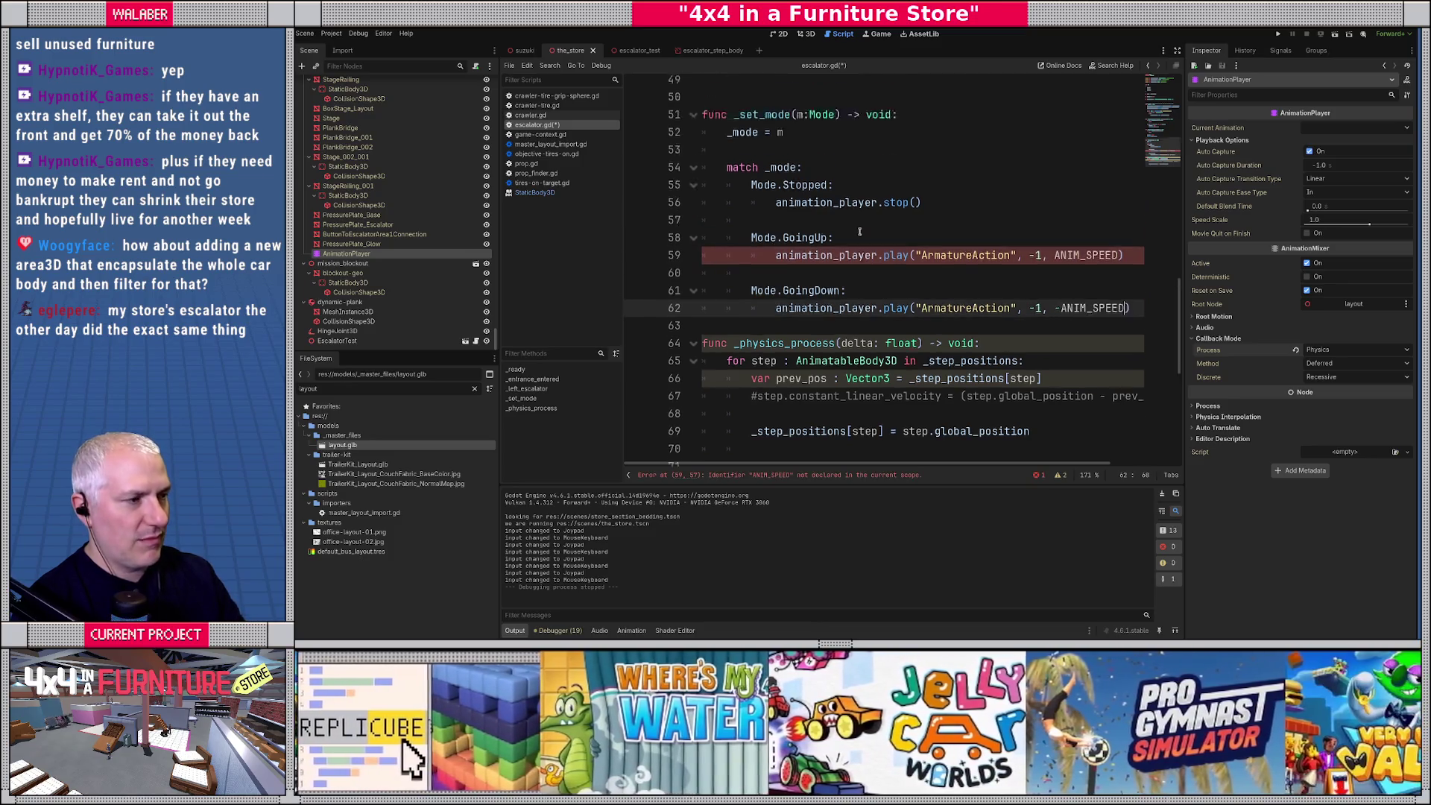
Add const ANIM_SPEED := 0.4 near the top of the script and run the game.
left_click(722, 122)
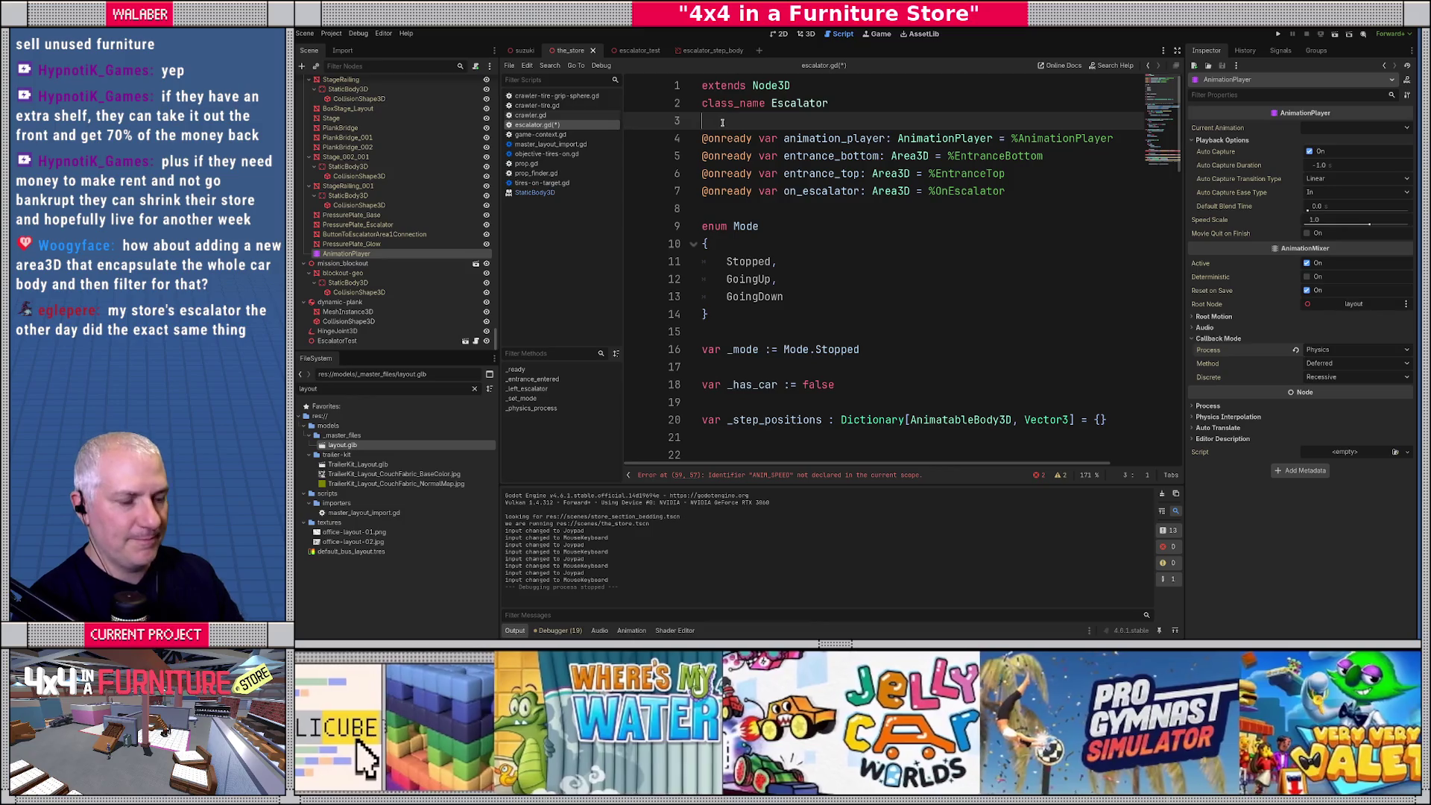
key("Return")
type("const ANIM_SPEED := 0.")
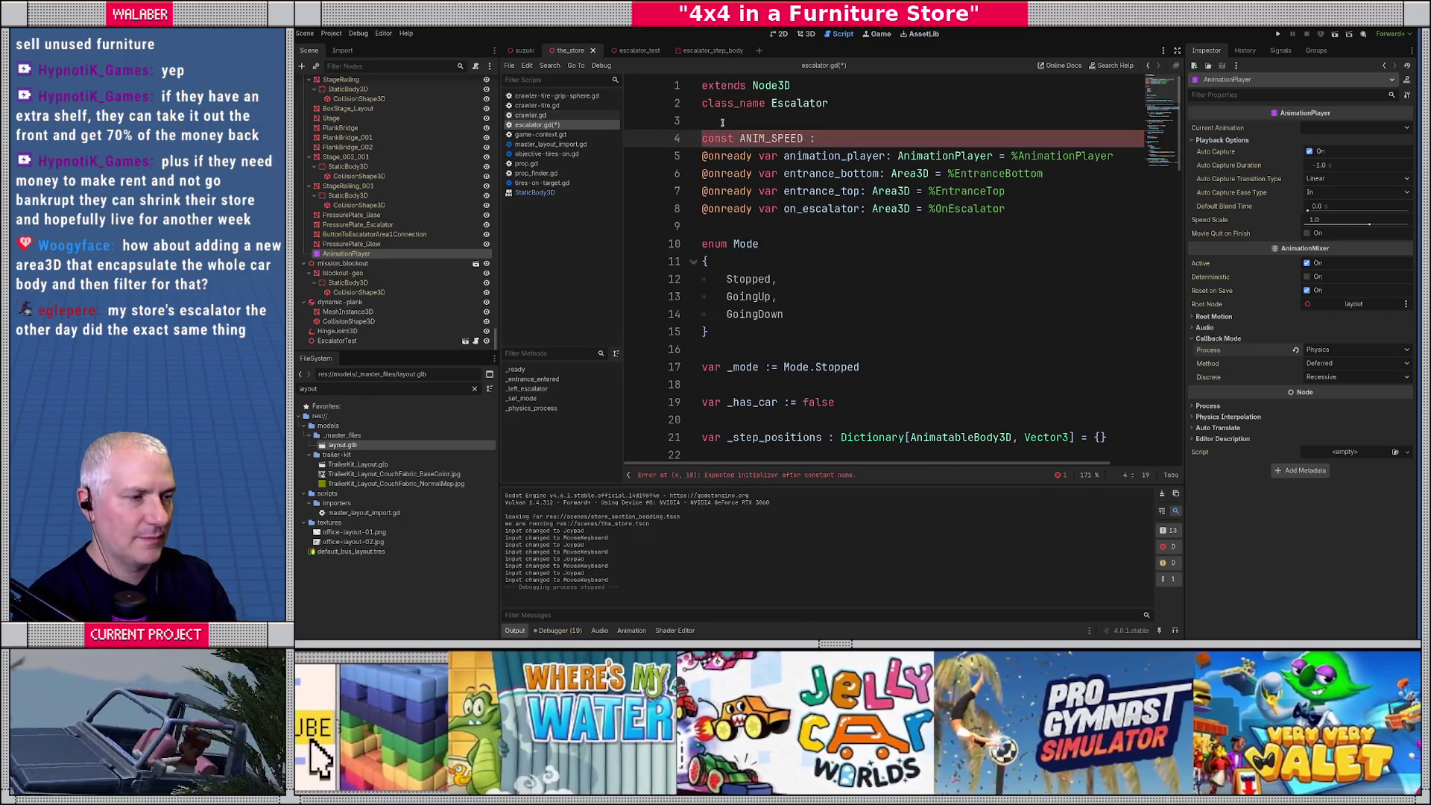
type("4")
key("Return")
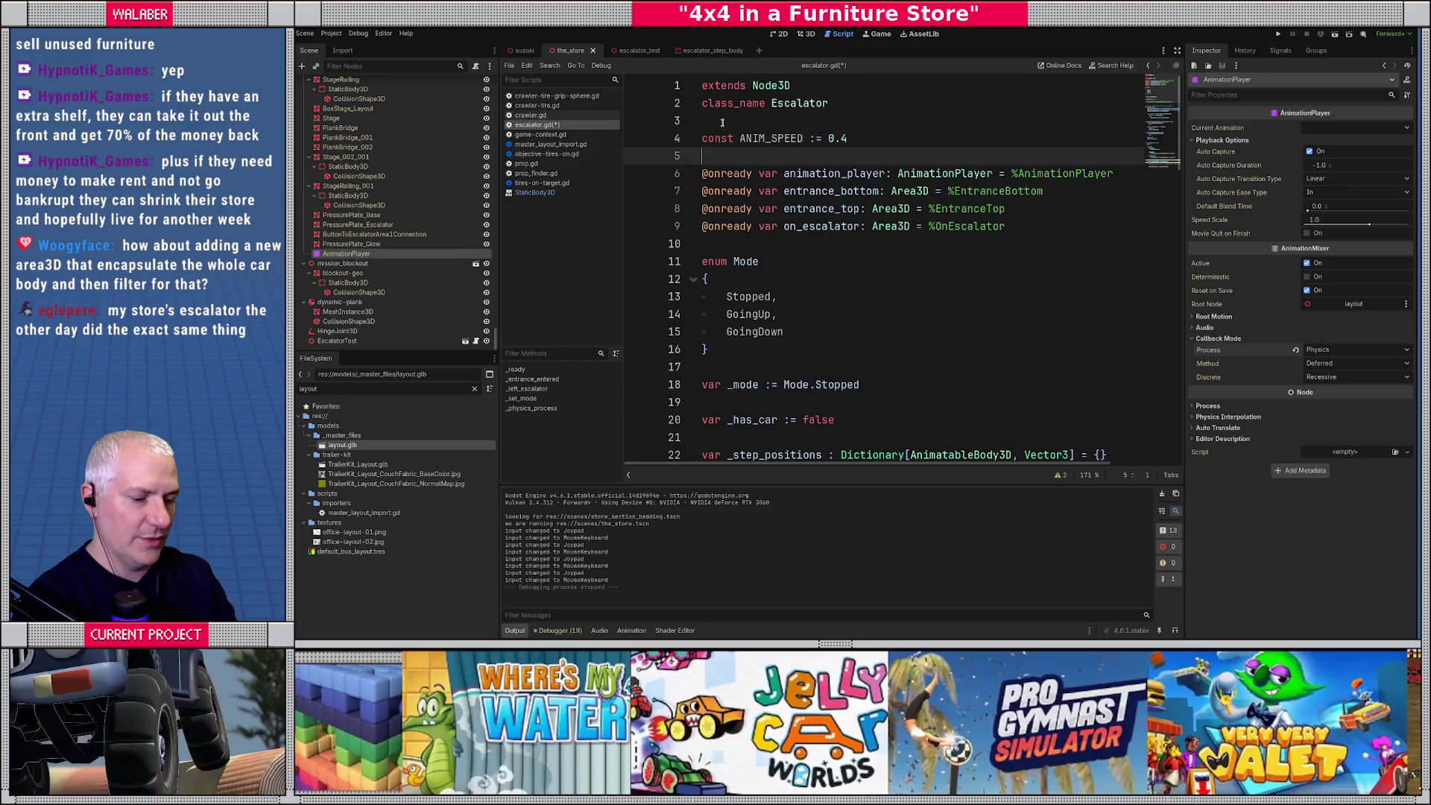
key("F6")
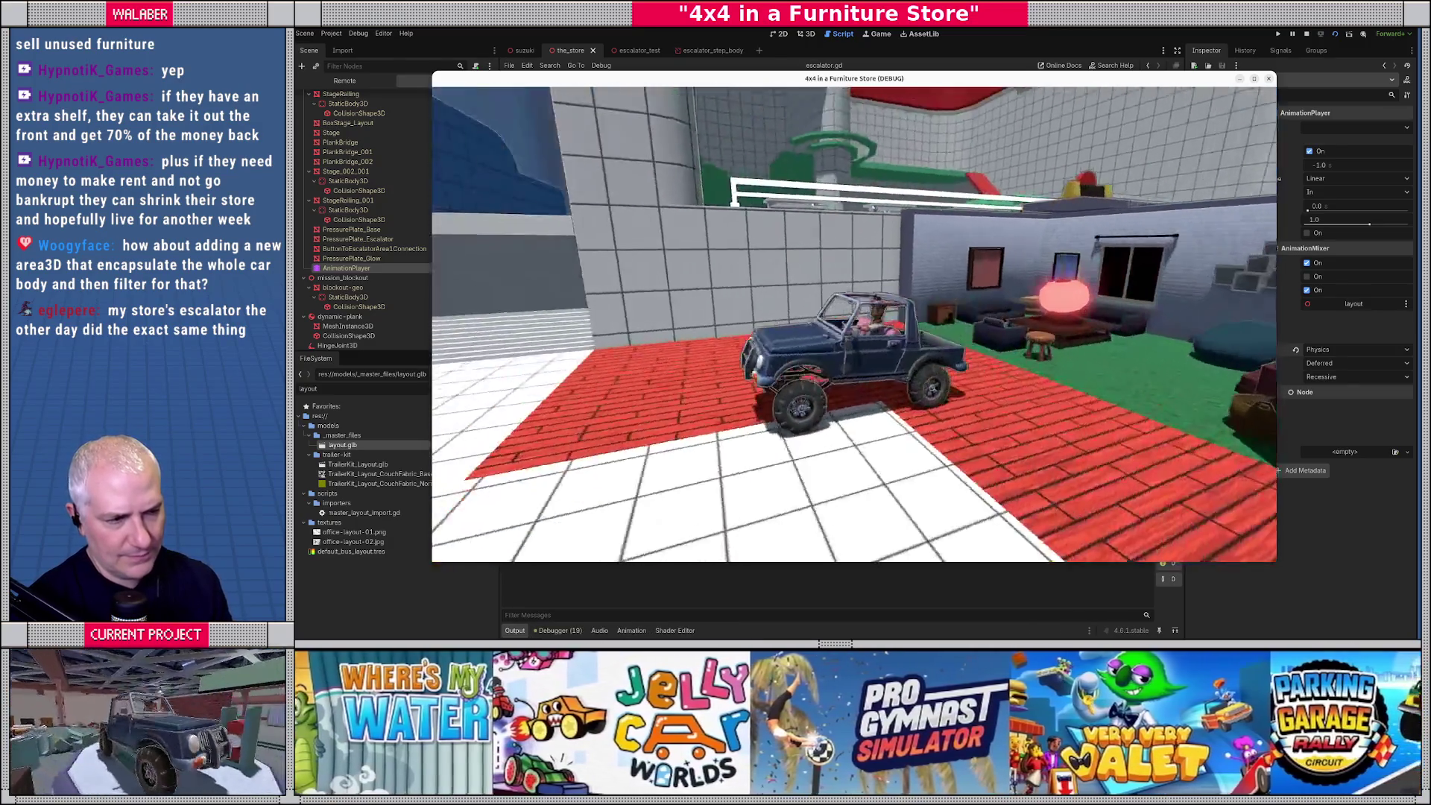
Drive the jeep across the floor, onto the escalator and up its stairs, then stop the game.
key("w")
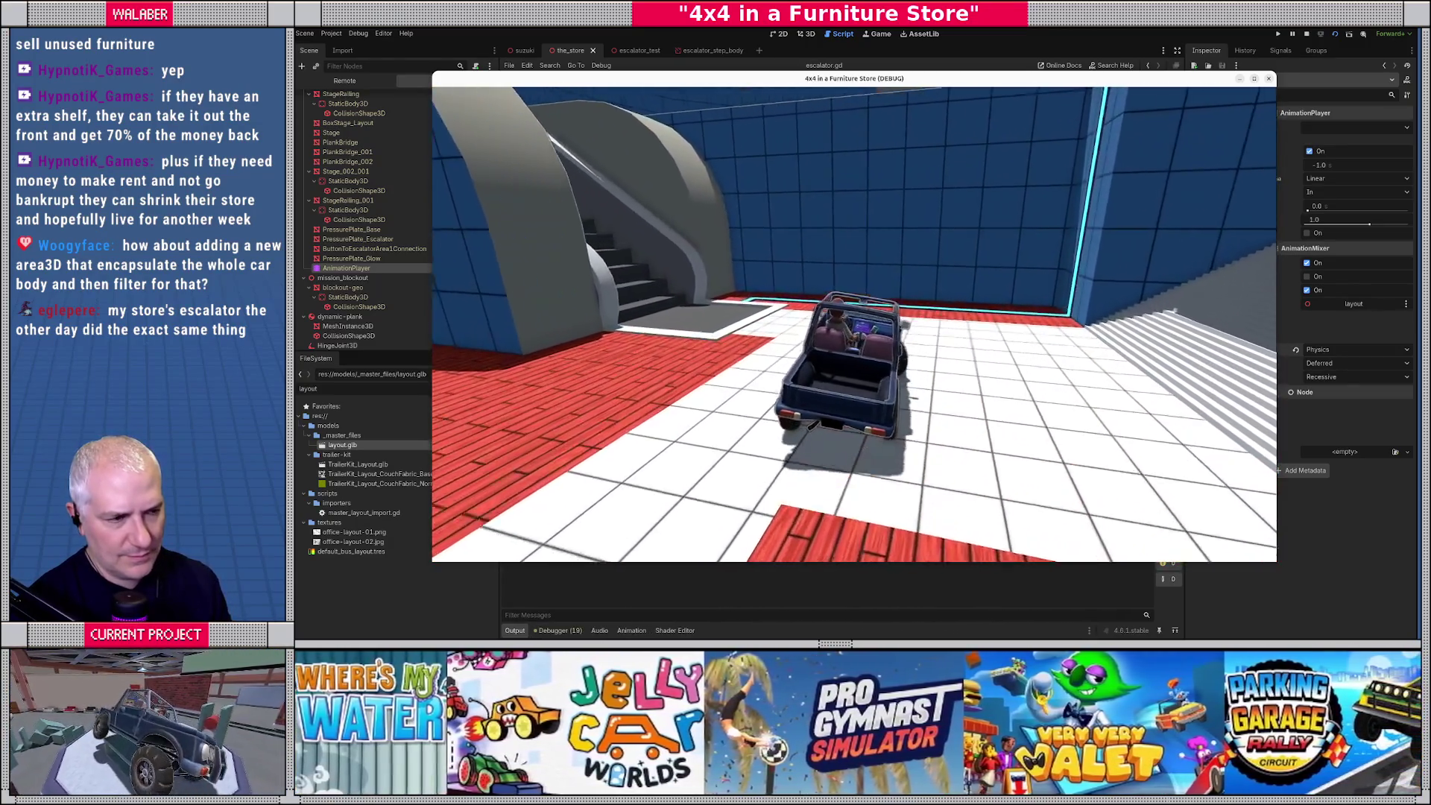
key("a")
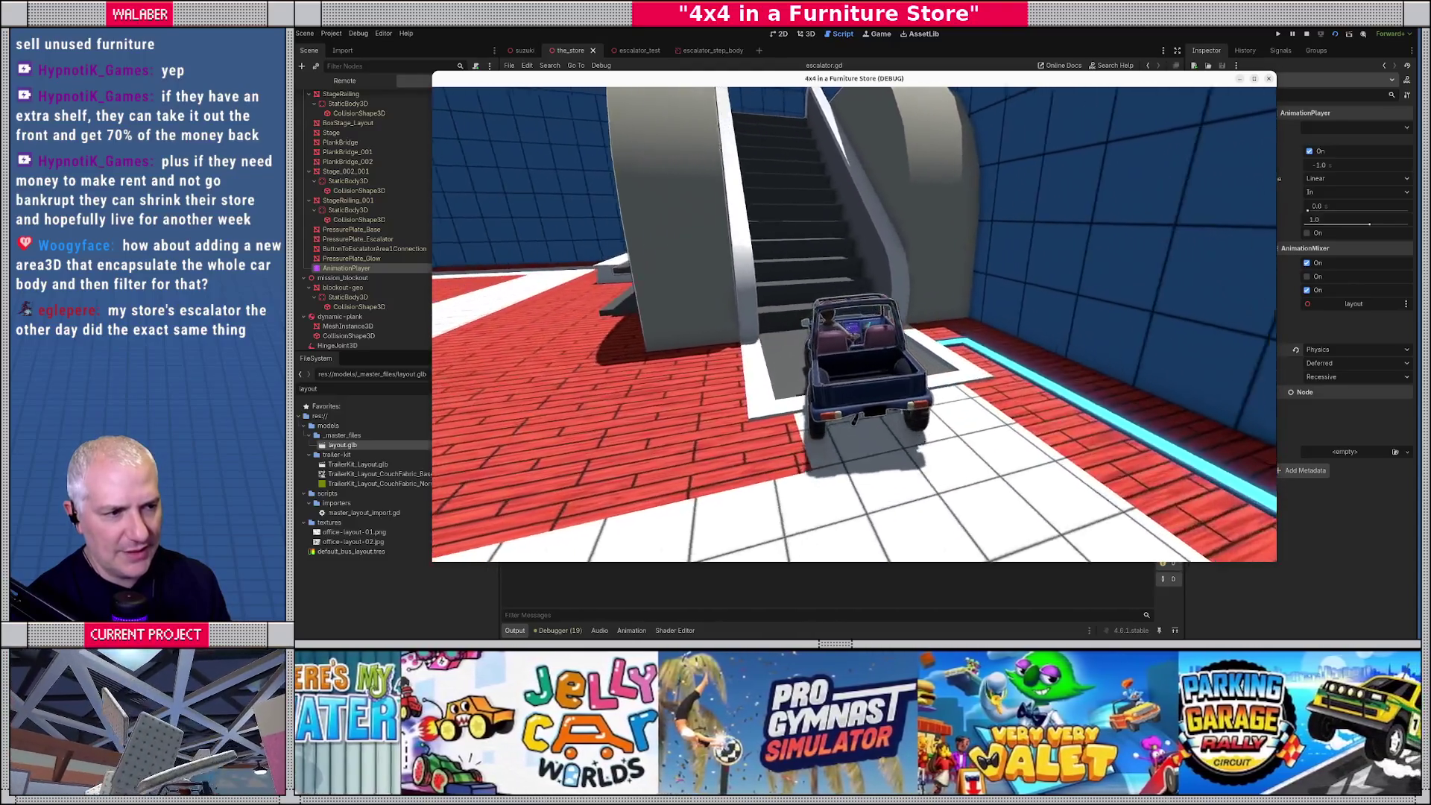
key("w")
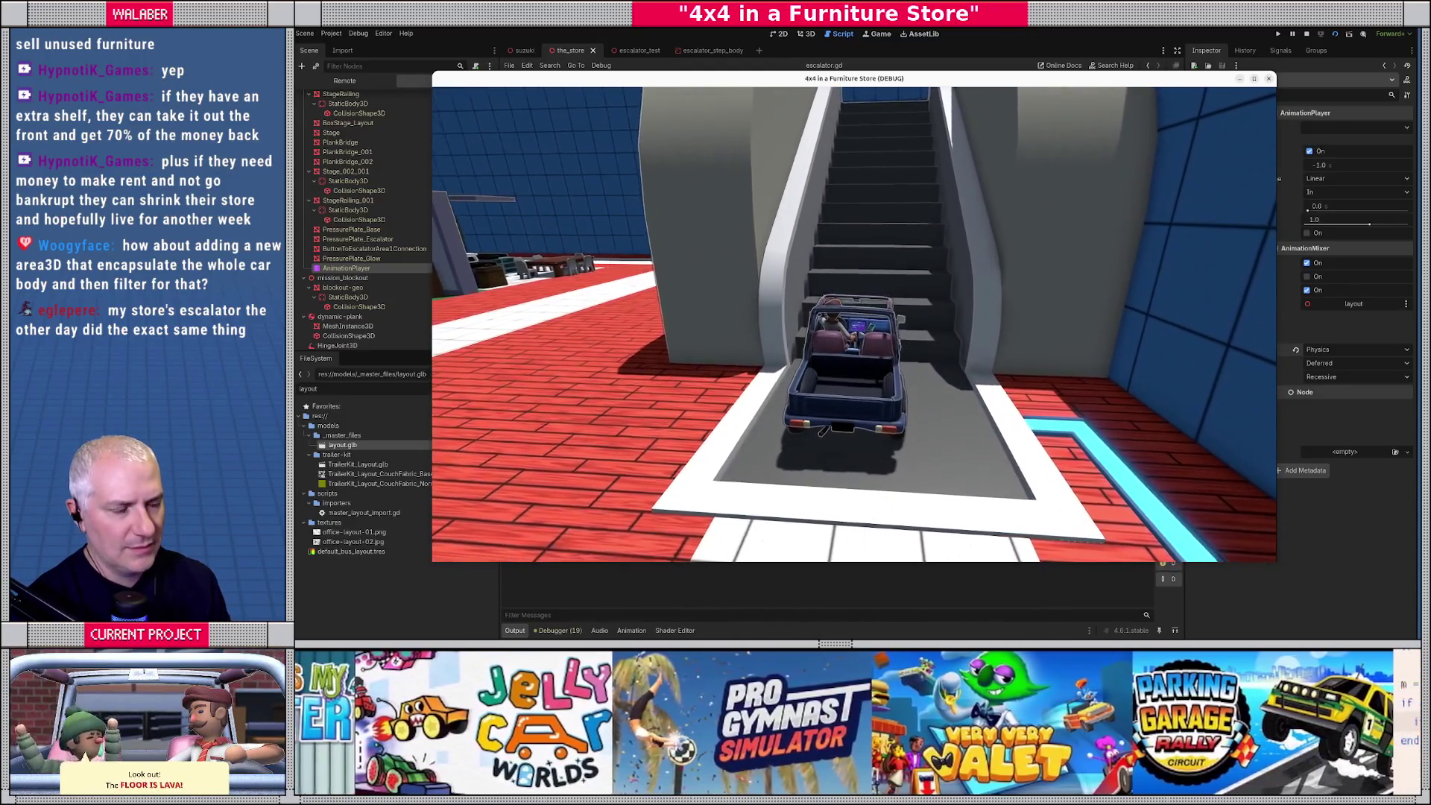
key("w")
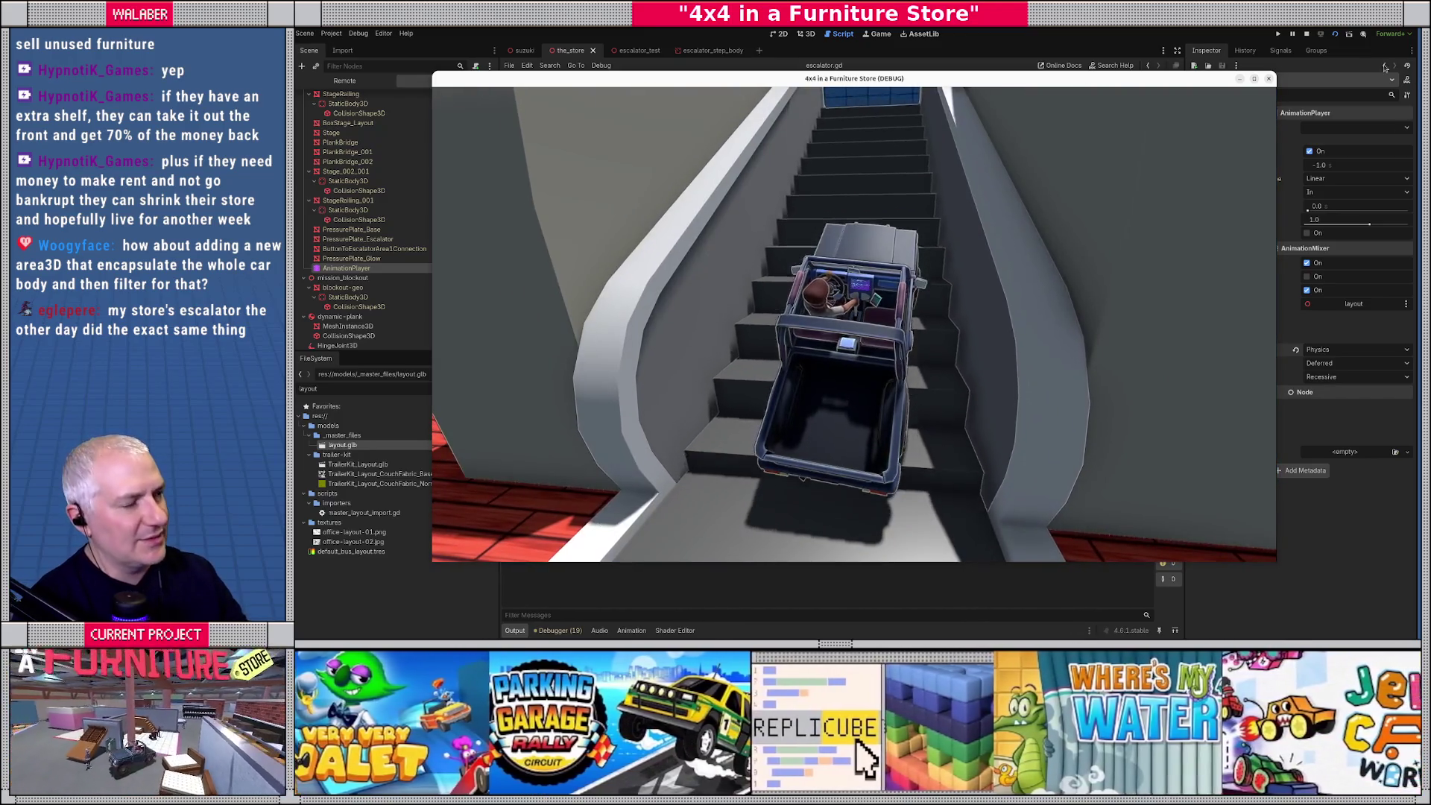
left_click(1306, 36)
Remove the # from line 69's step.constant_linear_velocity line, then switch to the escalator_test scene.
left_click(972, 234)
scroll(971, 234, "down", 18)
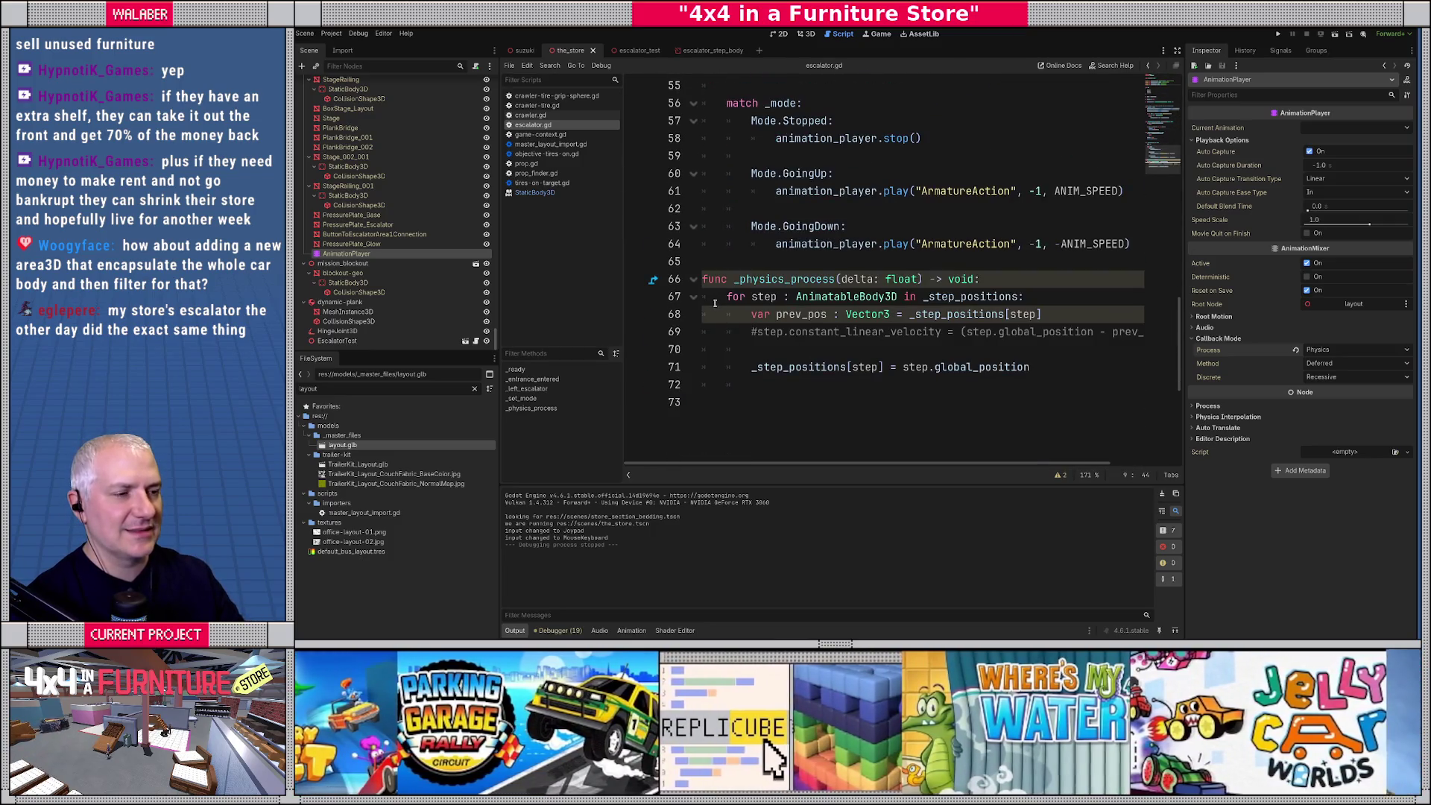
left_click_drag(715, 303, 978, 368)
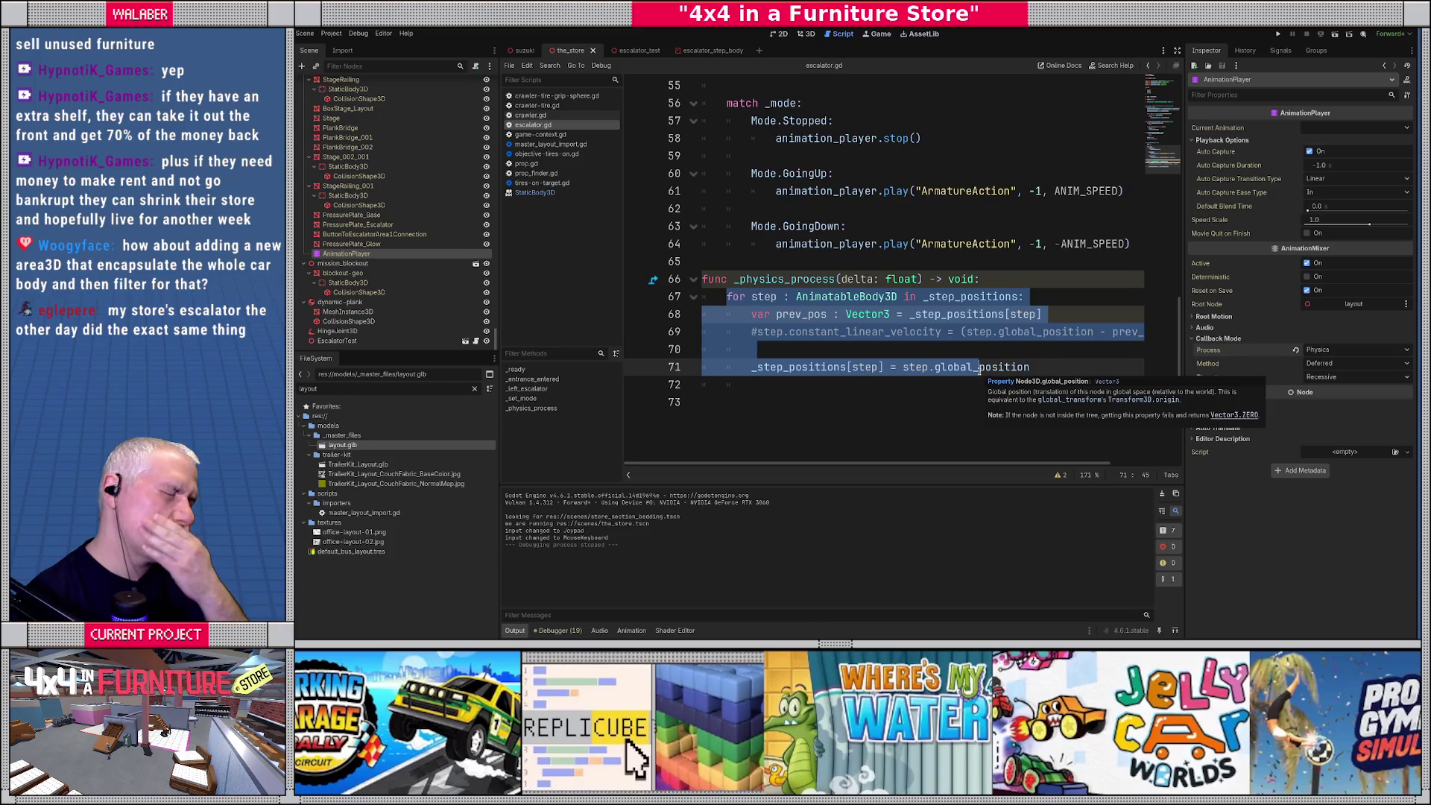
left_click(752, 332)
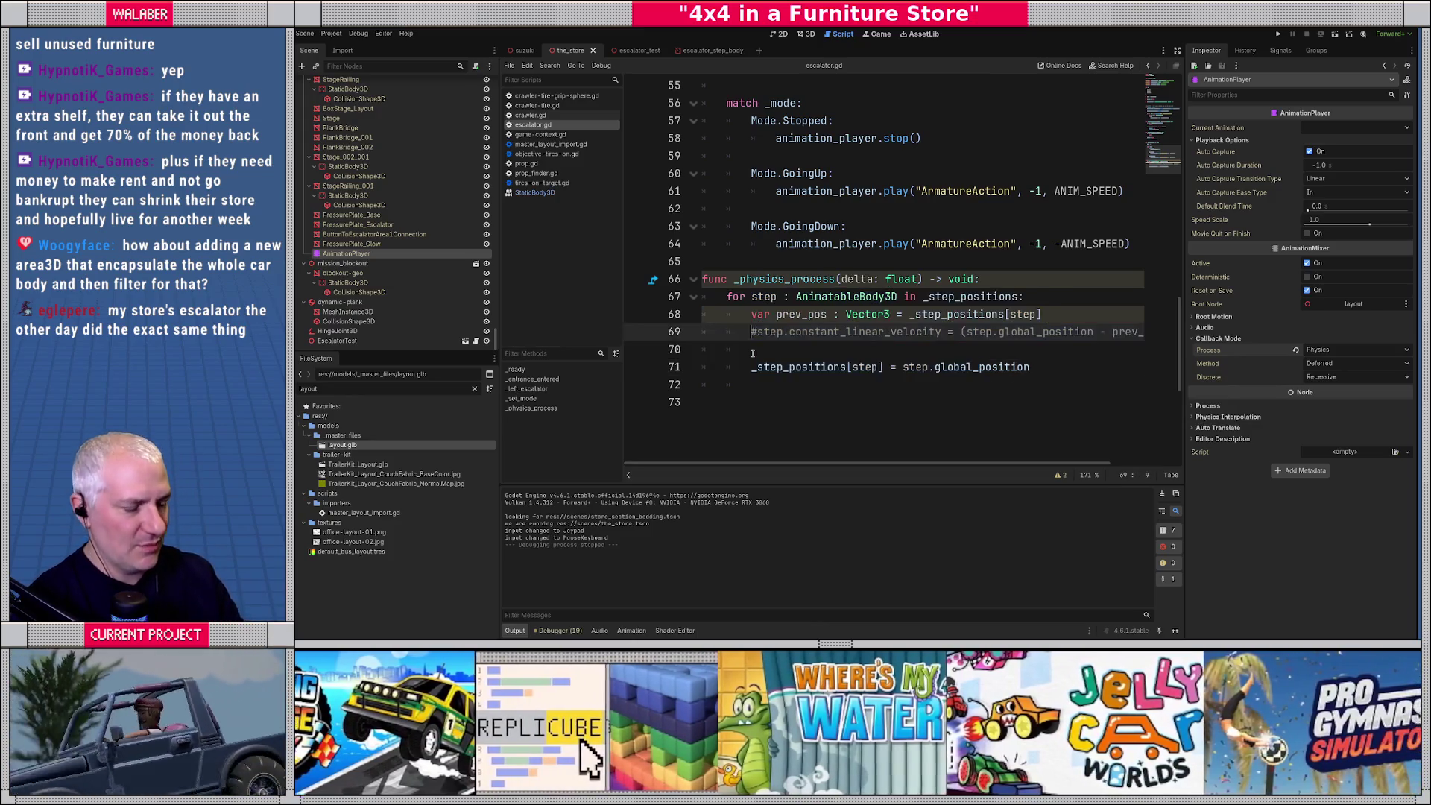
key("Delete")
left_click(945, 333)
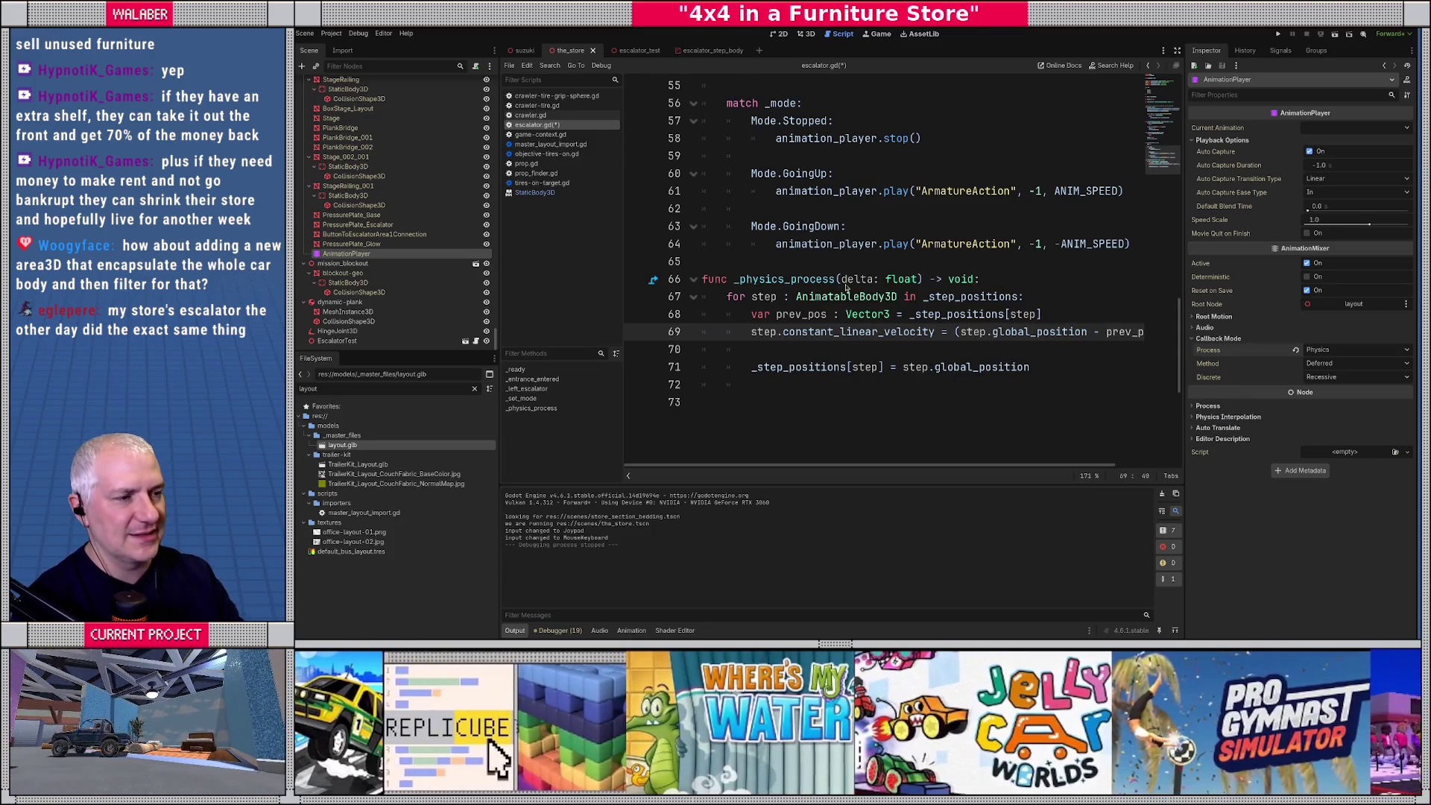
left_click(626, 49)
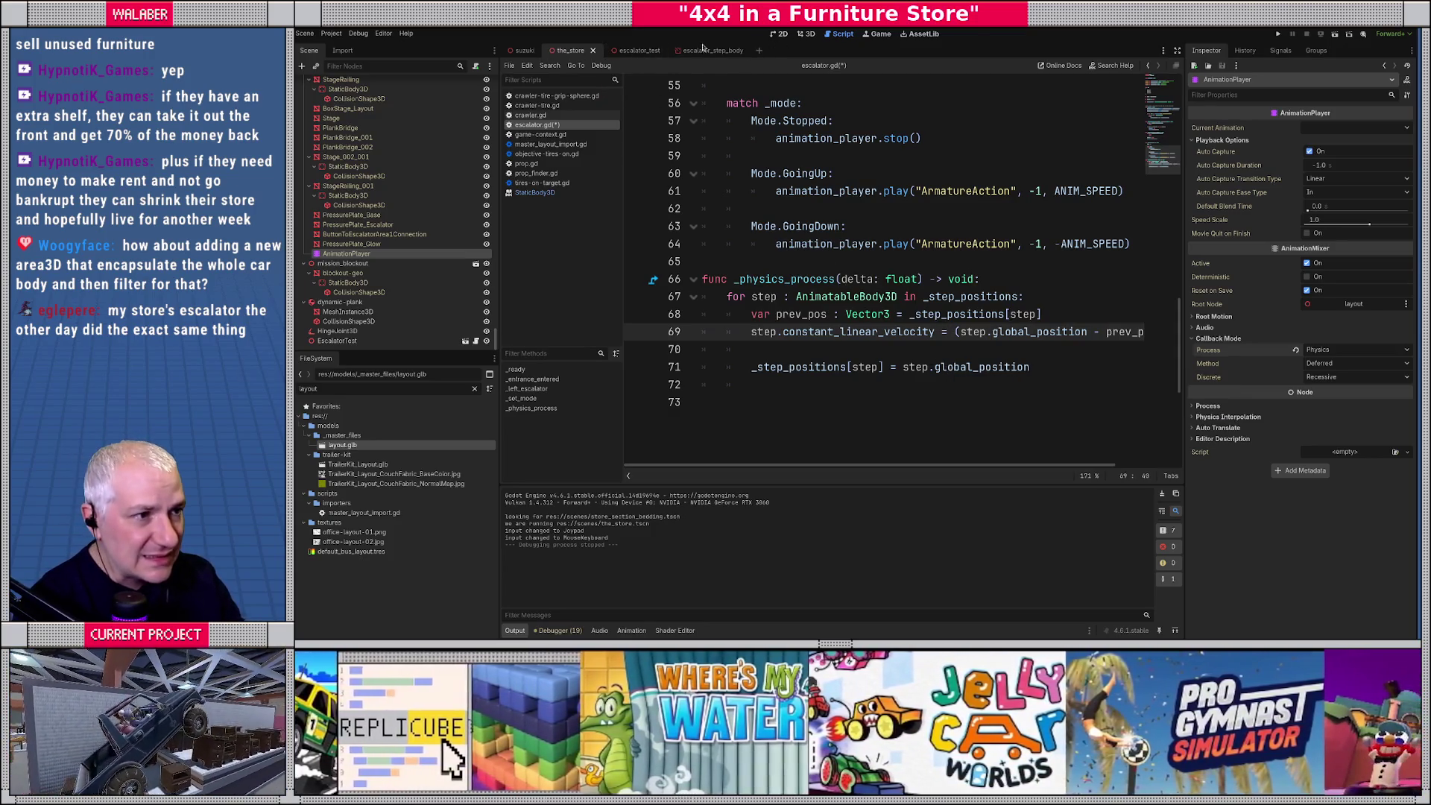
Select the EscalatorTest root node and frame the whole escalator in the 3D viewport.
left_click(332, 83)
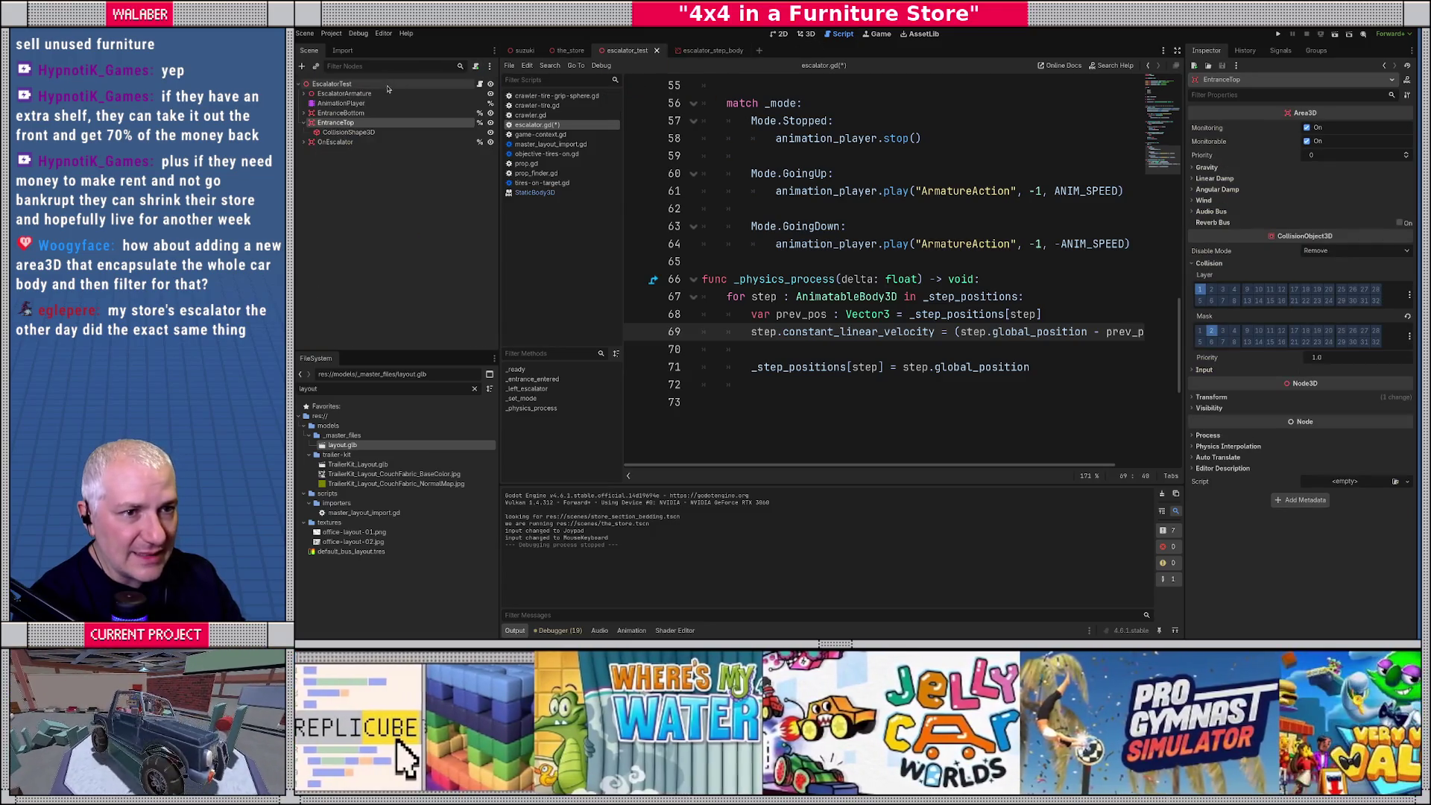
left_click(805, 34)
key("f")
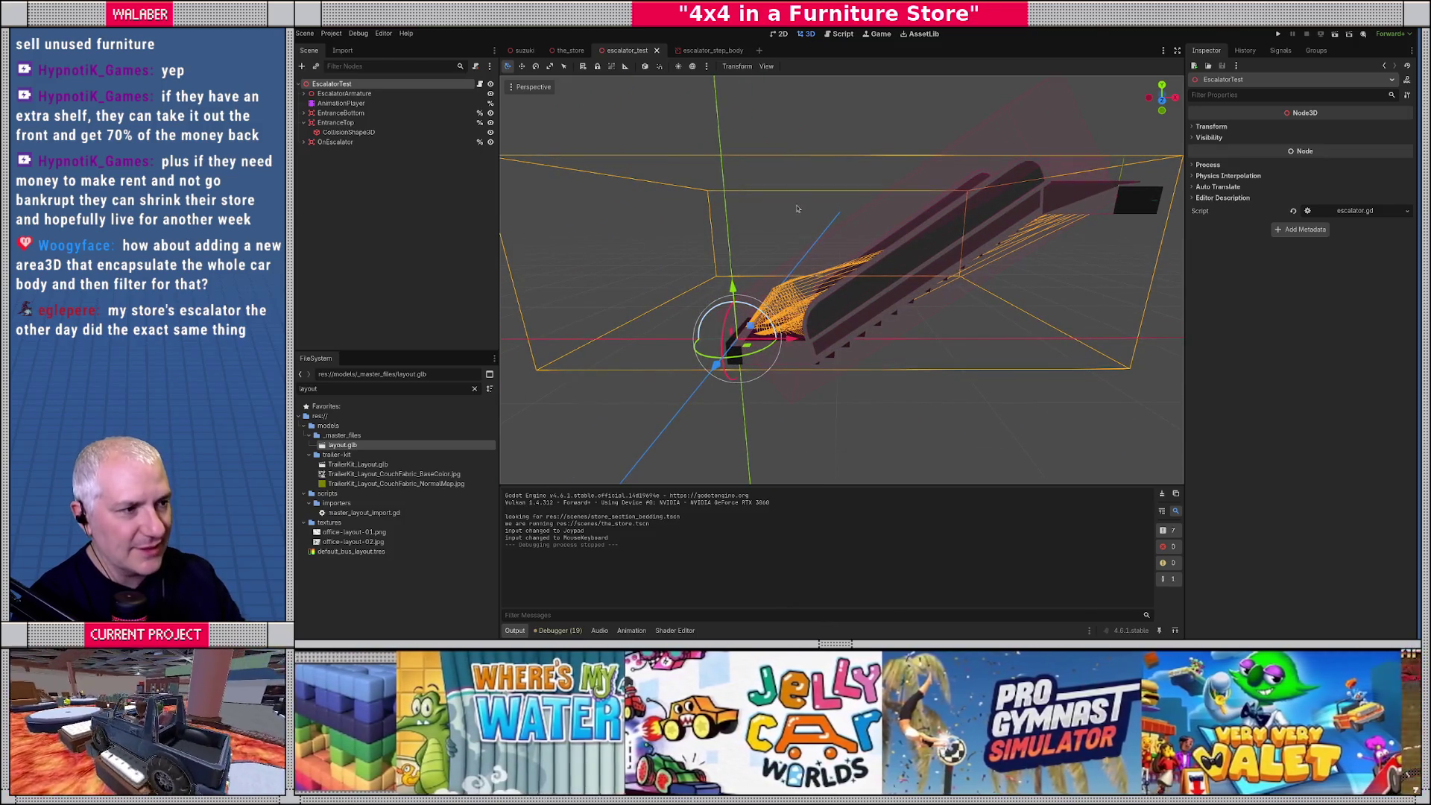
Rewrite line 69 as global_basis * Vector3(1.0, 0.5, 0.0), commenting the old formula inline, and save.
left_click(840, 35)
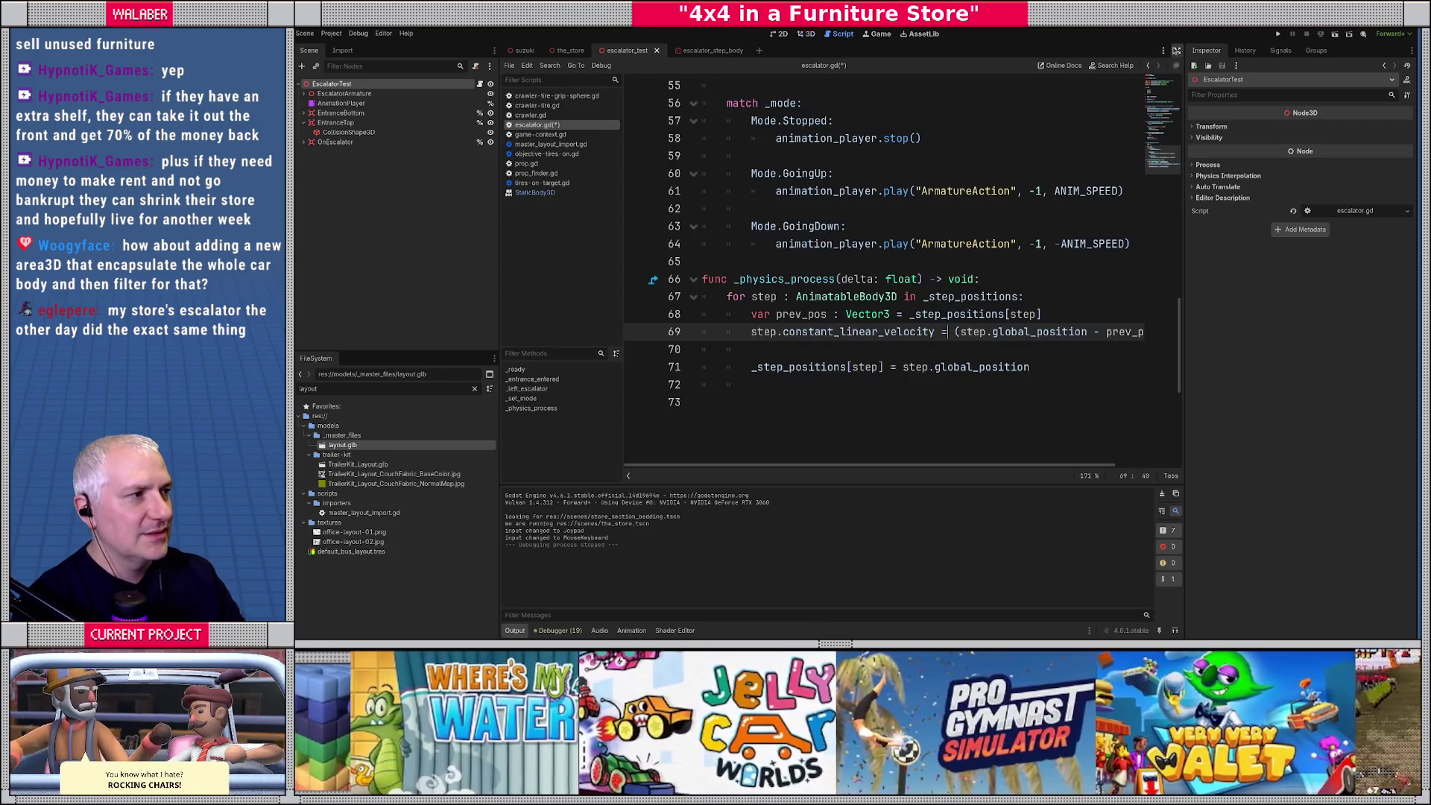
left_click(1177, 50)
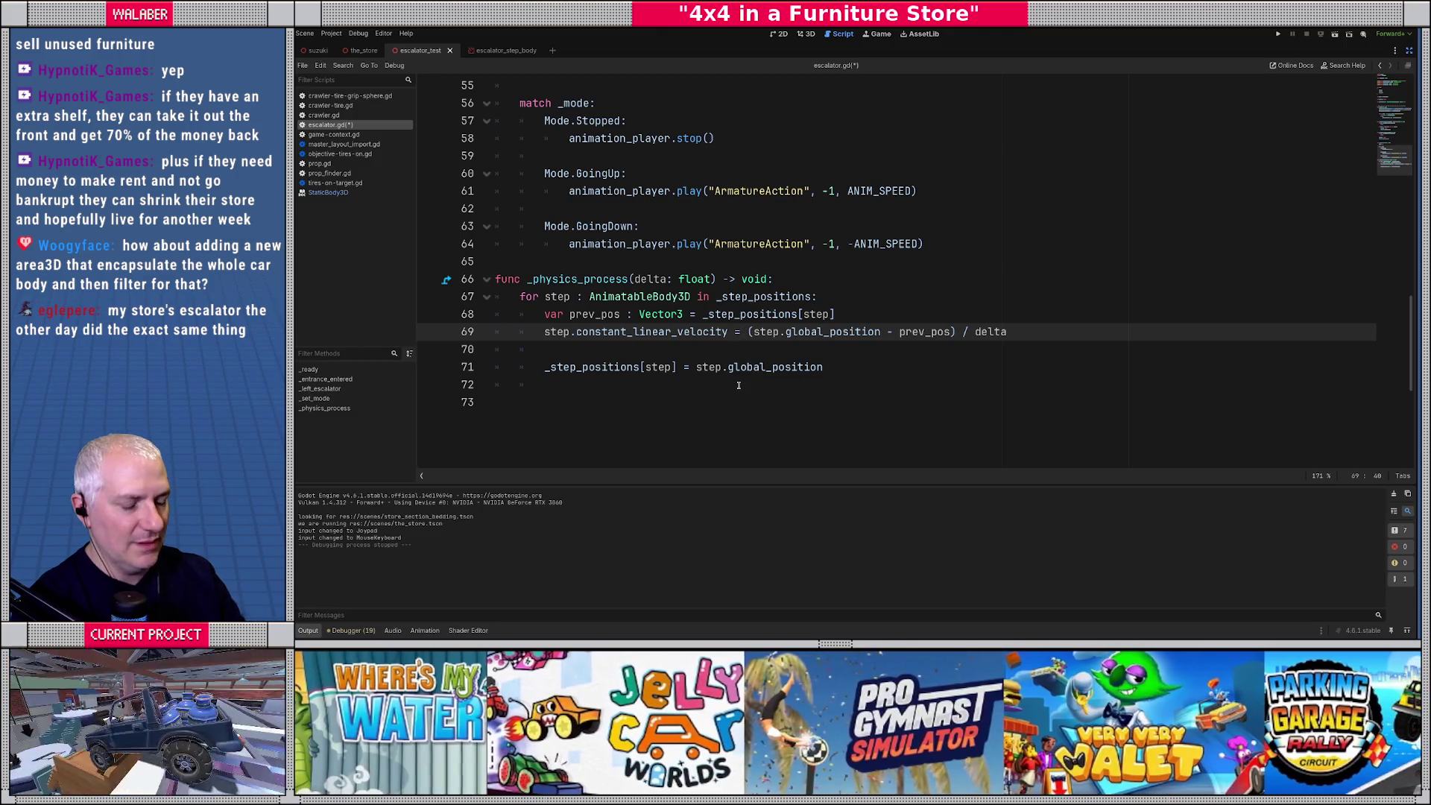
type("Vector")
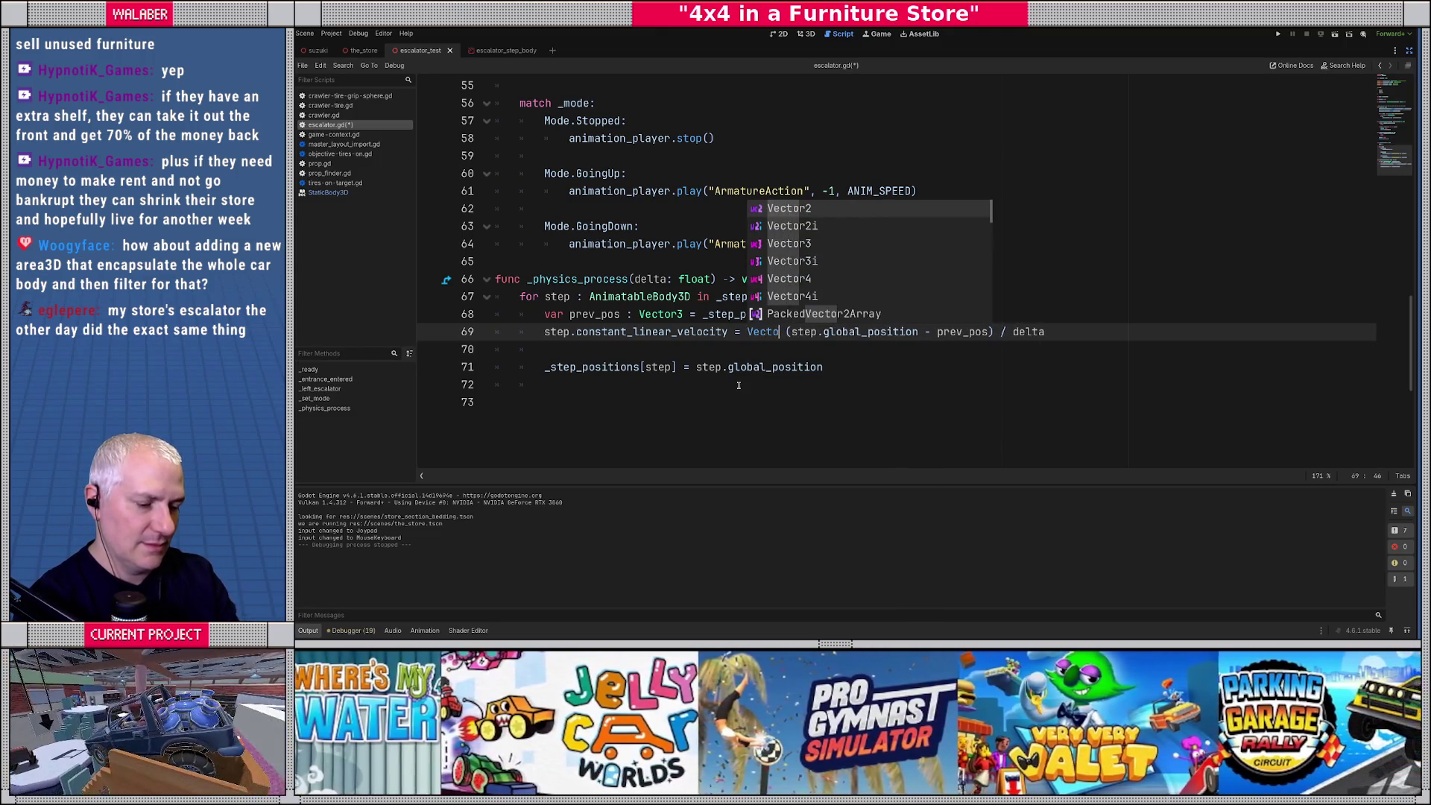
key("BackSpace")
key("BackSpace")
key("BackSpace")
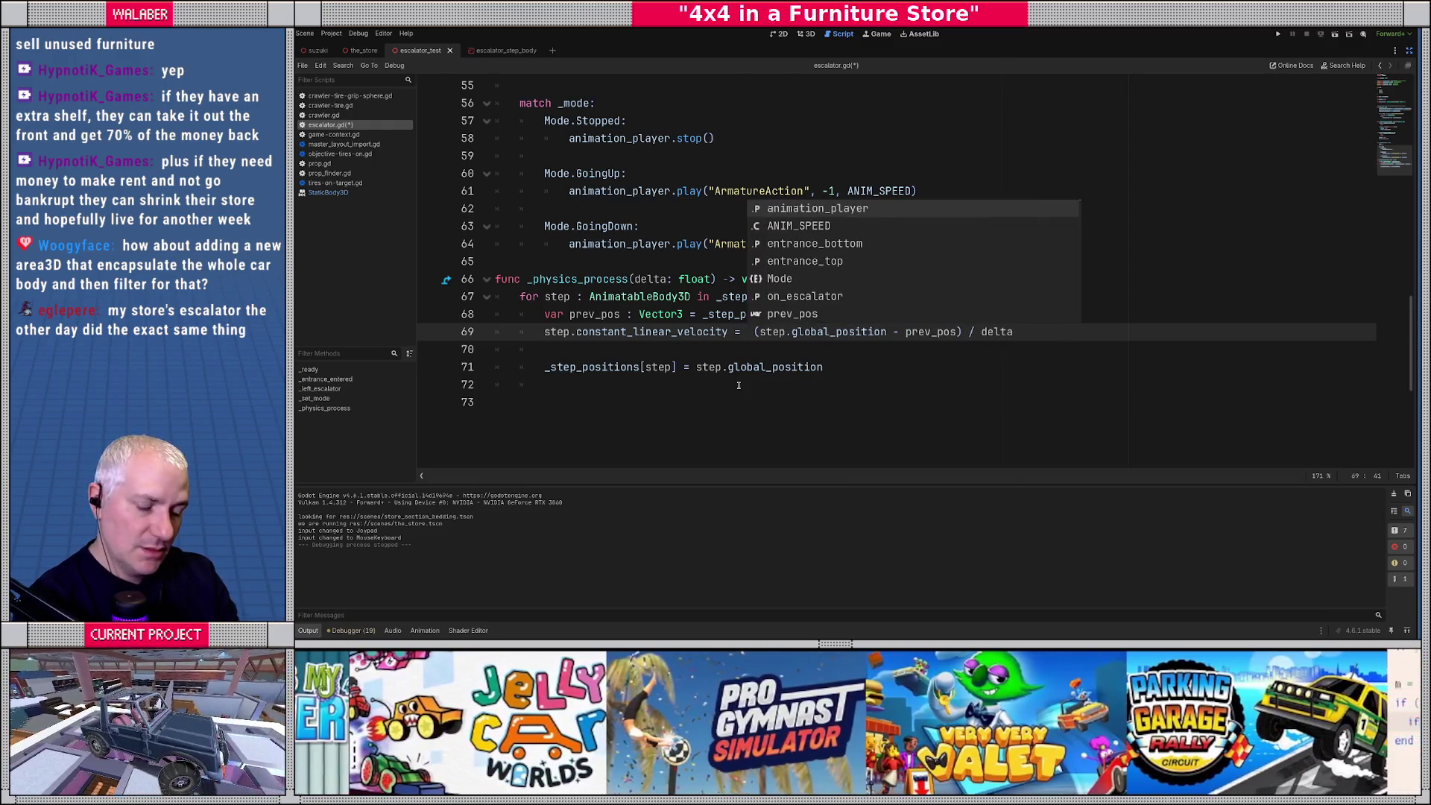
type("global_basis")
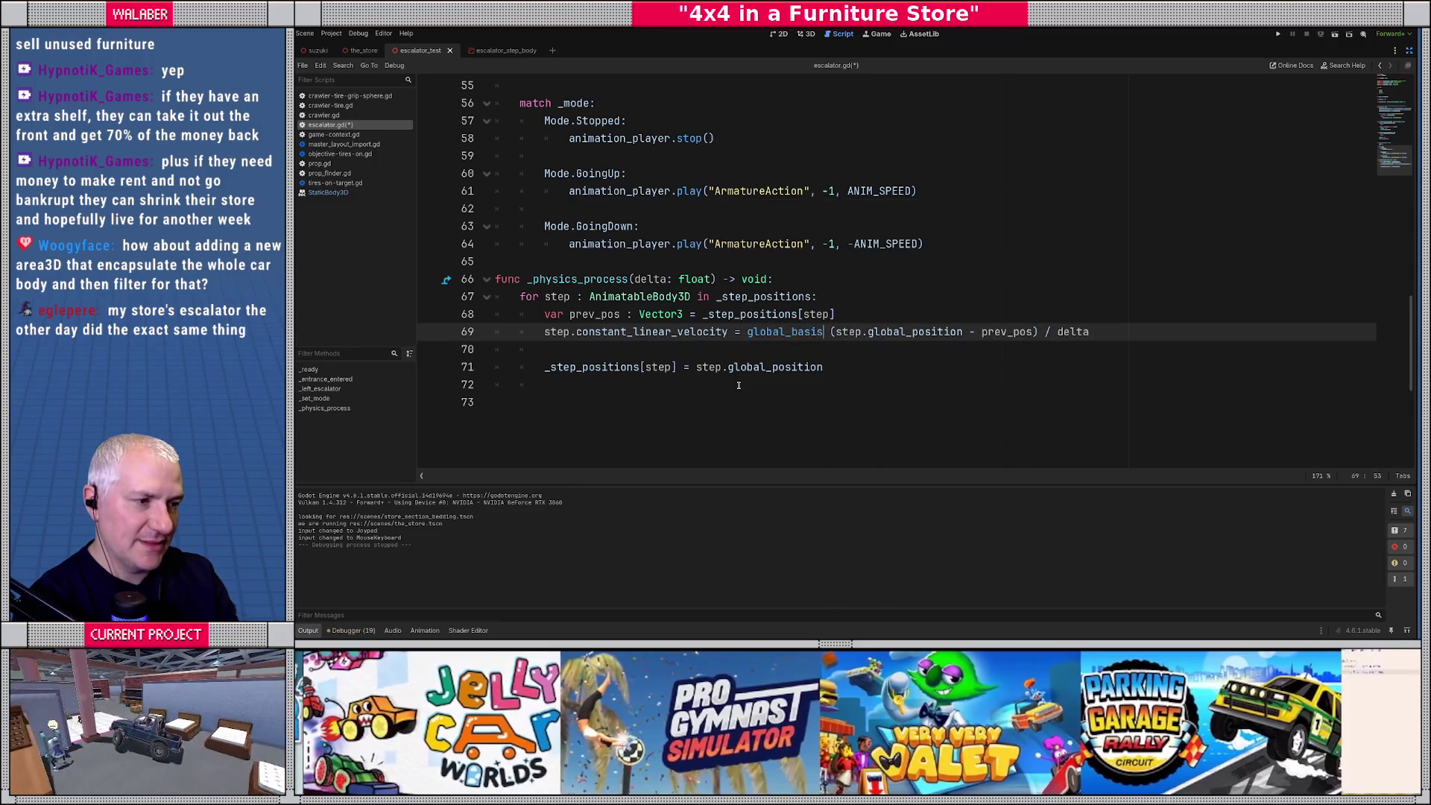
type(" * Vector3(")
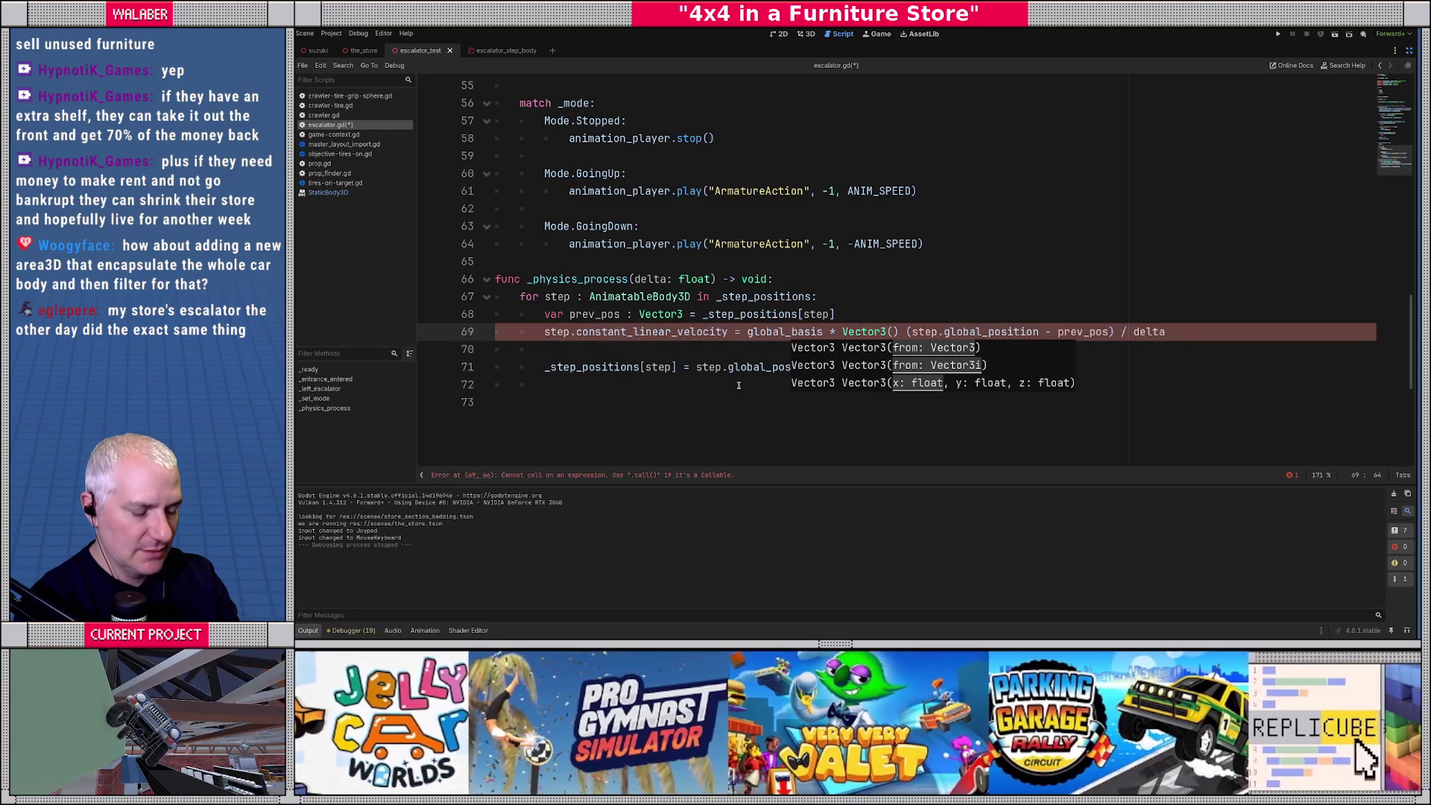
type("1.0, 0.")
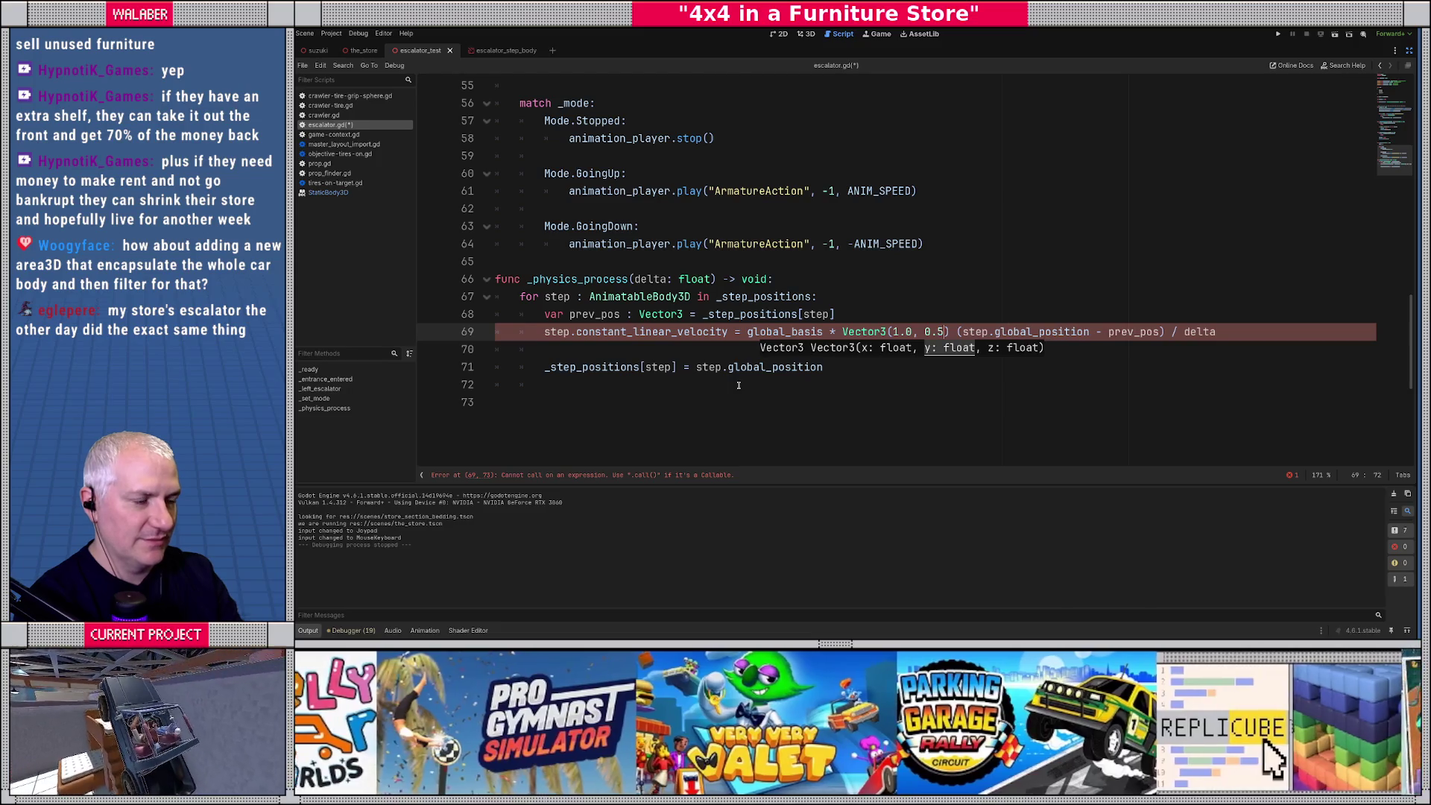
type("5)")
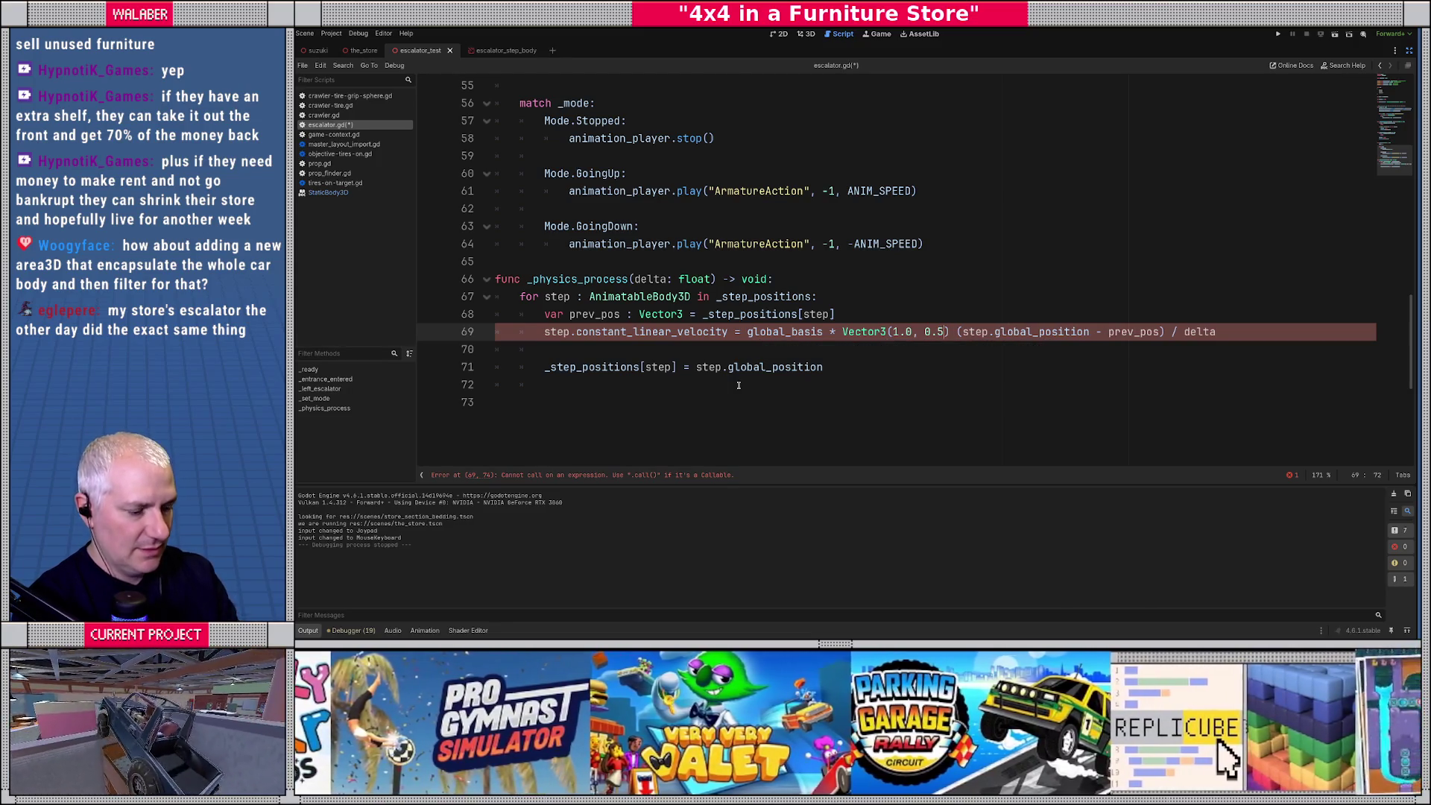
type(", 0.0")
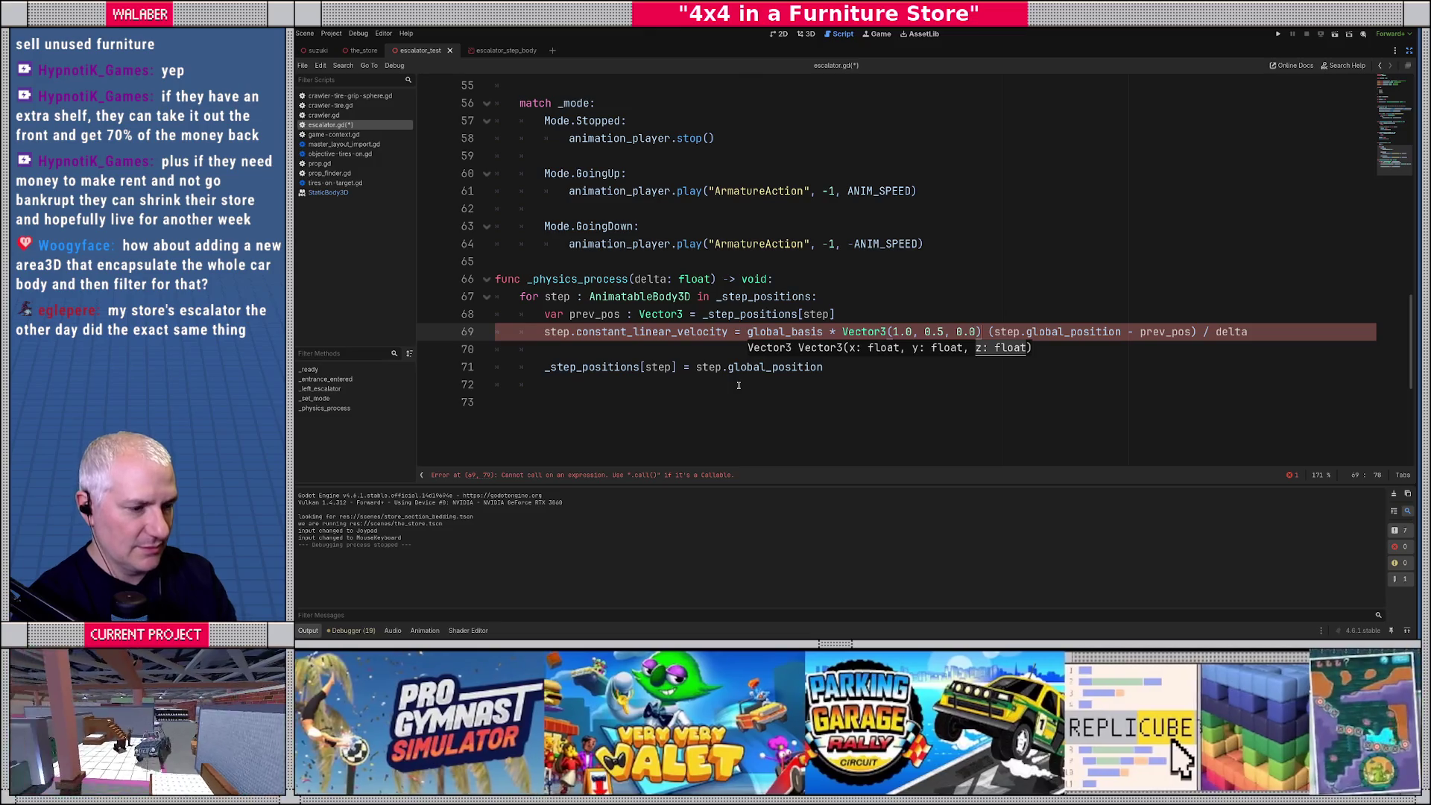
type(") #")
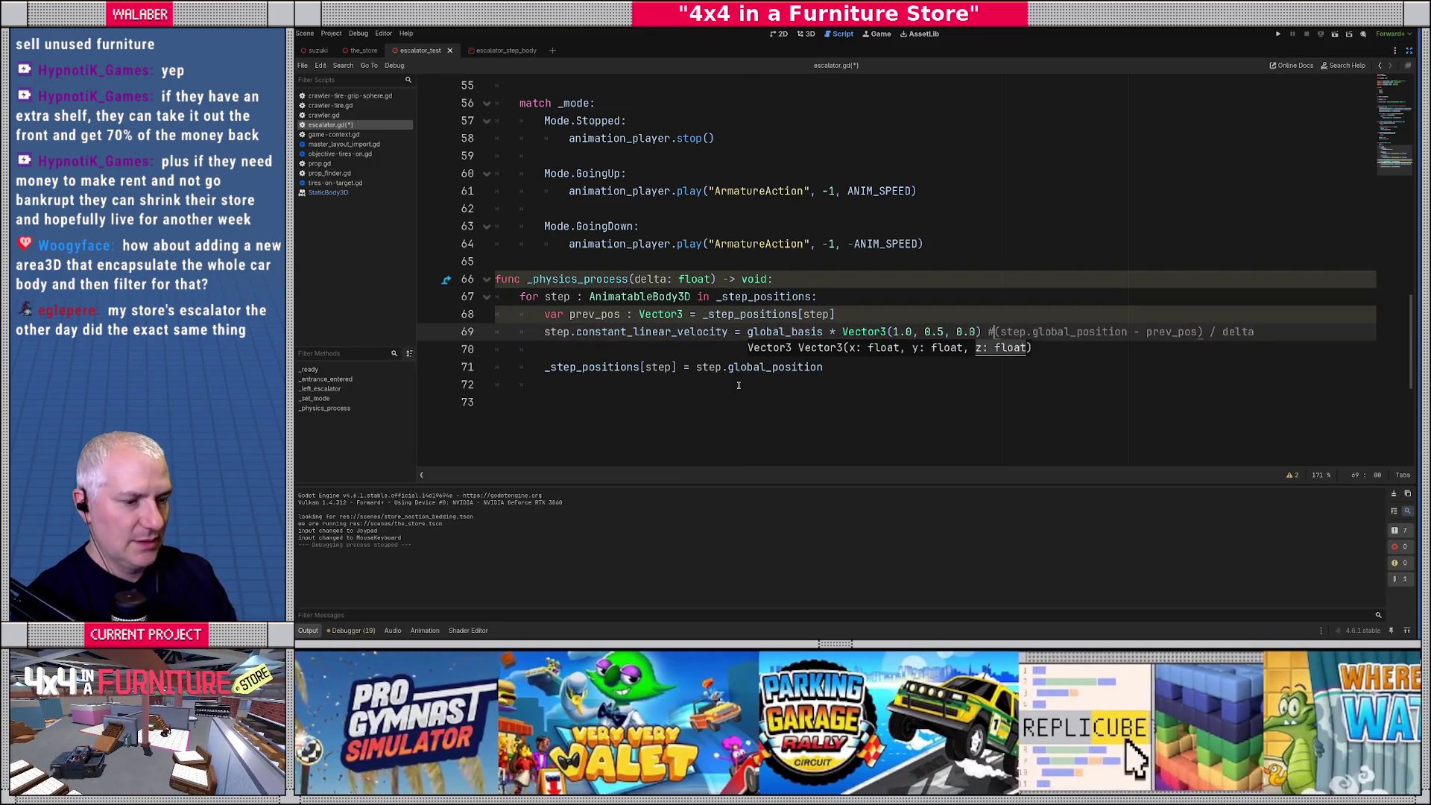
left_click(608, 278)
key("ctrl+s")
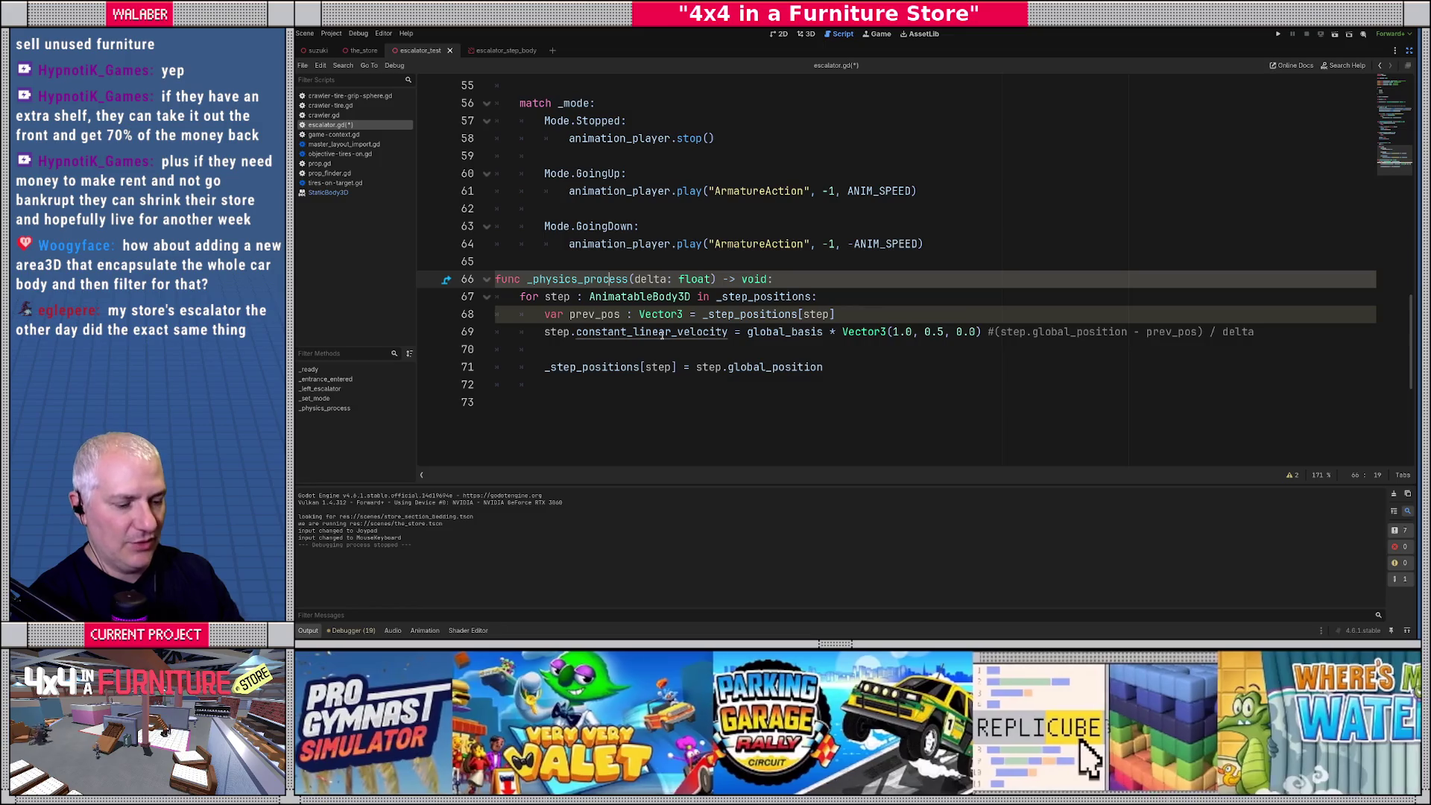
left_click(367, 53)
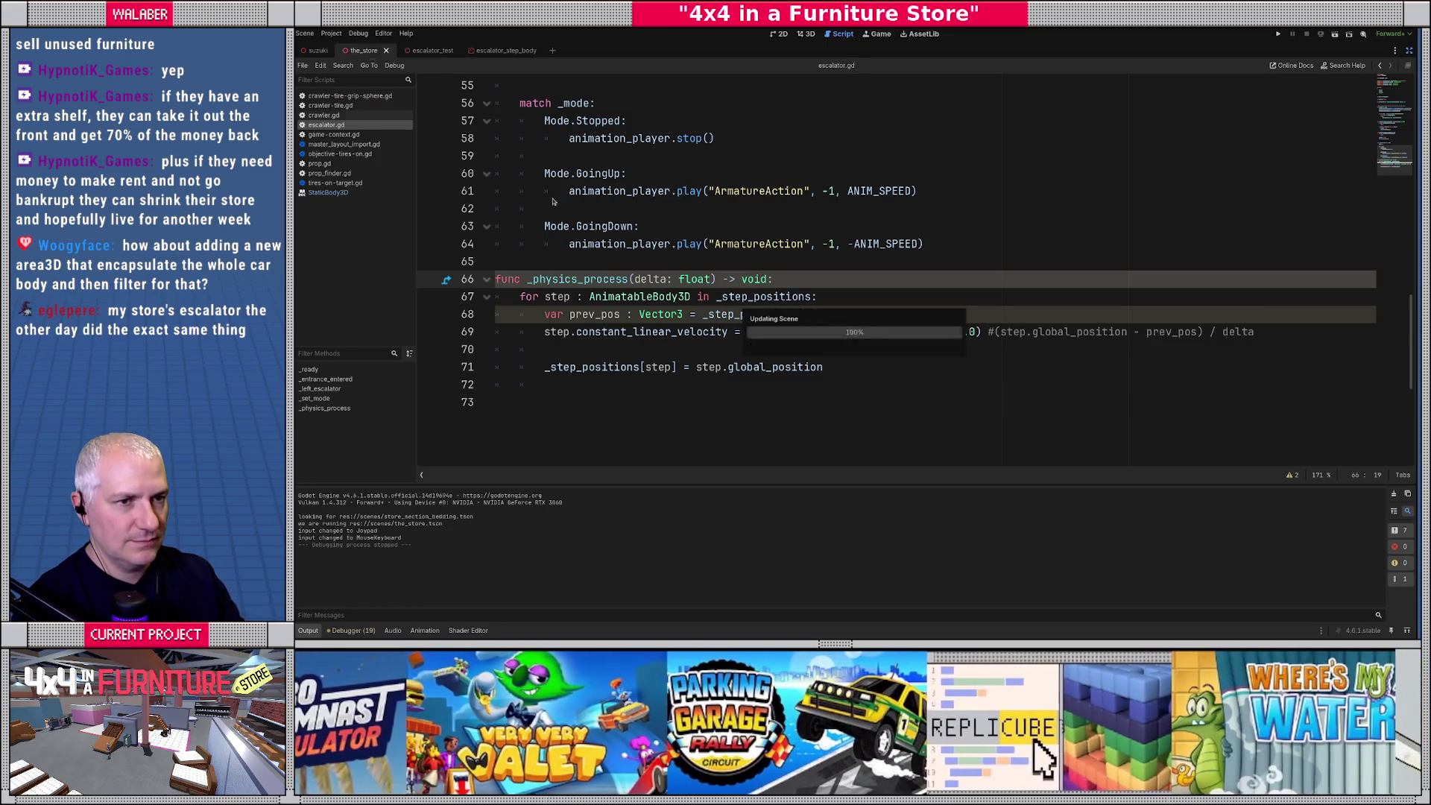
left_click(659, 279)
key("F5")
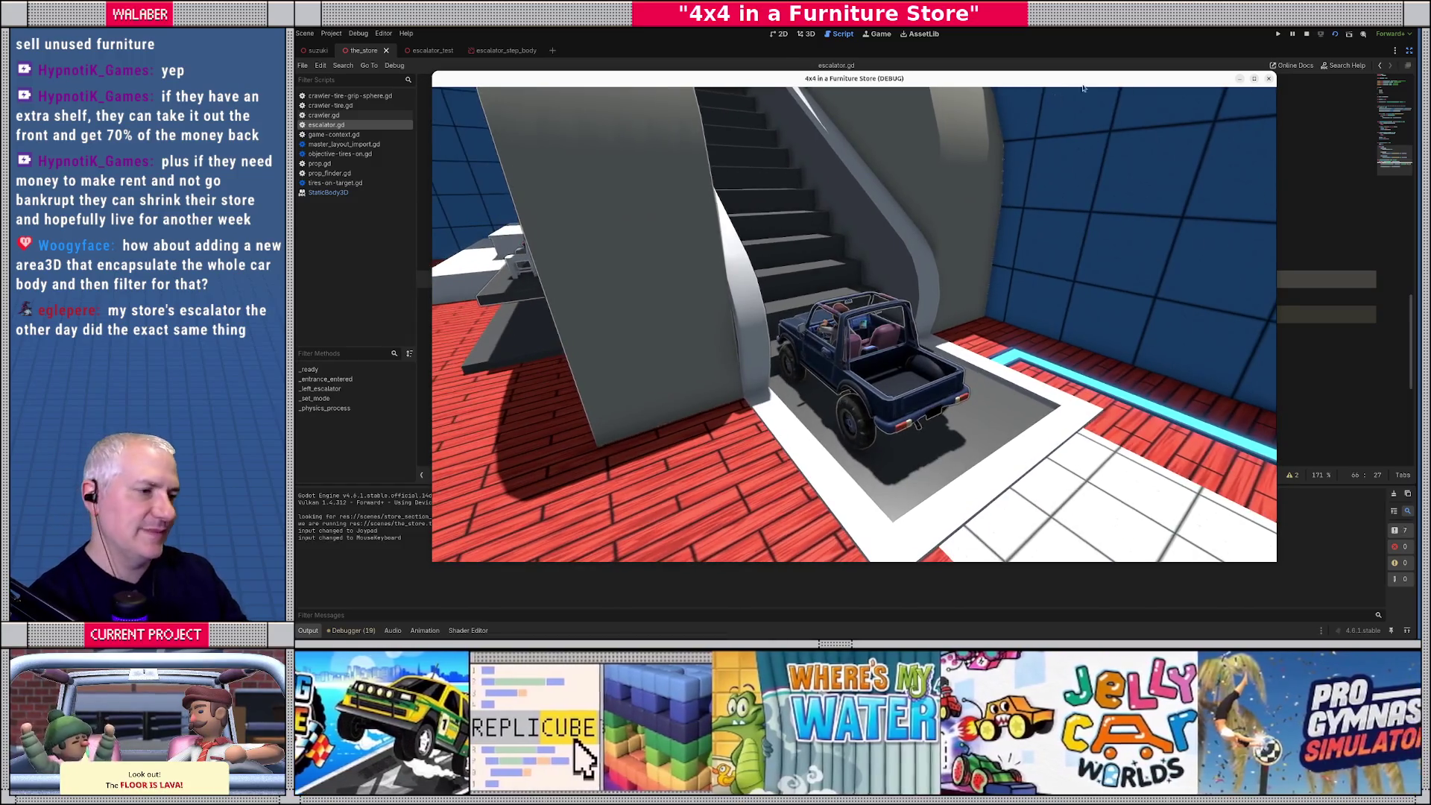
left_click(1306, 34)
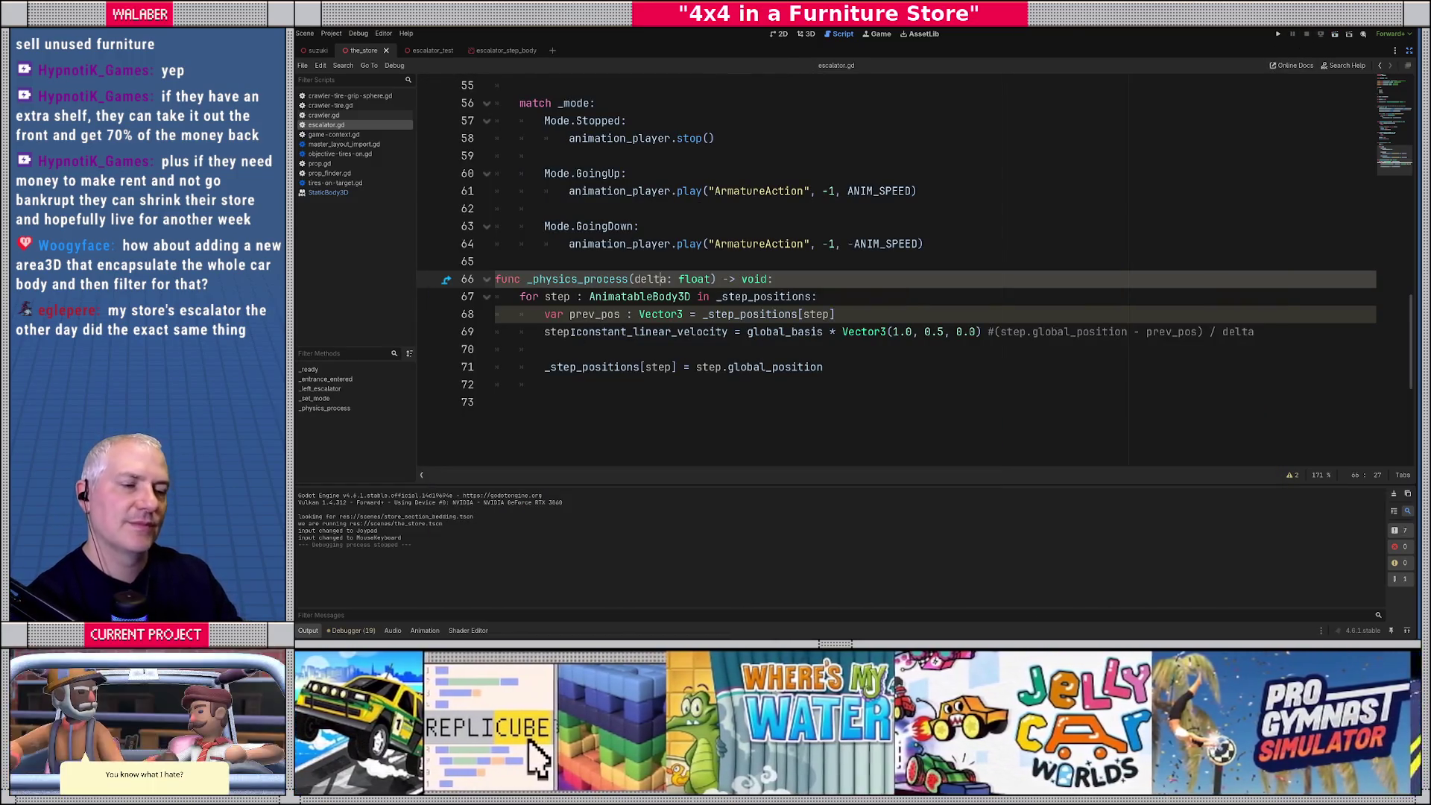
Review the velocity and _step_positions lines, then comment out line 69 with #.
left_click(574, 332)
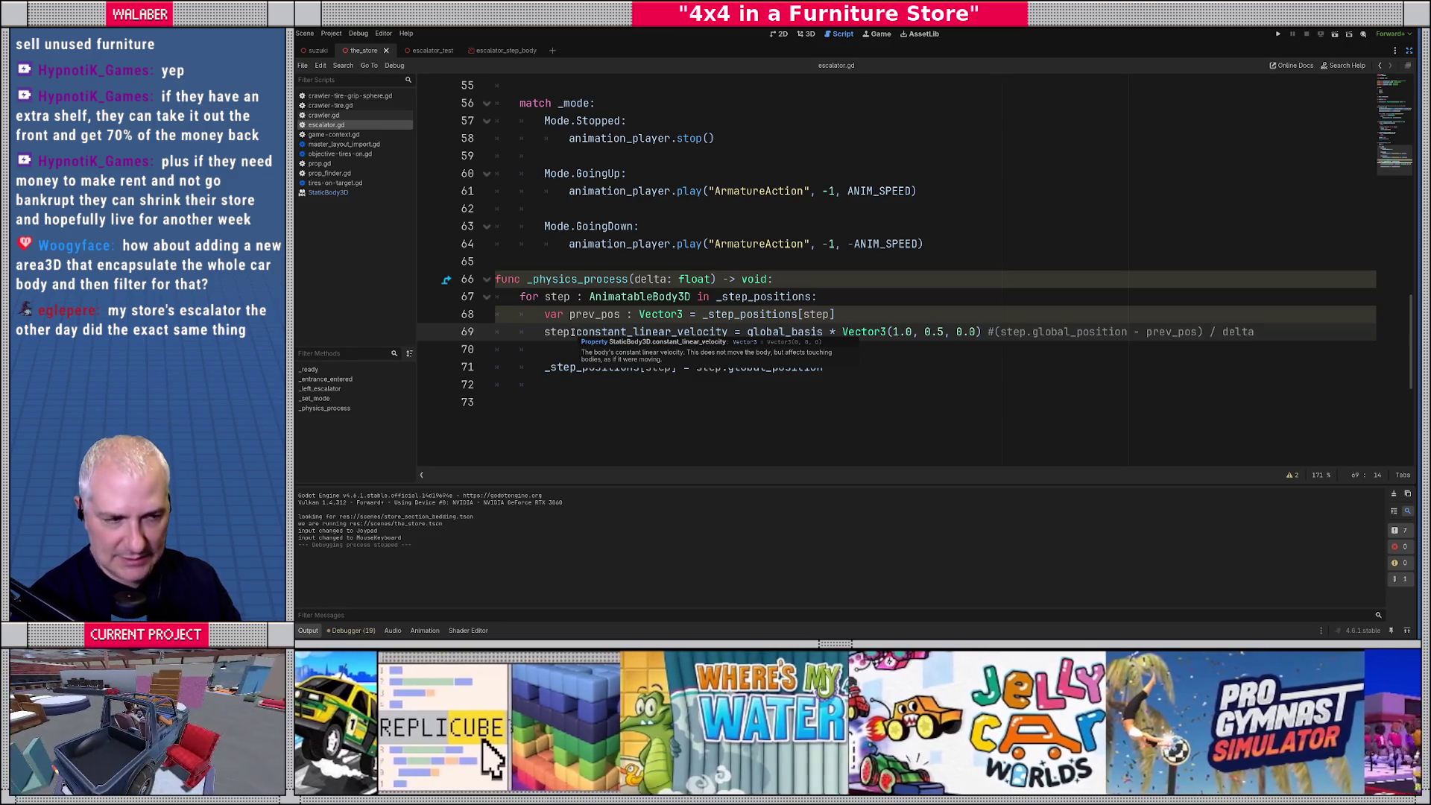
left_click(561, 365)
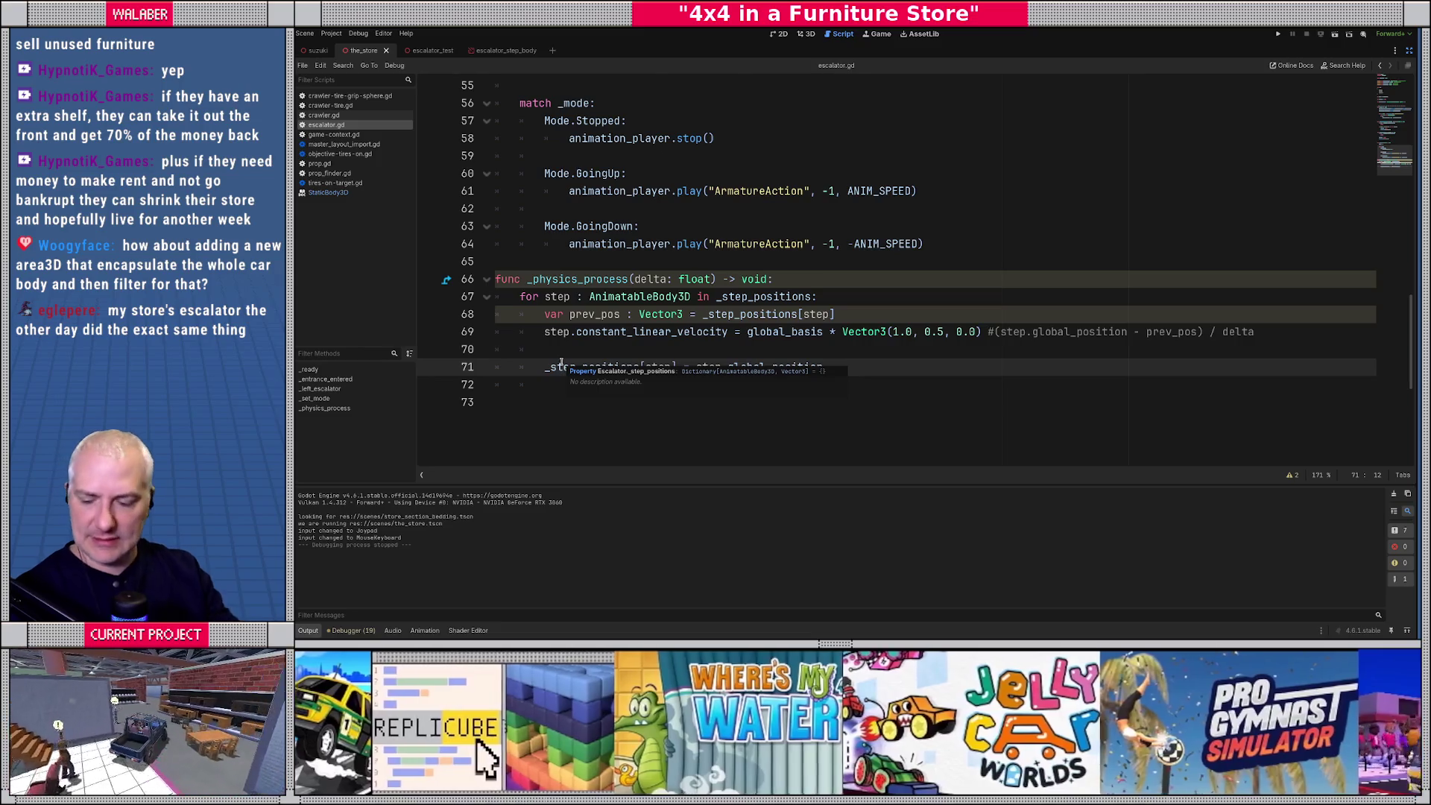
left_click(544, 335)
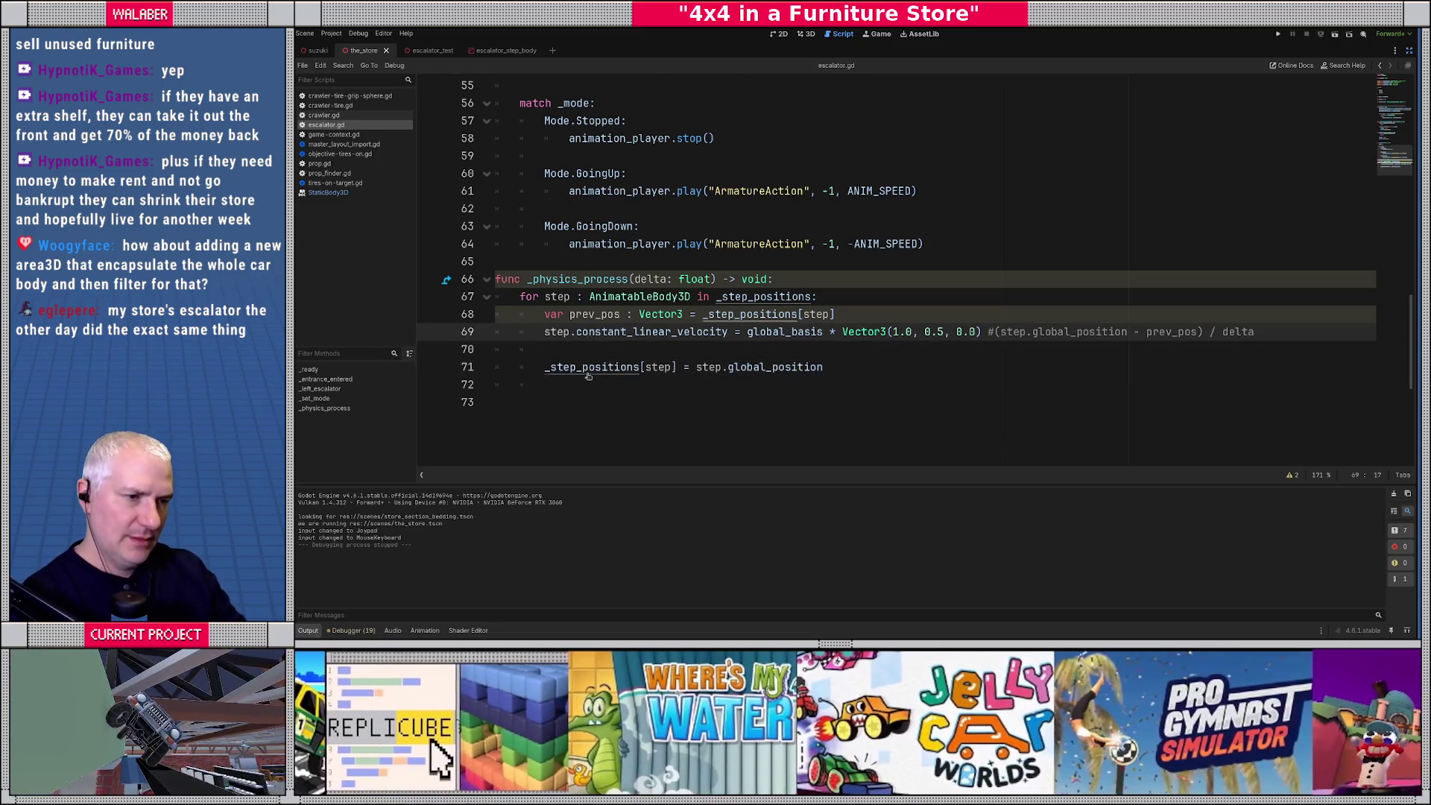
type("#")
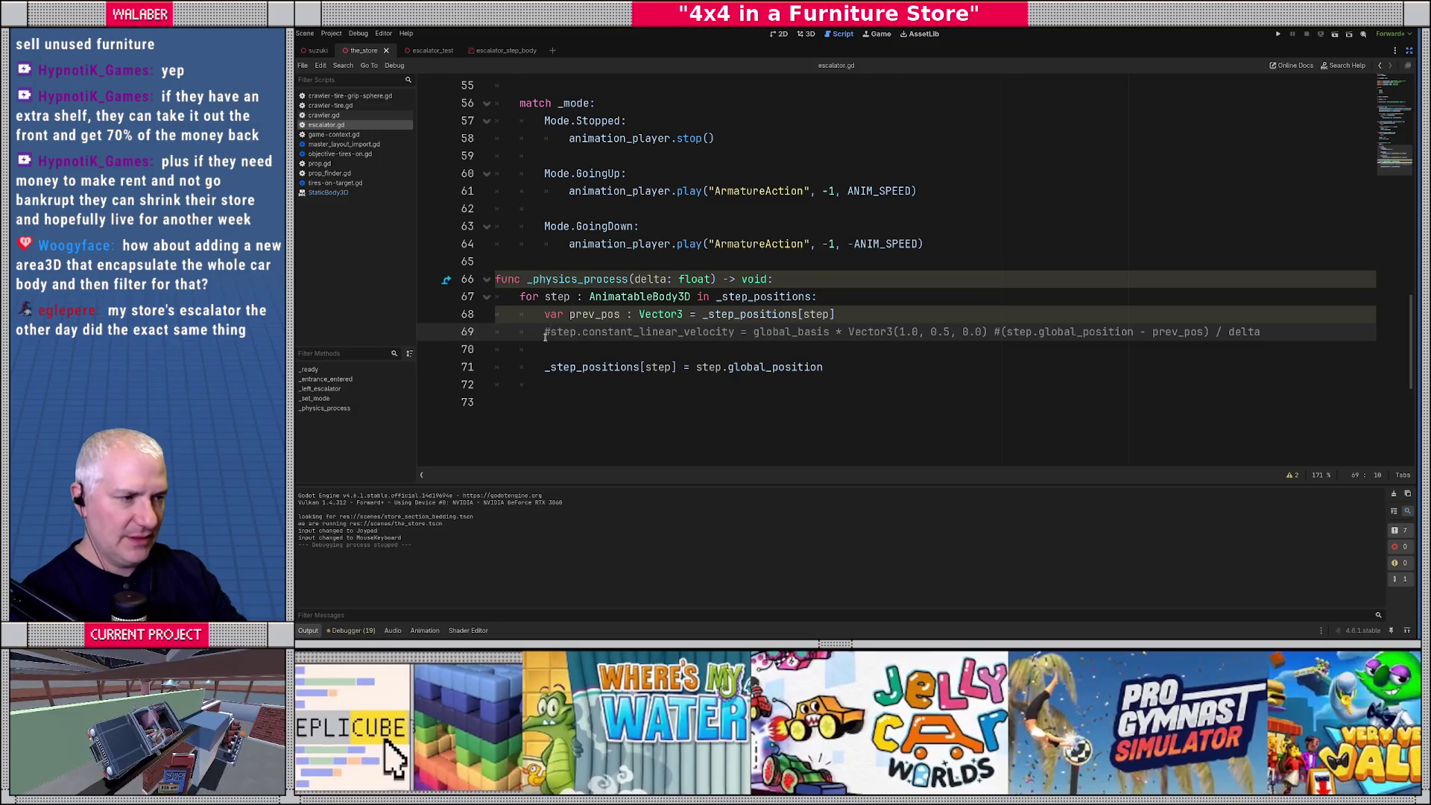
Lower ANIM_SPEED from 0.4 to 0.1, save the script, and run the game.
scroll(545, 337, "up", 15)
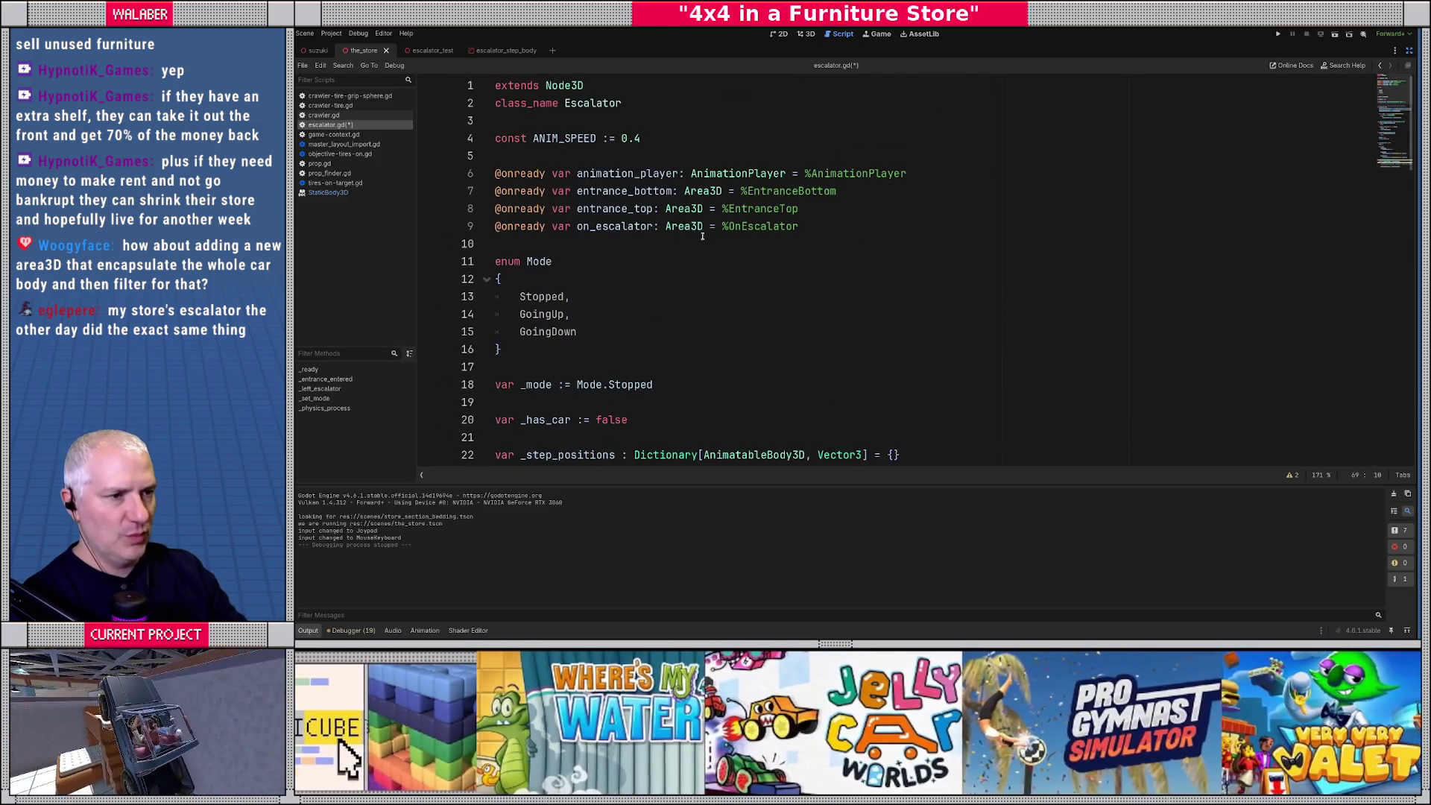
left_click(644, 139)
key("BackSpace")
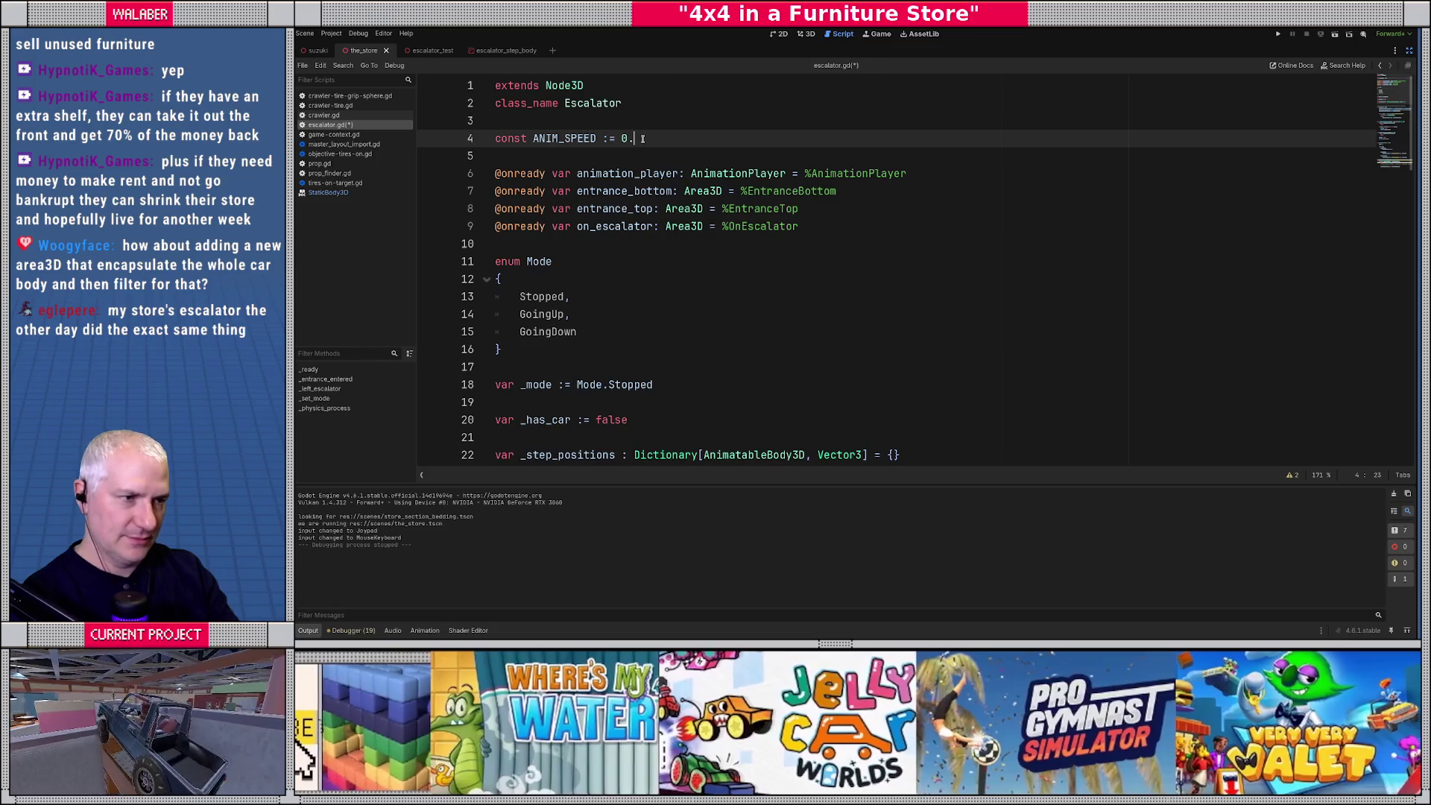
type("1")
key("ctrl+s")
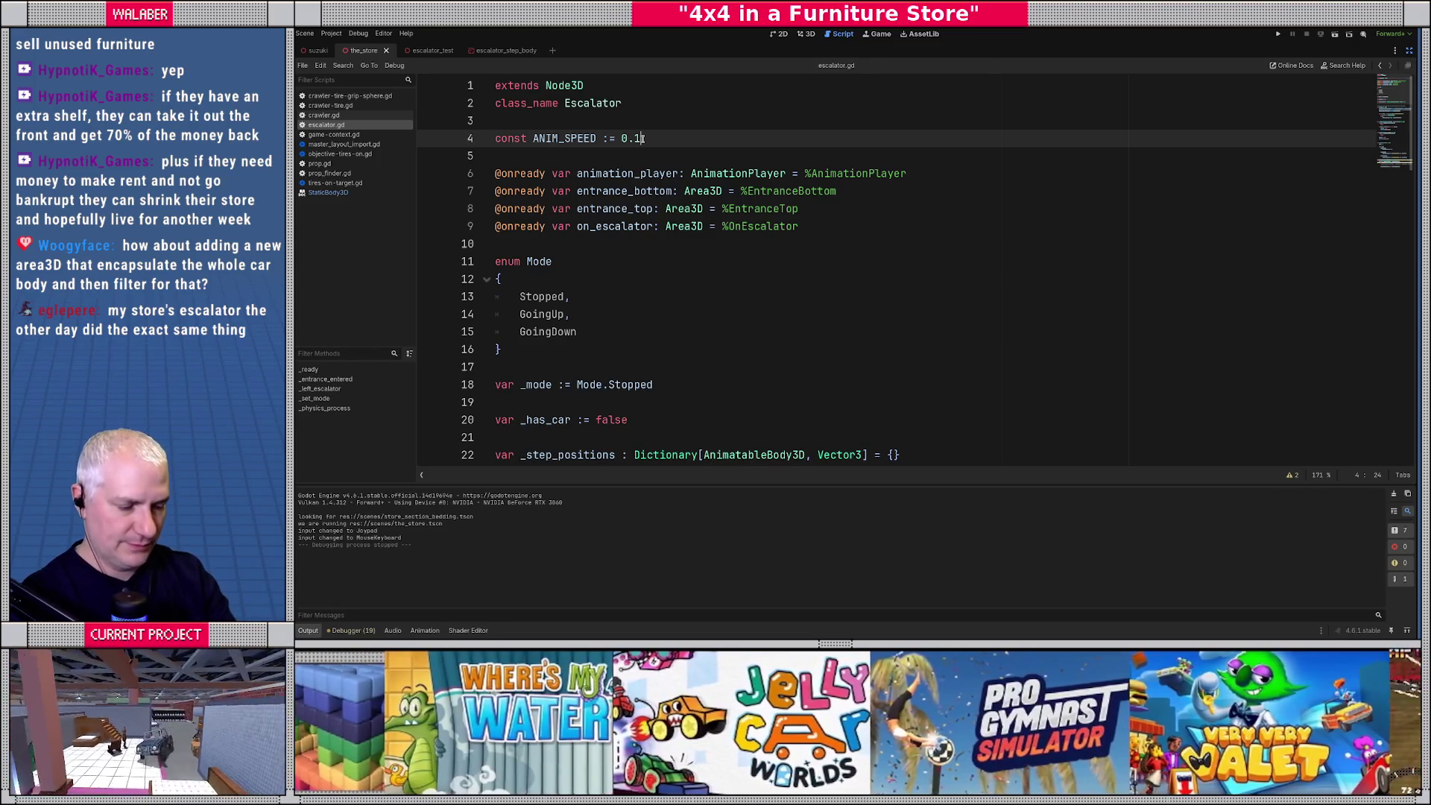
key("F6")
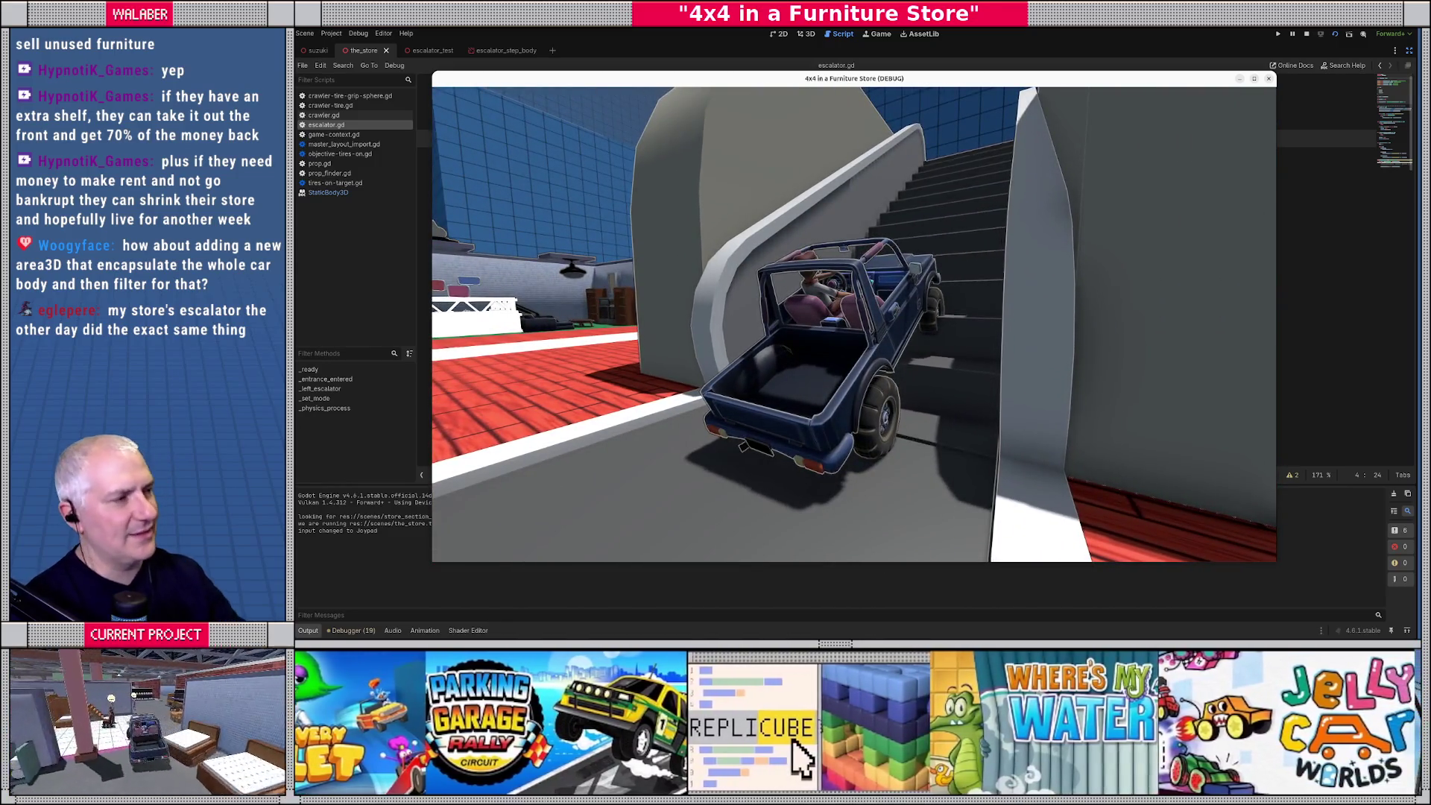
Stop the game, restore the side panels, check Root Motion settings, and switch to the 3D view.
key("F8")
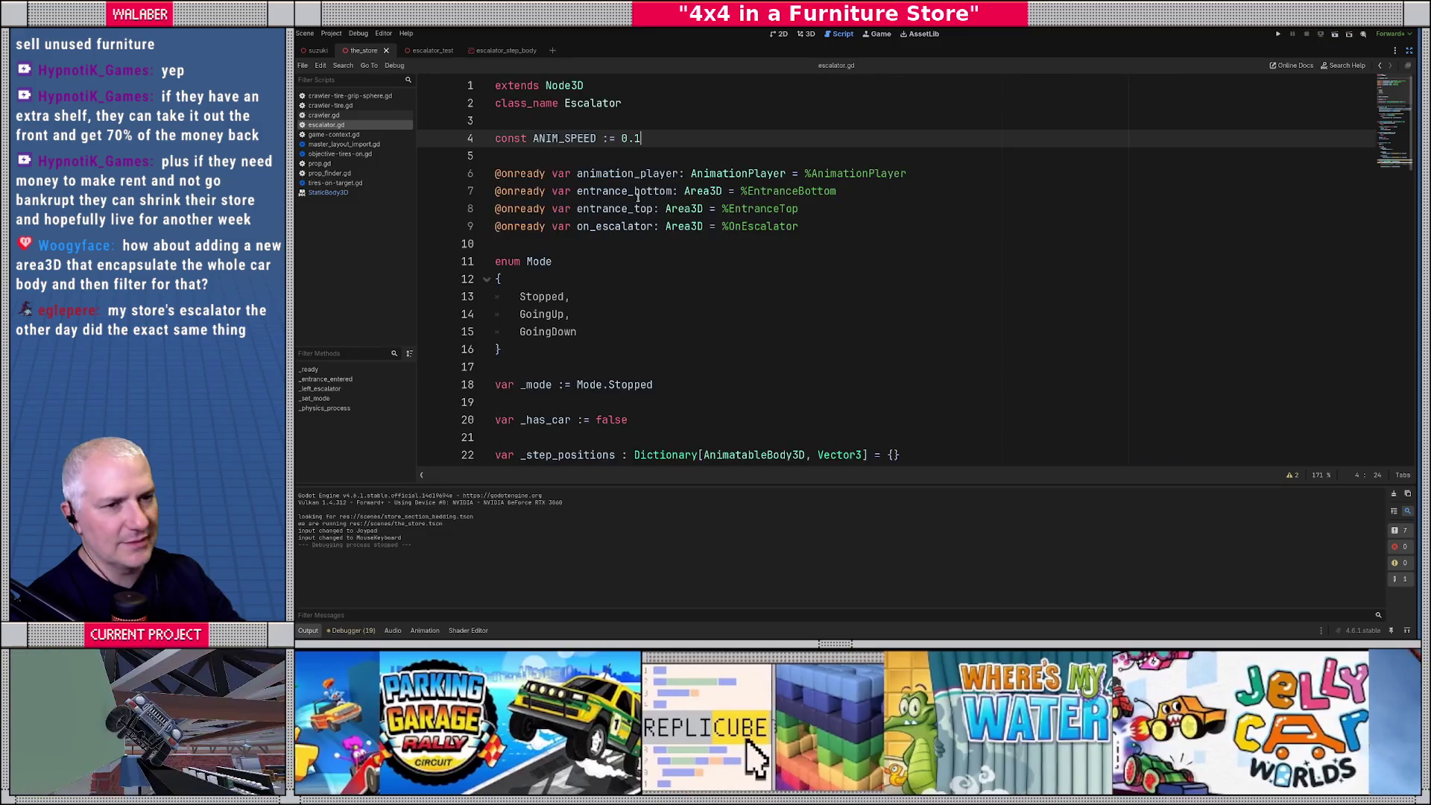
left_click(1408, 46)
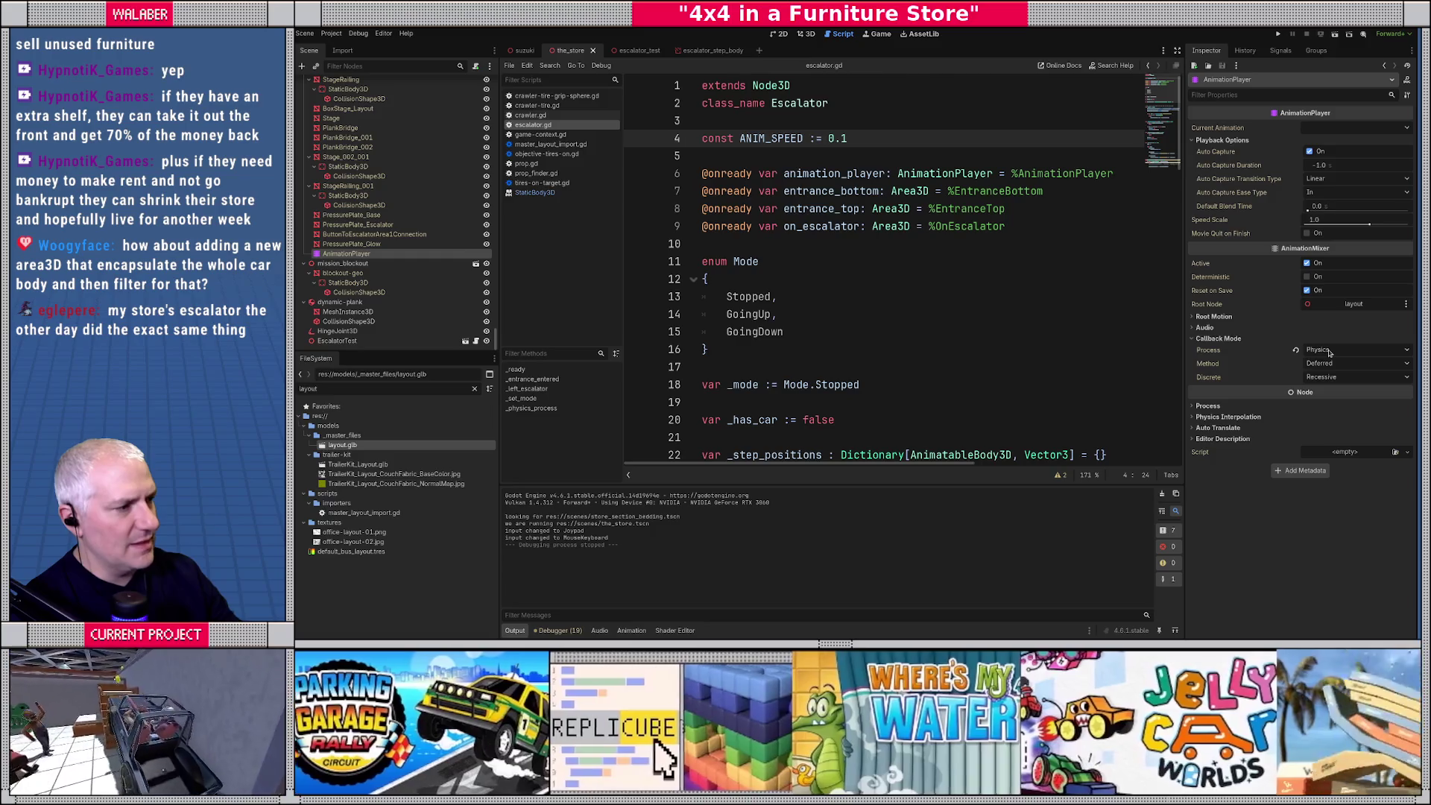
mouse_move(1223, 356)
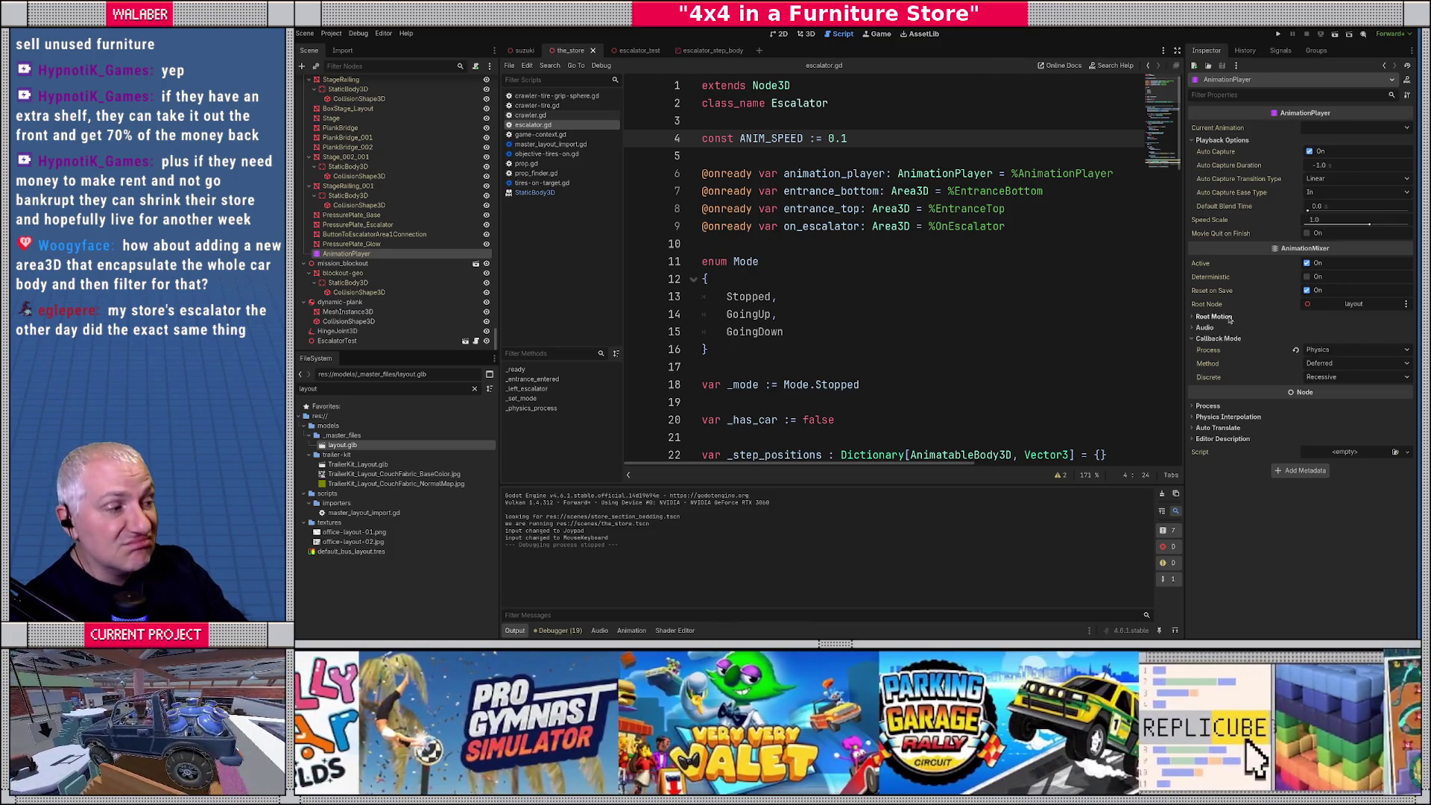
left_click(1225, 317)
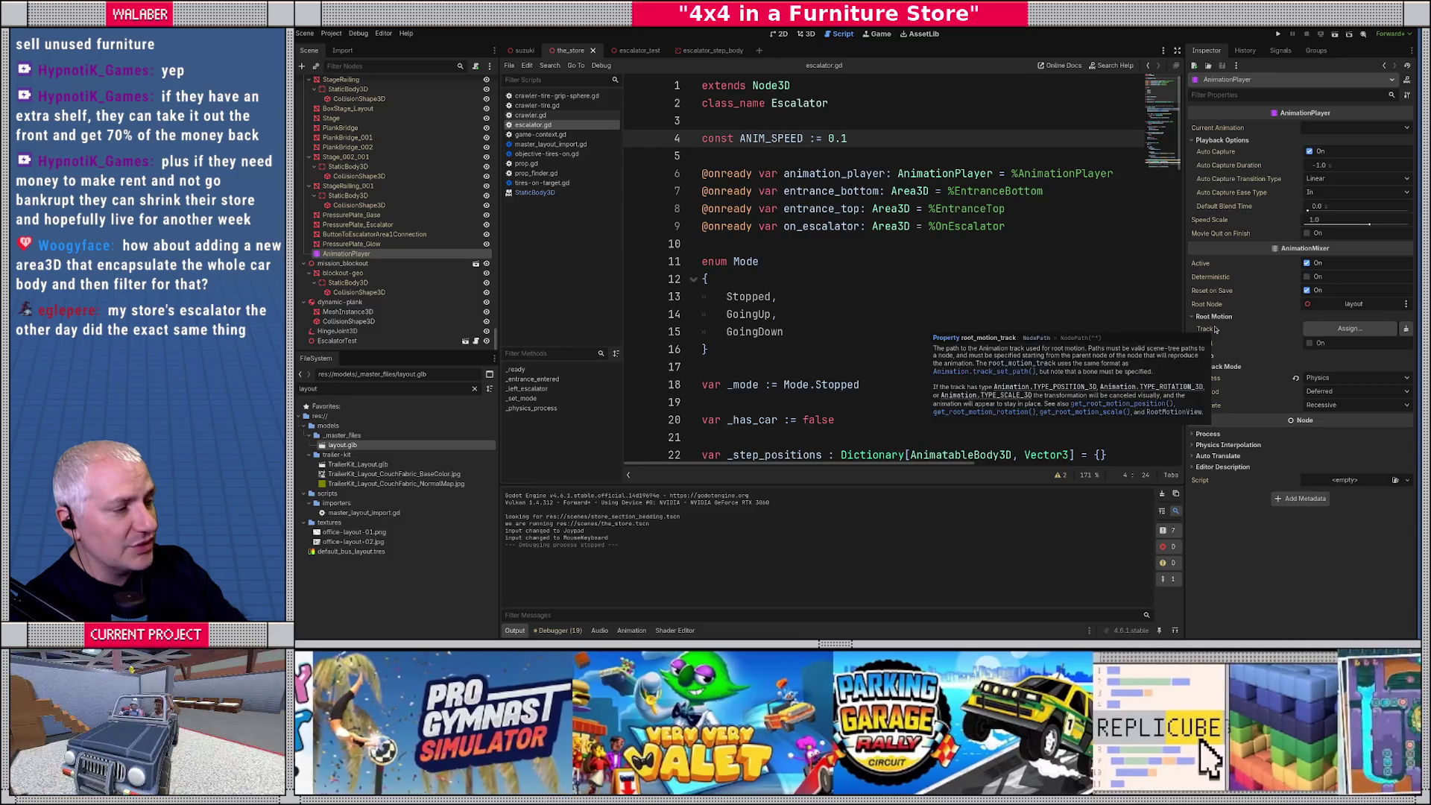
left_click(1215, 318)
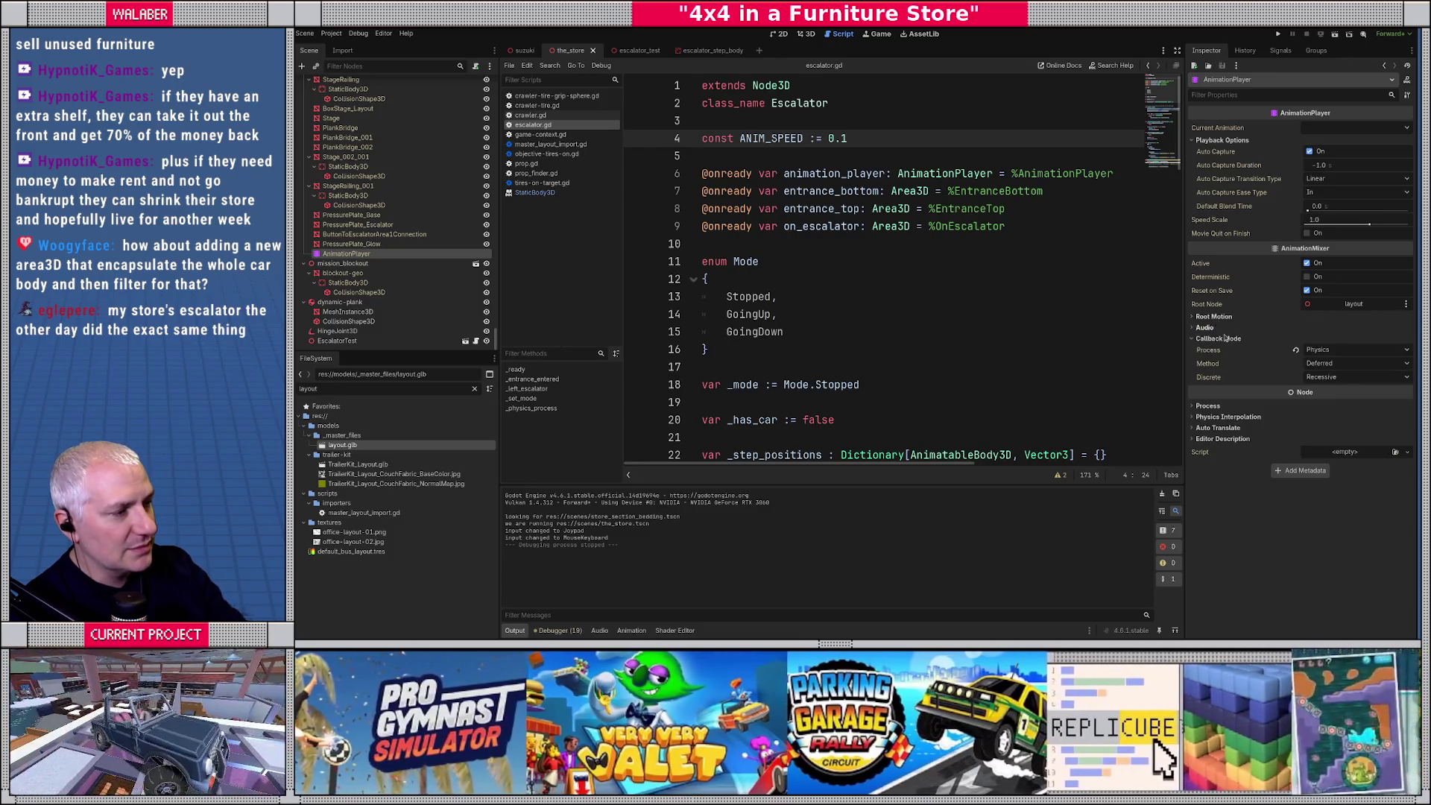
left_click(864, 295)
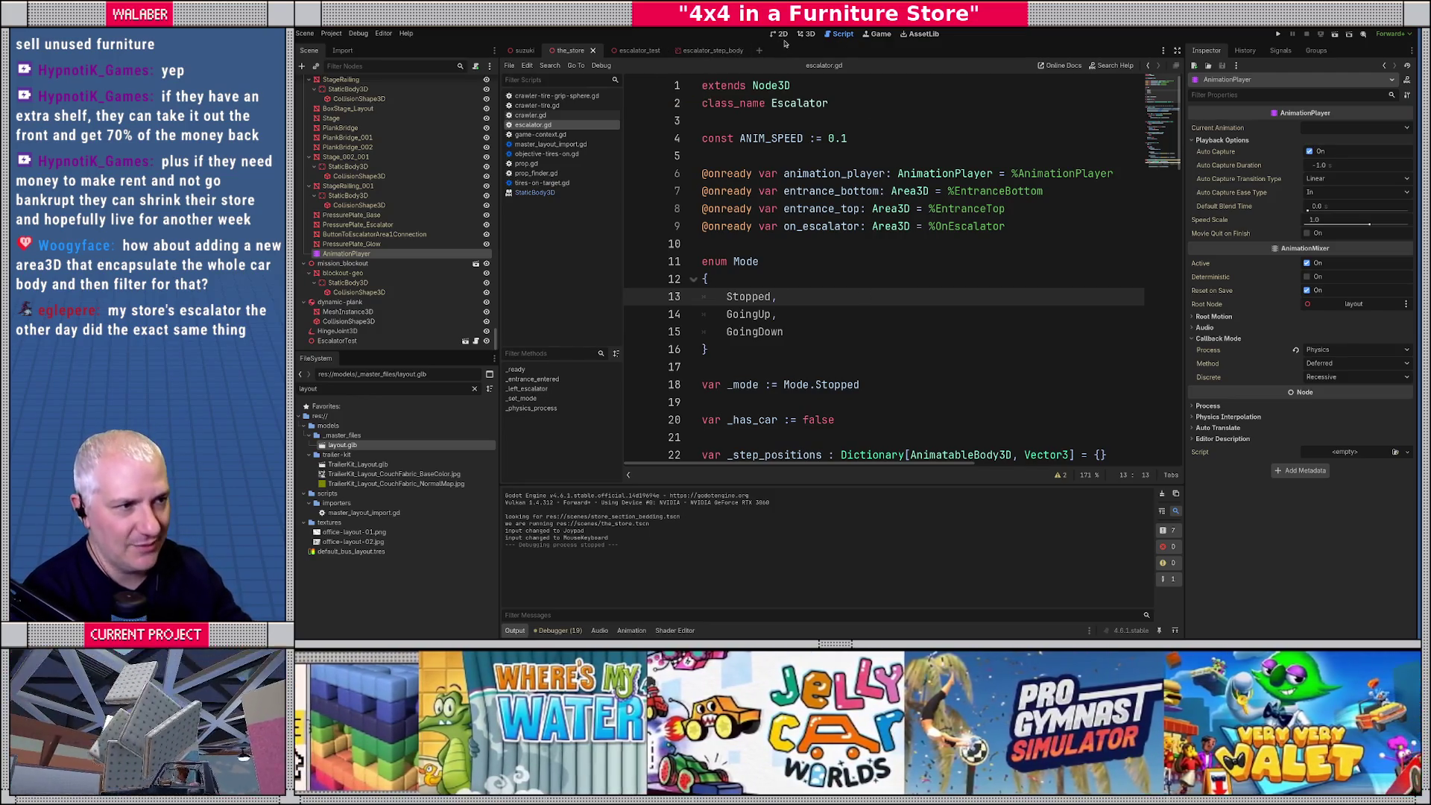
key("ctrl+F2")
Open escalator_test, expand the armature, select Step1's EscalatorStepBody, and orbit around the escalator.
mouse_move(798, 287)
left_mouse_down()
mouse_move(828, 268)
mouse_move(809, 320)
mouse_move(817, 260)
mouse_move(775, 254)
left_mouse_up()
left_click(646, 55)
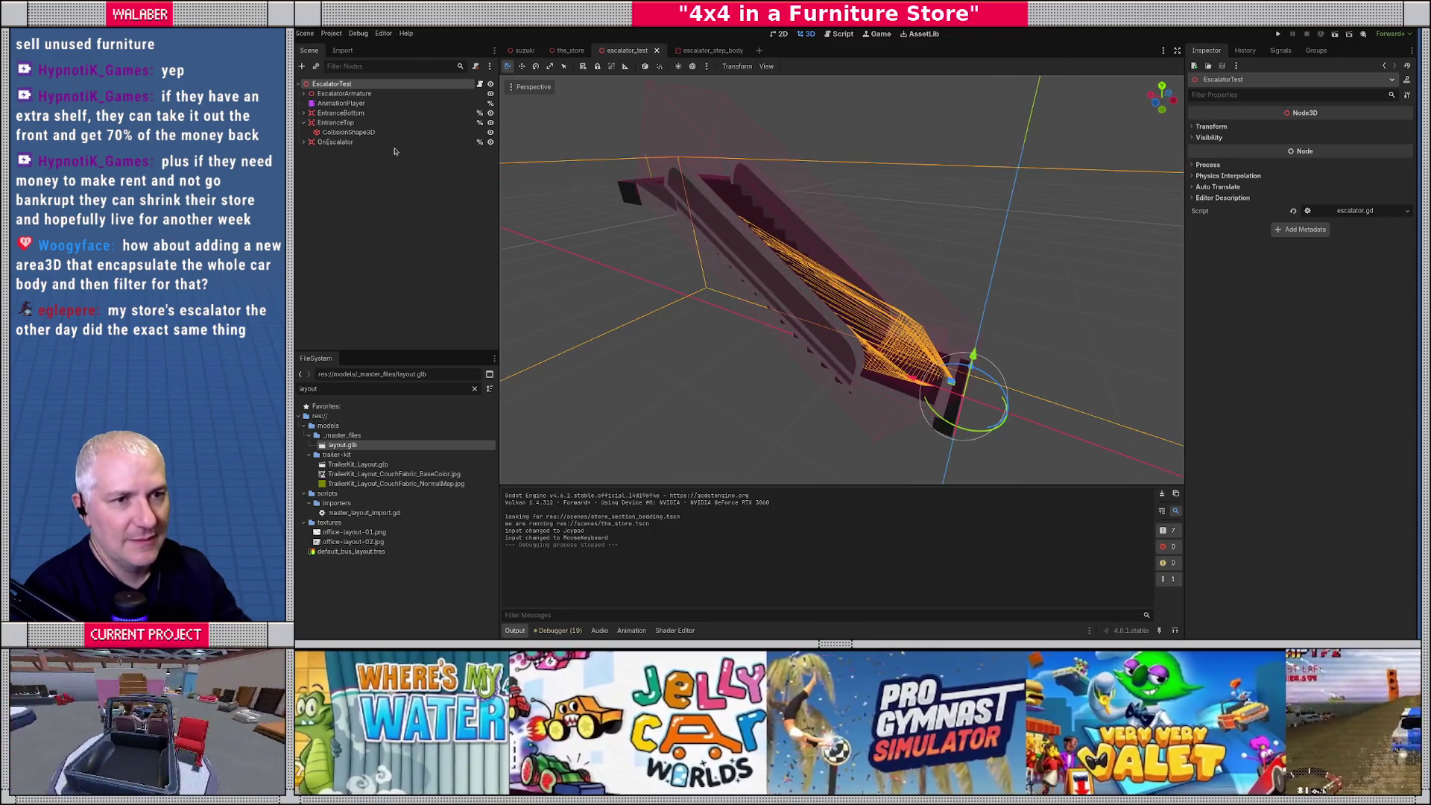
left_click(304, 95)
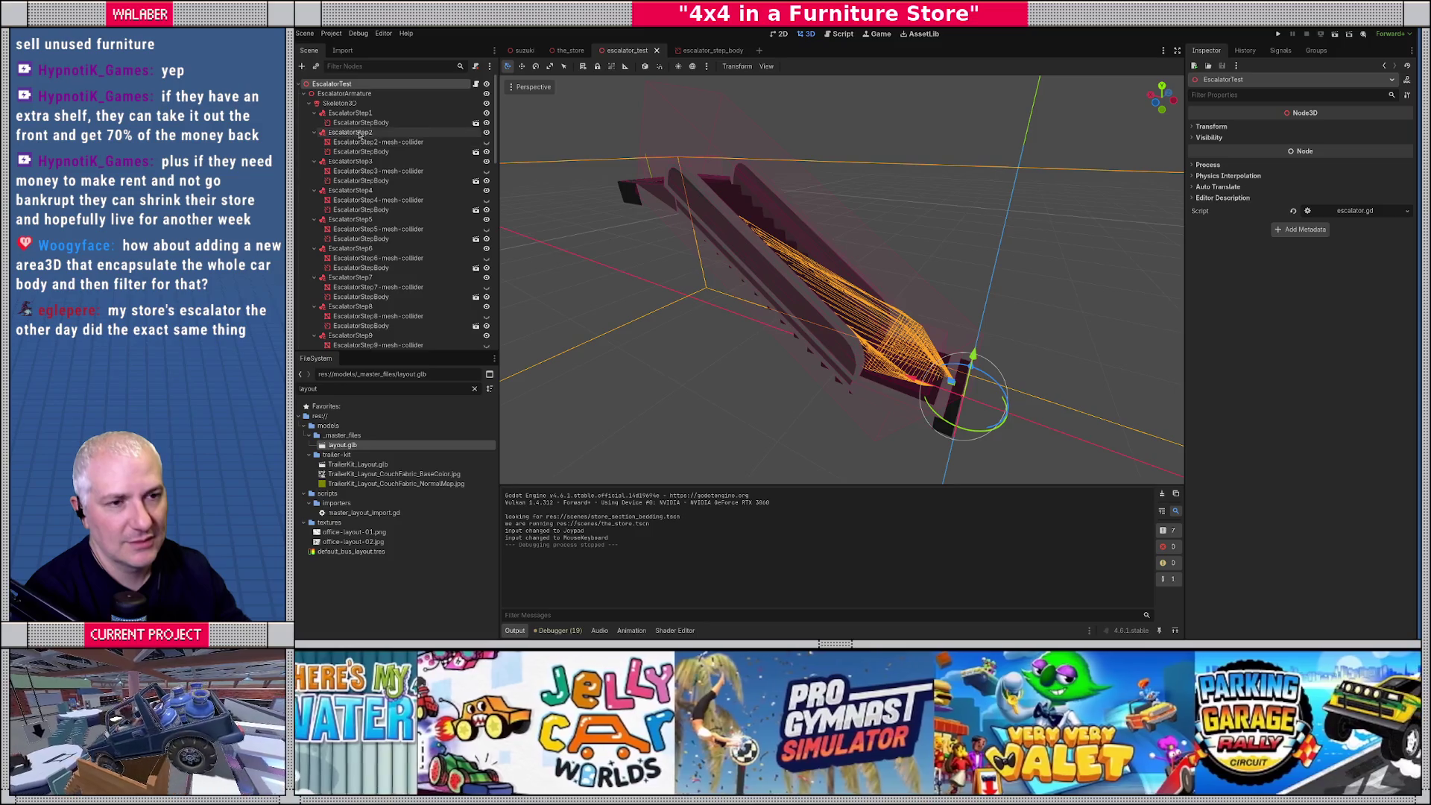
left_click(359, 123)
left_click_drag(718, 314, 790, 230)
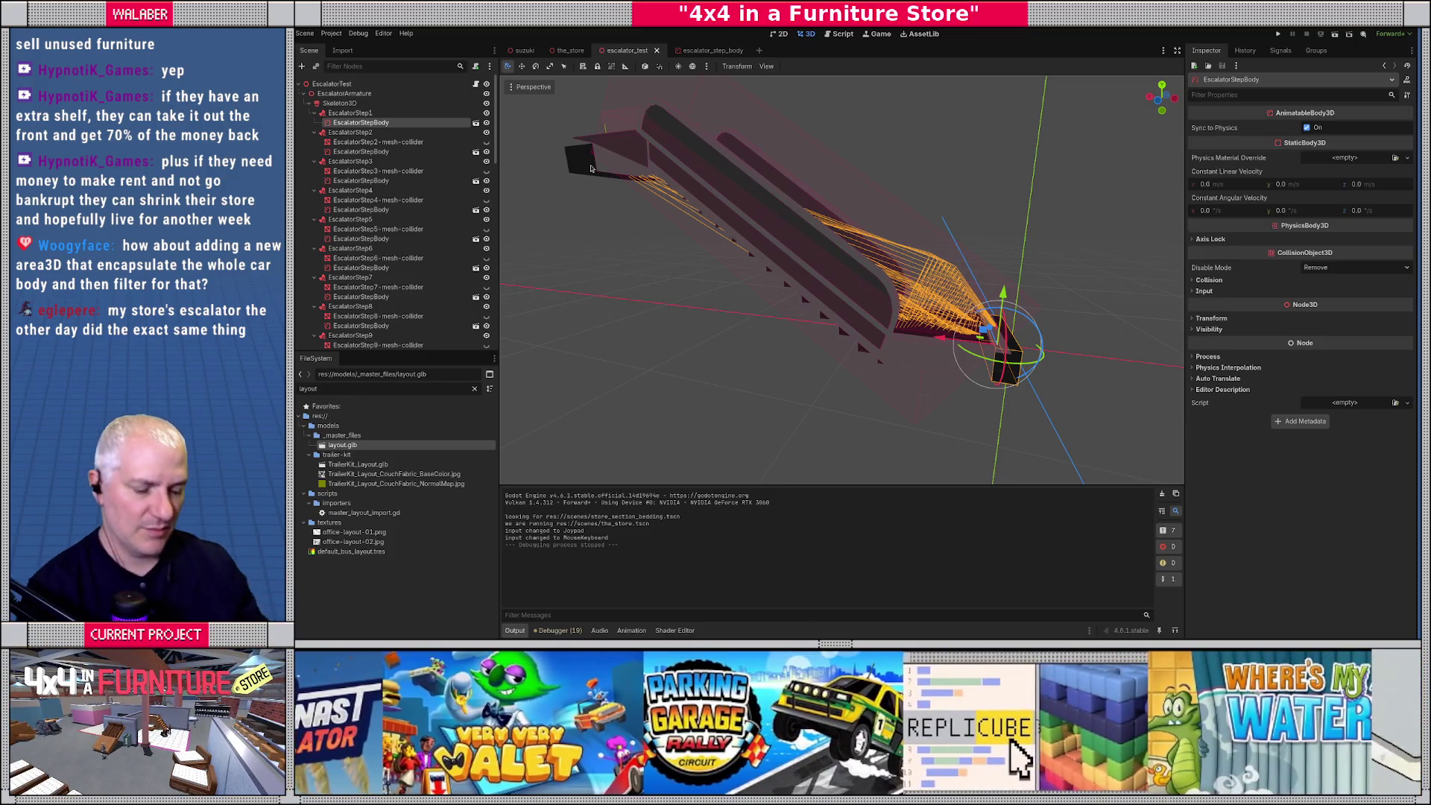
left_click_drag(602, 164, 775, 313)
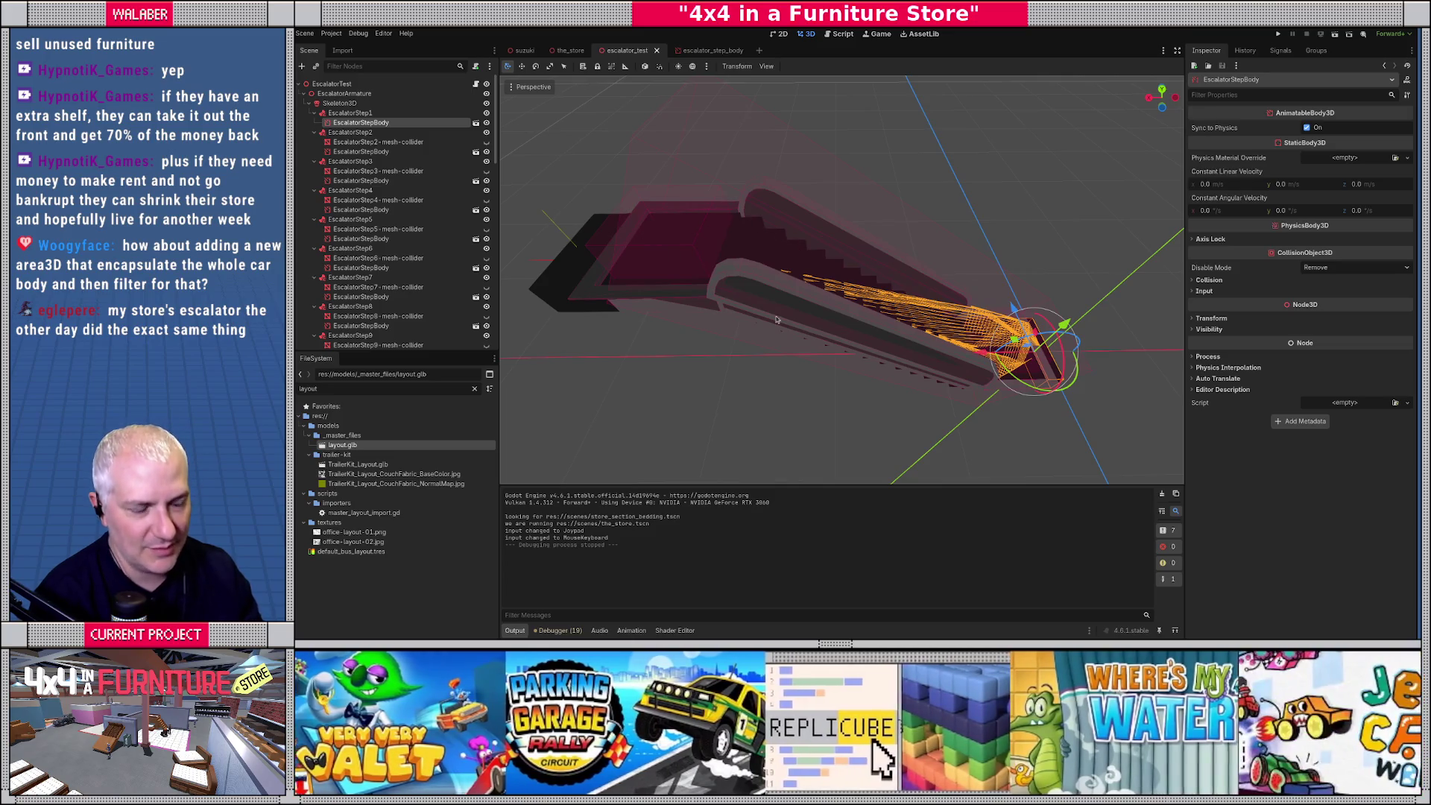
left_click_drag(776, 320, 777, 329)
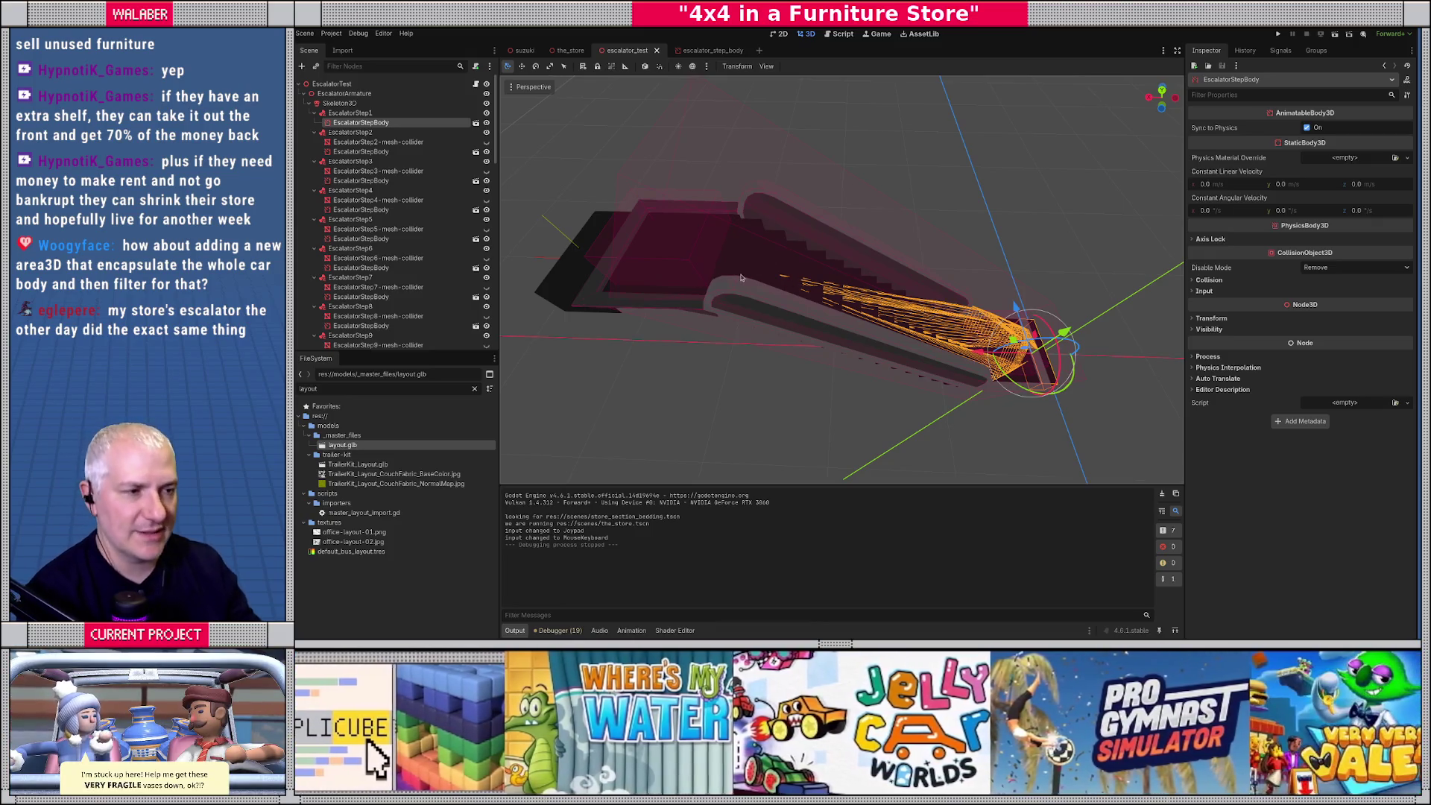
Multi-select the escalator step bodies in the Scene dock, up through the Step14 body.
scroll(740, 278, "up", 5)
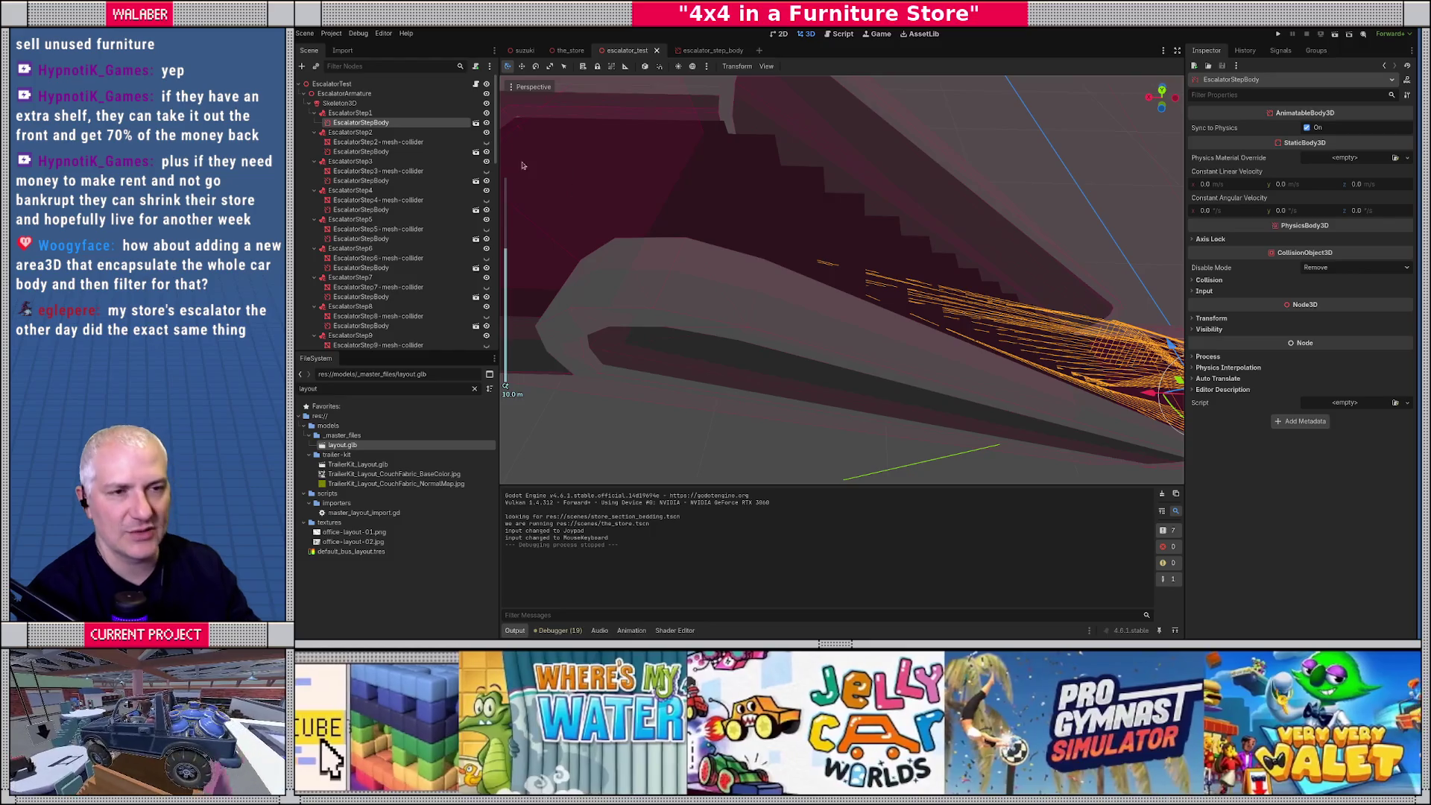
scroll(462, 147, "down", 2)
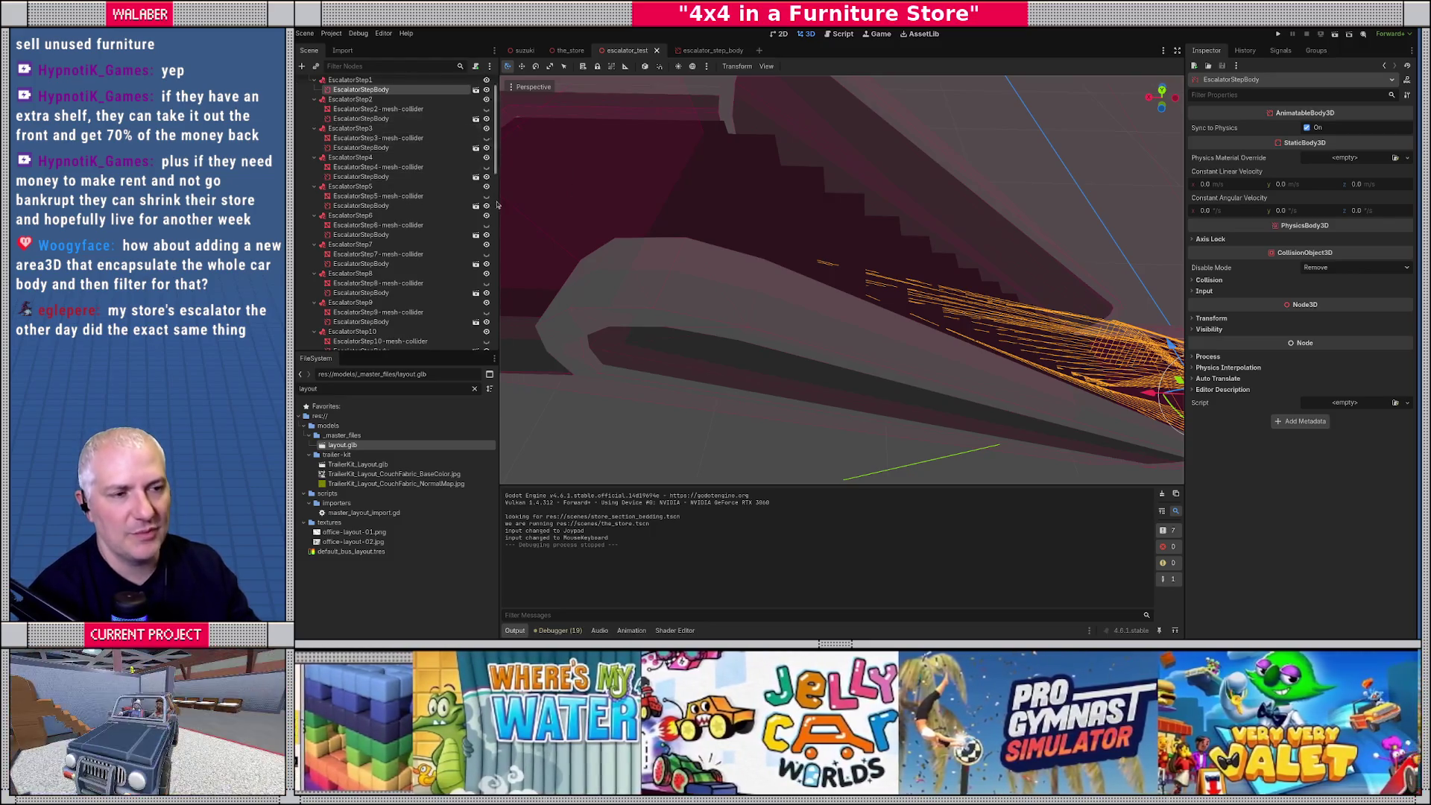
left_click_drag(497, 209, 645, 209)
scroll(384, 170, "down", 1)
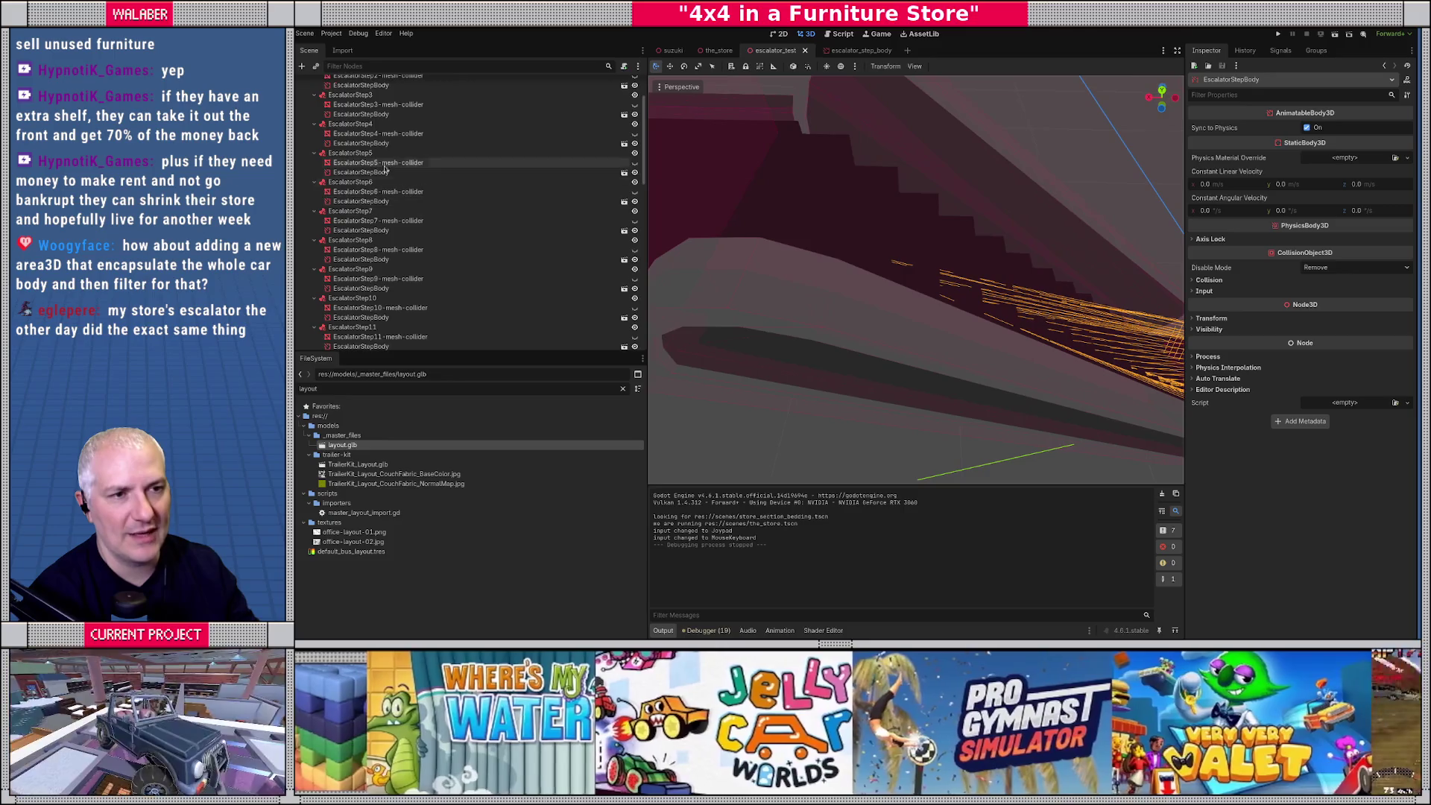
scroll(384, 170, "up", 3)
left_click(358, 151, "ctrl")
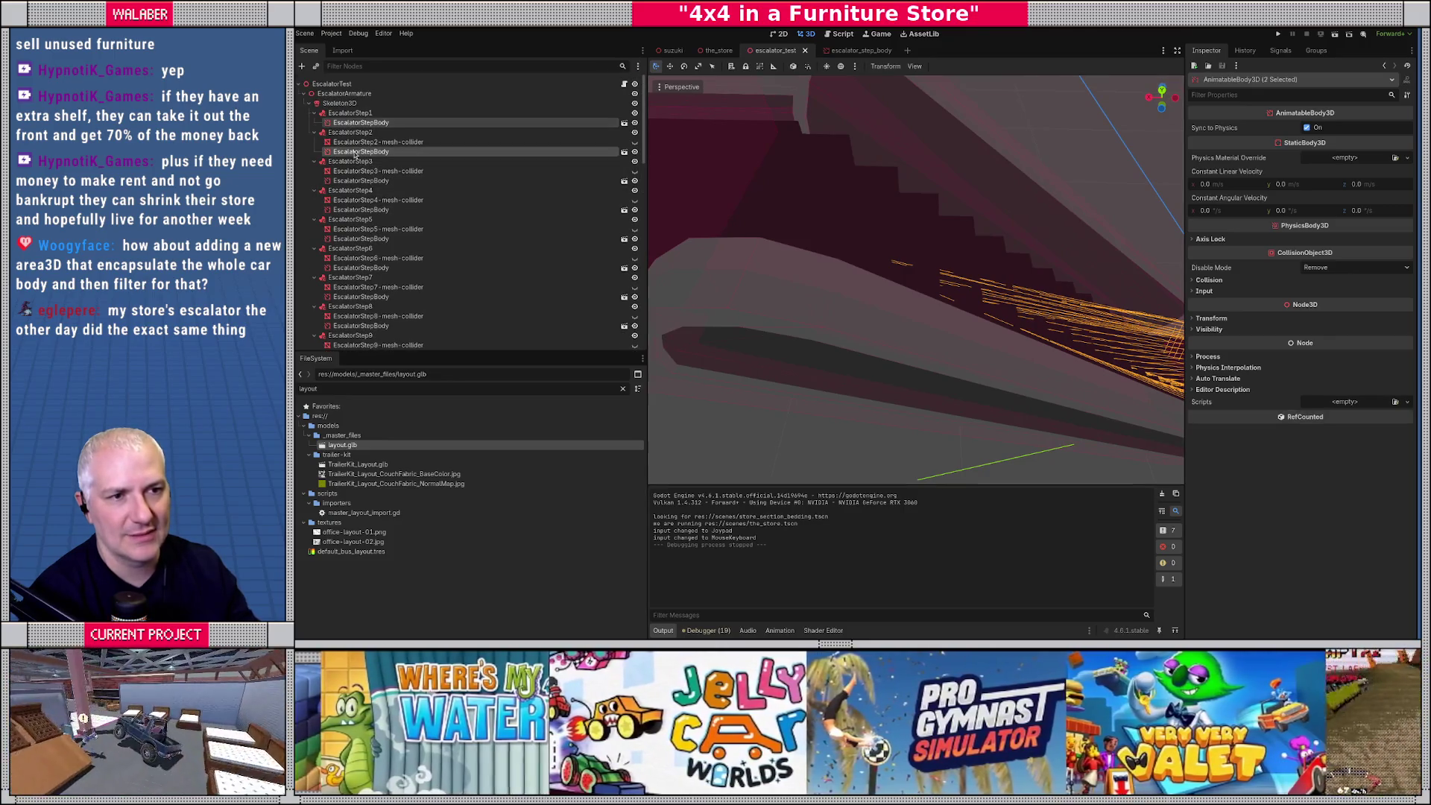
left_click(360, 180, "ctrl")
left_click(358, 209, "ctrl")
left_click(352, 239, "ctrl")
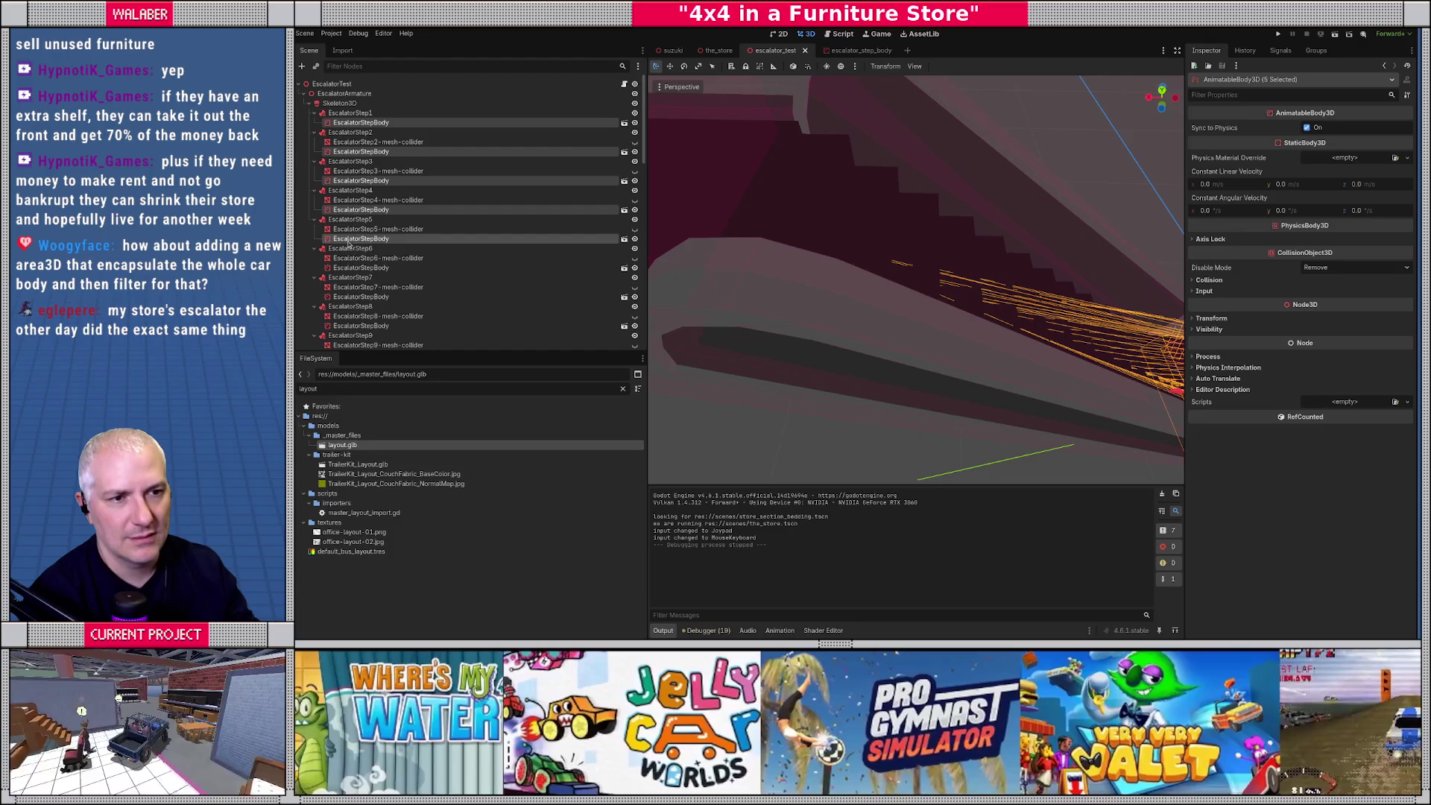
left_click(352, 267, "ctrl")
left_click(346, 297, "ctrl")
left_click(350, 325, "ctrl")
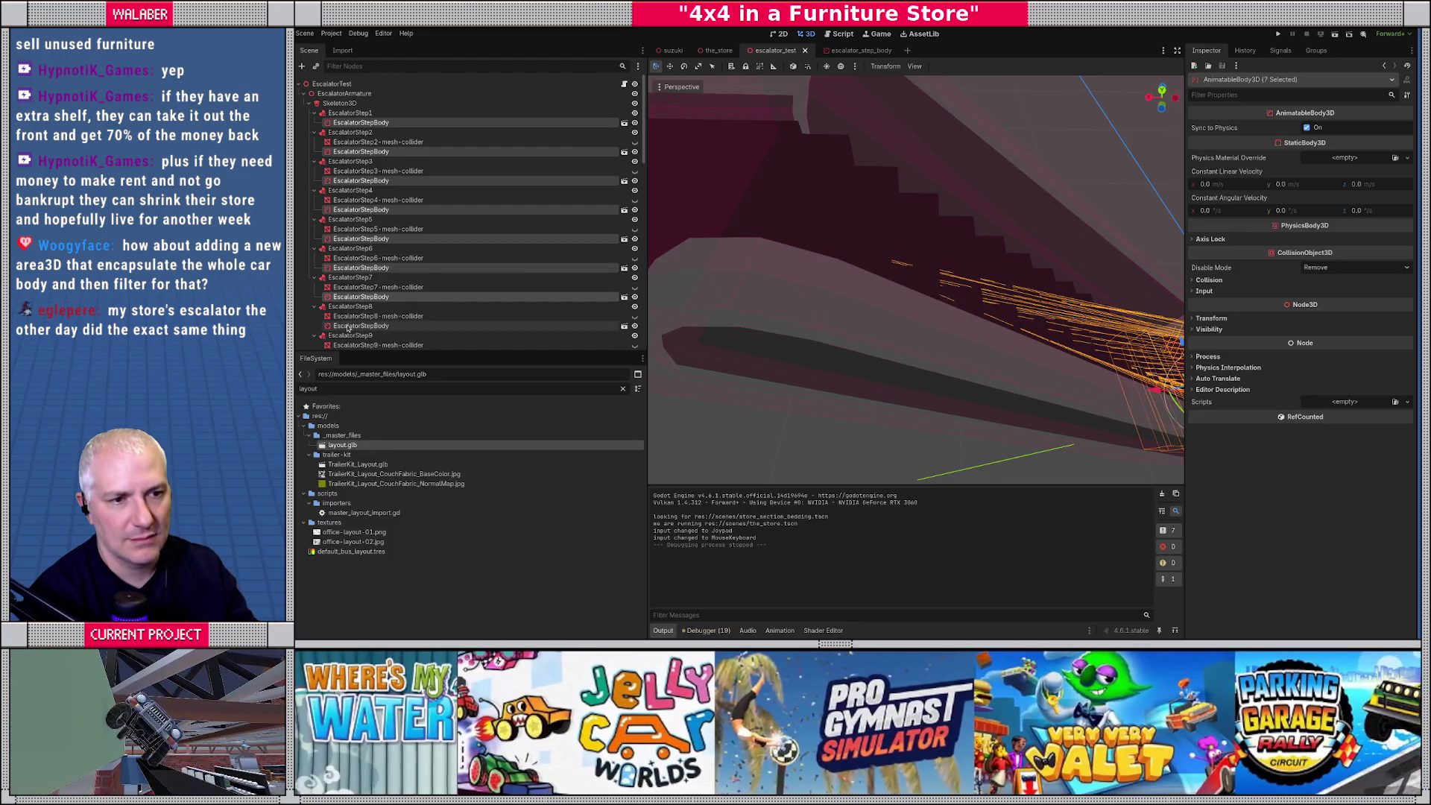
scroll(347, 298, "down", 3)
left_click(346, 288, "ctrl")
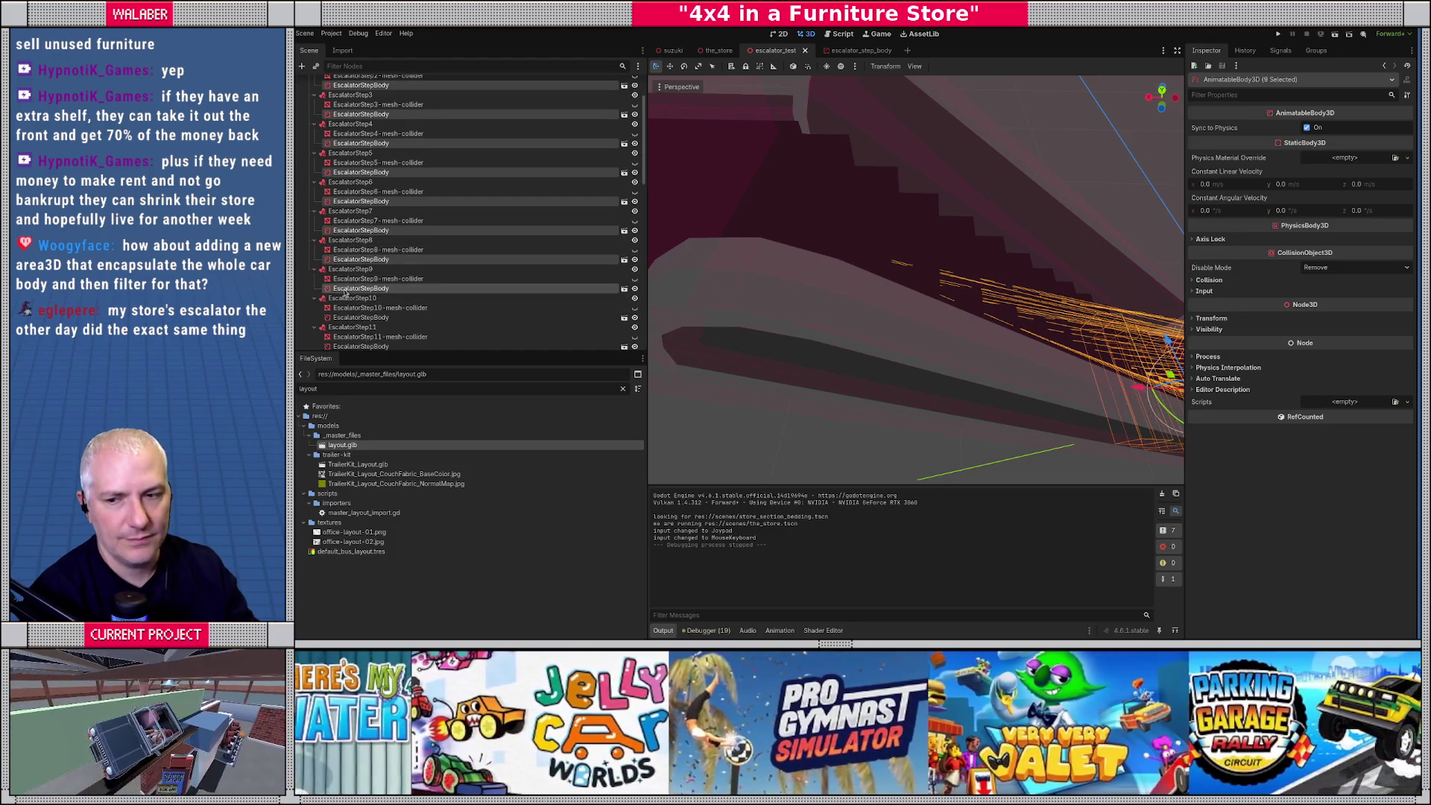
scroll(357, 298, "down", 4)
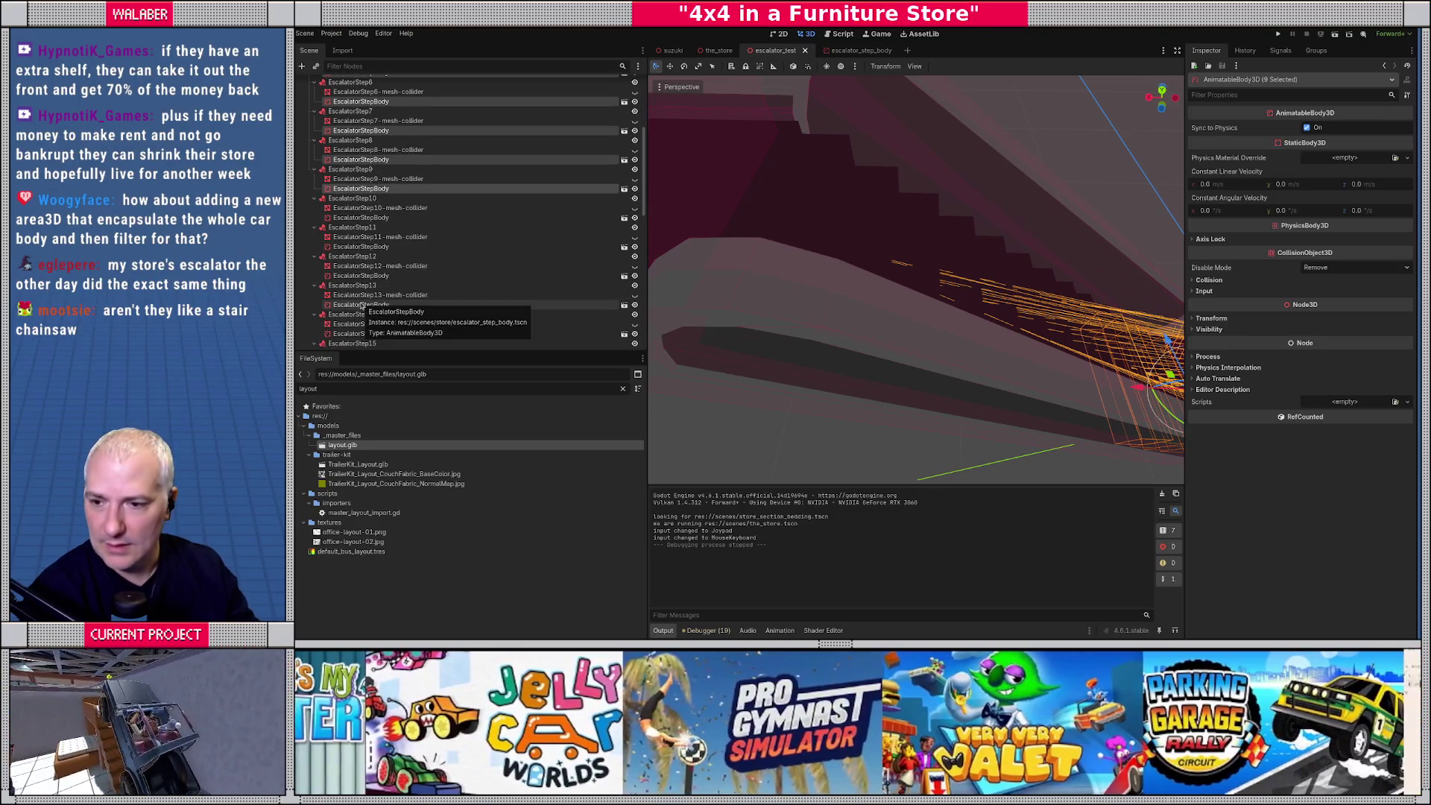
left_click(351, 218, "ctrl")
left_click(346, 247, "ctrl")
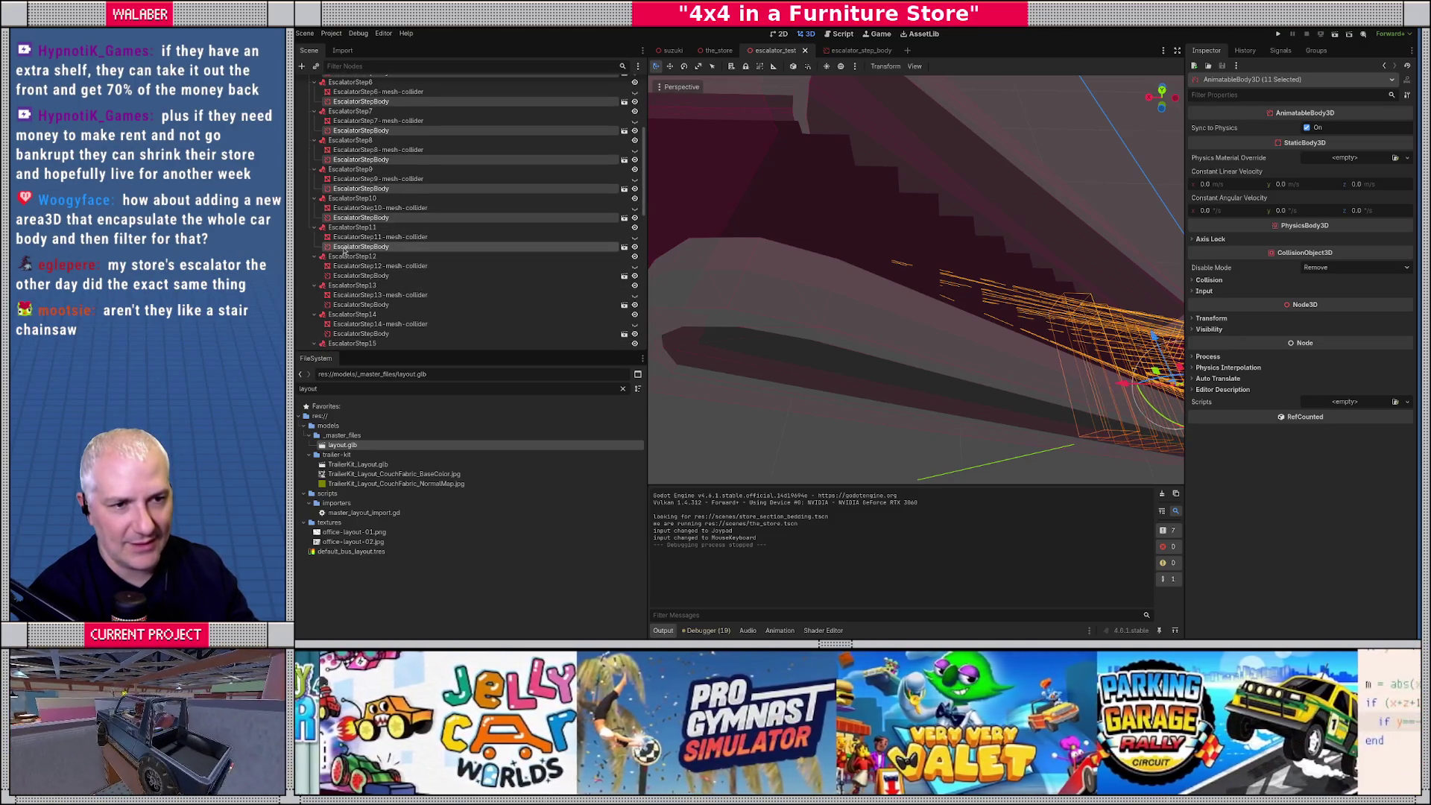
left_click(358, 275, "ctrl")
left_click(372, 304, "ctrl")
left_click(387, 333, "ctrl")
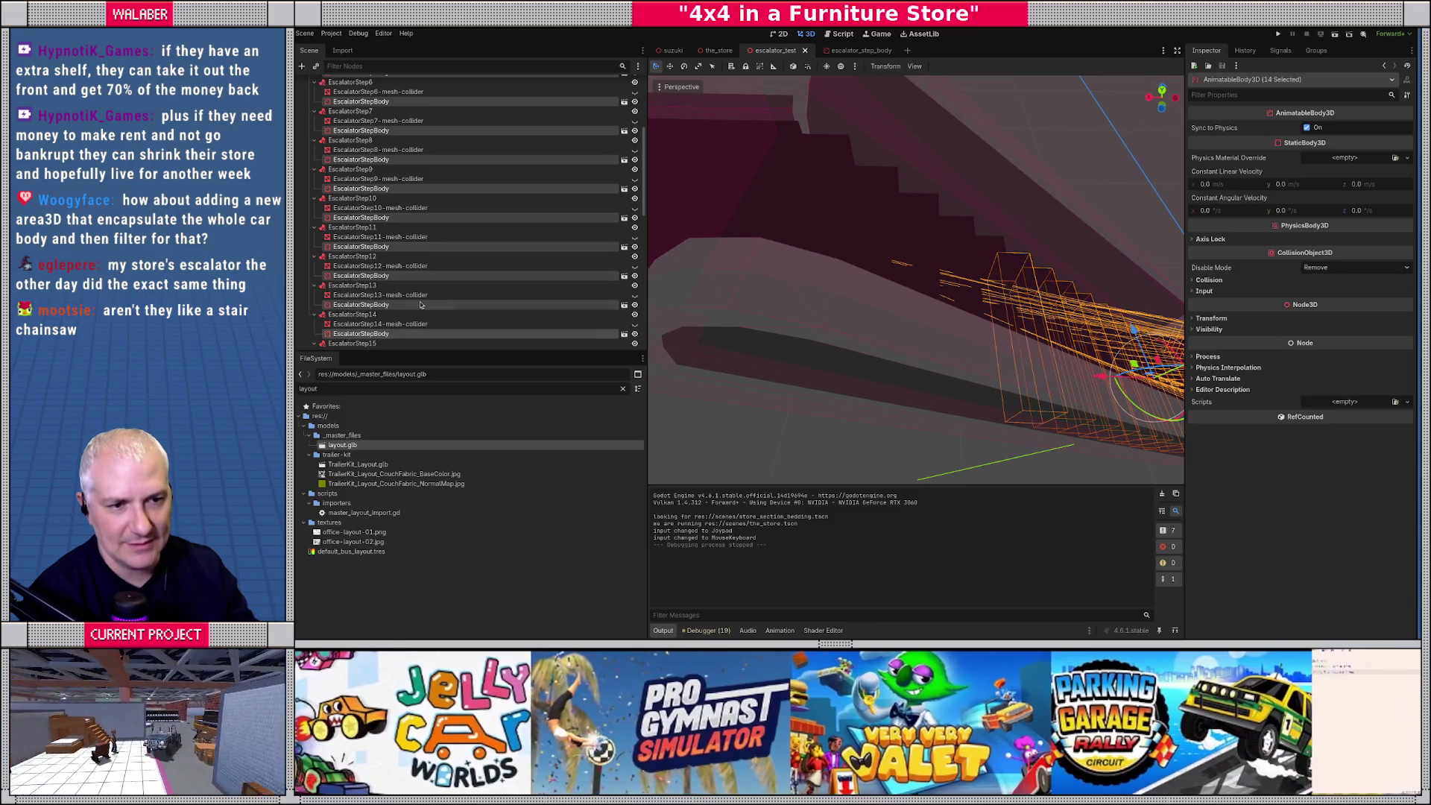
Extend the selection with the Step15 through Step25 bodies.
scroll(420, 305, "down", 3)
scroll(784, 330, "down", 5)
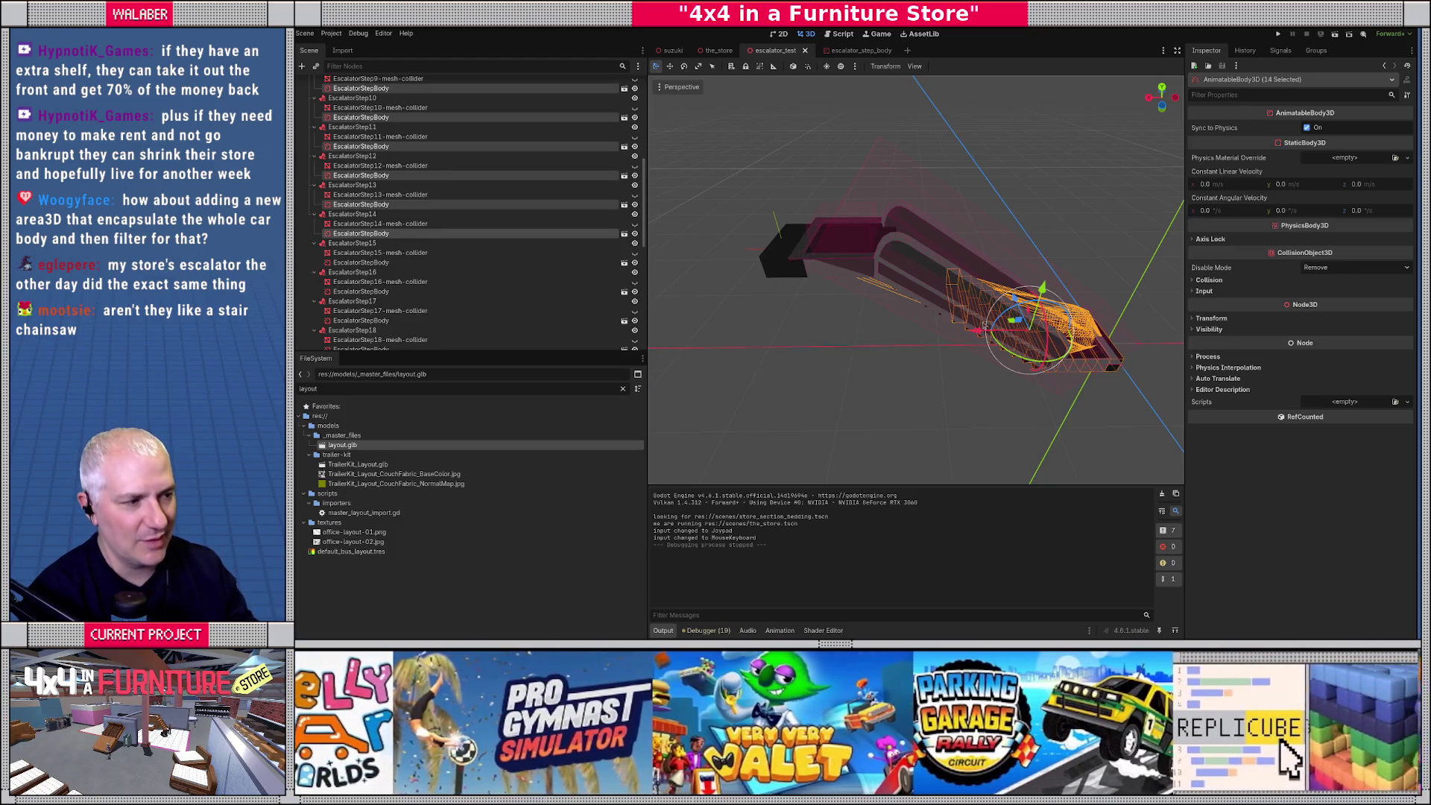
left_click(346, 263, "ctrl")
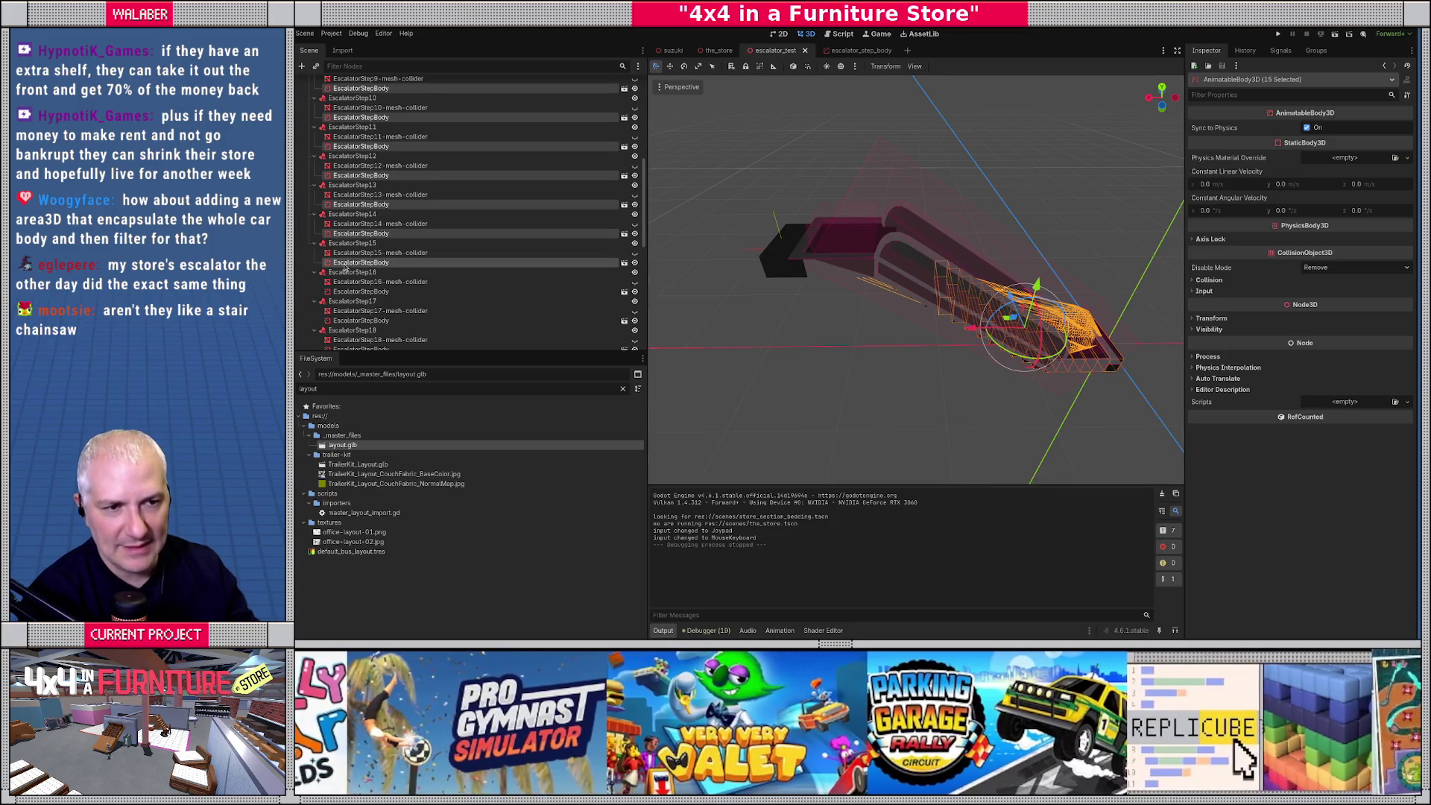
left_click(350, 291, "ctrl")
left_click(355, 320, "ctrl")
scroll(355, 321, "down", 3)
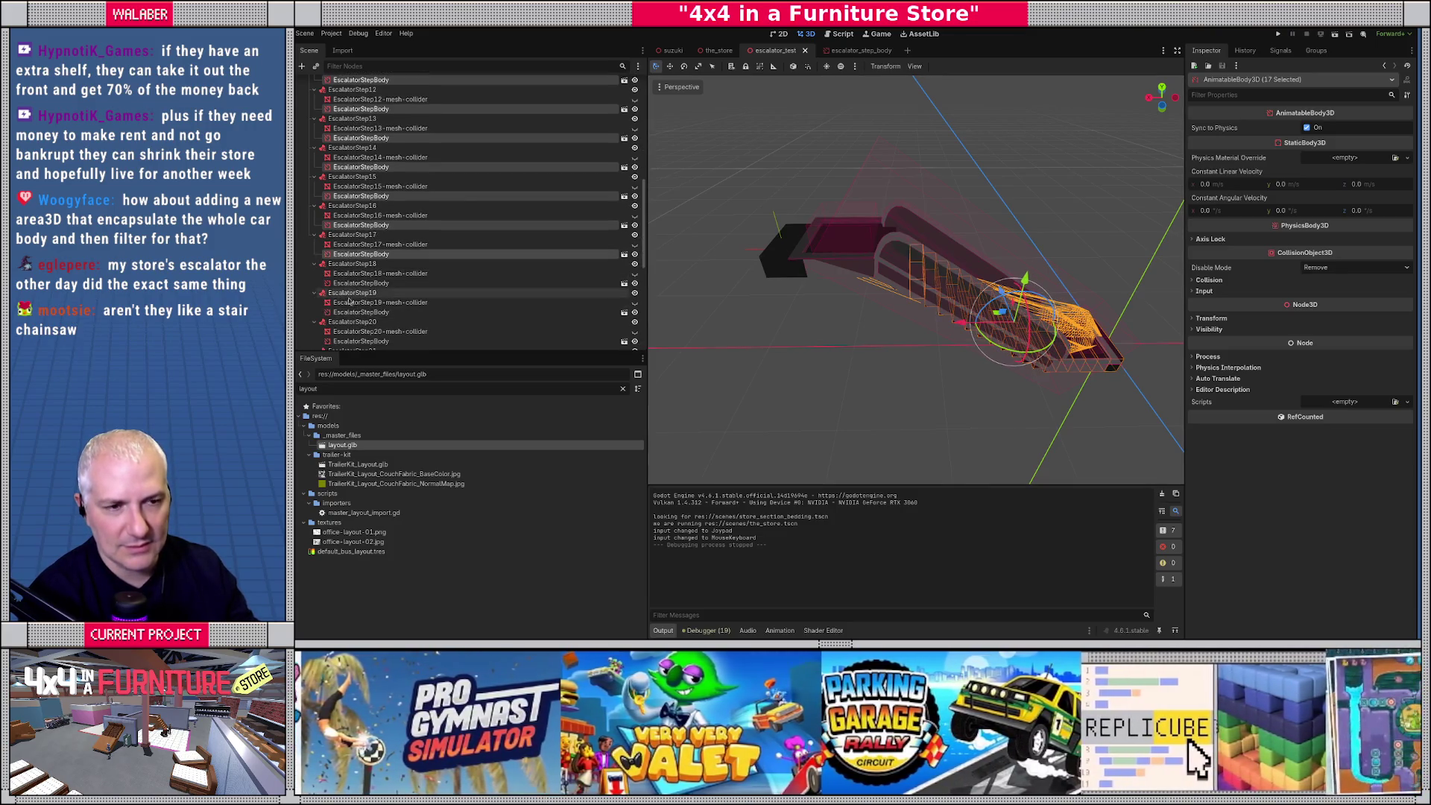
left_click(350, 283, "ctrl")
left_click(353, 312, "ctrl")
scroll(354, 312, "down", 4)
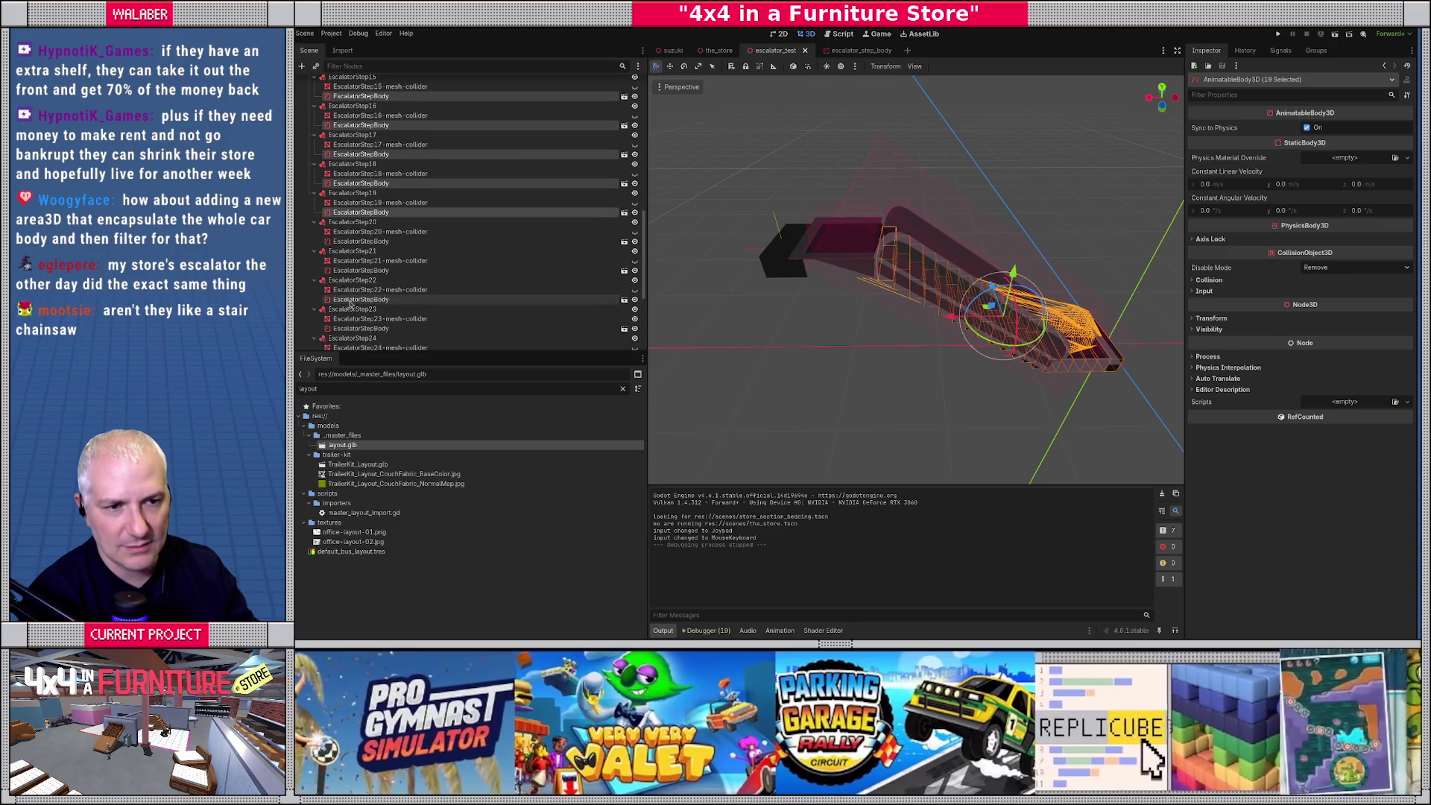
left_click(352, 240, "ctrl")
left_click(350, 270, "ctrl")
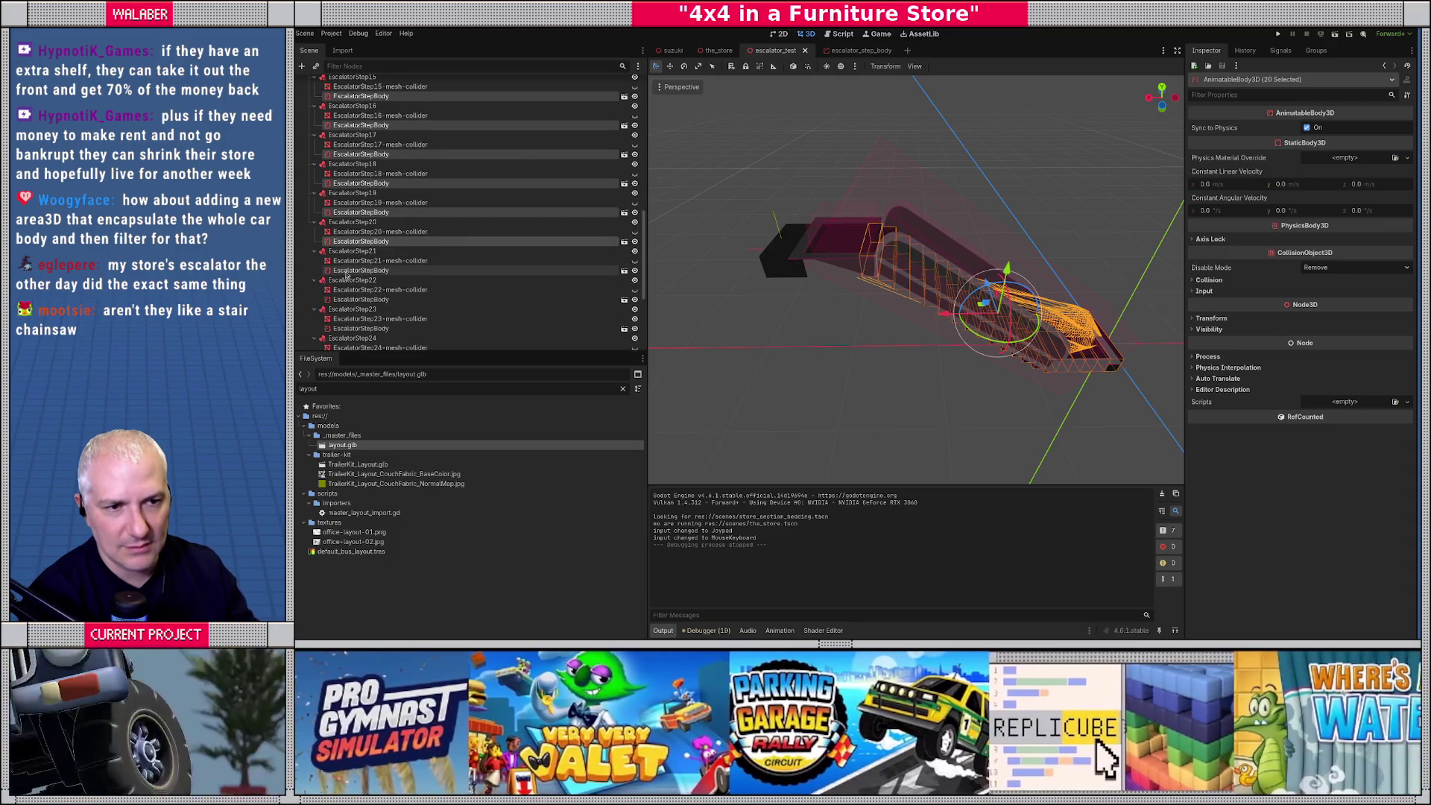
left_click(349, 298, "ctrl")
left_click(346, 328, "ctrl")
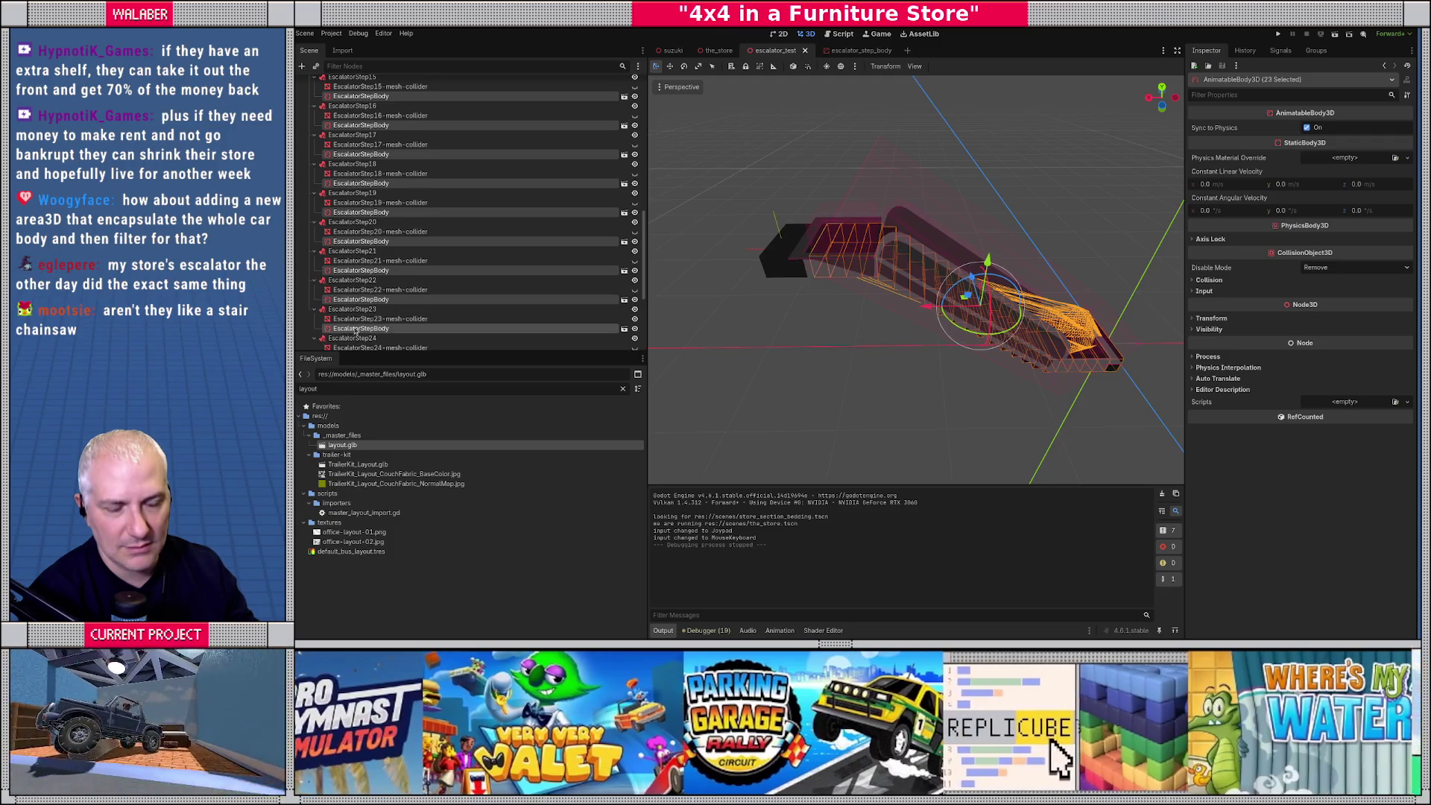
scroll(346, 329, "down", 3)
left_click(351, 290, "ctrl")
left_click(350, 319, "ctrl")
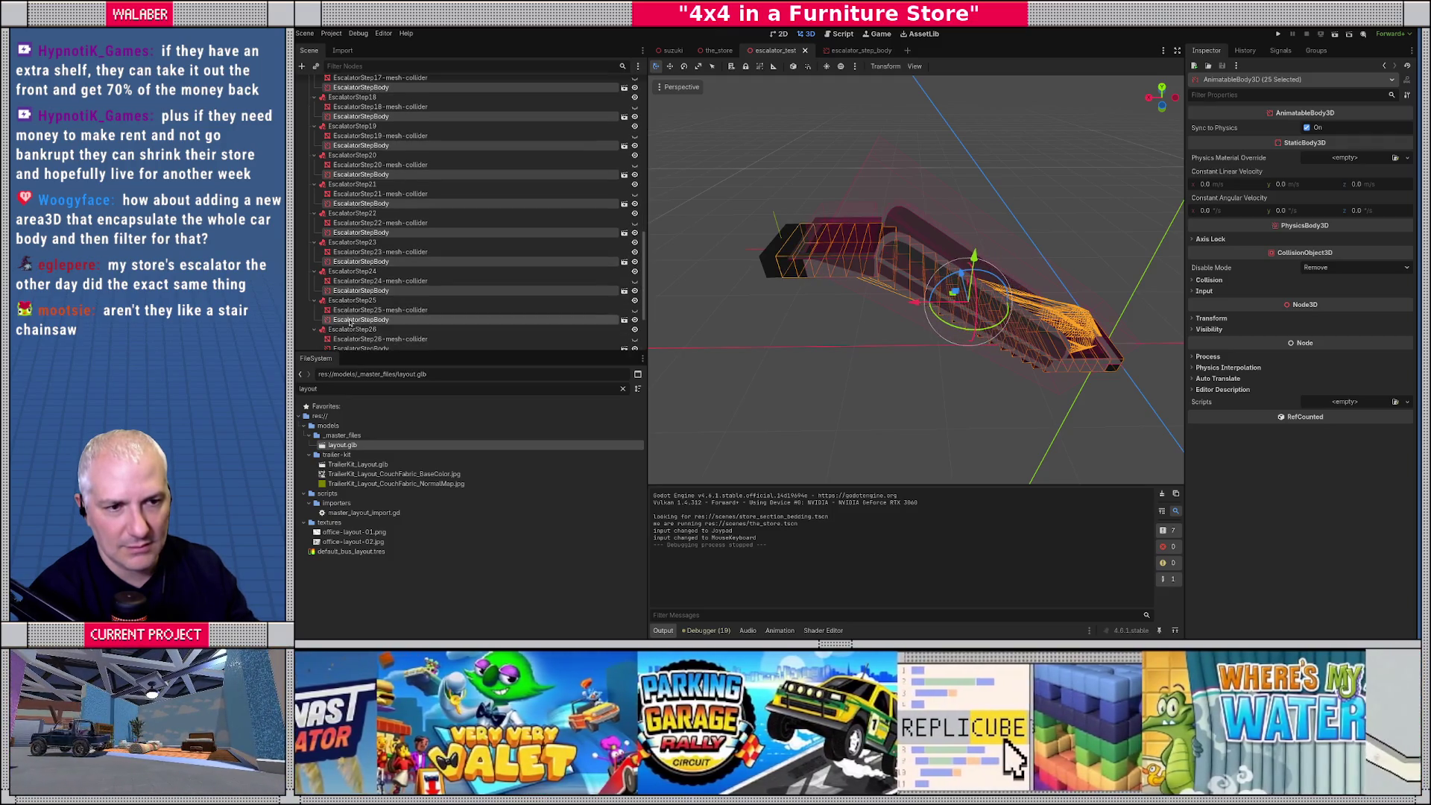
scroll(351, 321, "down", 3)
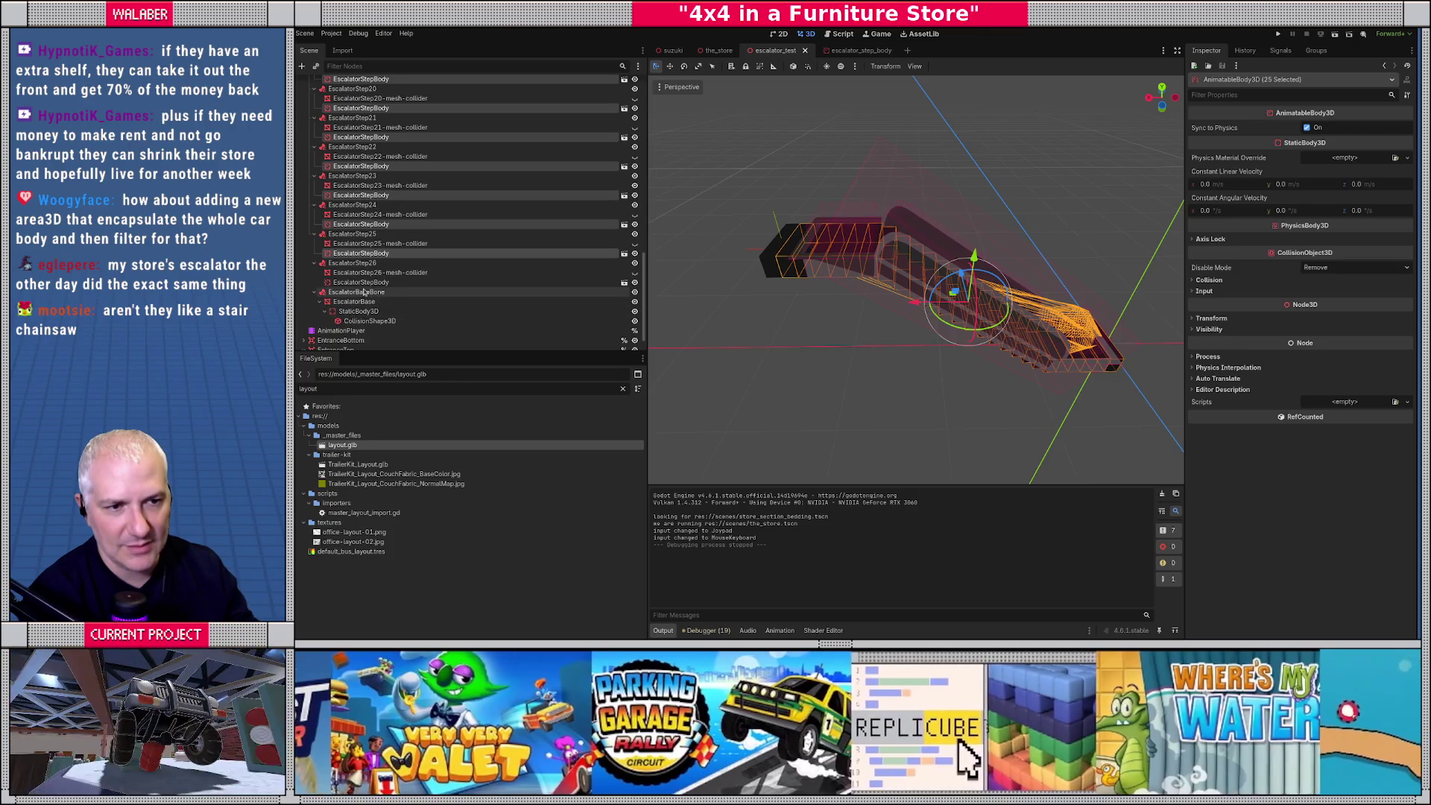
scroll(357, 223, "up", 15)
scroll(357, 160, "up", 8)
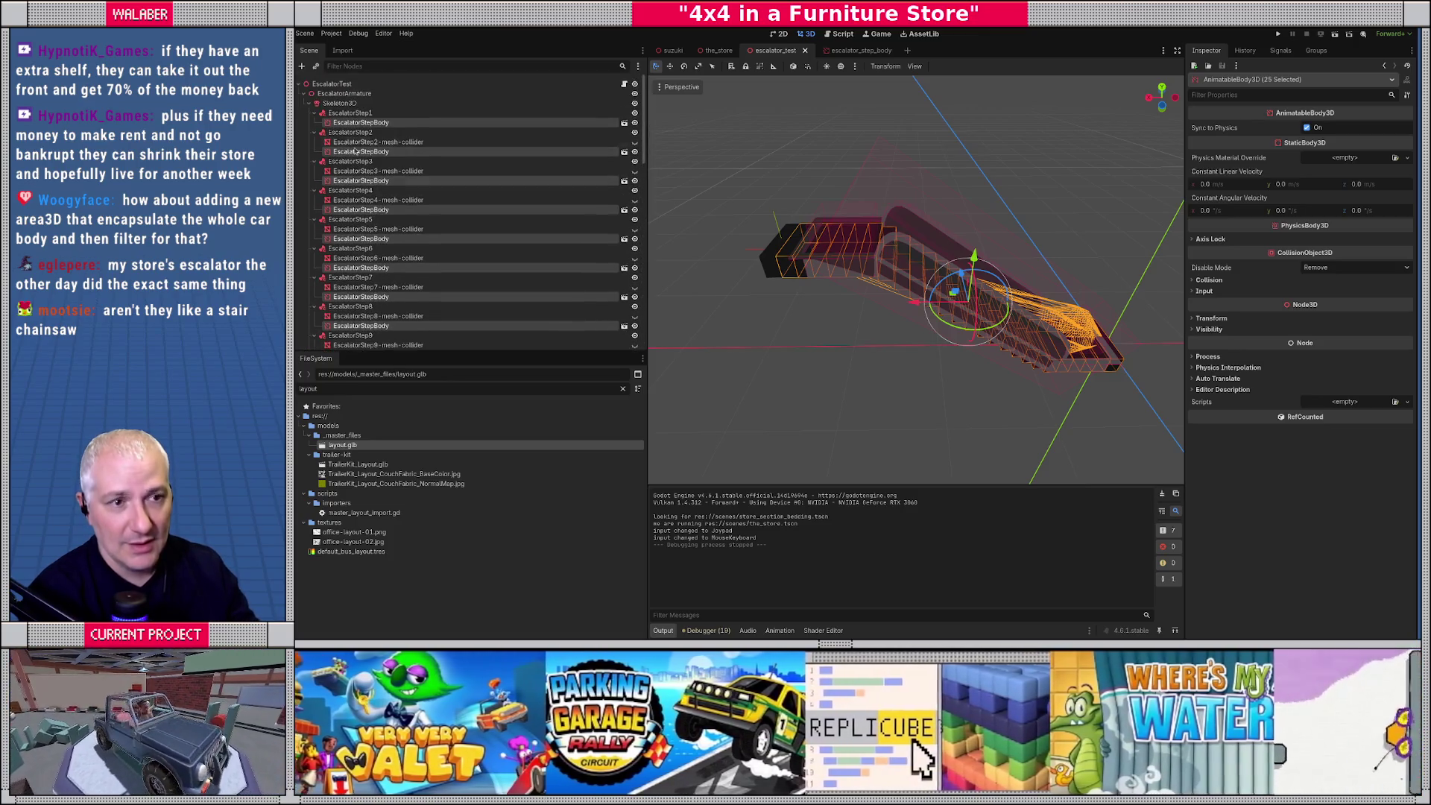
Move all selected step bodies directly under the EscalatorTest root, then toggle the skeleton's visibility off and on.
left_click_drag(339, 124, 332, 84)
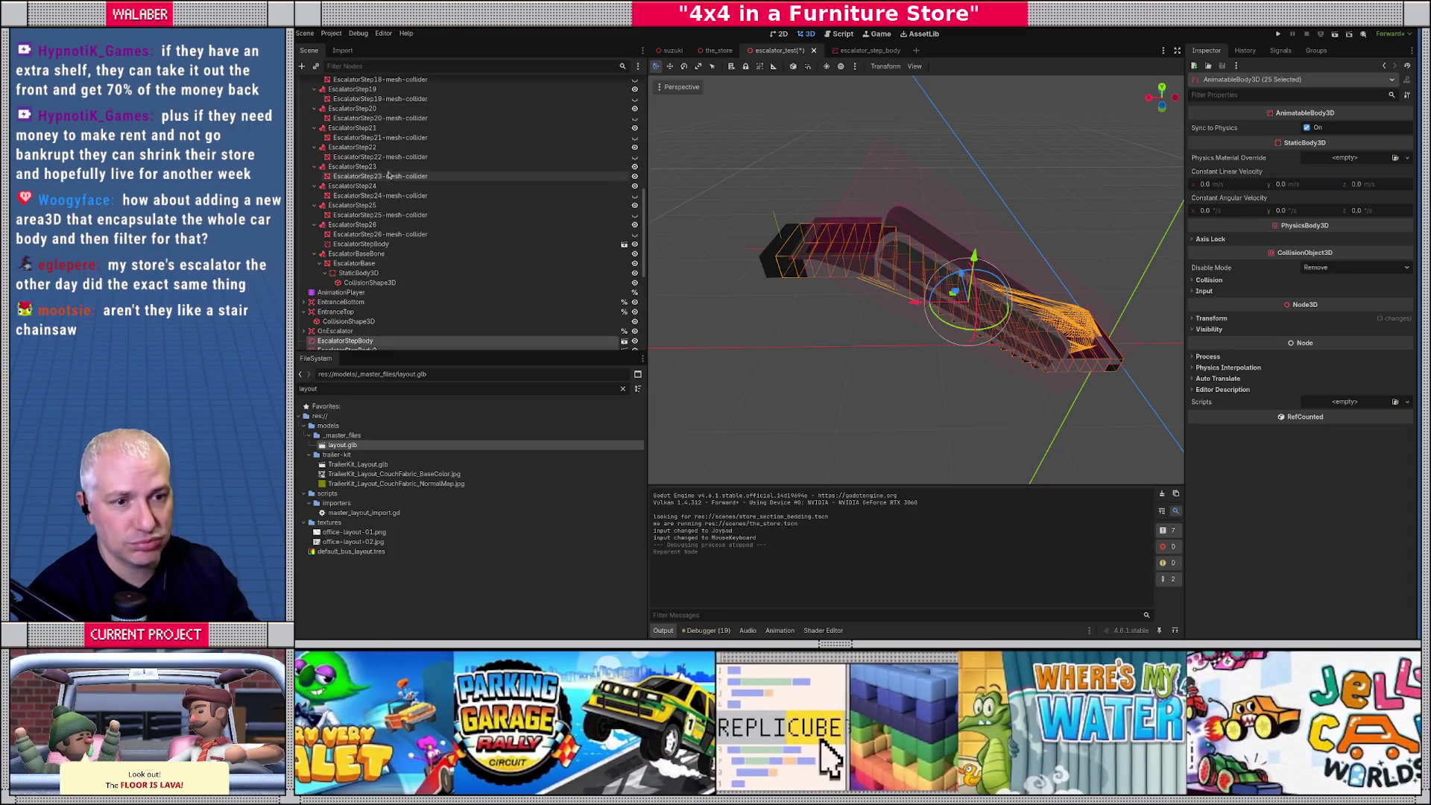
scroll(335, 108, "up", 10)
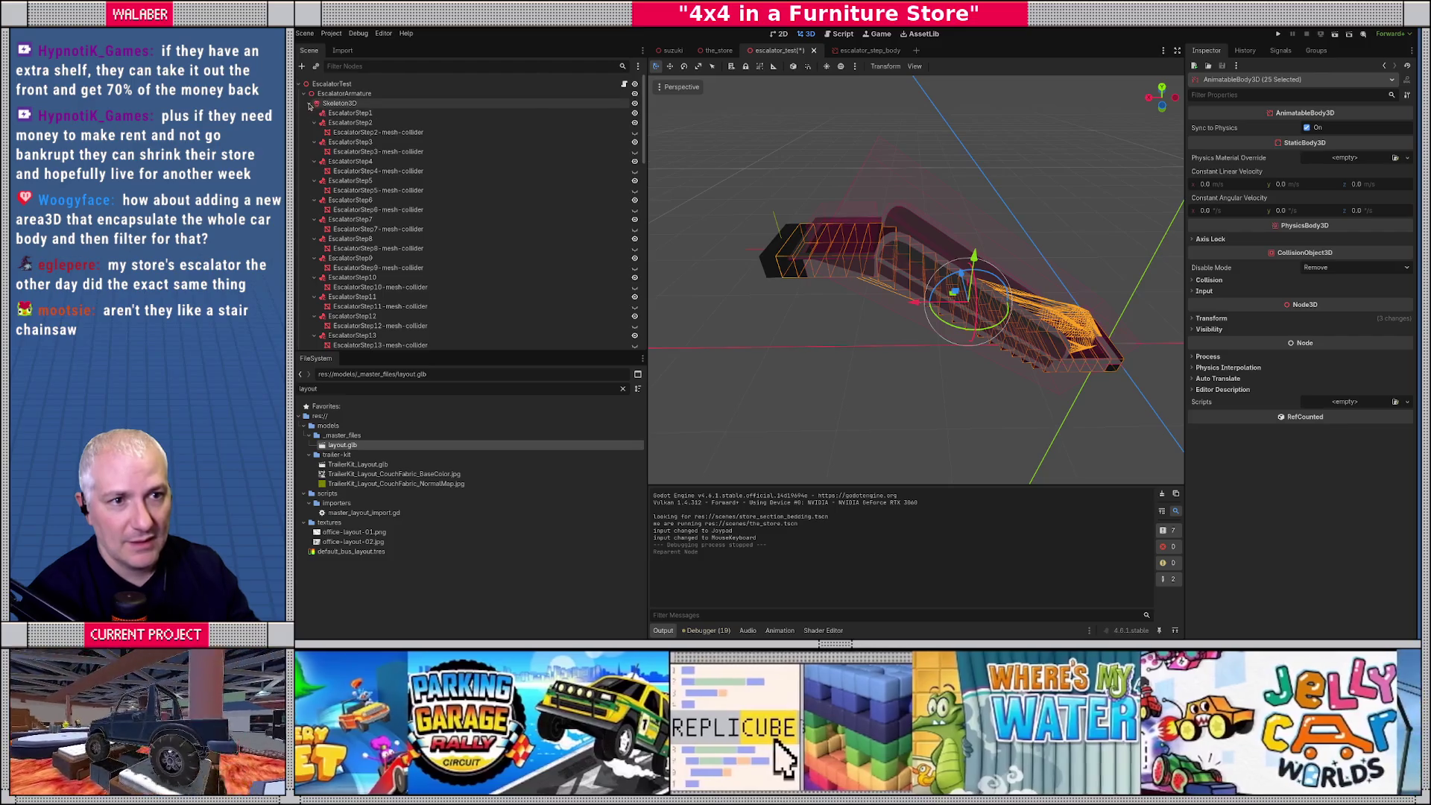
left_click(309, 103)
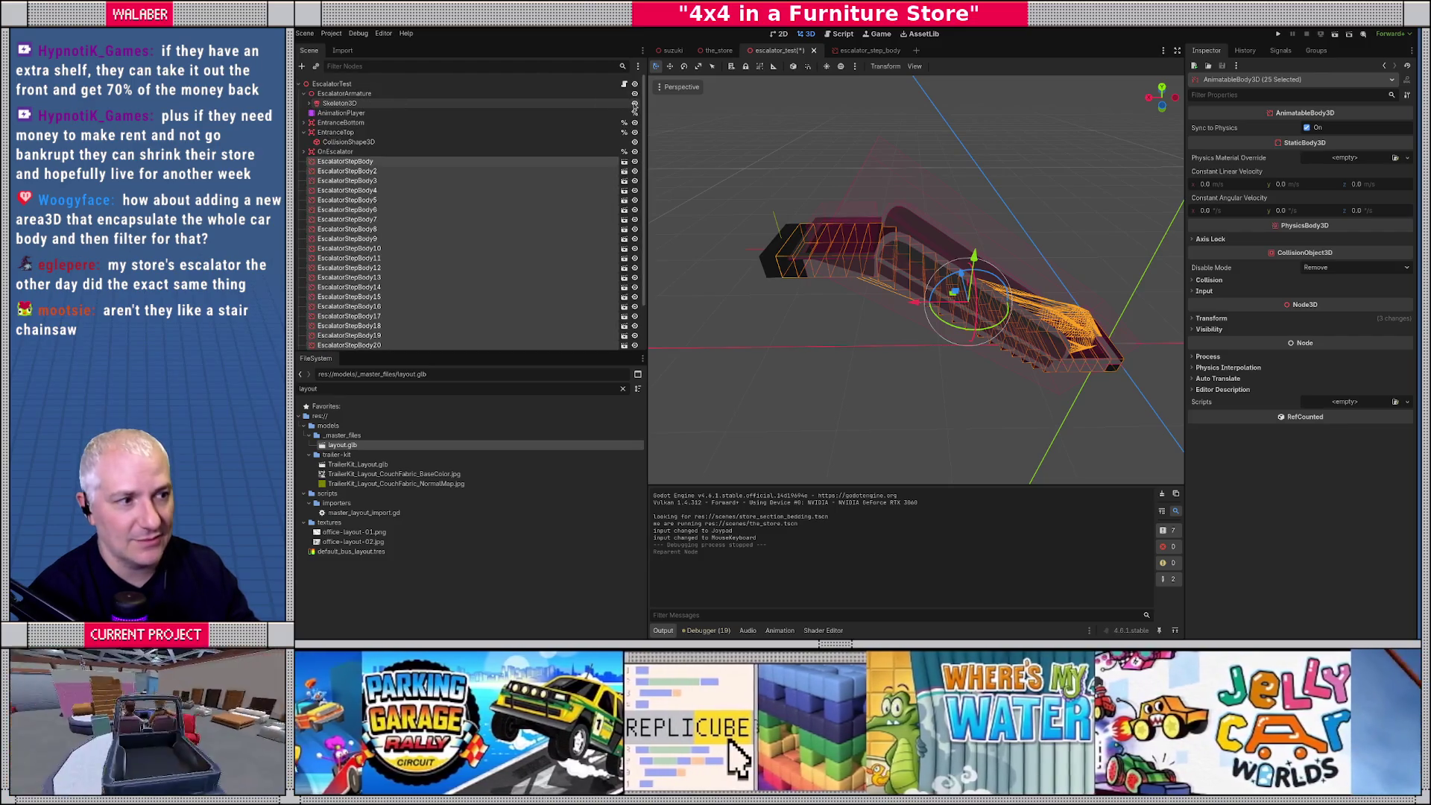
left_click(634, 103)
left_click(634, 102)
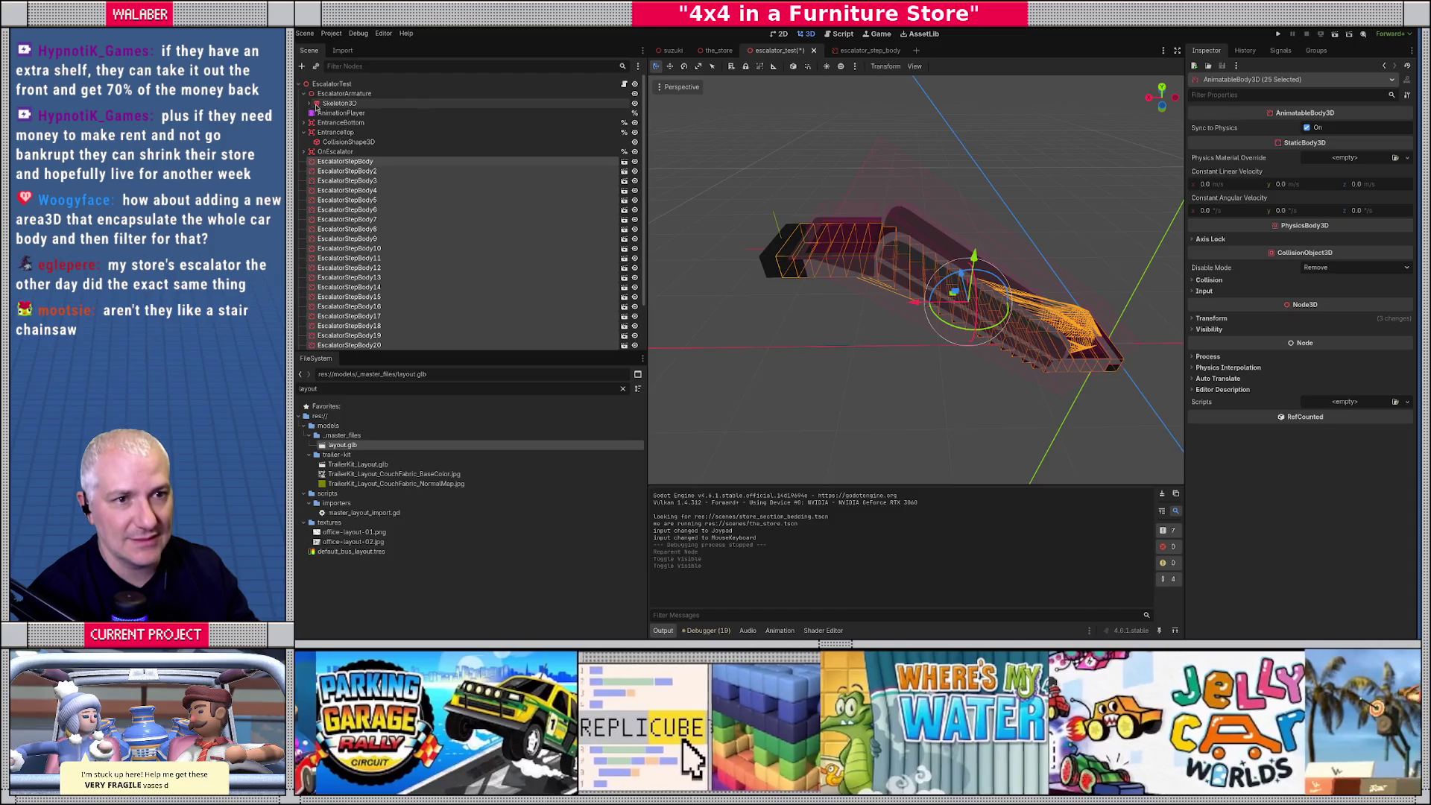
left_click(309, 103)
Inspect EscalatorStep2's collider and collapse EscalatorStep2 through EscalatorStep4, checking Step4's bone settings.
left_click(837, 336)
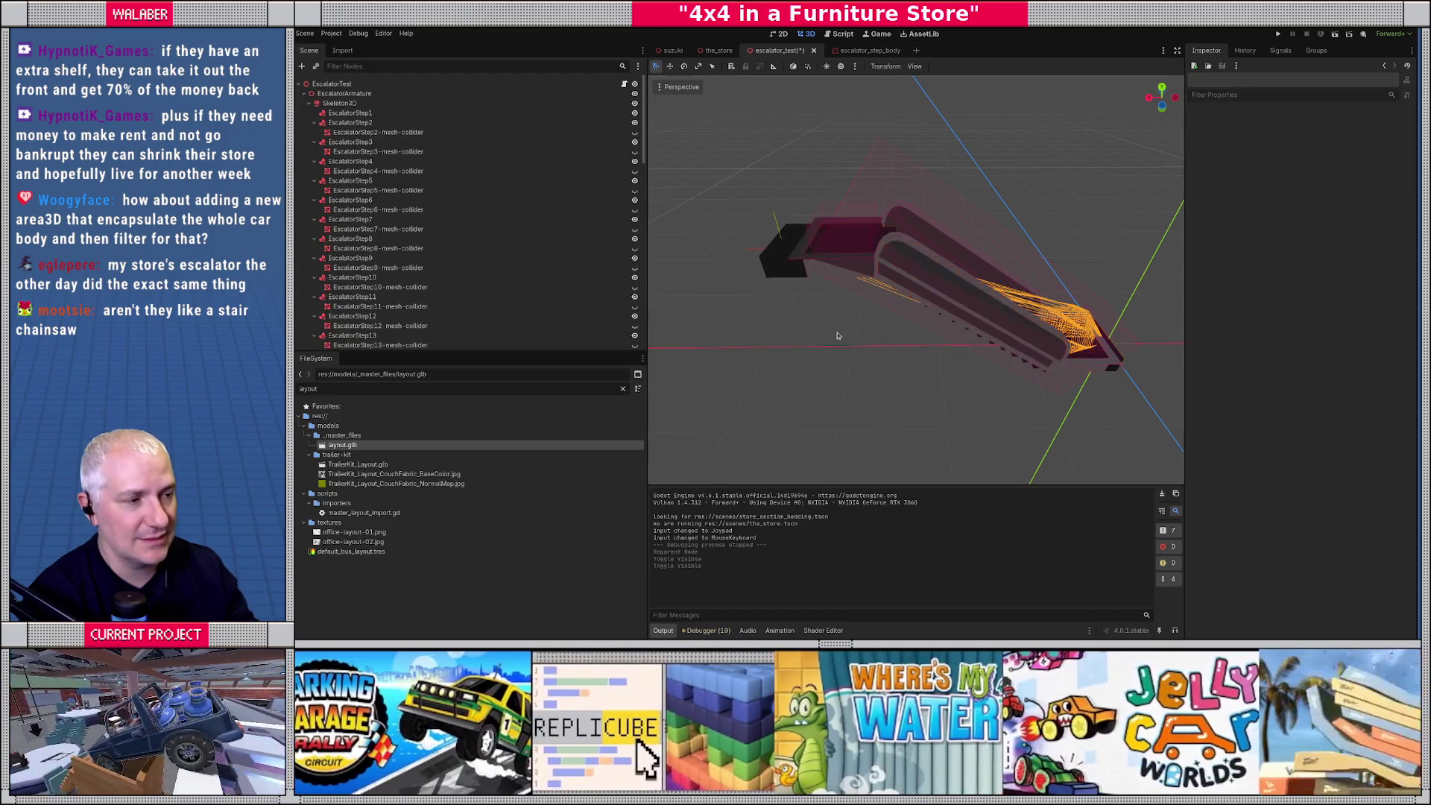
scroll(837, 336, "up", 10)
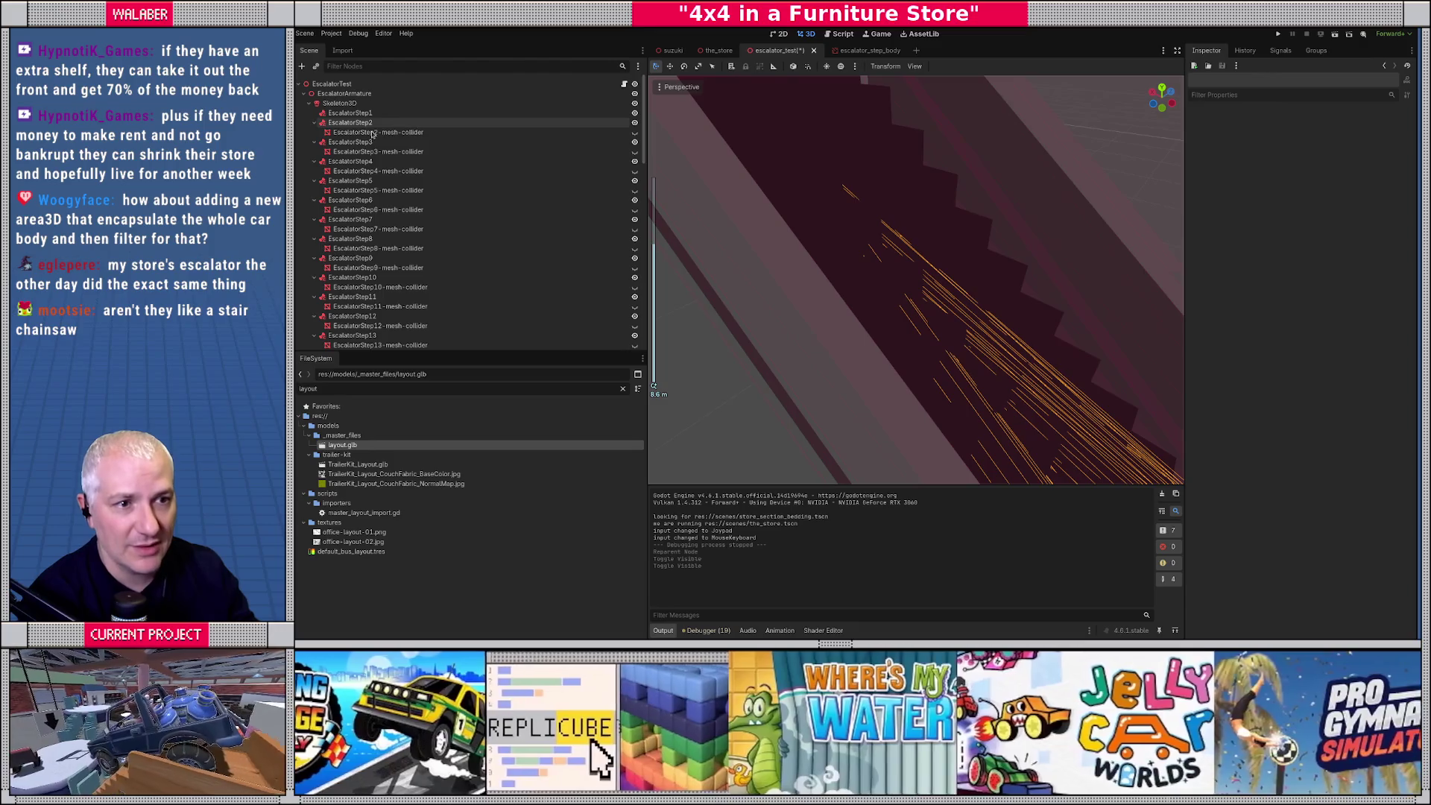
left_click(372, 132)
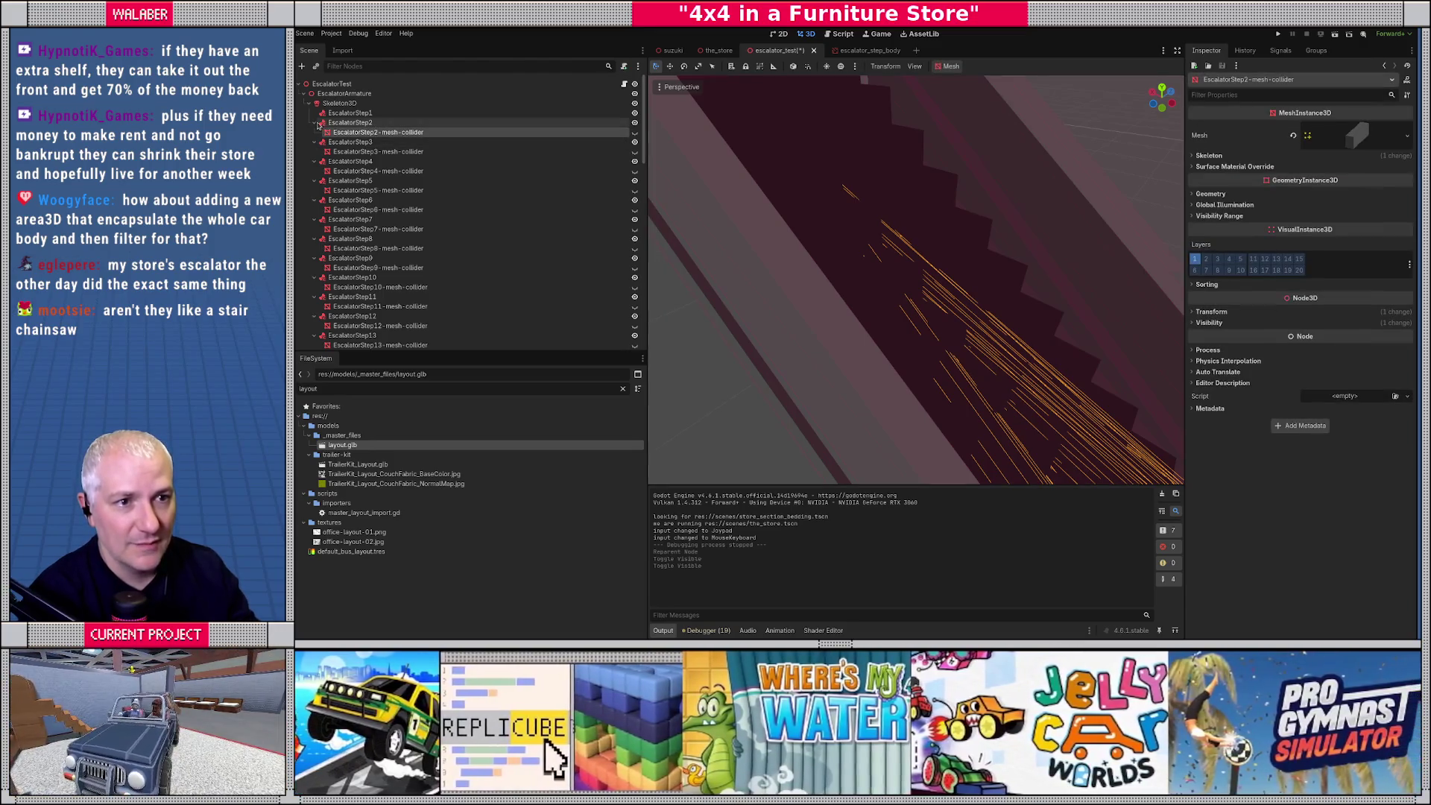
left_click(314, 123)
left_click(314, 133)
left_click(350, 142)
left_click(314, 143)
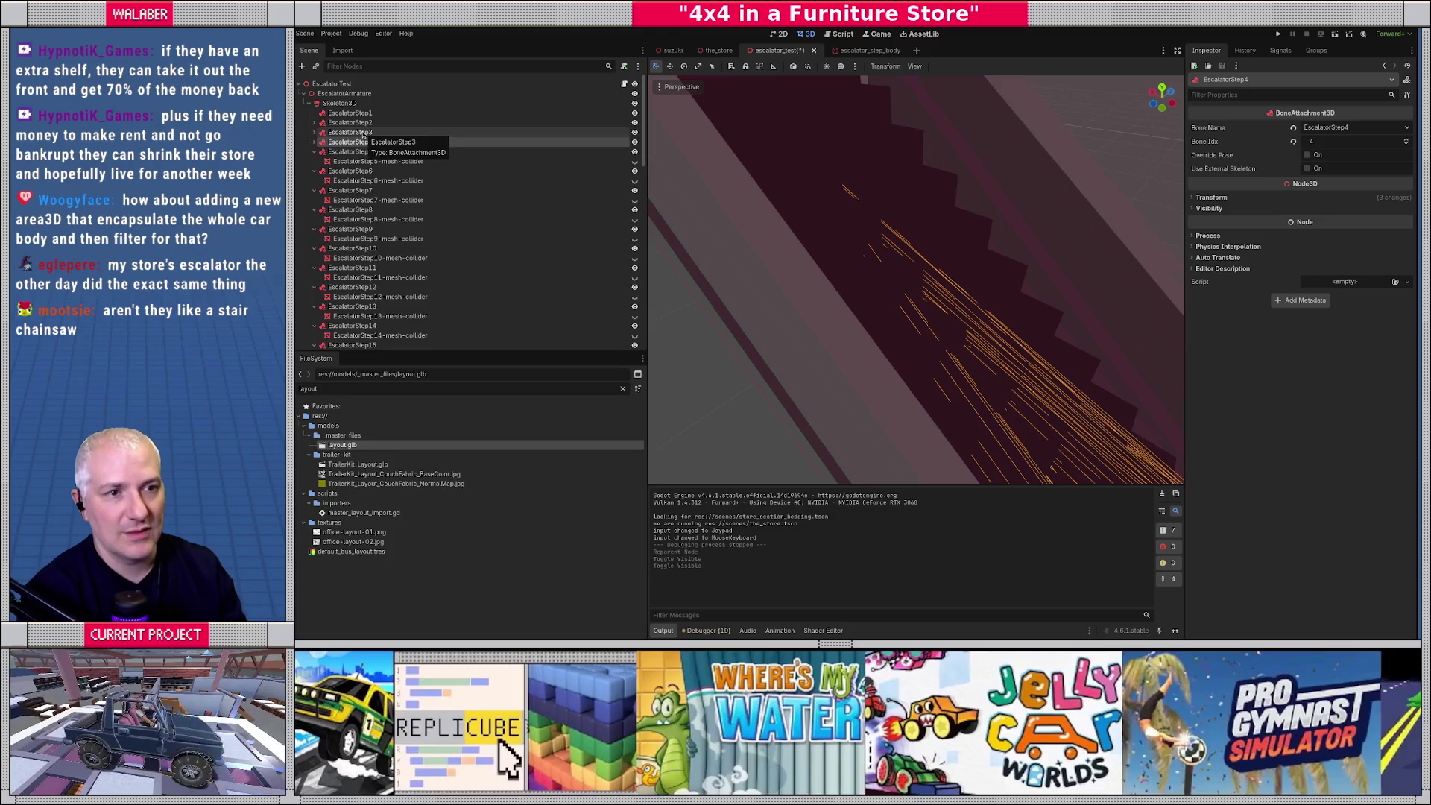
Collapse each remaining escalator step bone down to EscalatorStep26.
key("Down")
key("Left")
key("Down")
key("Left")
key("Down")
key("Left")
key("Down")
key("Left")
key("Down")
key("Left")
key("Down")
key("Left")
key("Down")
key("Left")
key("Down")
key("Left")
key("Down")
key("Left")
key("Down")
key("Left")
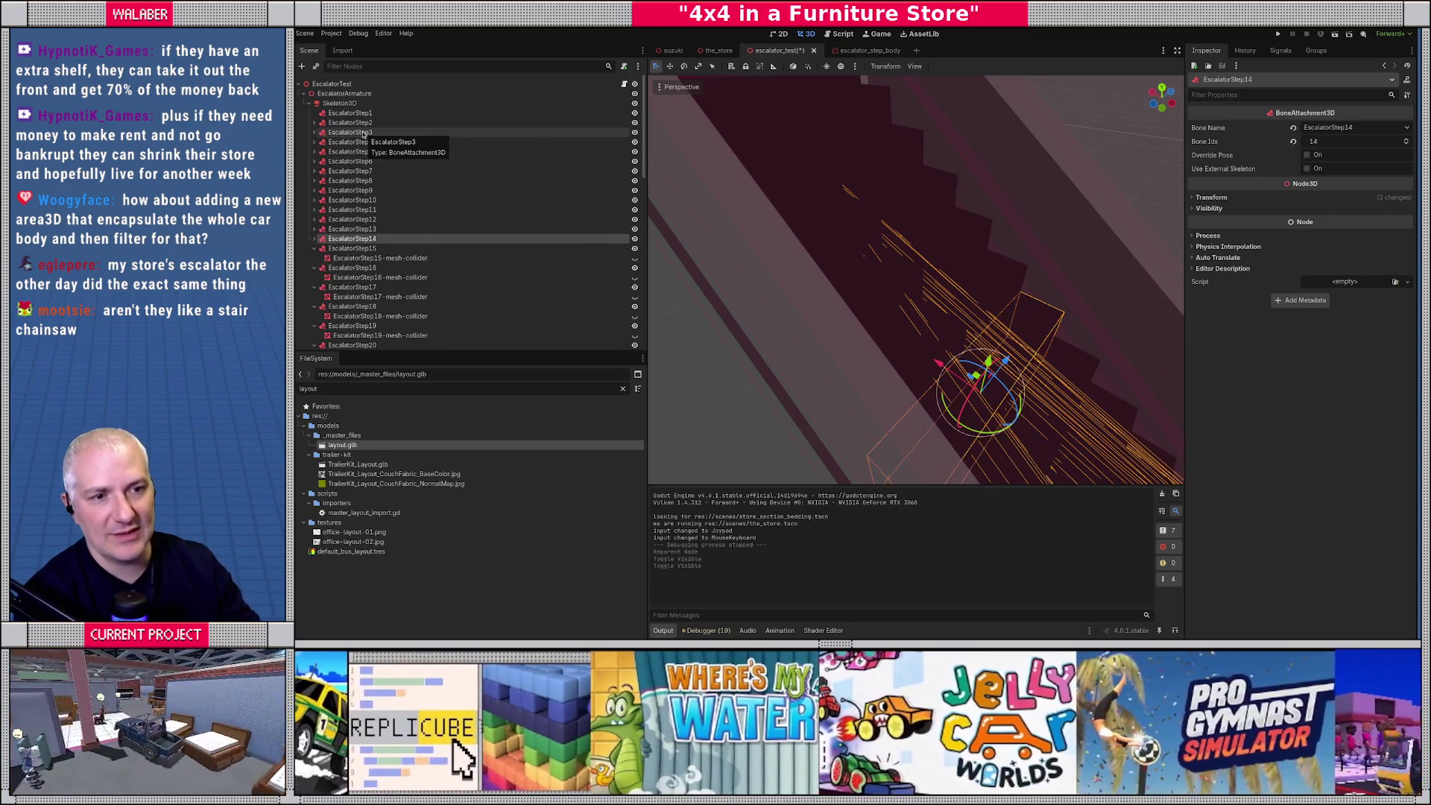
key("Down")
key("Left")
key("Down")
key("Left")
key("Down")
key("Left")
key("Down")
key("Left")
key("Down")
key("Left")
key("Down")
key("Left")
key("Down")
key("Left")
key("Down")
key("Left")
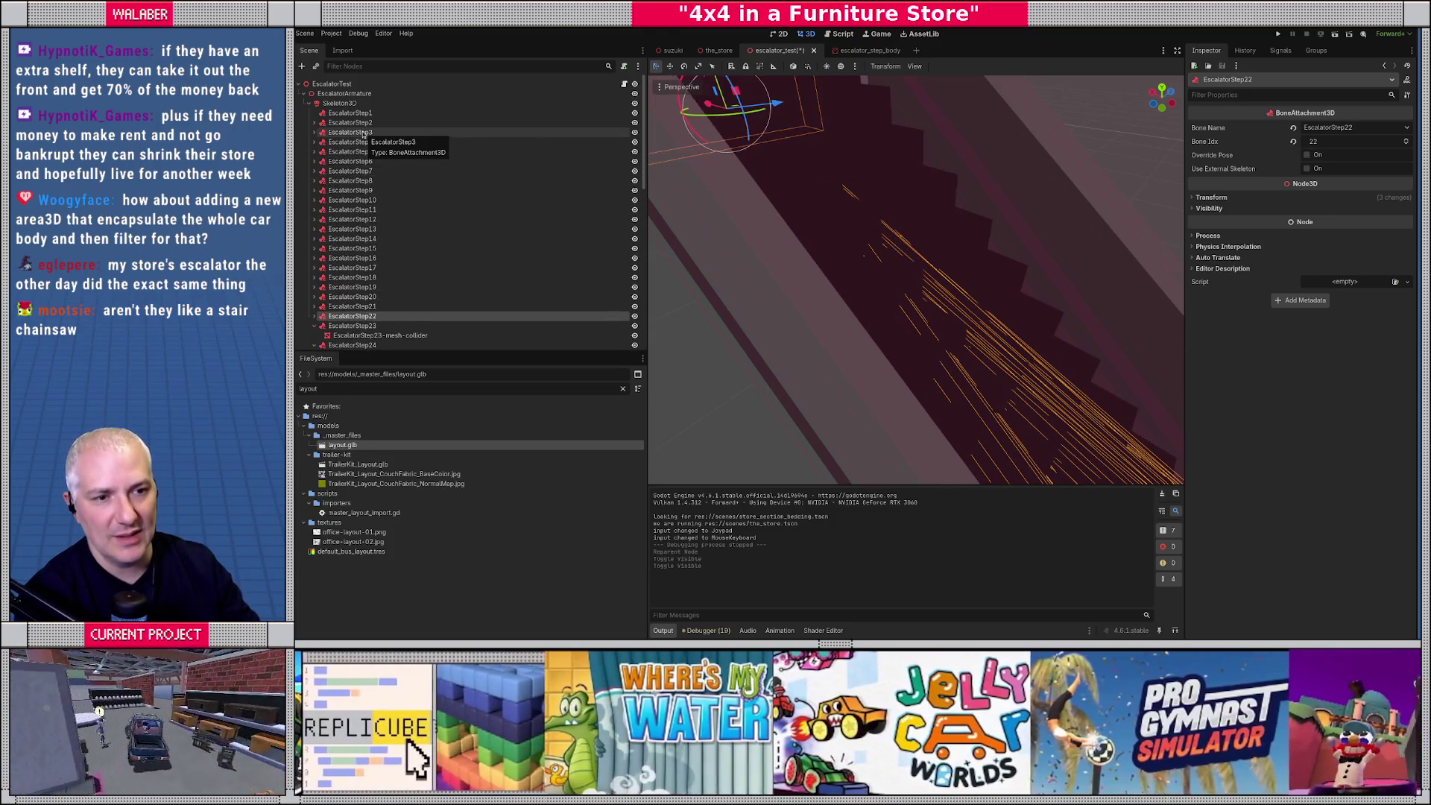
key("Down")
key("Left")
key("Down")
key("Left")
scroll(350, 224, "down", 3)
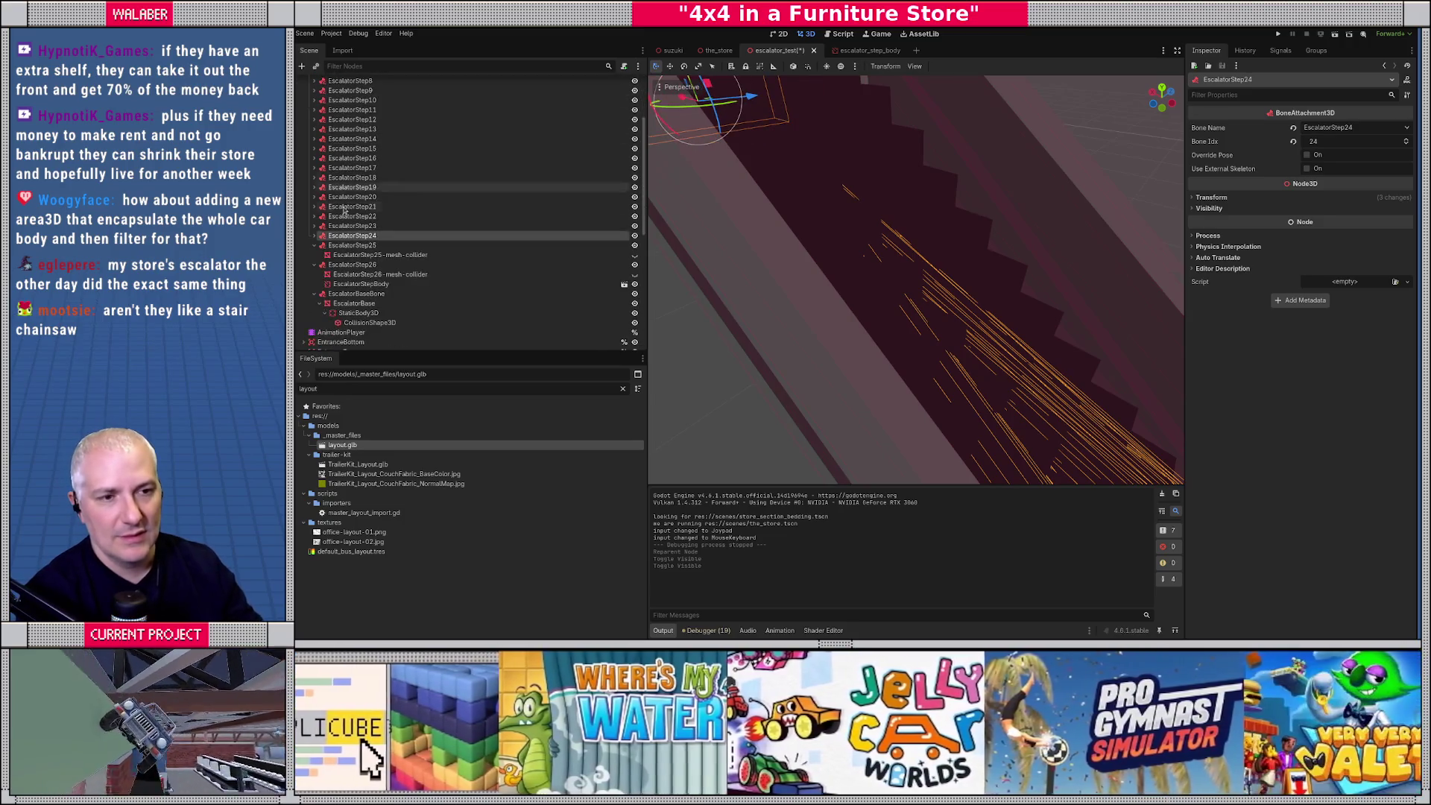
key("Down")
key("Left")
key("Down")
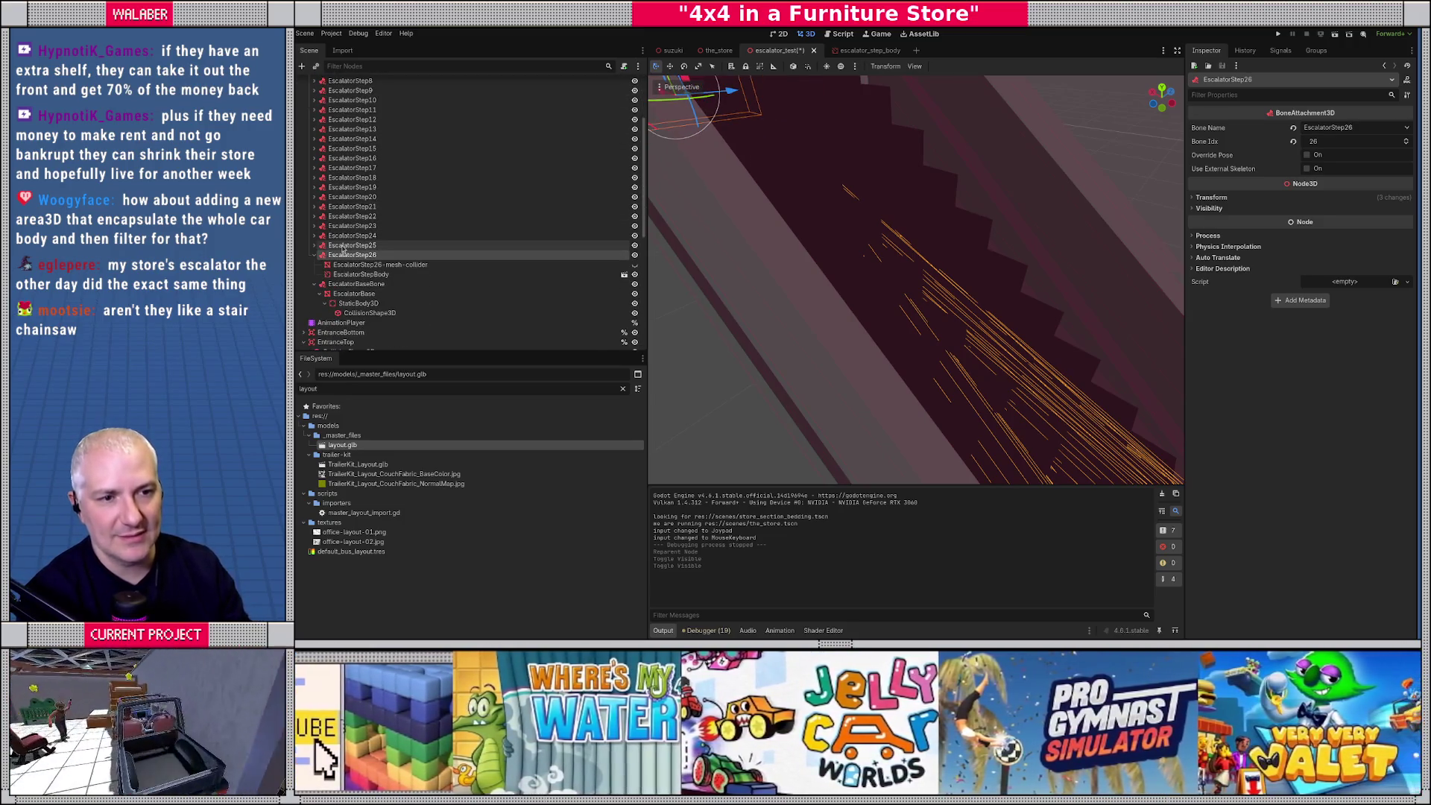
key("Left")
Select the EscalatorBase mesh, frame it in the viewport and orbit around the escalator.
left_click(372, 275)
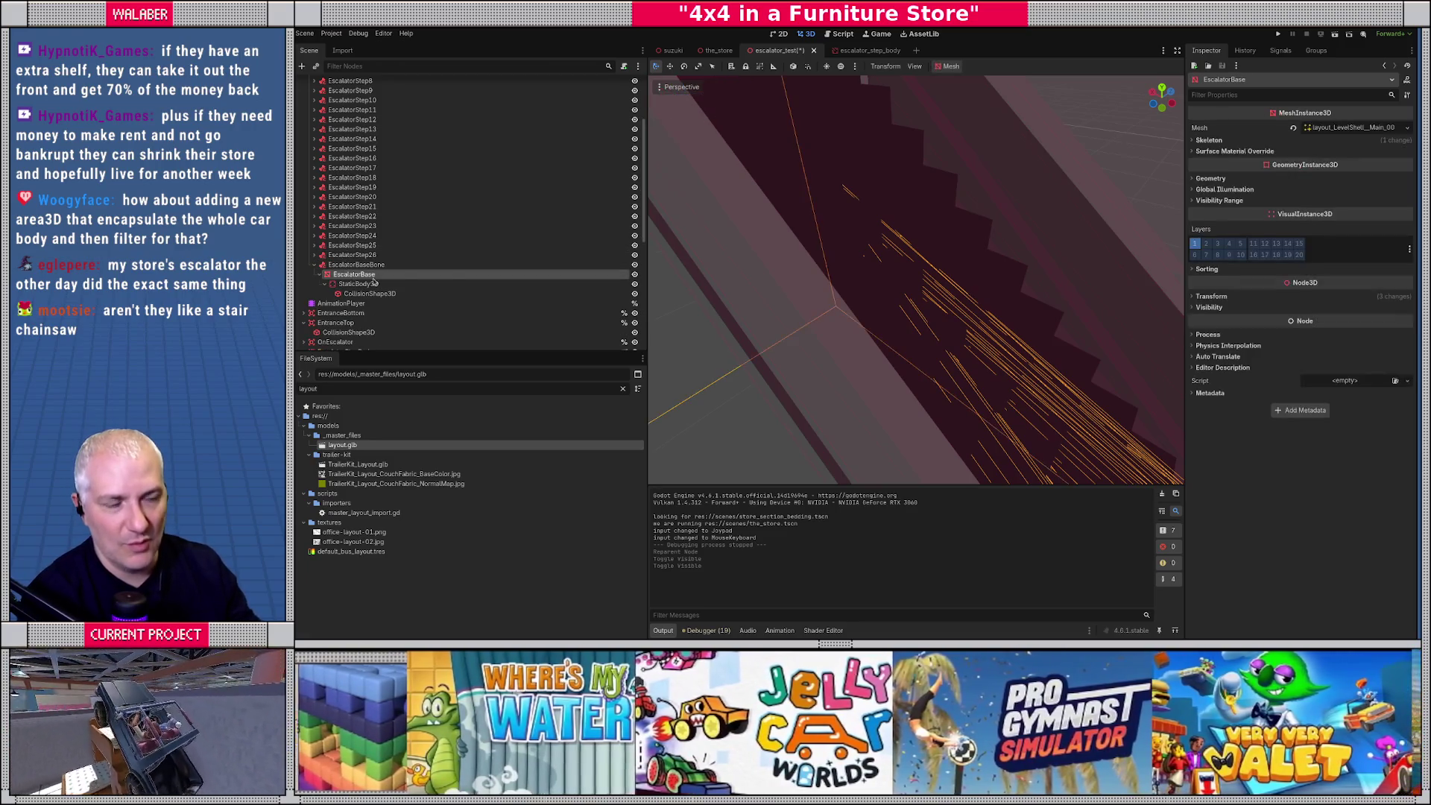
scroll(417, 283, "up", 3)
key("f")
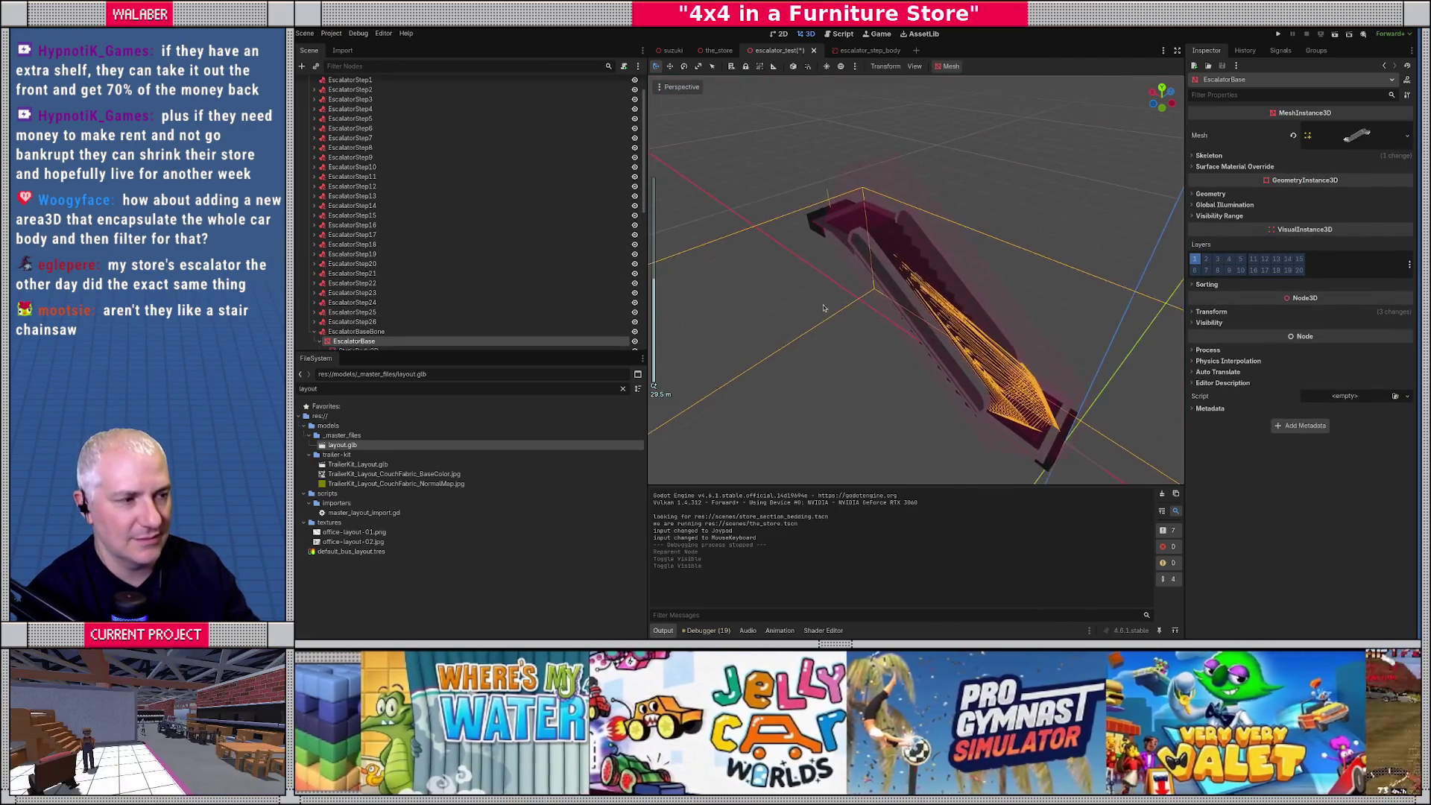
scroll(824, 307, "up", 5)
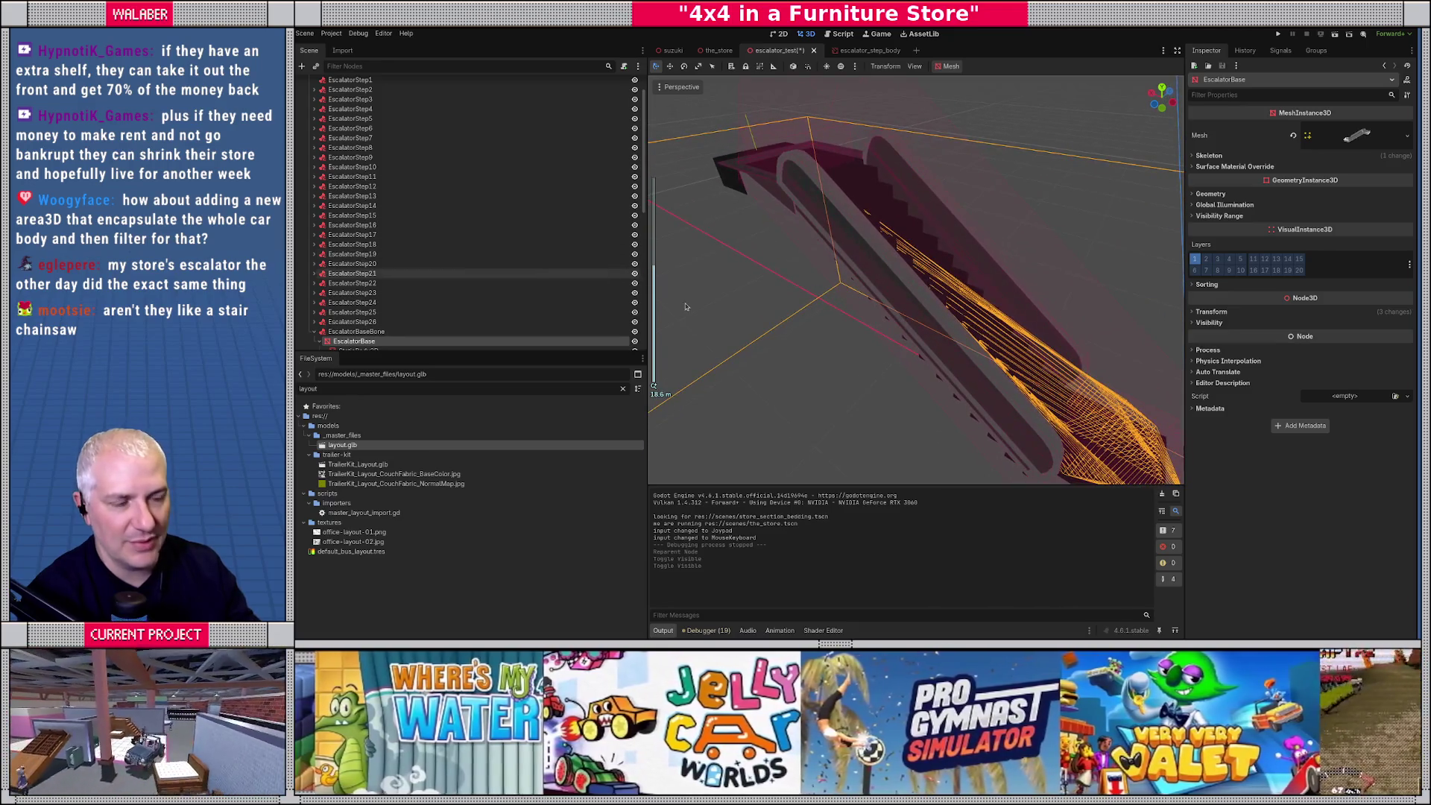
mouse_move(685, 306)
left_mouse_down()
mouse_move(877, 247)
mouse_move(800, 269)
mouse_move(708, 239)
left_mouse_up()
scroll(439, 162, "up", 2)
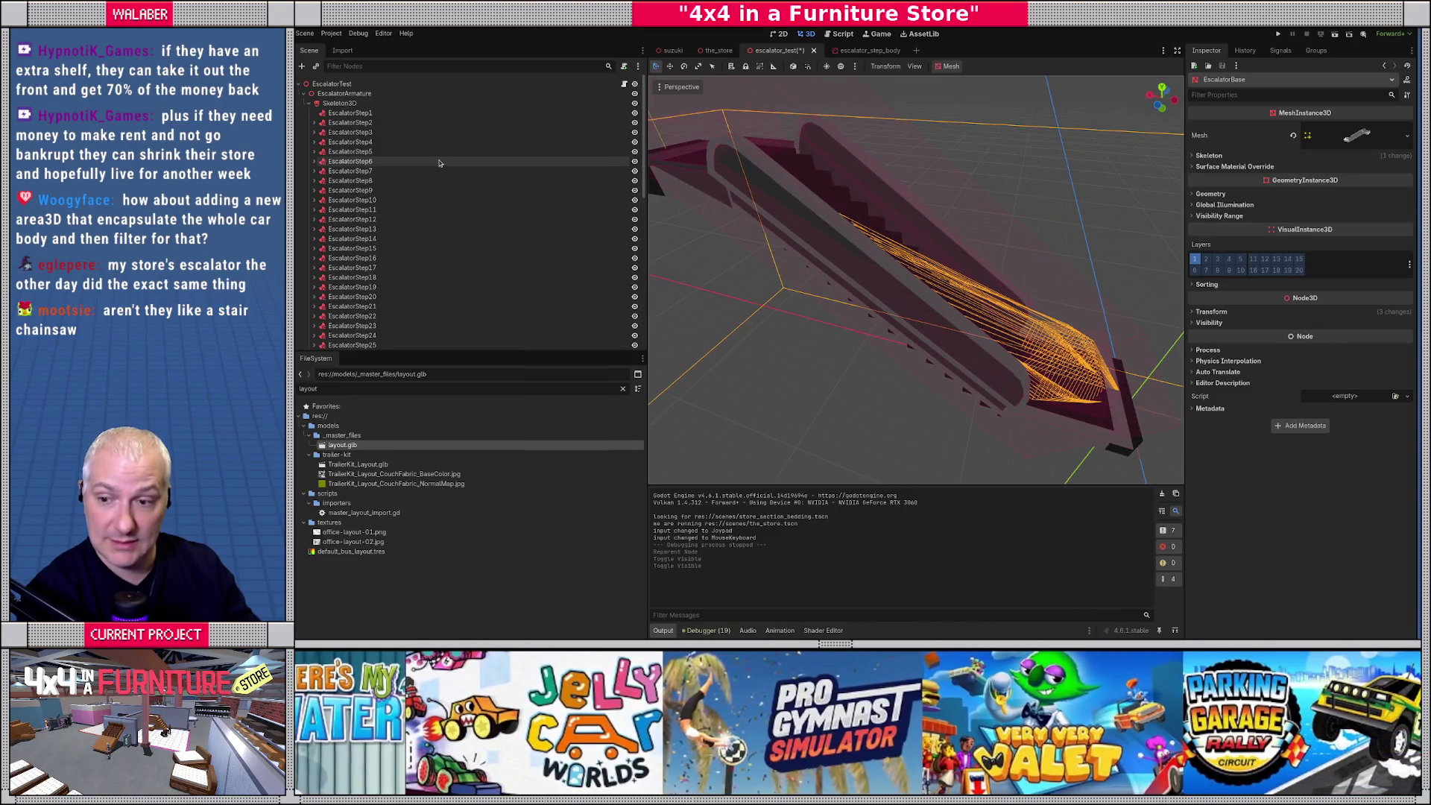
Open the EscalatorTest root's escalator.gd script in a widened, distraction-free code editor.
left_click(621, 85)
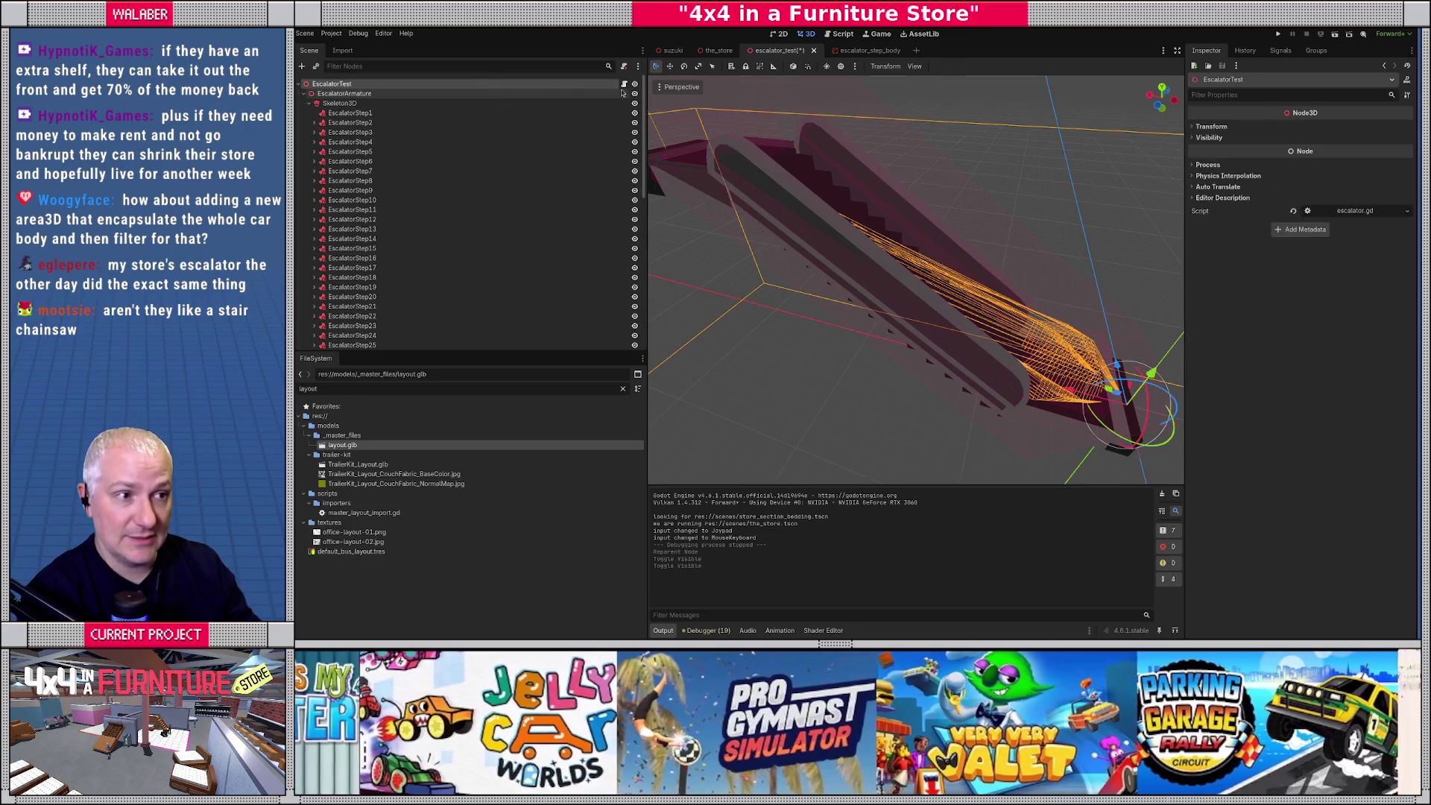
left_click(624, 84)
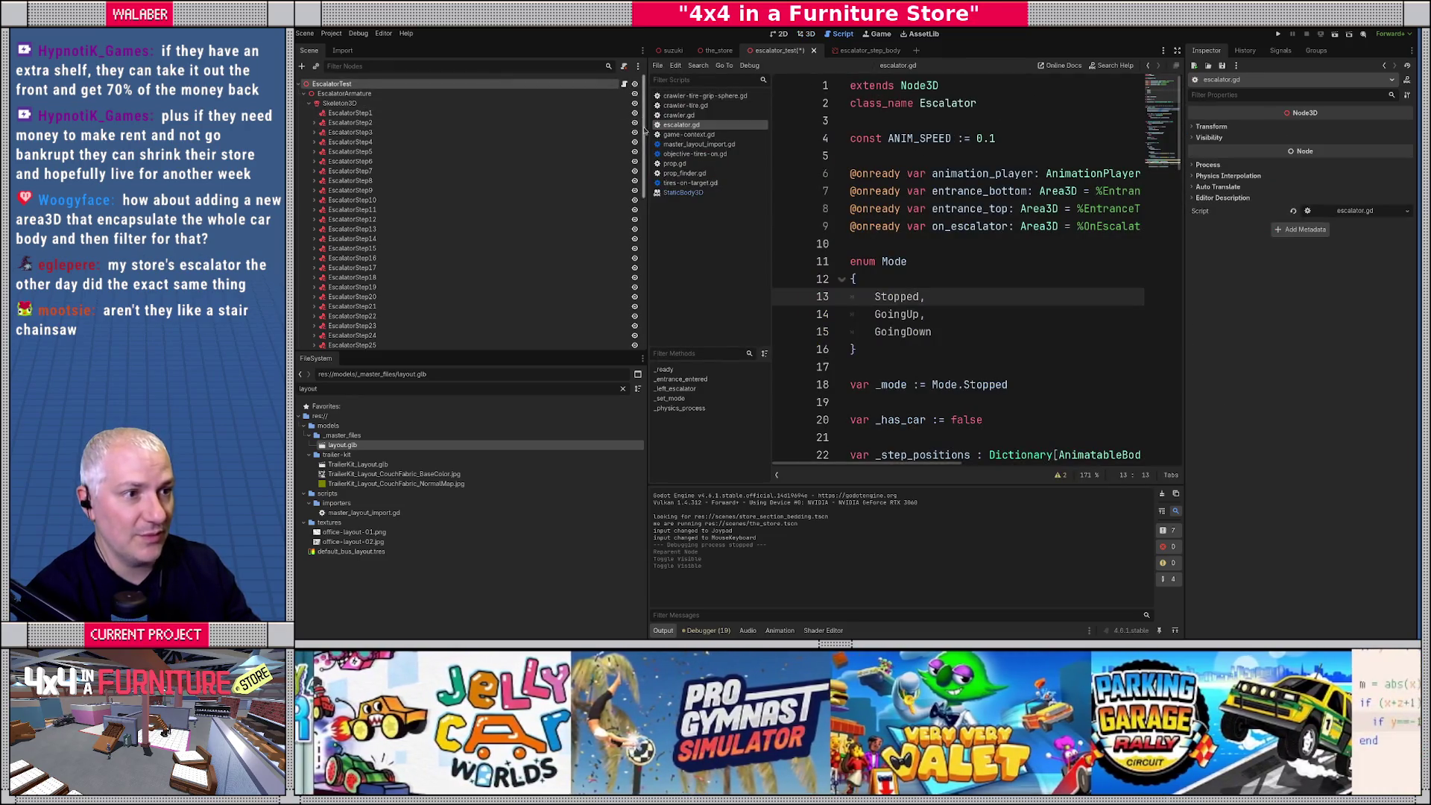
left_click_drag(645, 130, 489, 130)
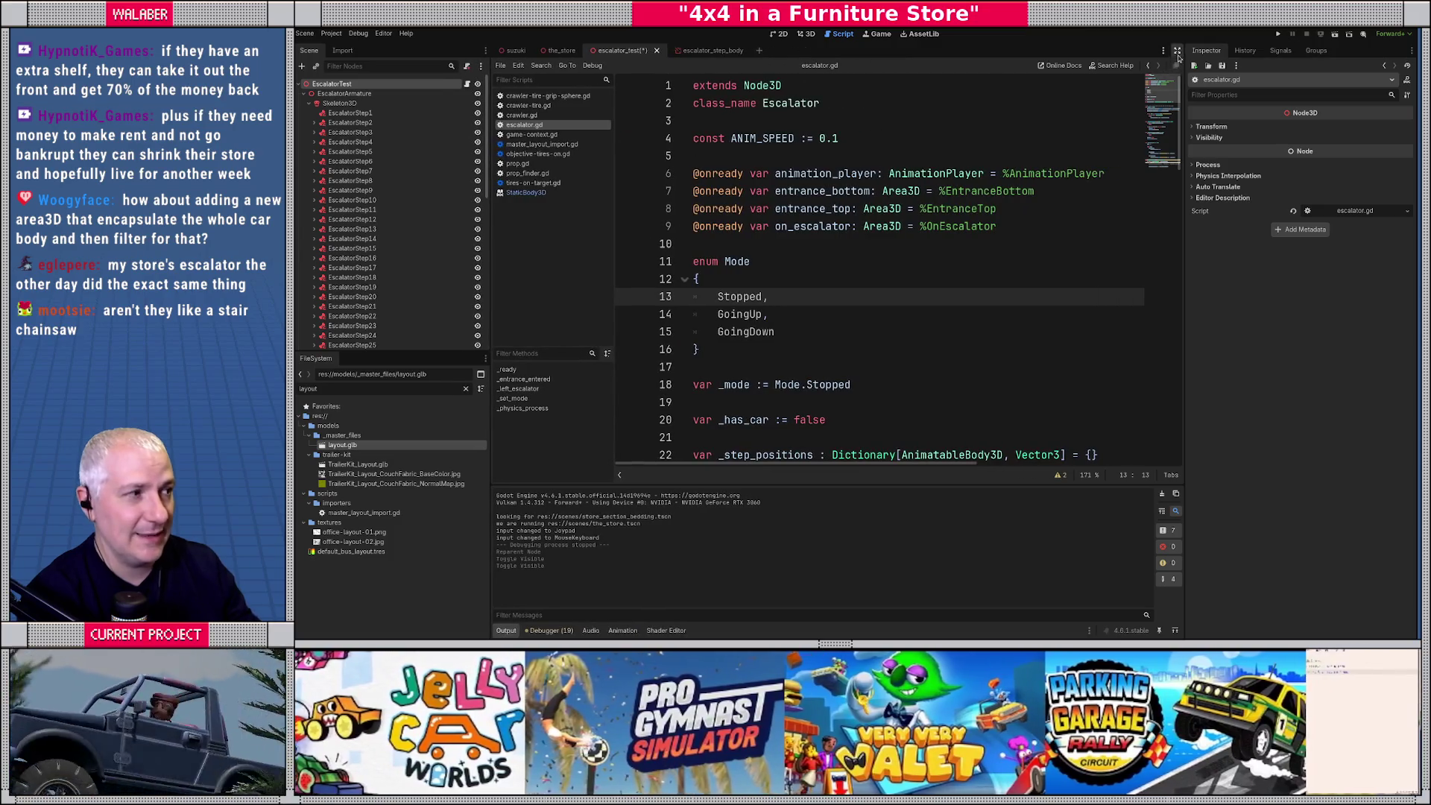
left_click(1178, 52)
left_click(581, 246)
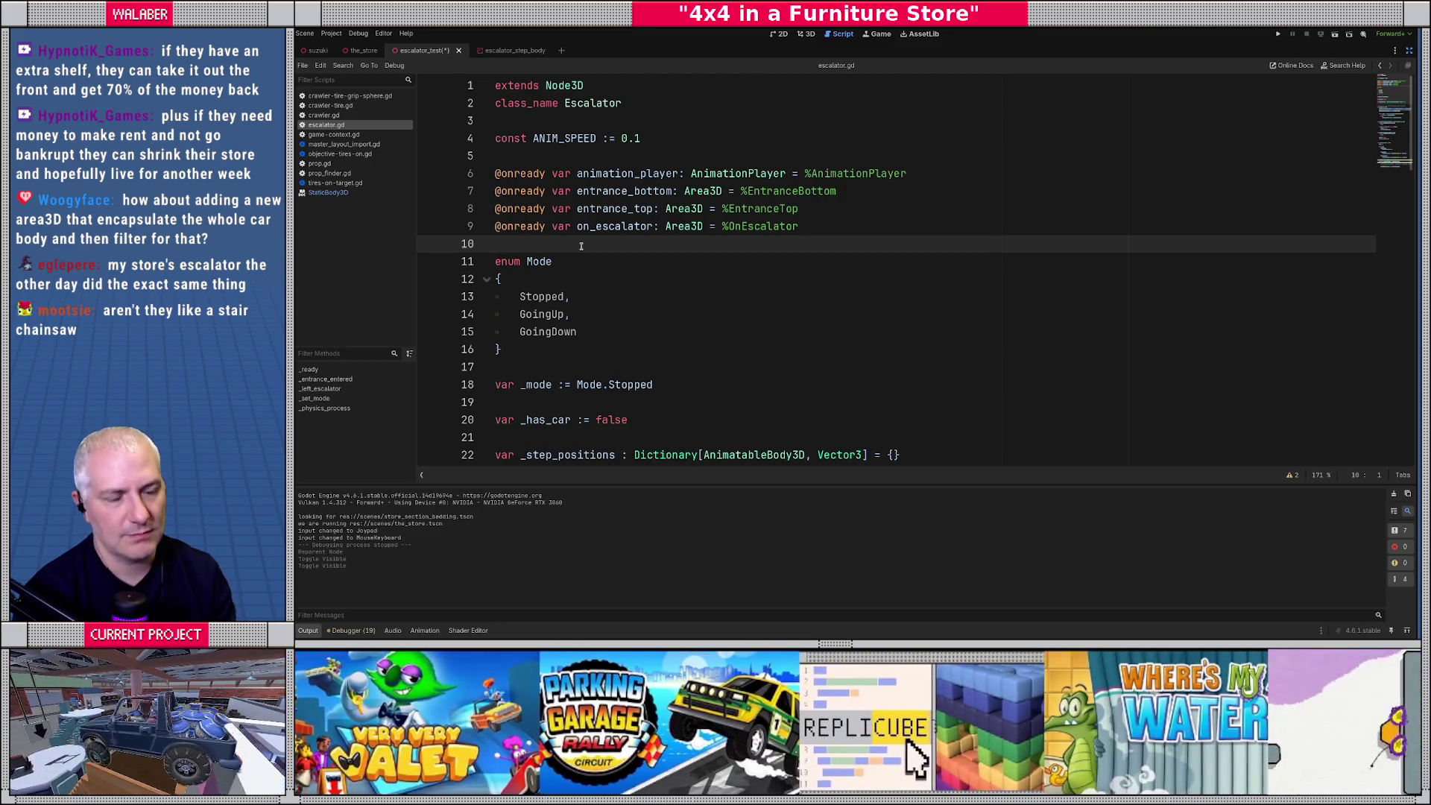
Add 'var _step_positions : Array = []' on a new line above the old Dictionary declaration.
scroll(577, 257, "down", 3)
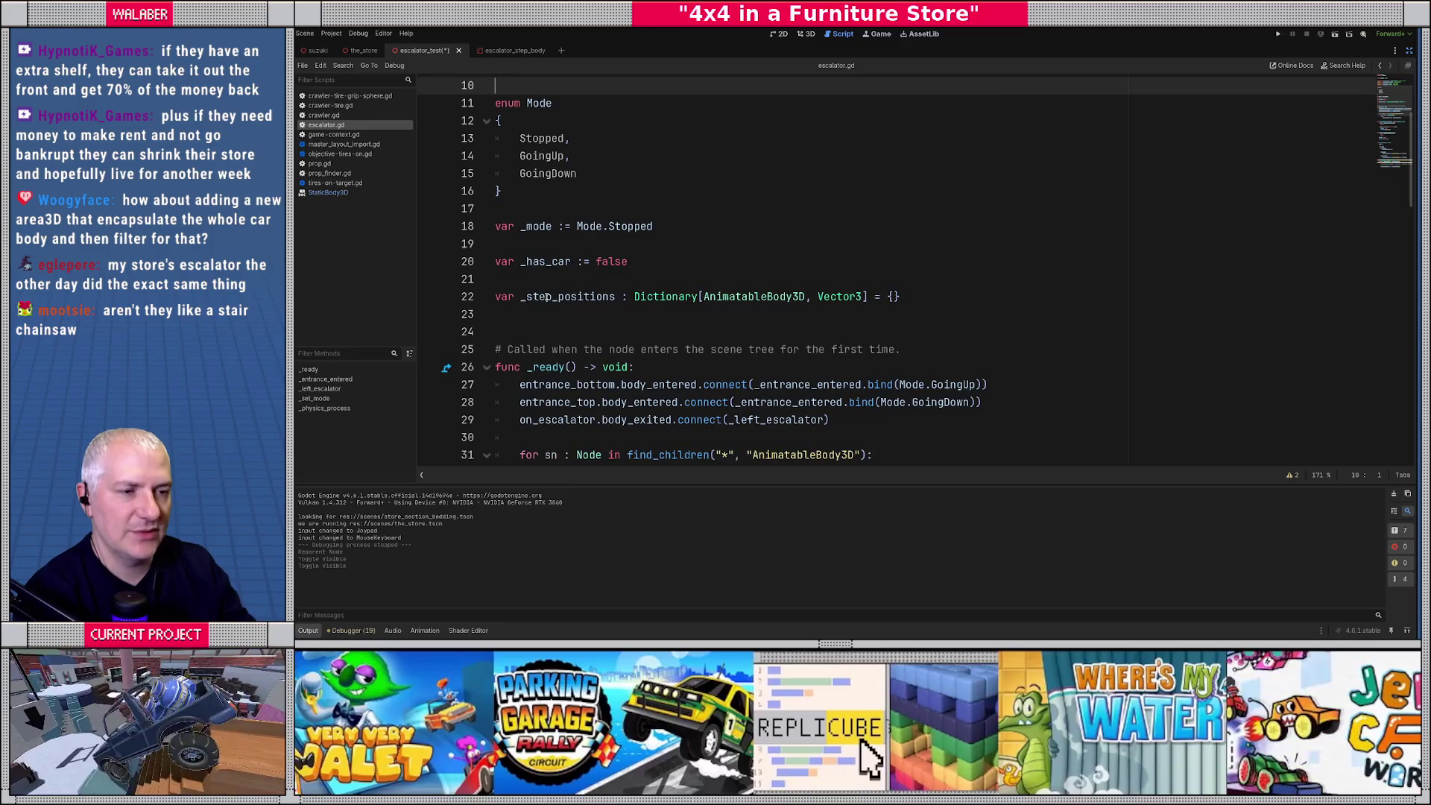
left_click(521, 297)
left_click_drag(521, 296, 900, 297)
left_click(691, 270)
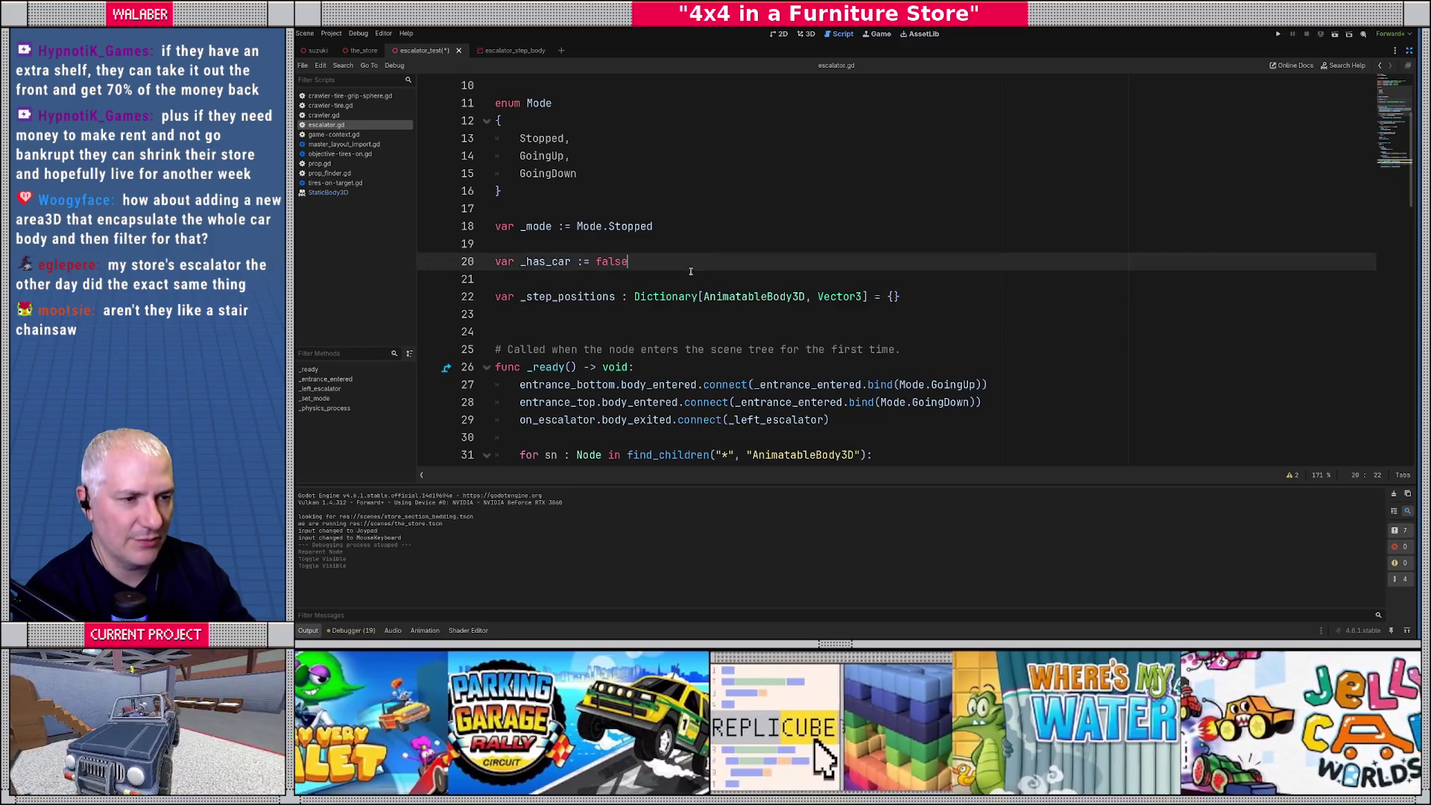
key("Down")
key("Return")
type("var _ste")
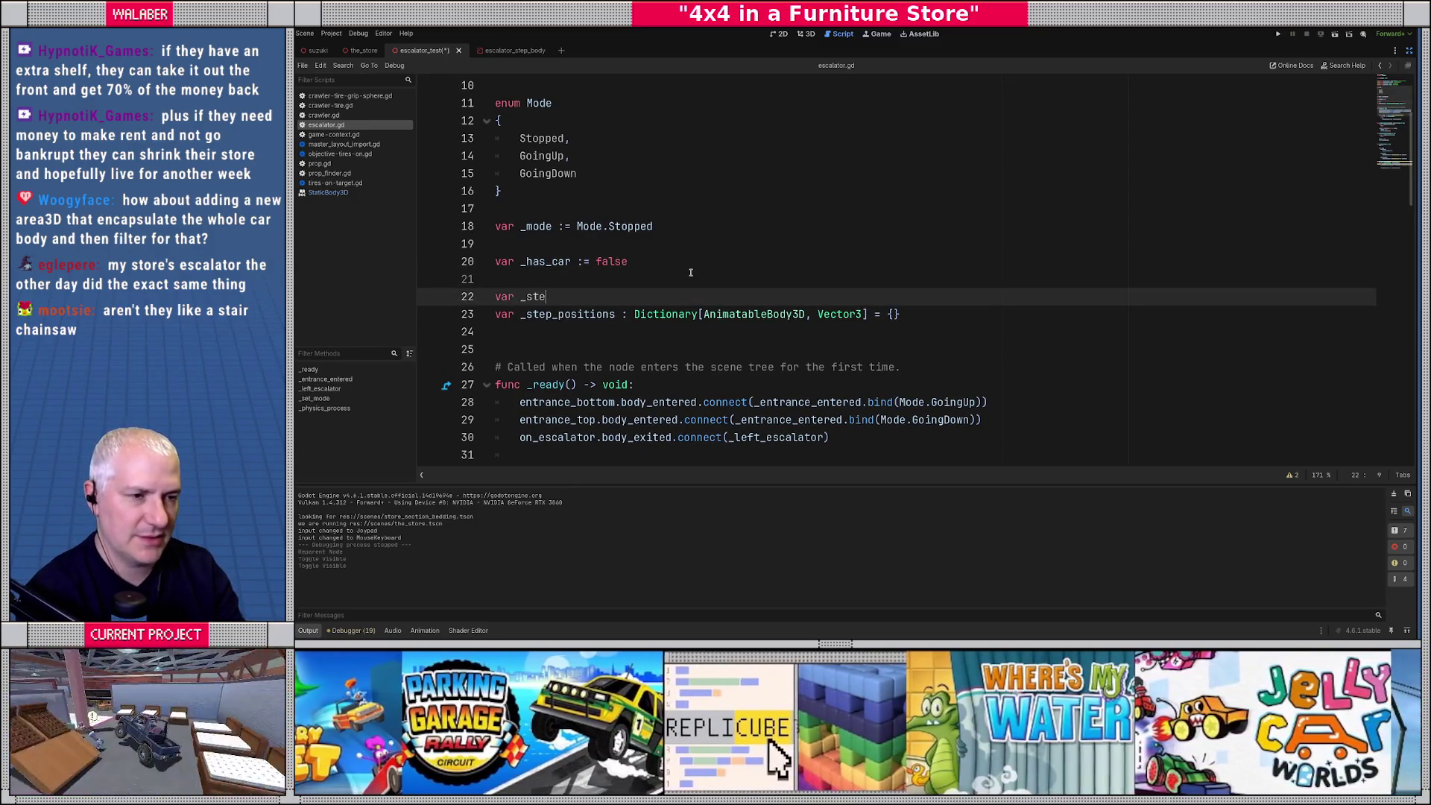
type("p_")
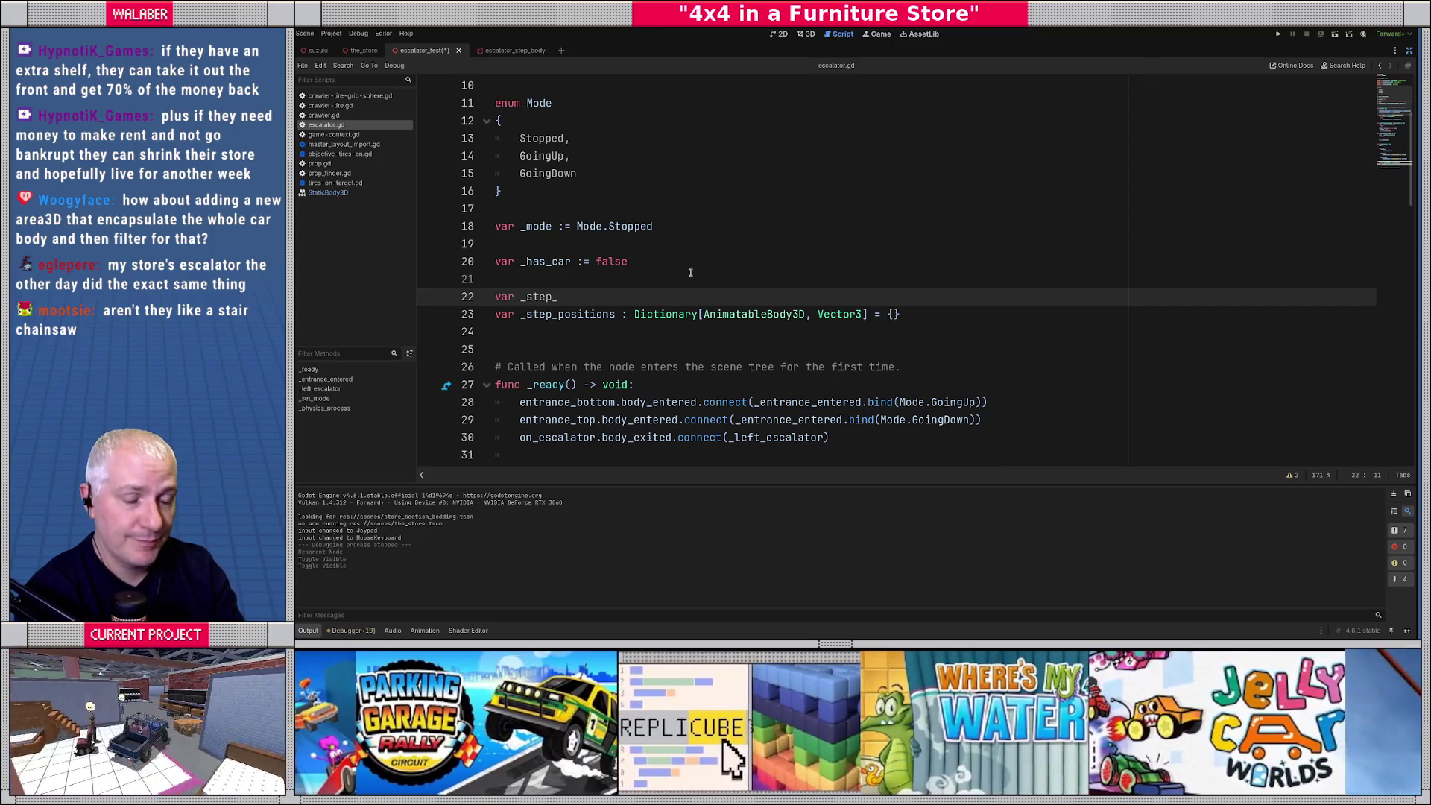
type("positions : Ar")
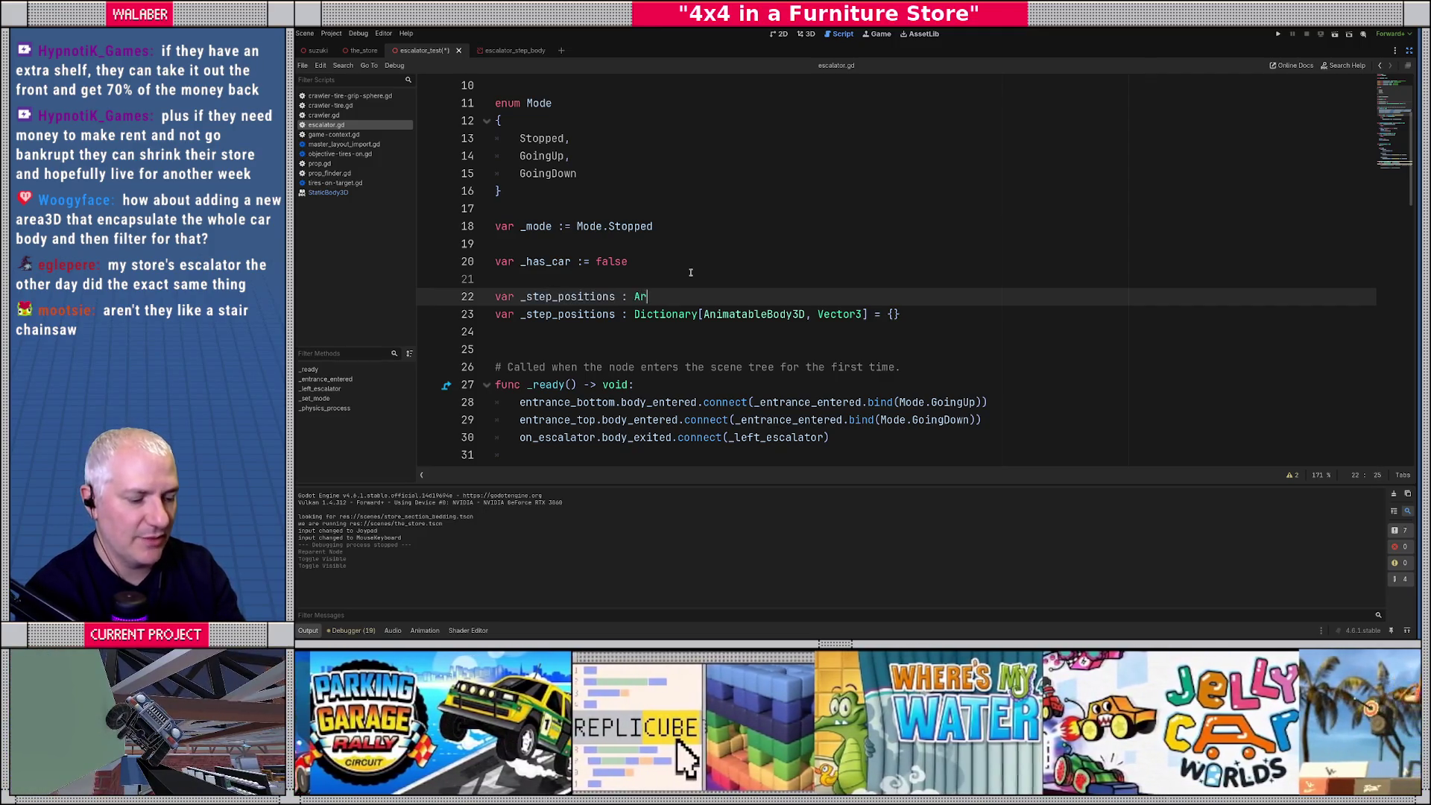
type("ray = []")
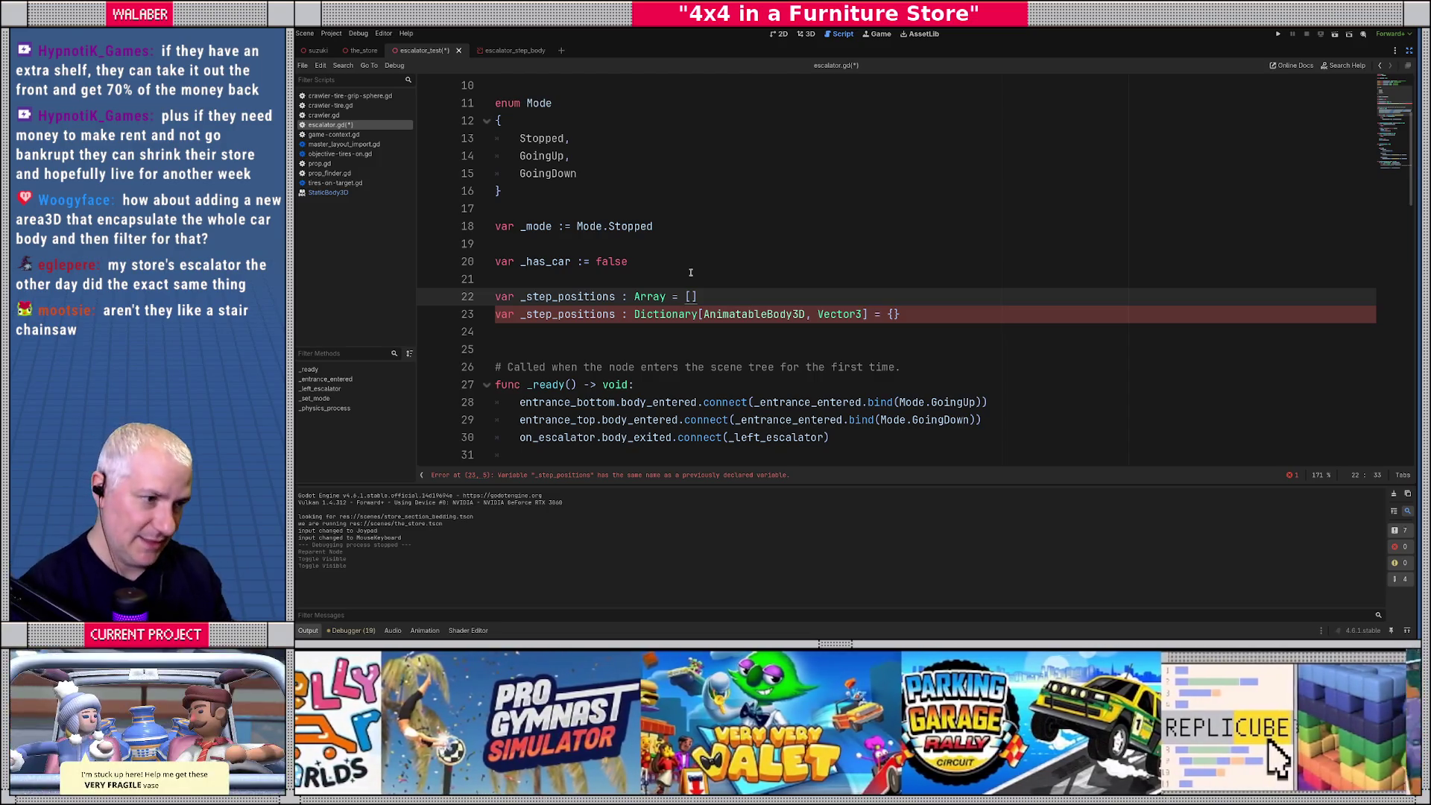
Delete the old Dictionary declaration and declare 'var all_steps : Array[AnimatableBody3D] = []' above the step loop.
triple_click(735, 315)
key("BackSpace")
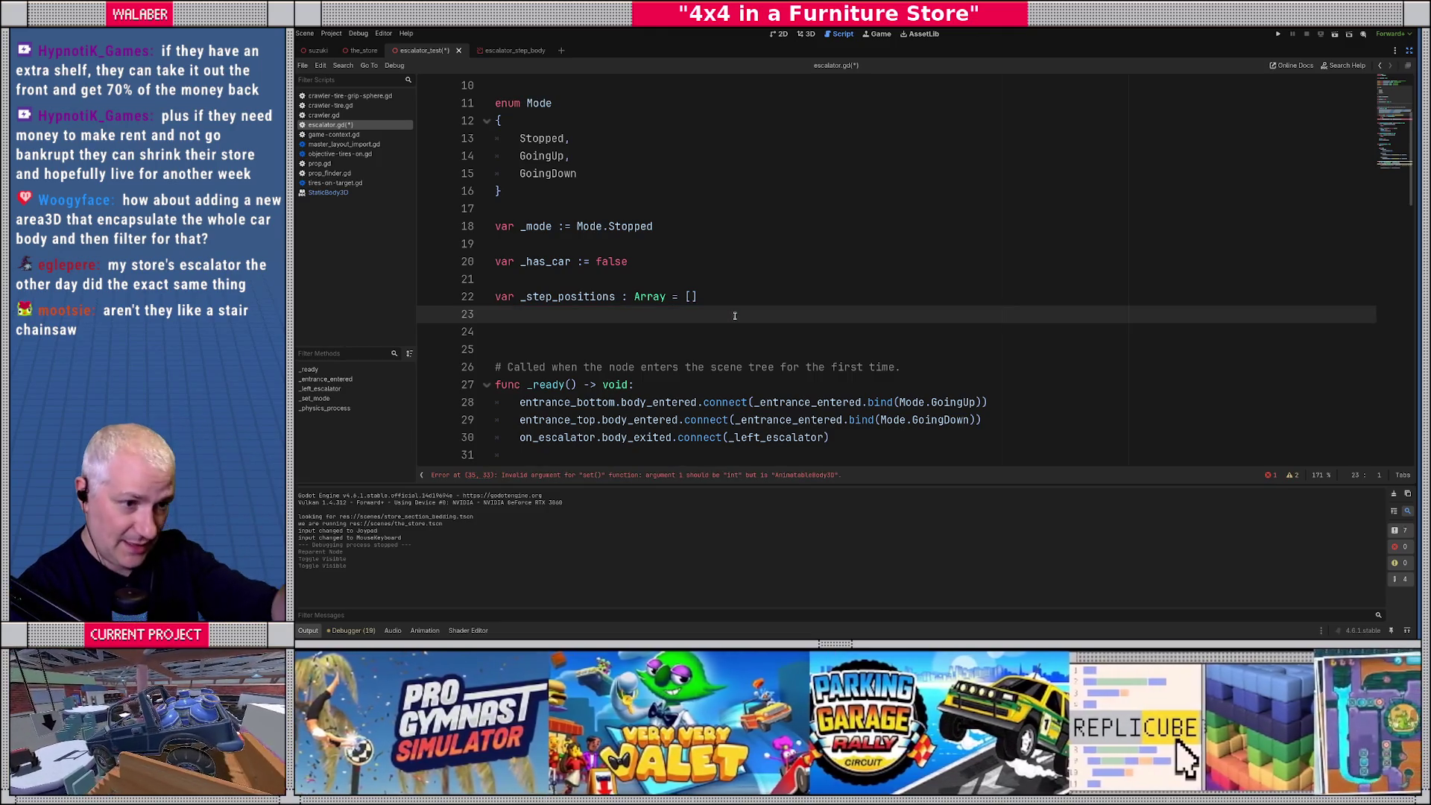
scroll(735, 315, "down", 3)
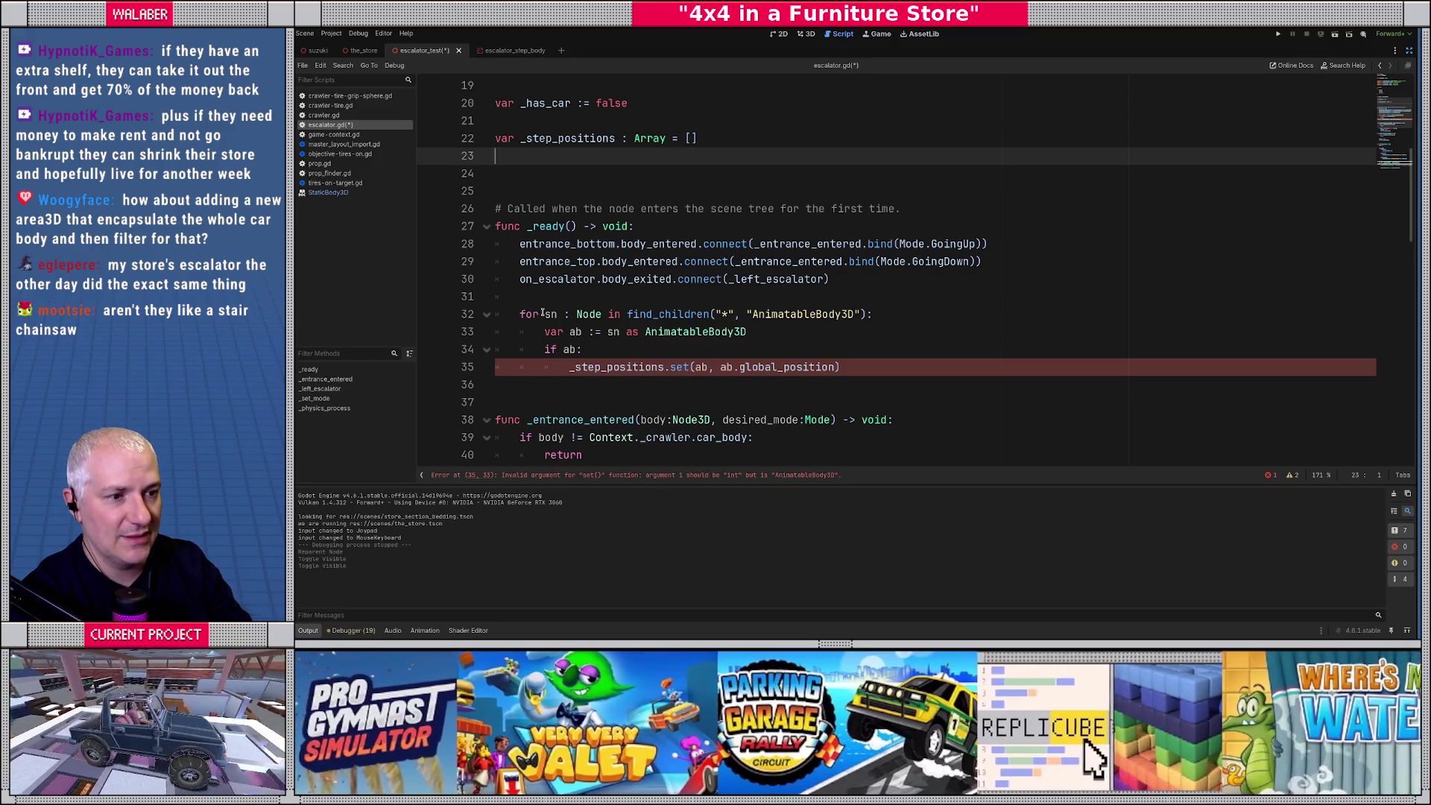
scroll(542, 313, "down", 1)
left_click_drag(521, 262, 928, 263)
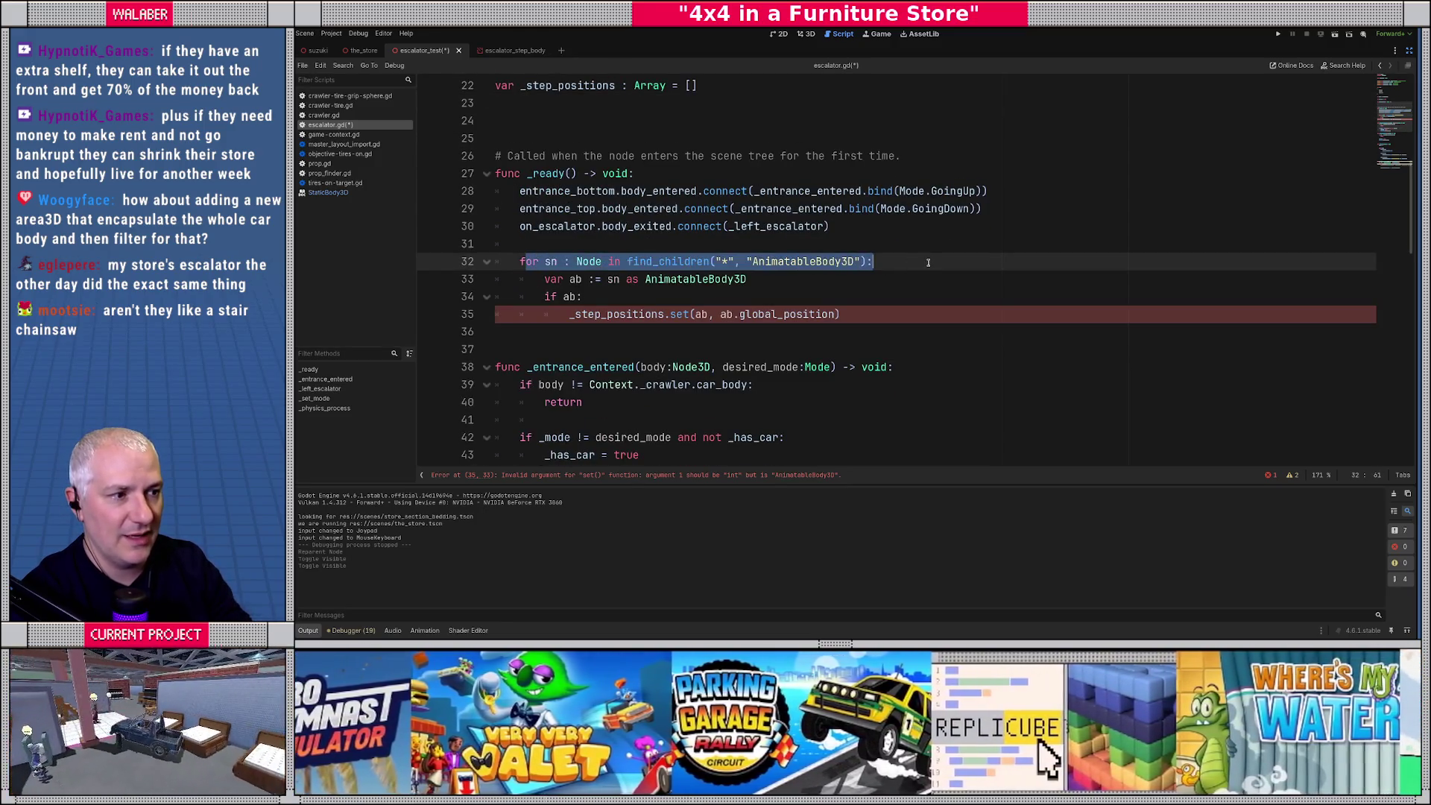
key("Home")
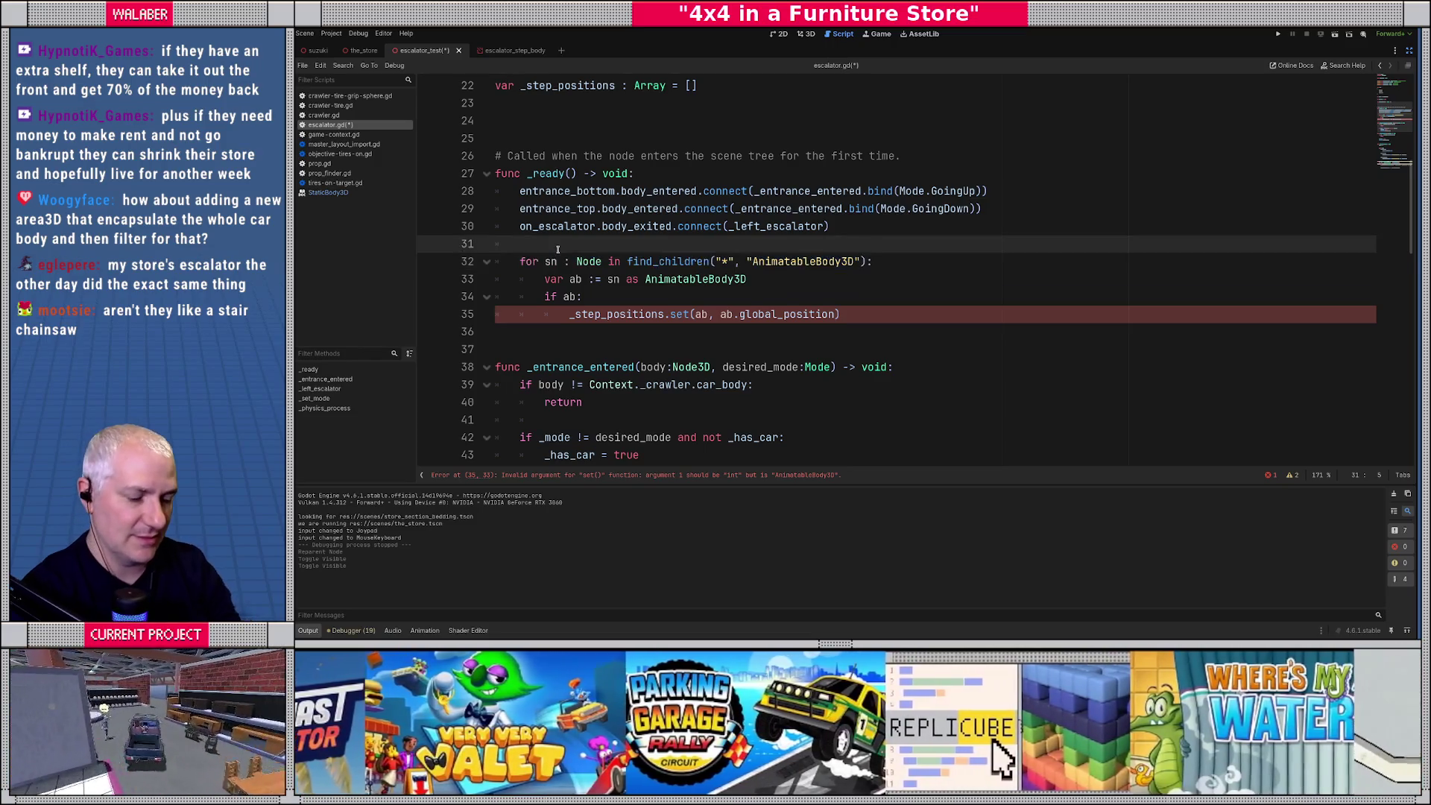
key("Return")
key("Up")
type("var all_steps : Arra")
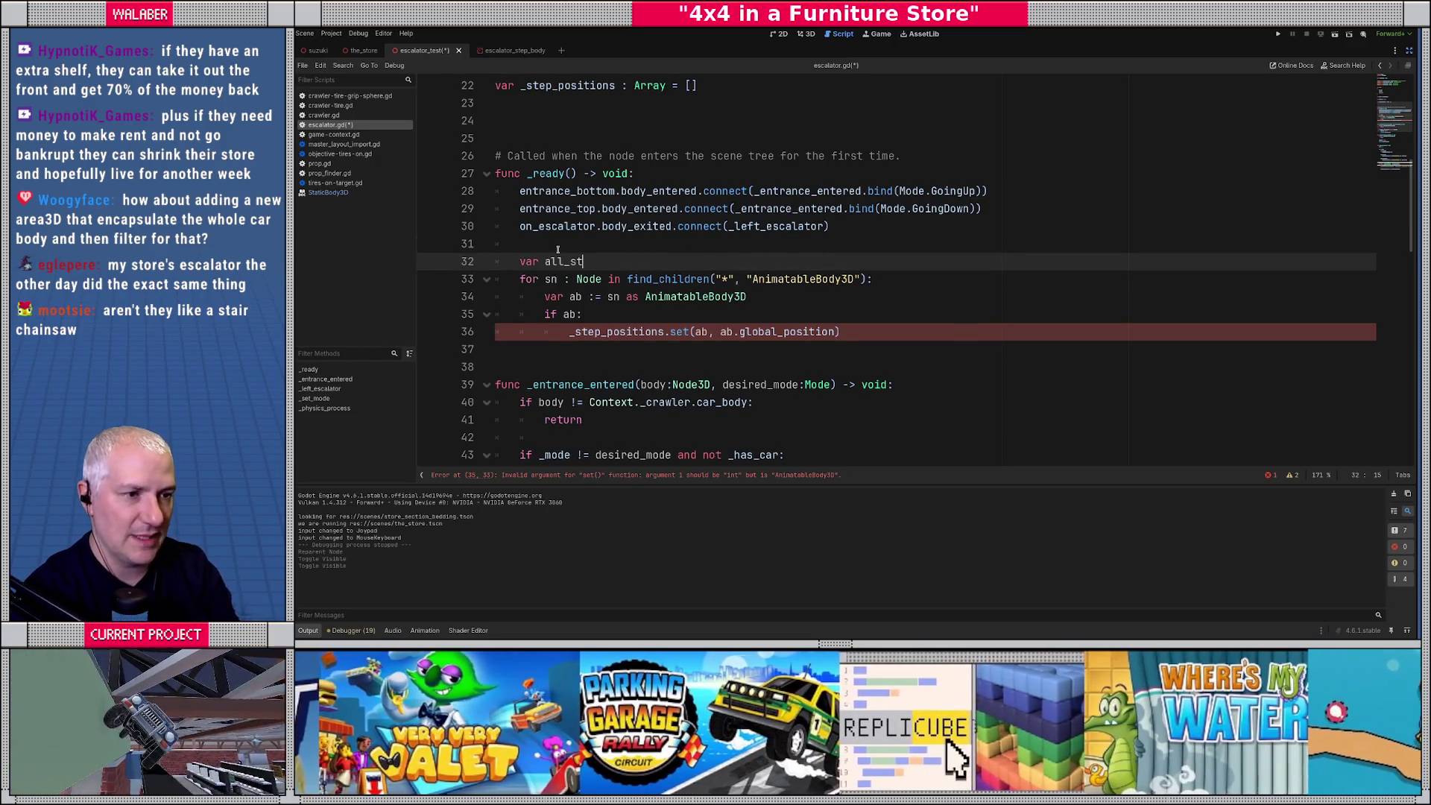
type("y[Animatabl")
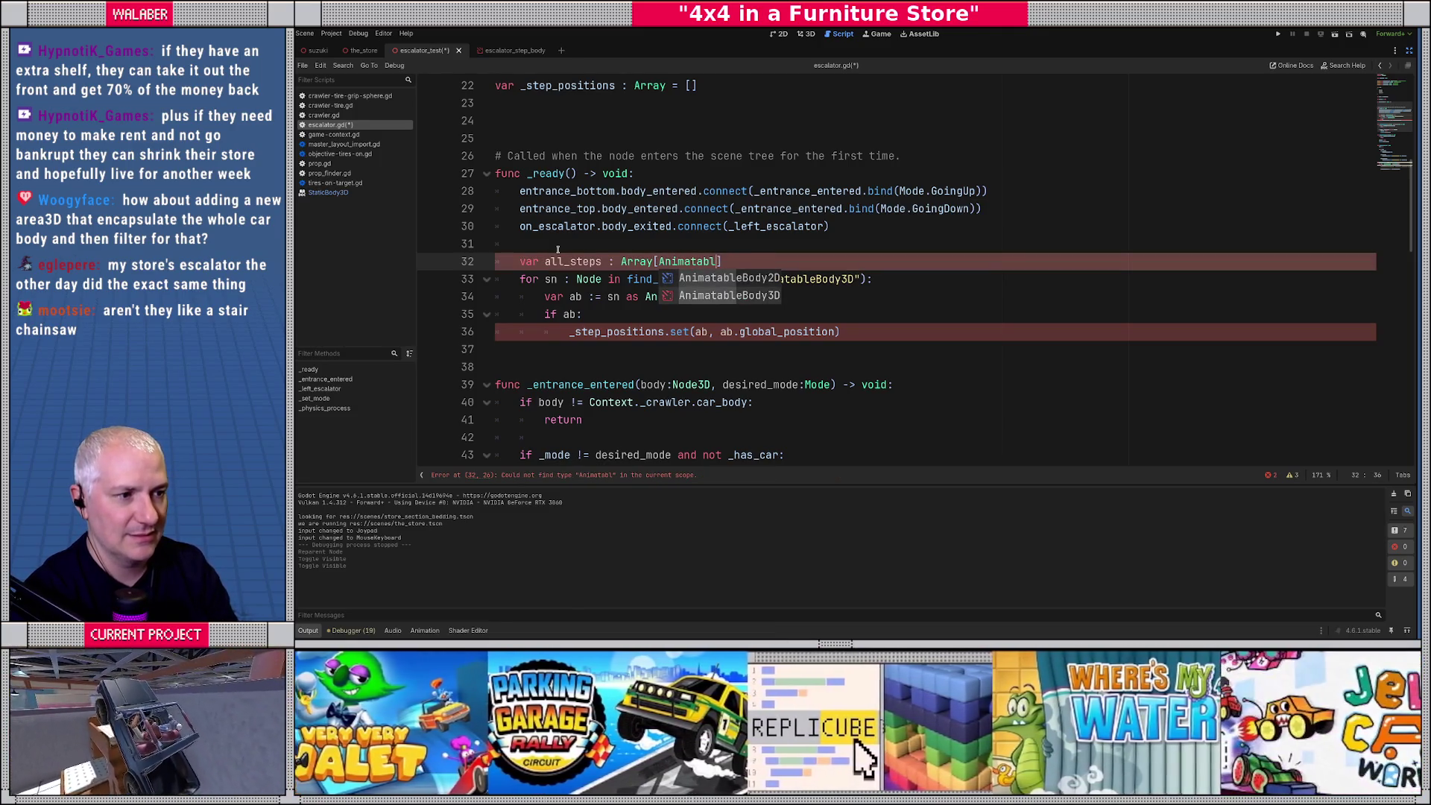
key("Return")
type("] = []")
key("Return")
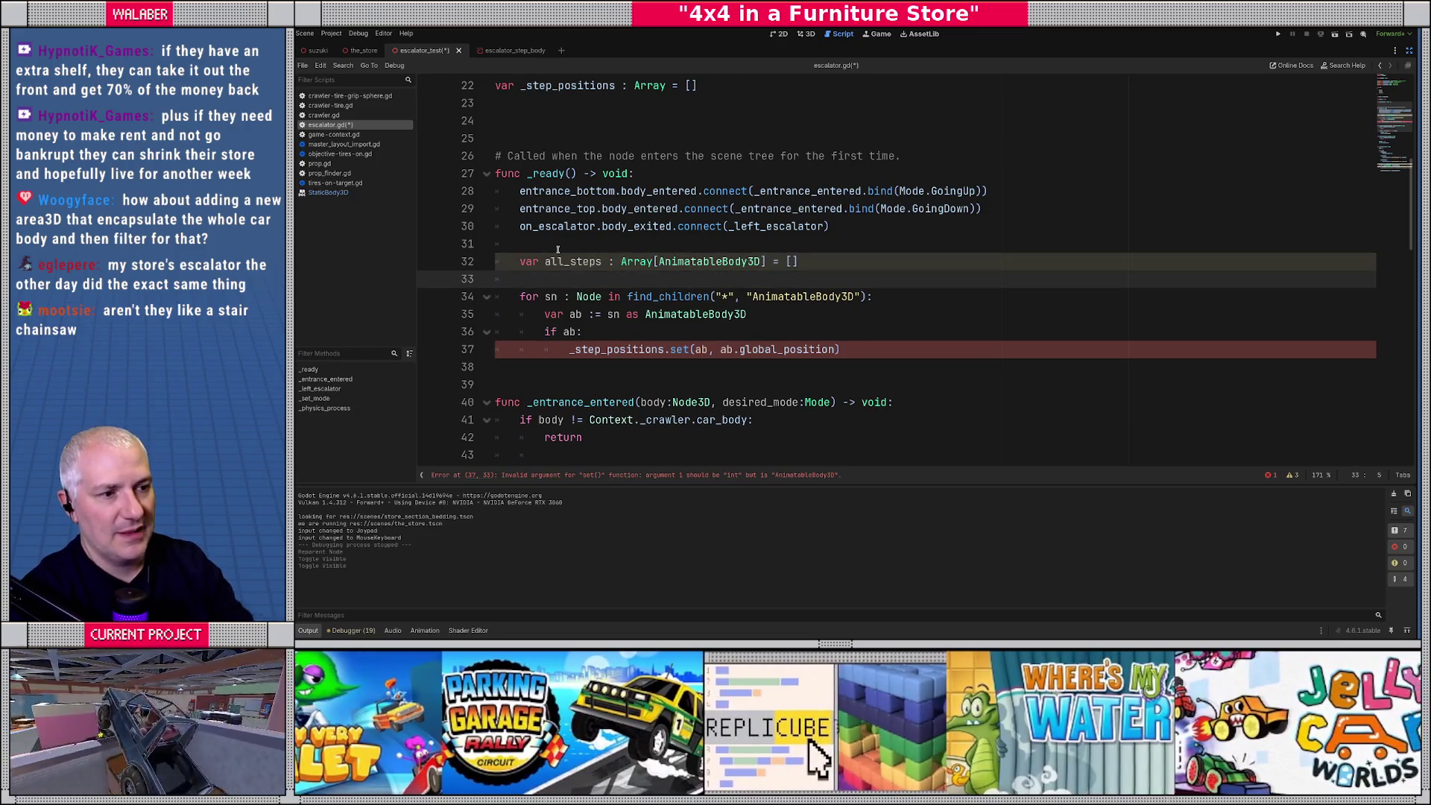
Add all_steps.append(ab) inside the if ab: block and delete the old _step_positions.set line.
left_click(584, 334)
key("Return")
type("all")
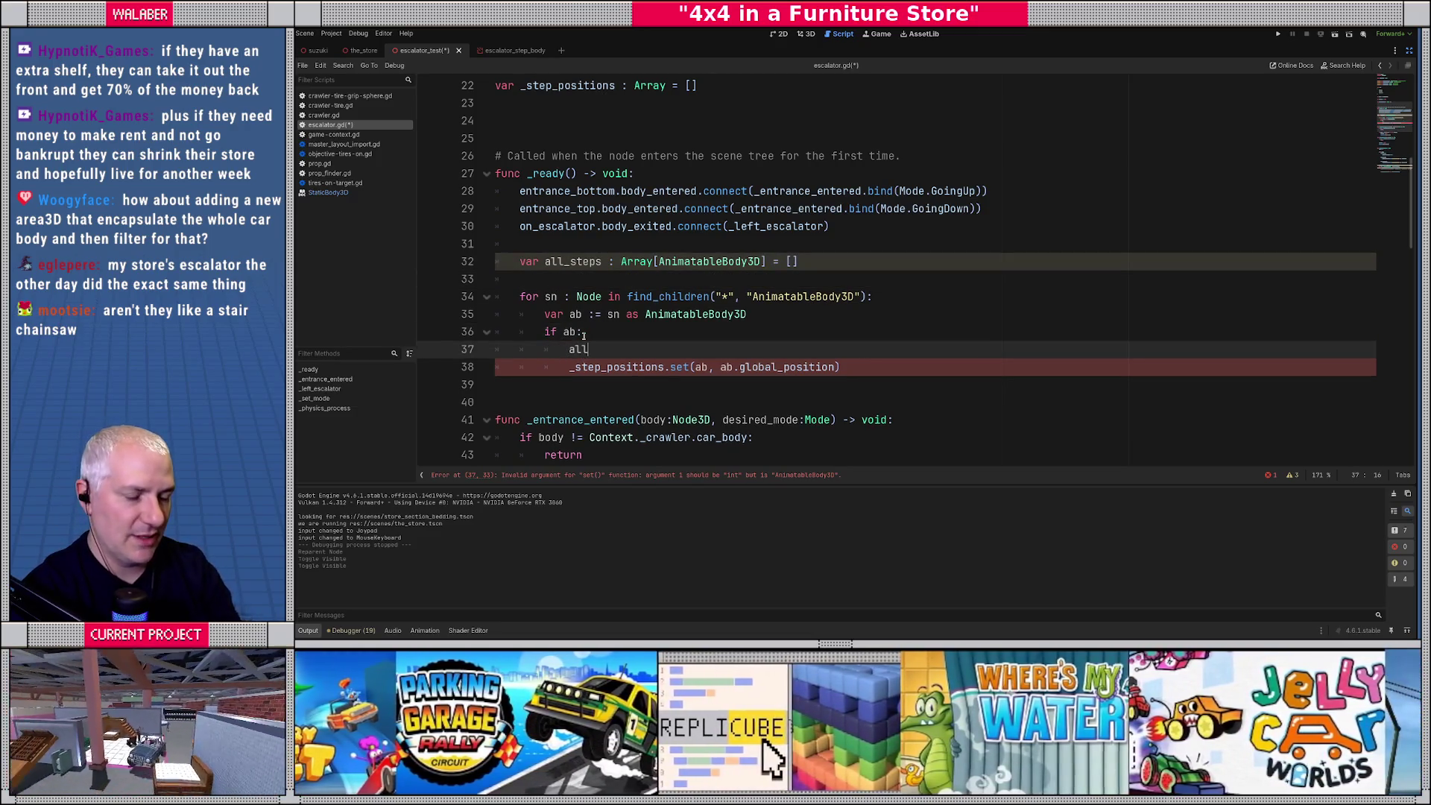
type("_steps.append")
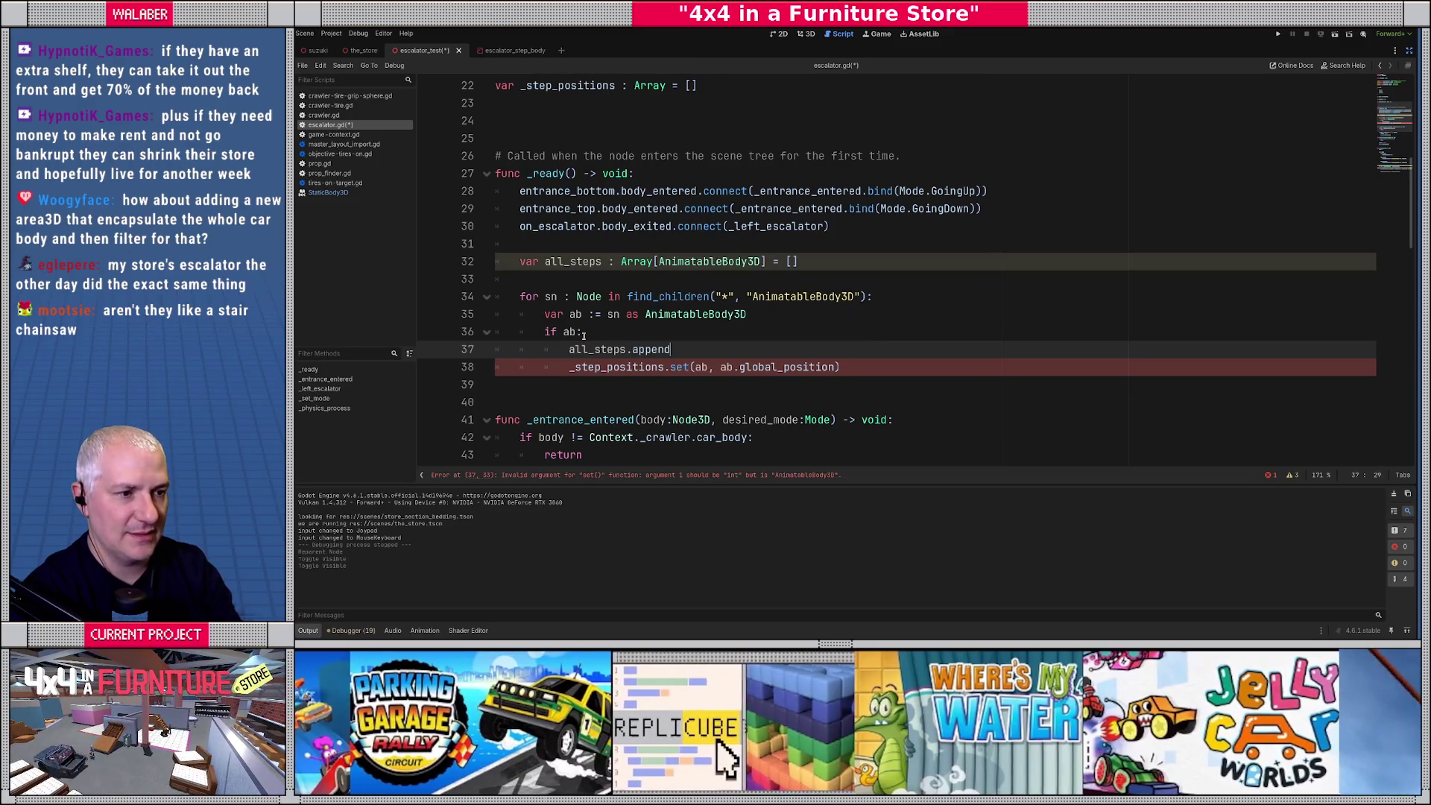
type("(ab)")
key("shift+Down")
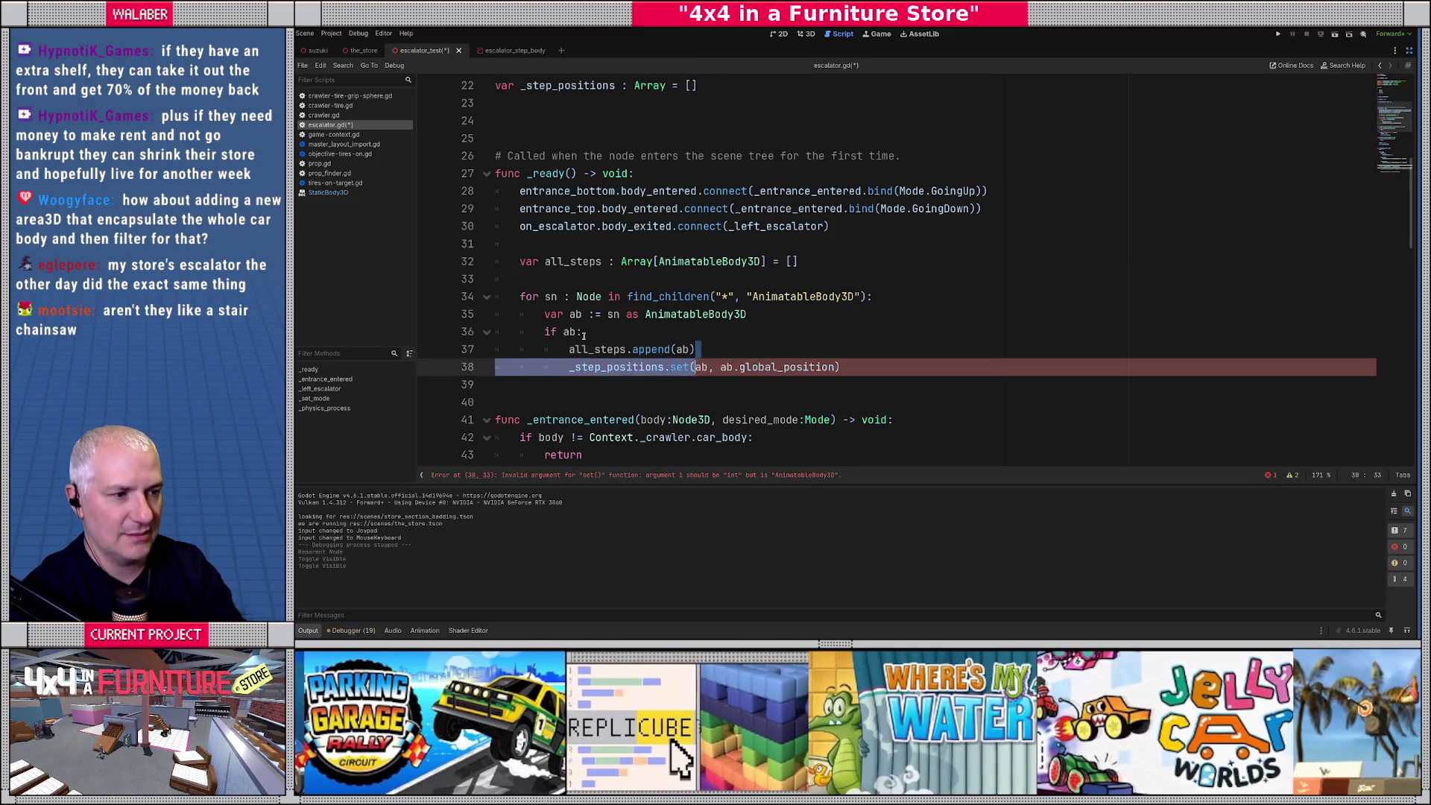
key("shift+End")
key("BackSpace")
key("Return")
key("BackSpace")
key("BackSpace")
Add all_steps.sort_custom(_sort_steps) after the step loop.
key("Return")
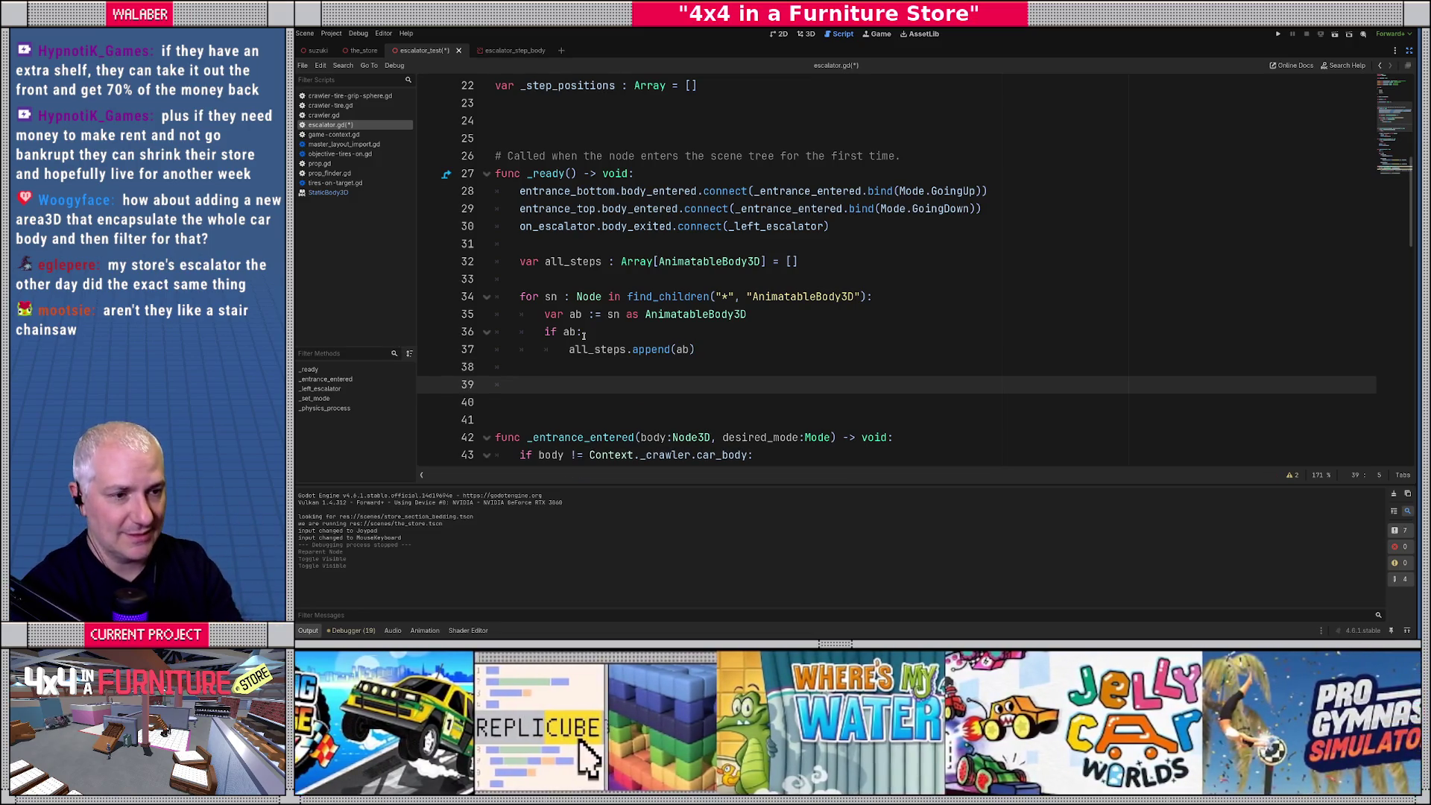
type("all_ste")
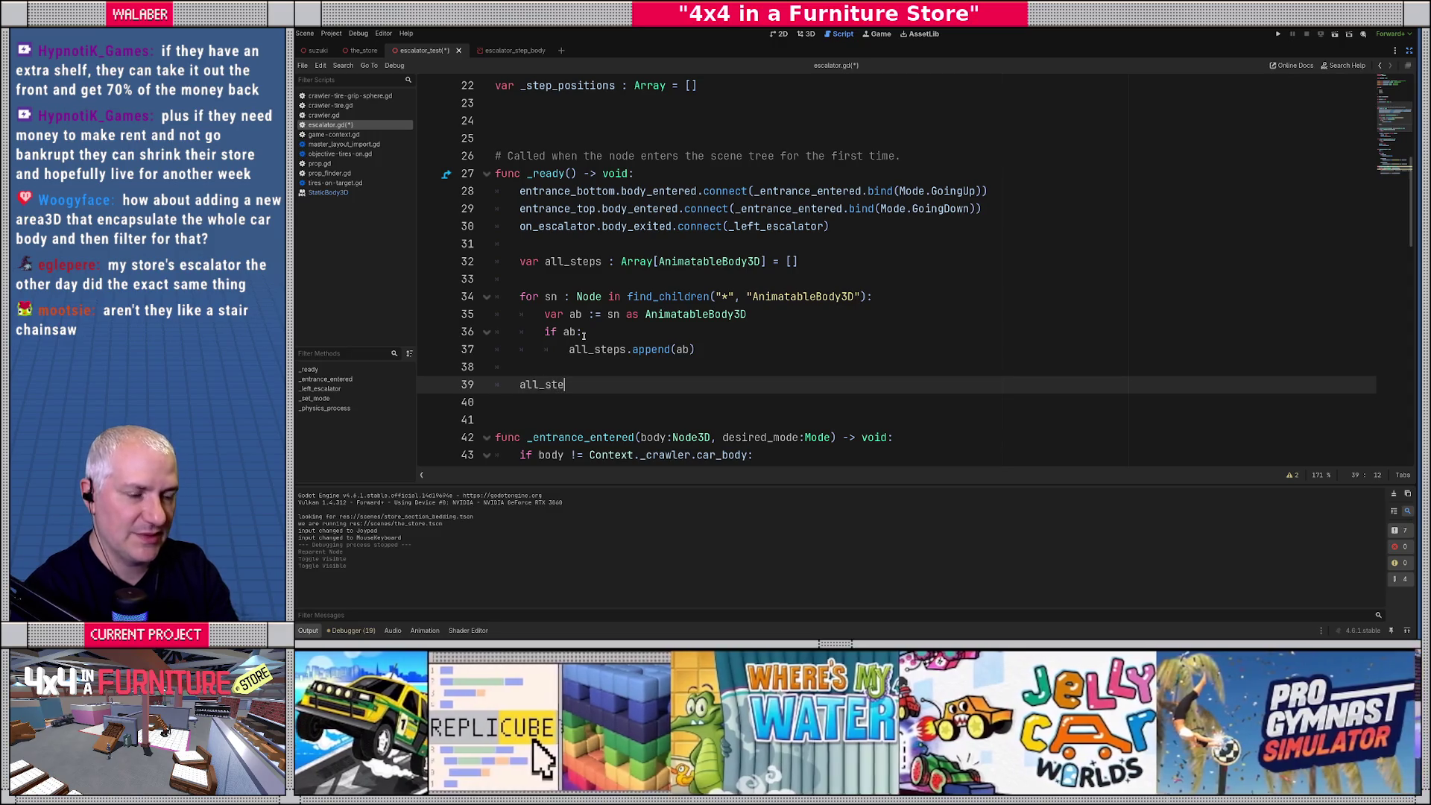
type("ps.sort_cu")
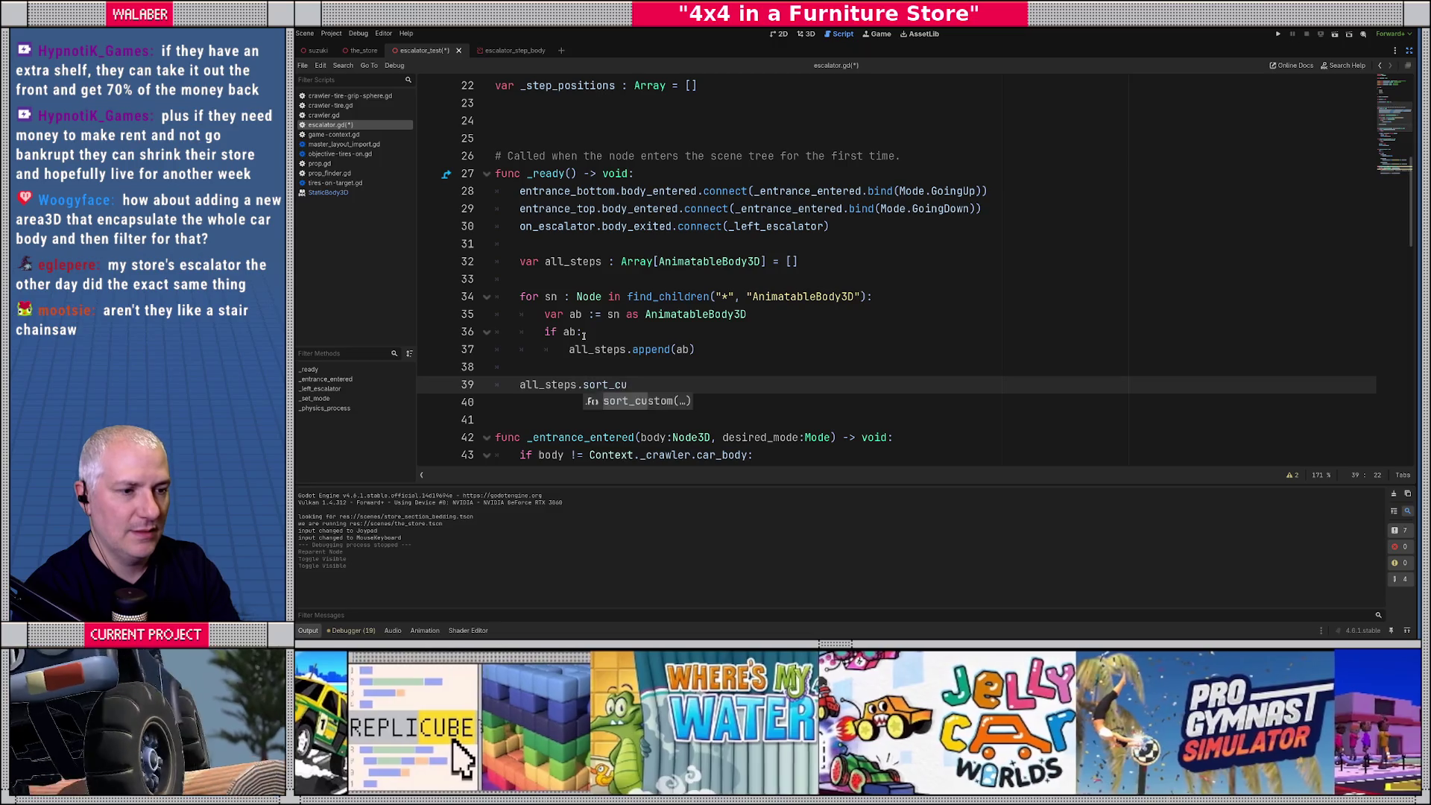
key("Return")
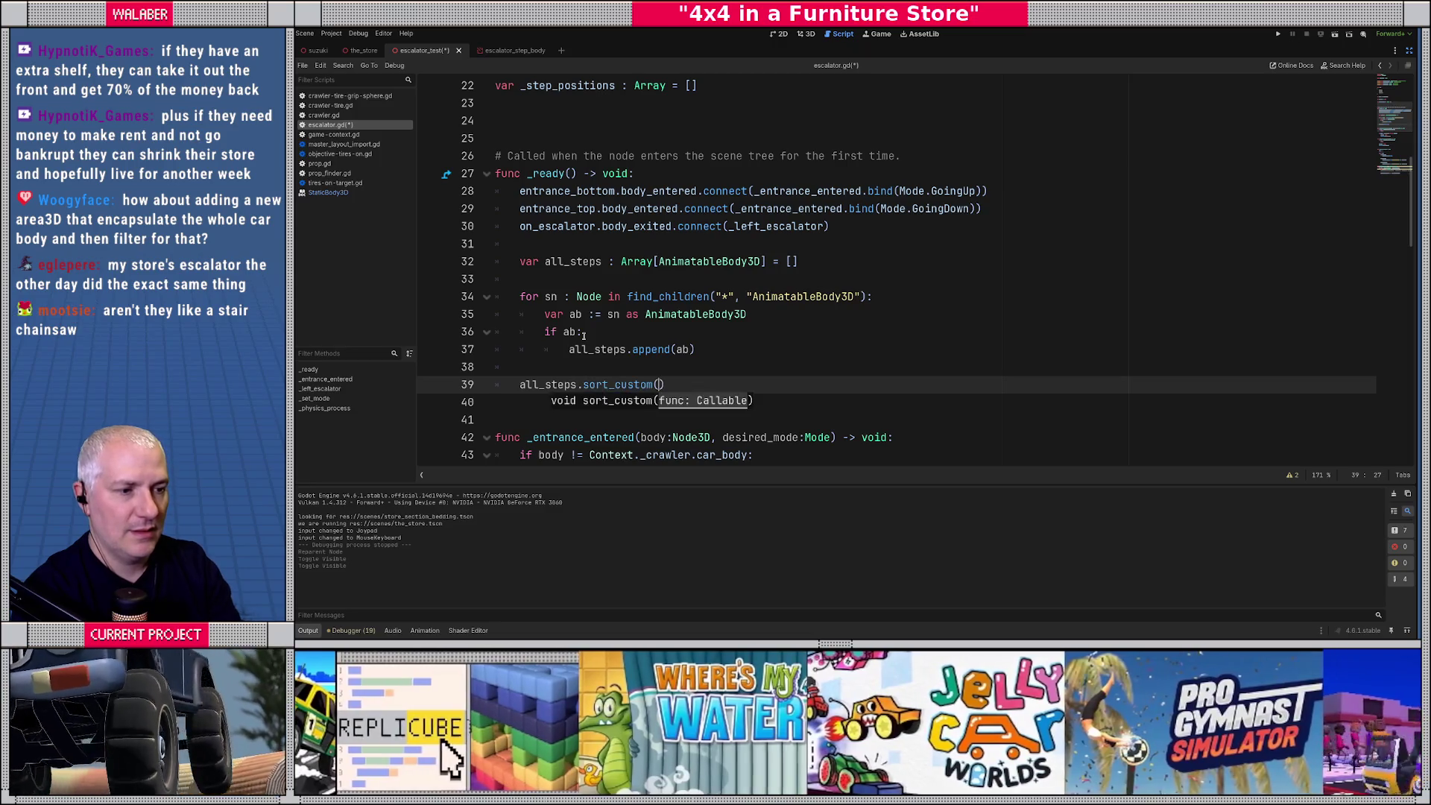
type("_sort_steps")
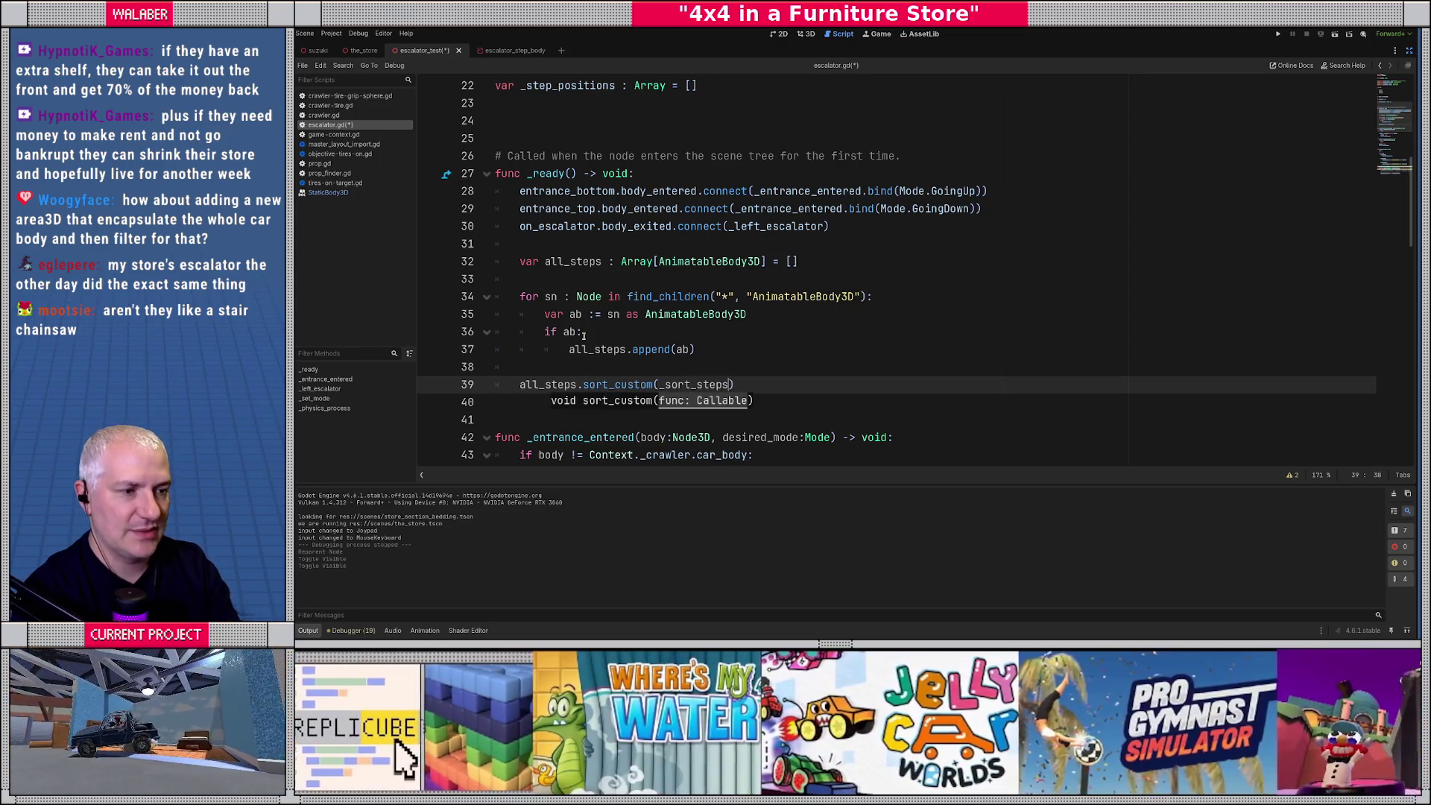
key("Down")
key("Return")
key("Return")
Write func _sort_steps(a:AnimatableBody3D, b:AnimatableBody3D) -> void: beginning with return a.position.x.
type("func _s")
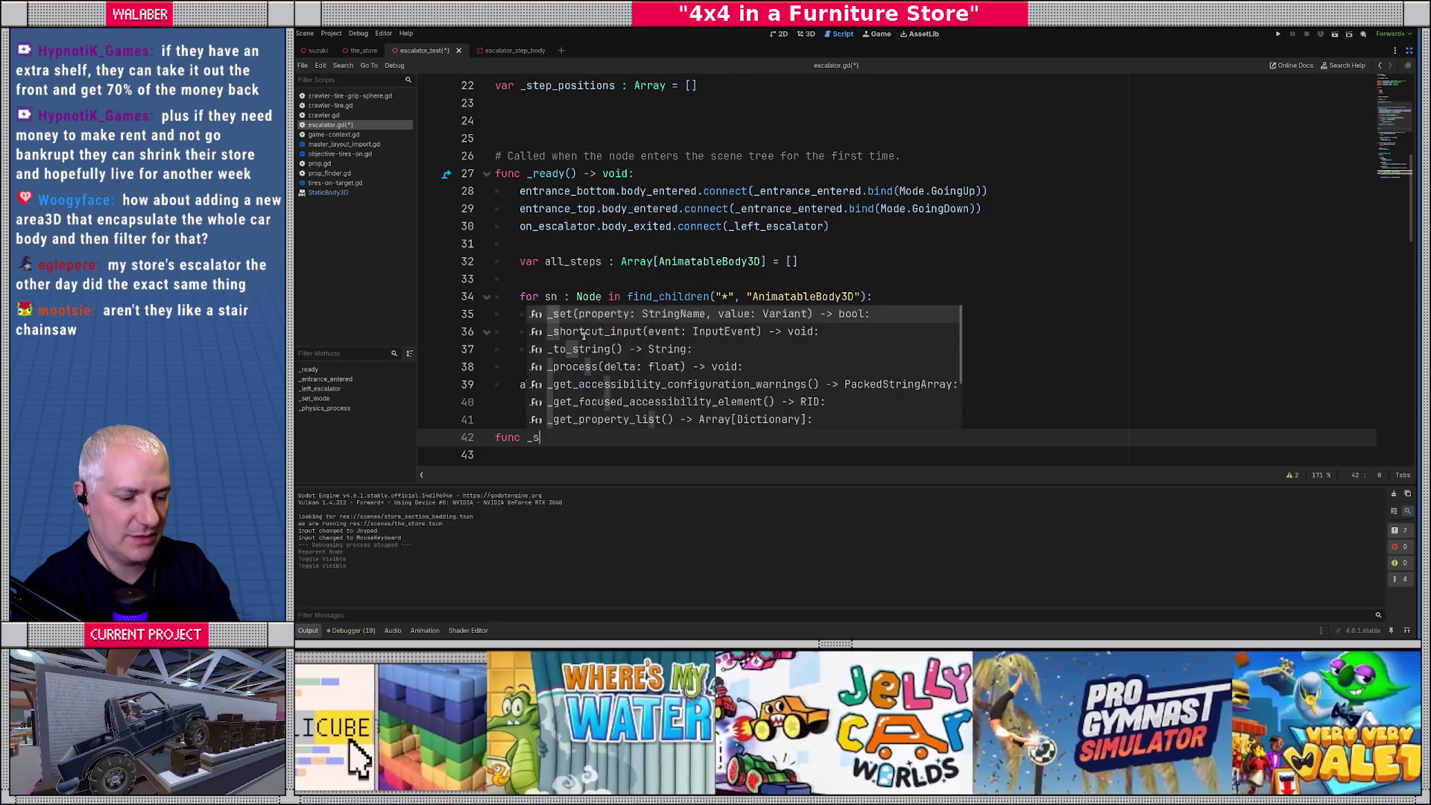
type("ort_steps(a:A")
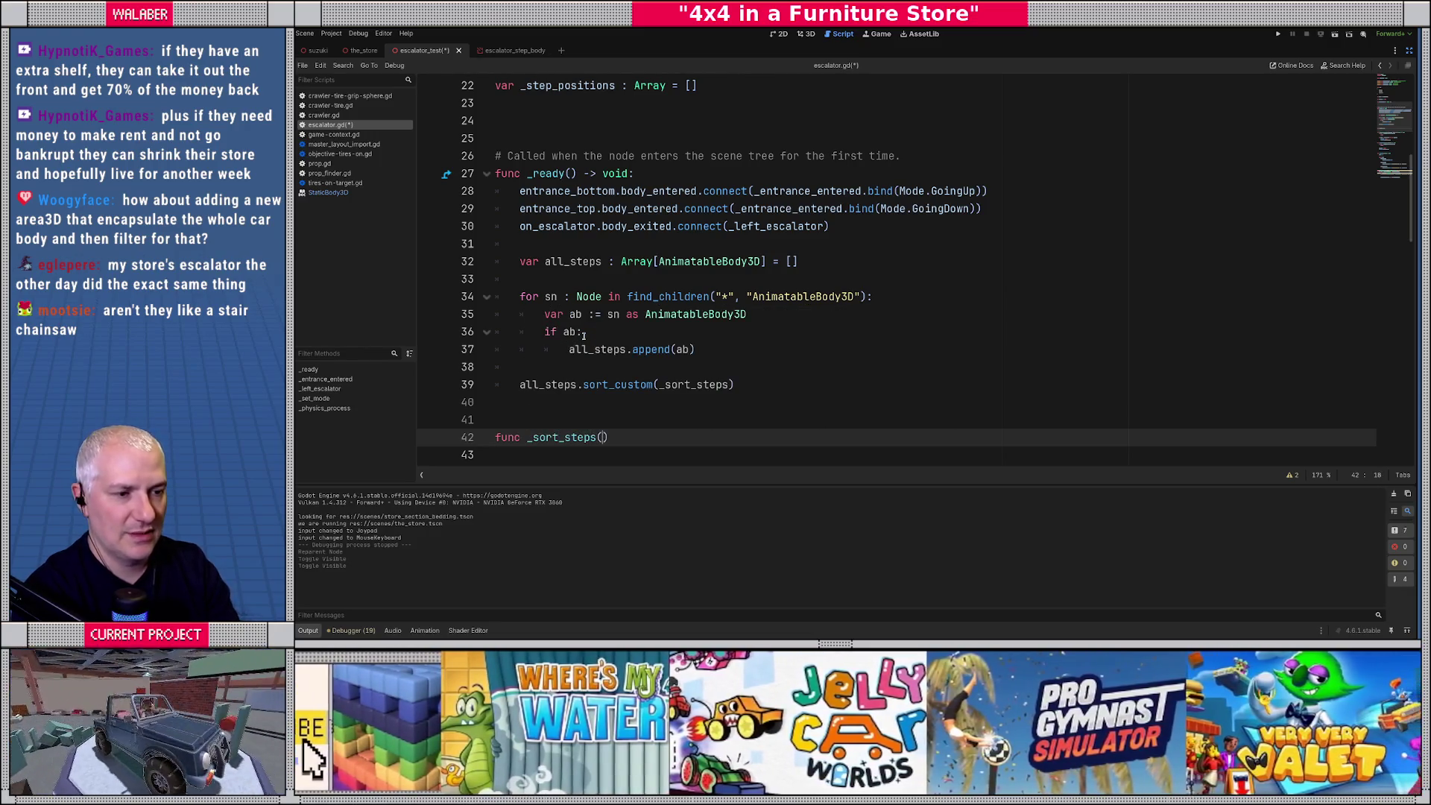
type("nima")
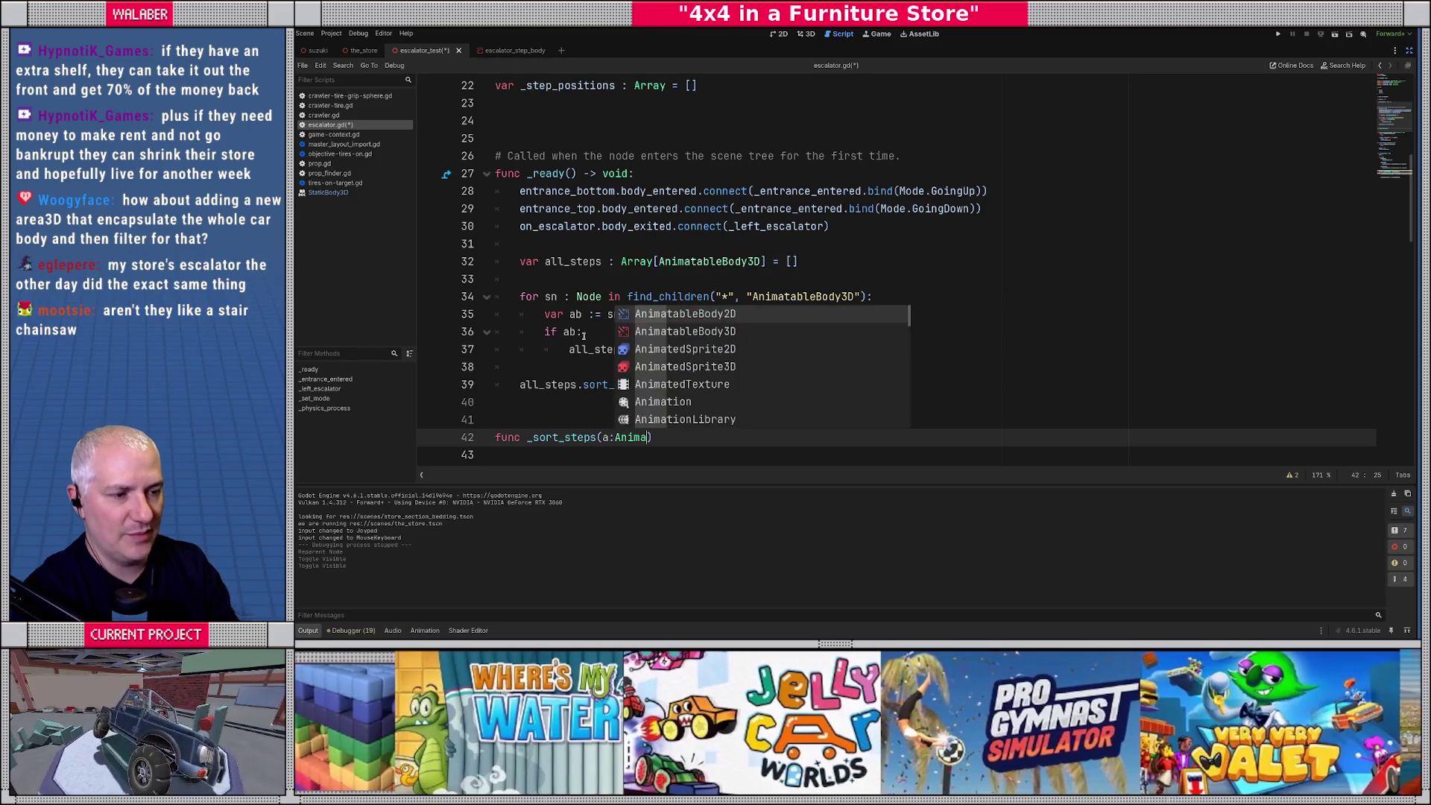
key("Down")
key("Return")
type(", b:Anima")
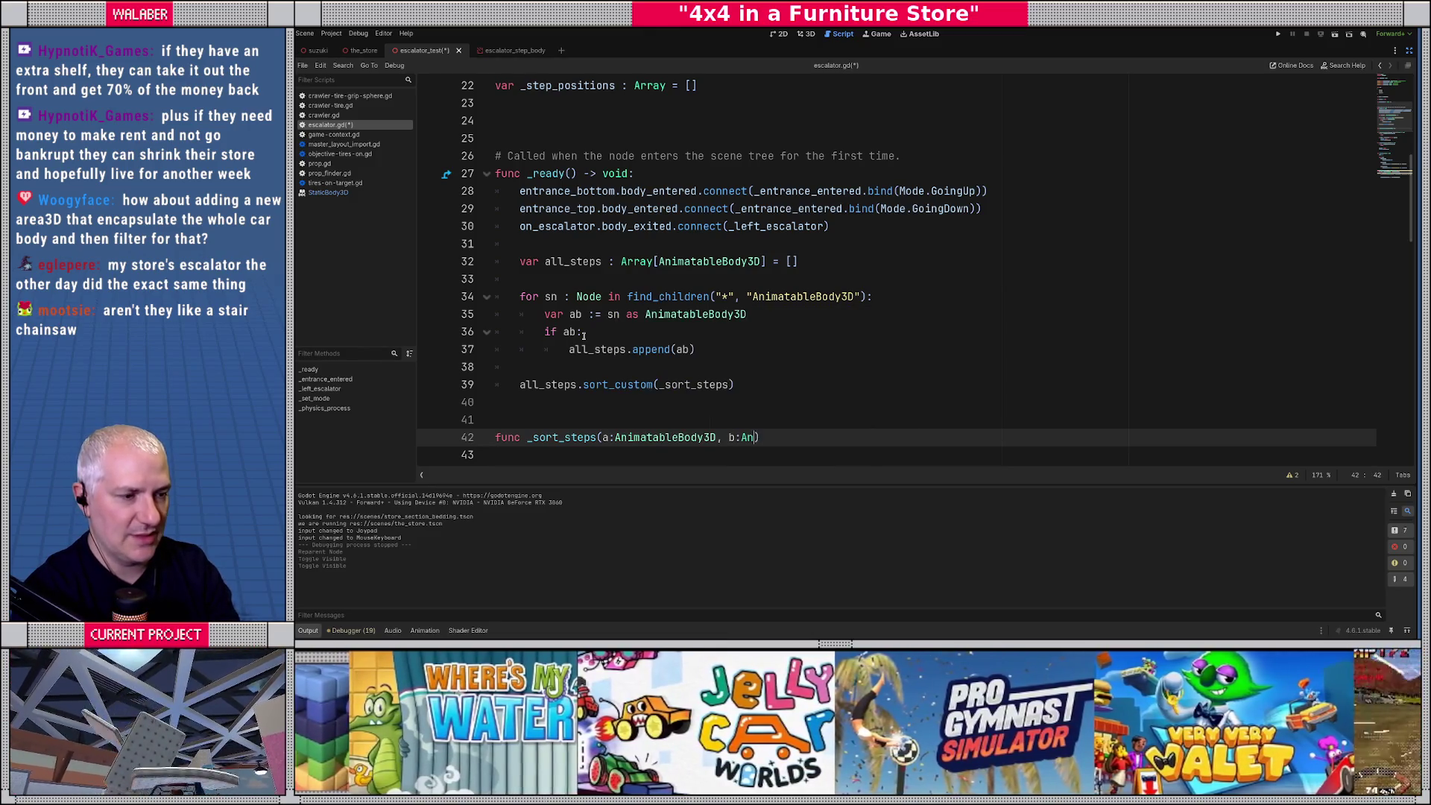
key("Return")
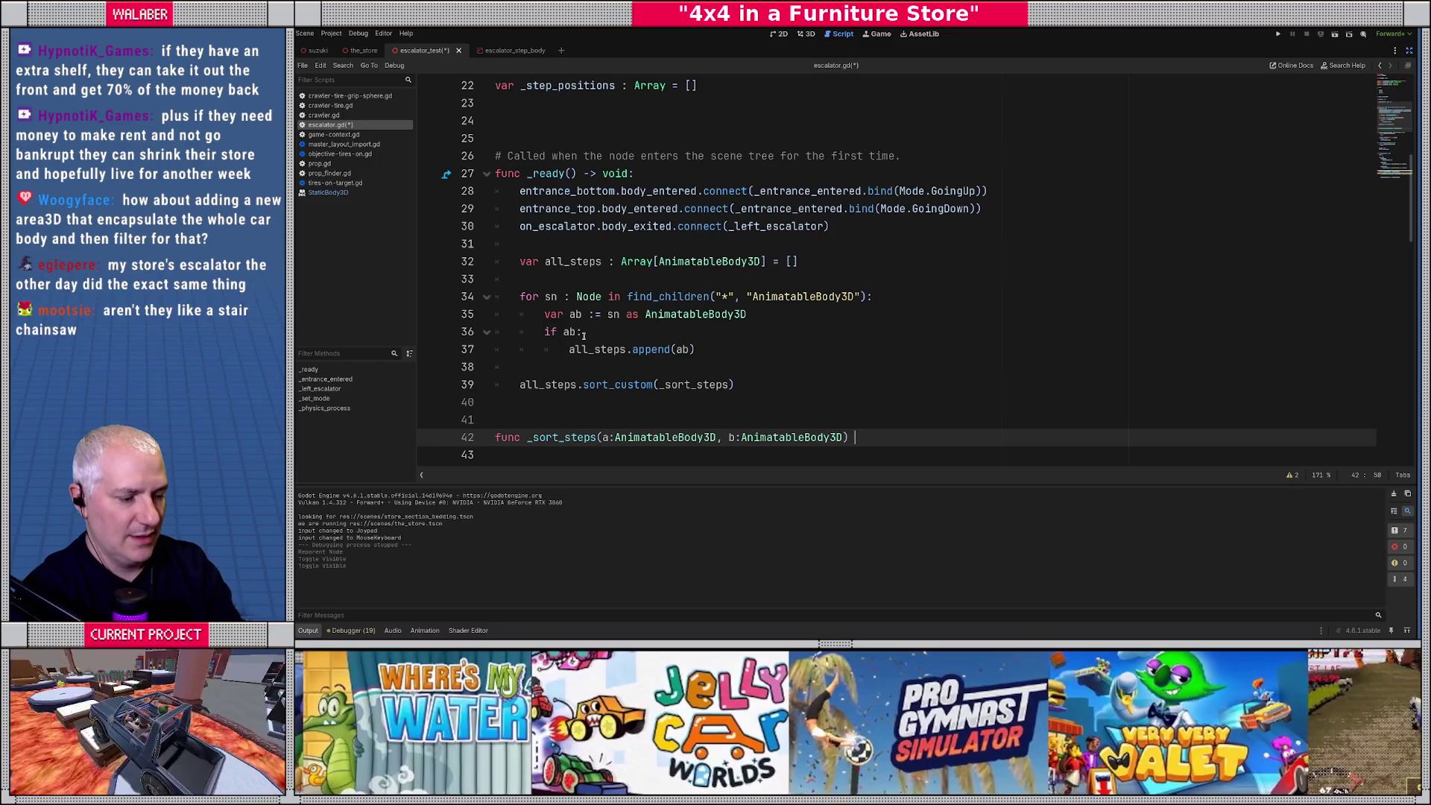
type(") -> void:")
key("Return")
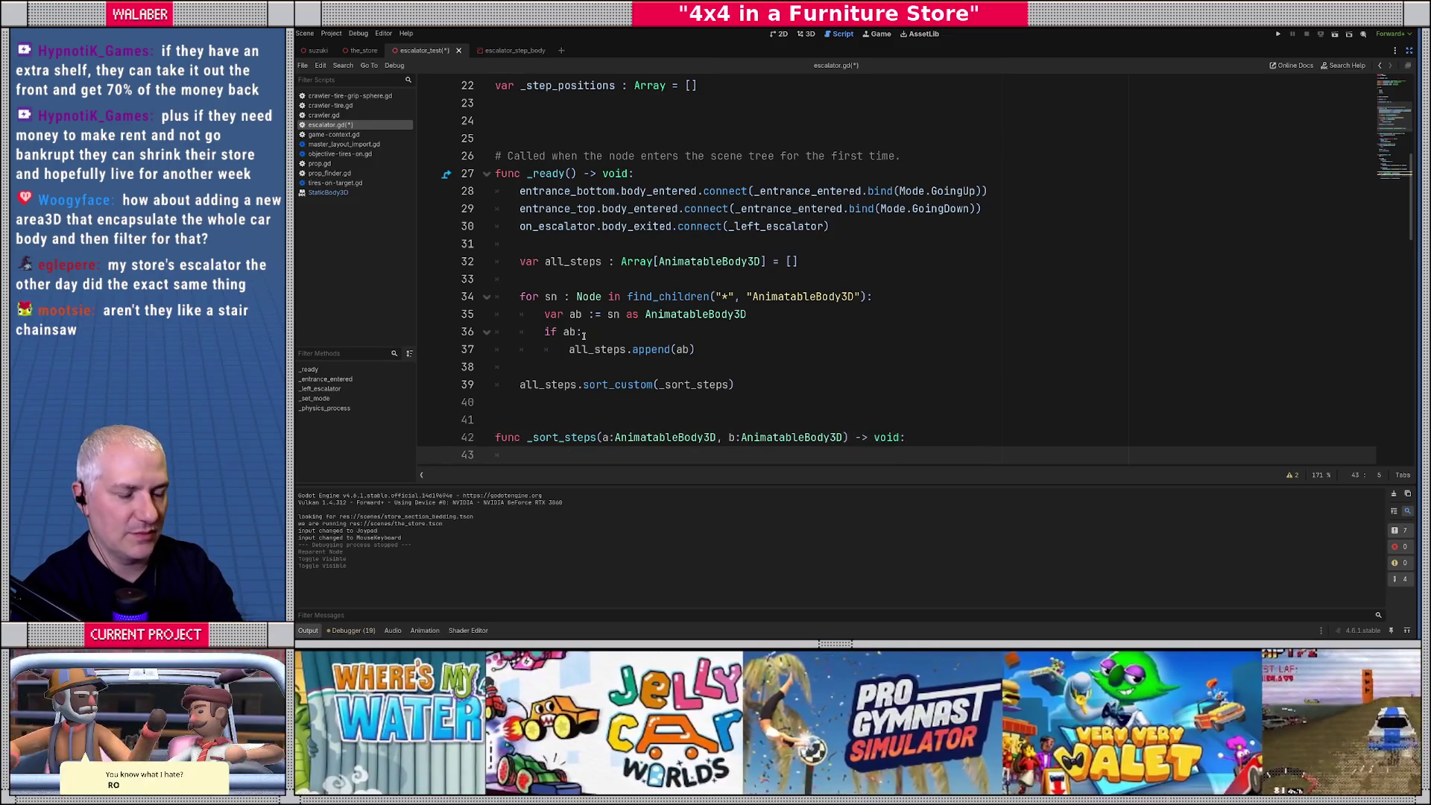
type("return ")
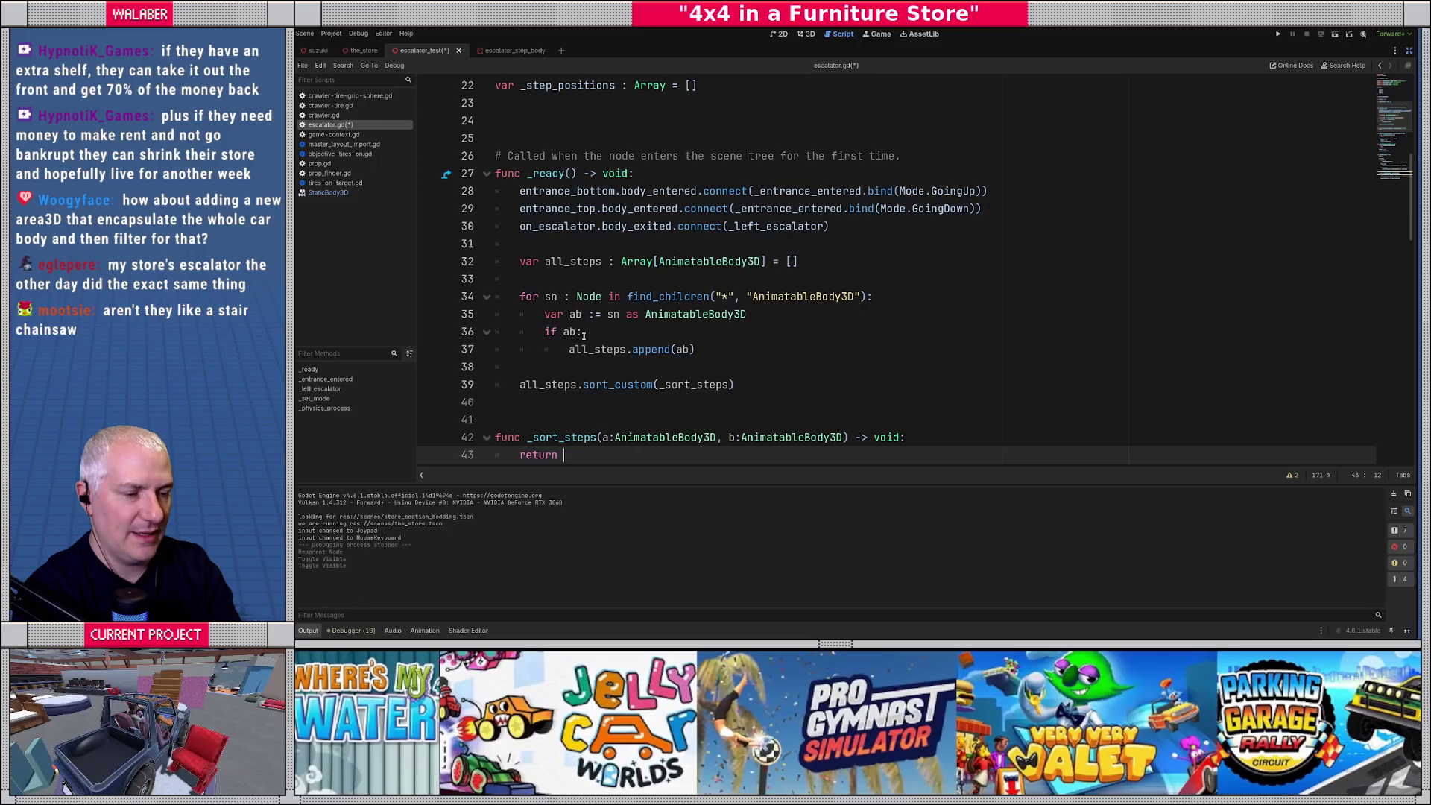
type("a.po")
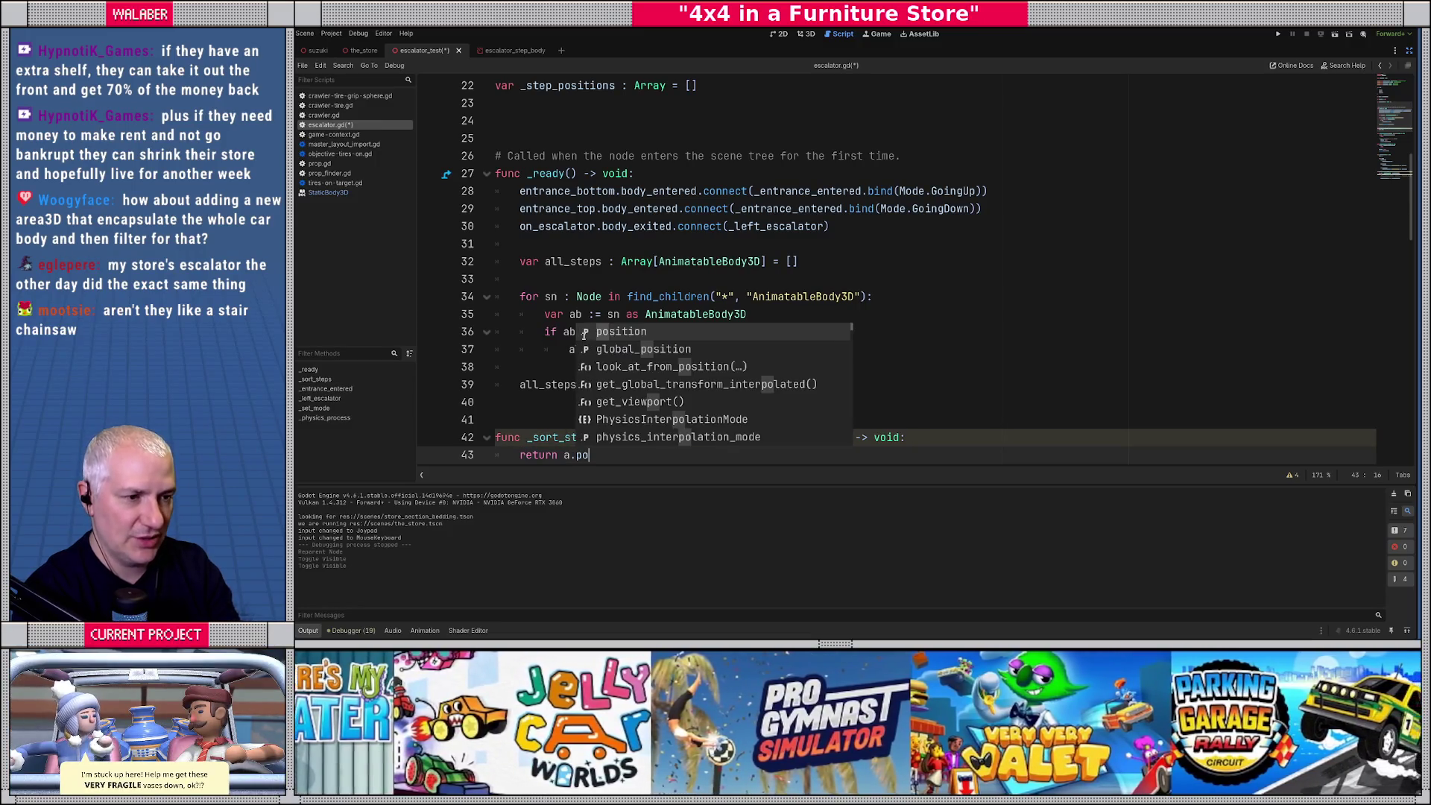
key("Return")
type(".x")
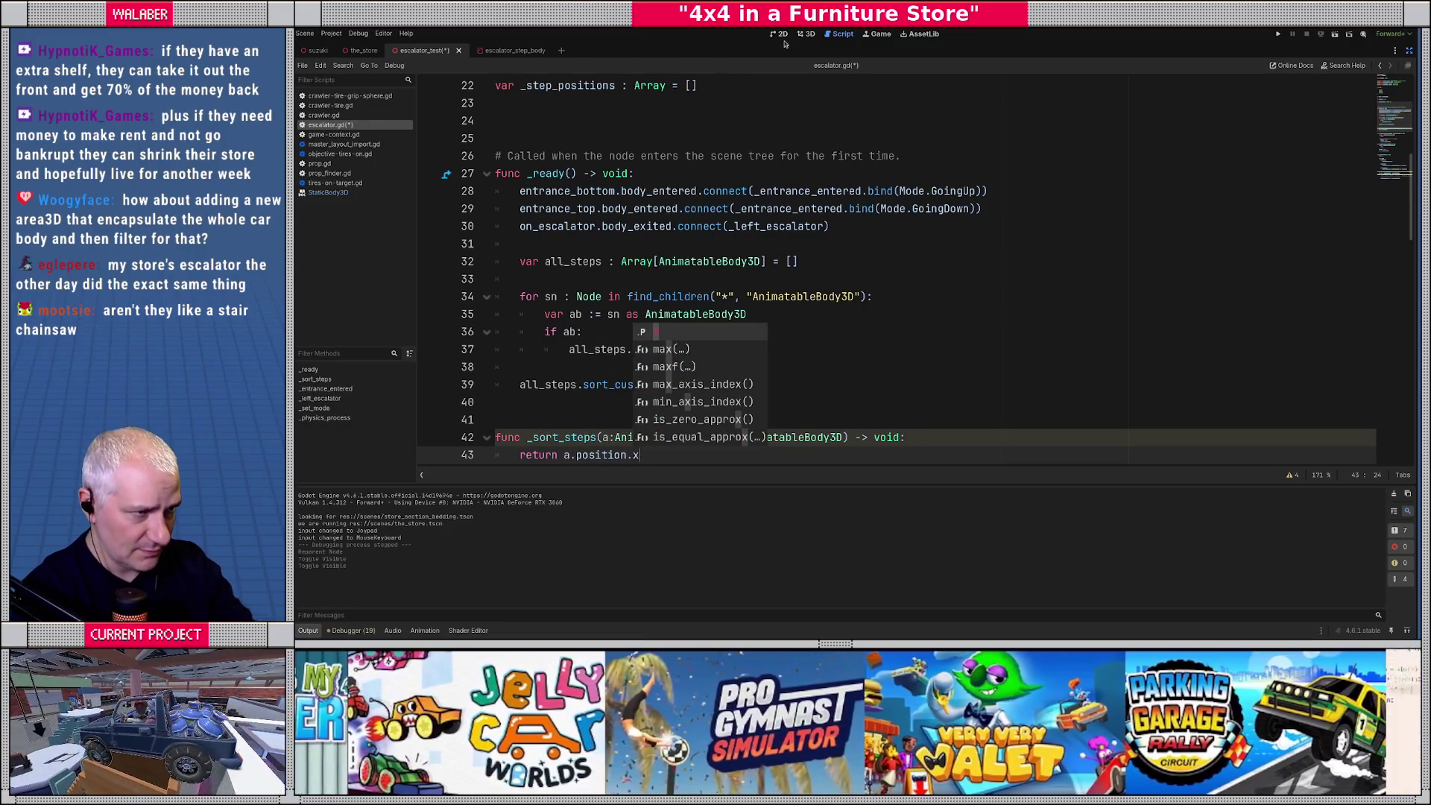
left_click(806, 34)
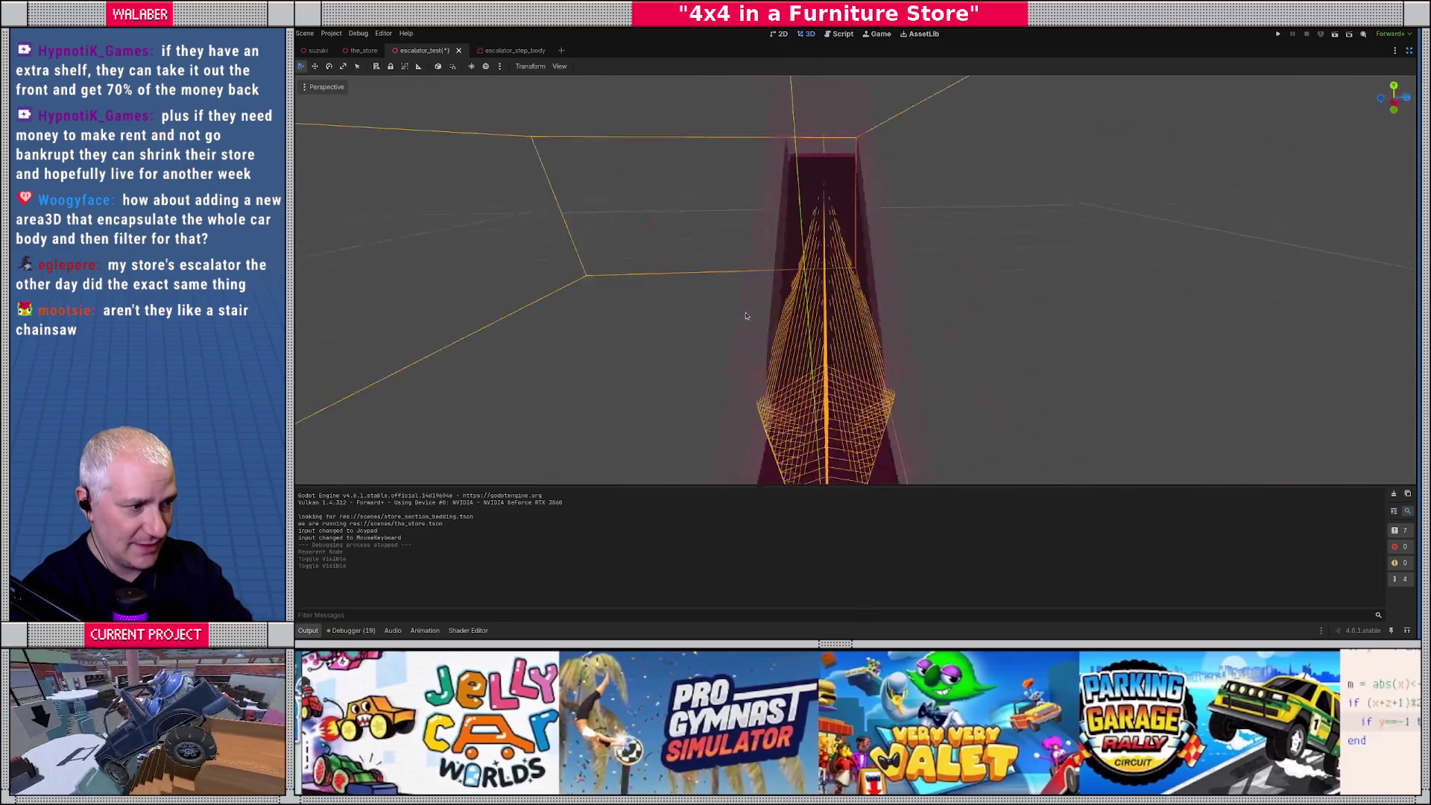
scroll(745, 316, "down", 5)
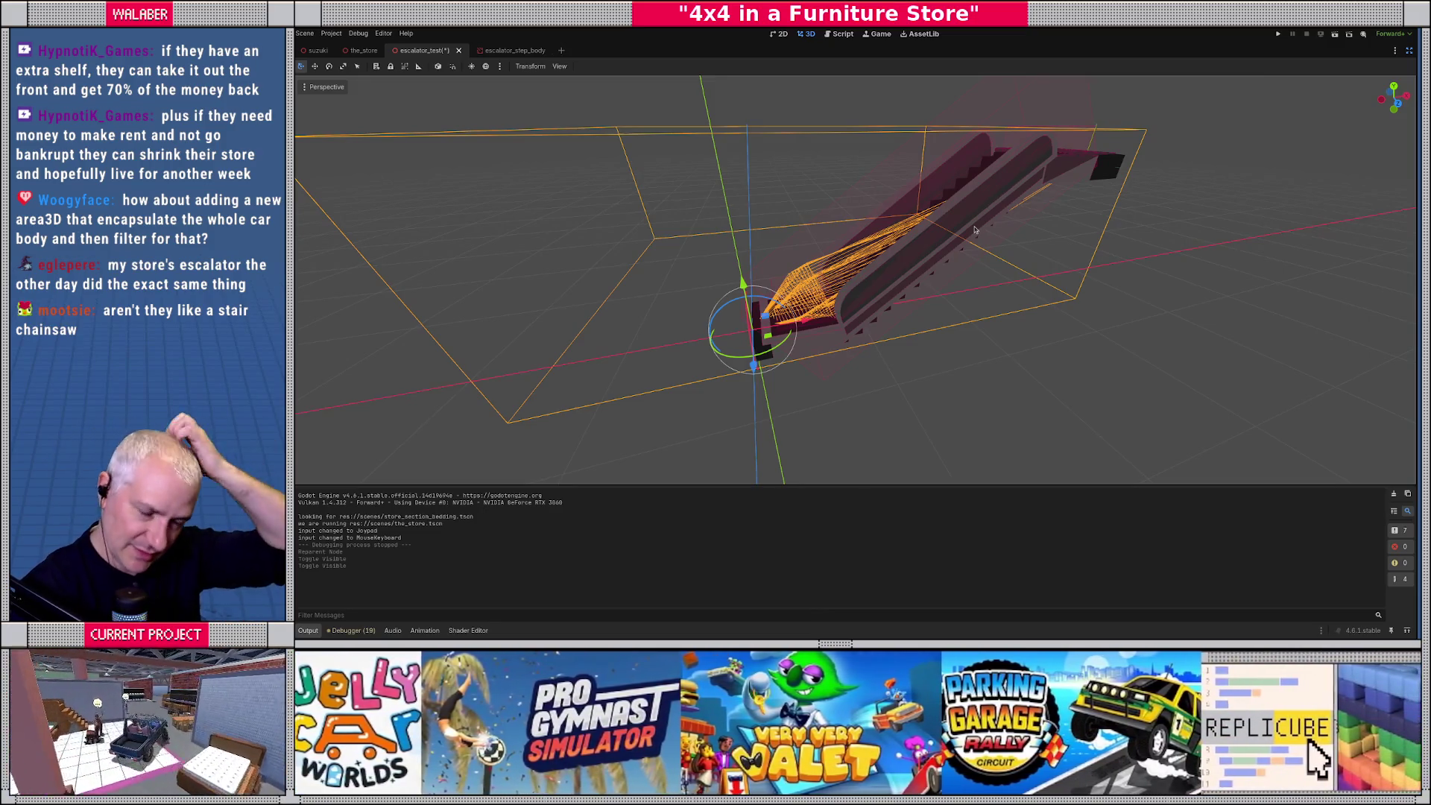
left_click(842, 35)
scroll(652, 401, "down", 1)
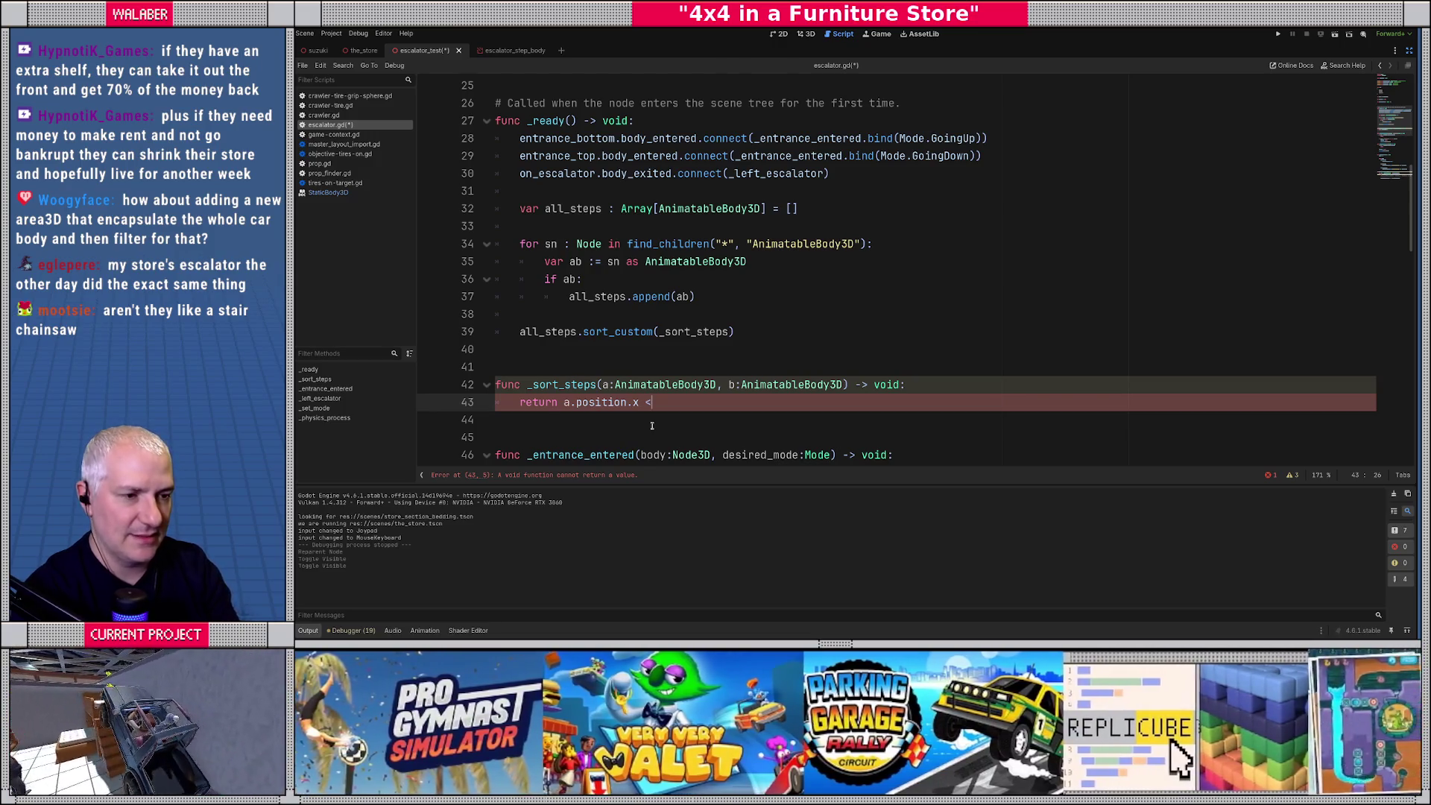
Complete the return as a.position.x < b.position.x and change _sort_steps' return type to bool.
type(" b.position")
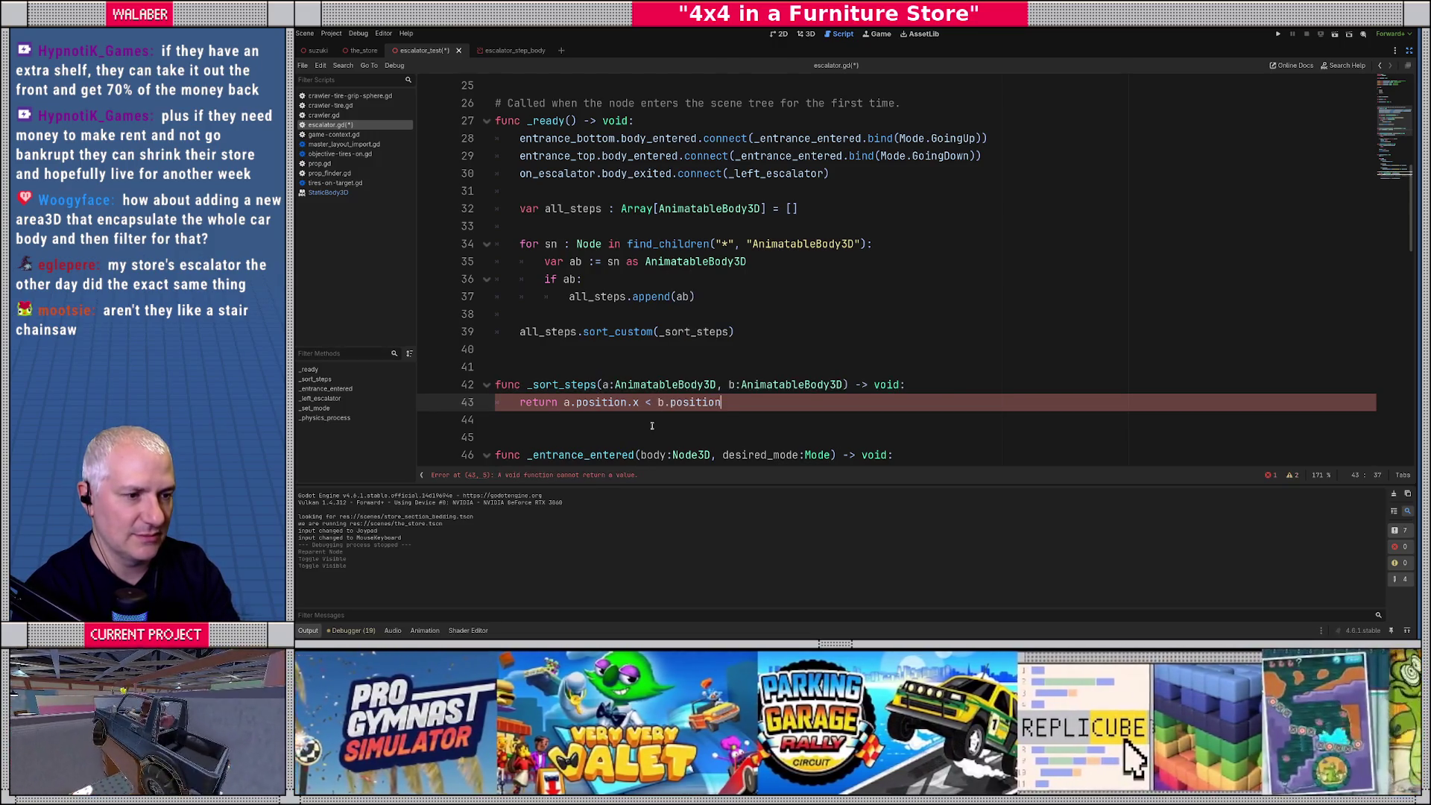
type(".x")
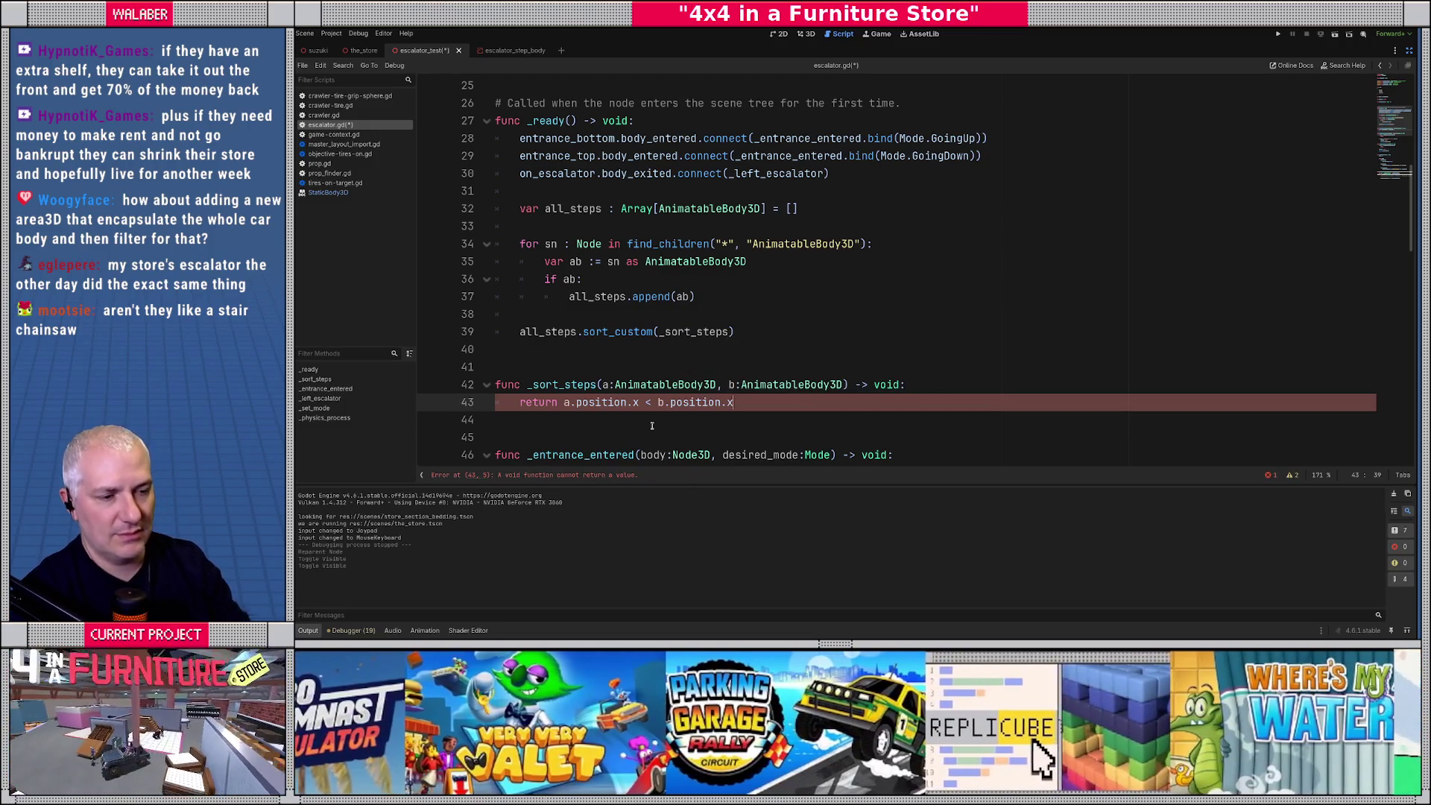
left_click(547, 413)
double_click(885, 384)
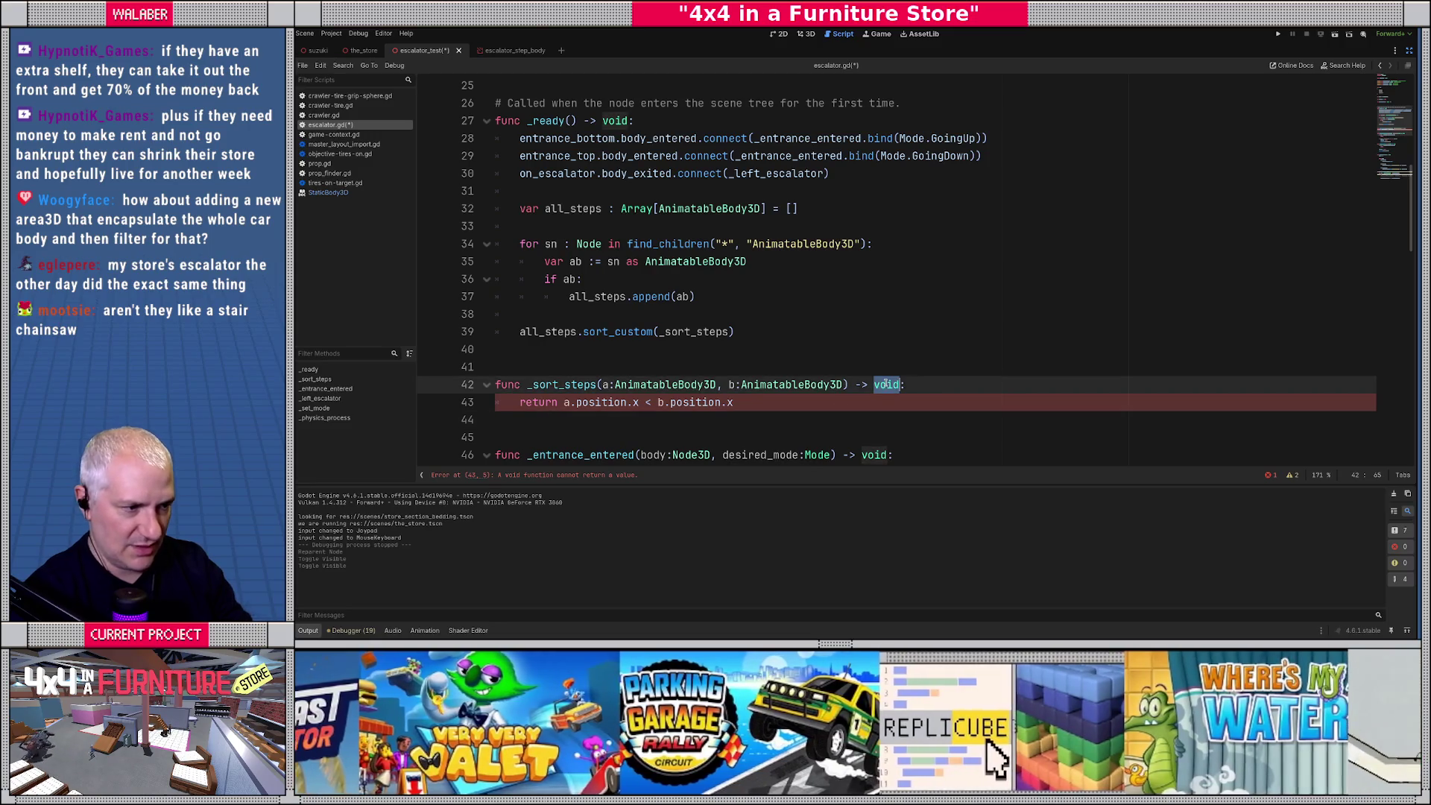
type("bool")
Insert a new line below the all_steps.sort_custom call.
left_click(600, 351)
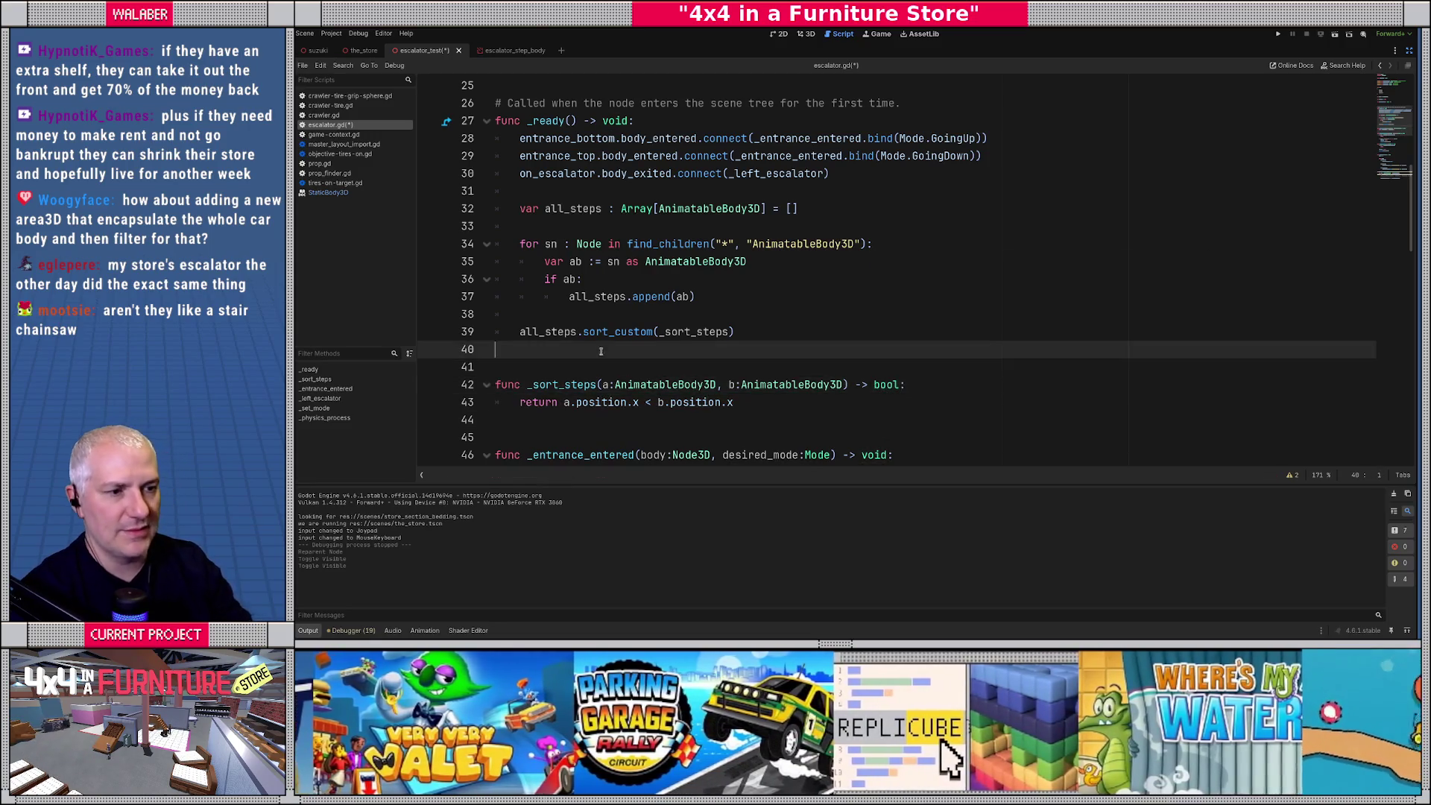
left_click_drag(519, 331, 784, 329)
left_click(784, 329)
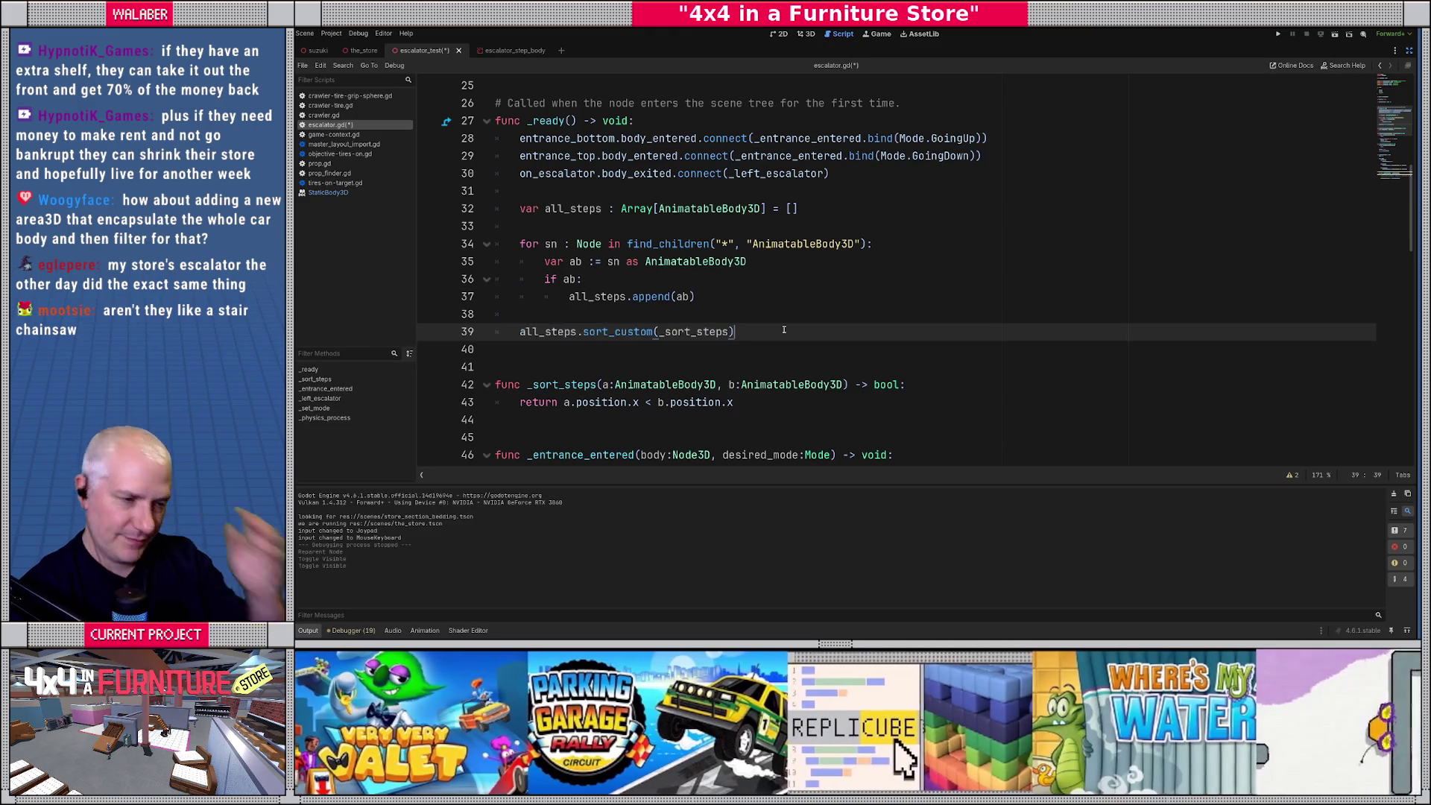
key("Return")
key("Return")
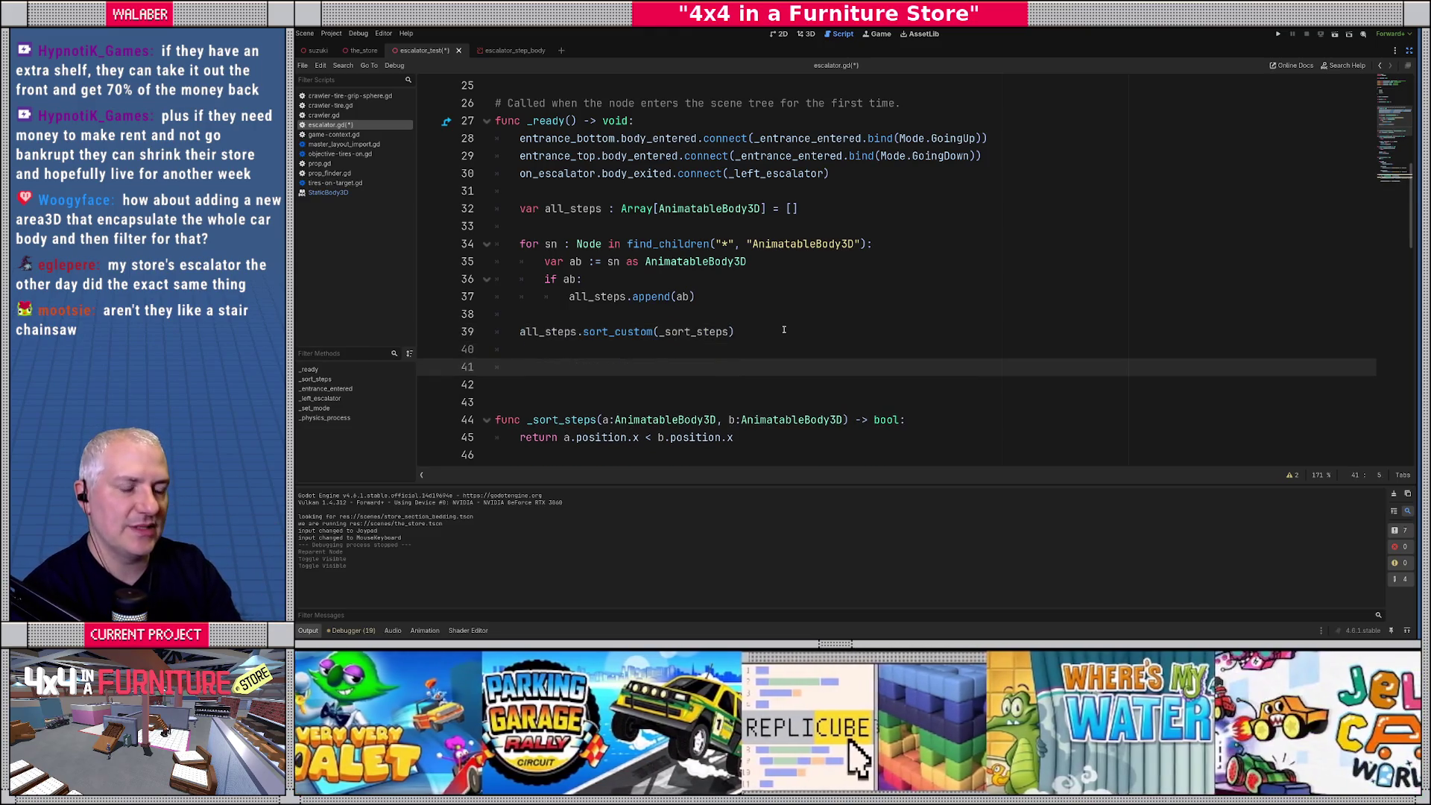
Write the loop header 'for i in range(all_steps.size()-1):'.
type("for i in range")
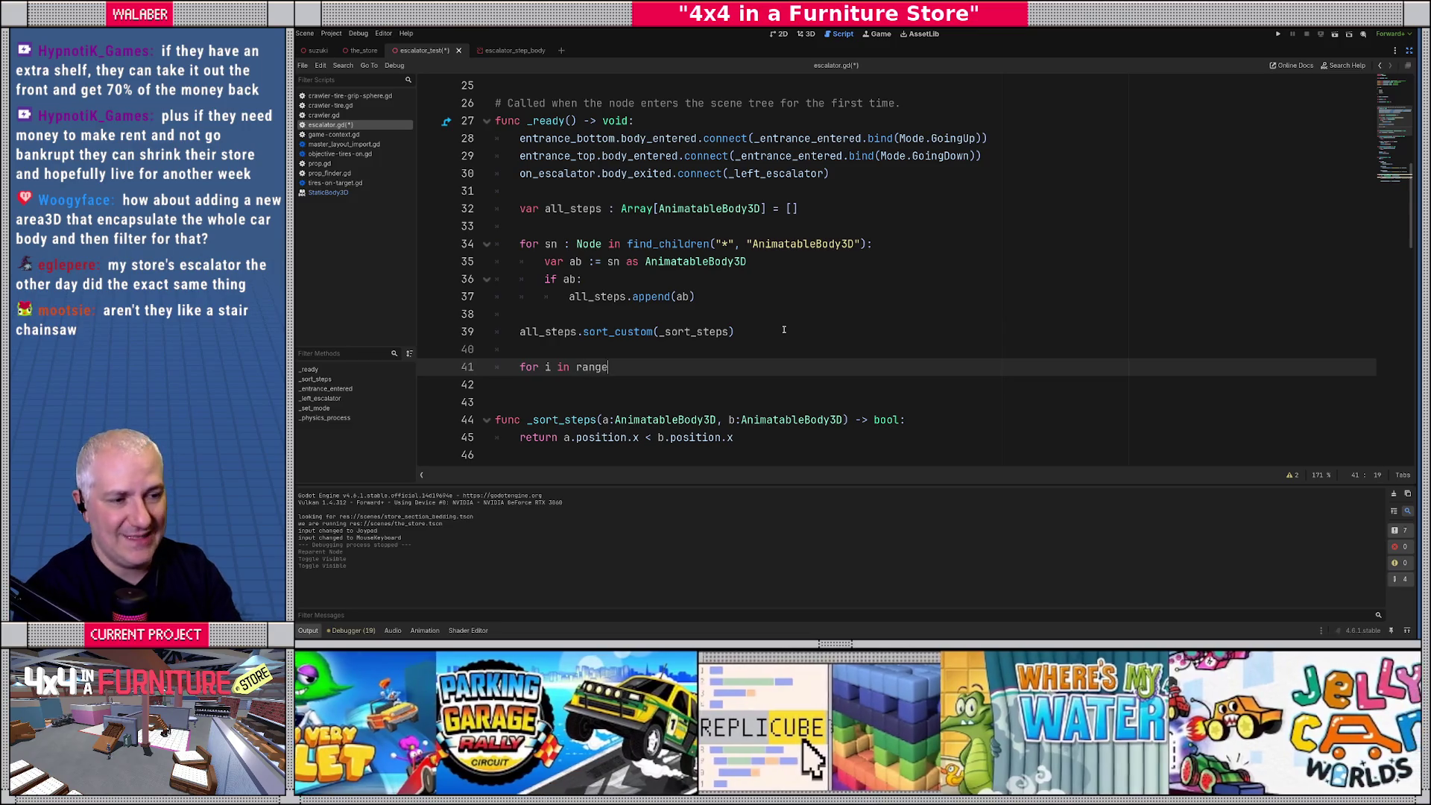
type("(all_steps.")
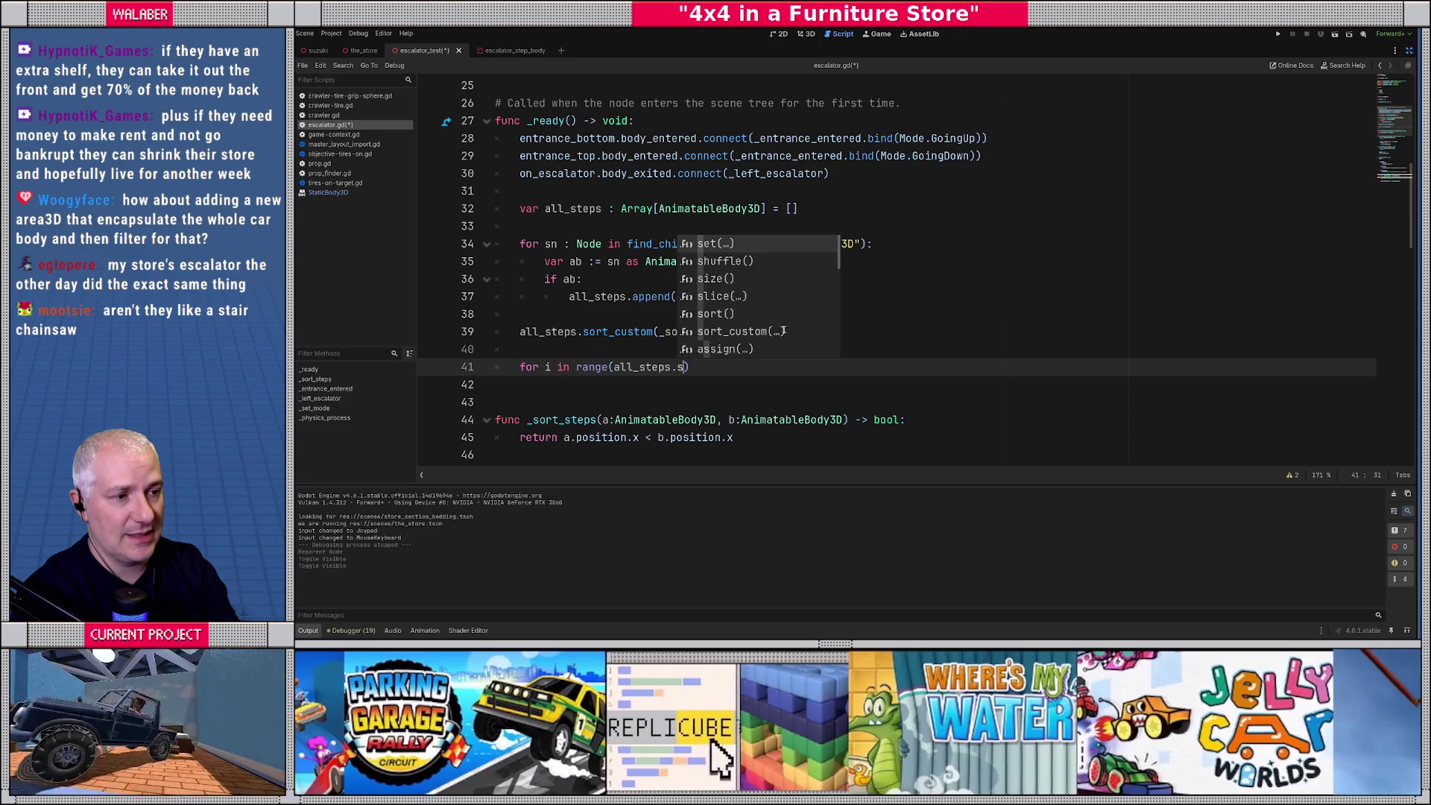
type("si")
key("Return")
type("-1):")
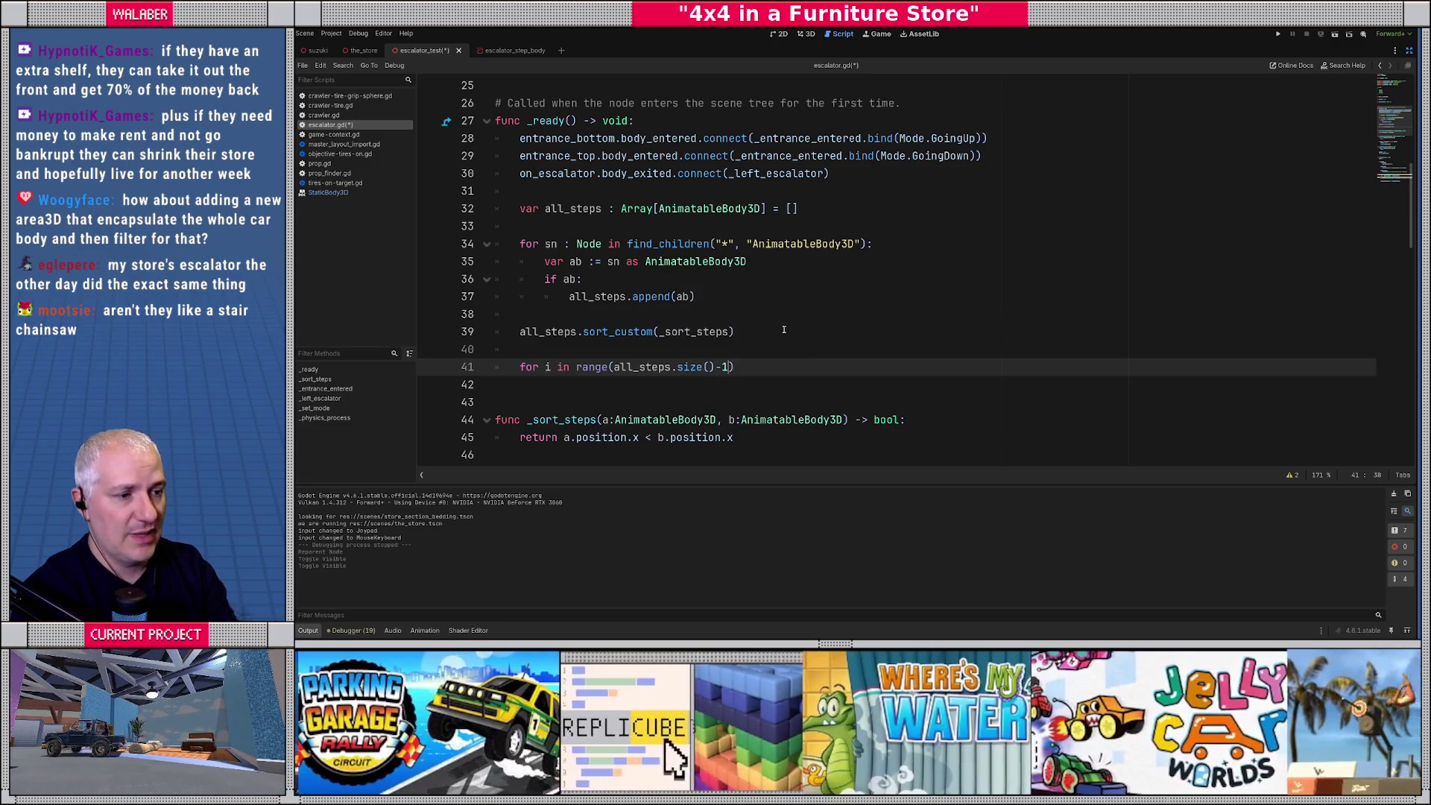
key("Return")
Declare 'var a : AnimatableBody3D = all_steps[i]' as the loop's first line.
type("var")
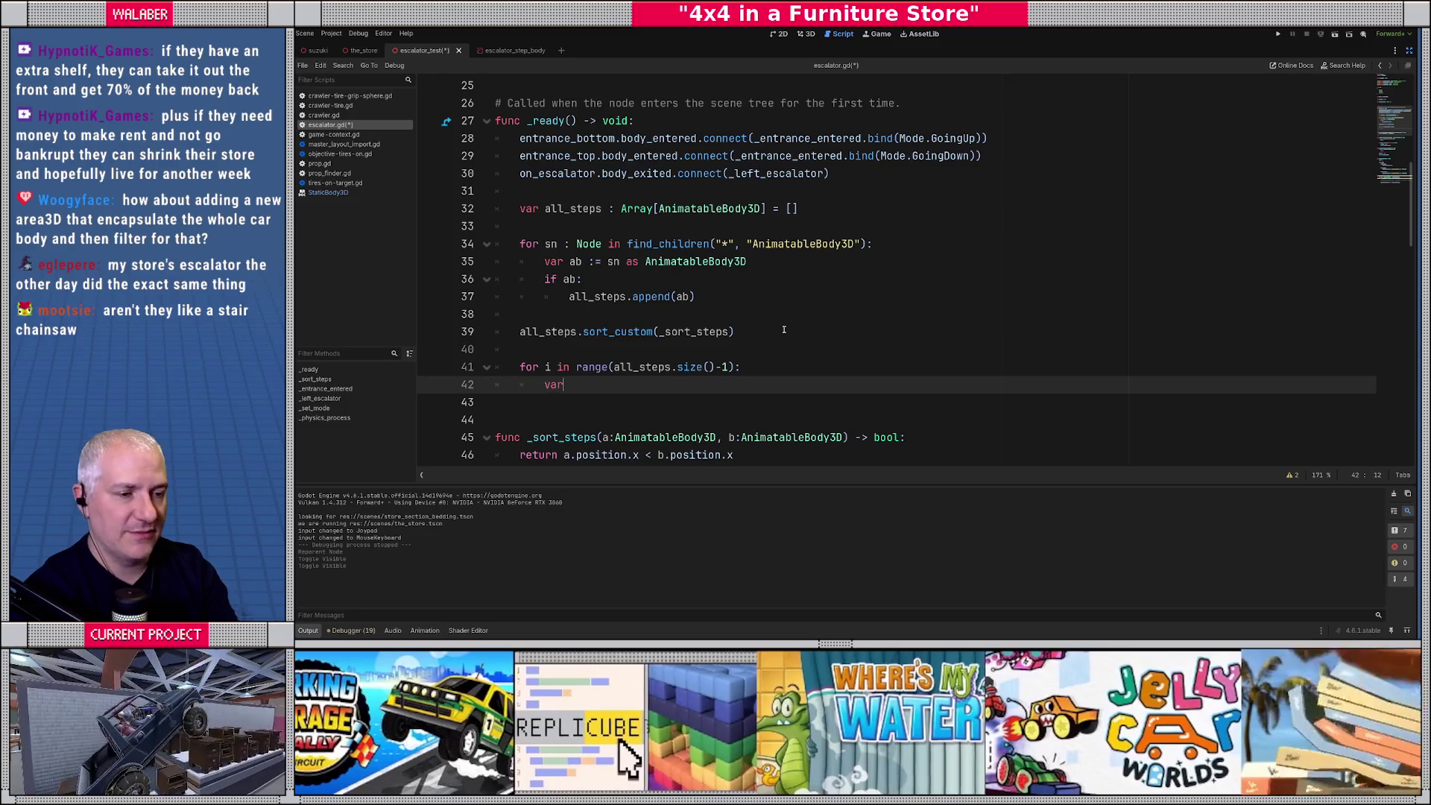
type(" s : Anim")
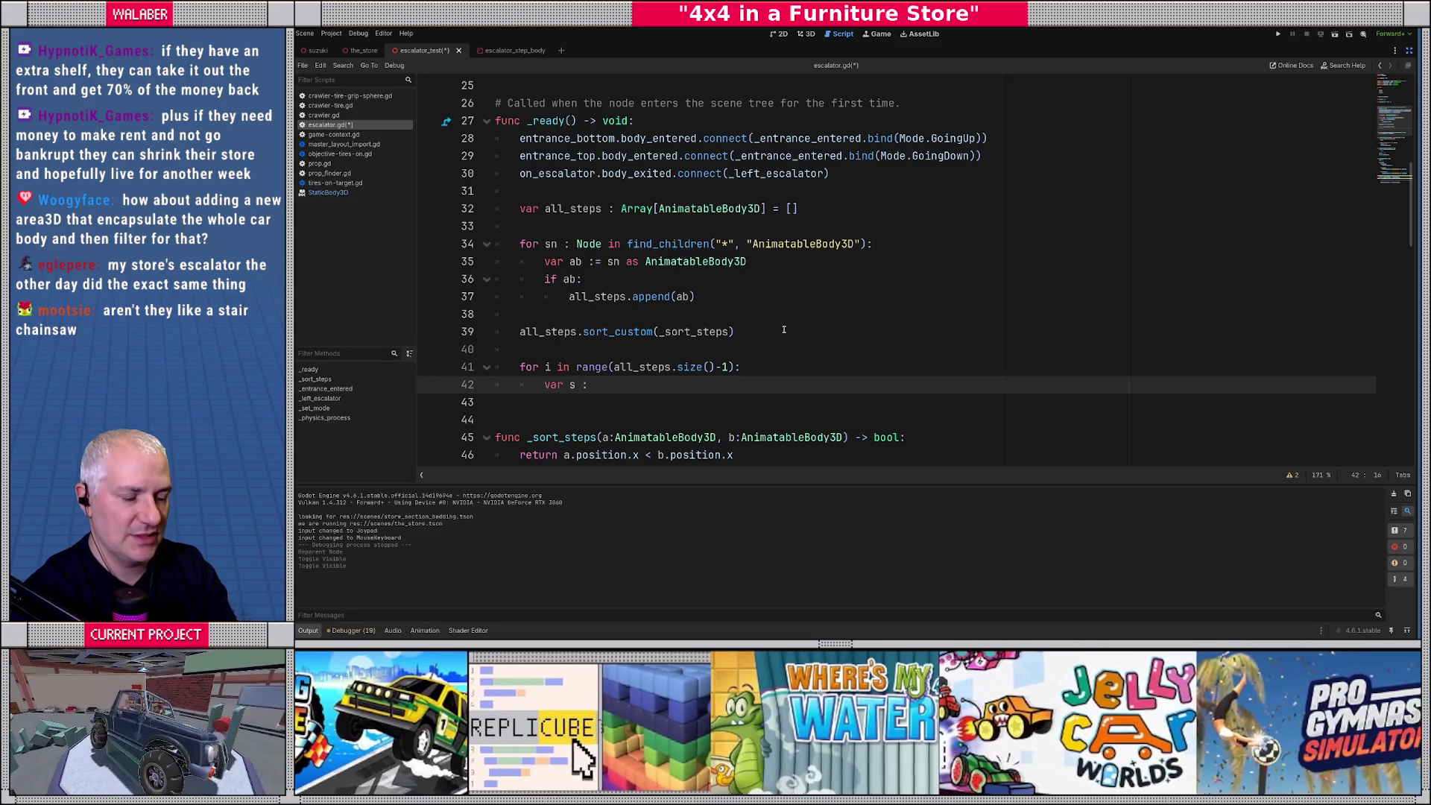
key("Down")
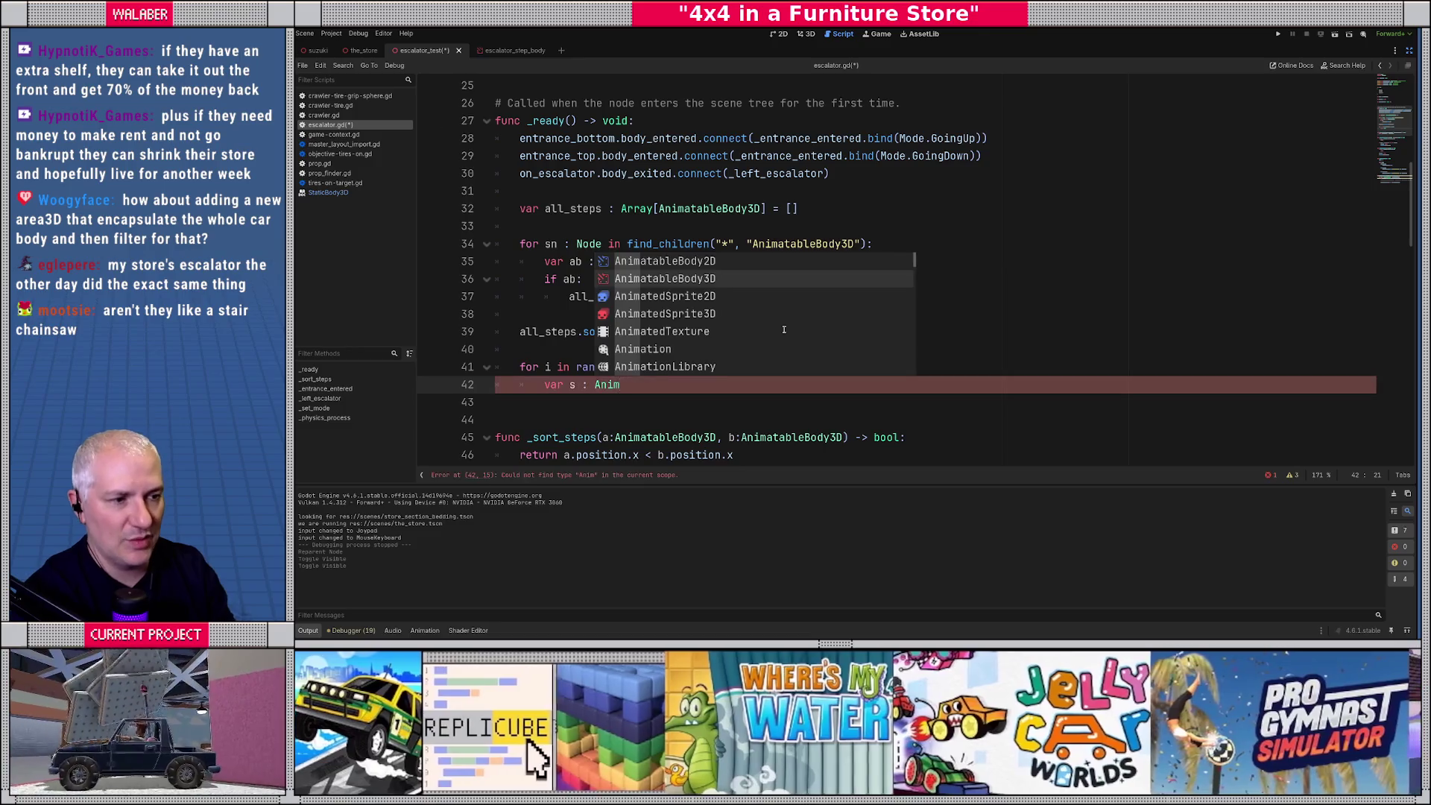
key("Return")
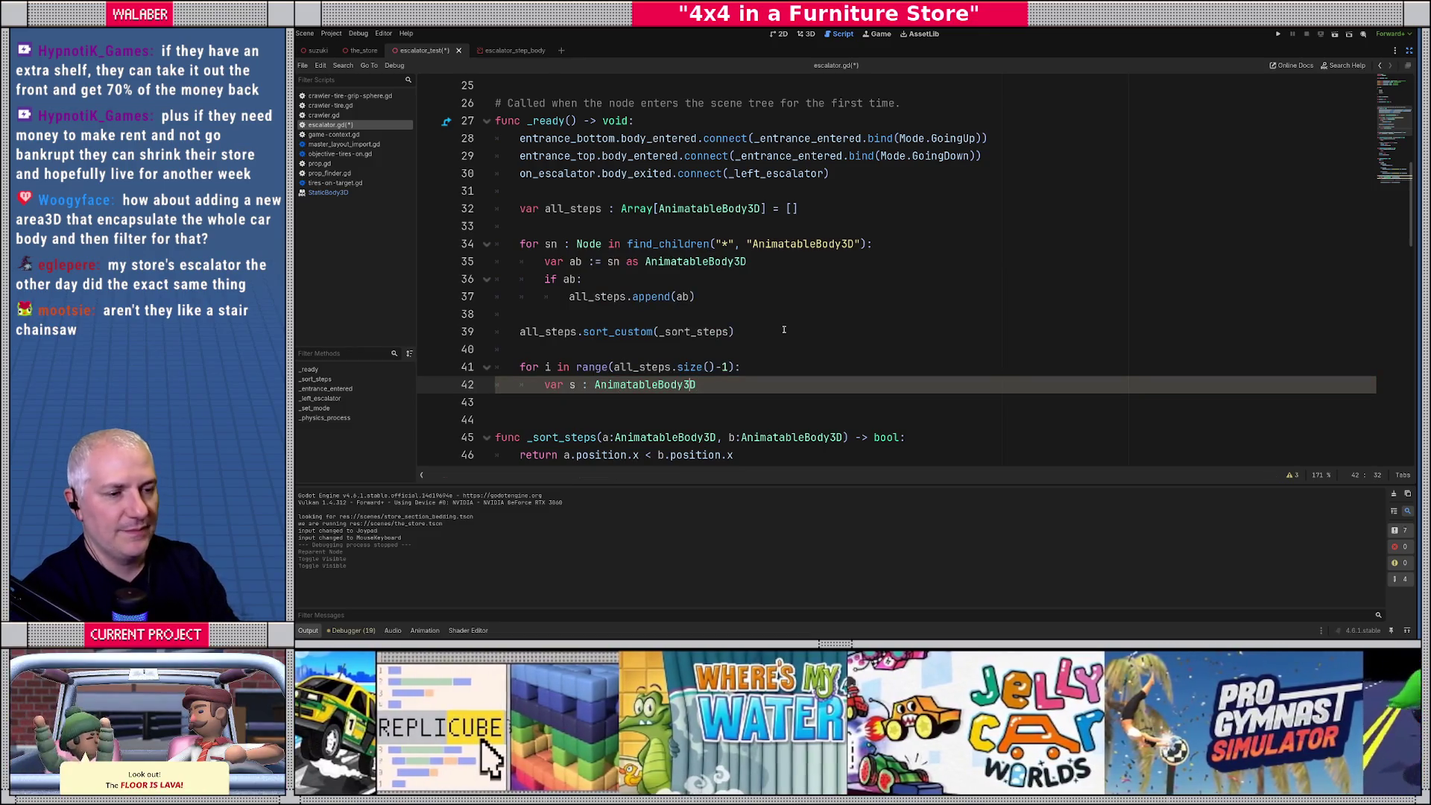
key("BackSpace")
key("BackSpace")
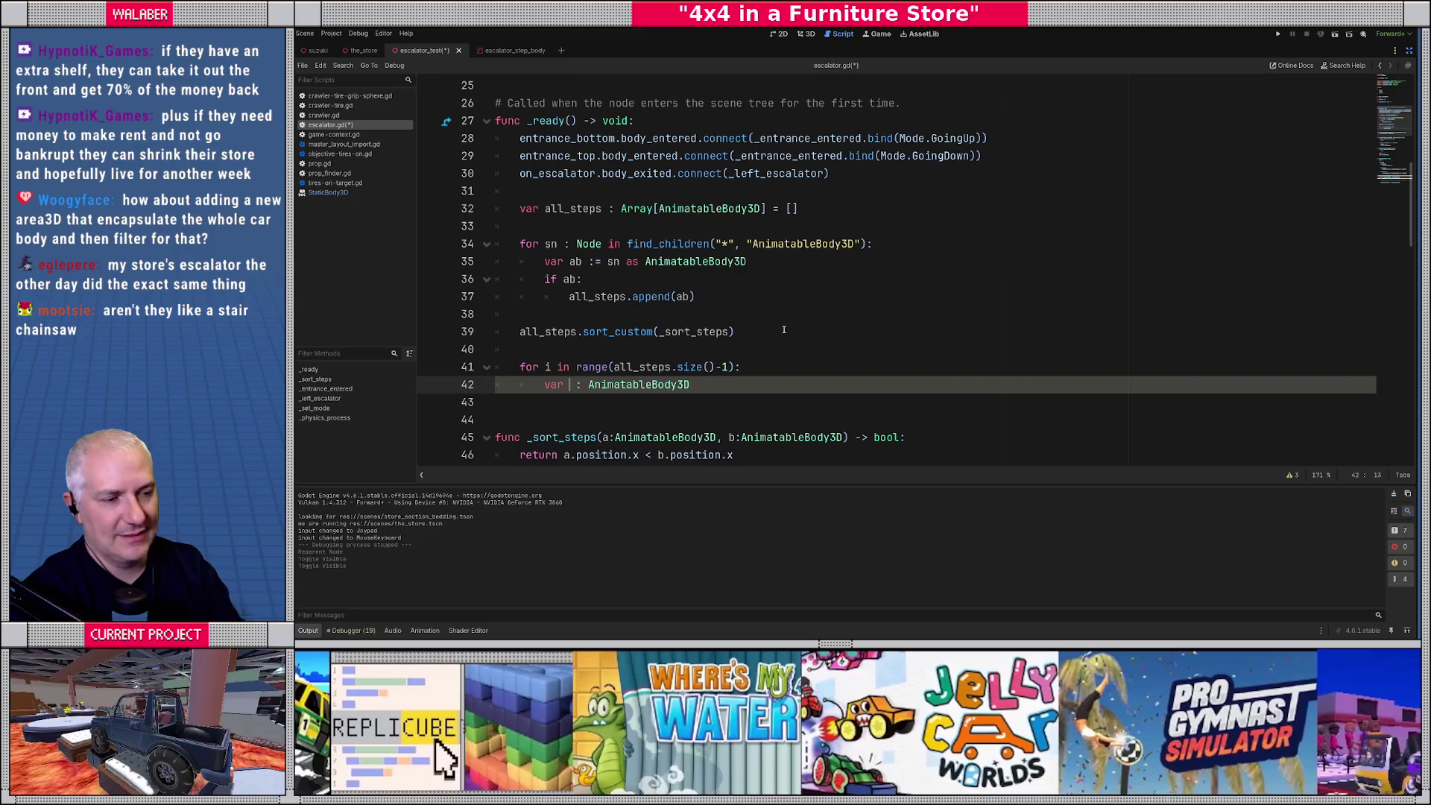
type("a")
key("End")
type("= all")
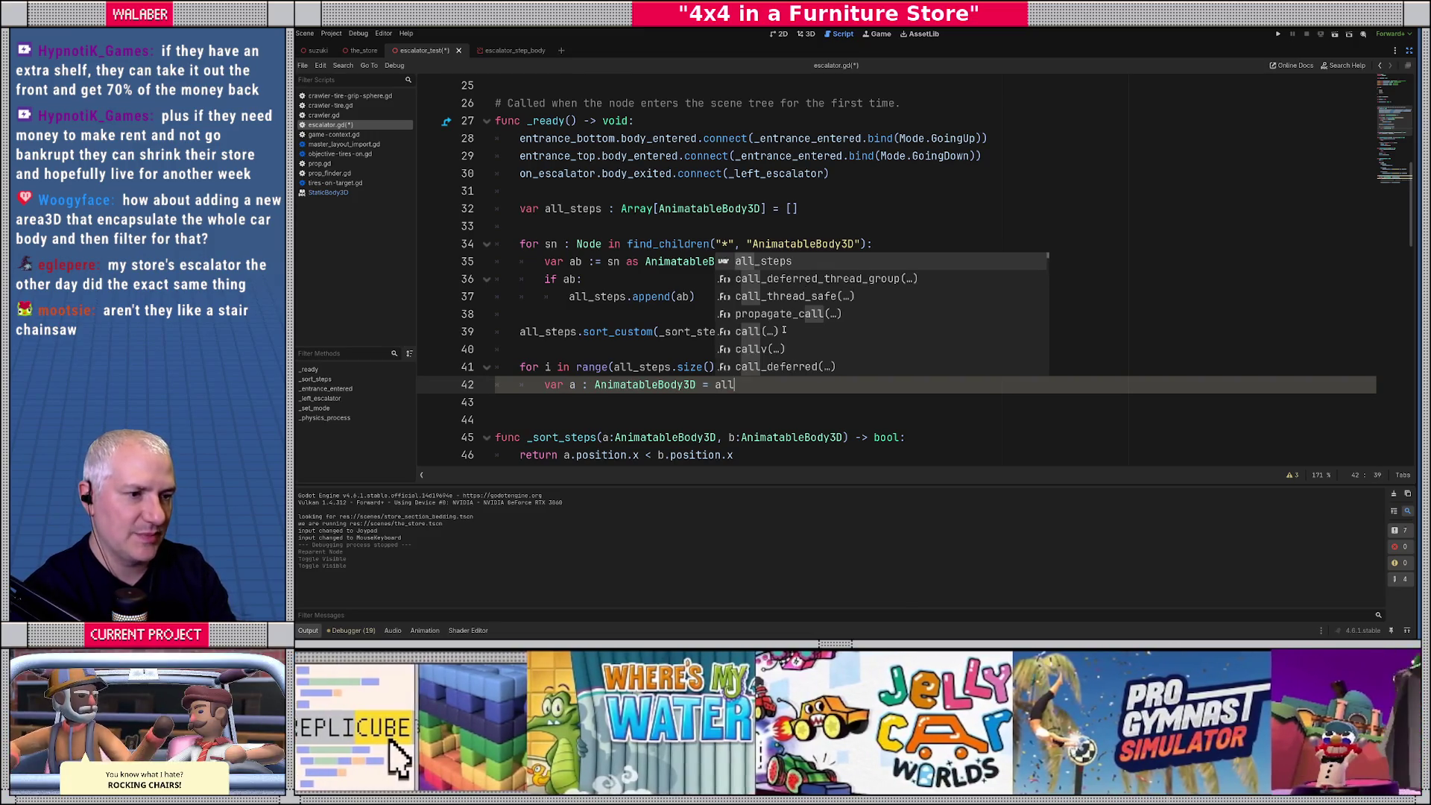
key("Return")
type("[i]")
key("Return")
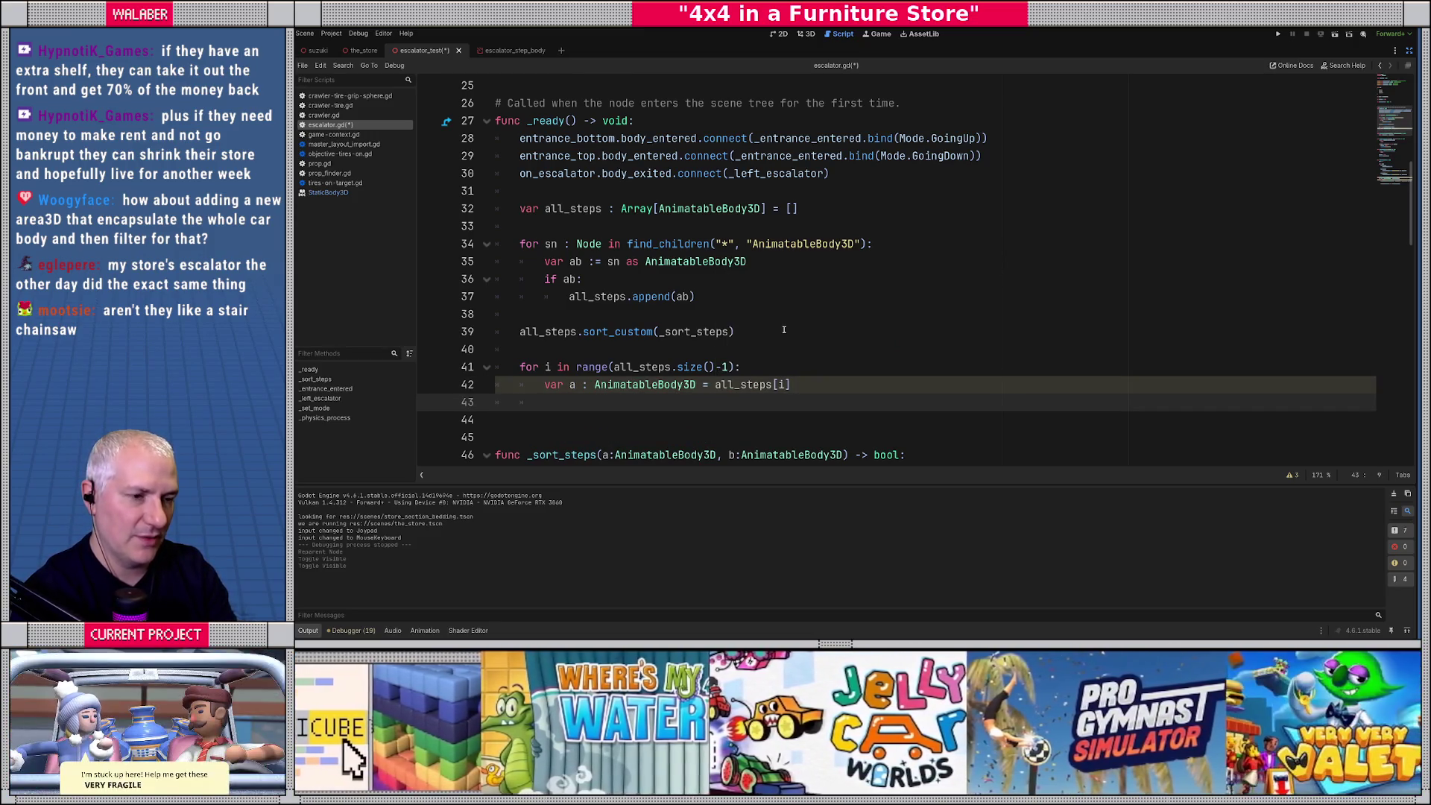
Declare 'var b : AnimatableBody3D = all_steps[i+1]' below it.
type("var b : Anima")
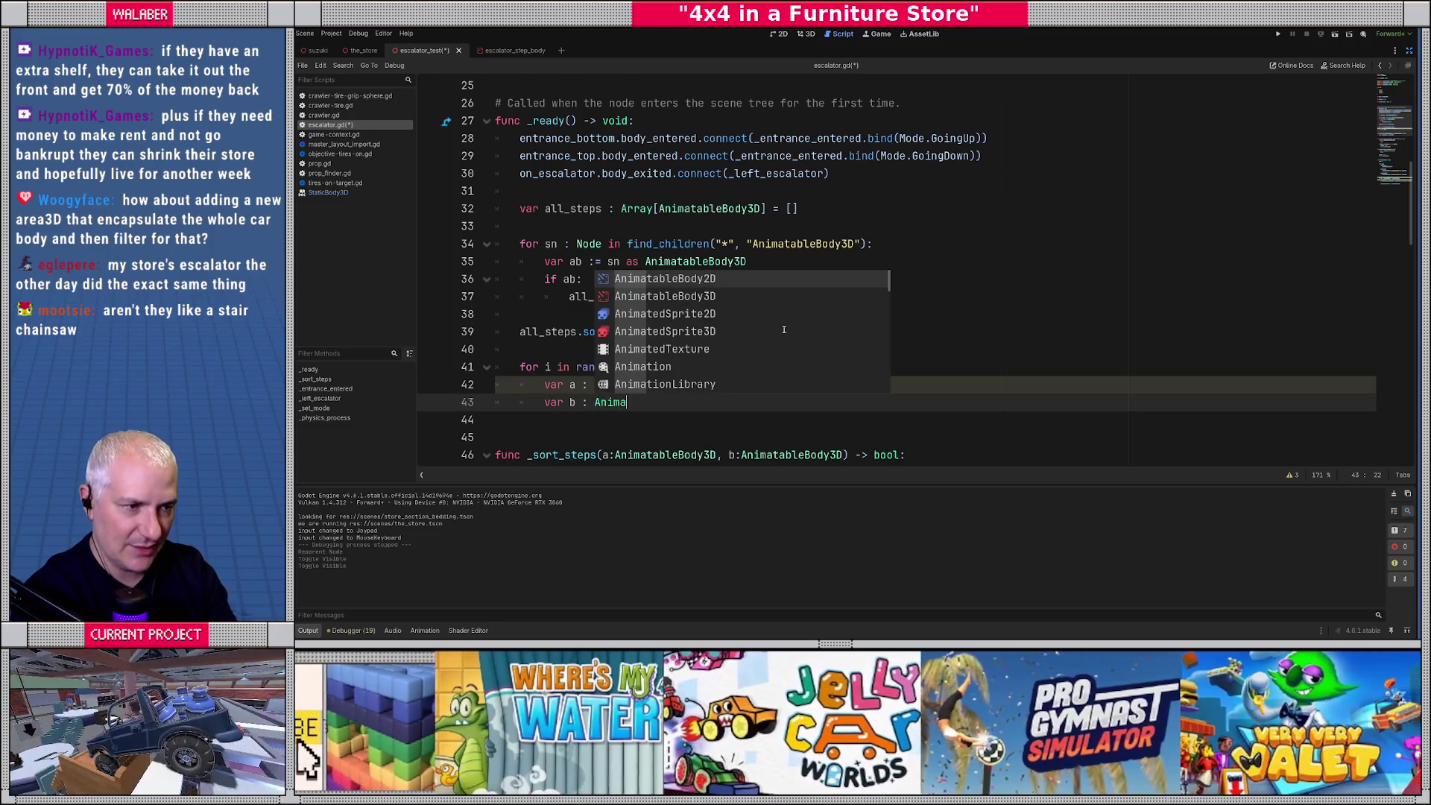
key("Down")
key("Return")
type("= all;")
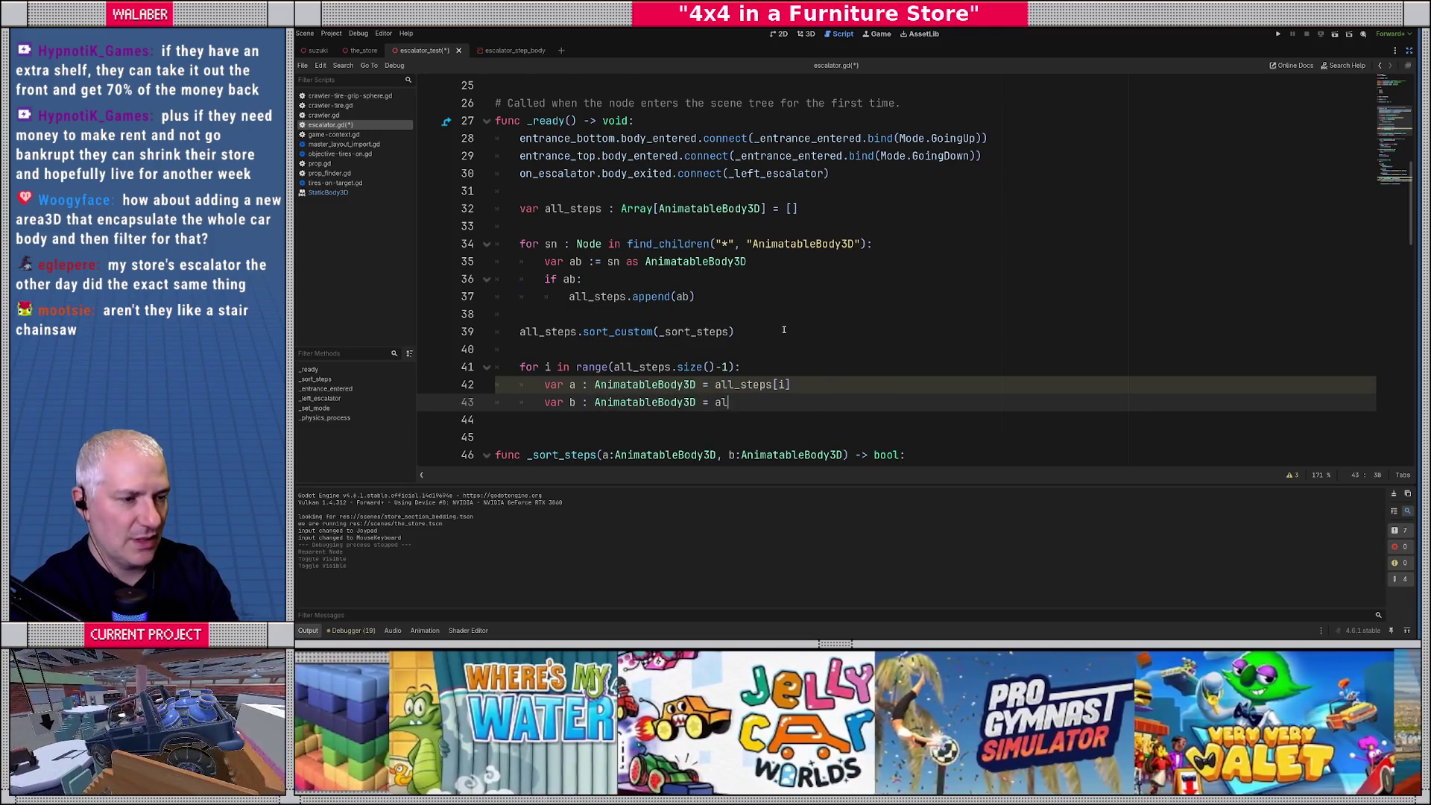
key("BackSpace")
type("_")
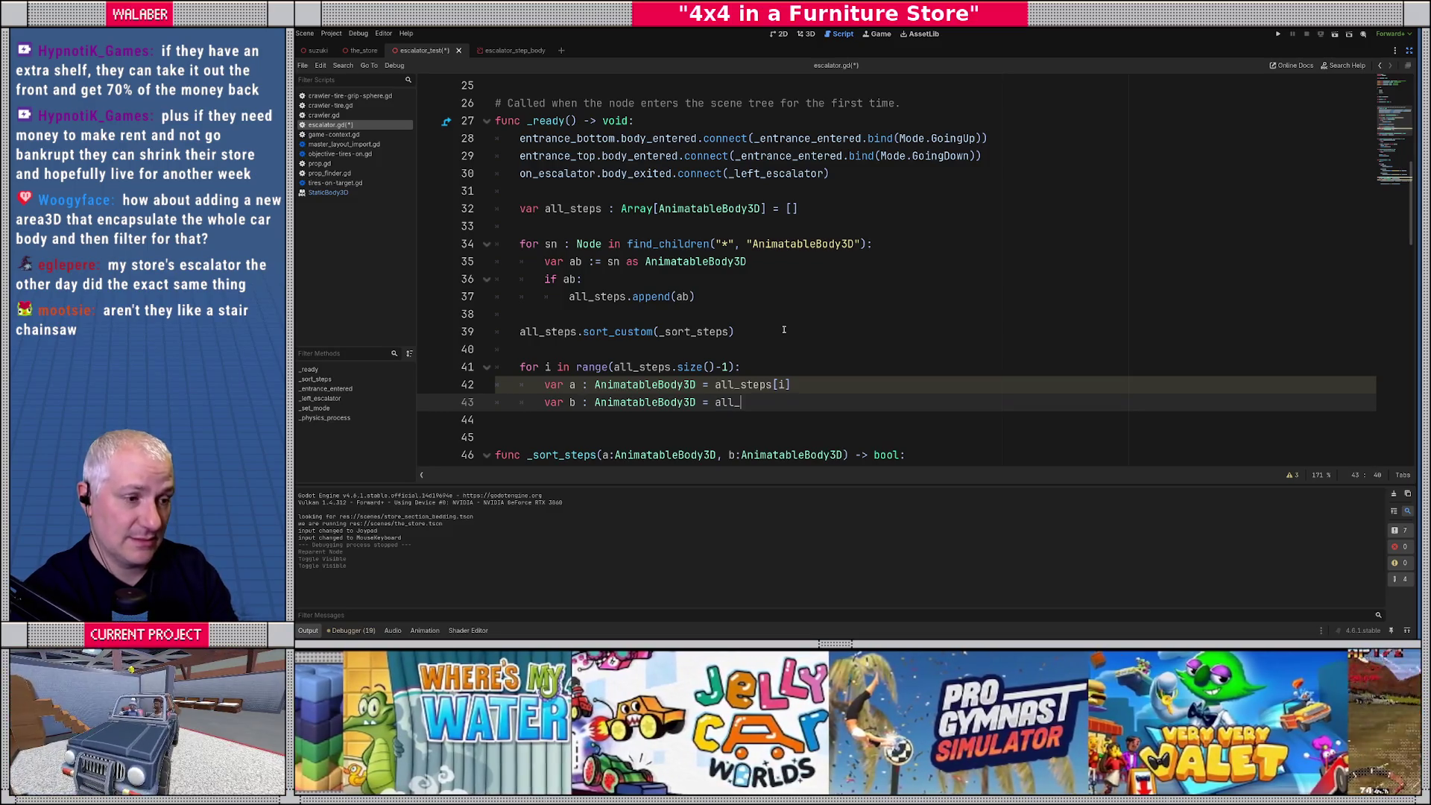
type("steps[i+1]")
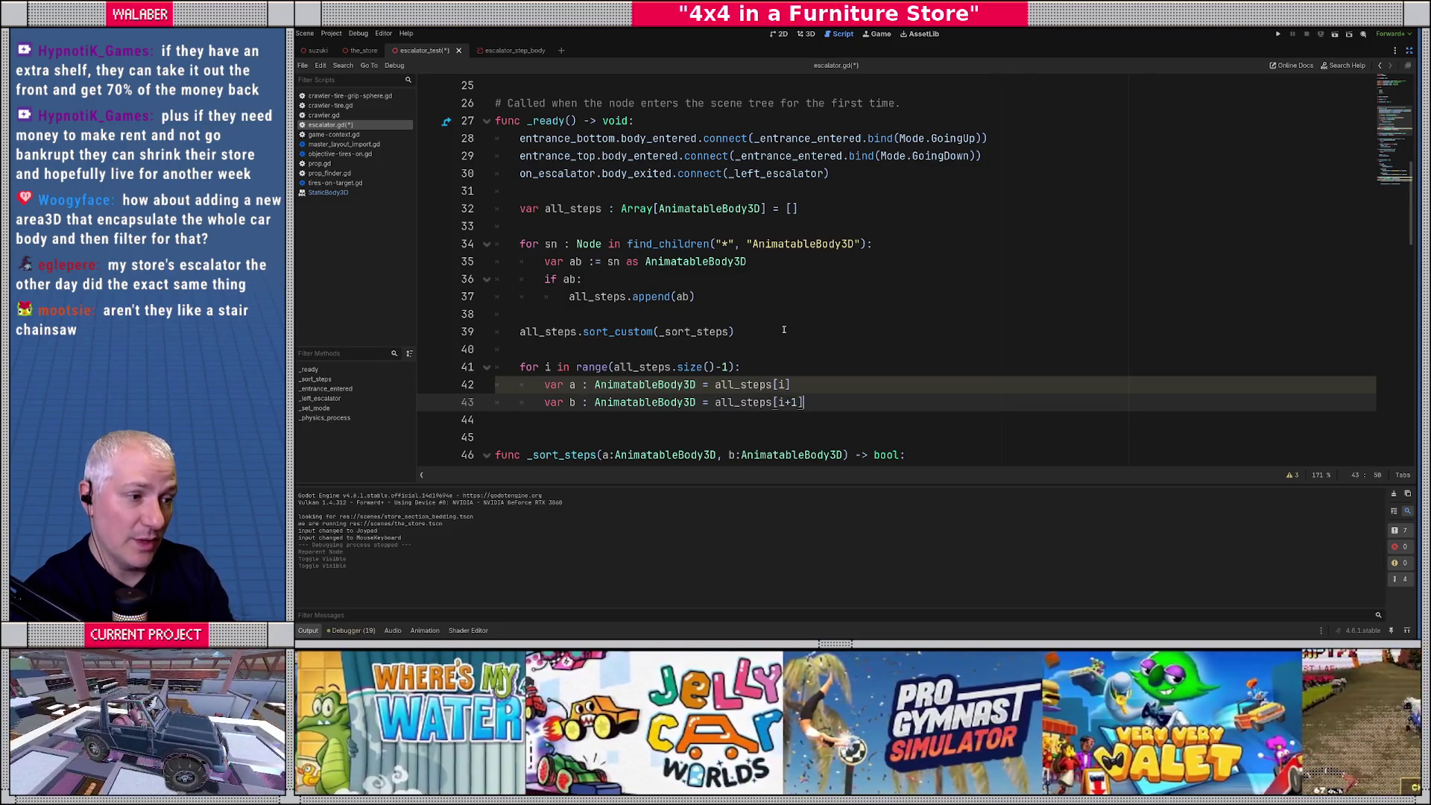
key("Return")
key("Return")
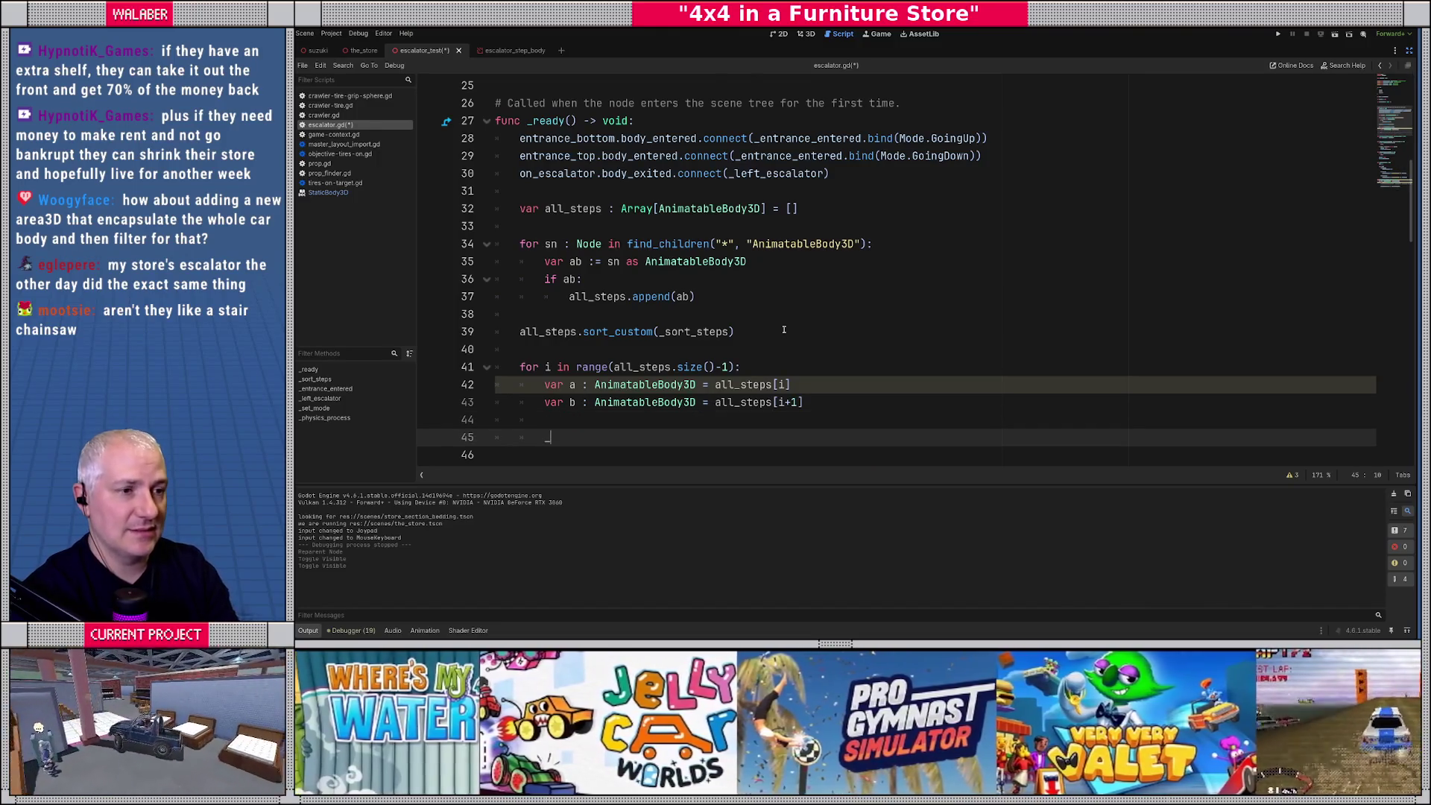
Add '_step_positions.append([a.position, b.position])' to the loop body.
type("s")
key("Down")
key("Down")
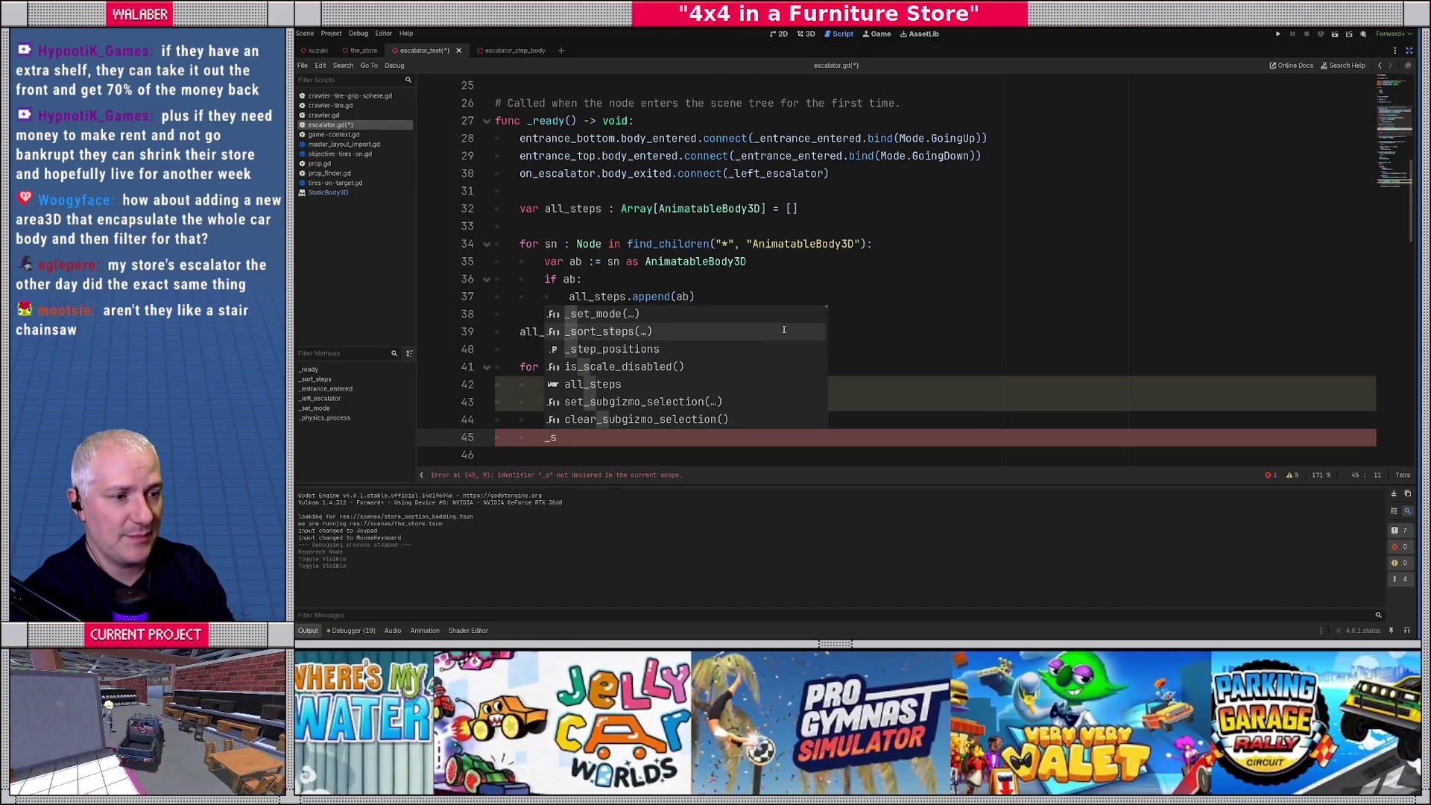
key("Return")
type(".append(")
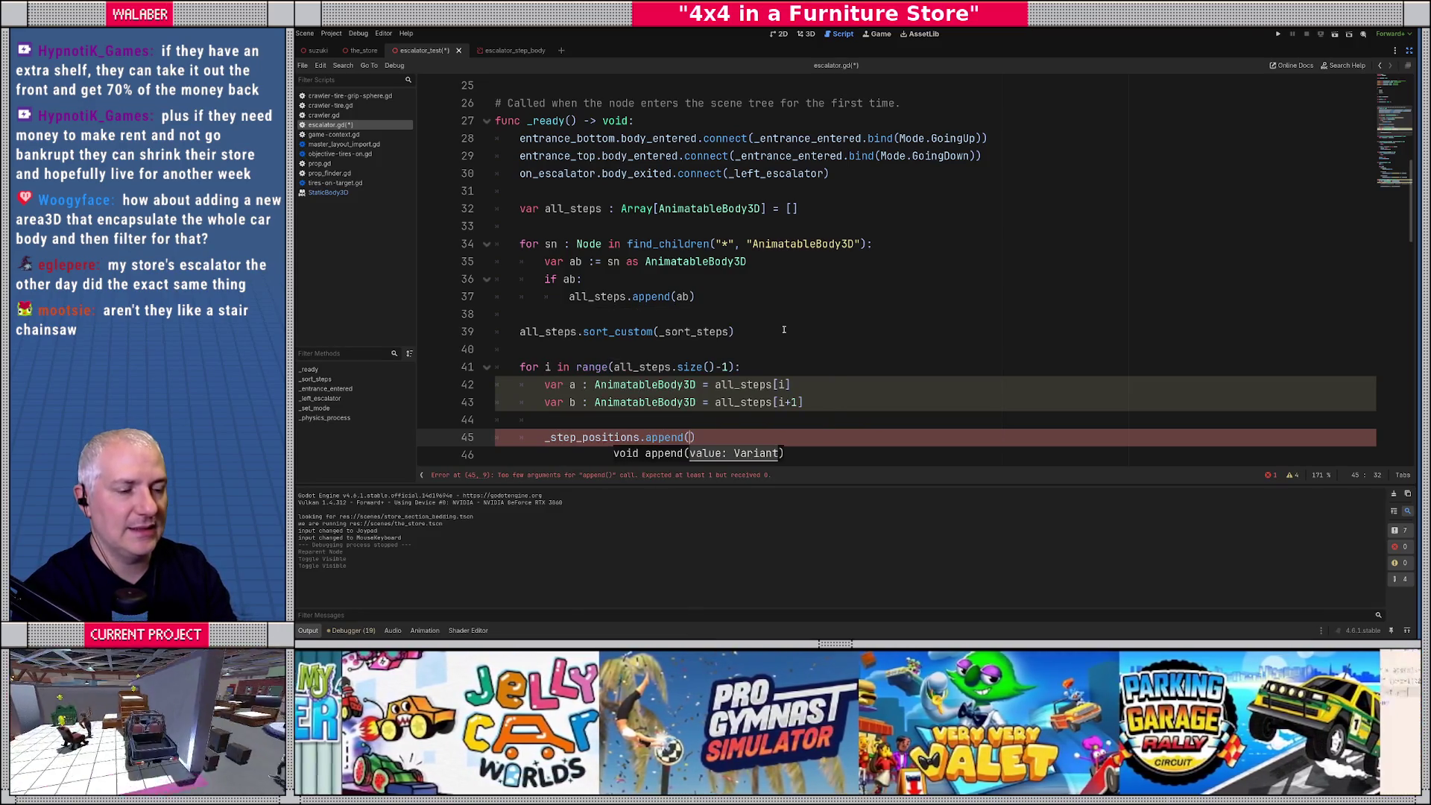
type("p")
key("BackSpace")
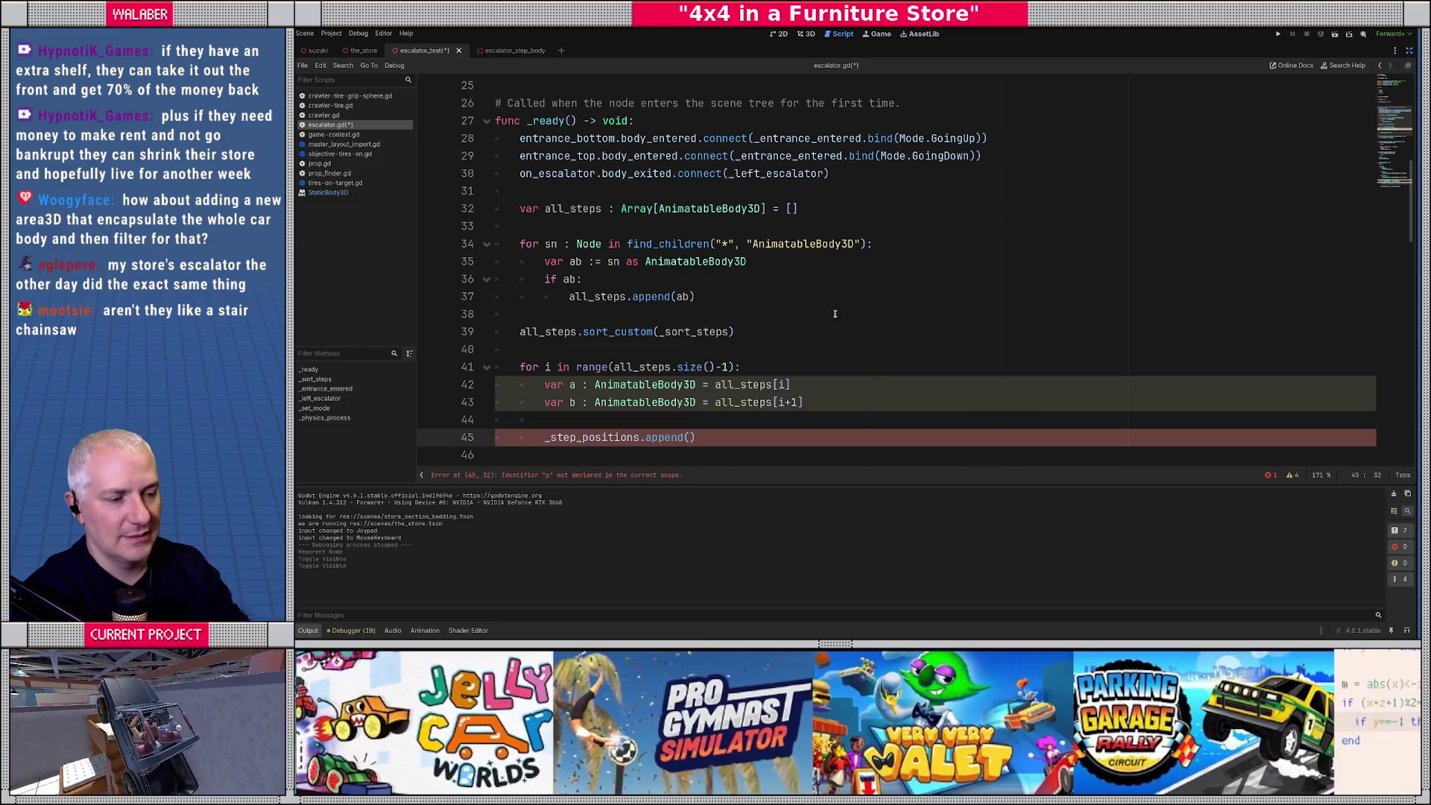
scroll(834, 313, "down", 1)
type("[a.")
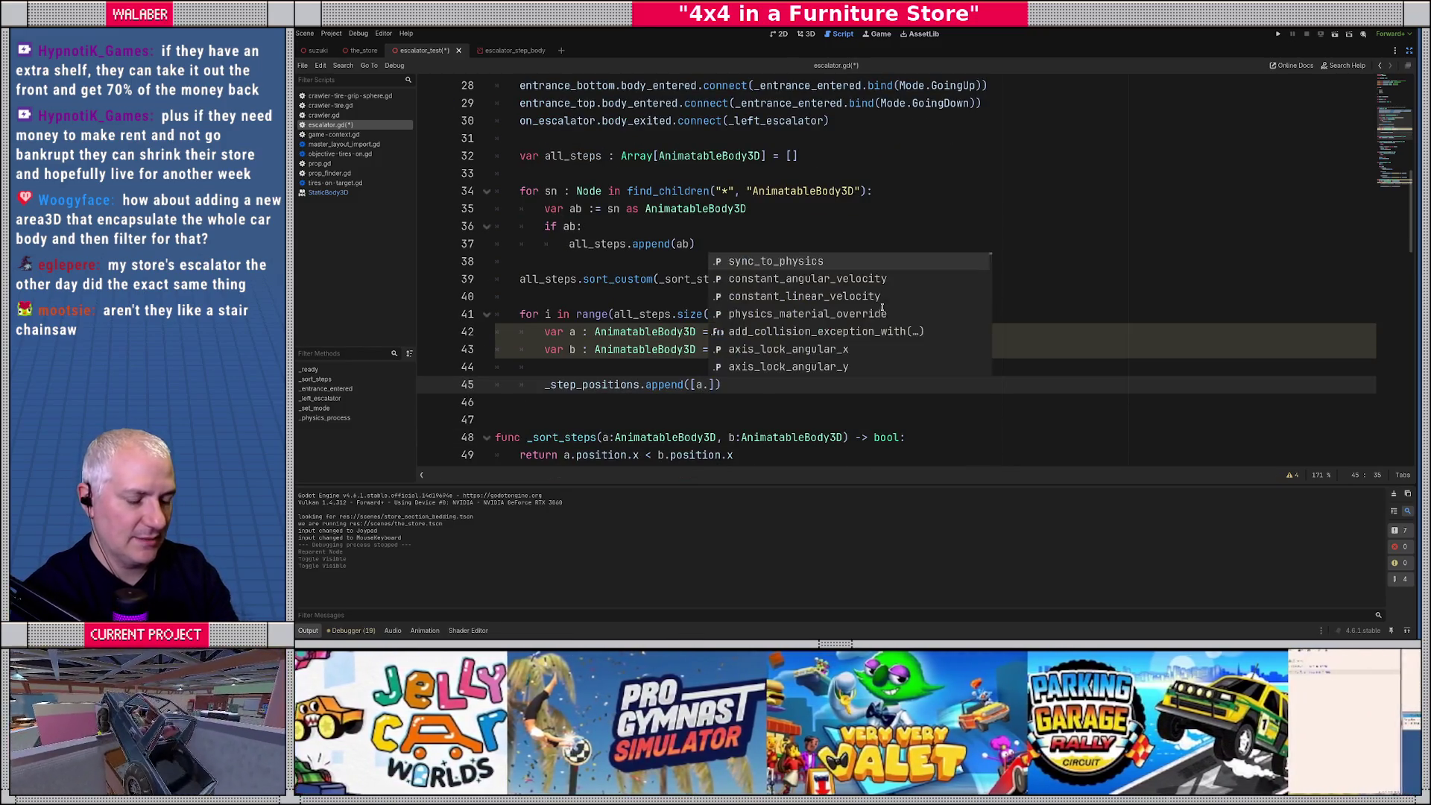
type("pos")
key("Return")
type(", b.po")
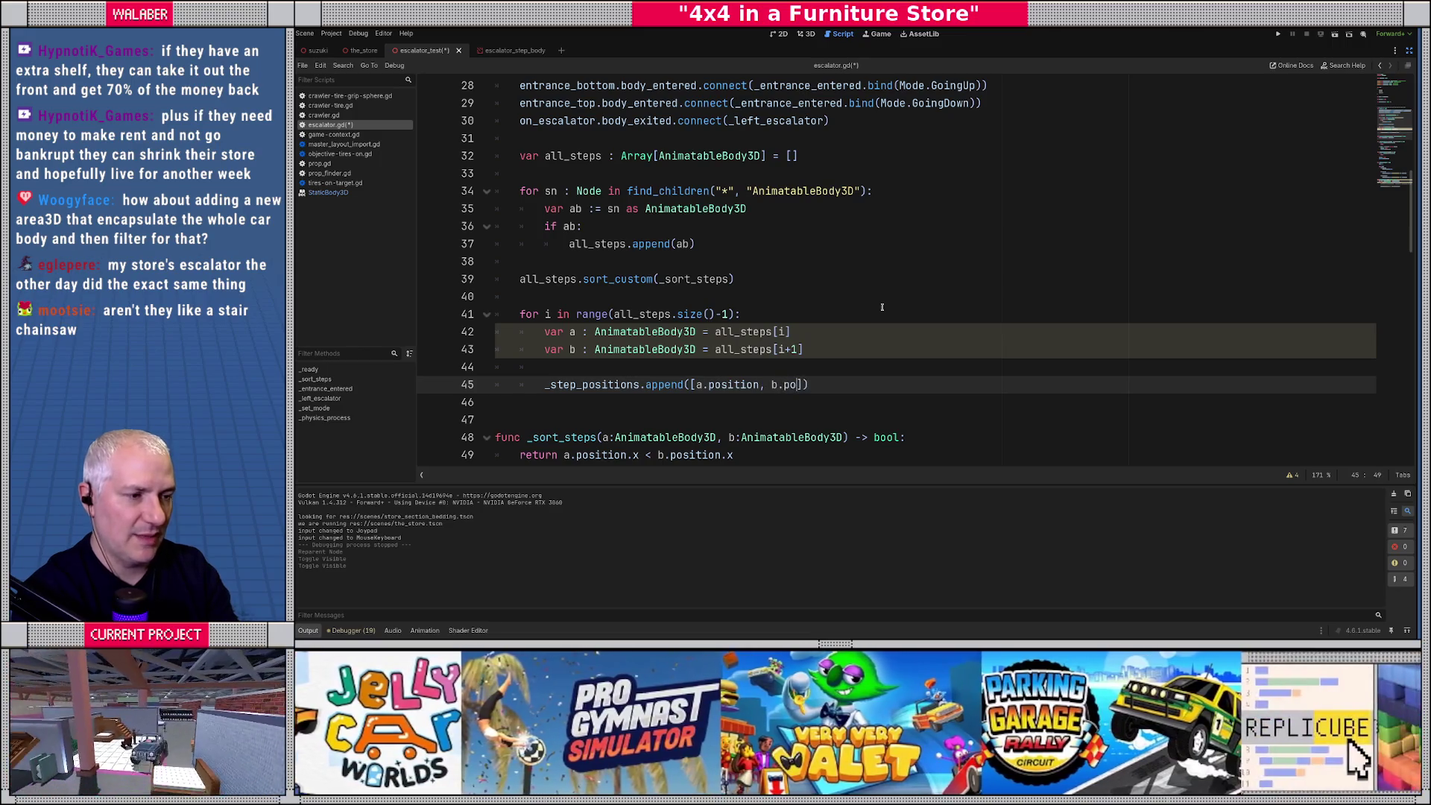
type("s")
key("Return")
key("Right")
key("Right")
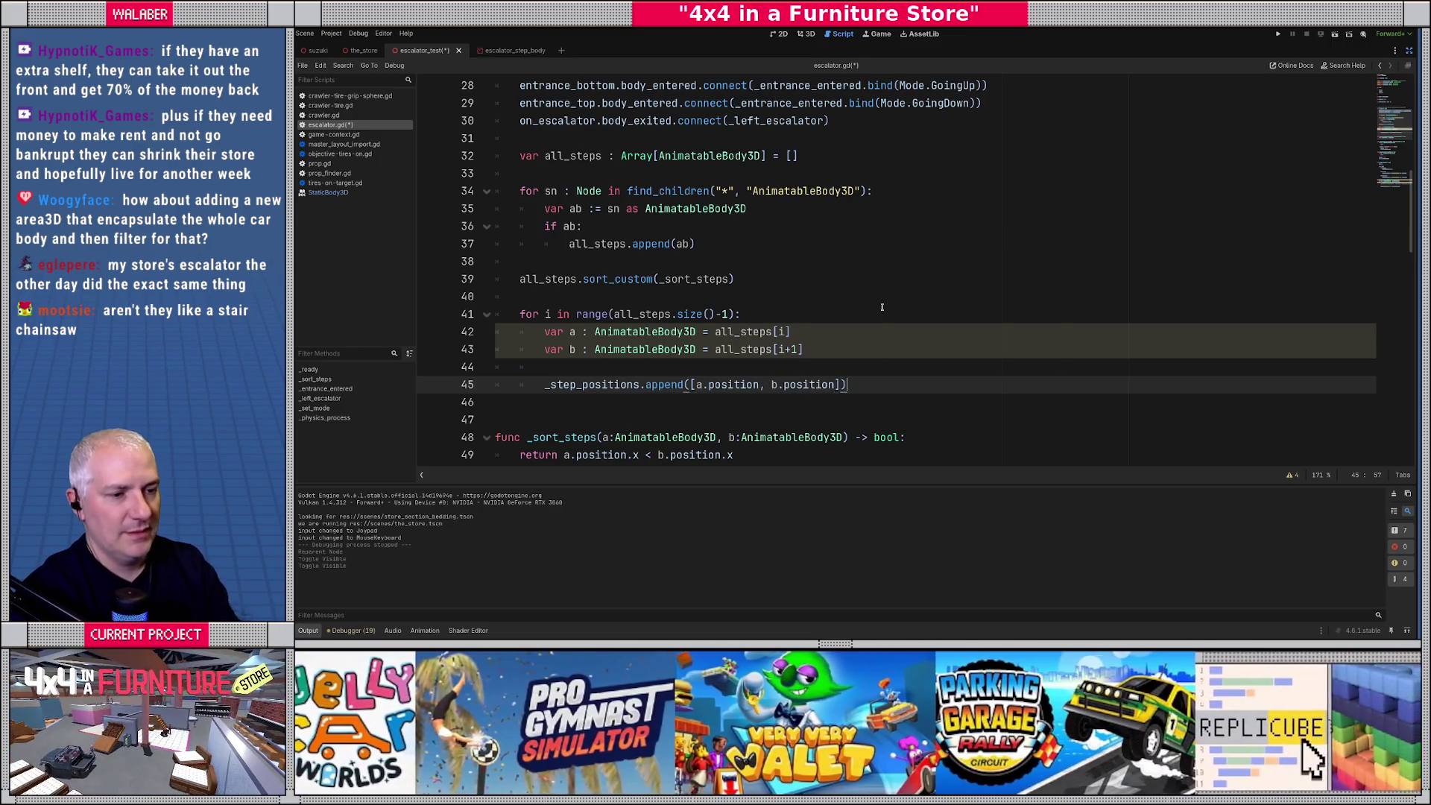
key("Return")
key("Return")
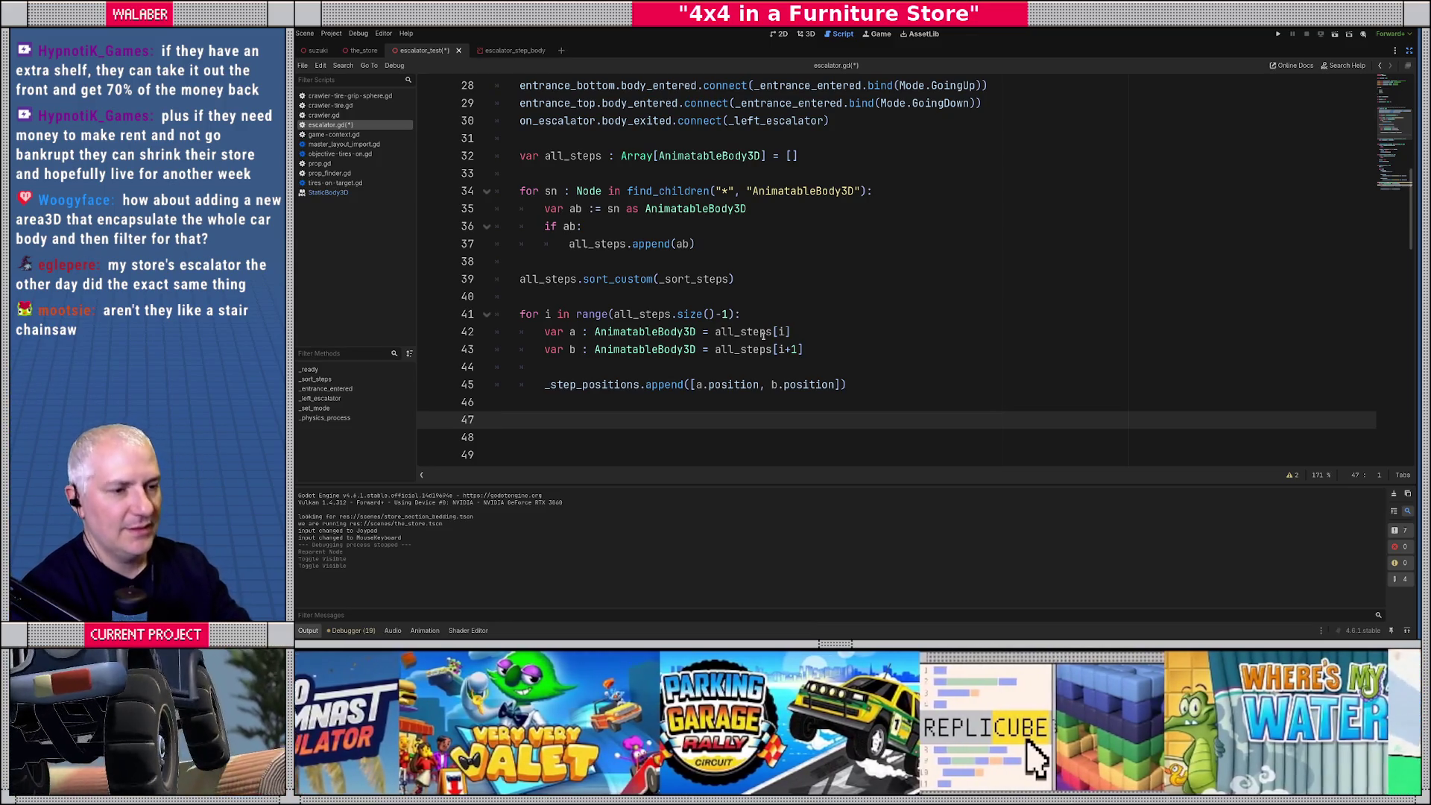
scroll(627, 340, "up", 5)
Rename the array on line 22 from _step_positions to _step_paths.
left_click(567, 262)
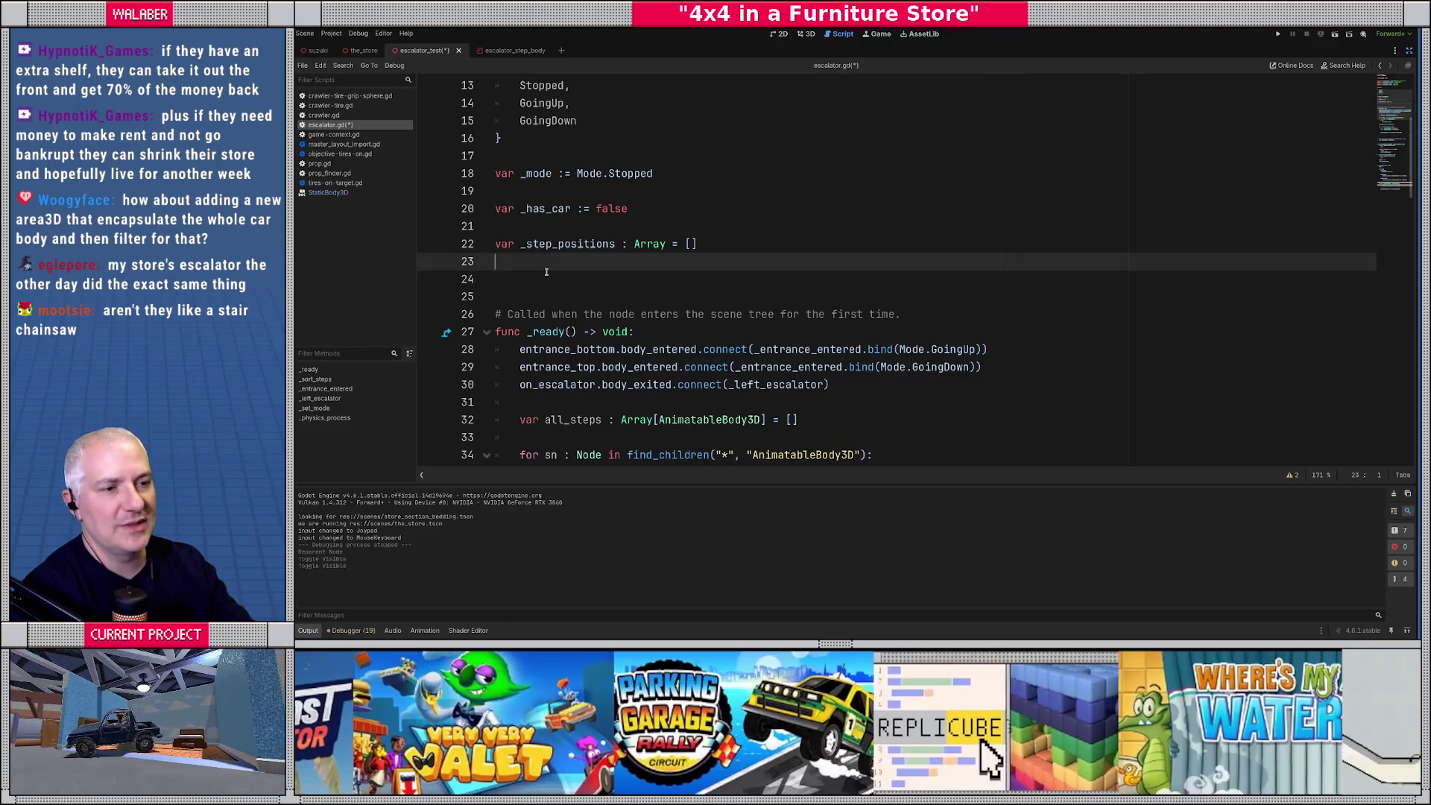
type("var _step")
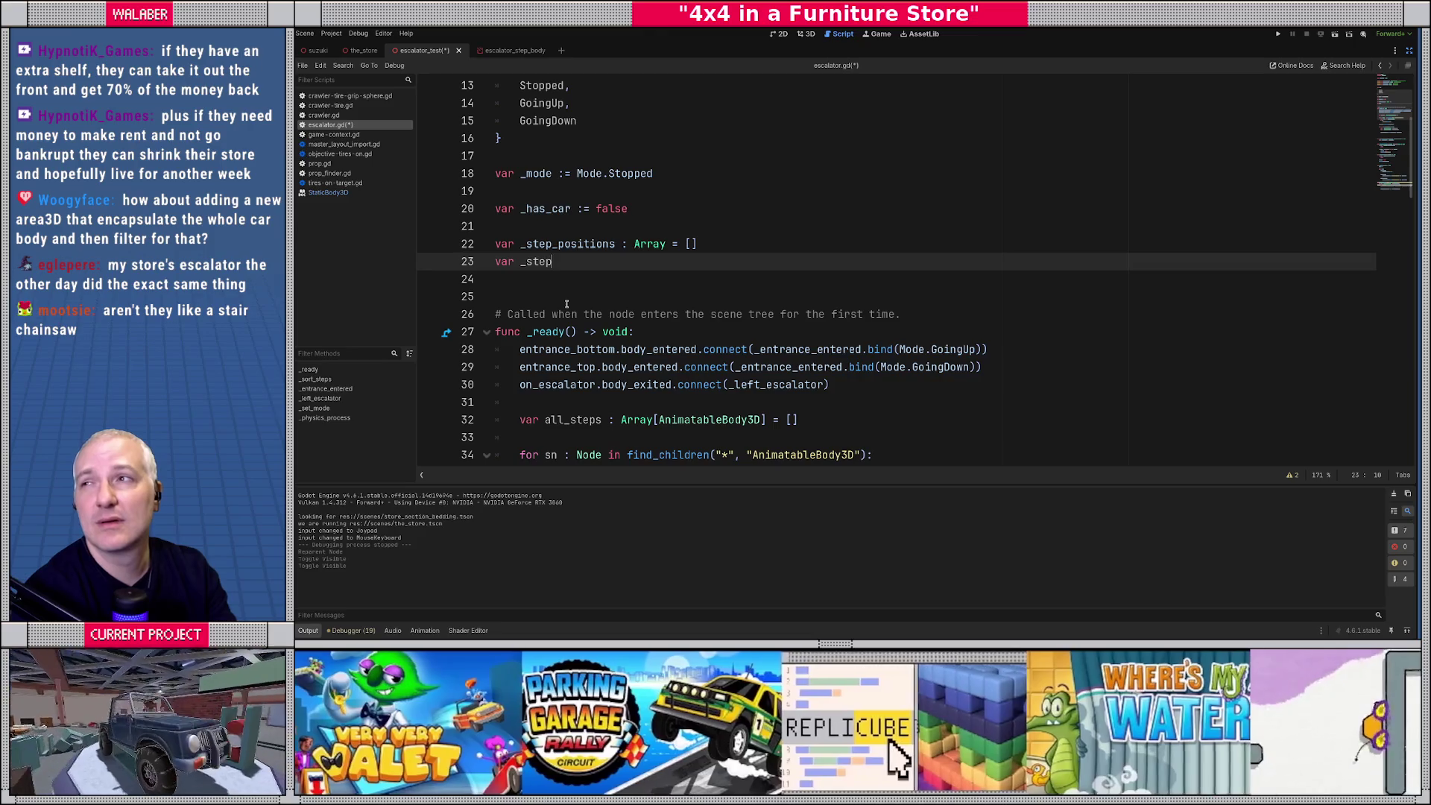
type("_")
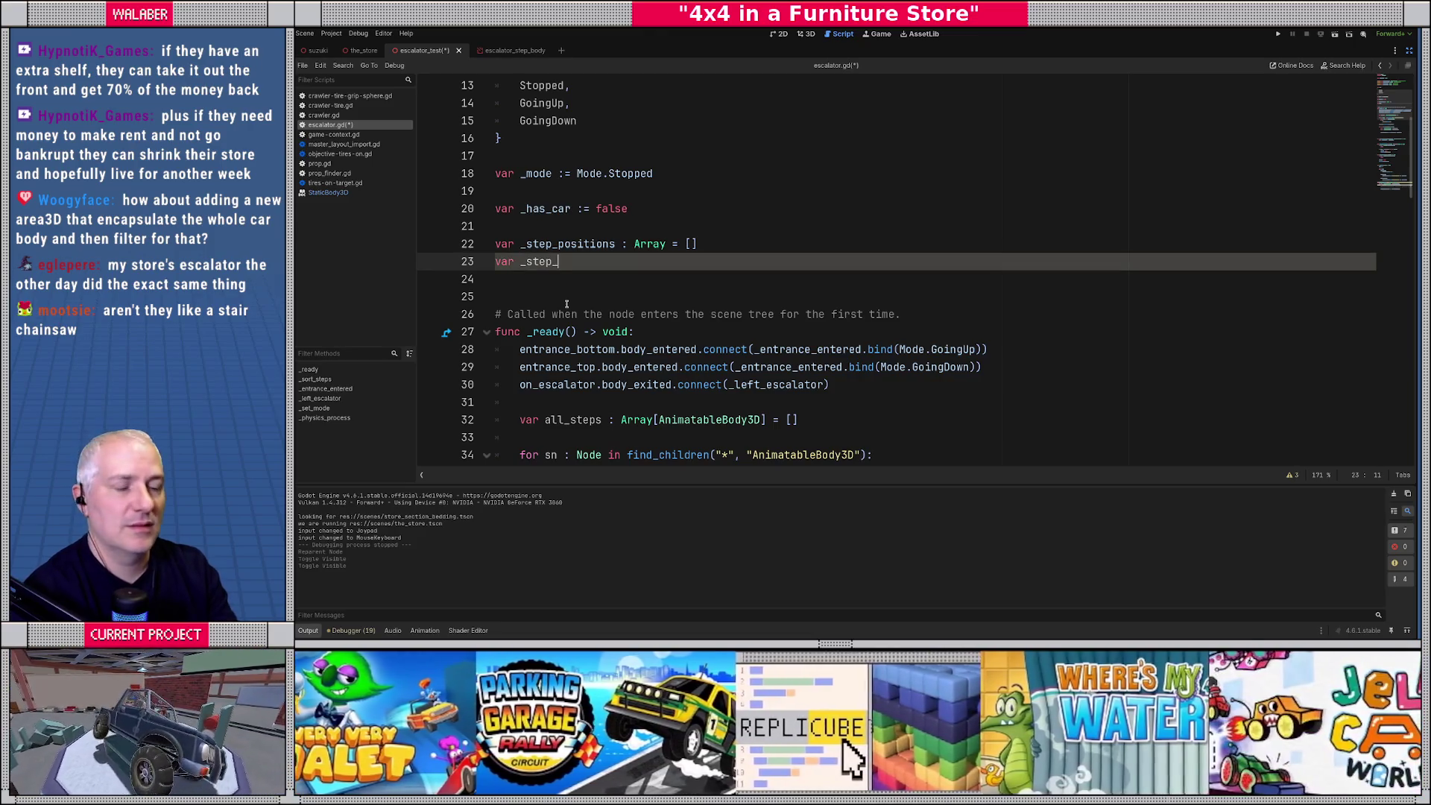
key("Up")
key("shift+Right")
key("shift+Right")
key("shift+Right")
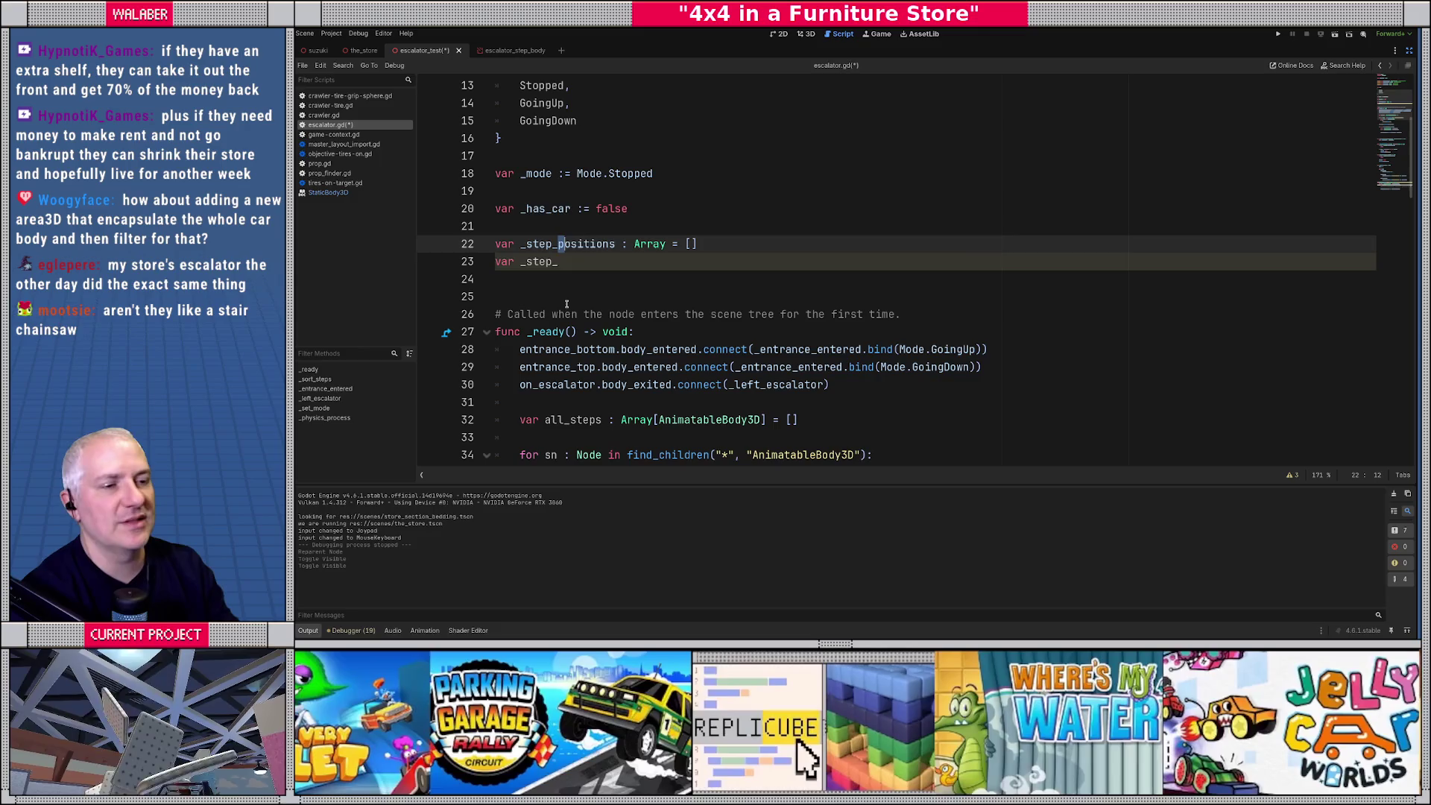
key("shift+Right")
key("shift+Right")
type("pat")
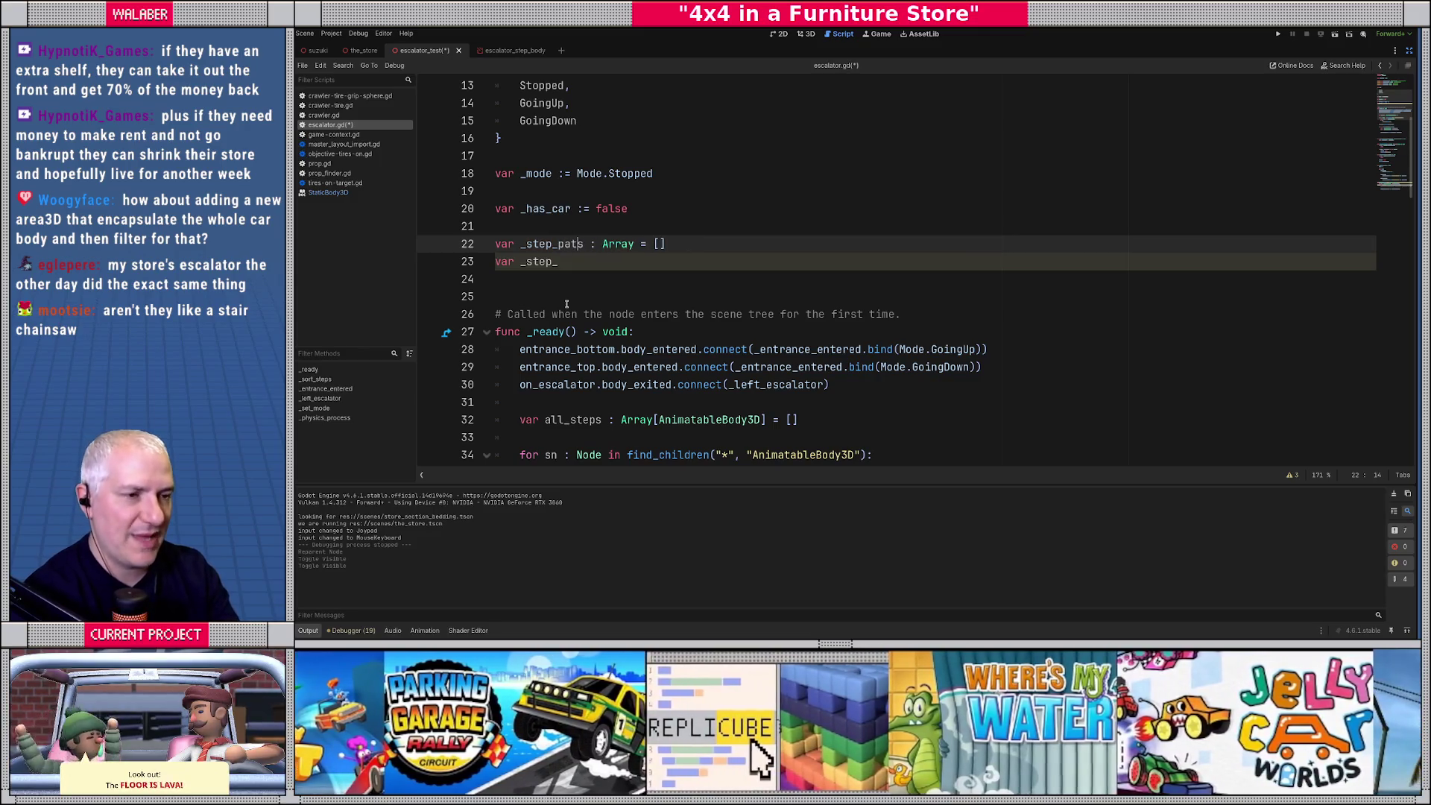
type("h")
Declare 'var _step_positions : Dictionary[AnimatableBody3D, int] = {}' on line 23.
key("Down")
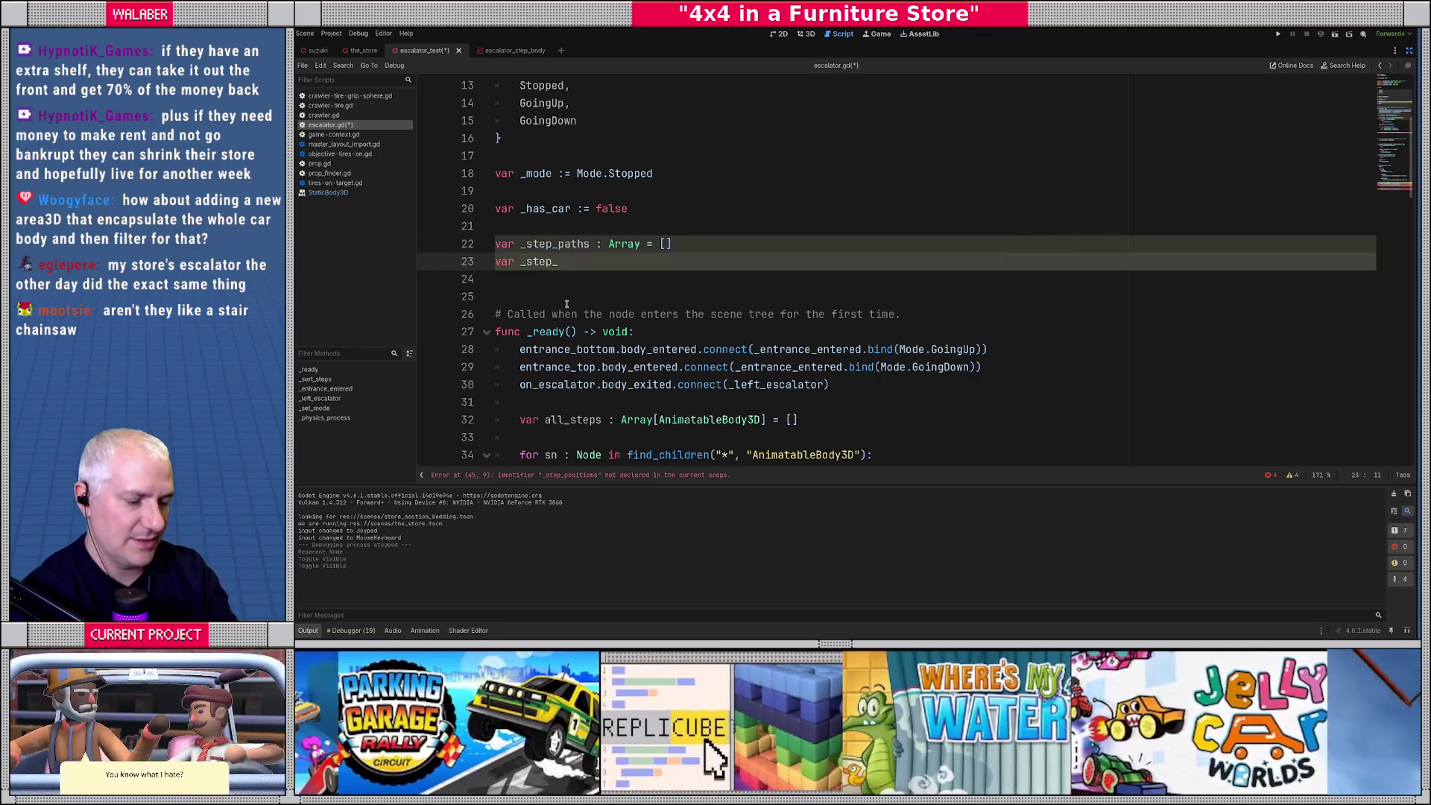
type("positions : D")
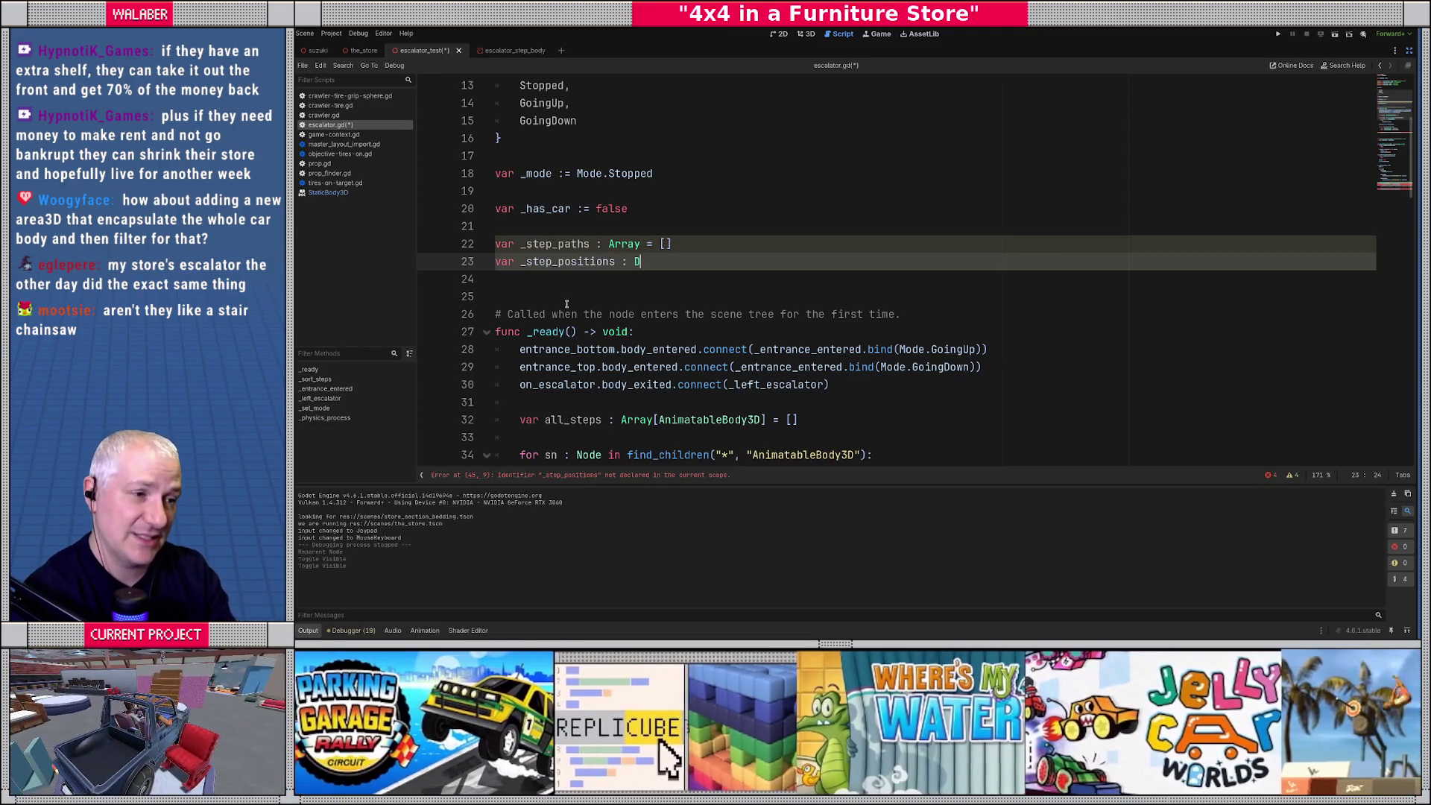
type("ic")
key("Return")
type("[")
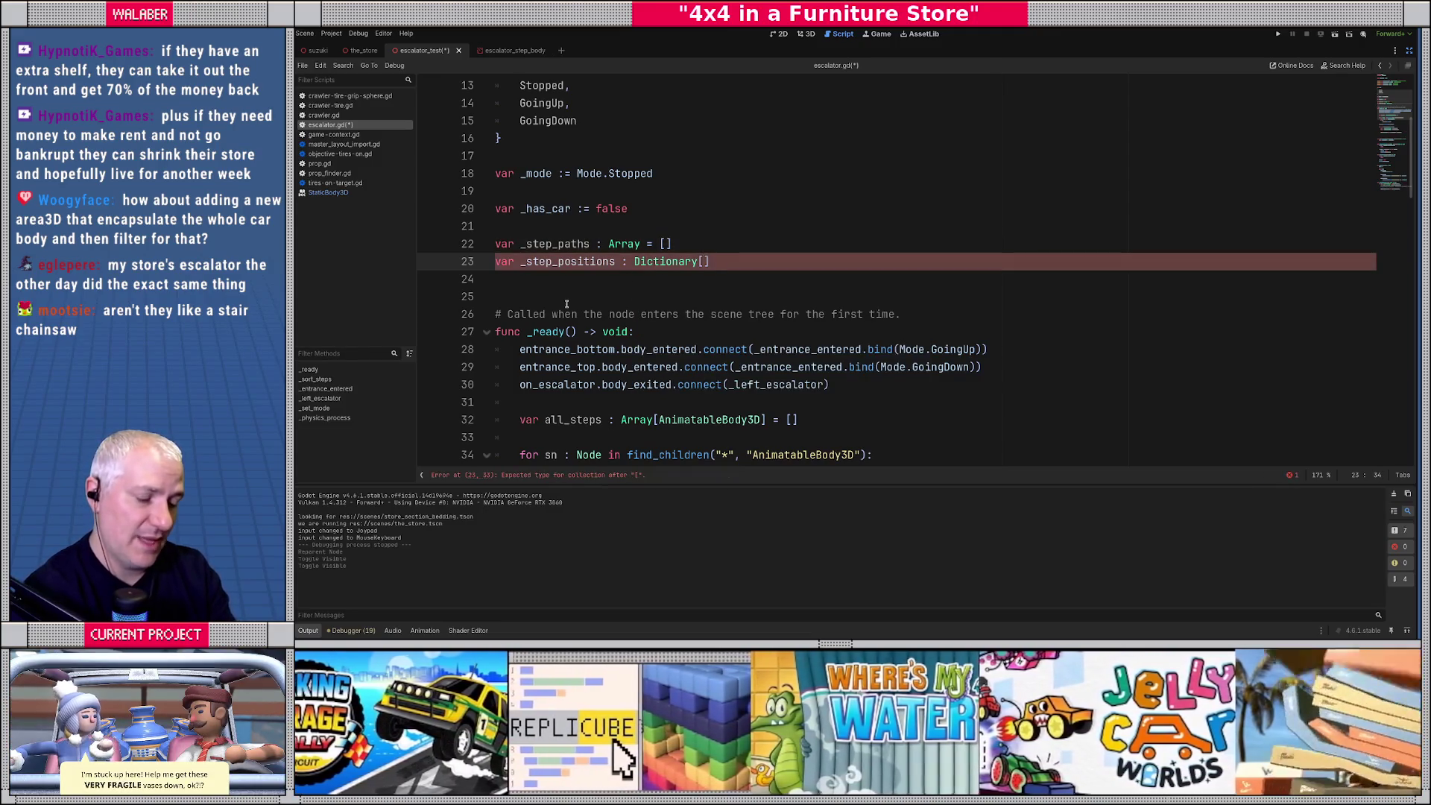
type("Anima")
key("Return")
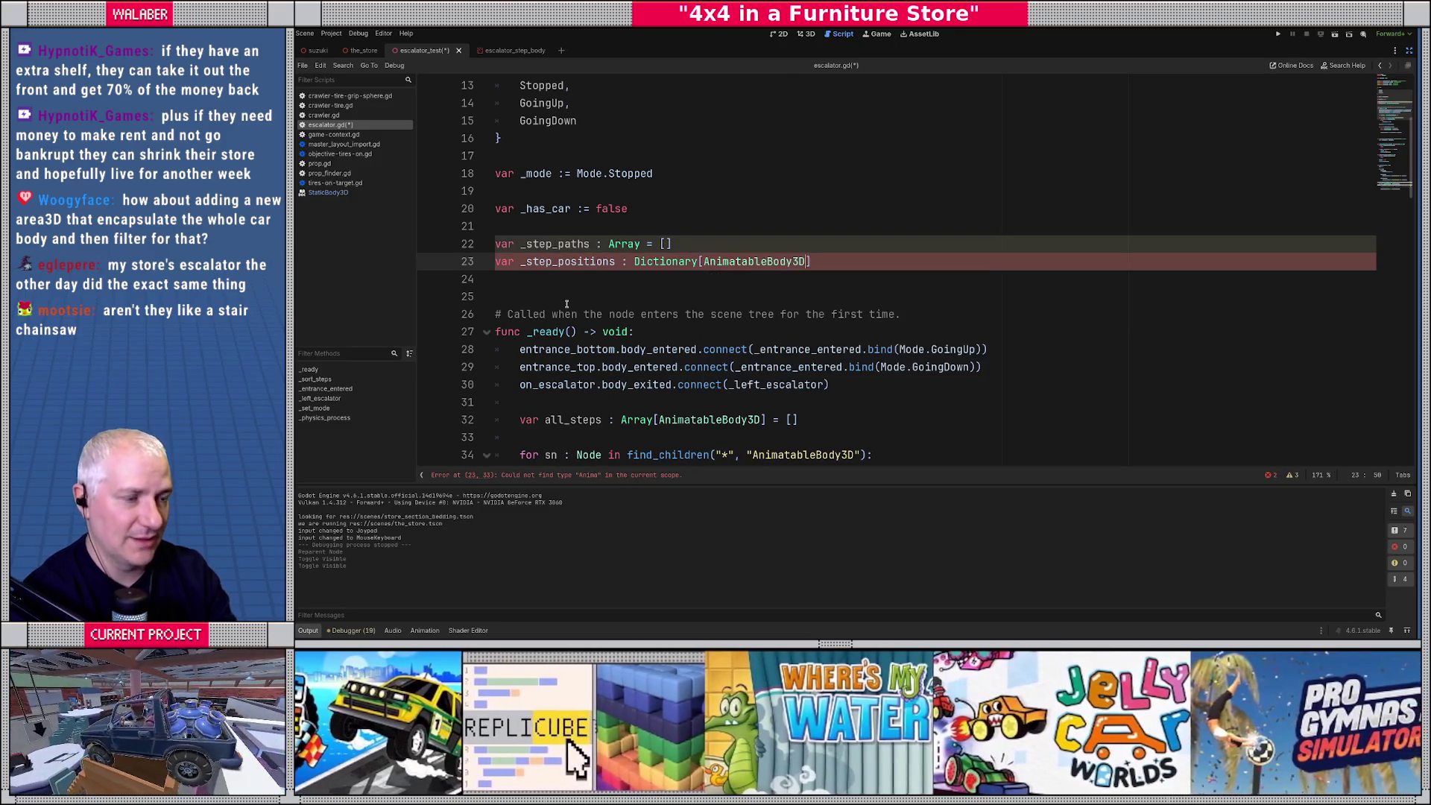
type(", ")
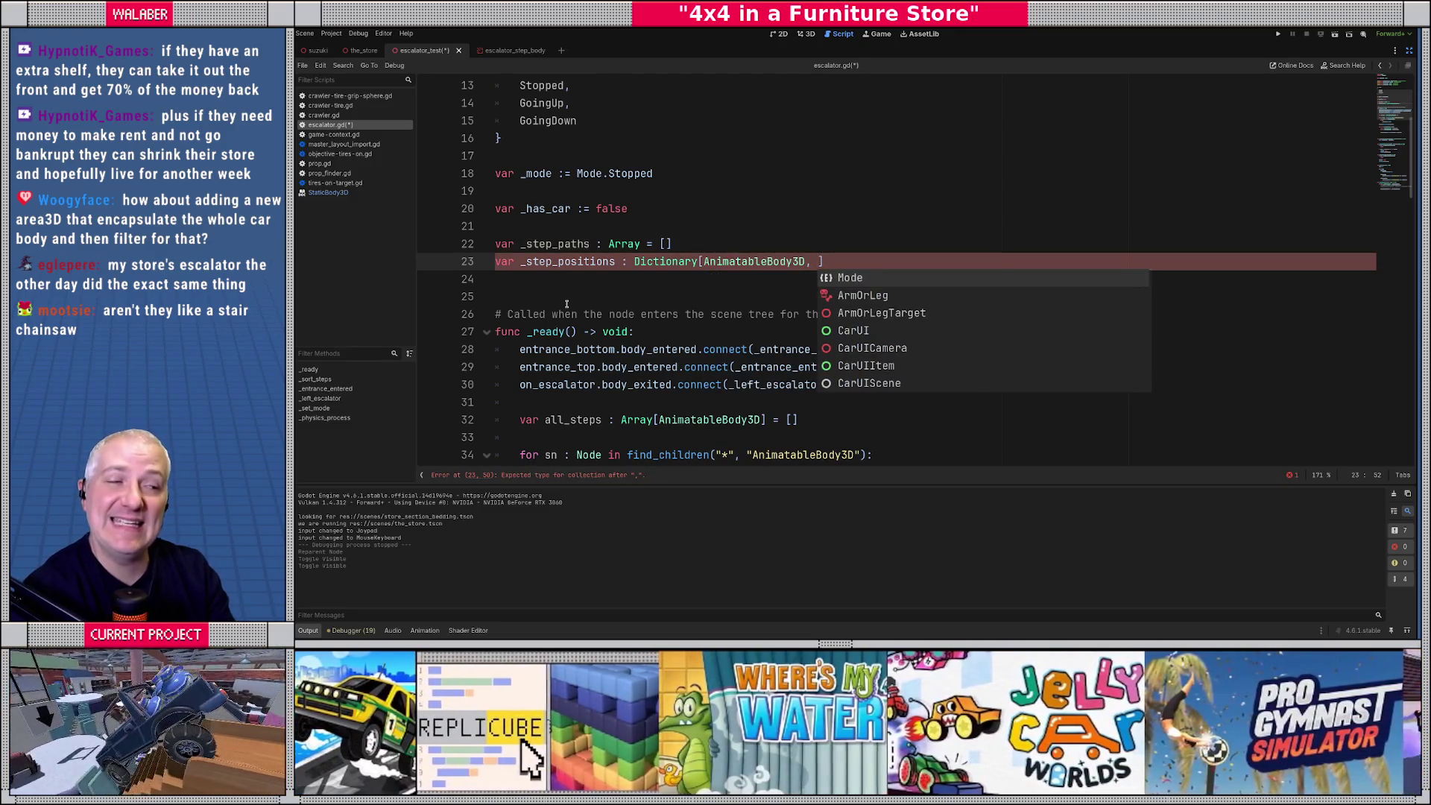
type("int")
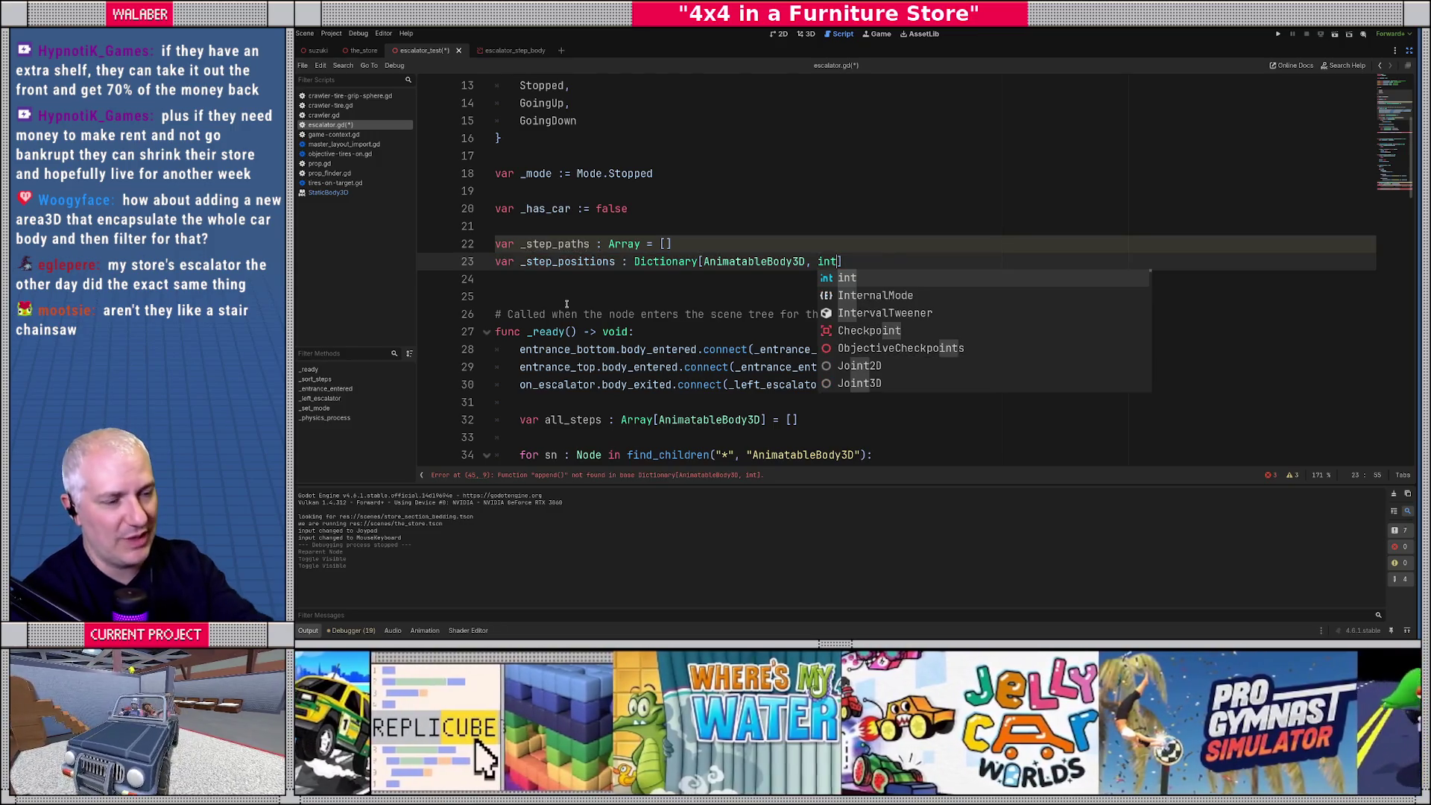
type("] = ")
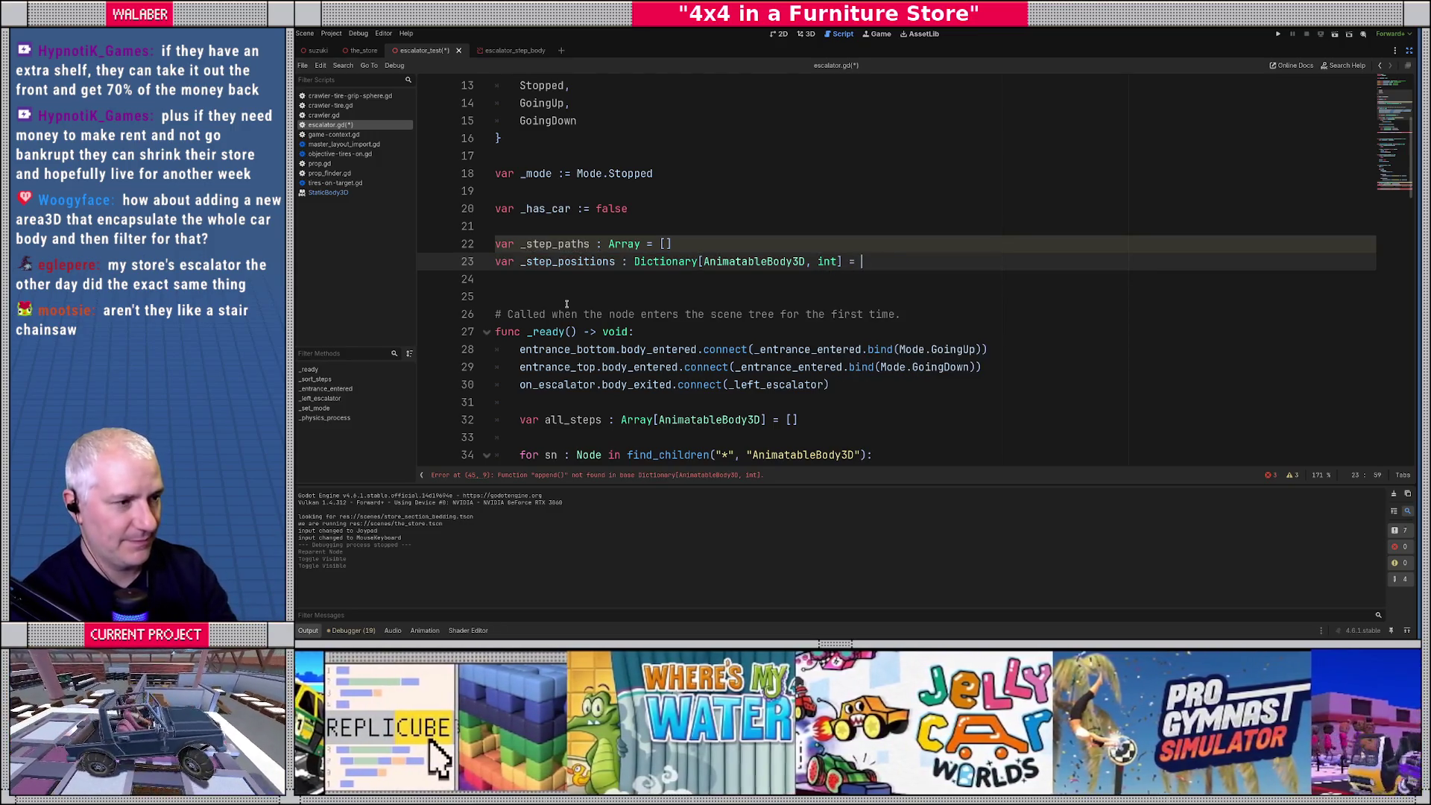
type("{}")
double_click(555, 244)
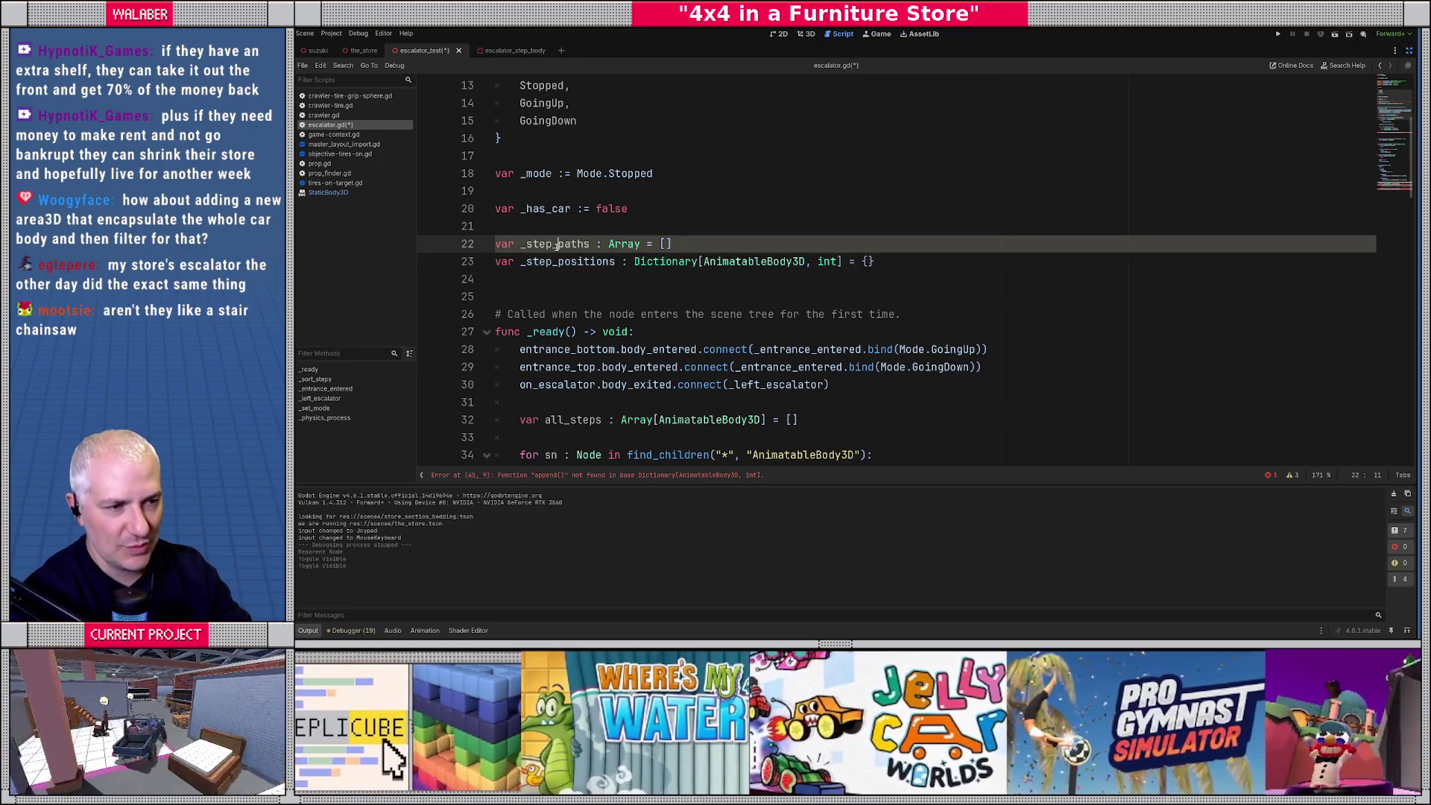
left_click(594, 276)
scroll(572, 279, "down", 5)
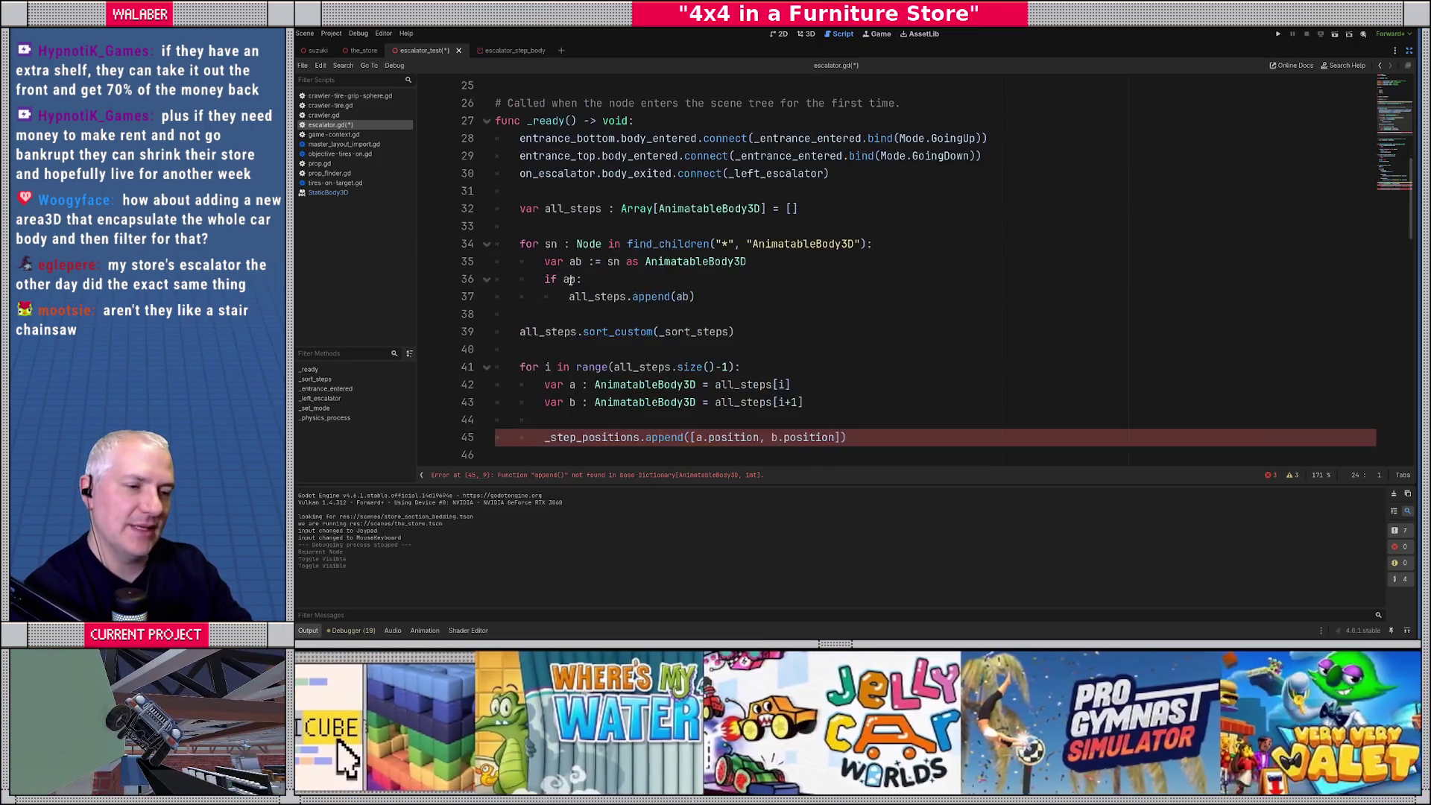
left_click(588, 386)
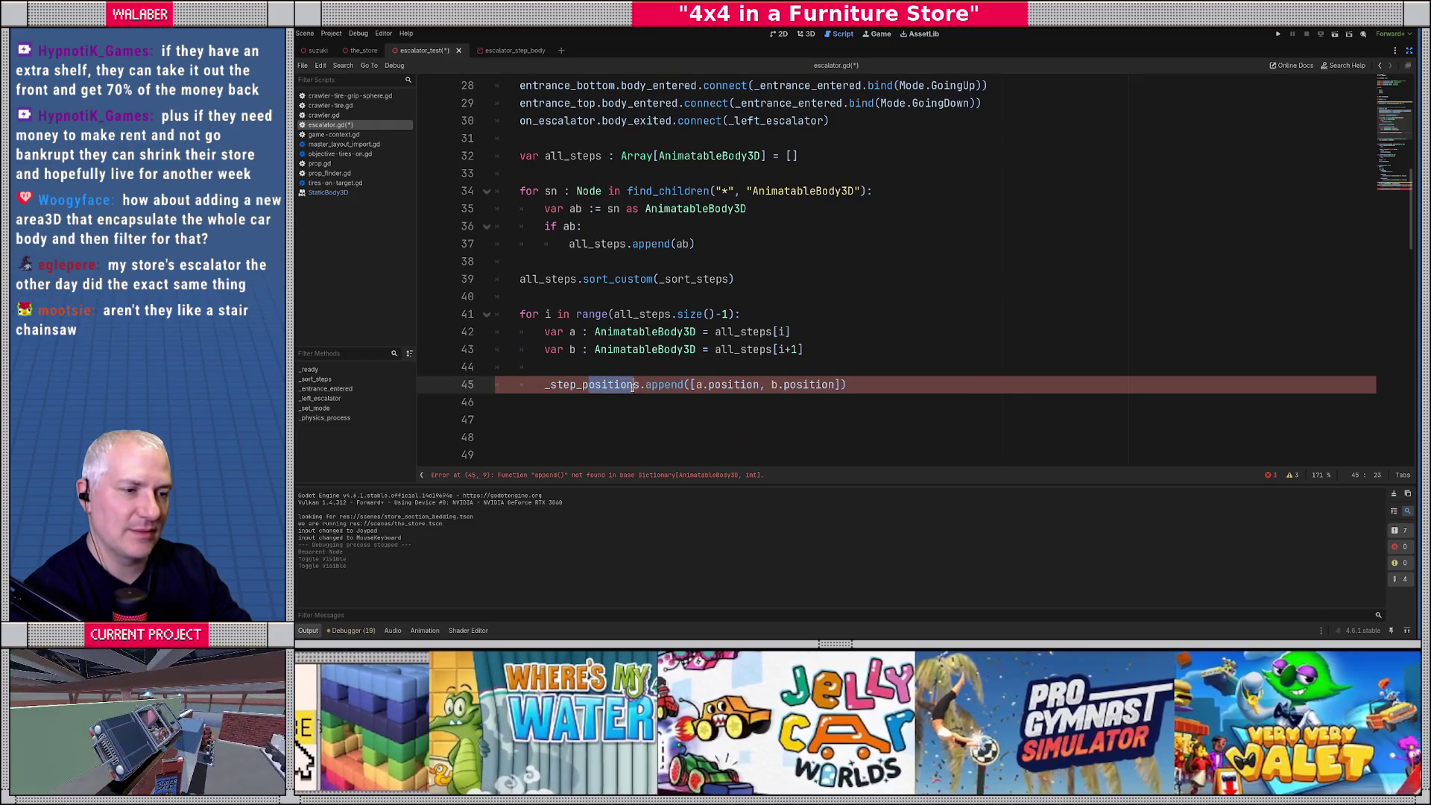
Point the append call at _step_paths and add '_step_positions.set(a, _step_paths.size()-1)' below it.
left_click_drag(586, 385, 638, 386)
type("paths")
key("End")
key("Return")
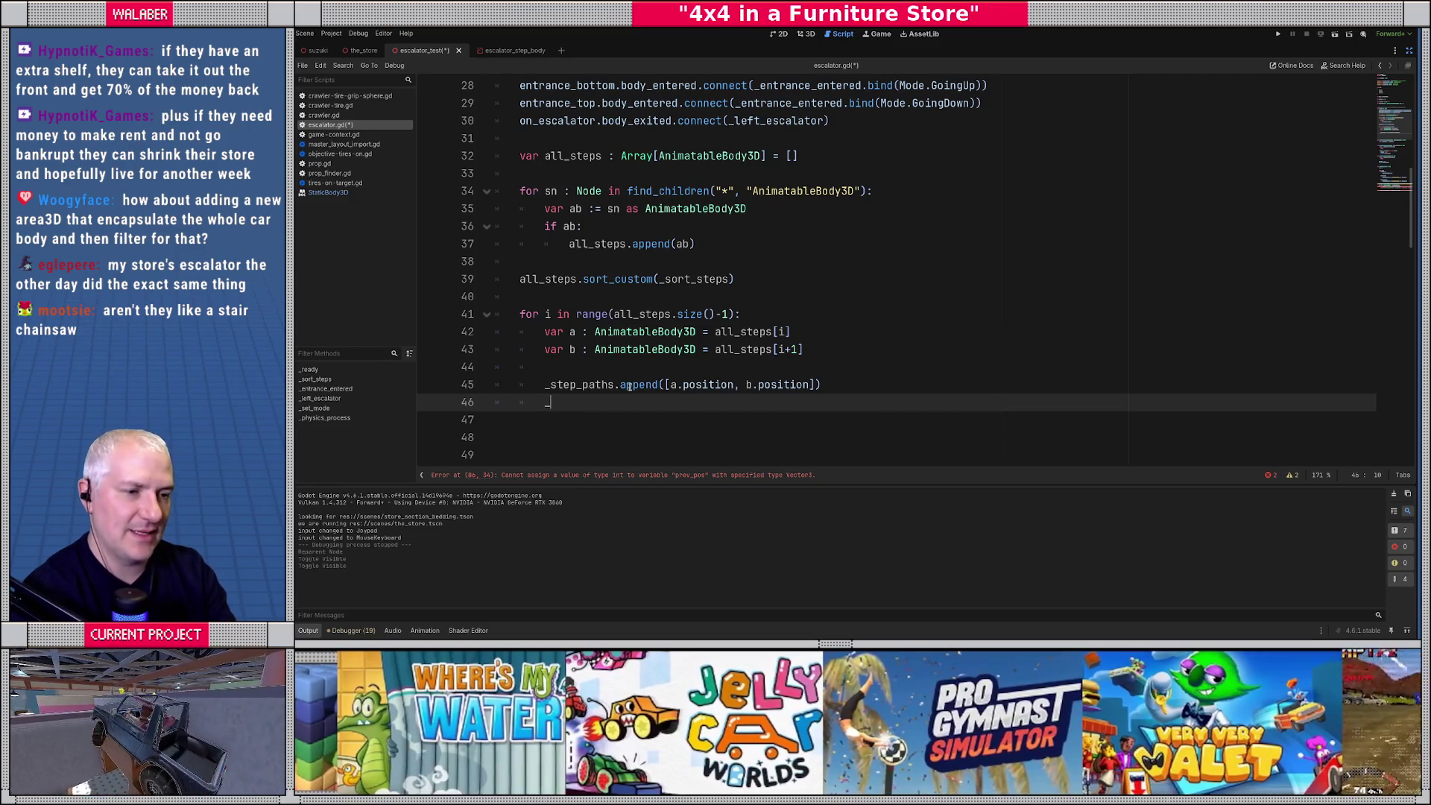
type("ste")
key("Down")
key("Return")
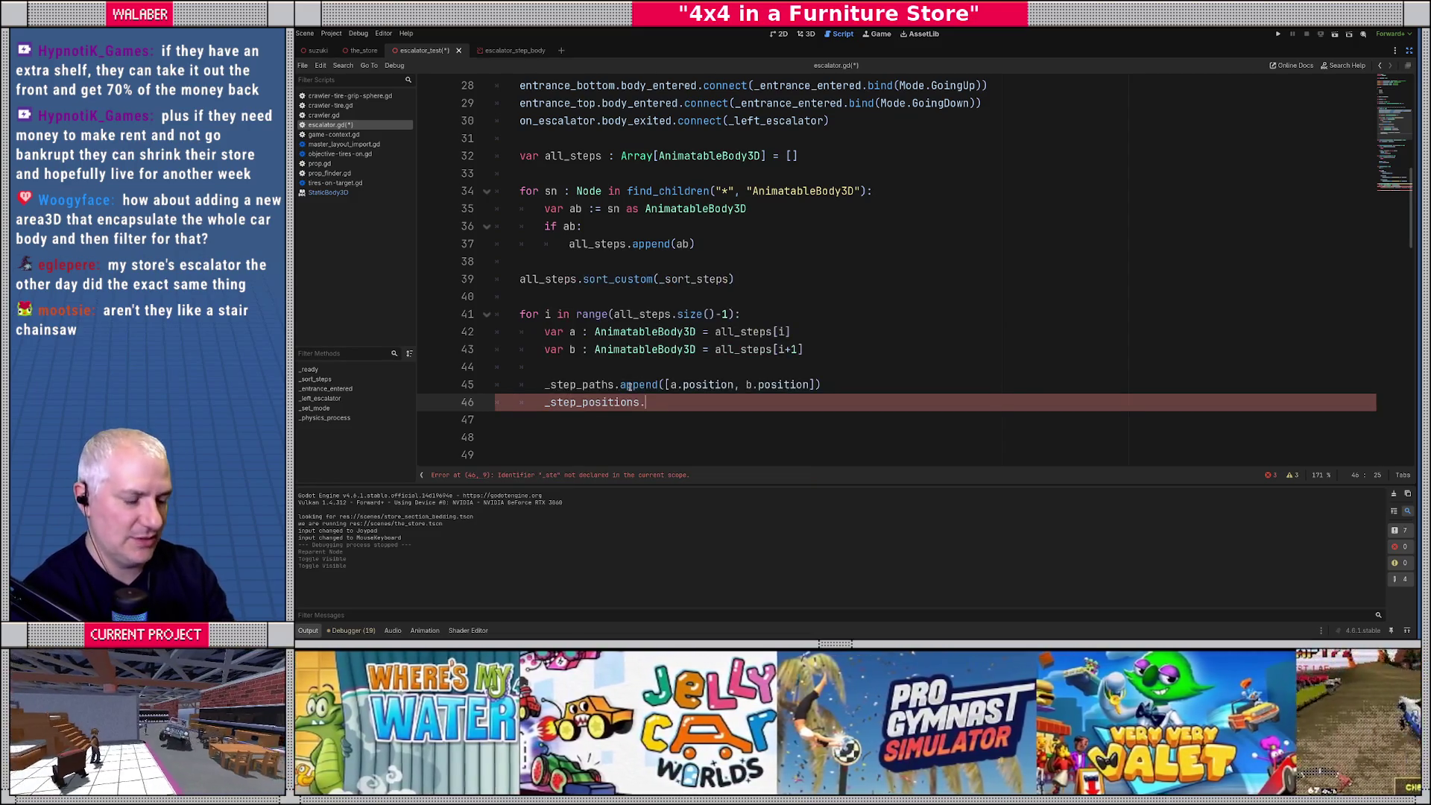
type(".set(")
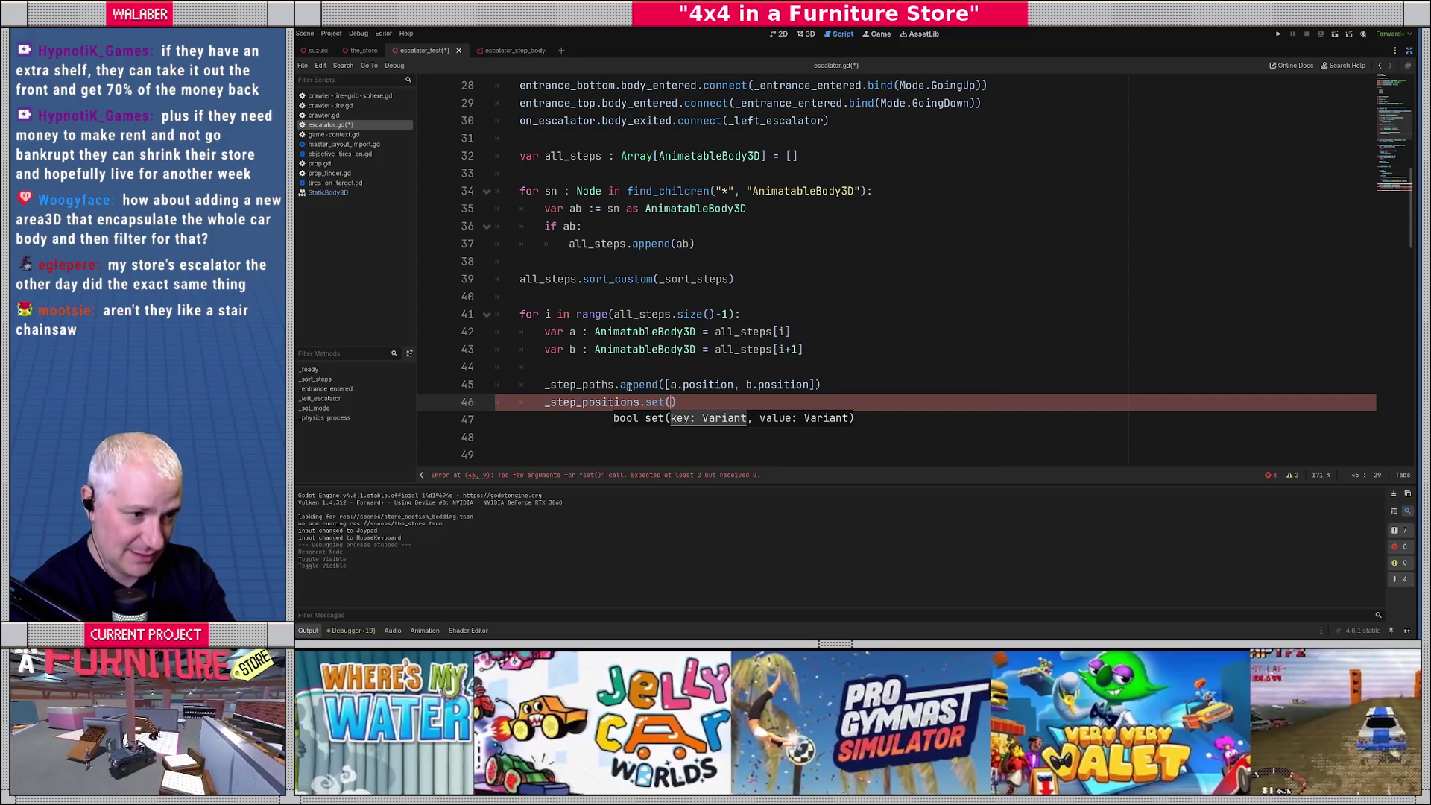
type("a,")
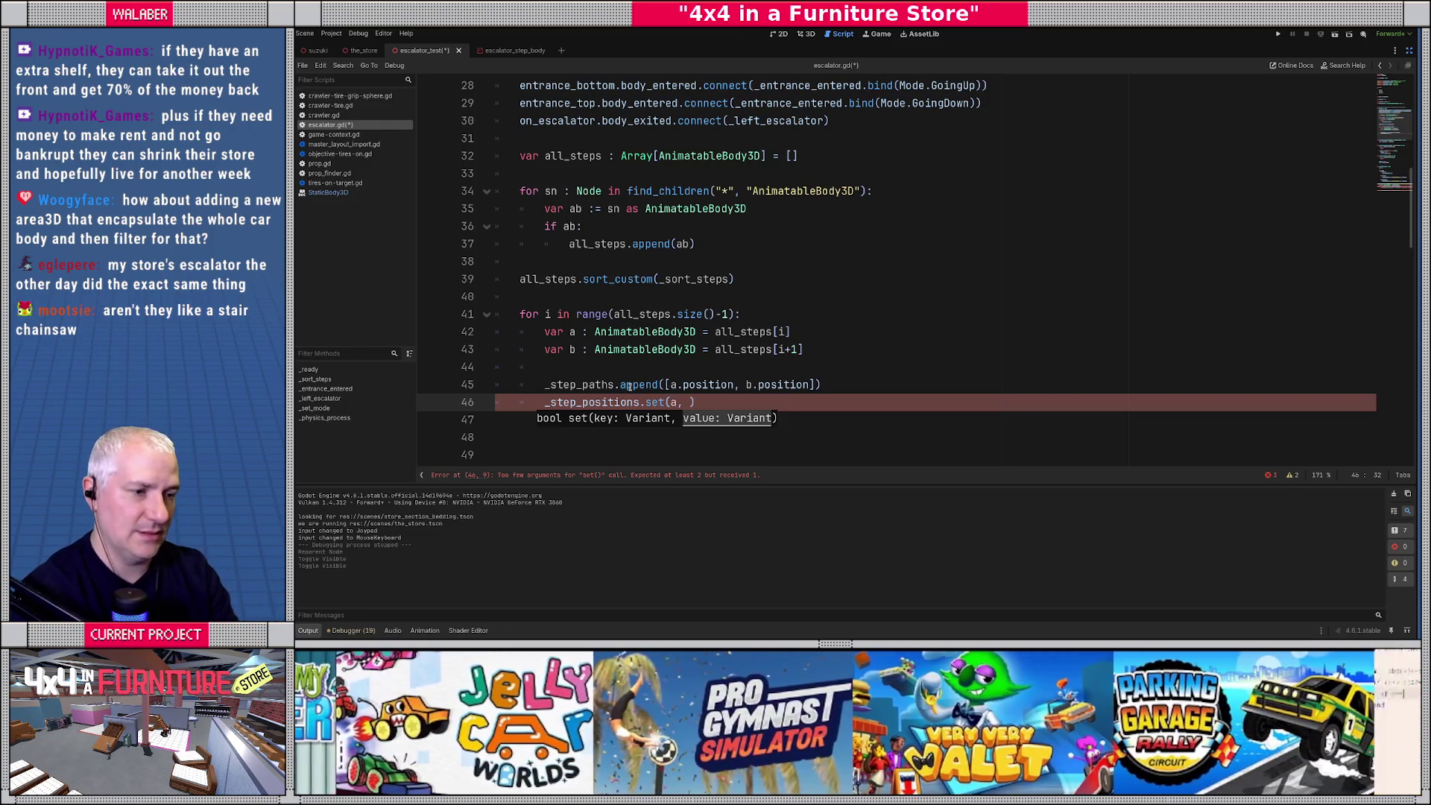
type(" _step")
type("_paths.s")
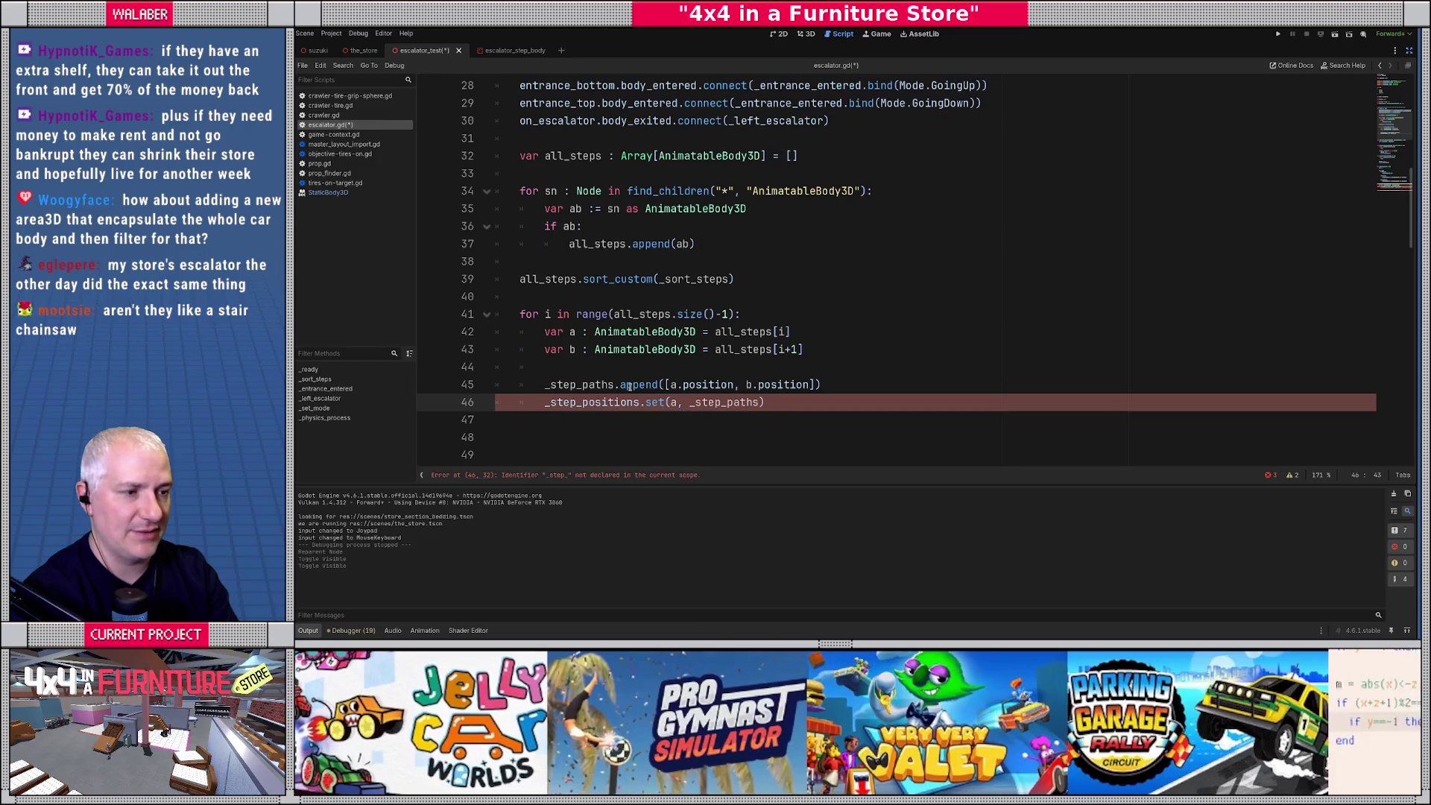
type("ize()-1")
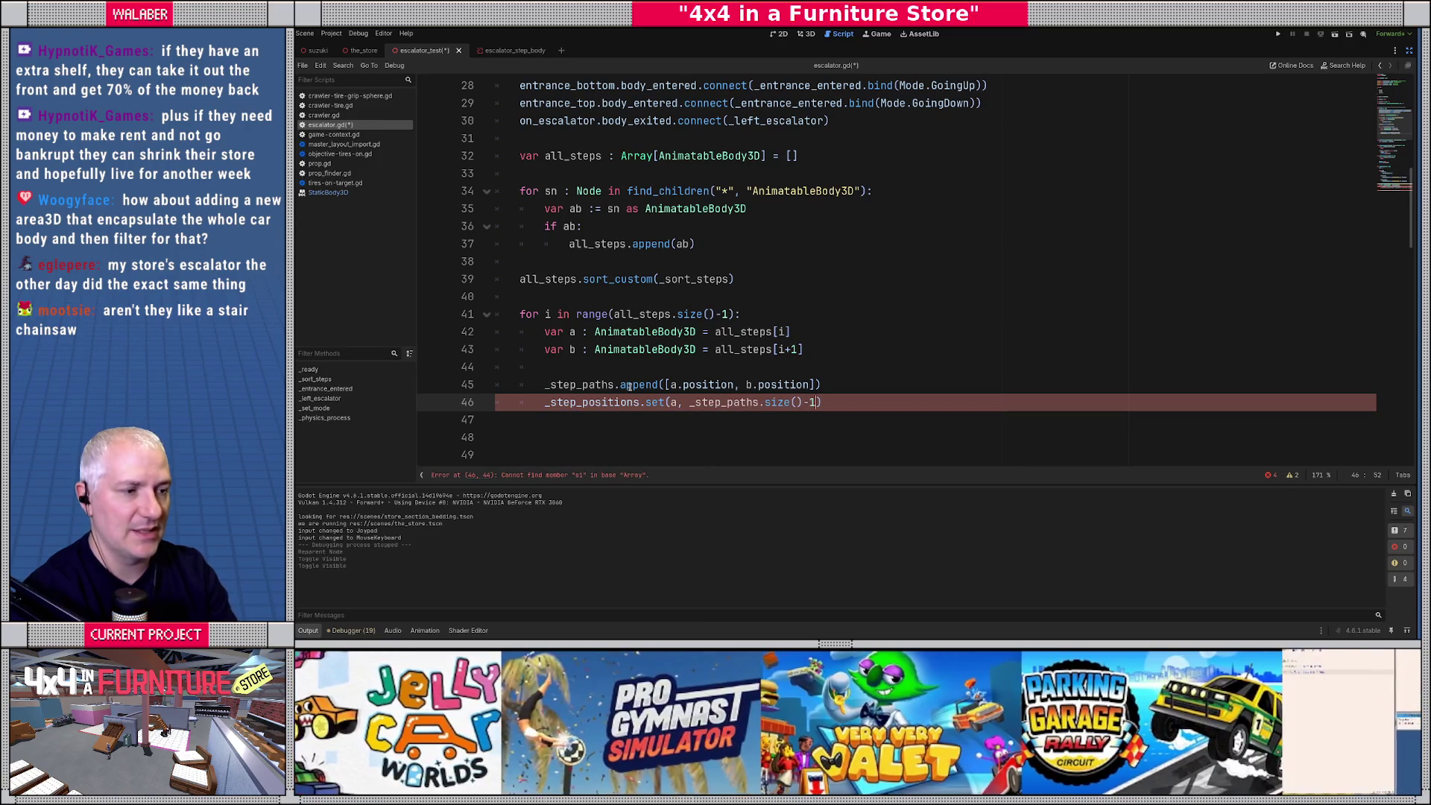
key("Return")
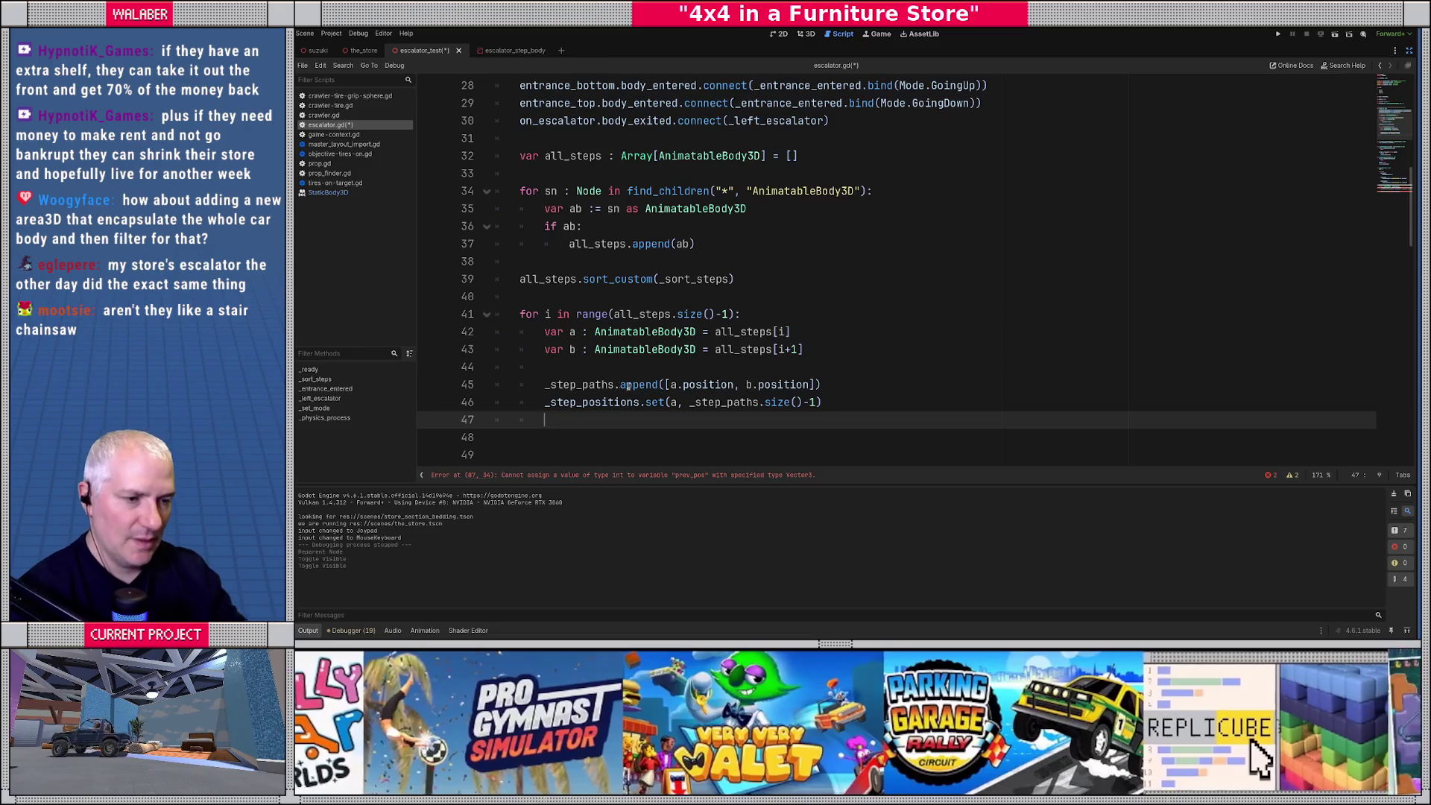
Start _physics_process with 'if _mode != Mode.Stopped:' holding a '# animate the step' comment.
scroll(628, 385, "down", 15)
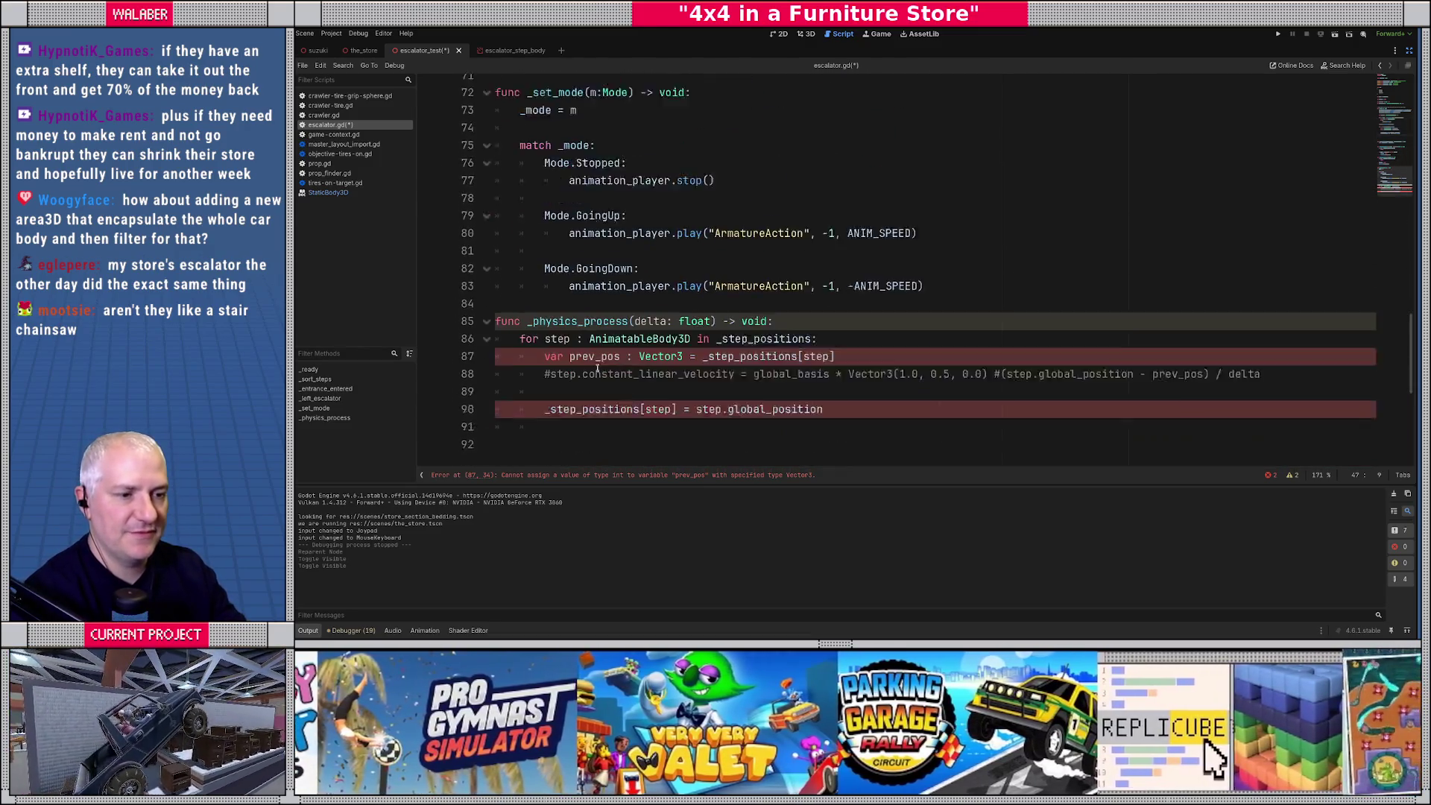
scroll(592, 361, "down", 3)
left_click(790, 192)
key("Return")
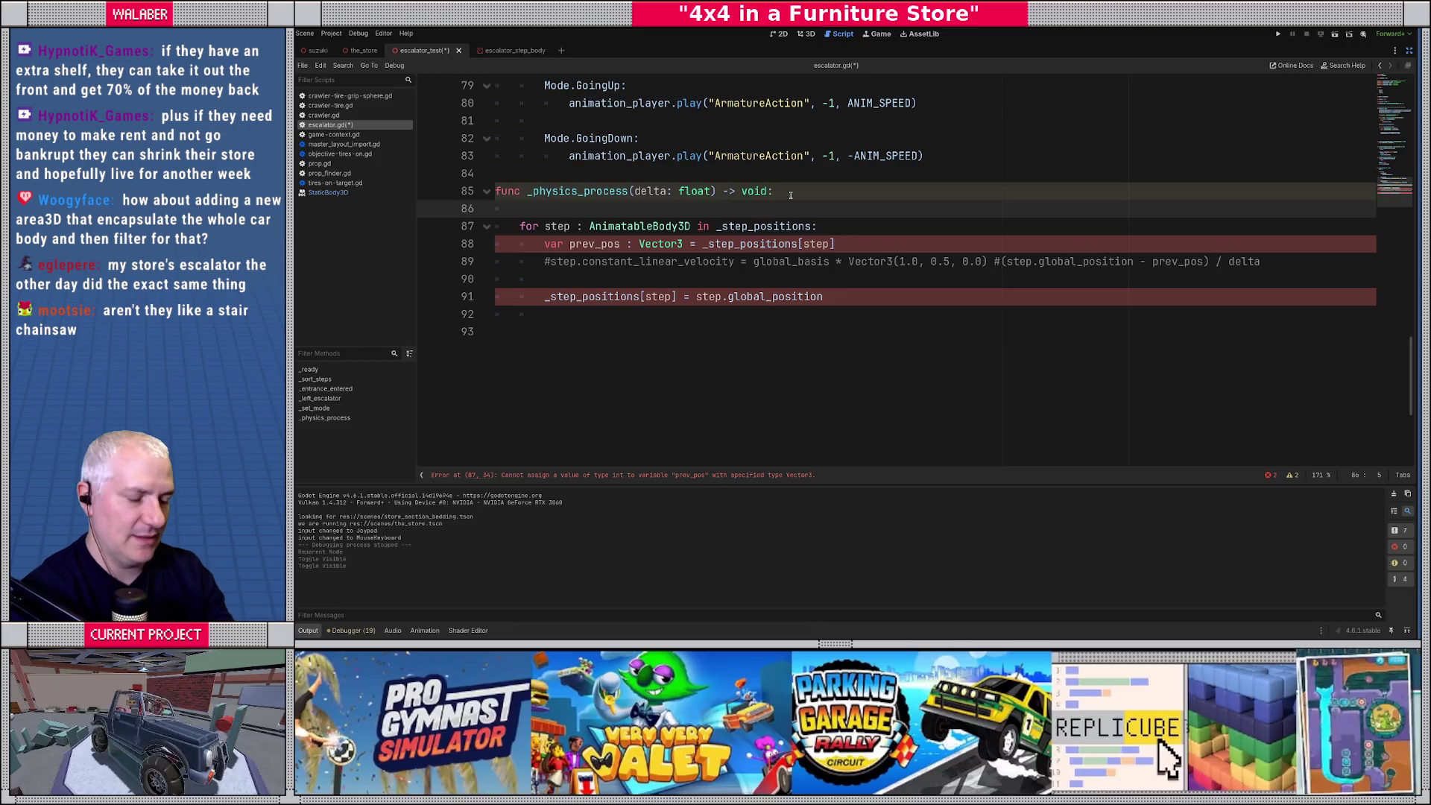
type("if _m")
key("Return")
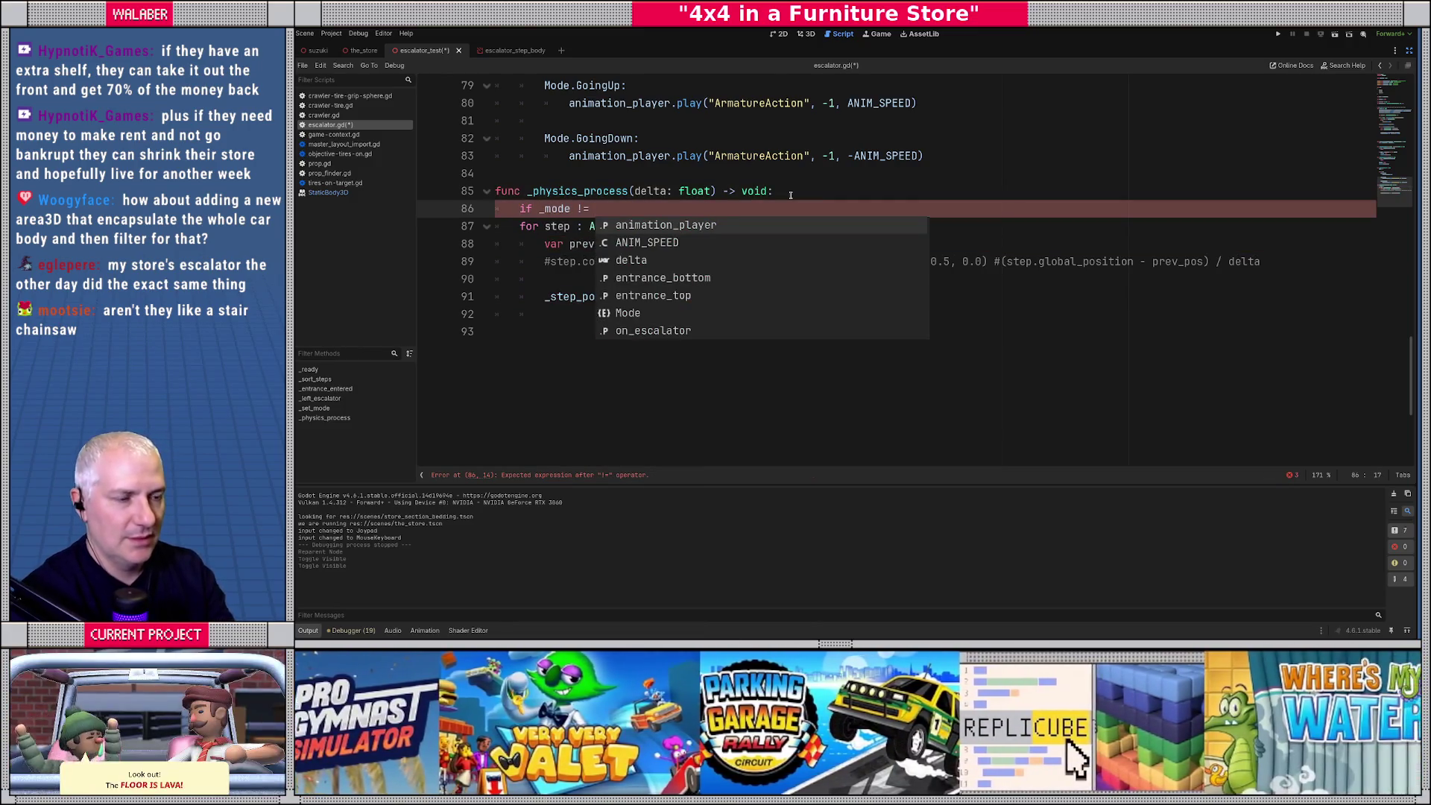
type("Mode.s")
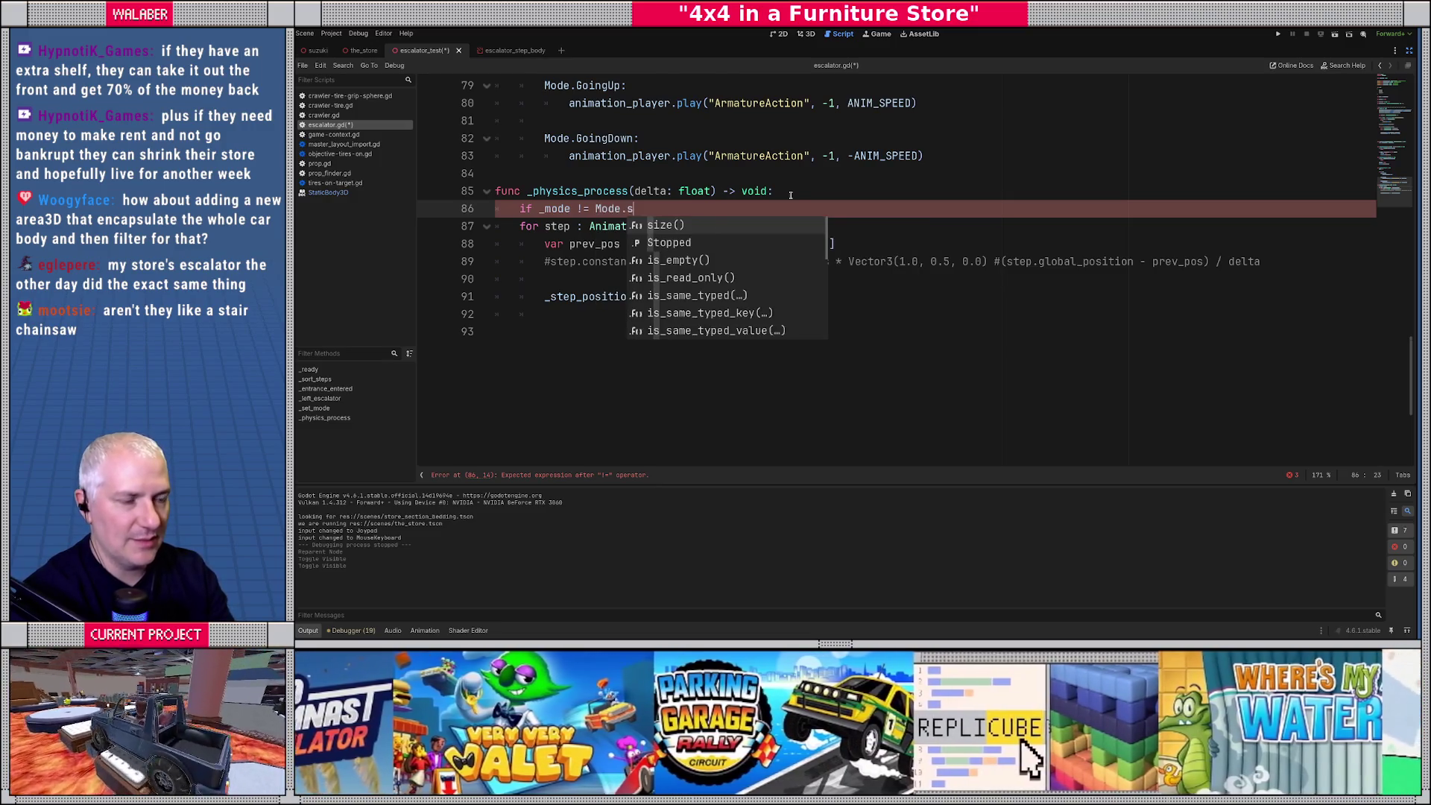
key("BackSpace")
key("BackSpace")
key("BackSpace")
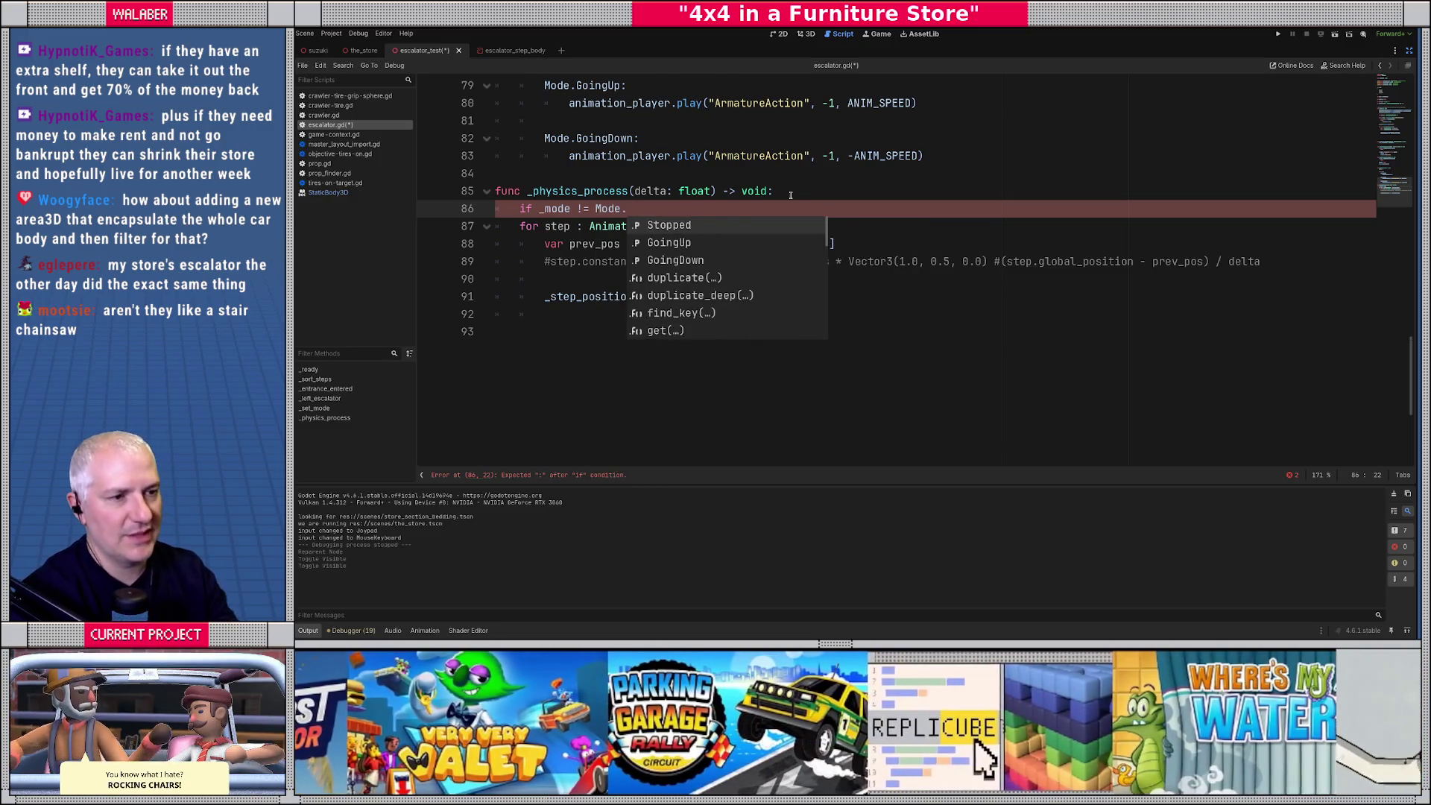
type("=")
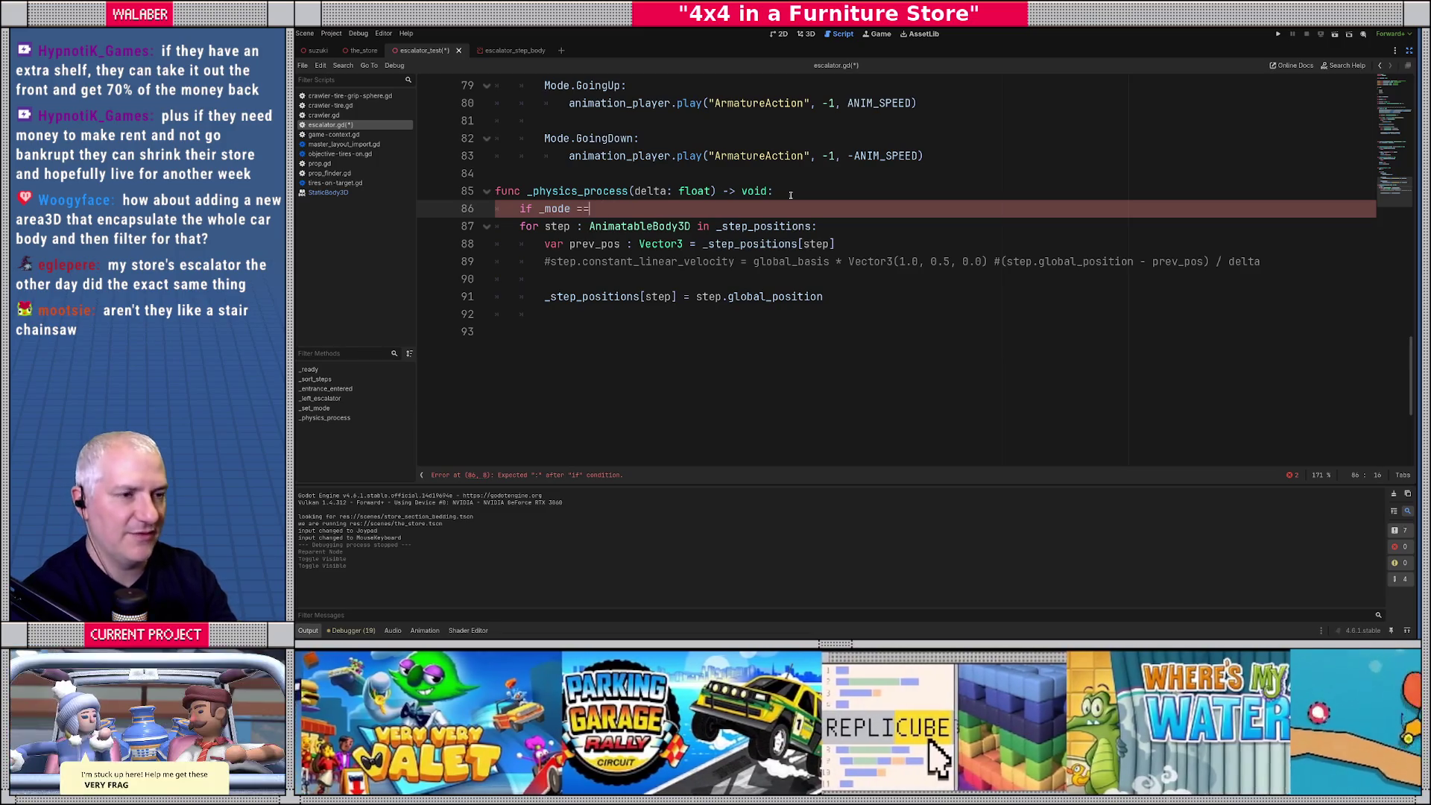
key("BackSpace")
key("BackSpace")
type("!")
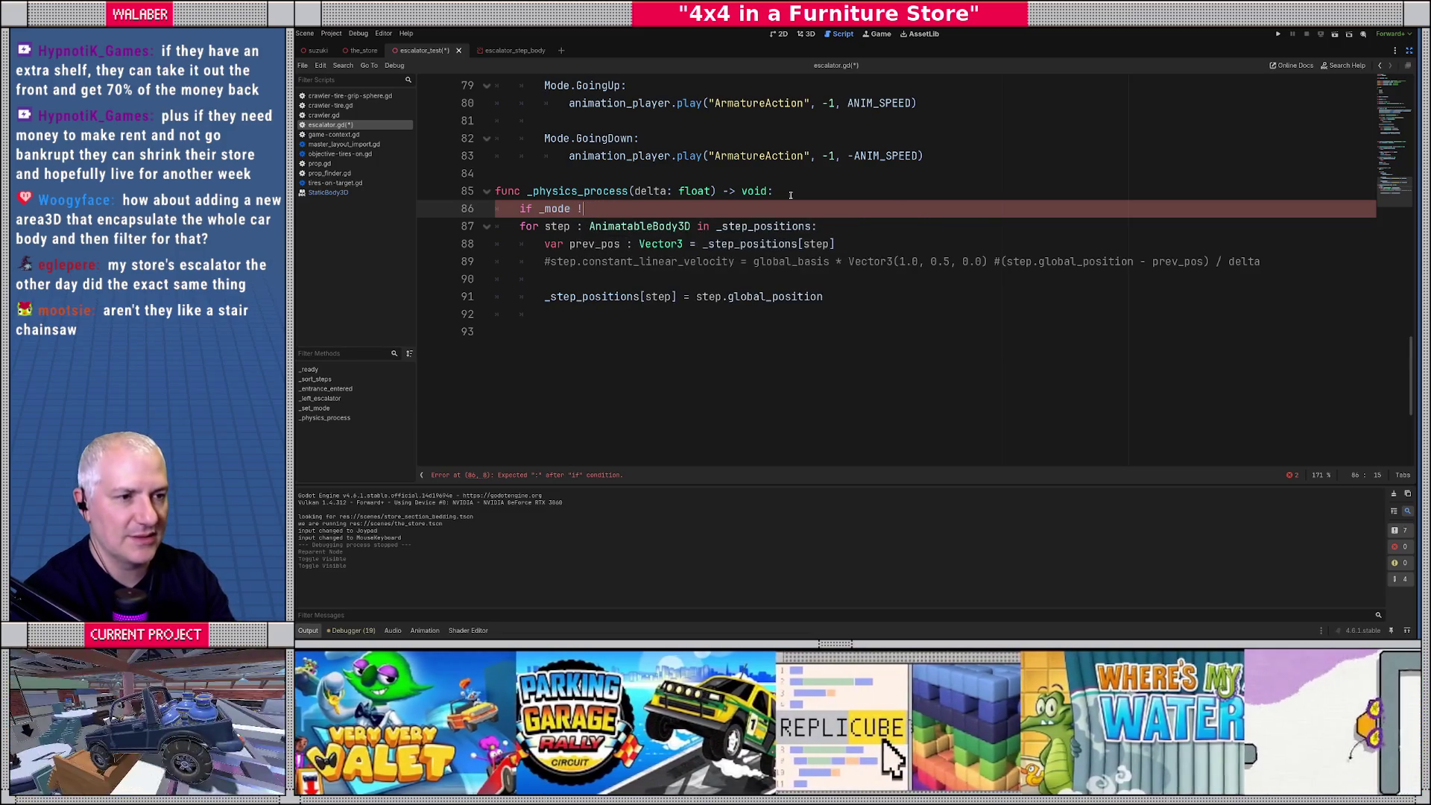
type("= Mode.Stopped:")
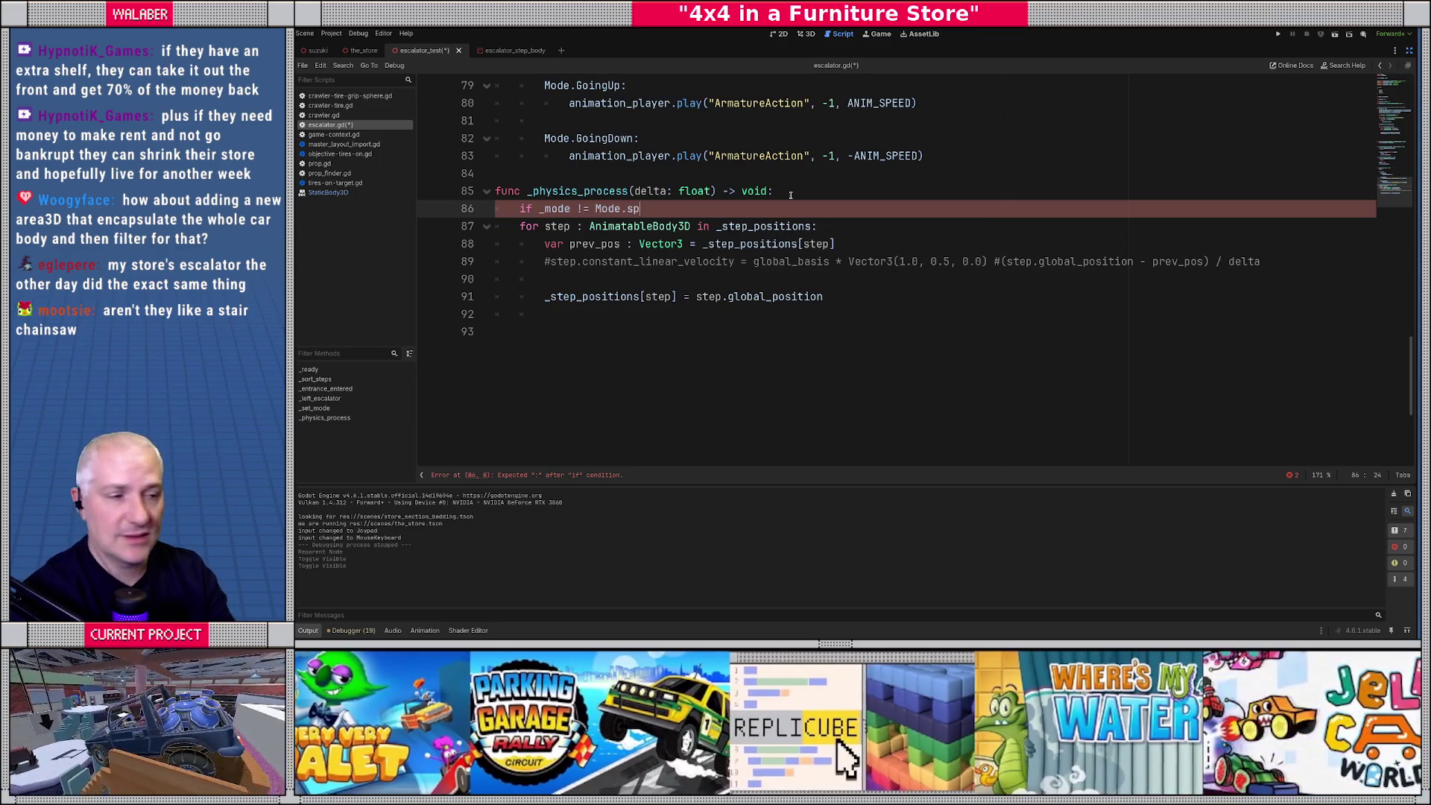
key("Return")
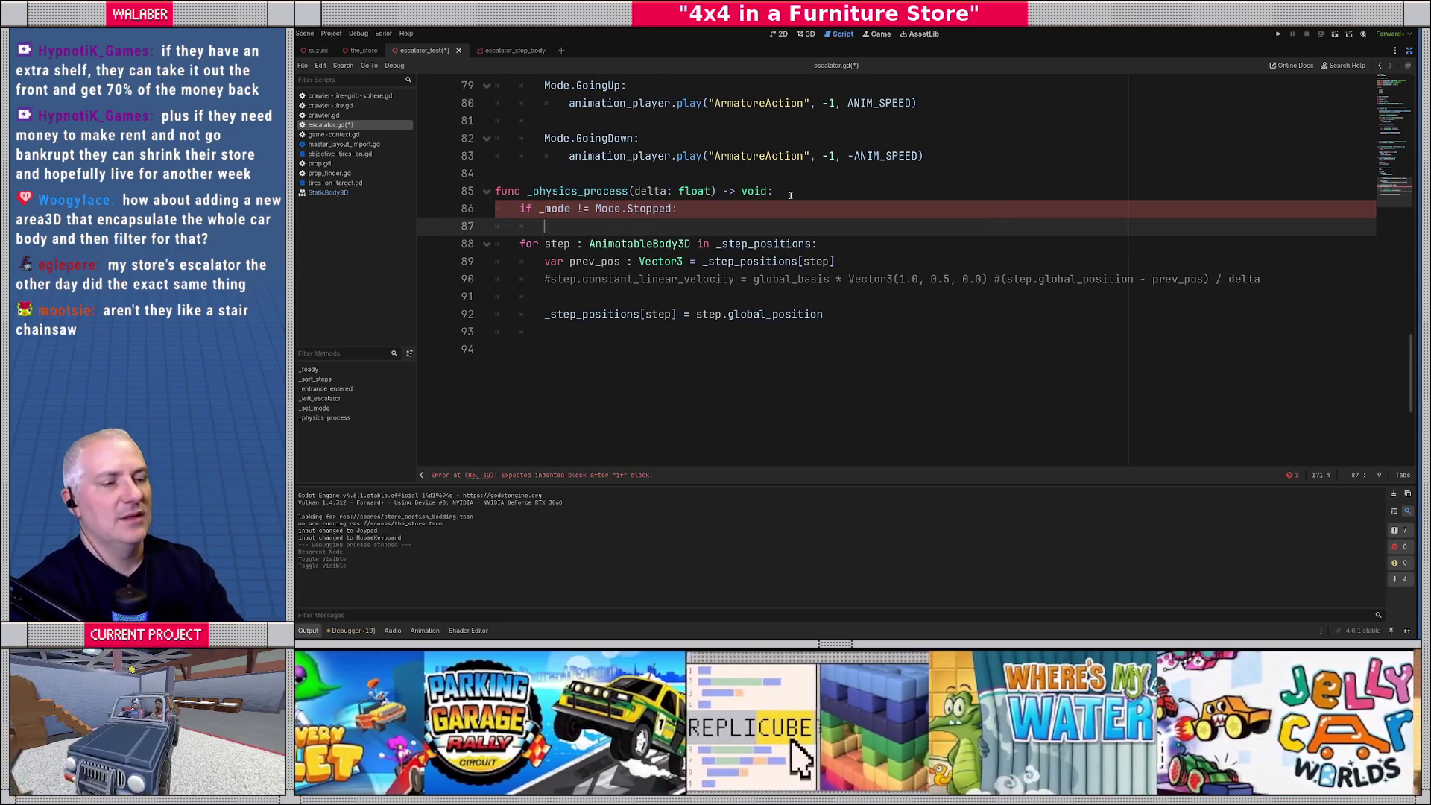
type("# animate the step")
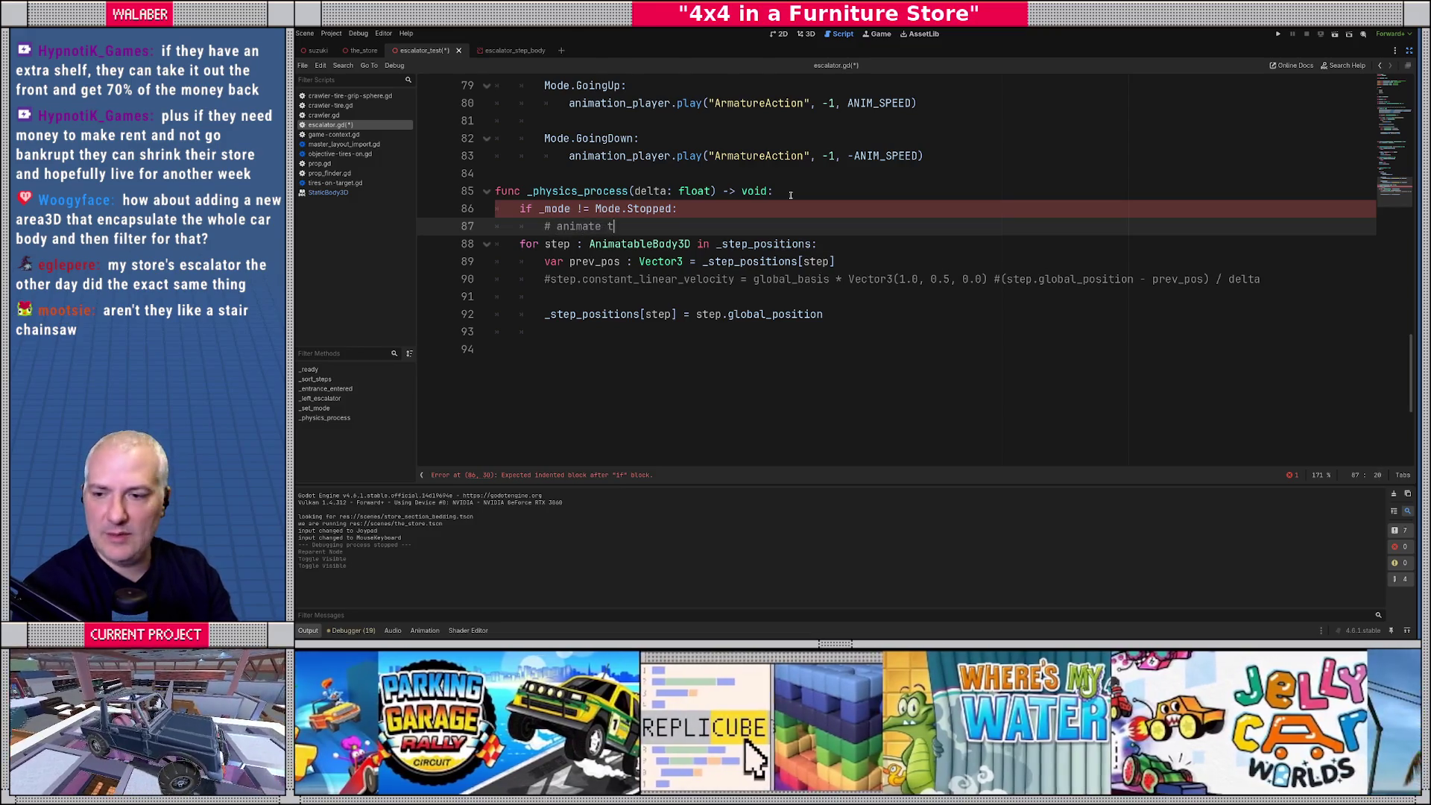
scroll(790, 194, "up", 19)
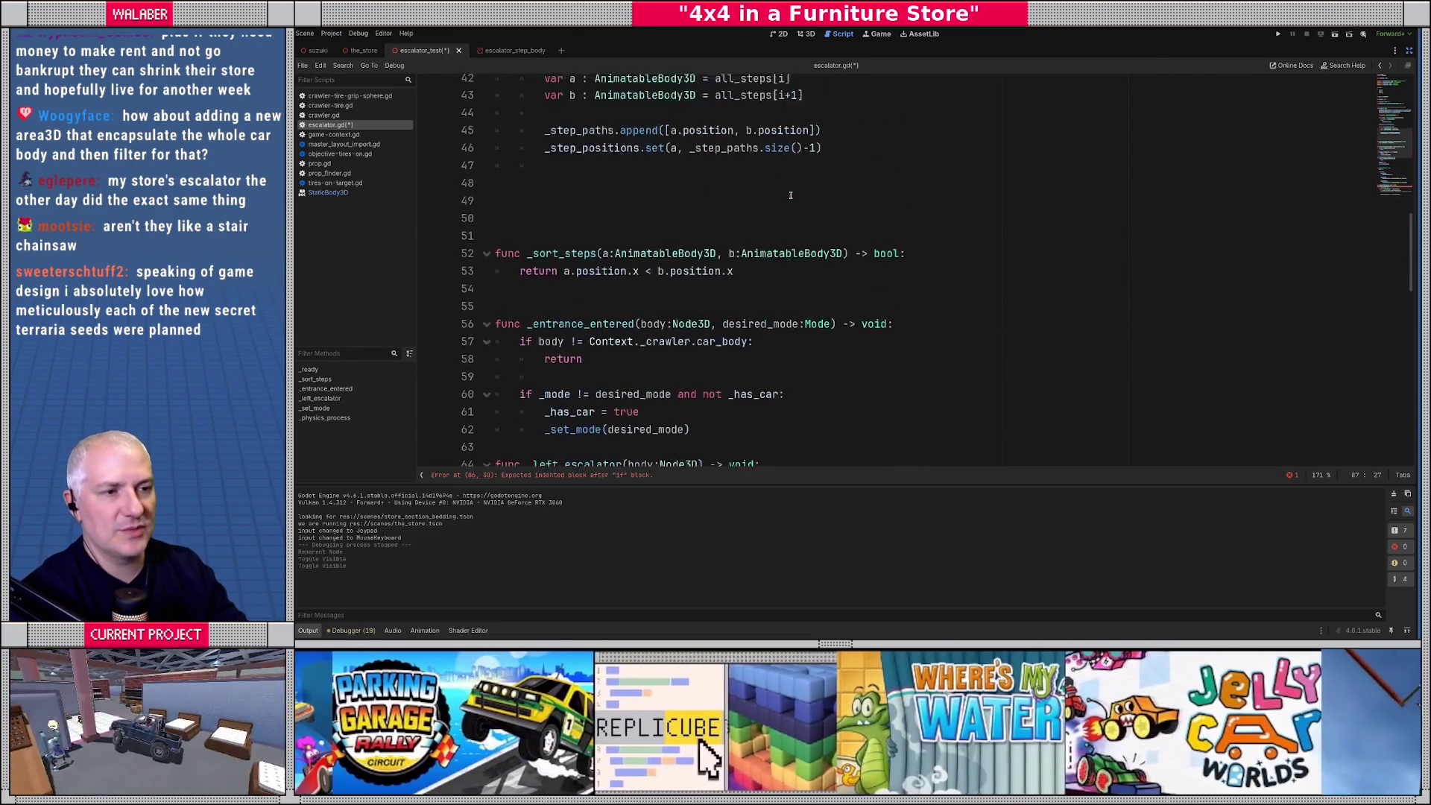
Declare the member variable 'var _step_interp := 0.0' on line 24.
scroll(591, 190, "up", 2)
left_click(530, 227)
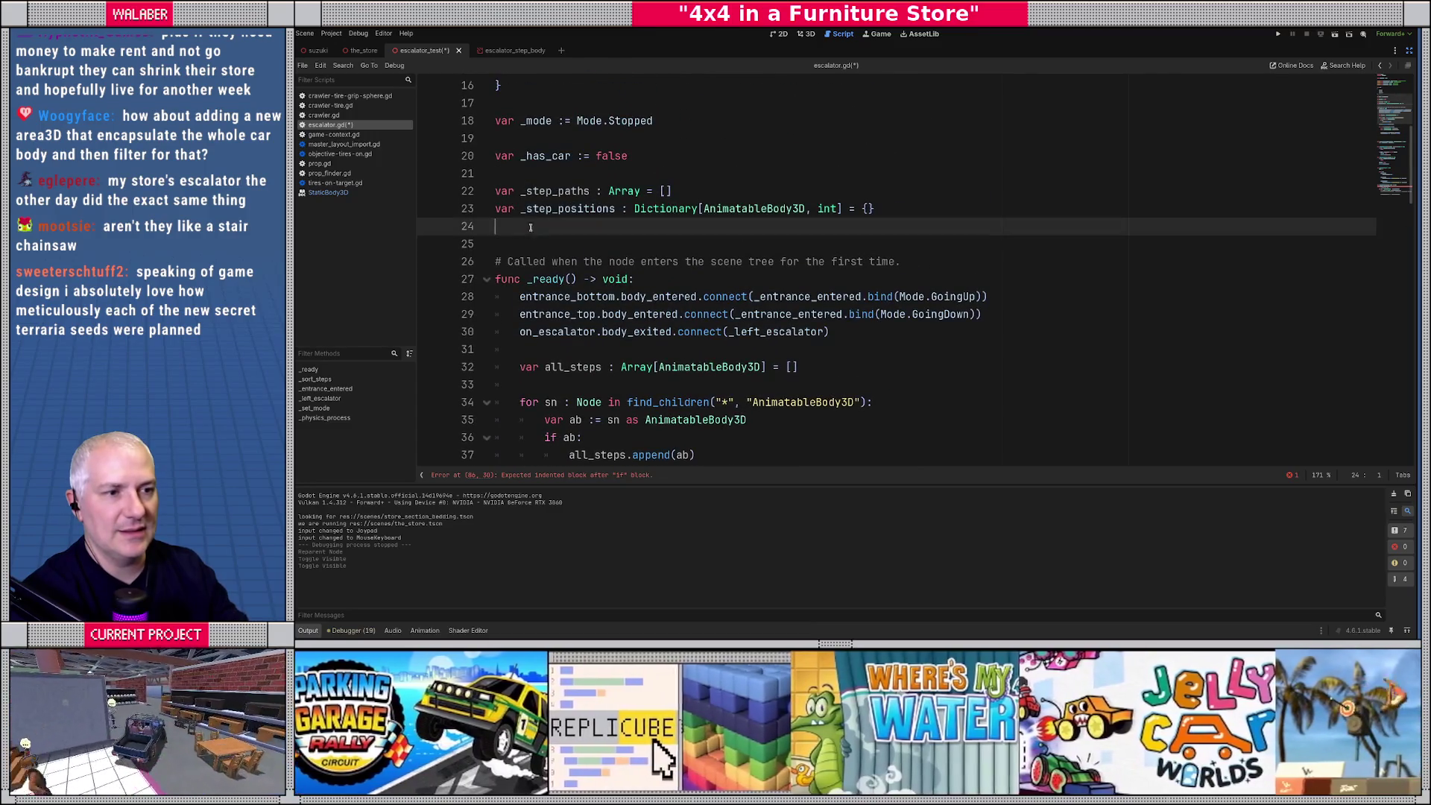
type("var")
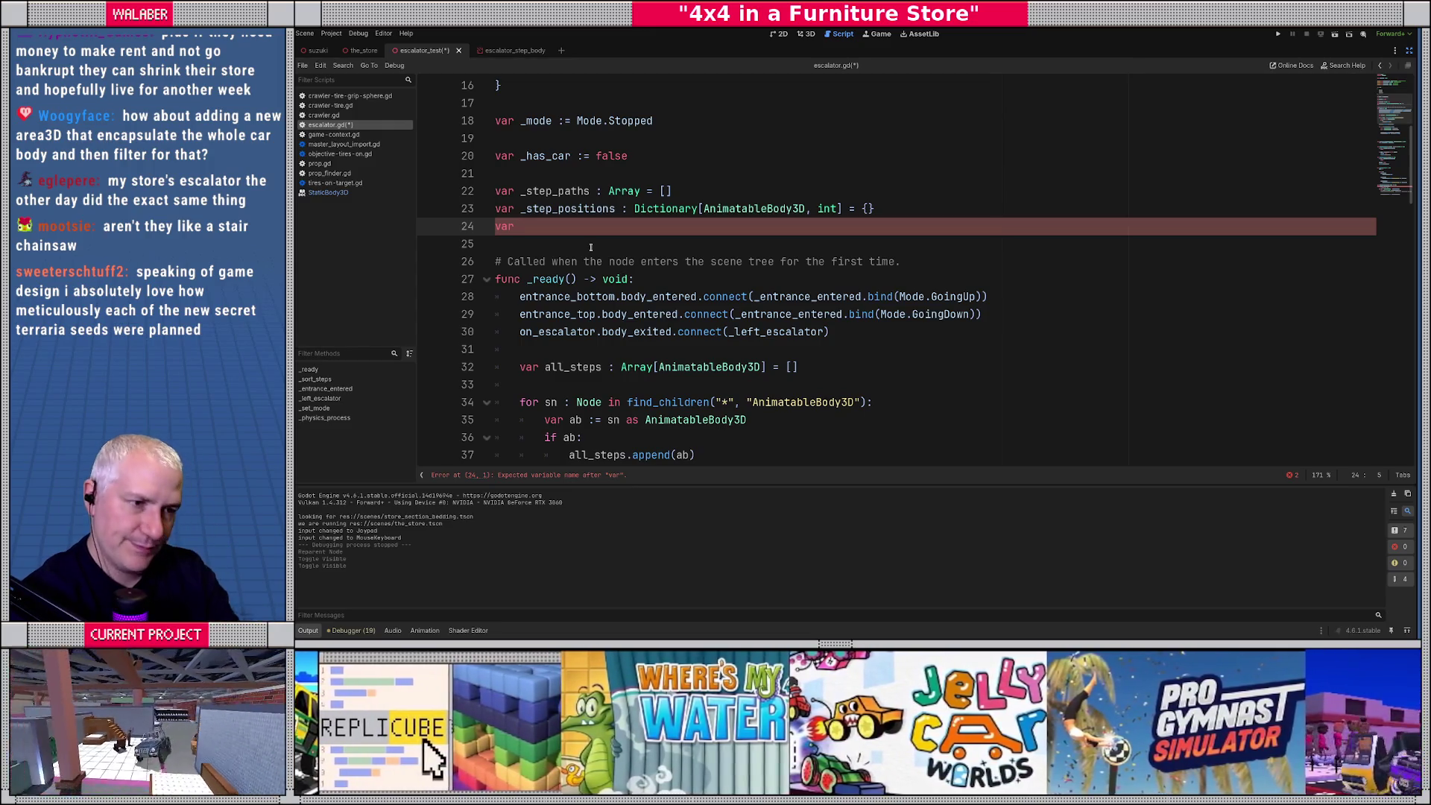
type("_step_int")
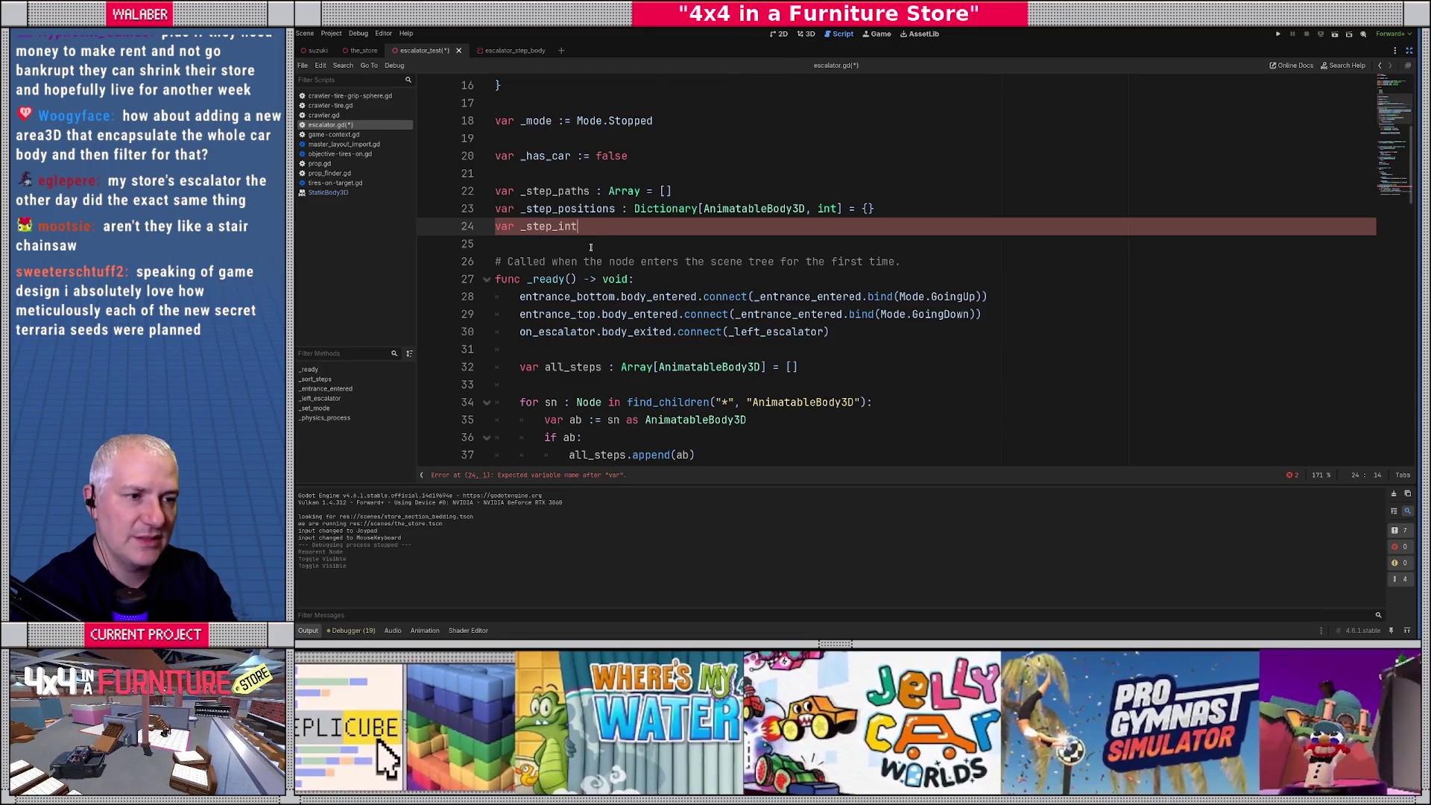
type("erp := 0.0")
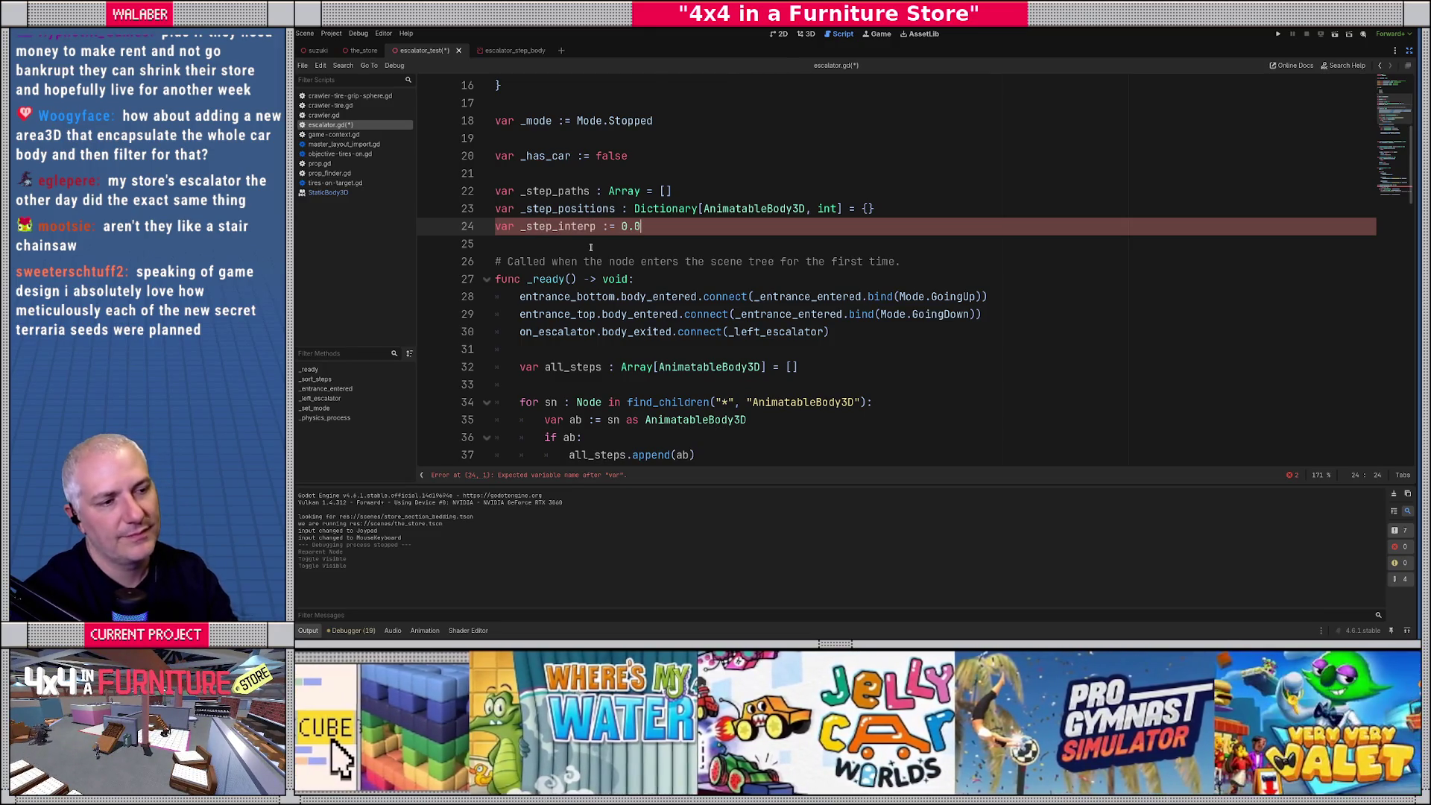
double_click(566, 225)
Add '_step_interp += delta * ANIM_SPEED' under the animate comment.
scroll(571, 309, "down", 12)
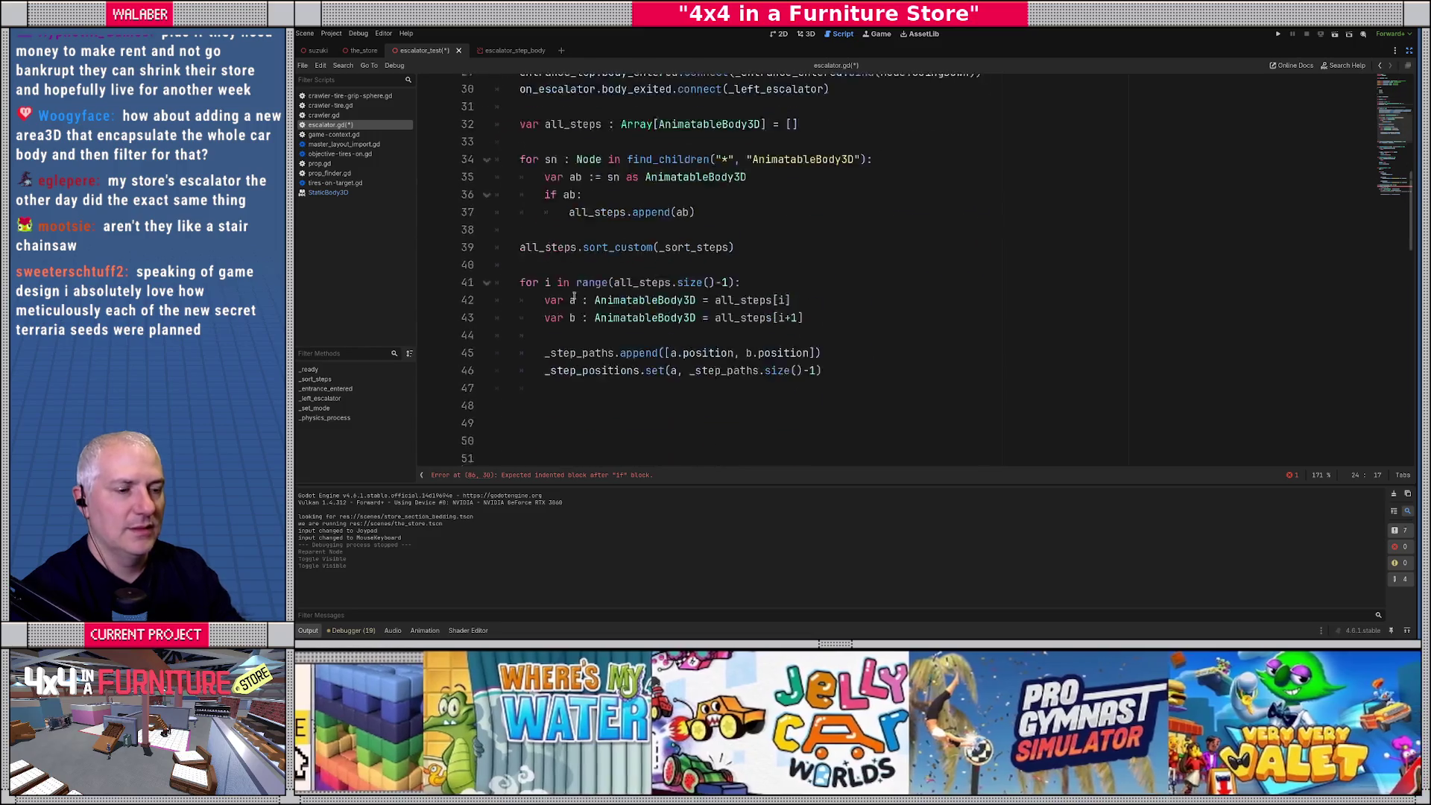
scroll(571, 310, "down", 6)
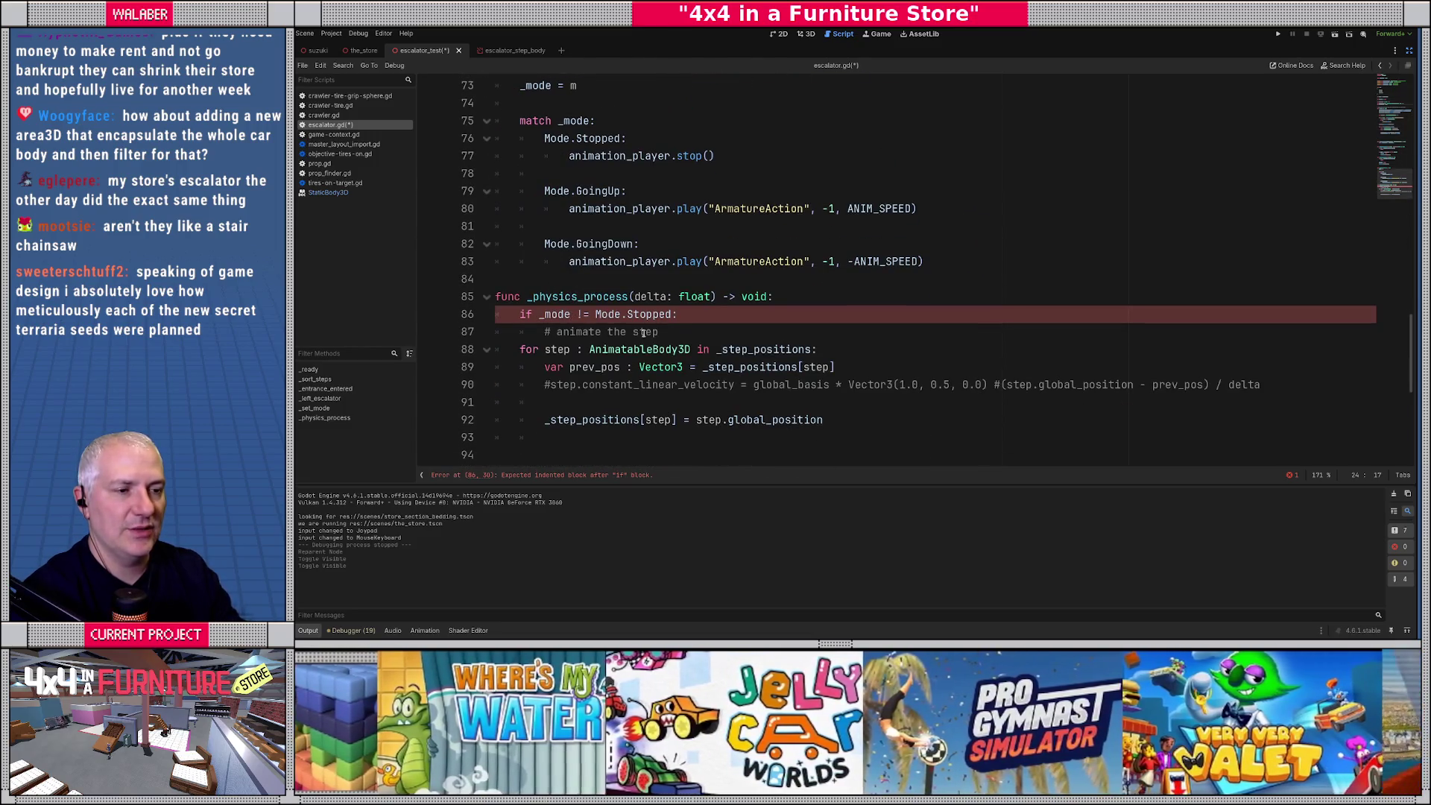
left_click(680, 335)
key("Return")
type("_step_interp")
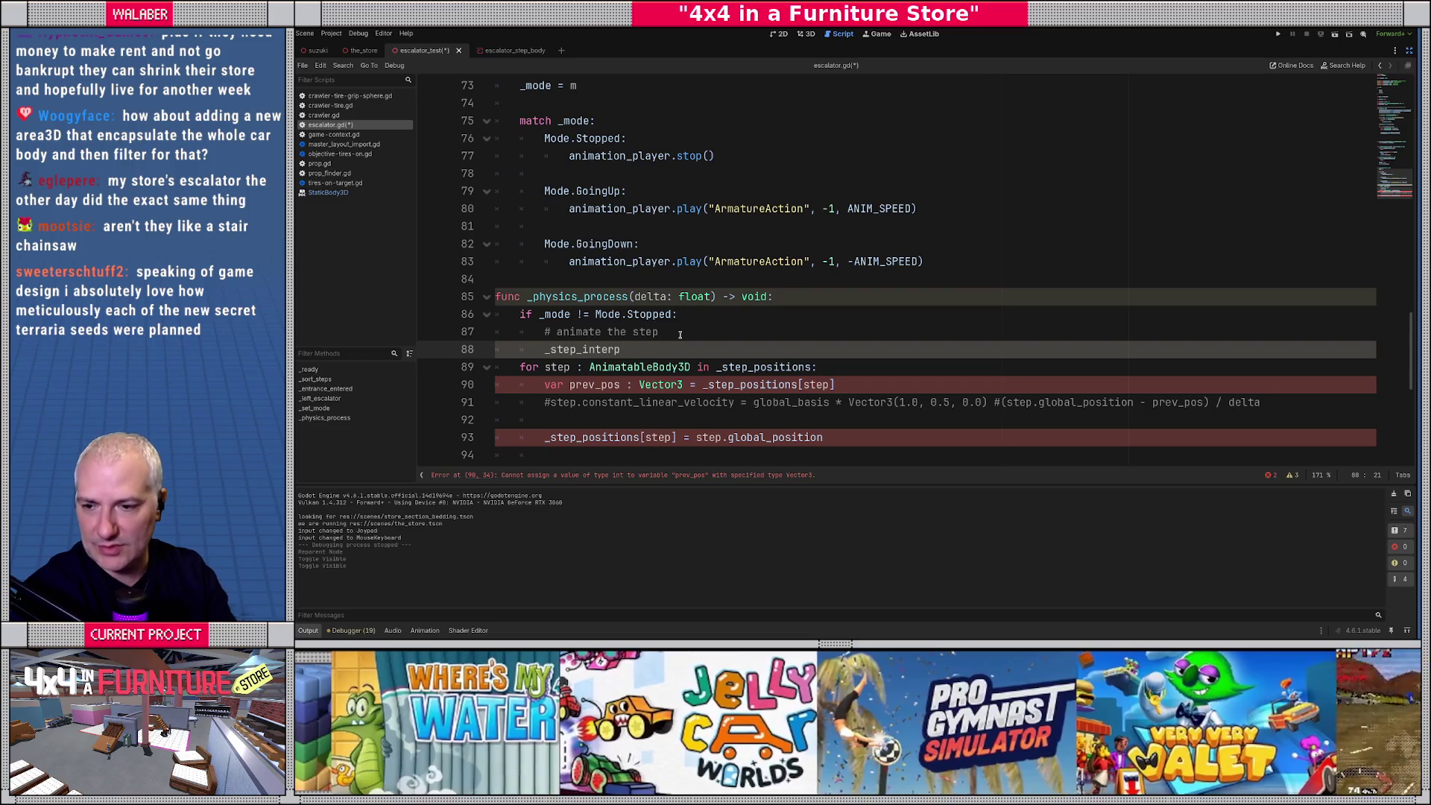
type(" += ")
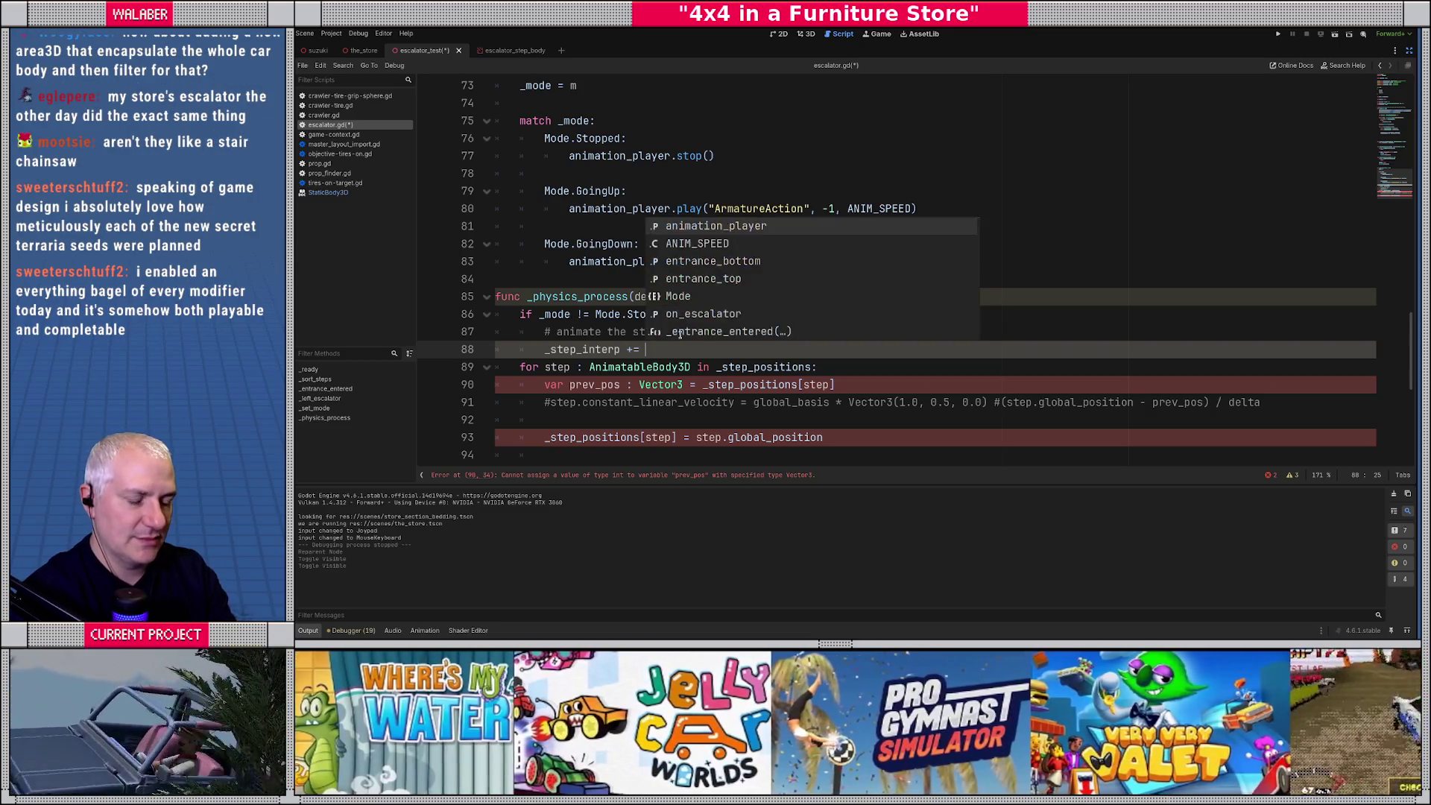
type("delta * ANIM_SP")
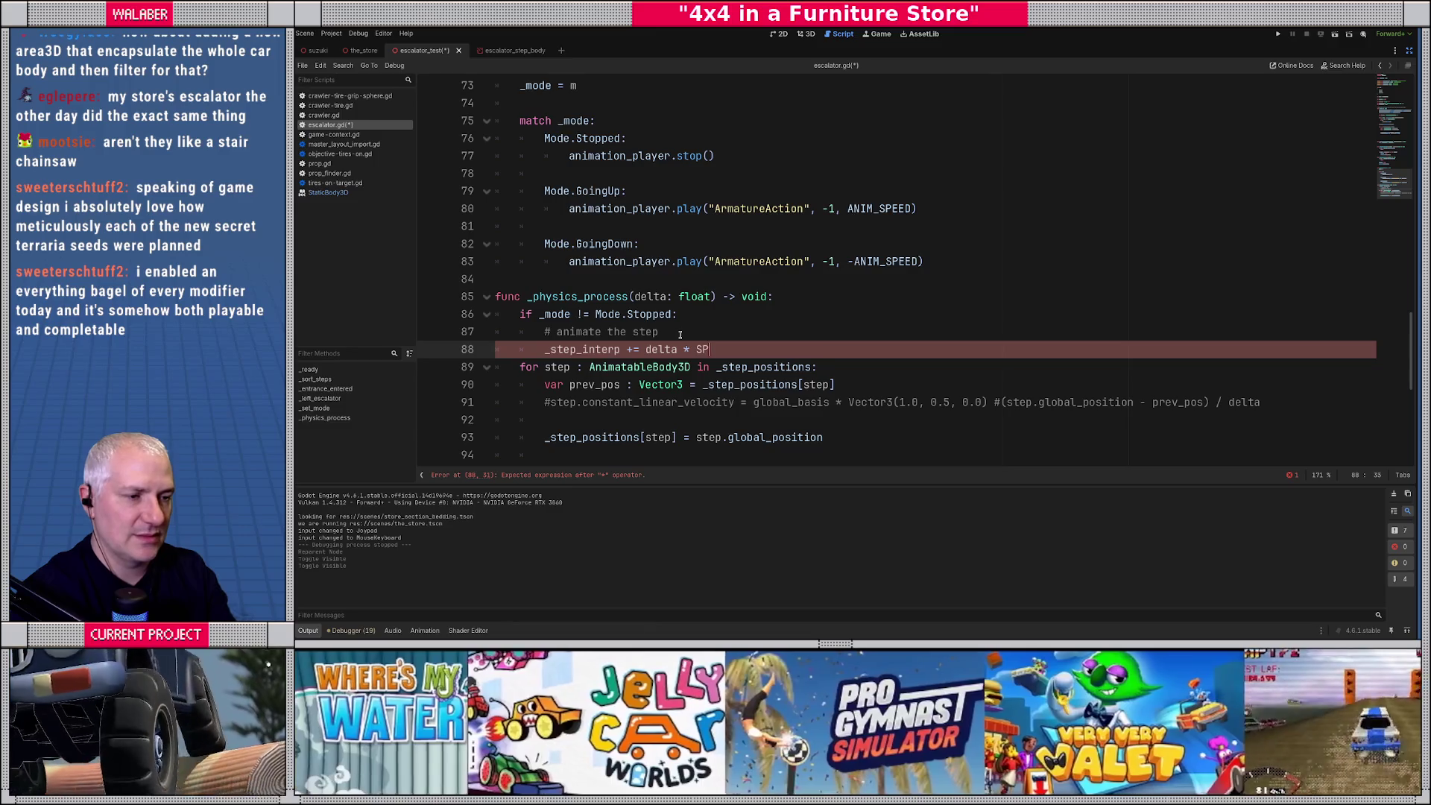
type("EE")
key("Return")
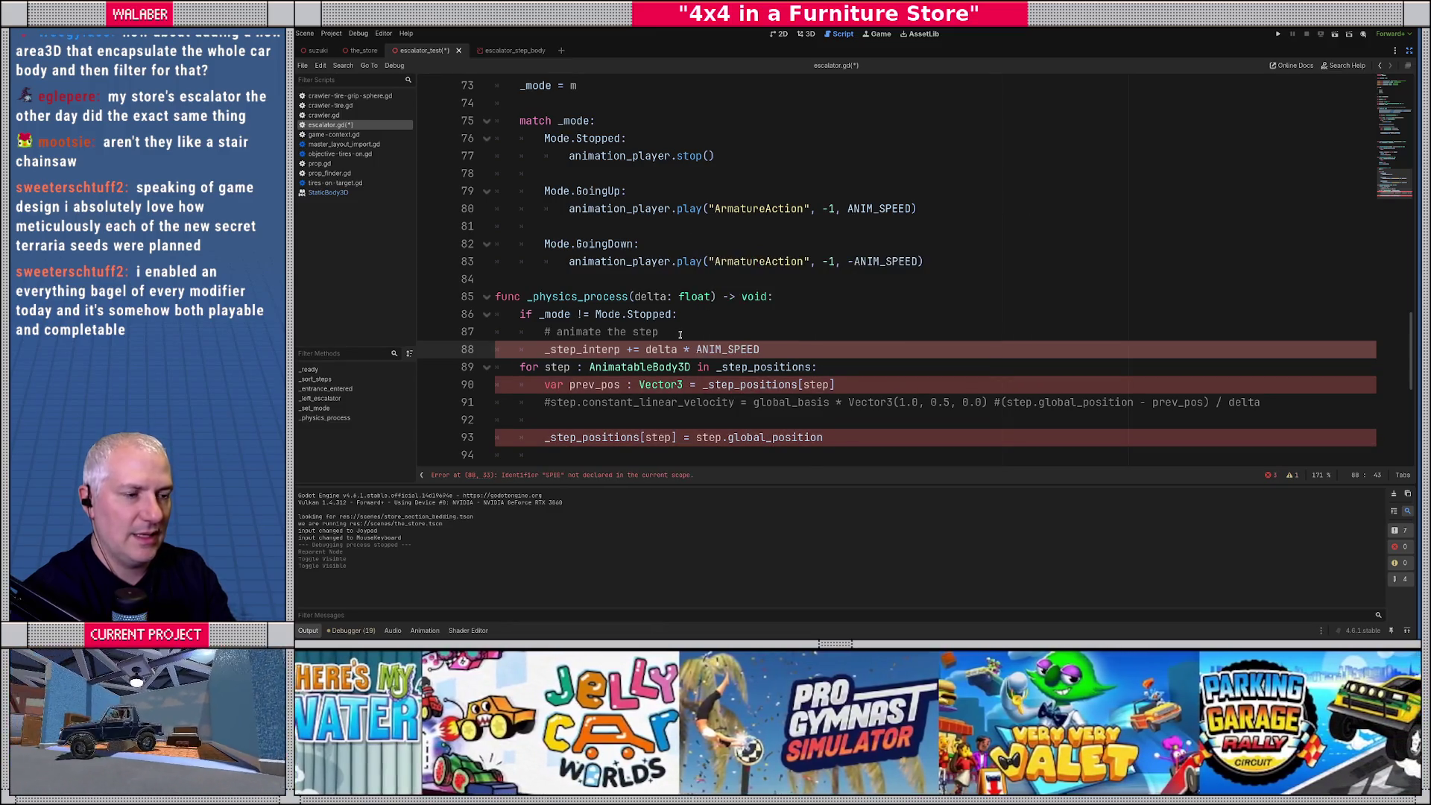
key("Return")
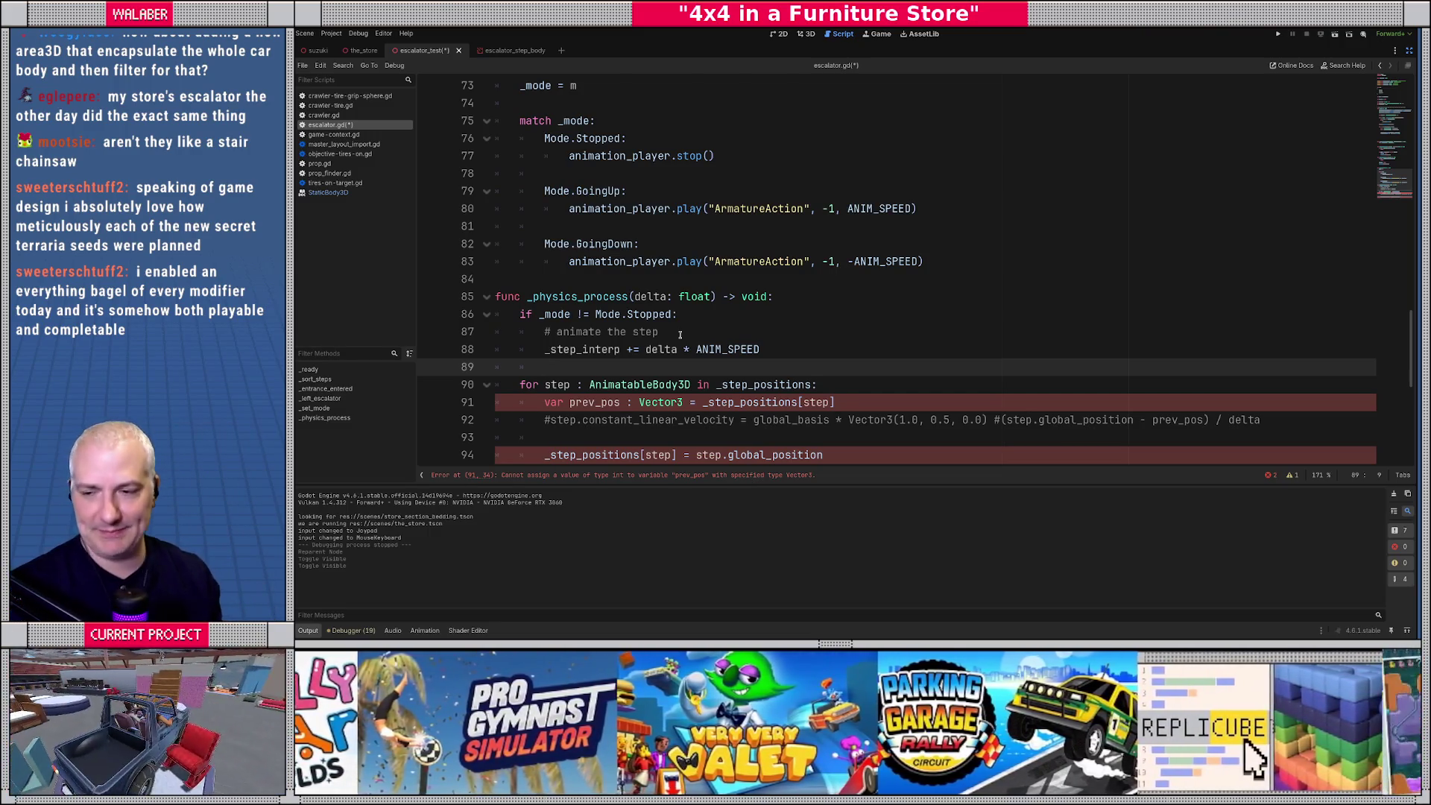
scroll(680, 334, "down", 1)
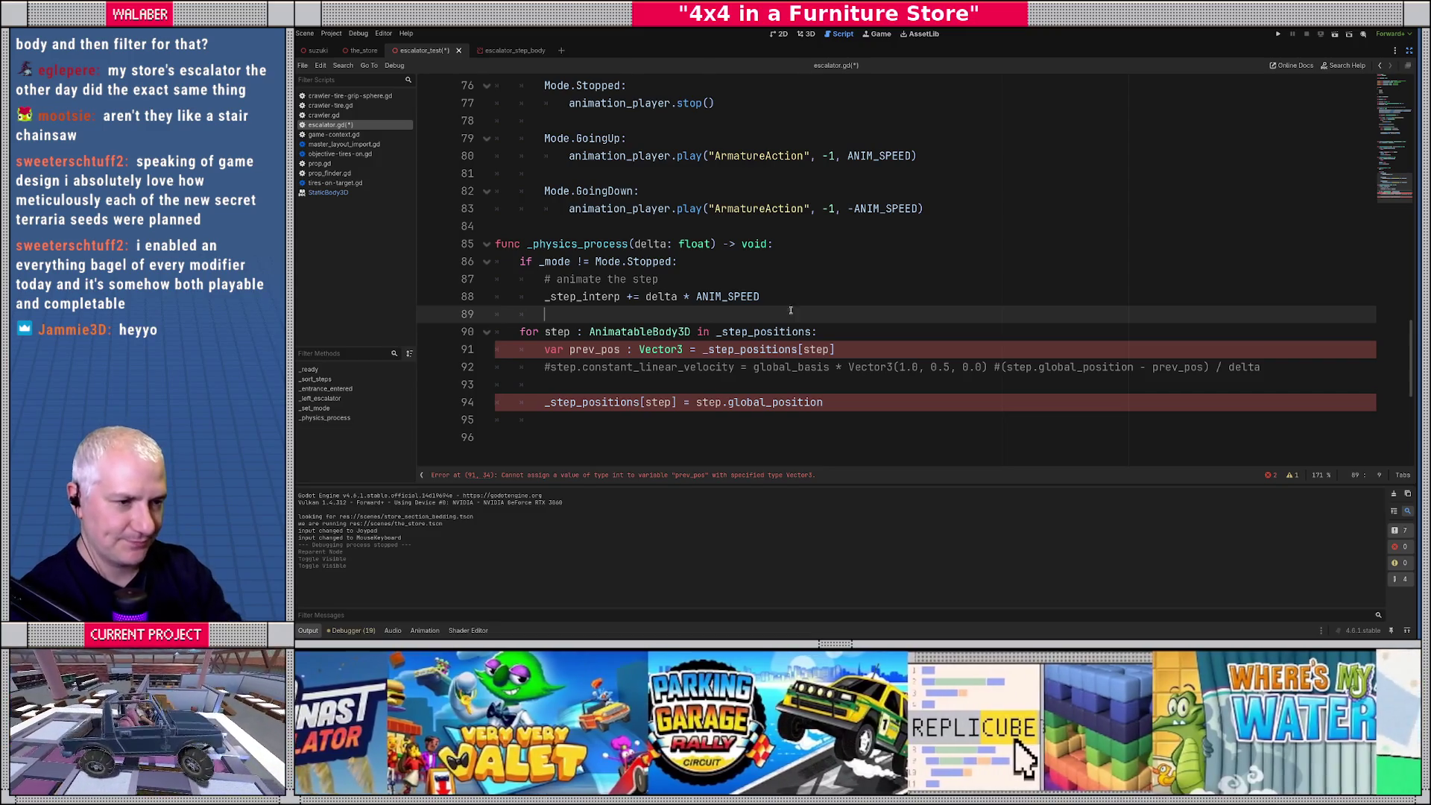
Write 'if (_step_interp >= 1.0):' with '_step_interp -= 1.0' inside it.
scroll(791, 310, "down", 1)
key("Return")
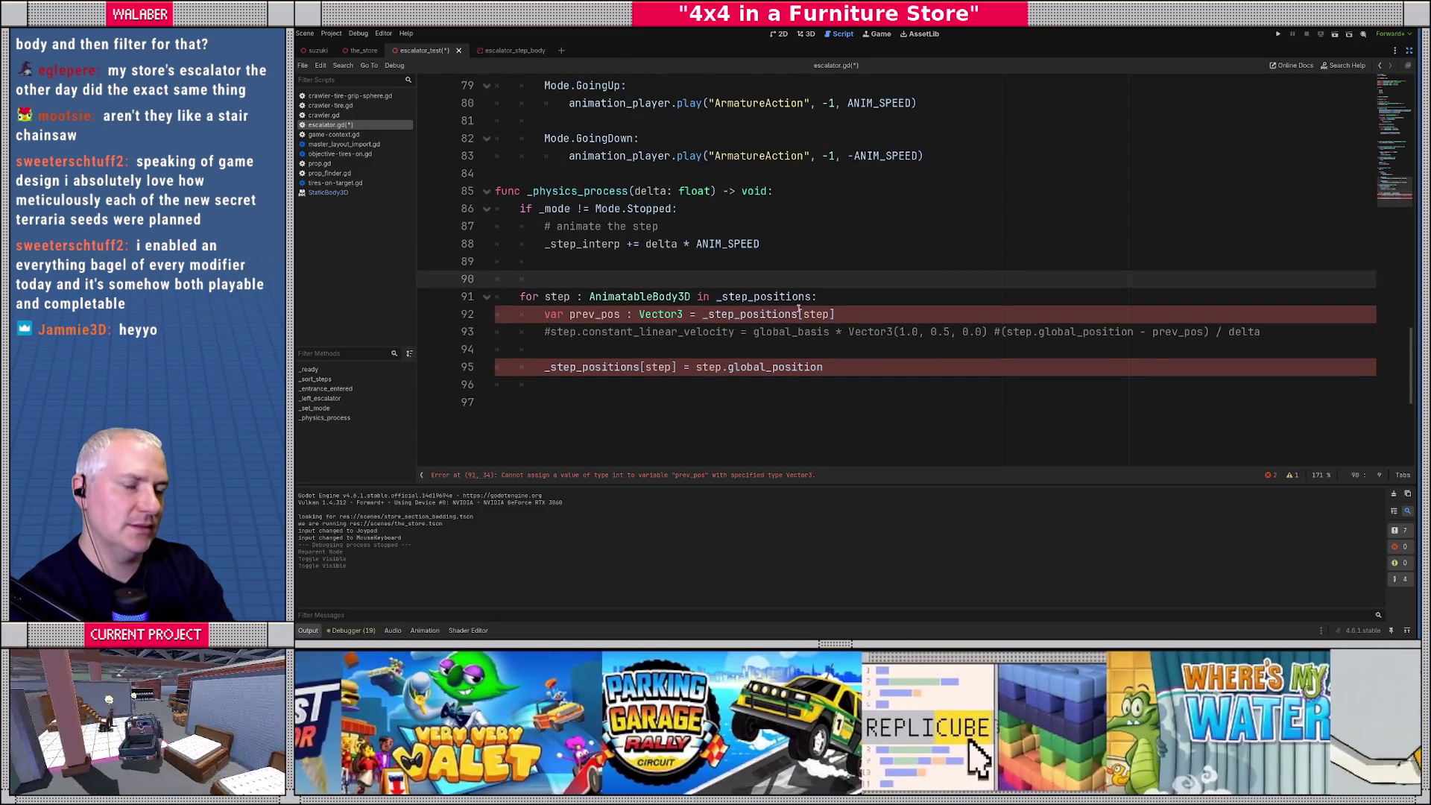
type("if (_ste")
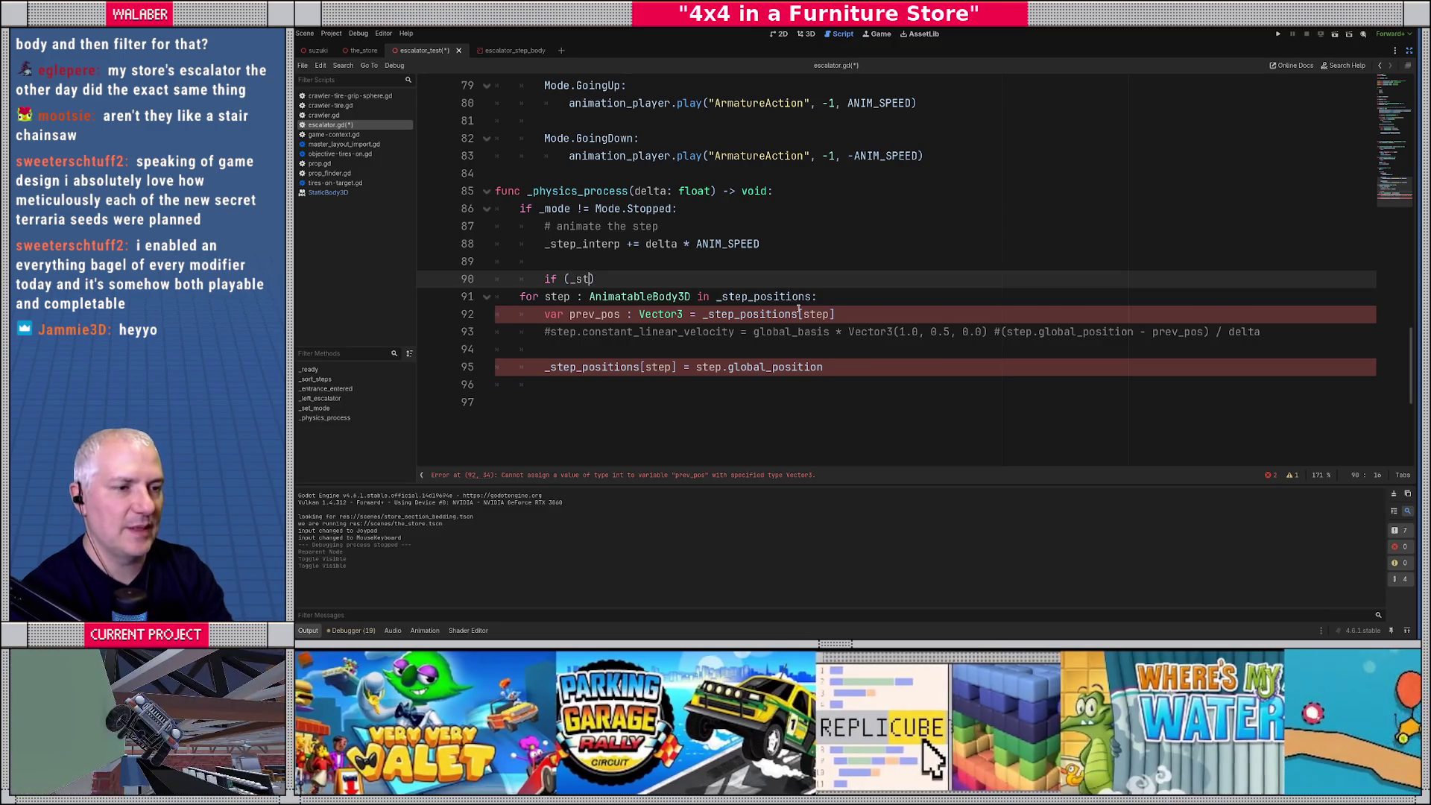
key("Return")
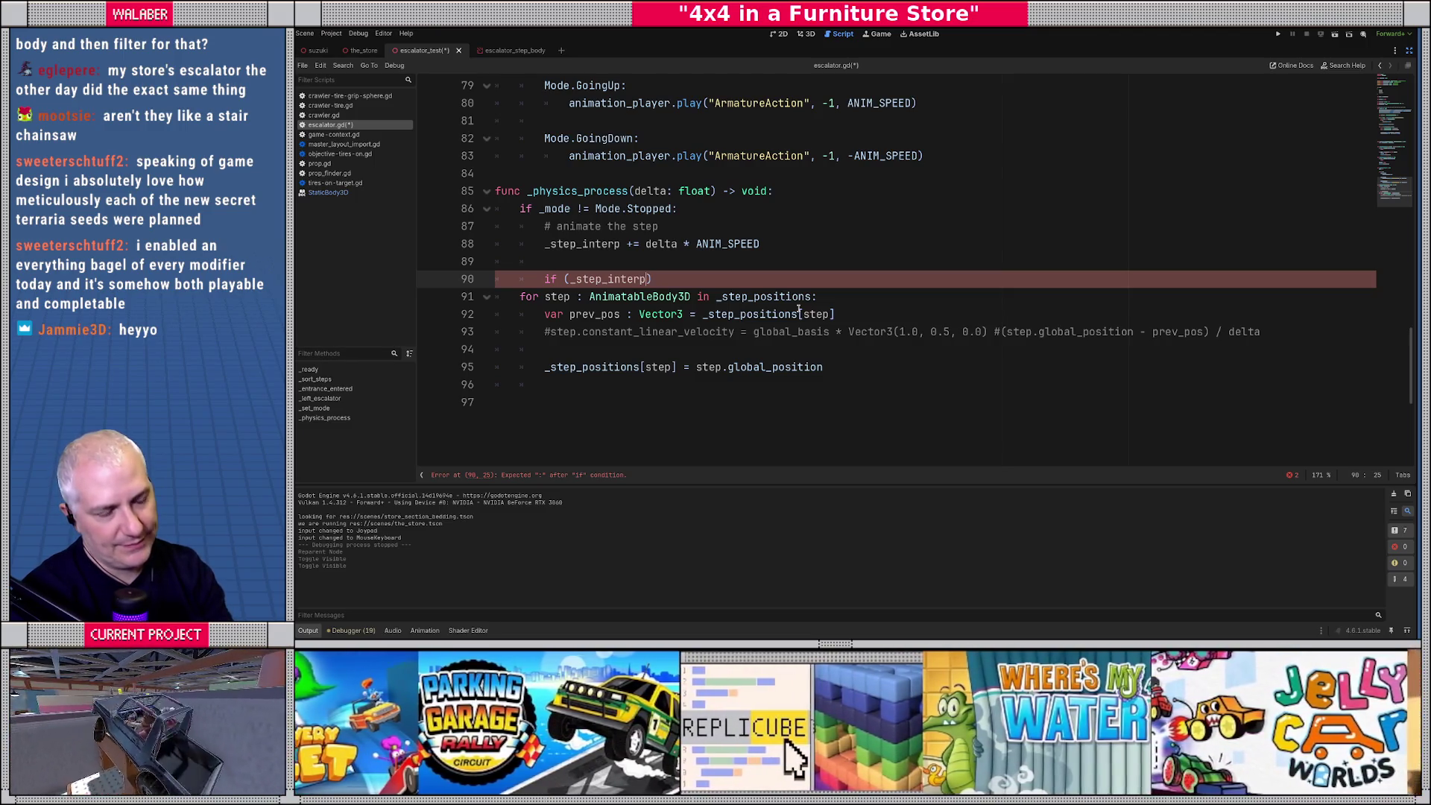
type(">")
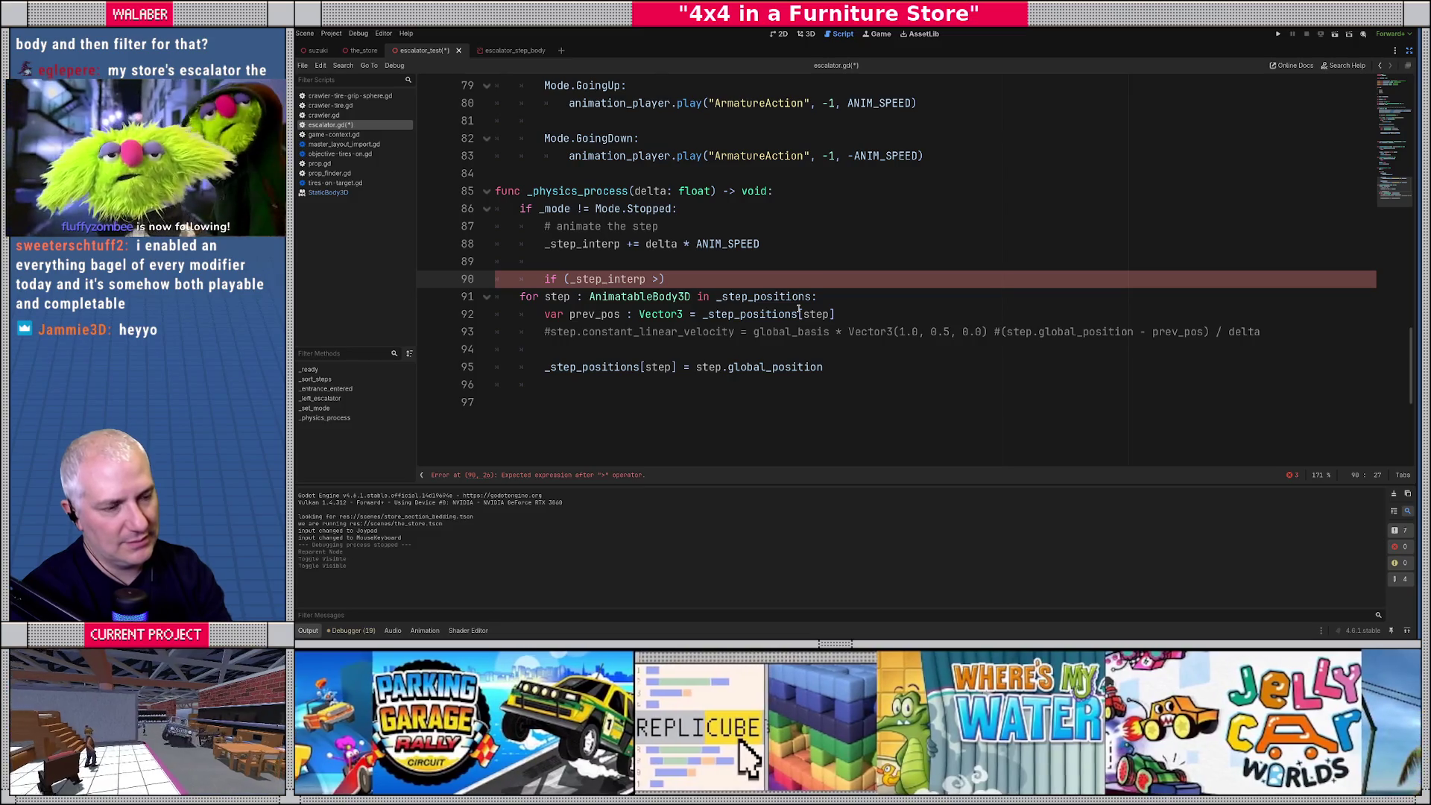
type("= 1.0)")
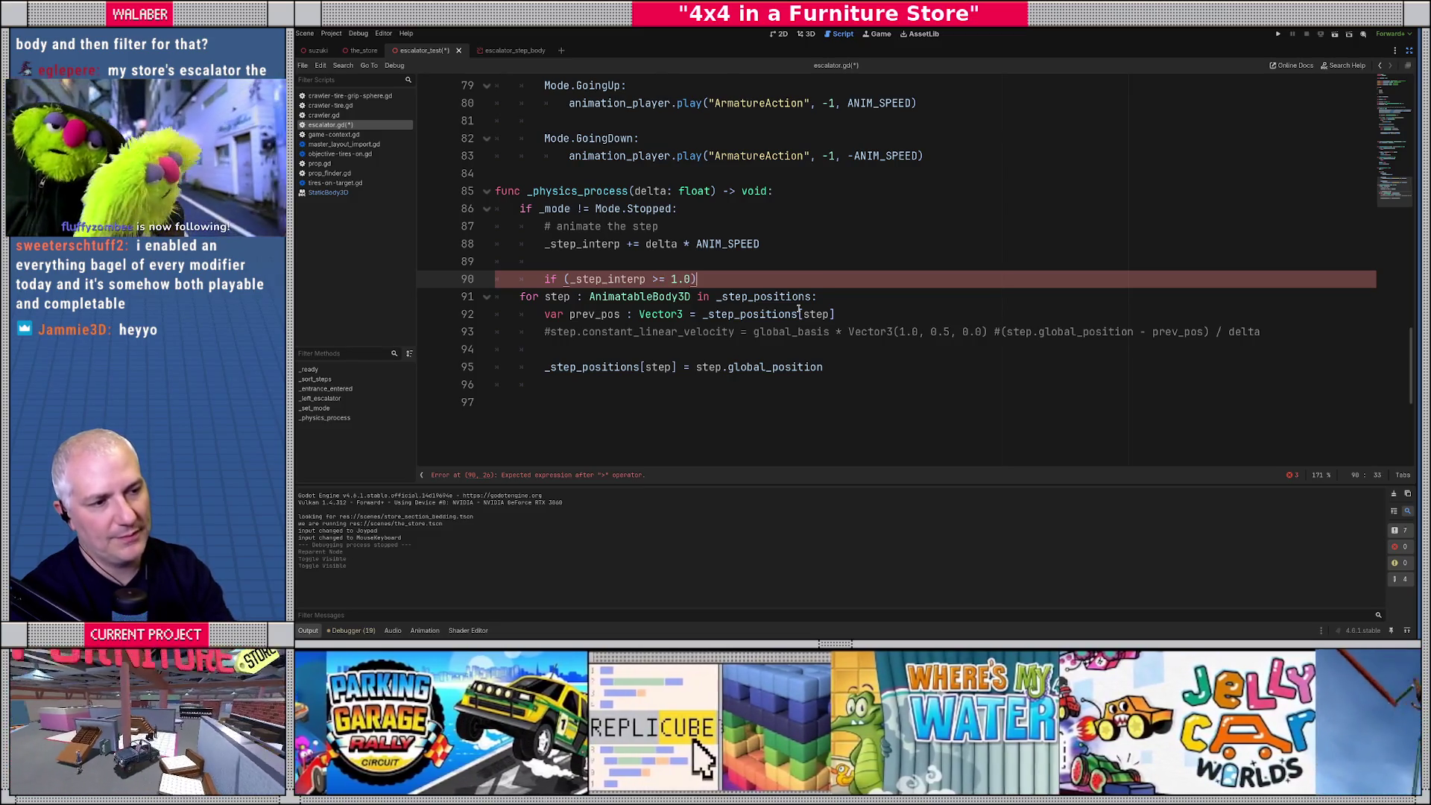
type(":")
key("Return")
type("_step")
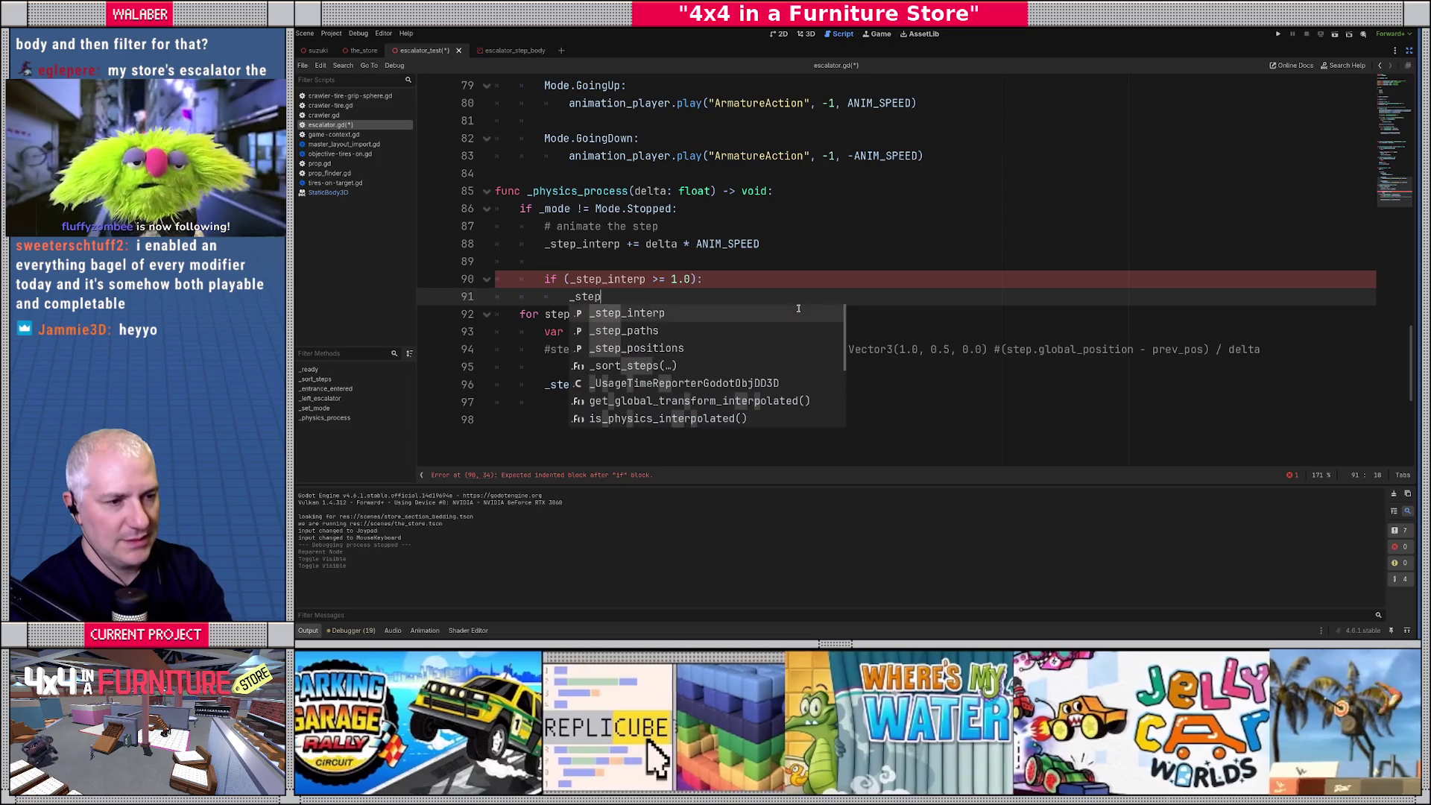
key("Return")
type("-= 1.0")
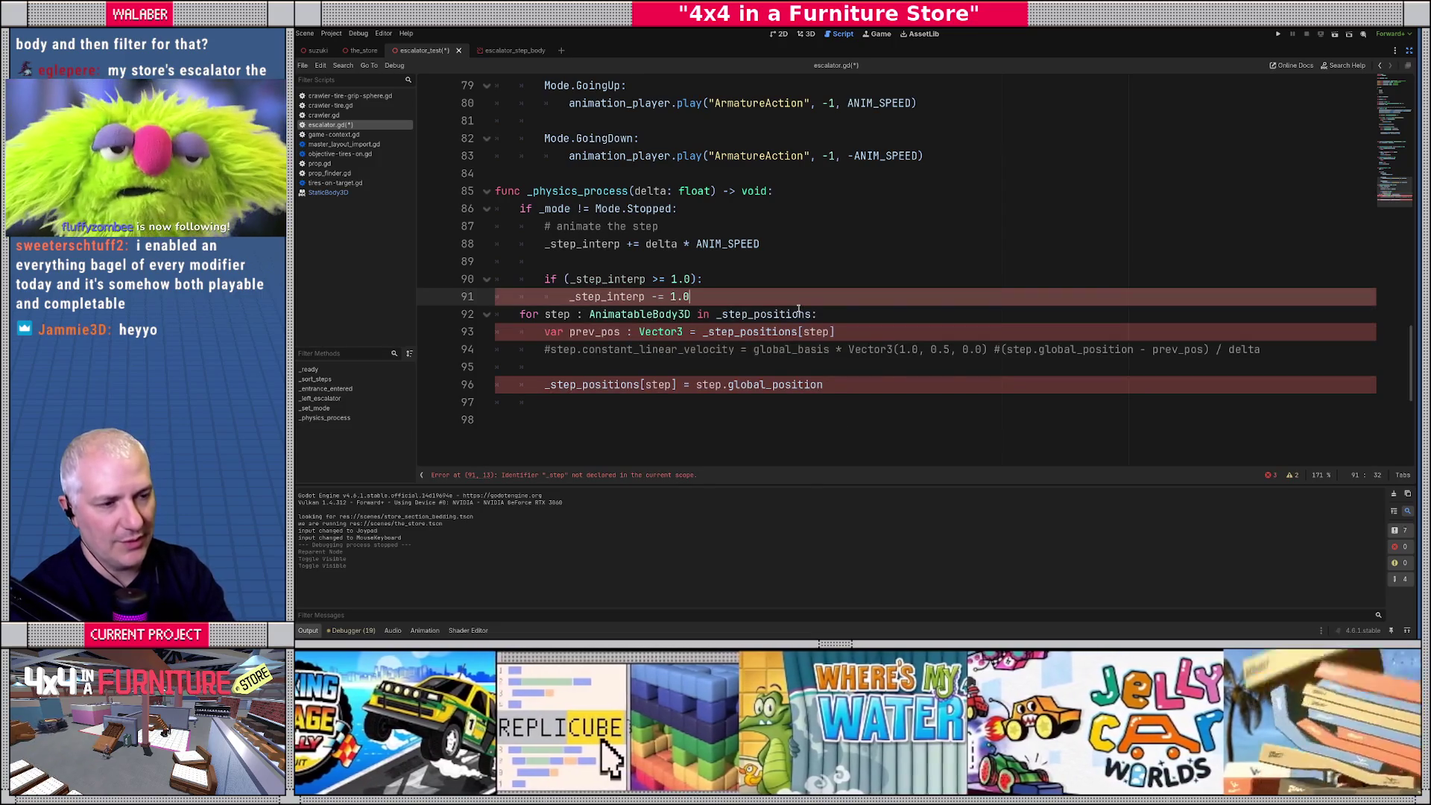
key("Return")
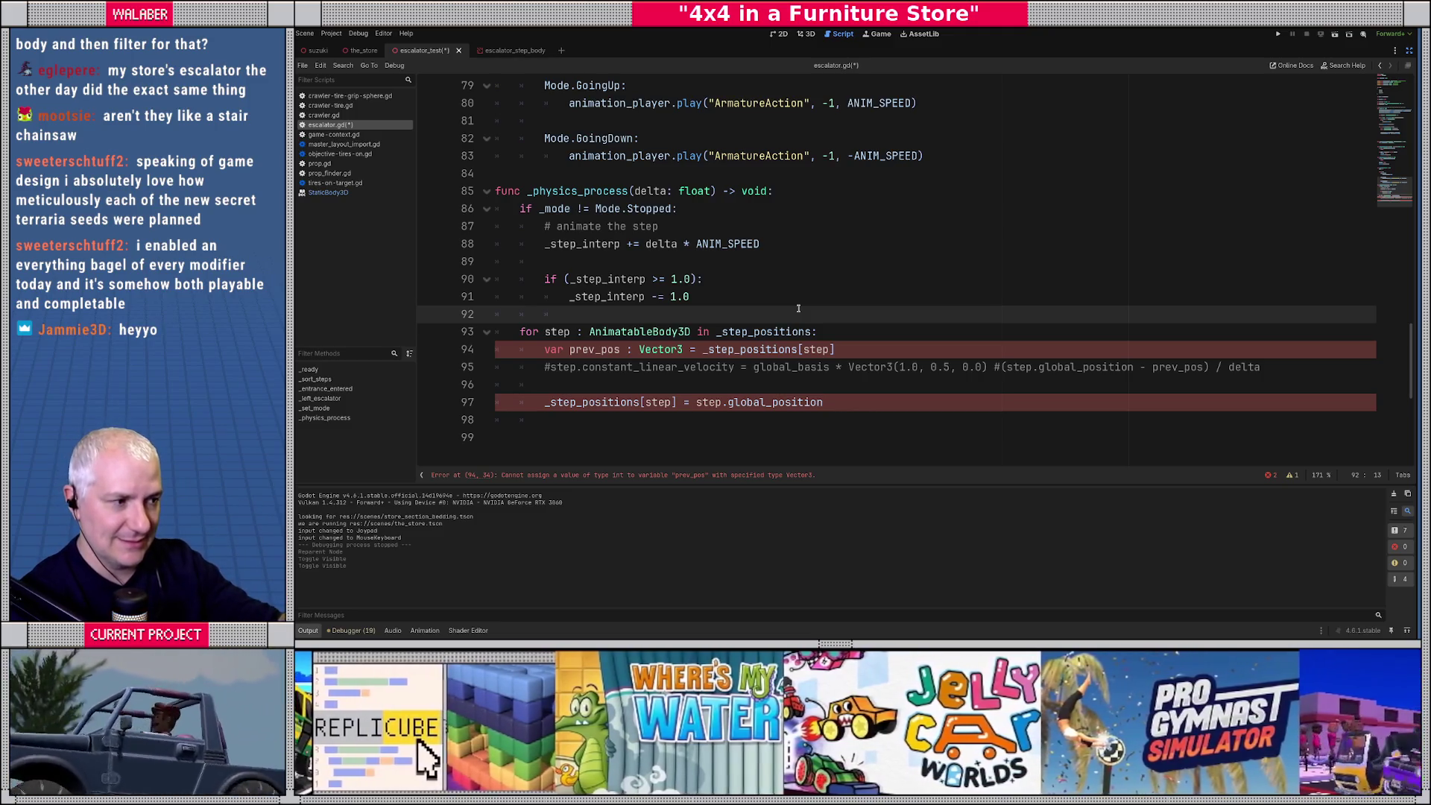
Add the loop header 'for step : AnimatableBody3D in _step_positions:'.
scroll(723, 329, "down", 1)
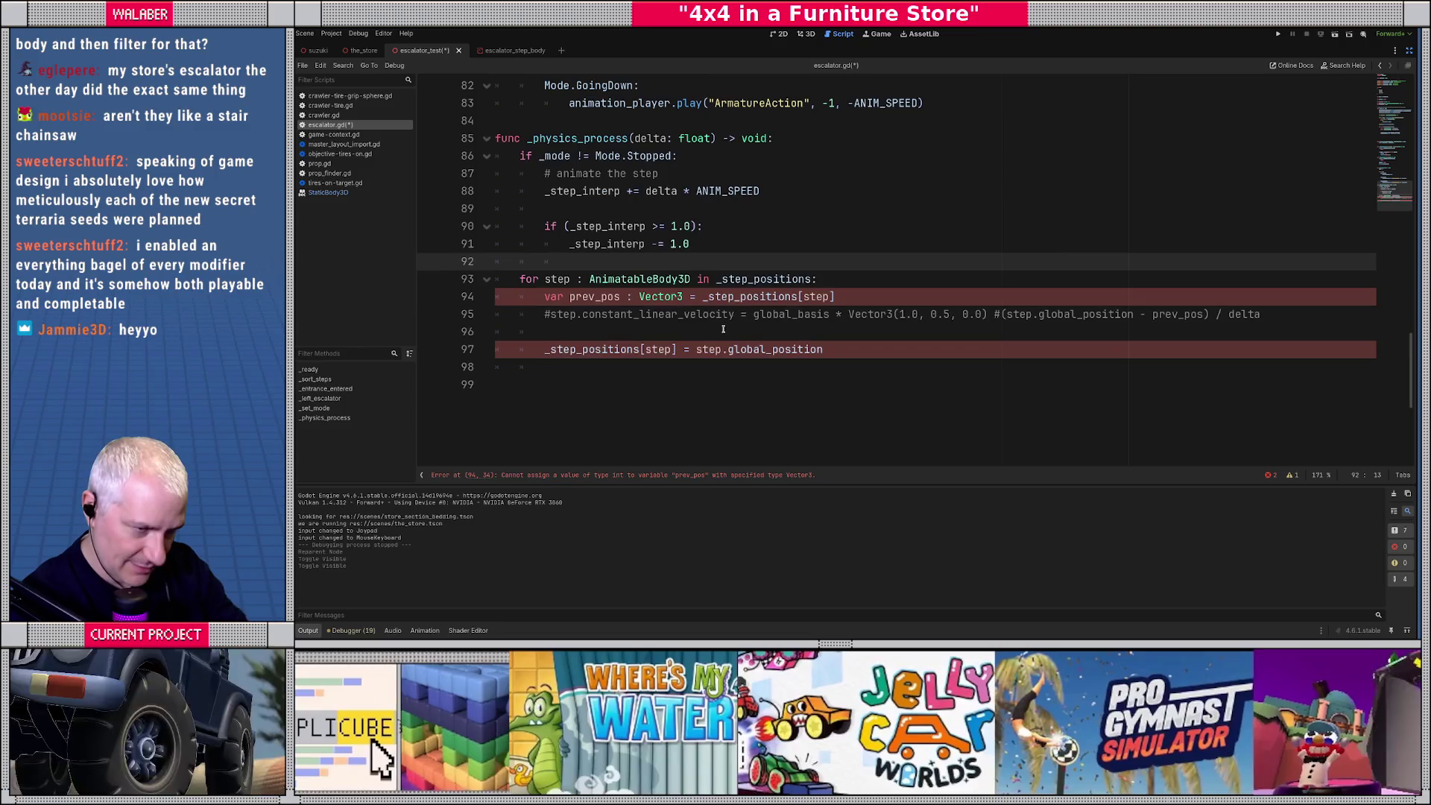
key("Return")
type("for i in range(")
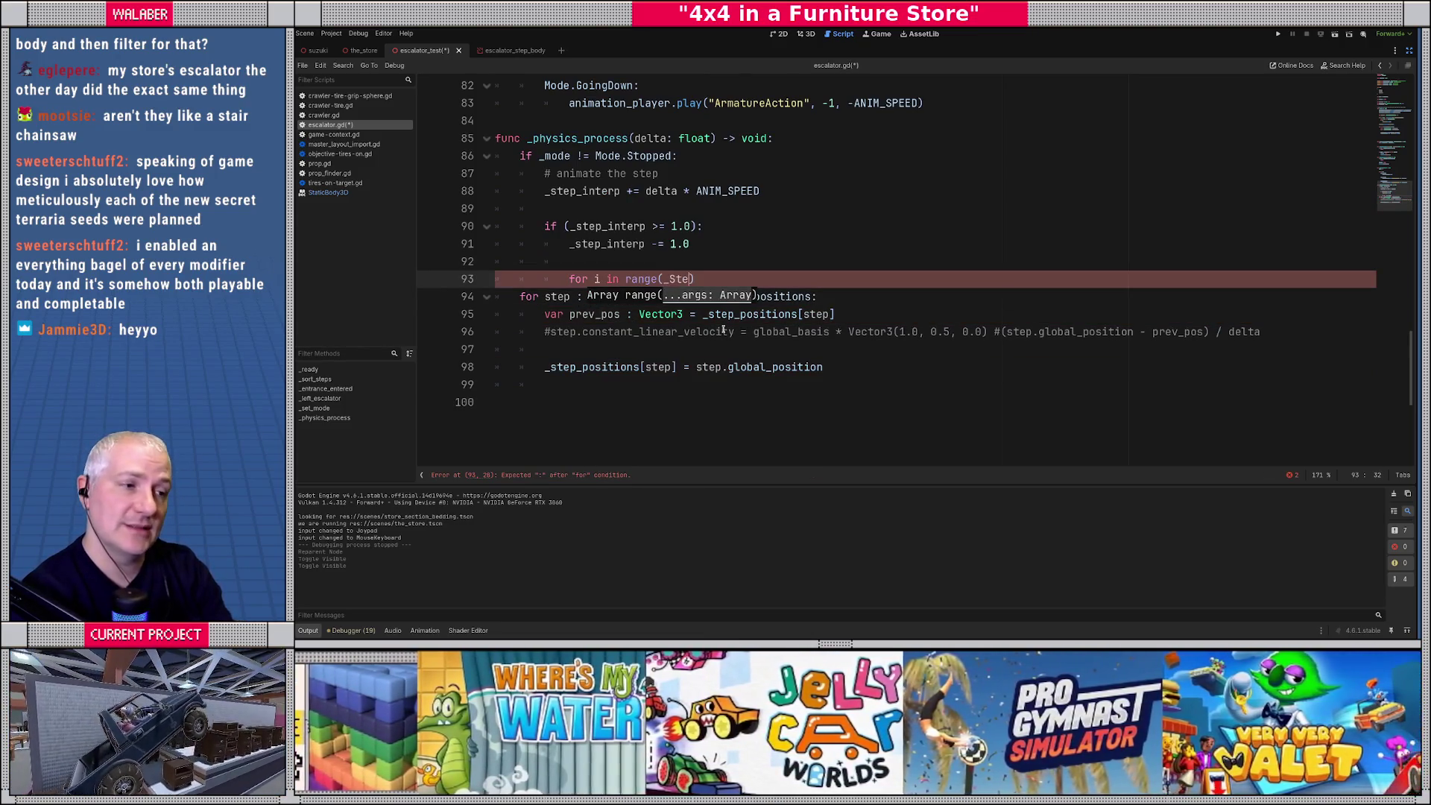
type("_ste")
key("BackSpace")
key("BackSpace")
key("BackSpace")
key("BackSpace")
key("BackSpace")
key("BackSpace")
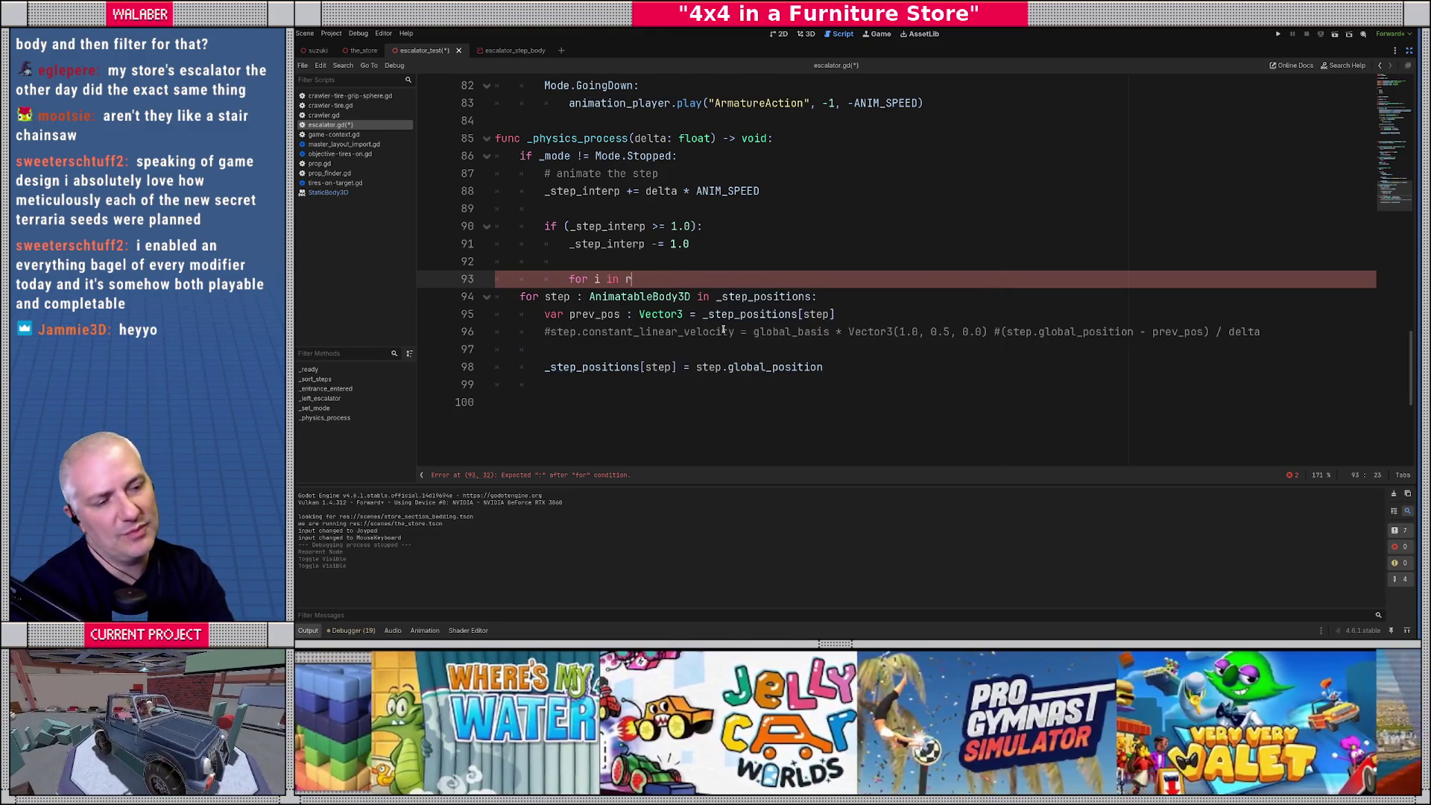
key("BackSpace")
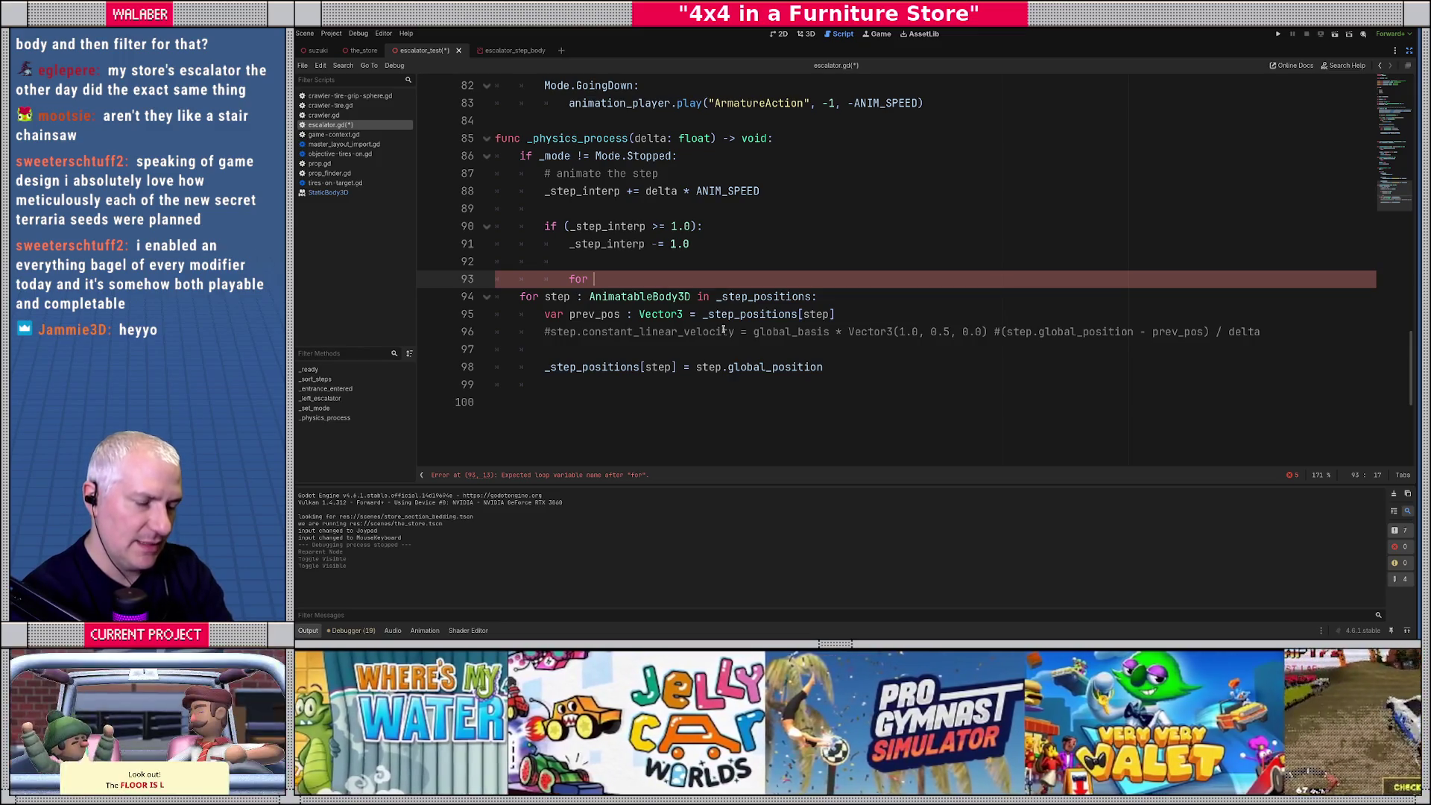
type("step : Ani")
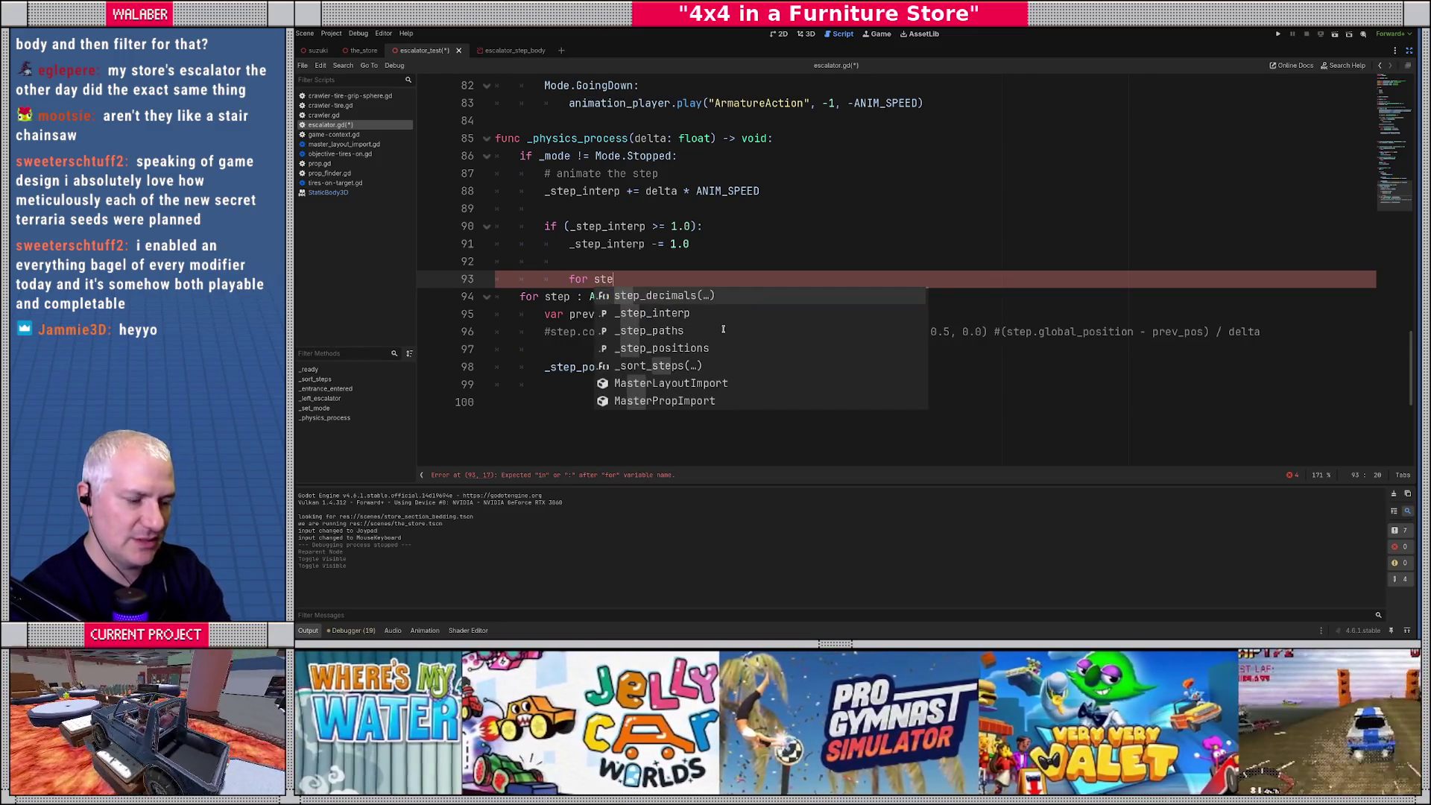
type("ma")
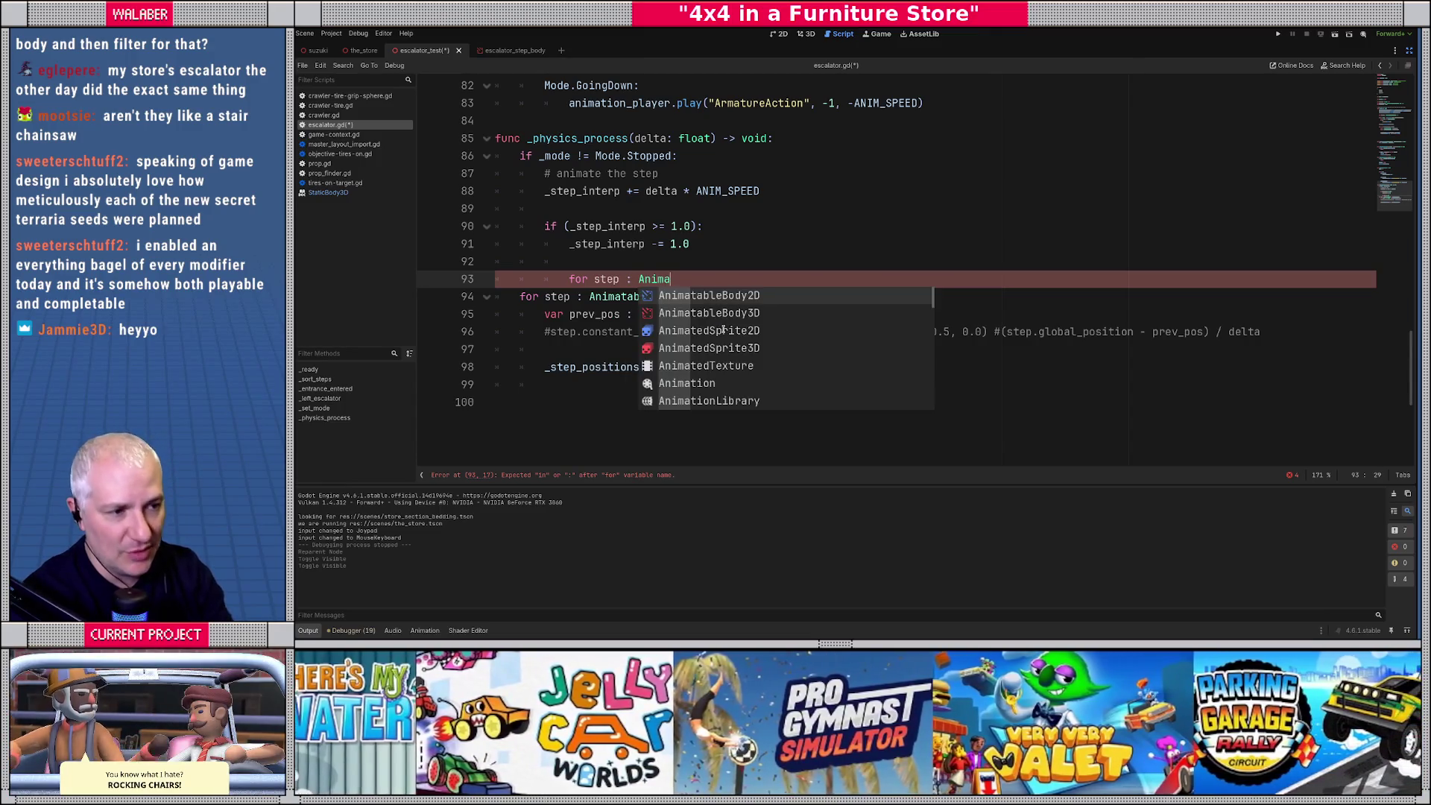
key("Down")
key("Return")
type("in _st")
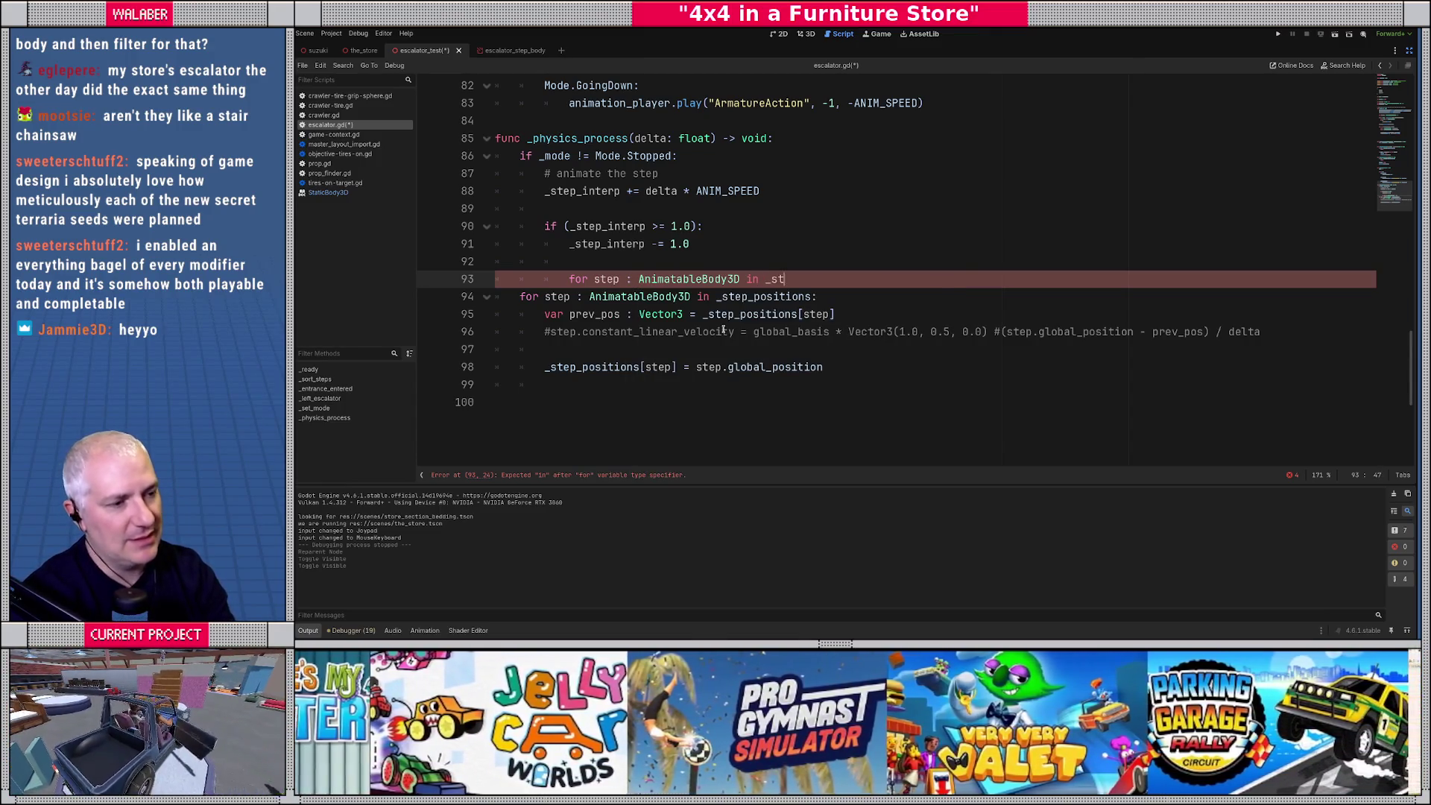
type("ep_po")
key("Return")
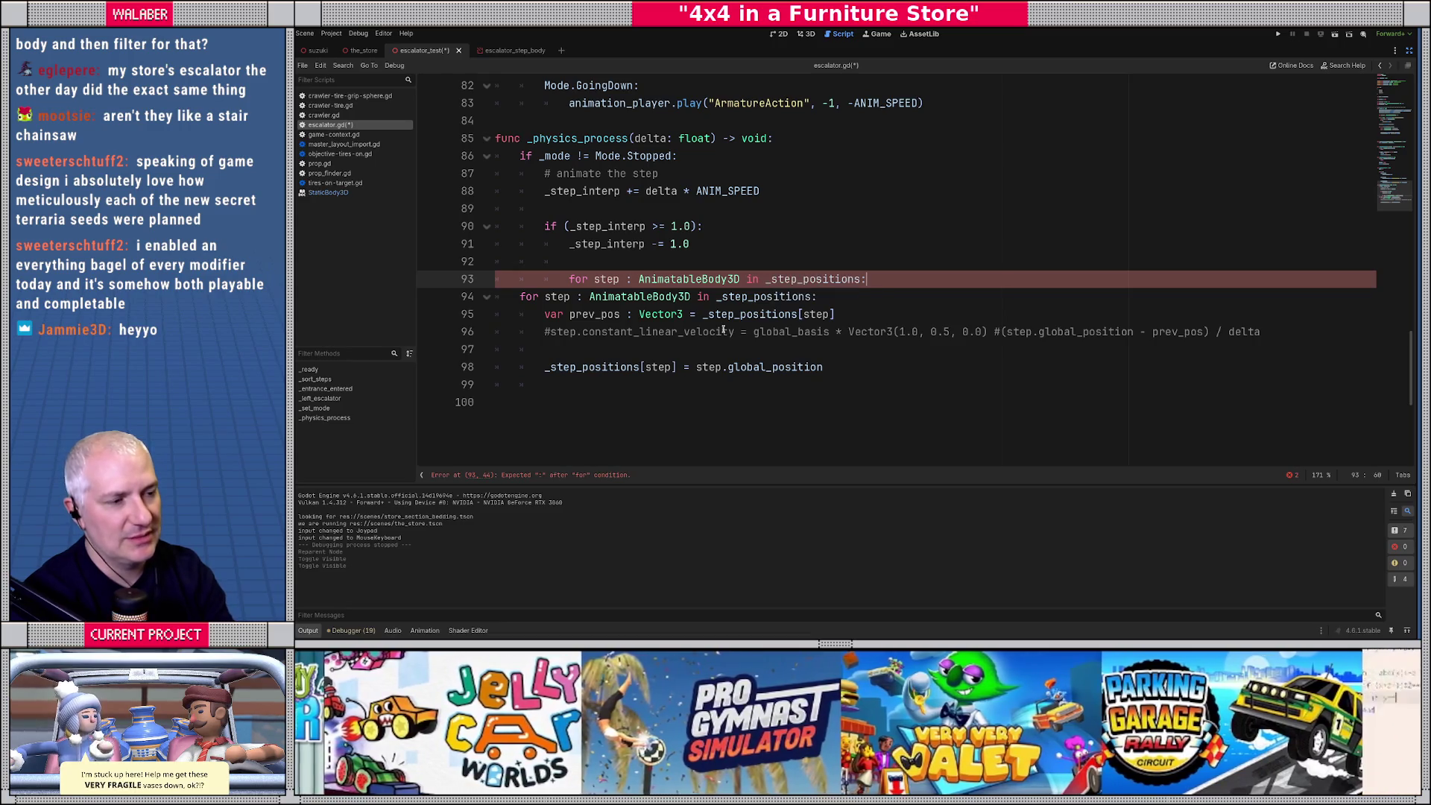
type(":")
key("Return")
Declare 'var step_idx : int = _step_positions[step]' inside the loop.
type("var ")
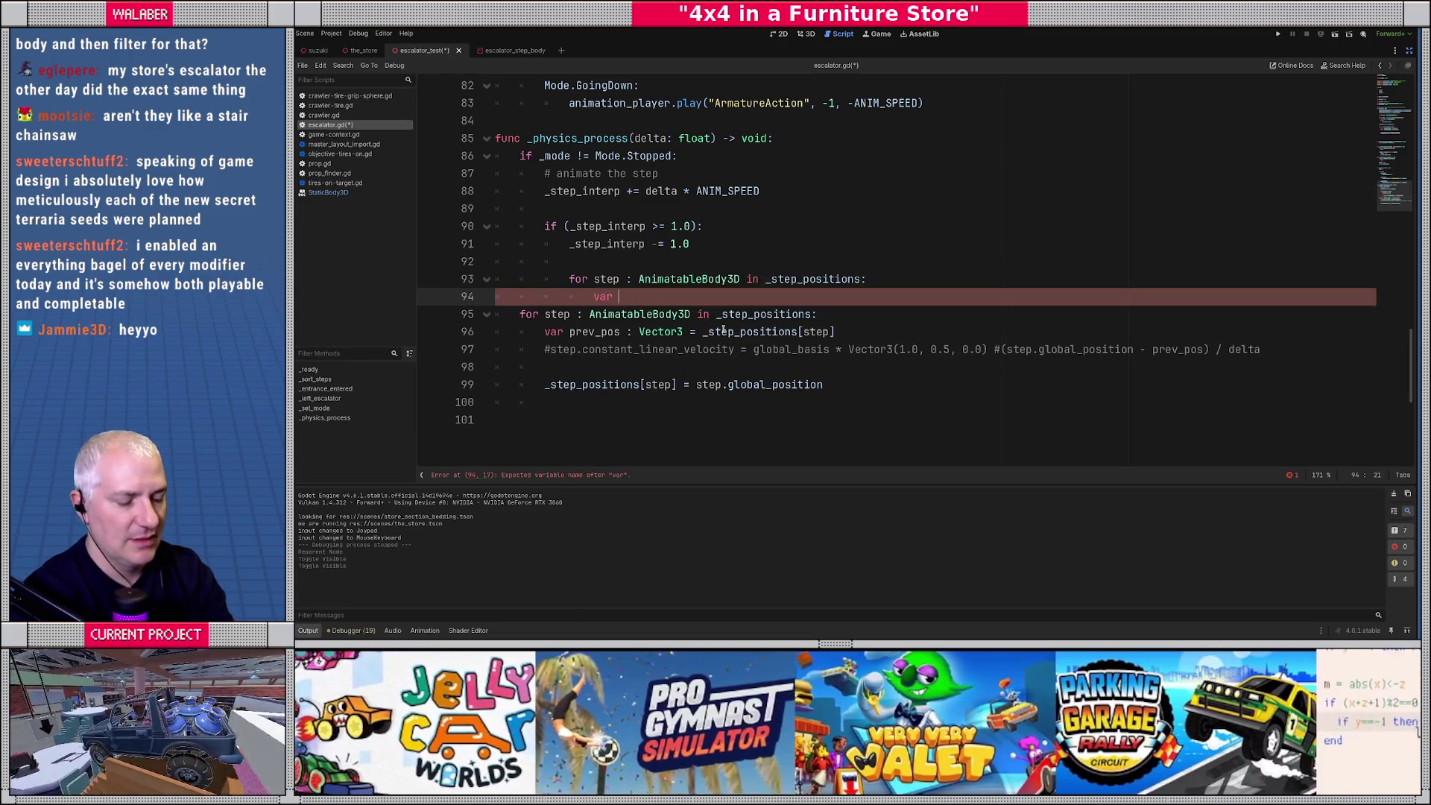
type("step_idx : in")
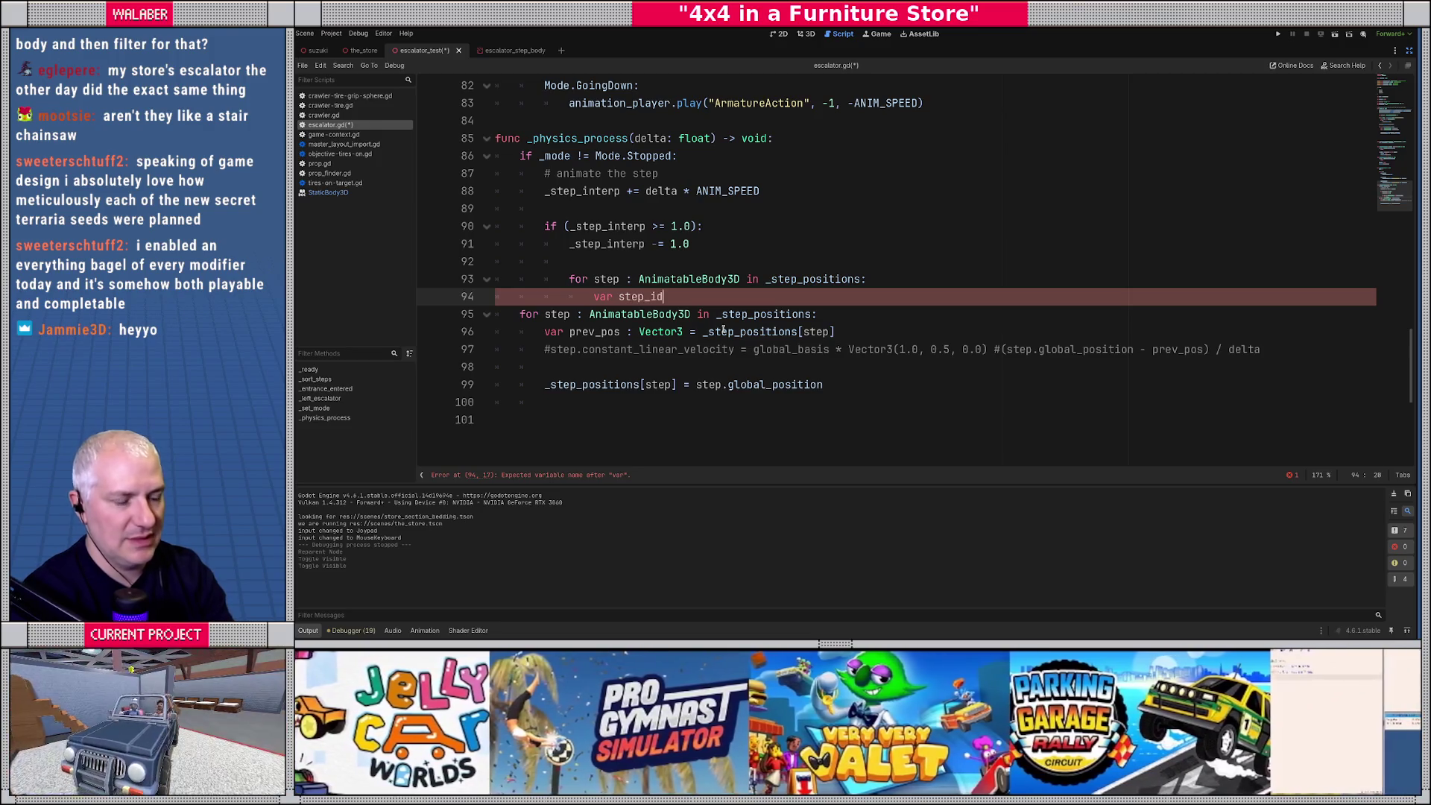
type("t = ")
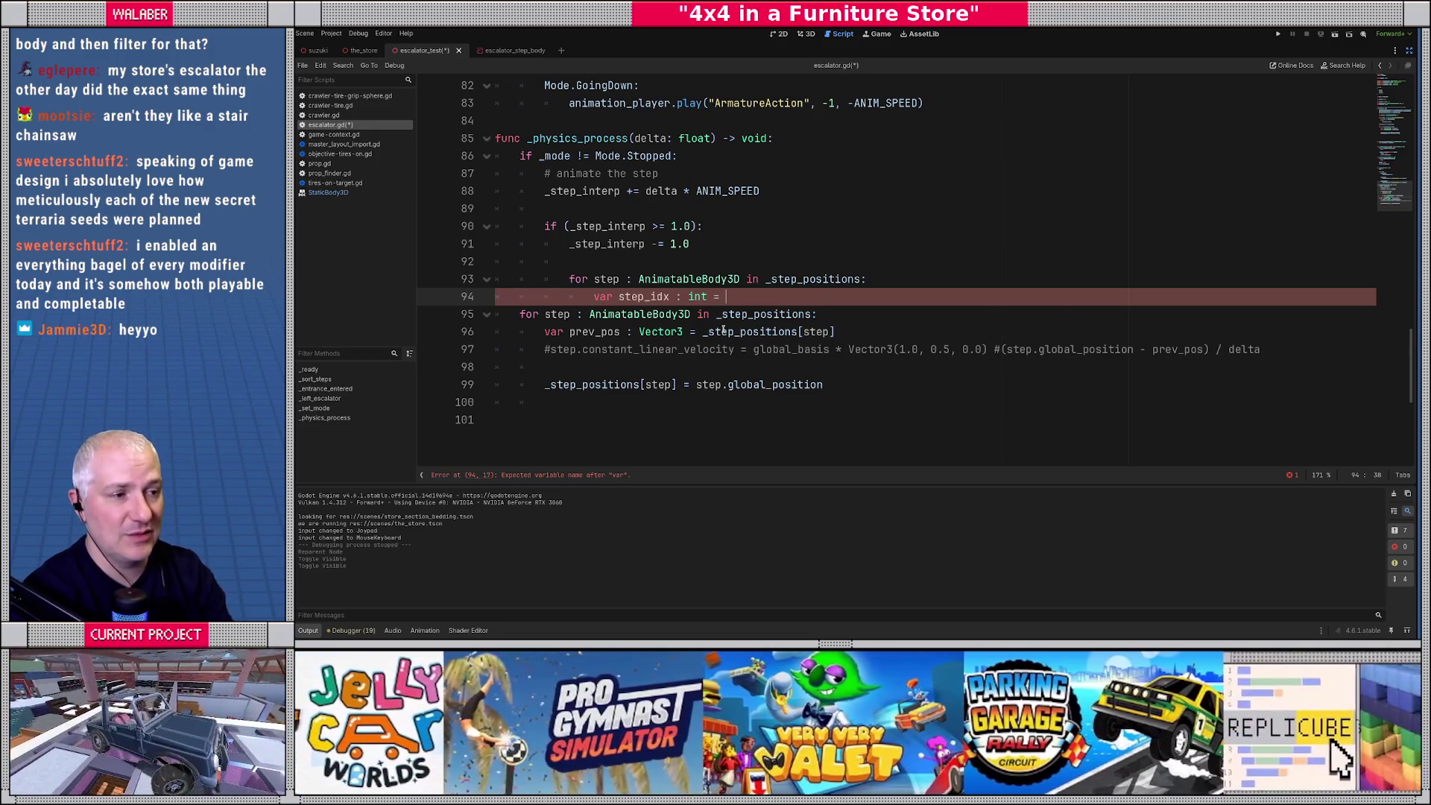
type("_step_p")
key("Return")
type("[s")
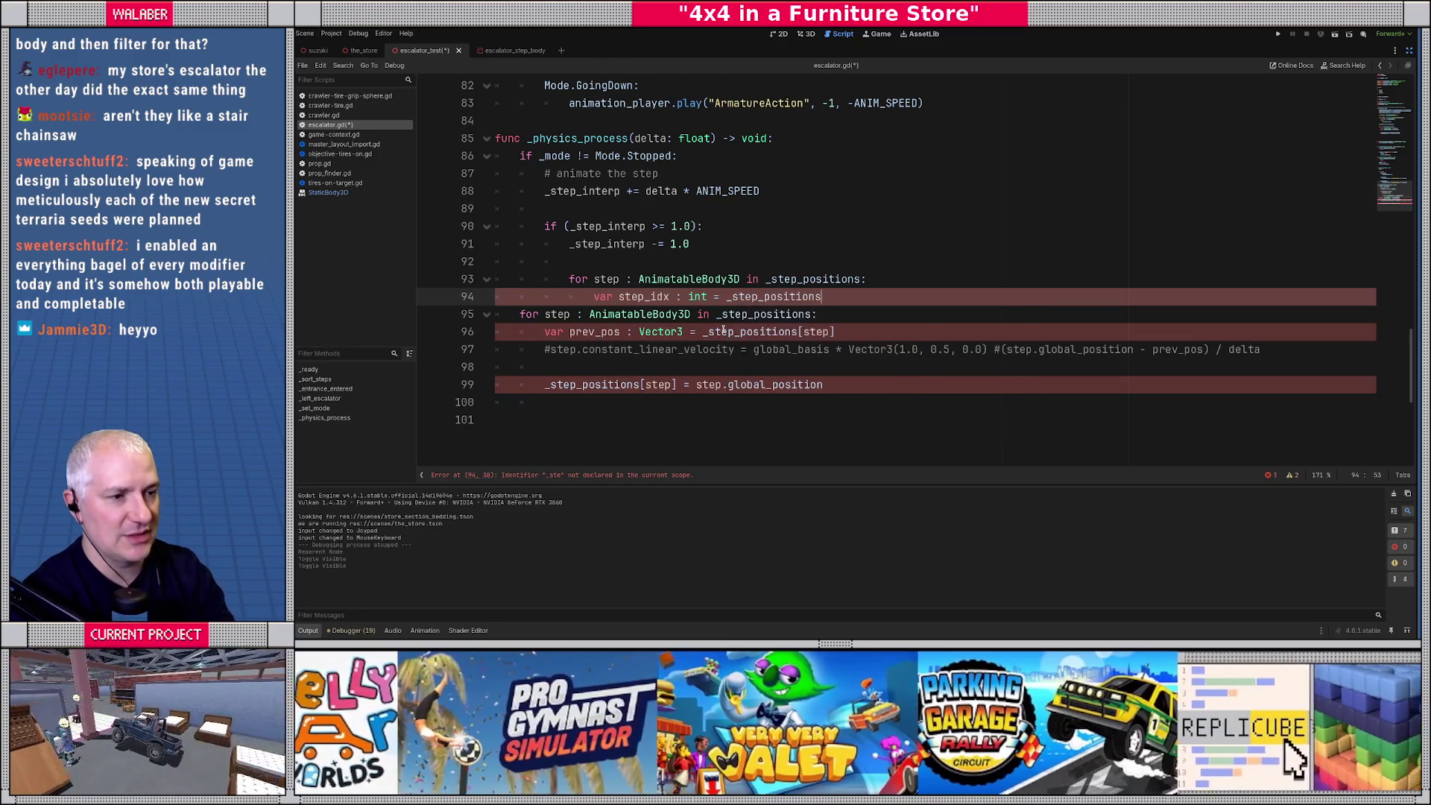
type("tep]")
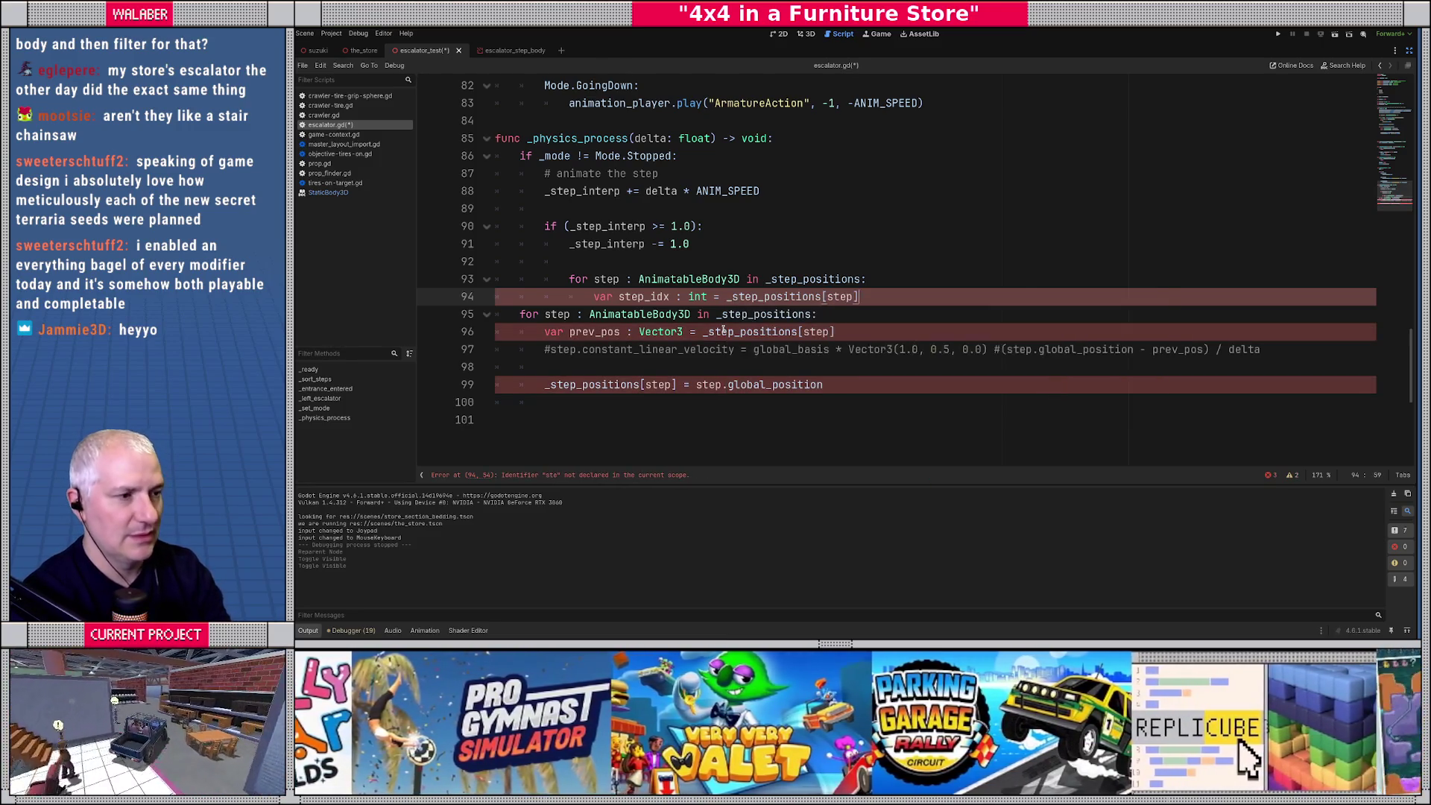
key("Return")
Increment the index with 'step_idx += 1'.
type("step")
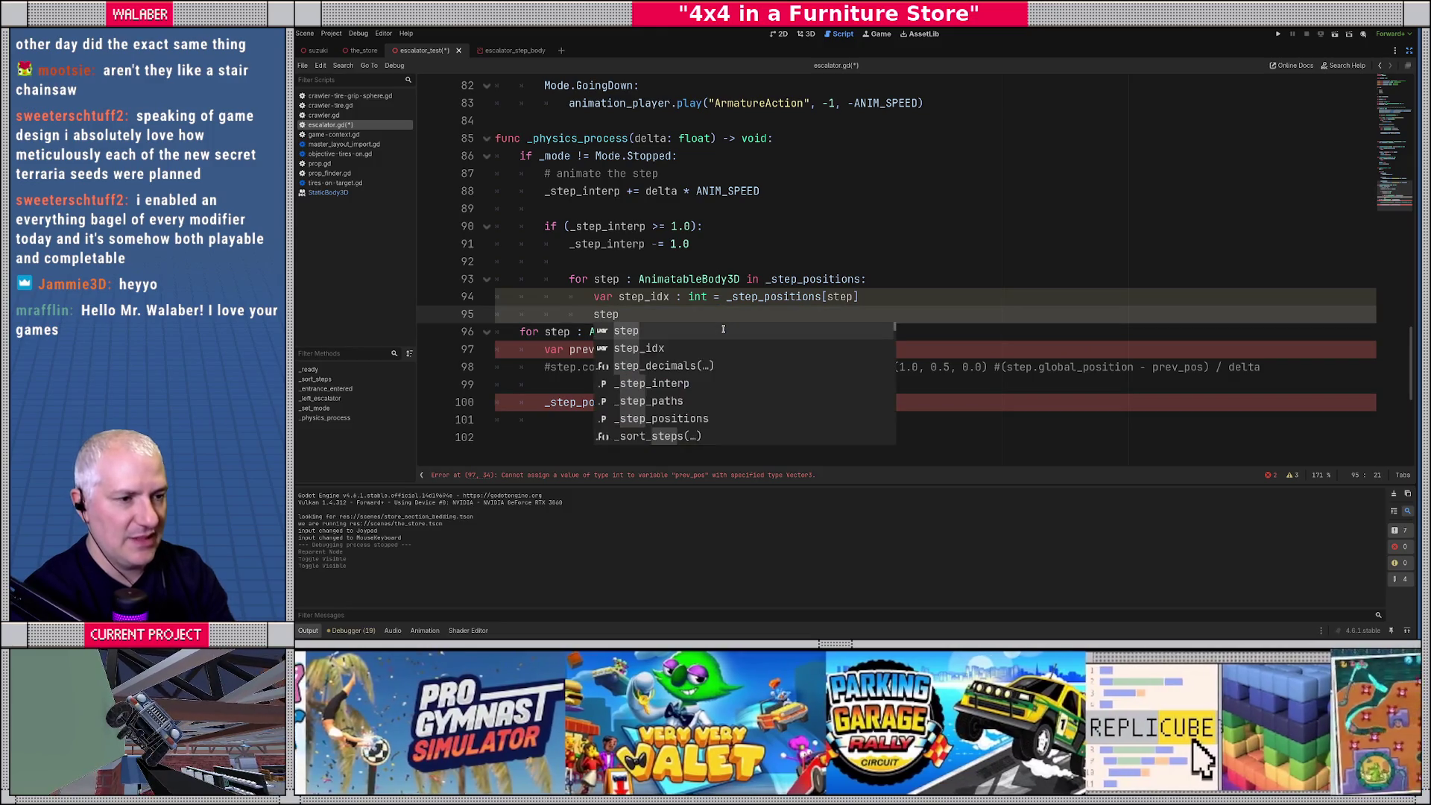
key("Down")
key("Return")
type("1")
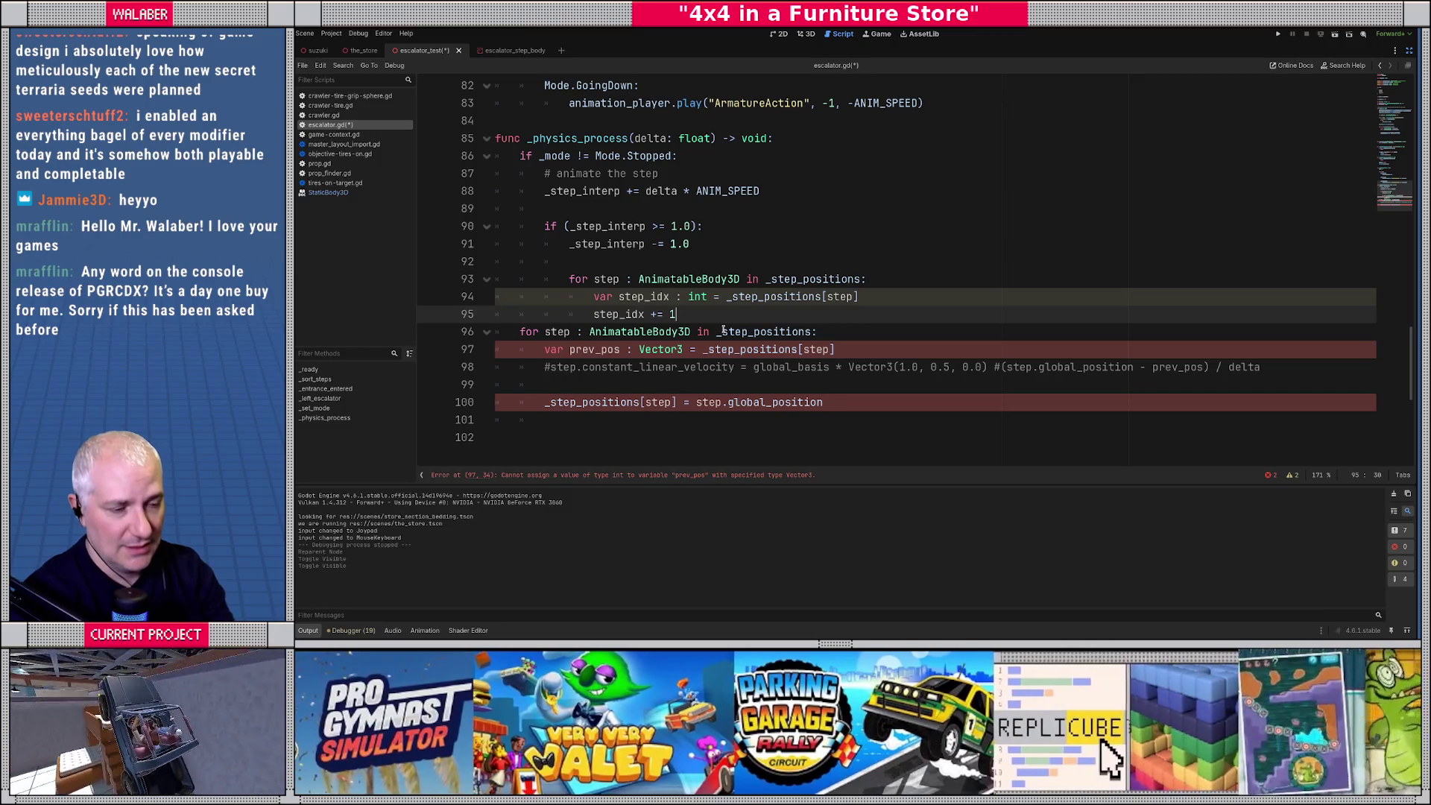
key("Return")
Reset step_idx to 0 when it reaches _step_paths.size(), then begin 'step.position ='.
type("if ")
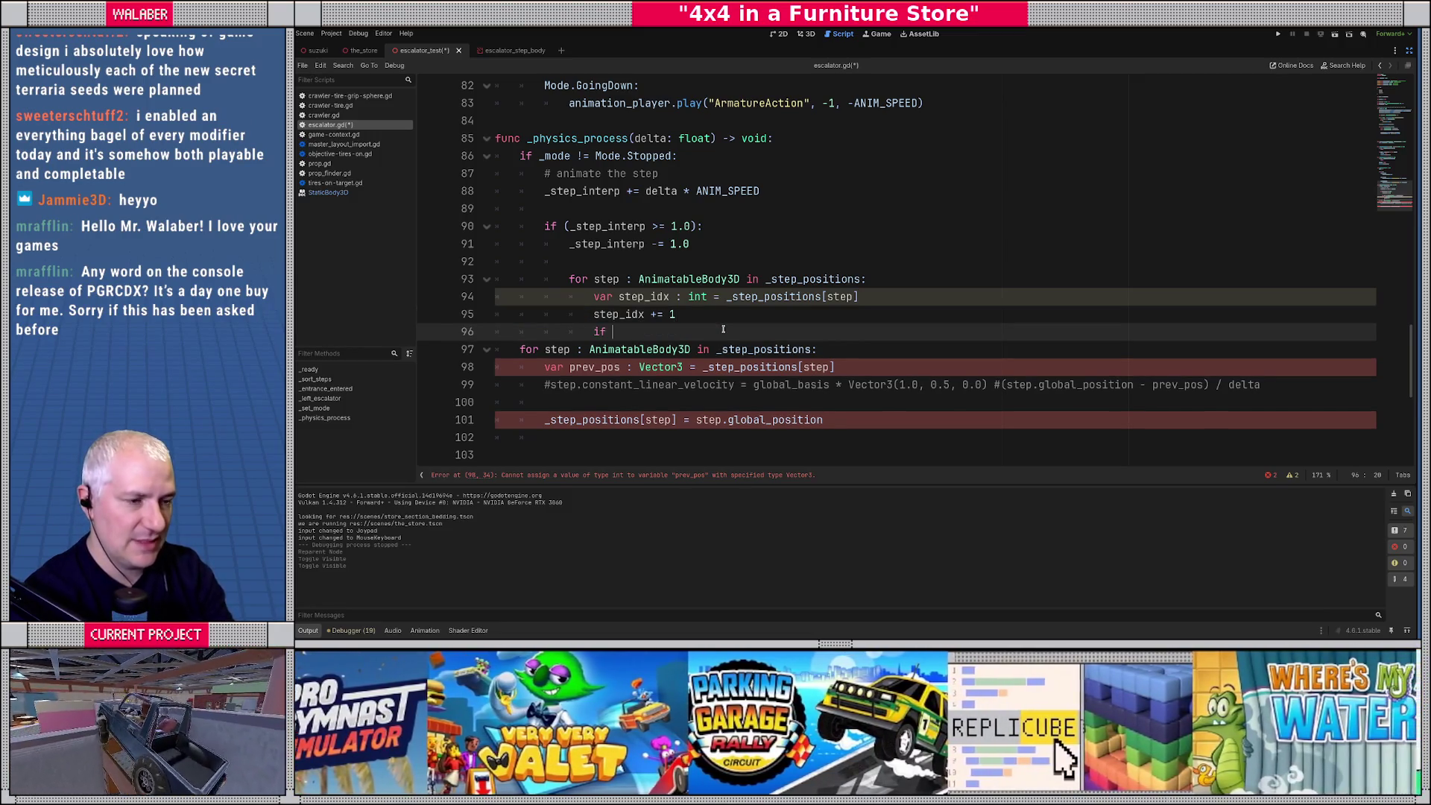
type("step_i")
type("dx >= _")
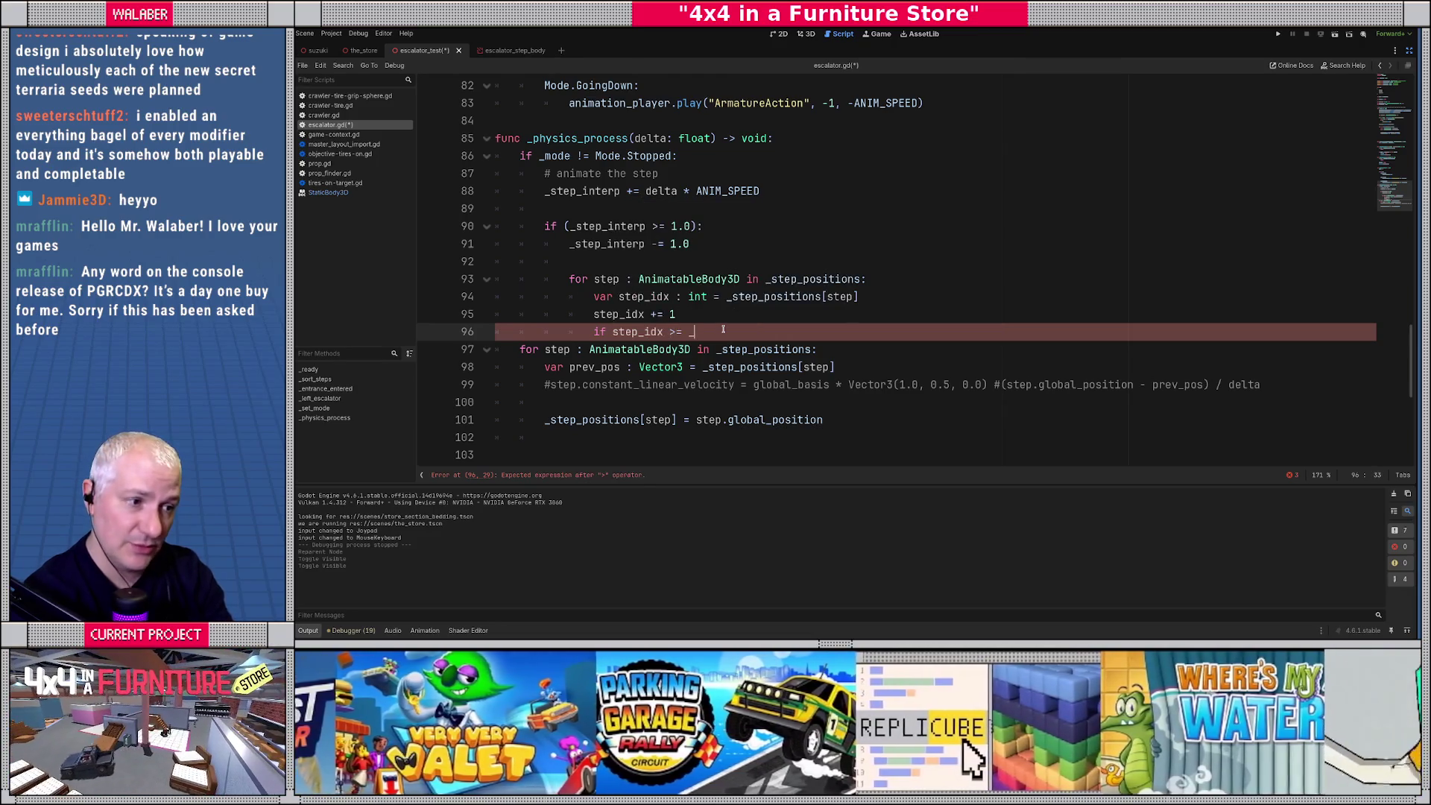
type("ste")
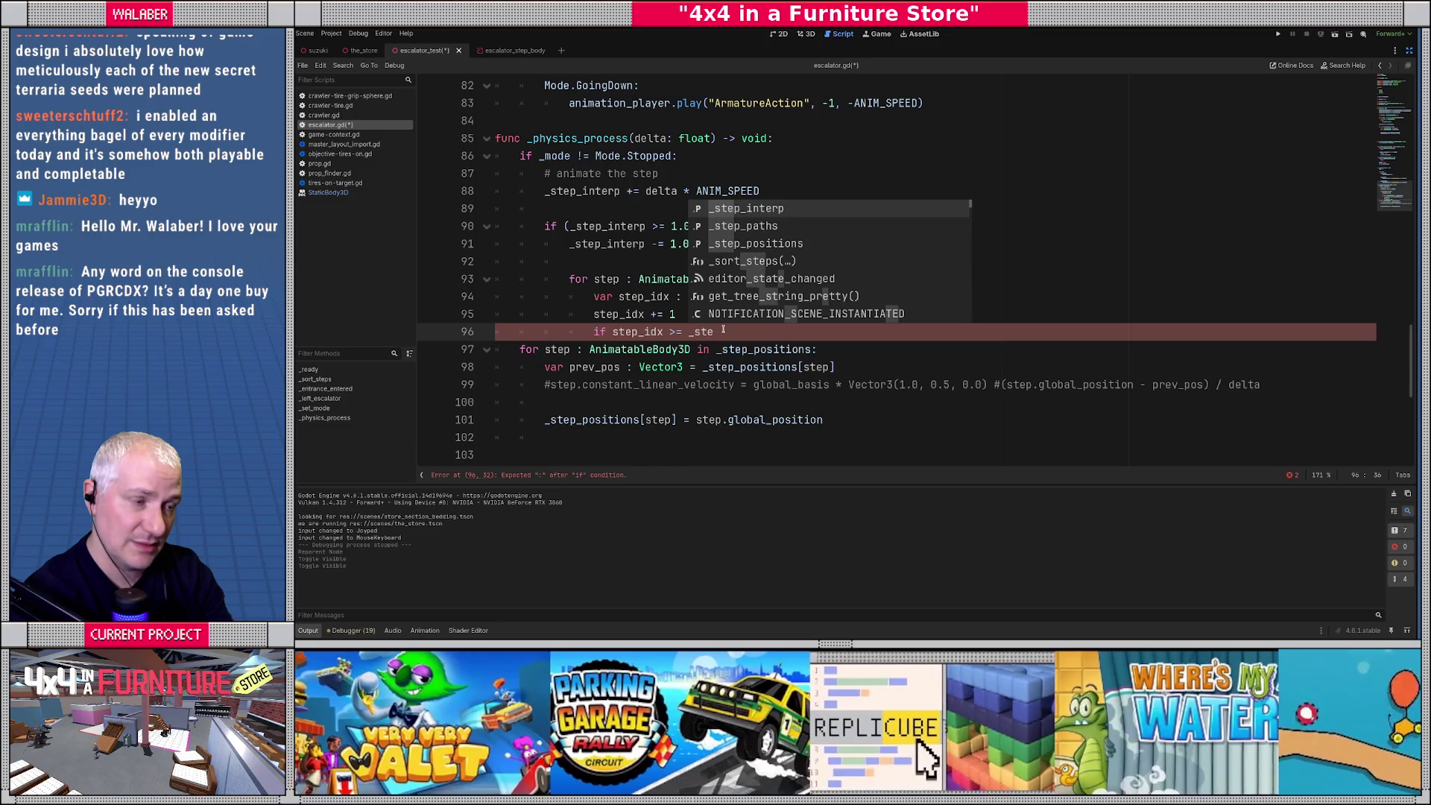
type("p_paths.si")
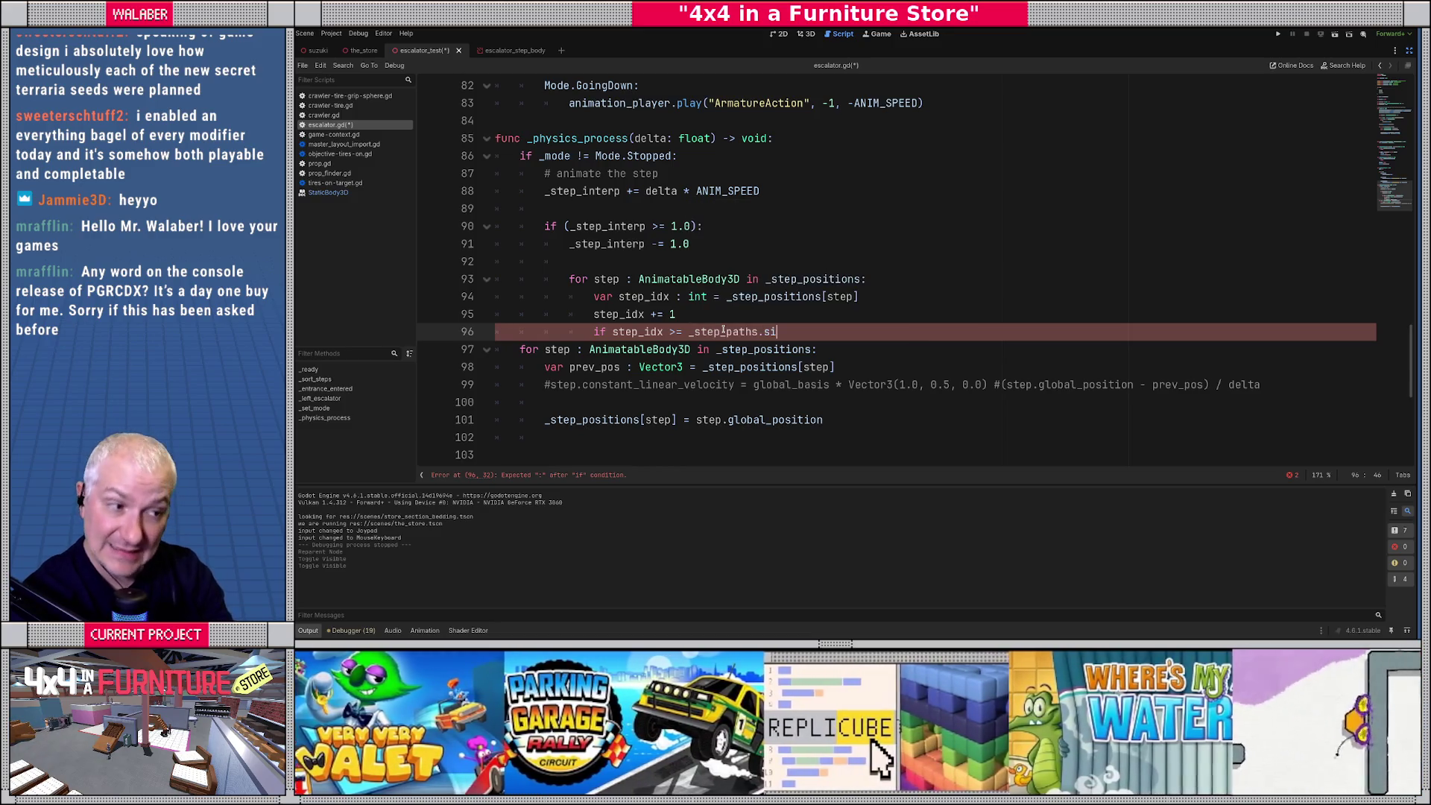
key("Return")
type(":")
key("Return")
type("st")
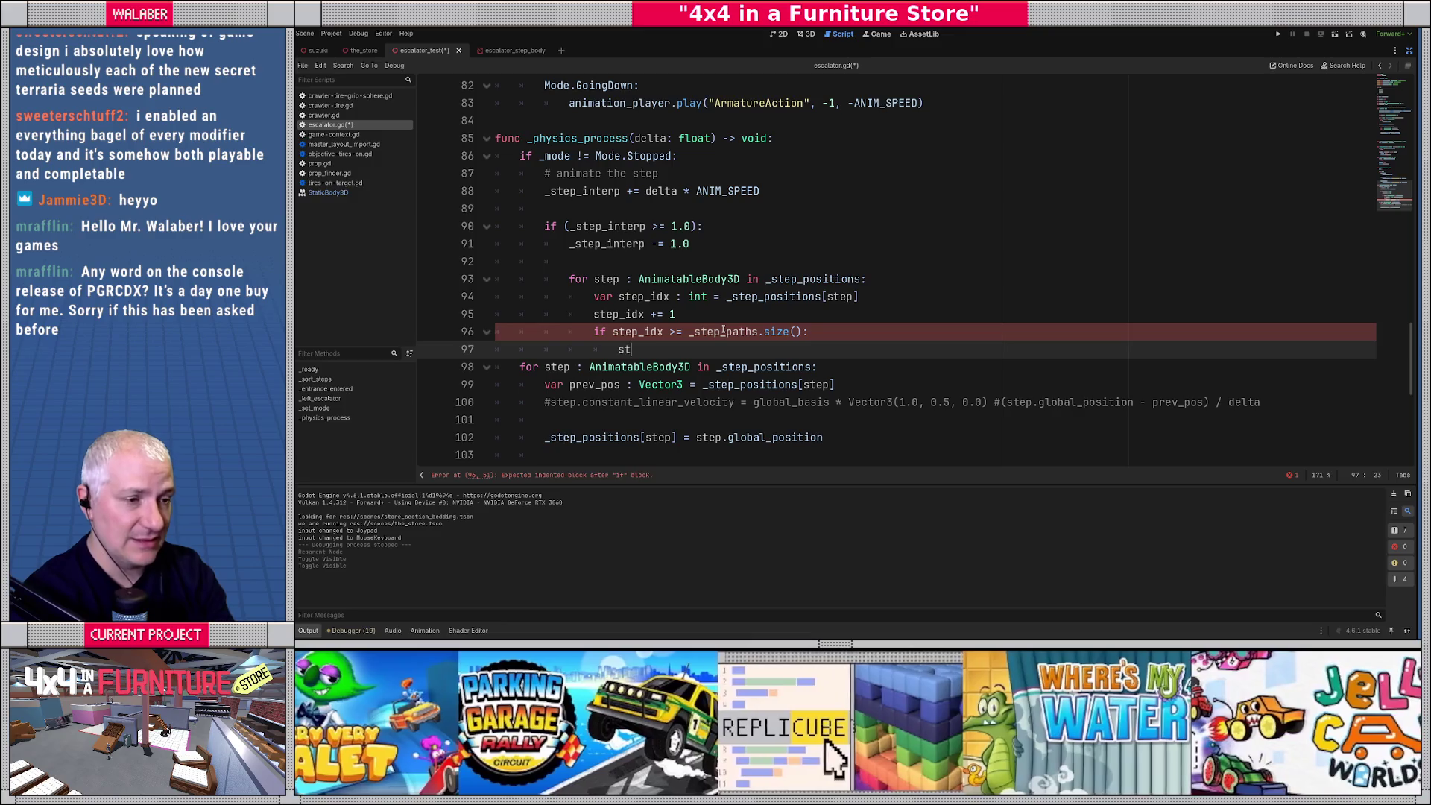
type("ep_idx = ")
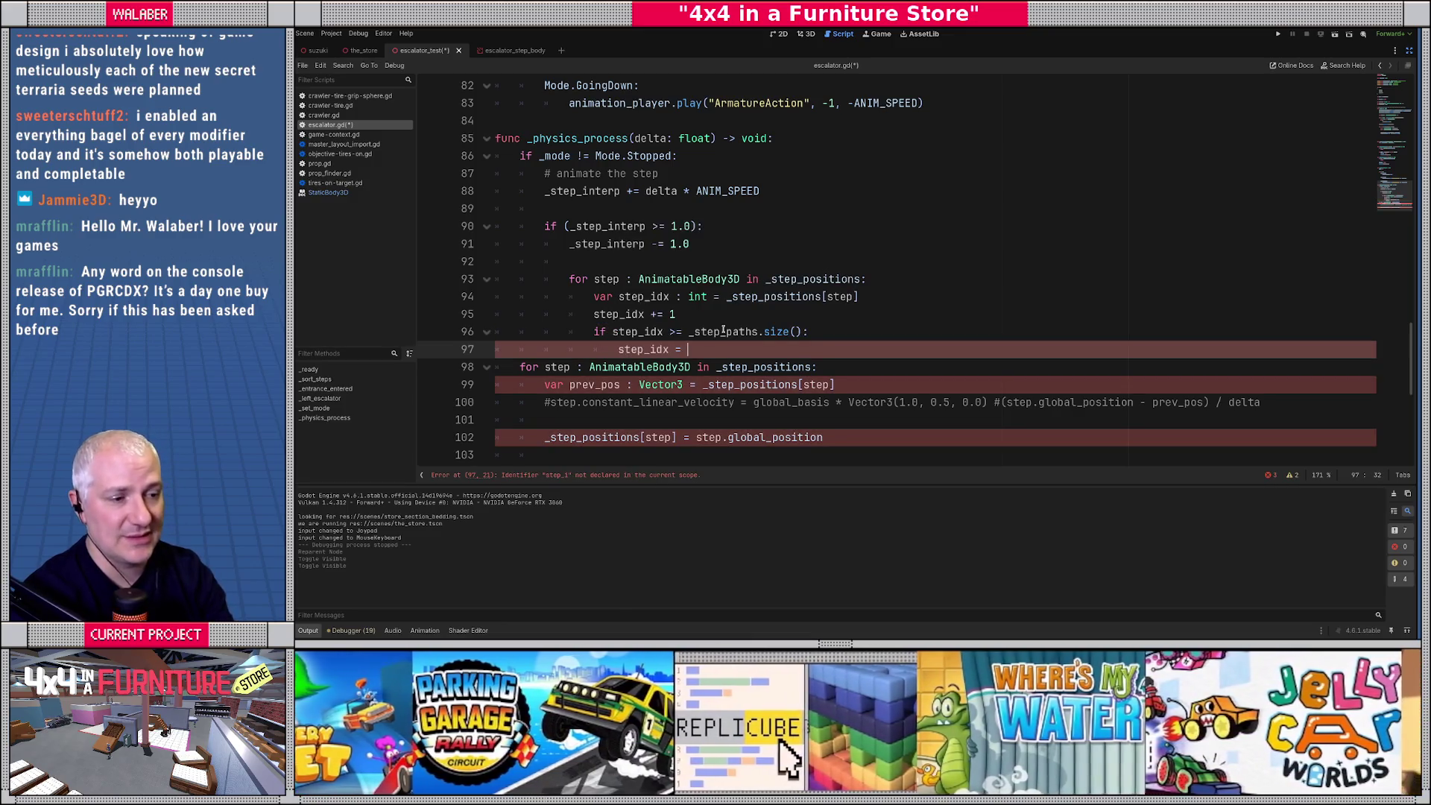
type("0")
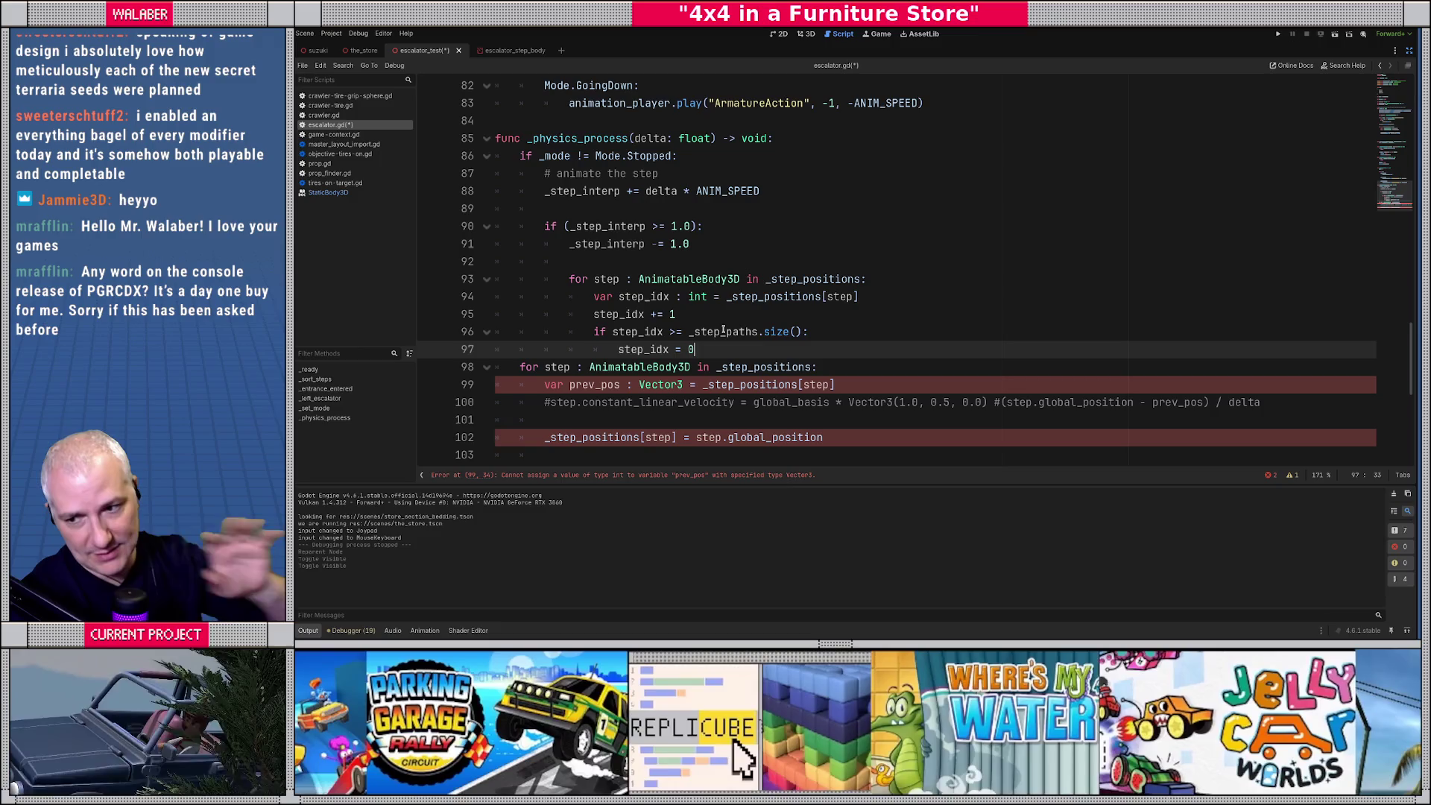
key("Return")
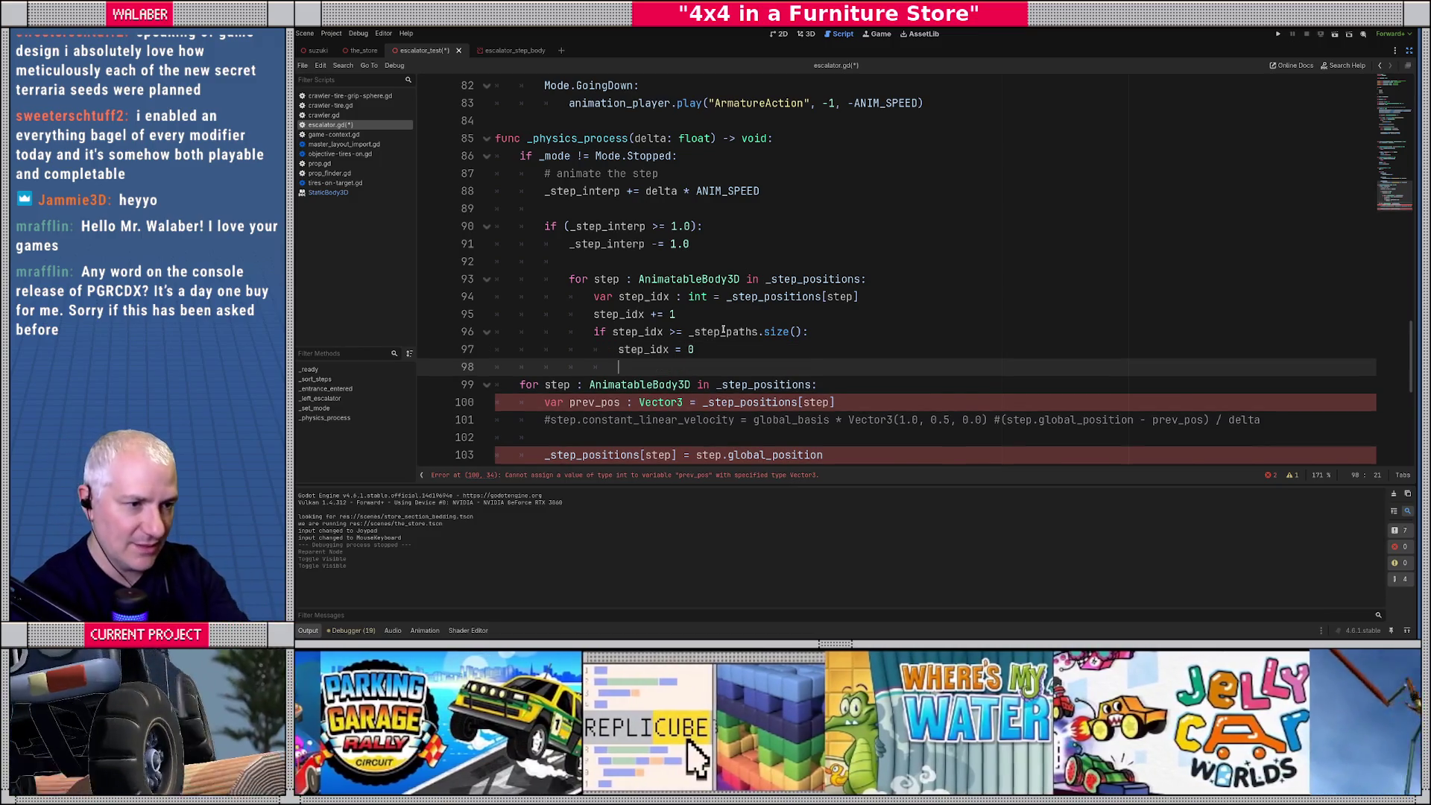
type("step.position =")
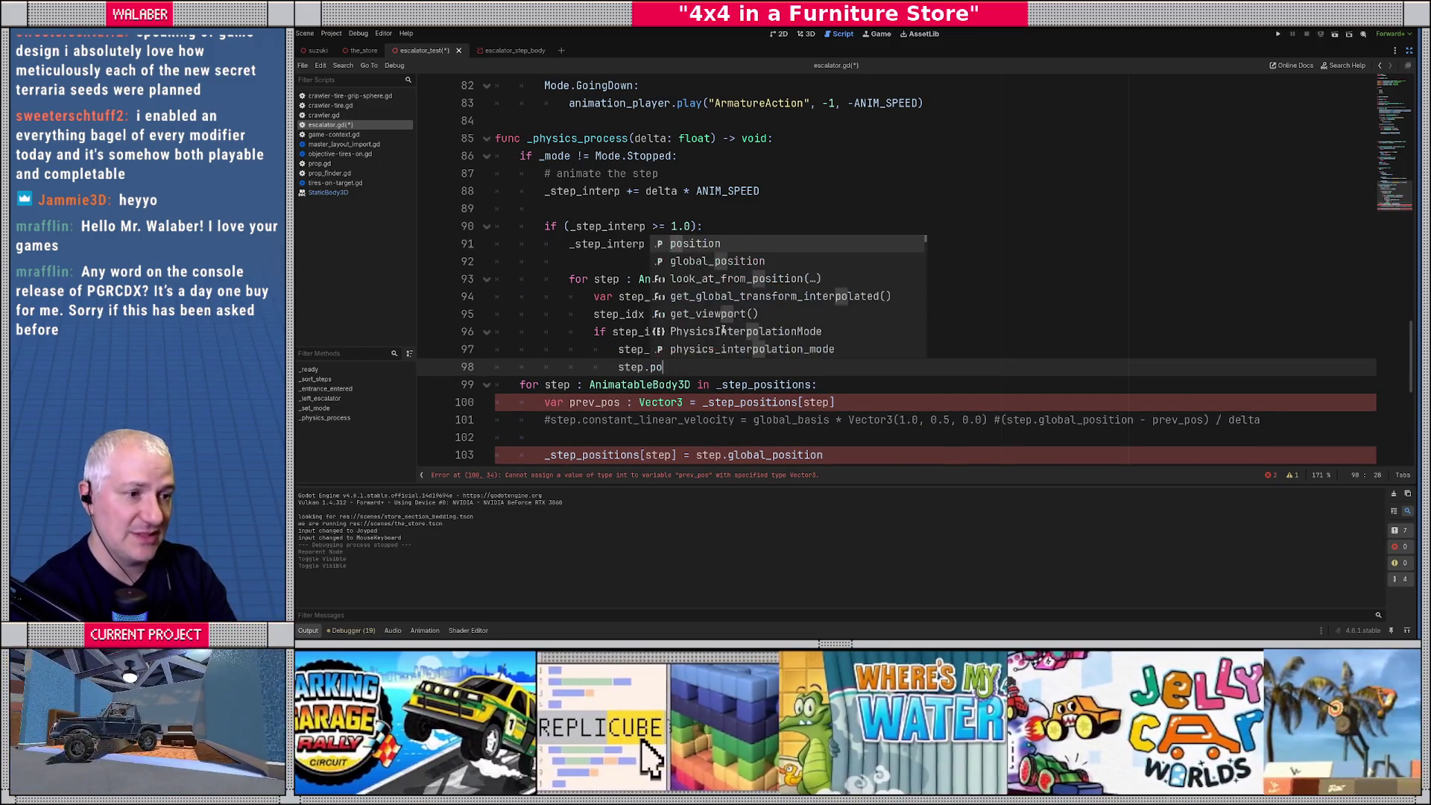
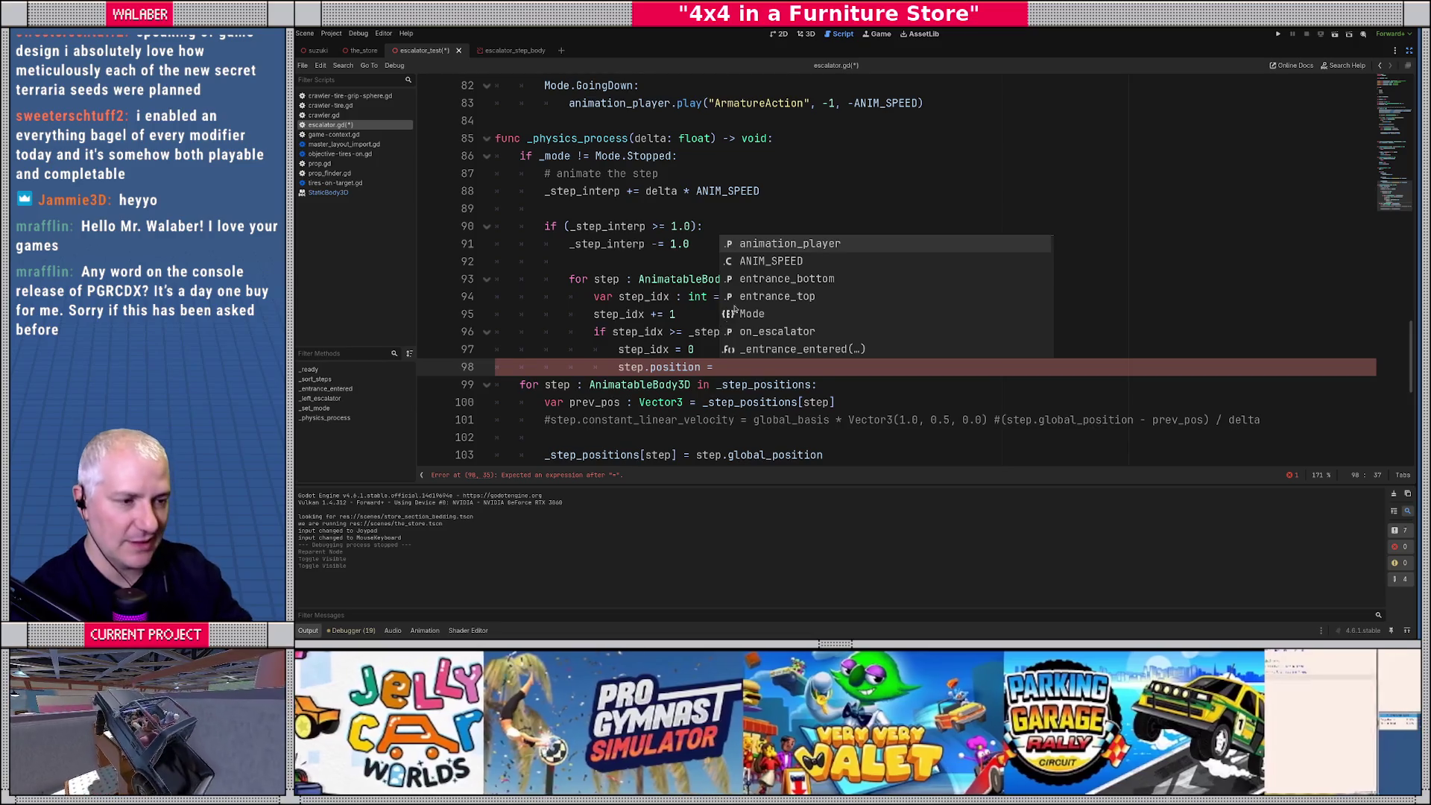
Complete line 98 as 'step.position = _step_paths[0][0]' and start a new line below it.
scroll(717, 269, "down", 1)
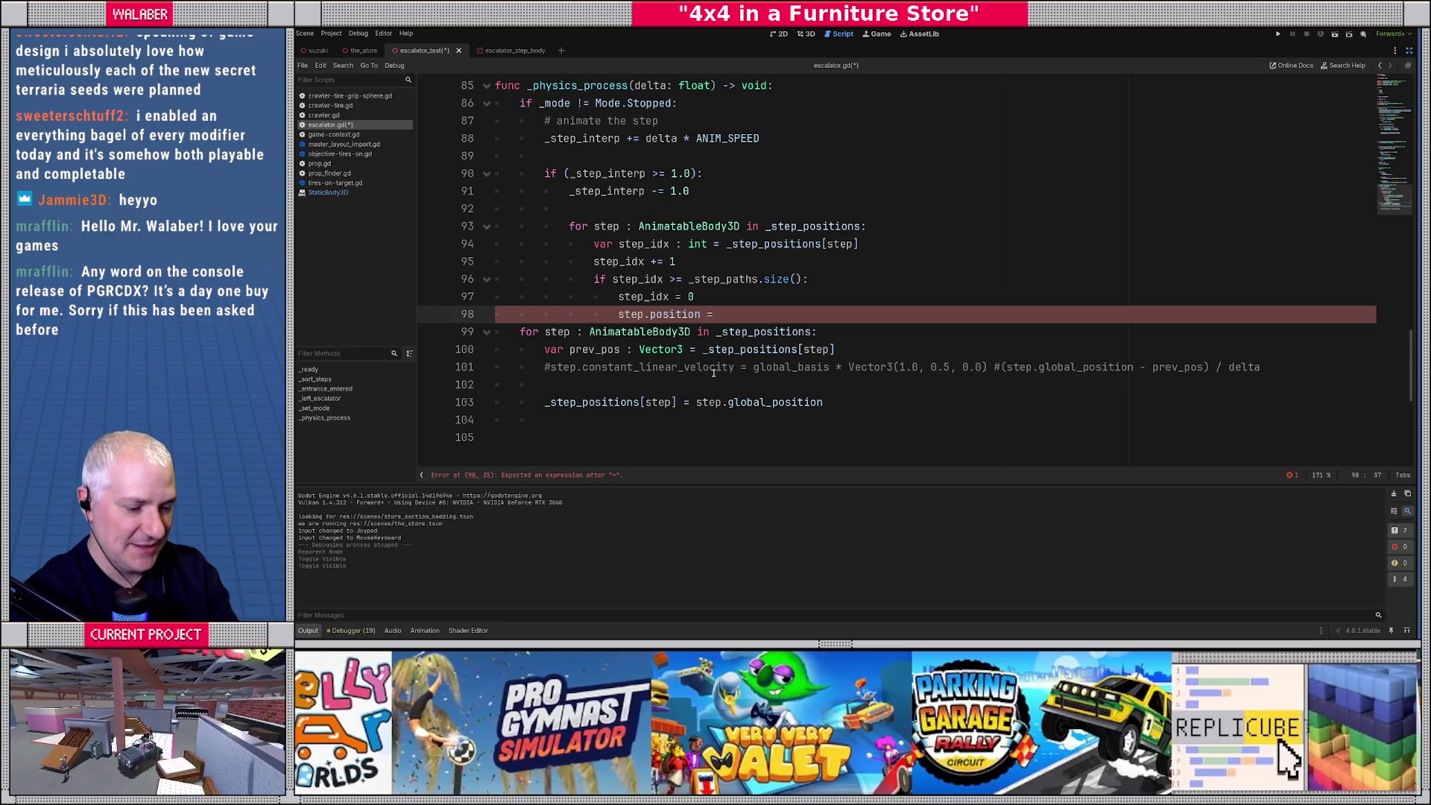
type("_ste")
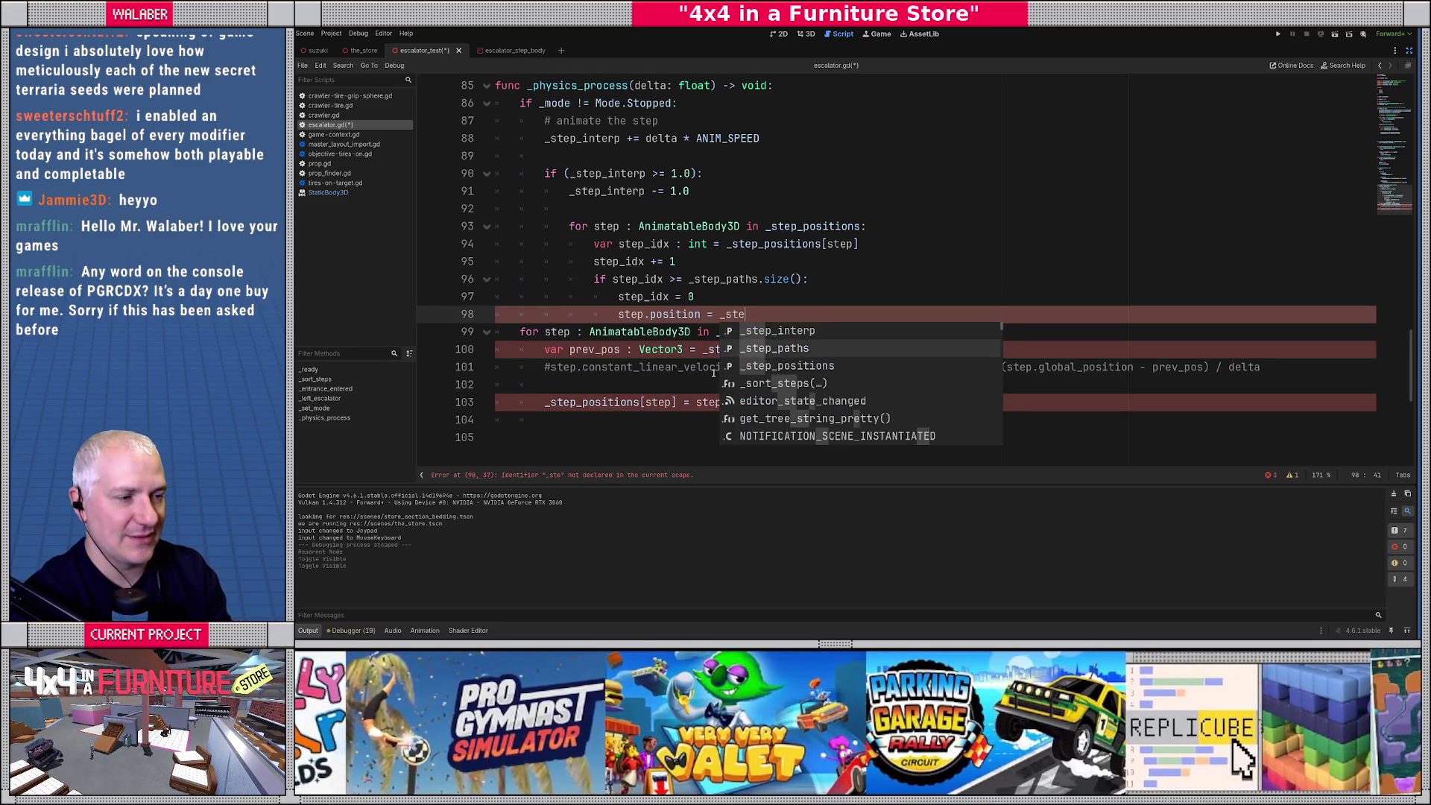
key("Return")
type("[0]")
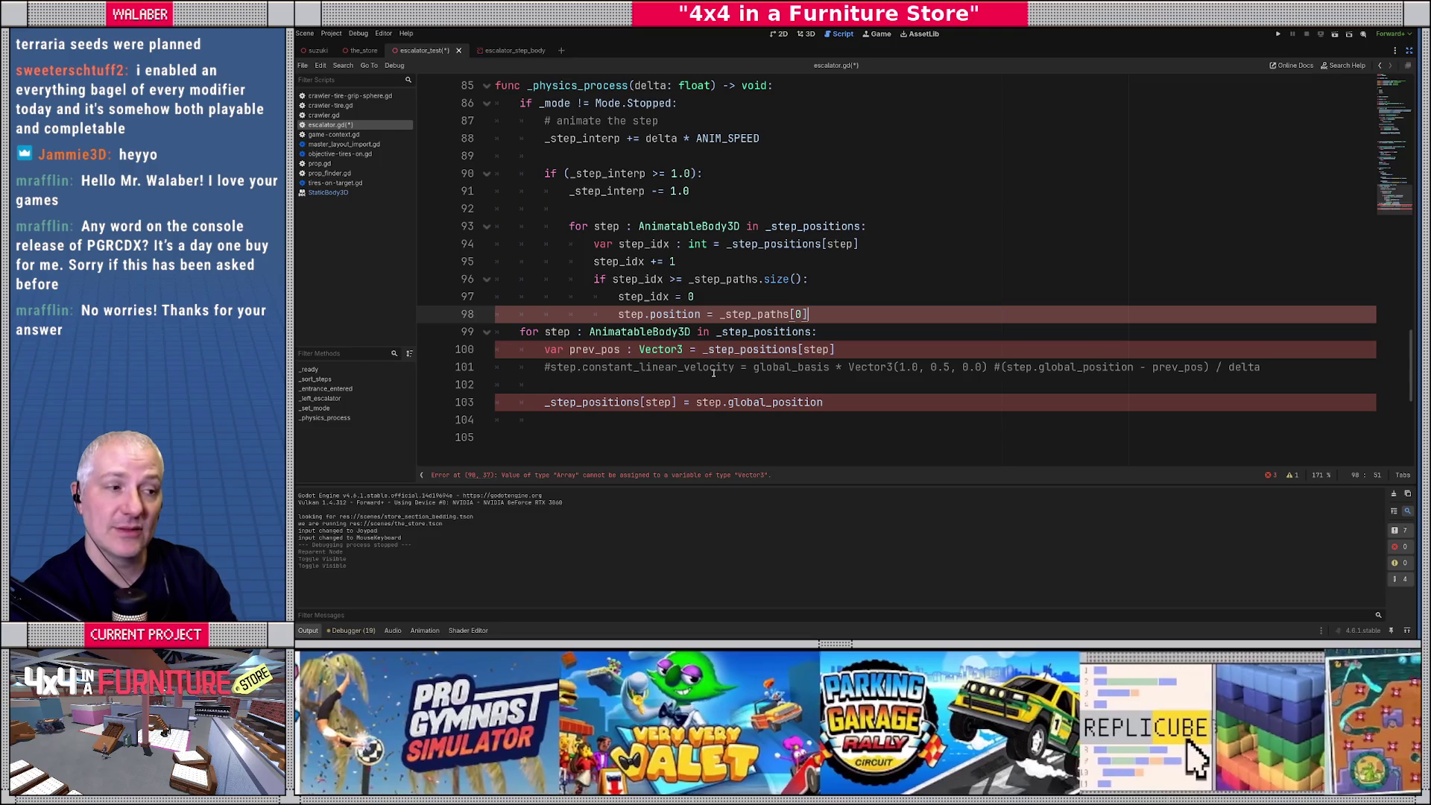
type("[0]")
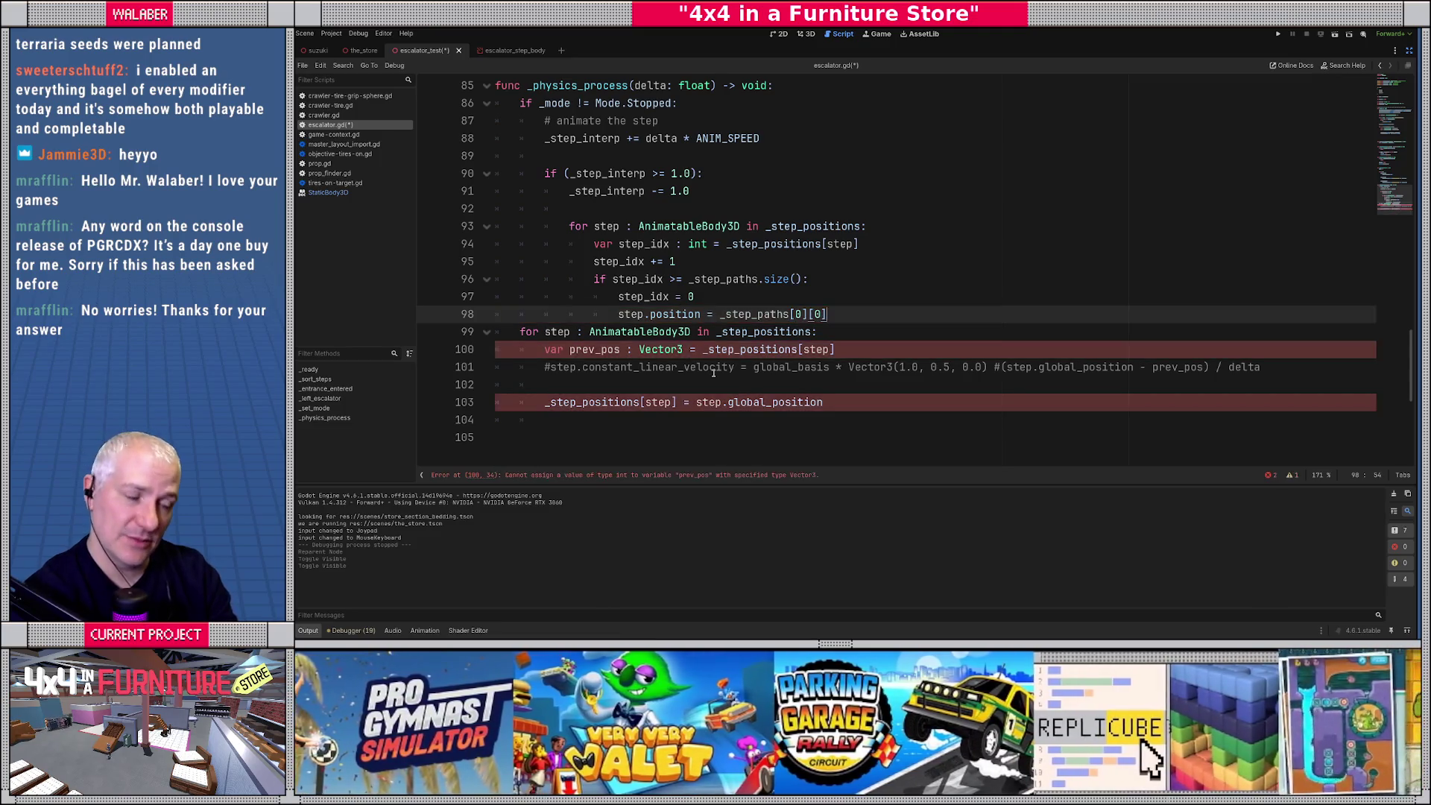
key("Return")
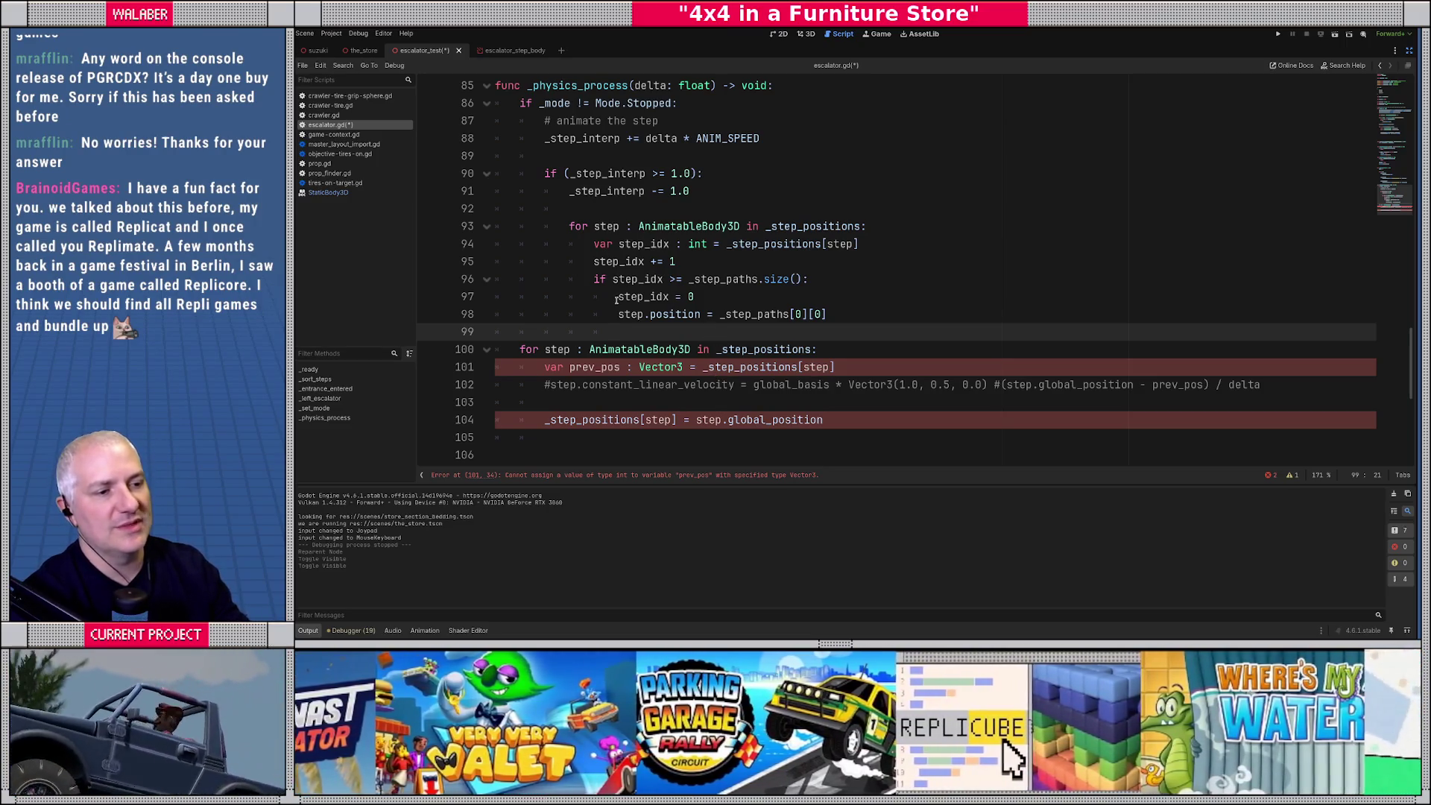
Select the old step loop on lines 100–104.
left_click_drag(620, 313, 835, 314)
left_click(852, 315)
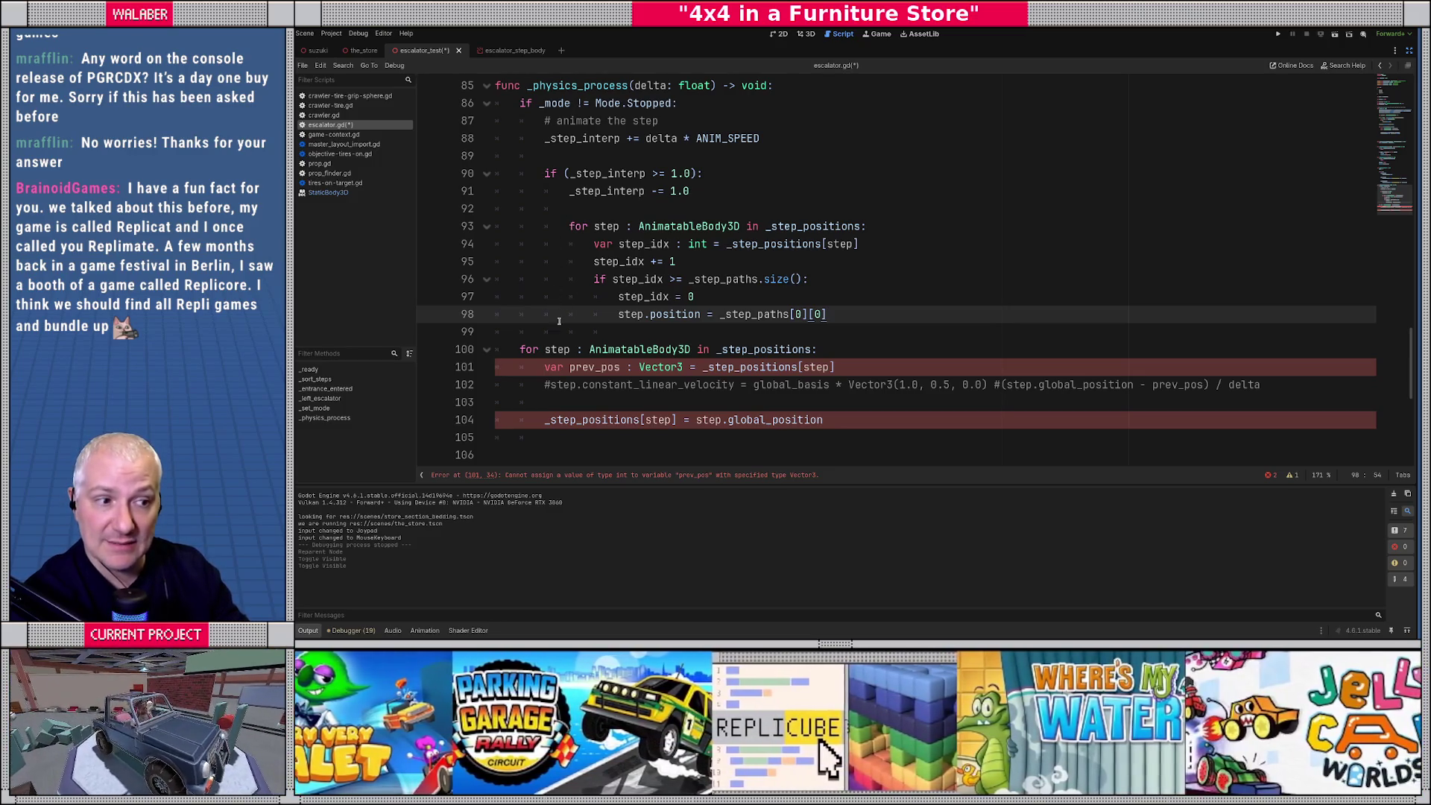
mouse_move(522, 349)
left_mouse_down()
mouse_move(837, 369)
mouse_move(868, 423)
left_mouse_up()
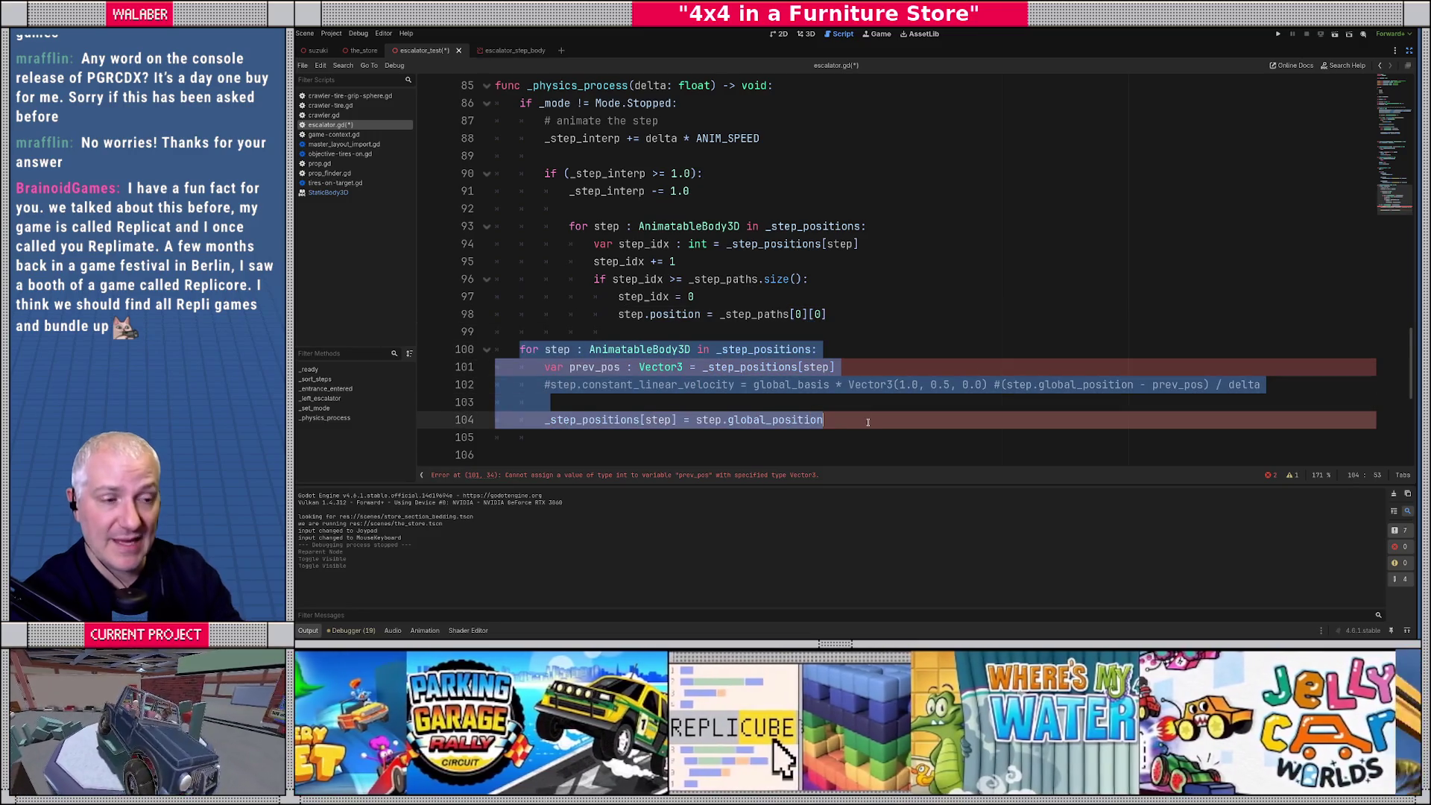
Replace the old loop with the pasted 'for step' and step_idx lines, fixing line 101's indent.
key("BackSpace")
key("Return")
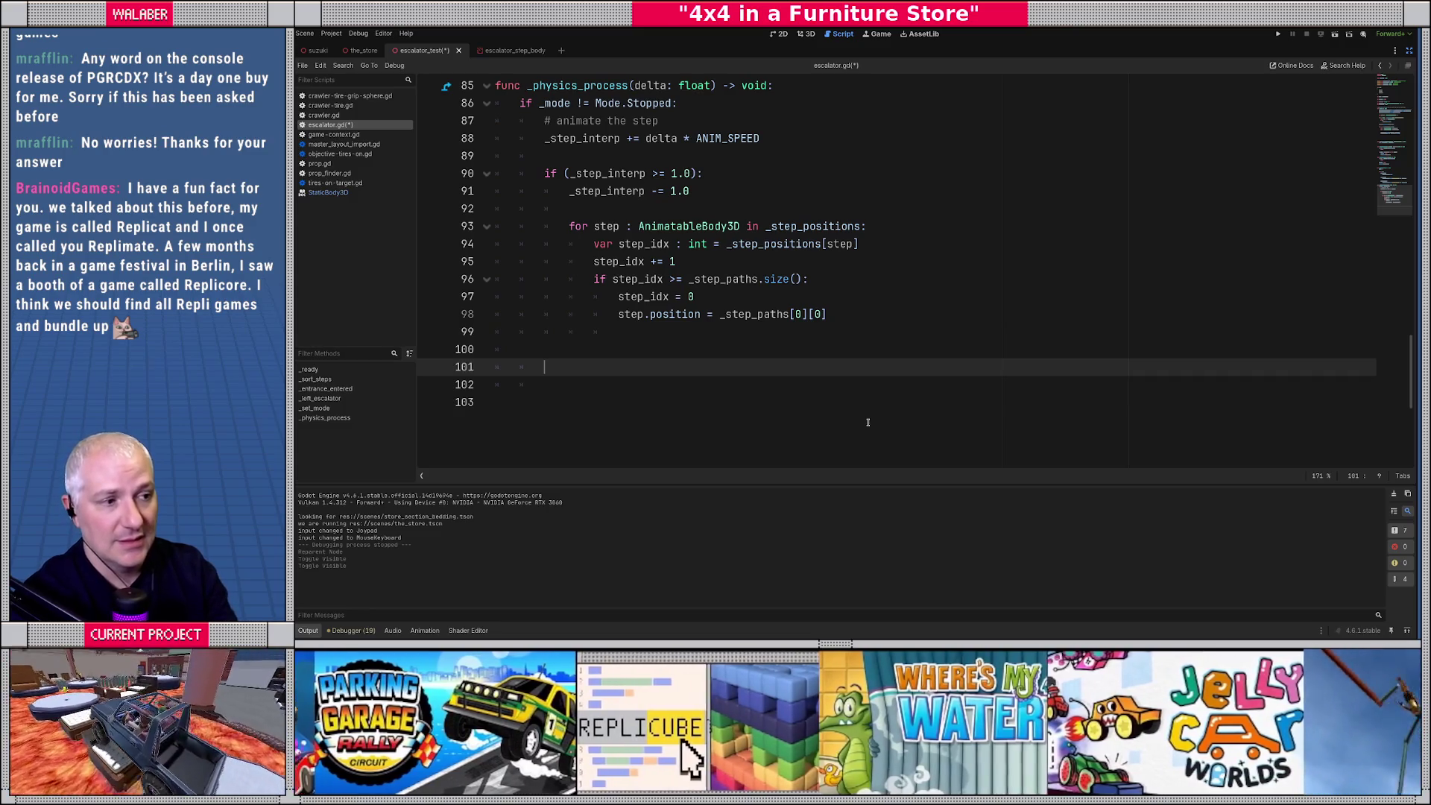
left_click_drag(569, 226, 888, 247)
key("ctrl+c")
left_click(568, 354)
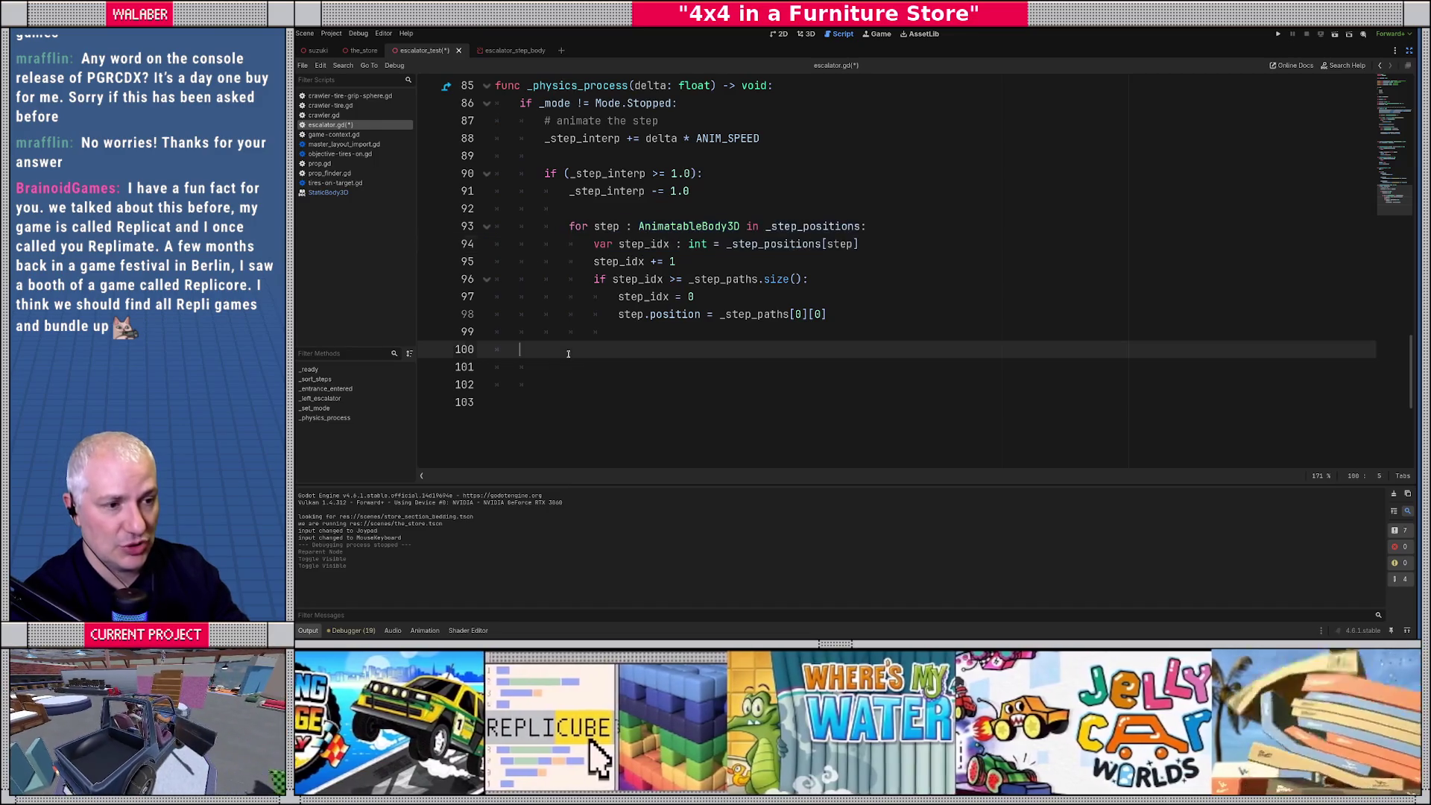
key("ctrl+v")
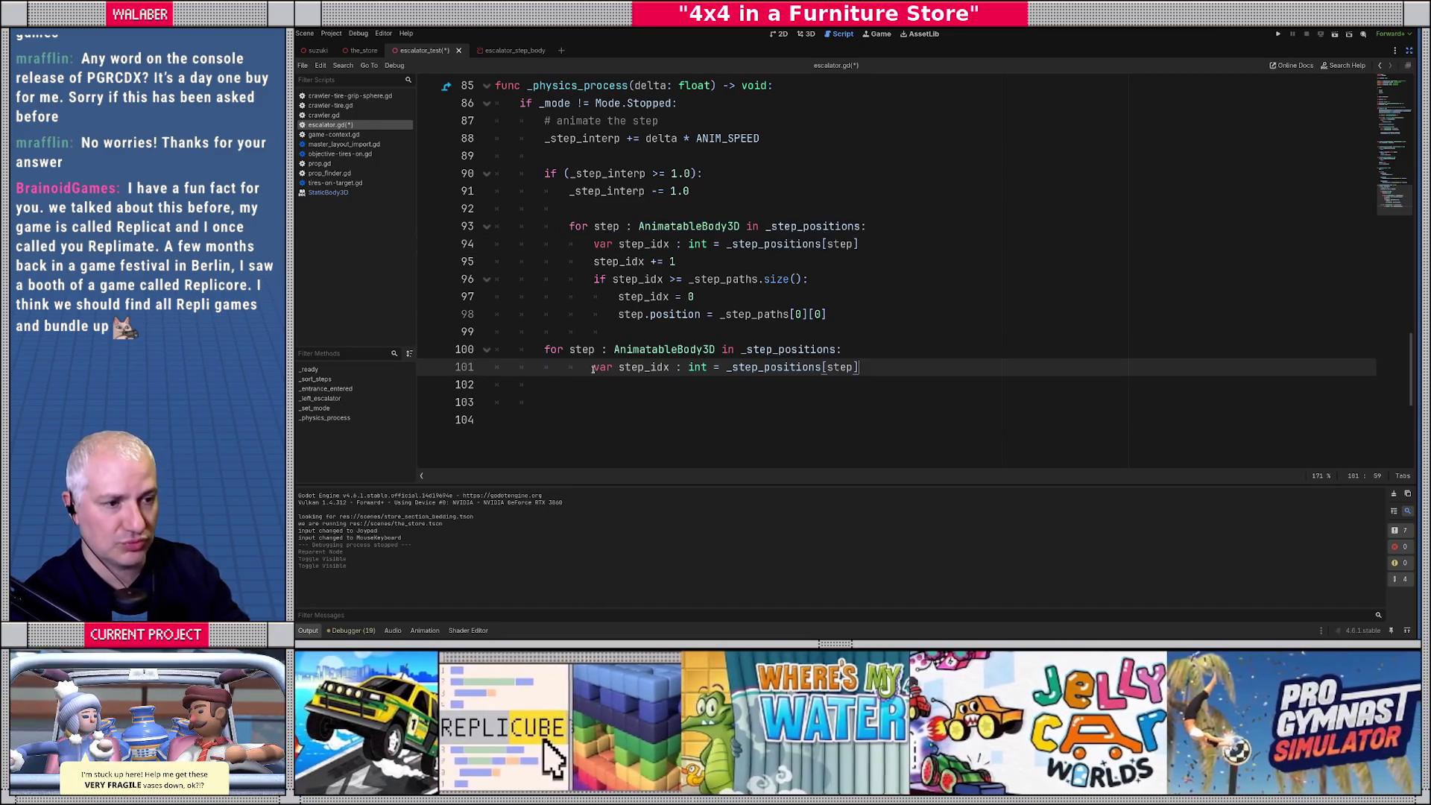
left_click(593, 369)
key("BackSpace")
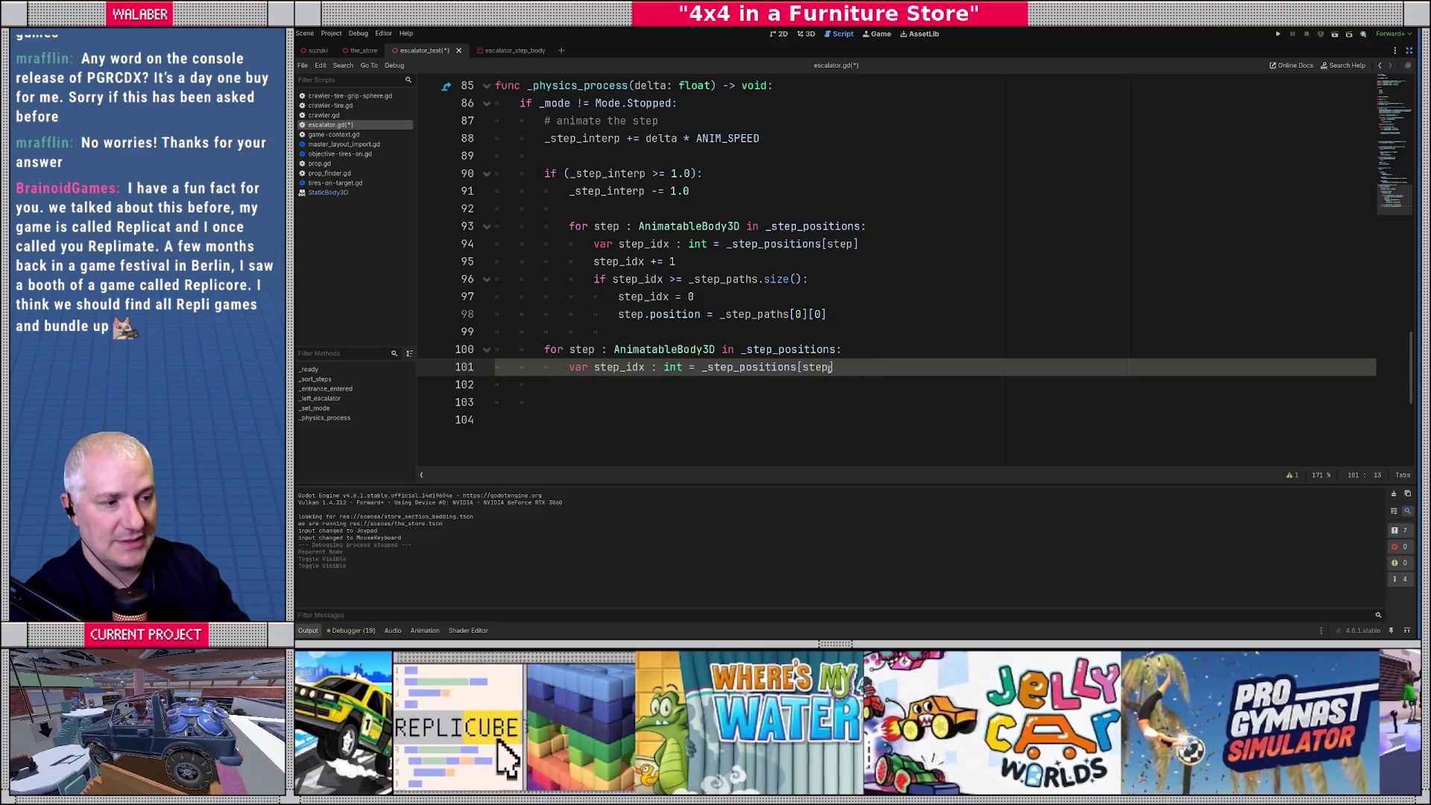
key("End")
key("Return")
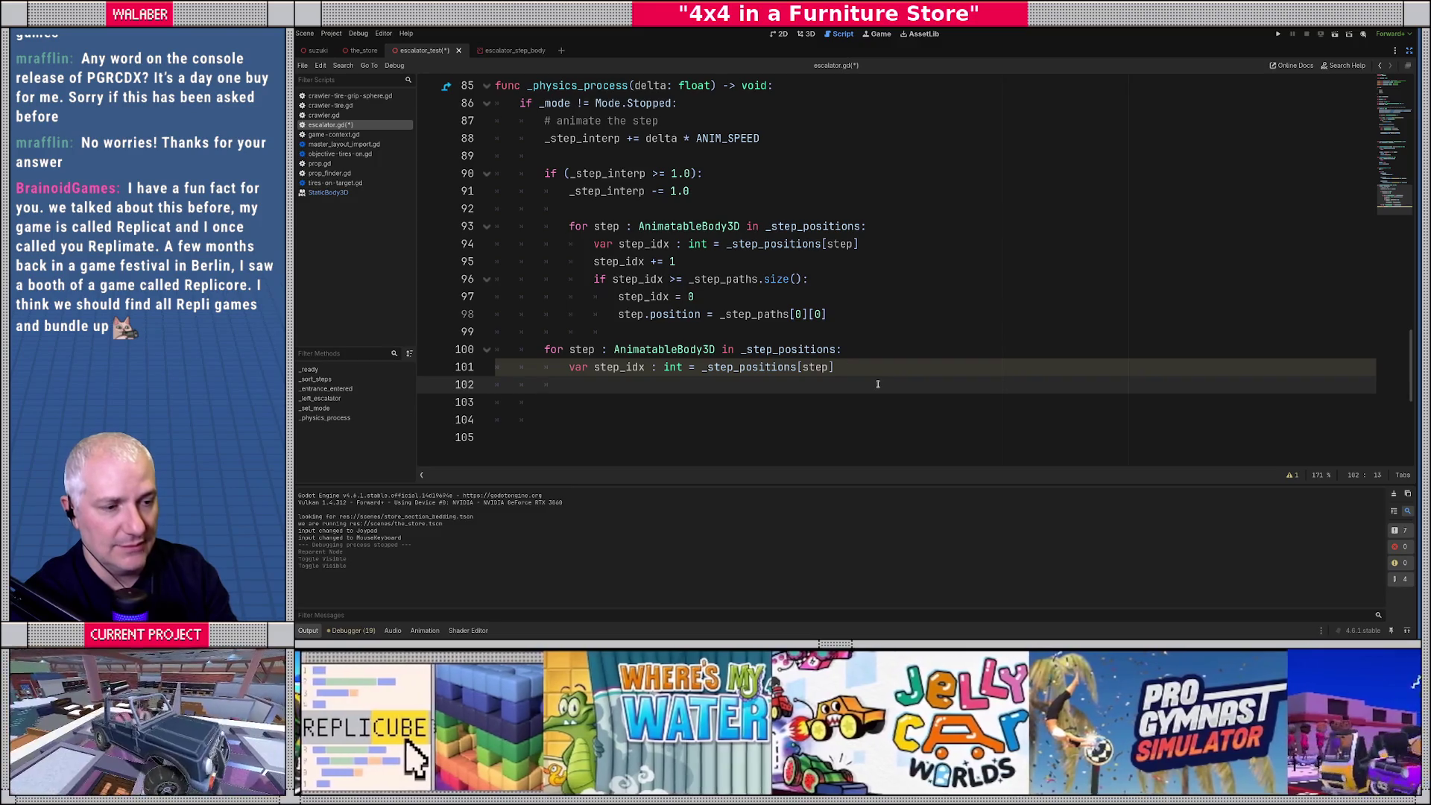
Add 'var pos_a : Vector3 = _step_paths[step_idx][0]' and a matching pos_b line using index 1.
type("var pos_a : Ve")
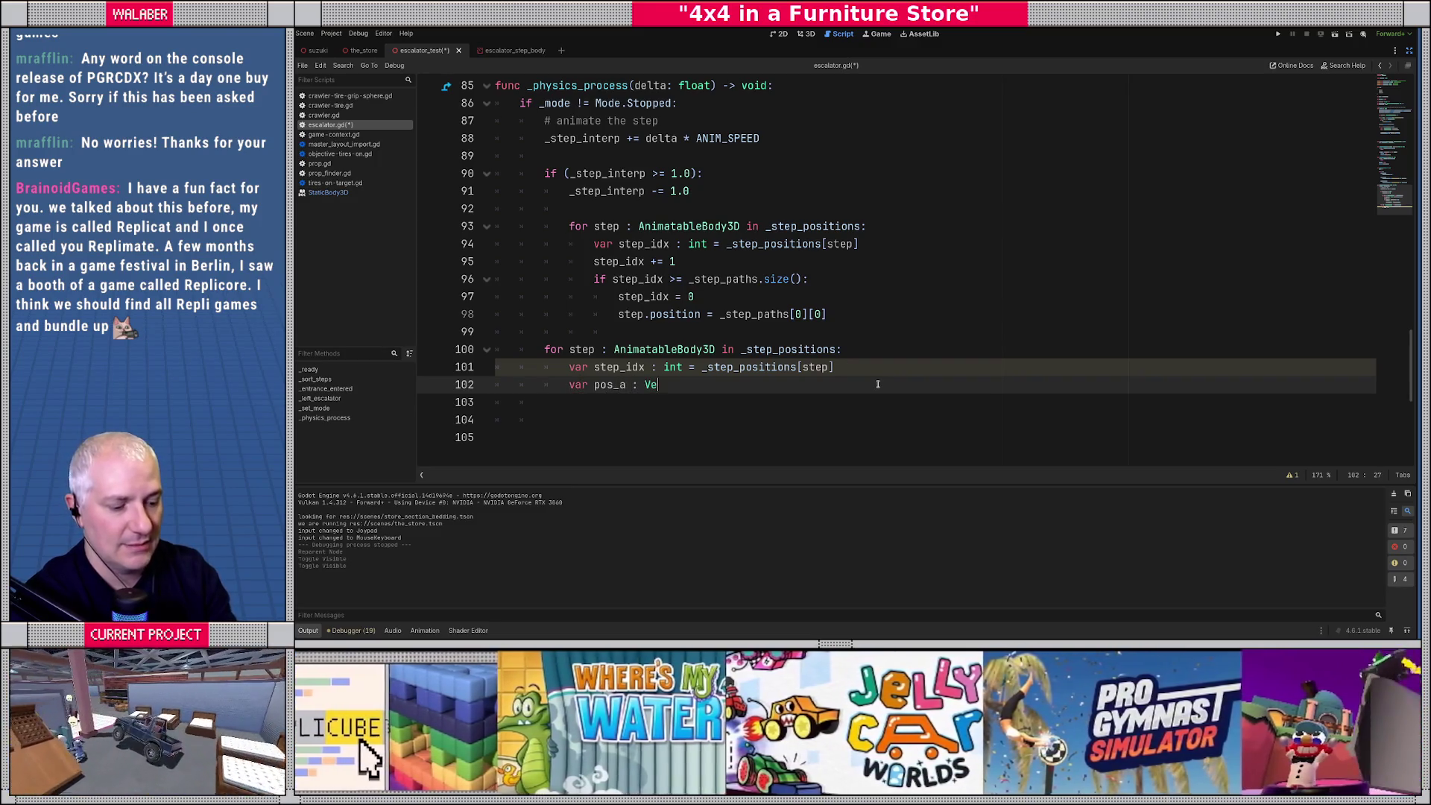
type("ctor3 = _")
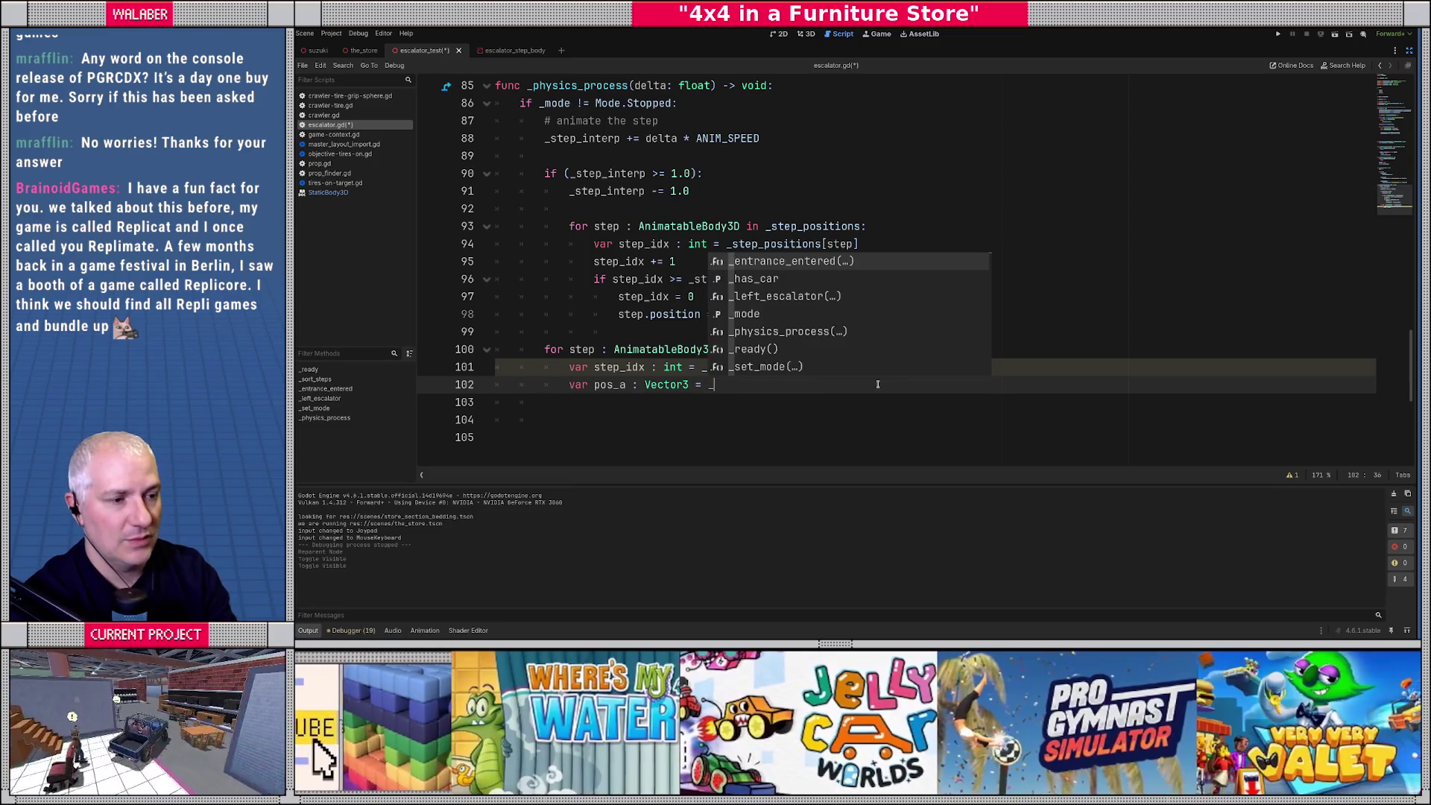
type("step_paths")
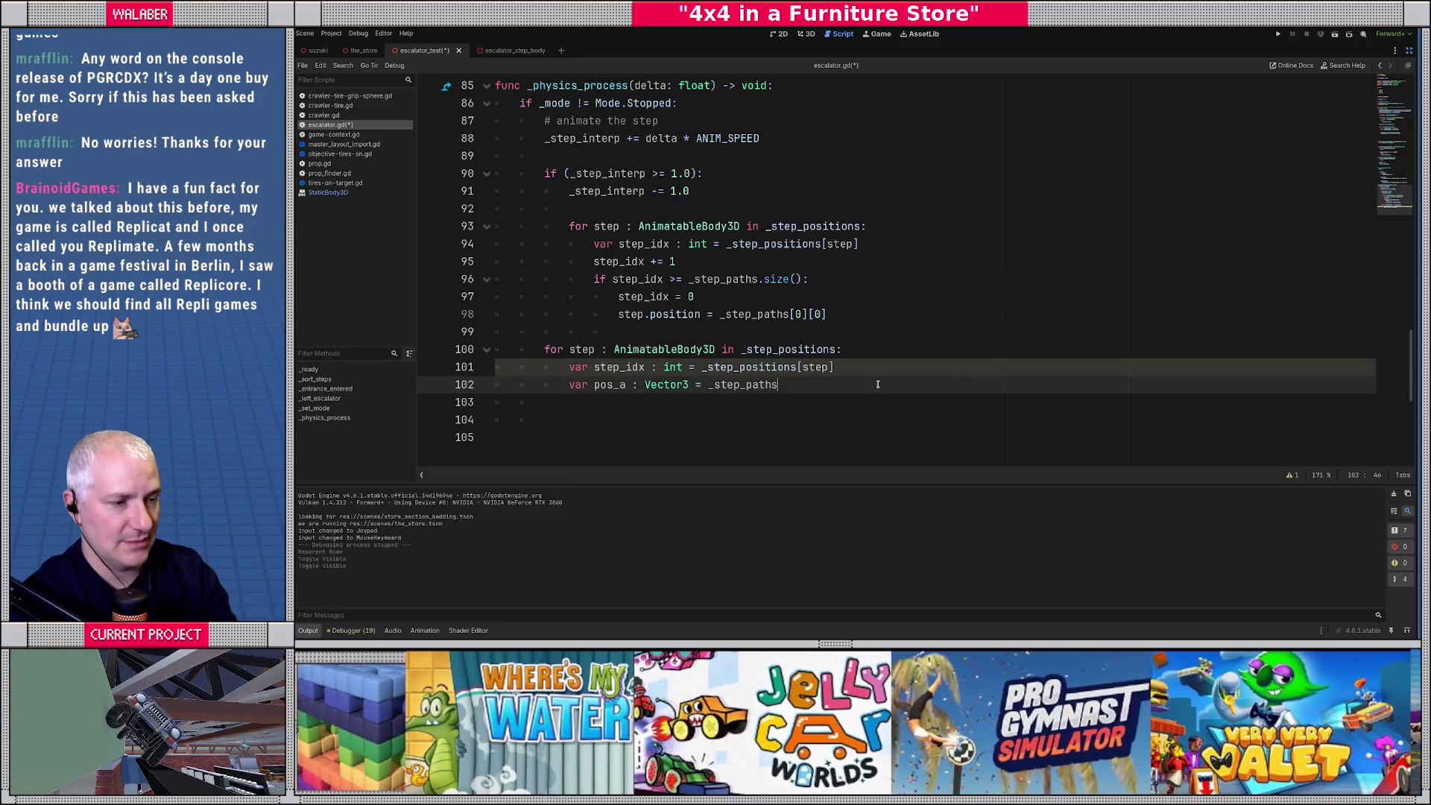
type("[step_i")
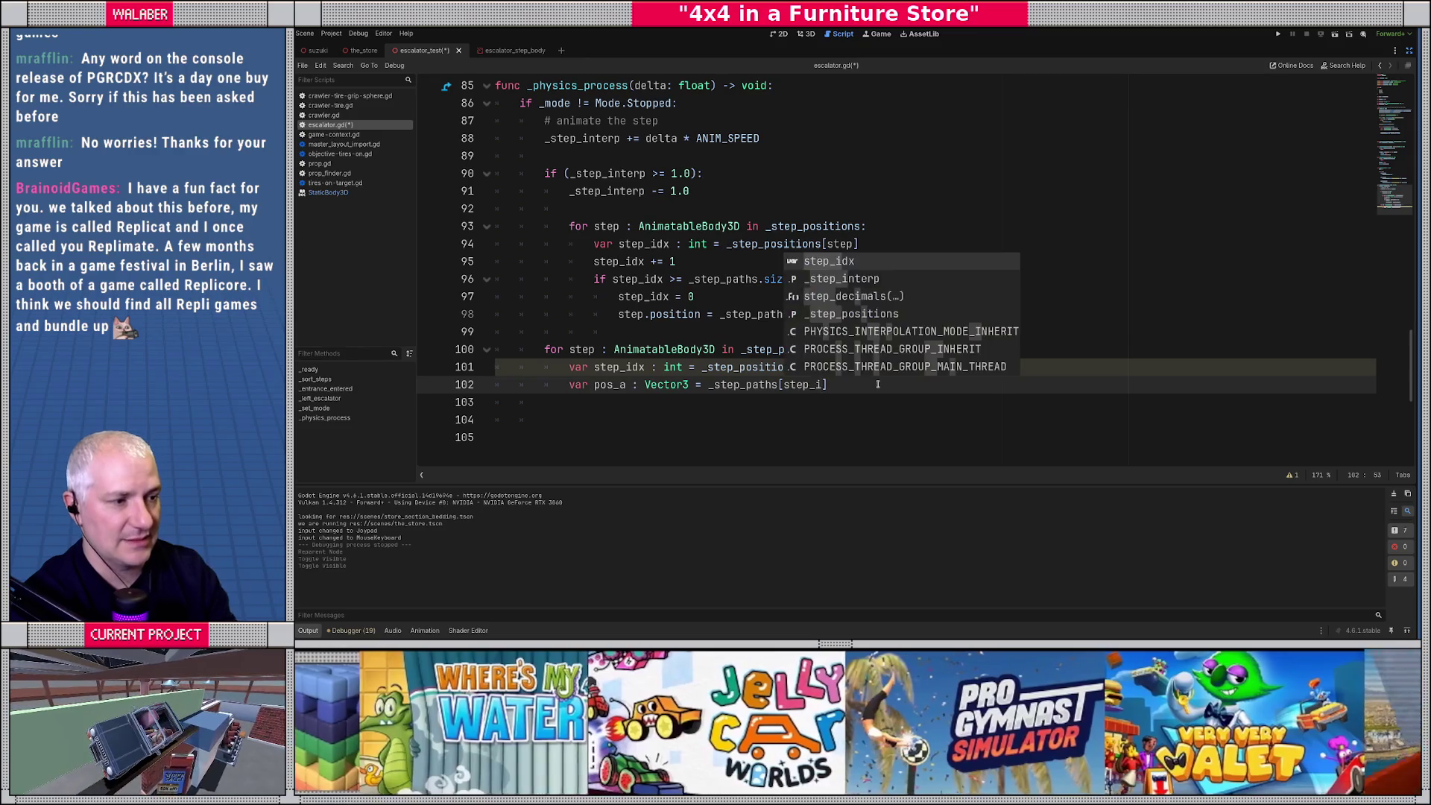
type("dx][0]")
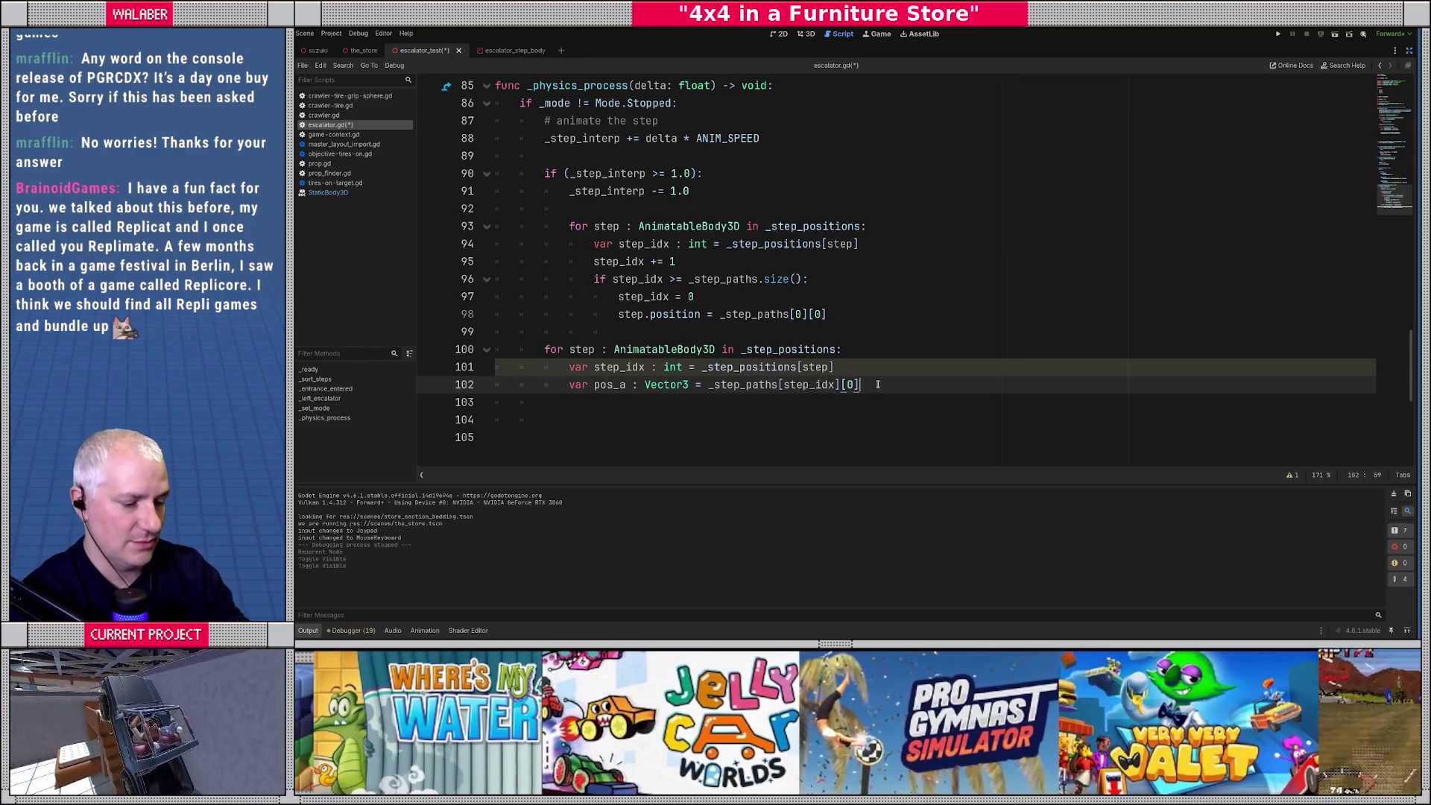
key("ctrl+shift+d")
left_click(626, 402)
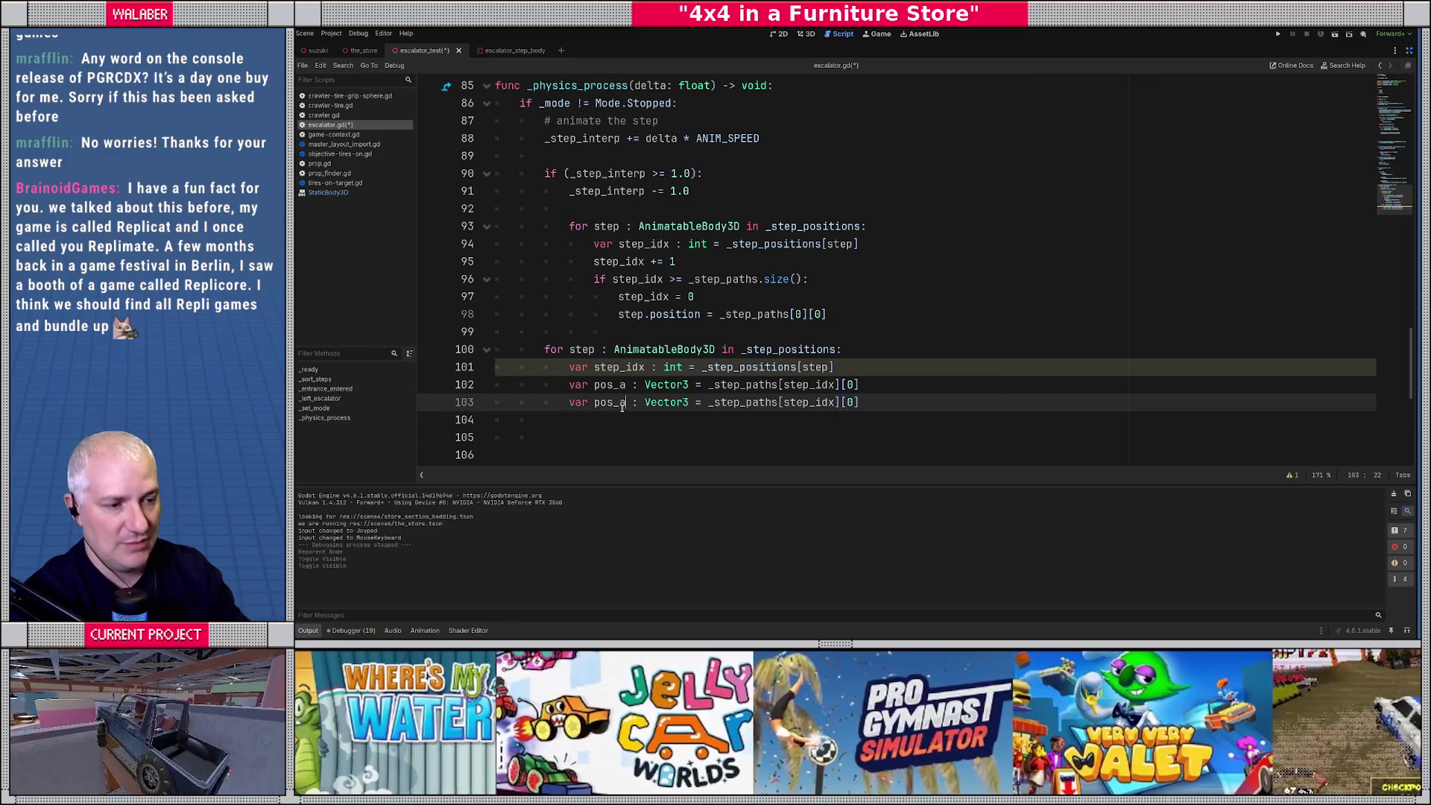
key("BackSpace")
type("b")
key("End")
key("Left")
key("BackSpace")
type("1")
key("End")
key("ctrl+F2")
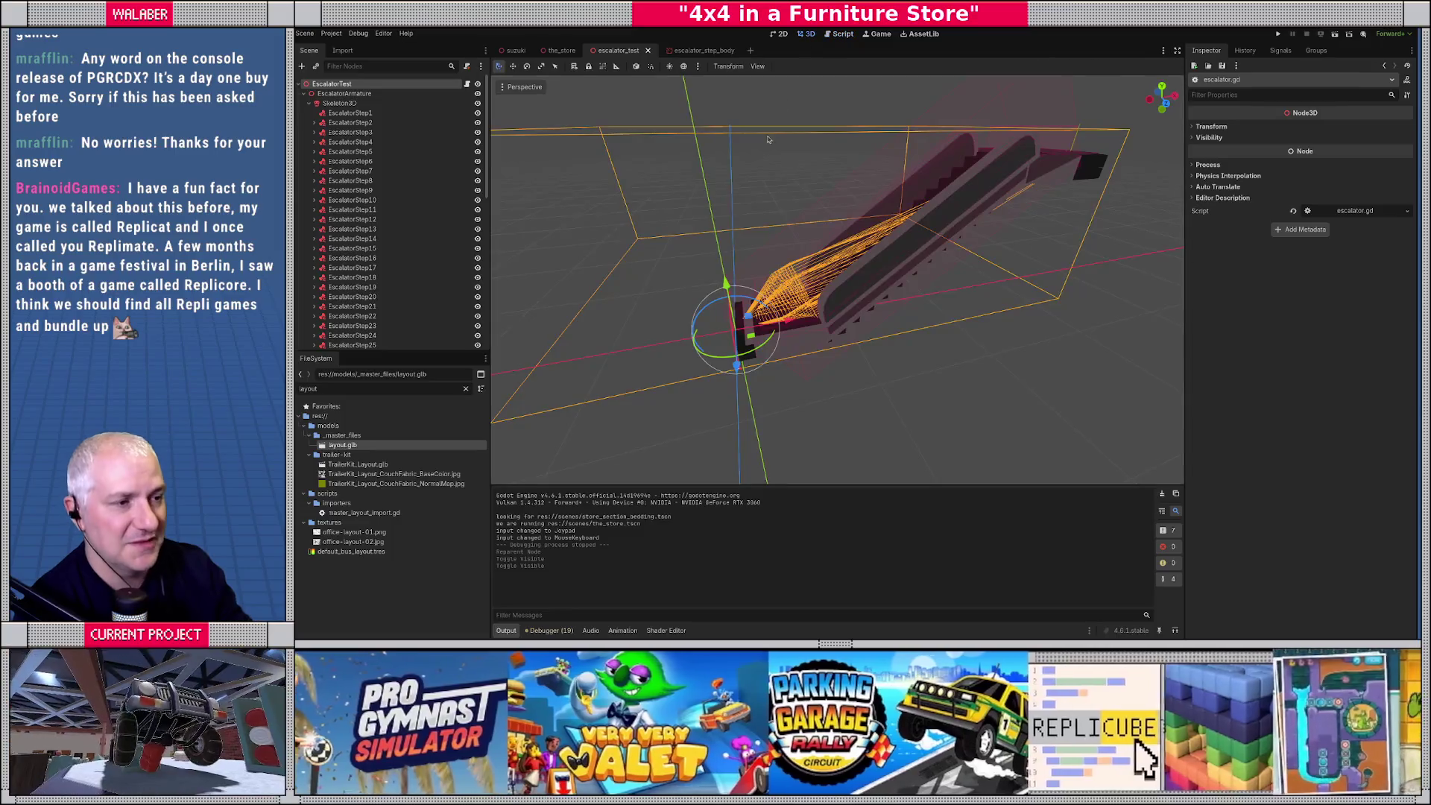
left_click_drag(659, 247, 521, 208)
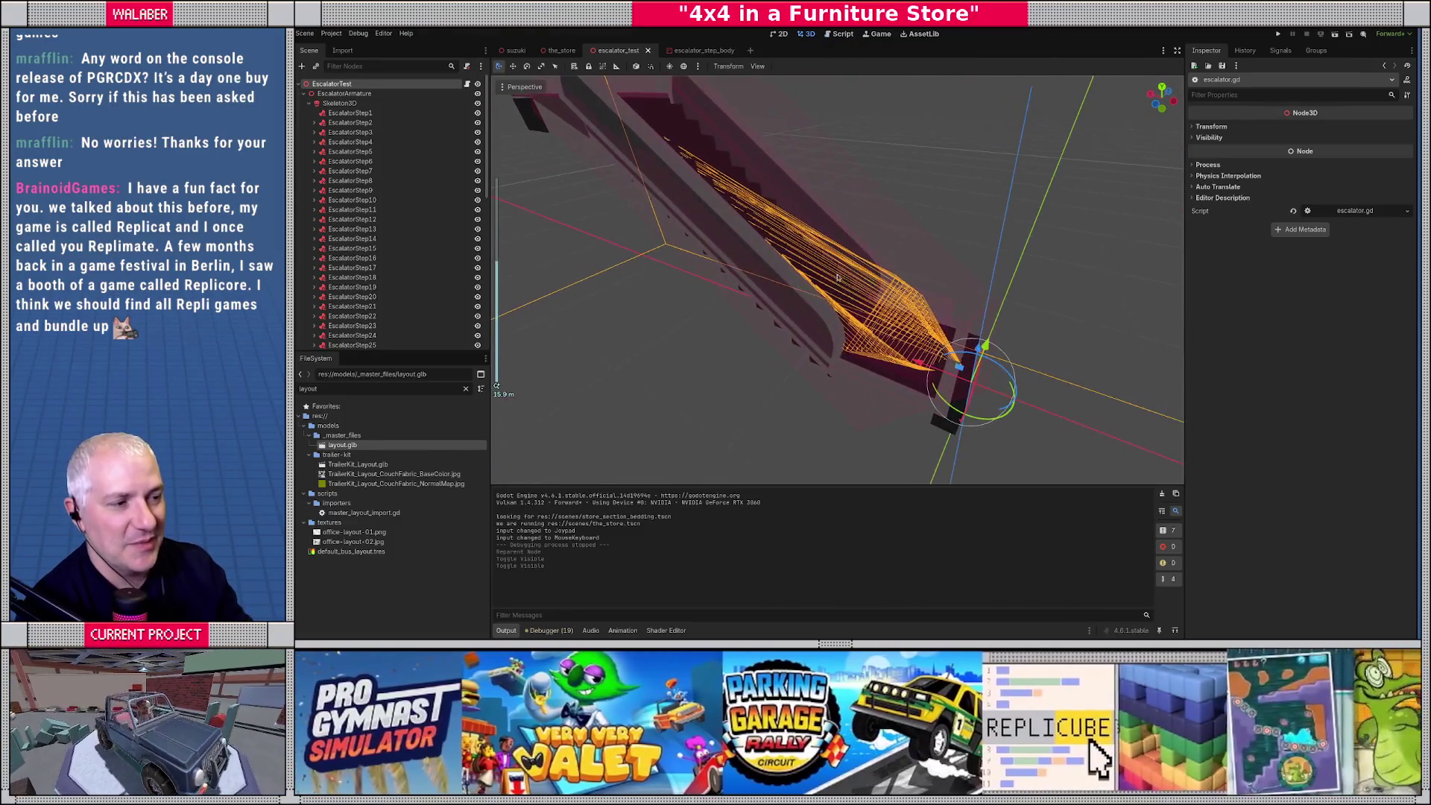
left_click(336, 105)
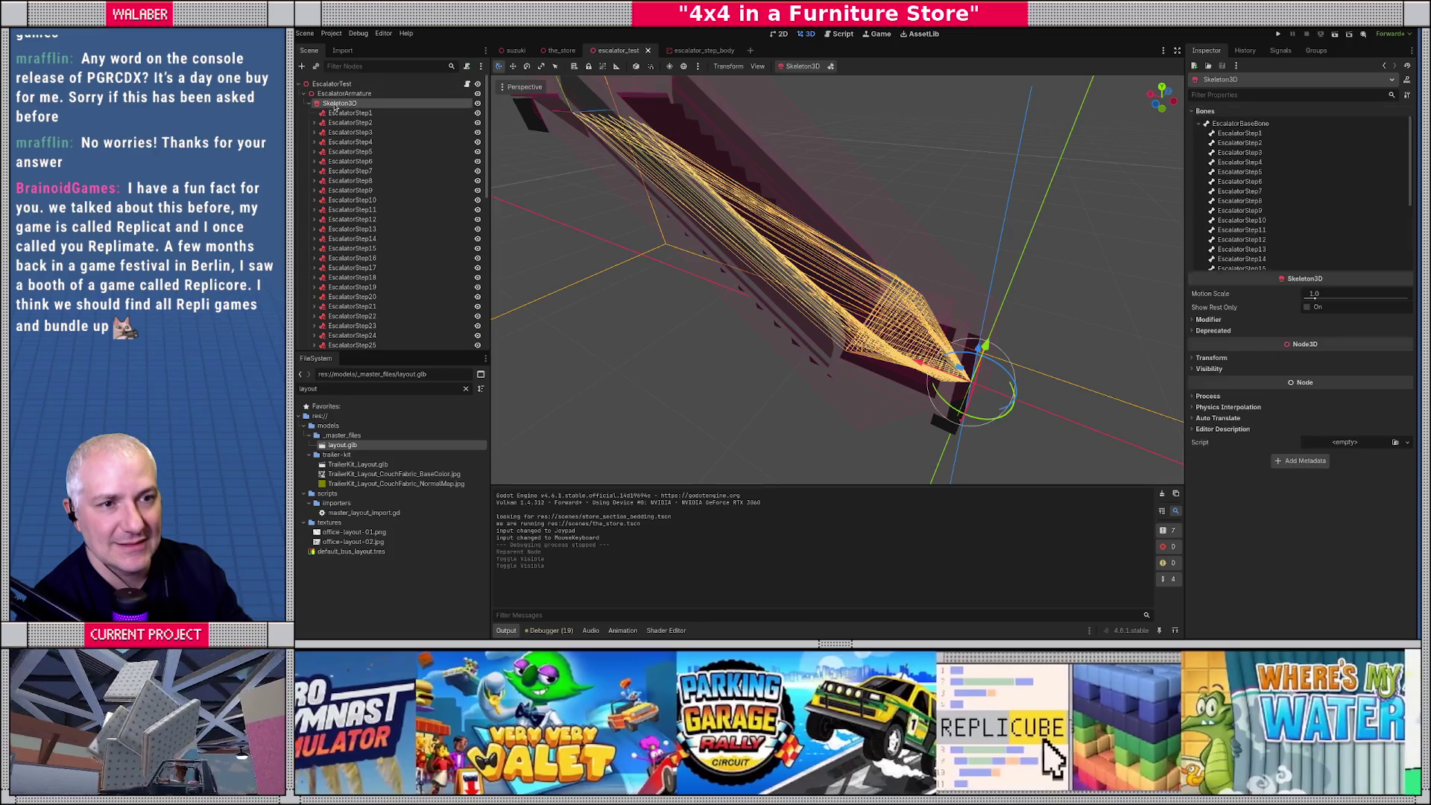
left_click(478, 103)
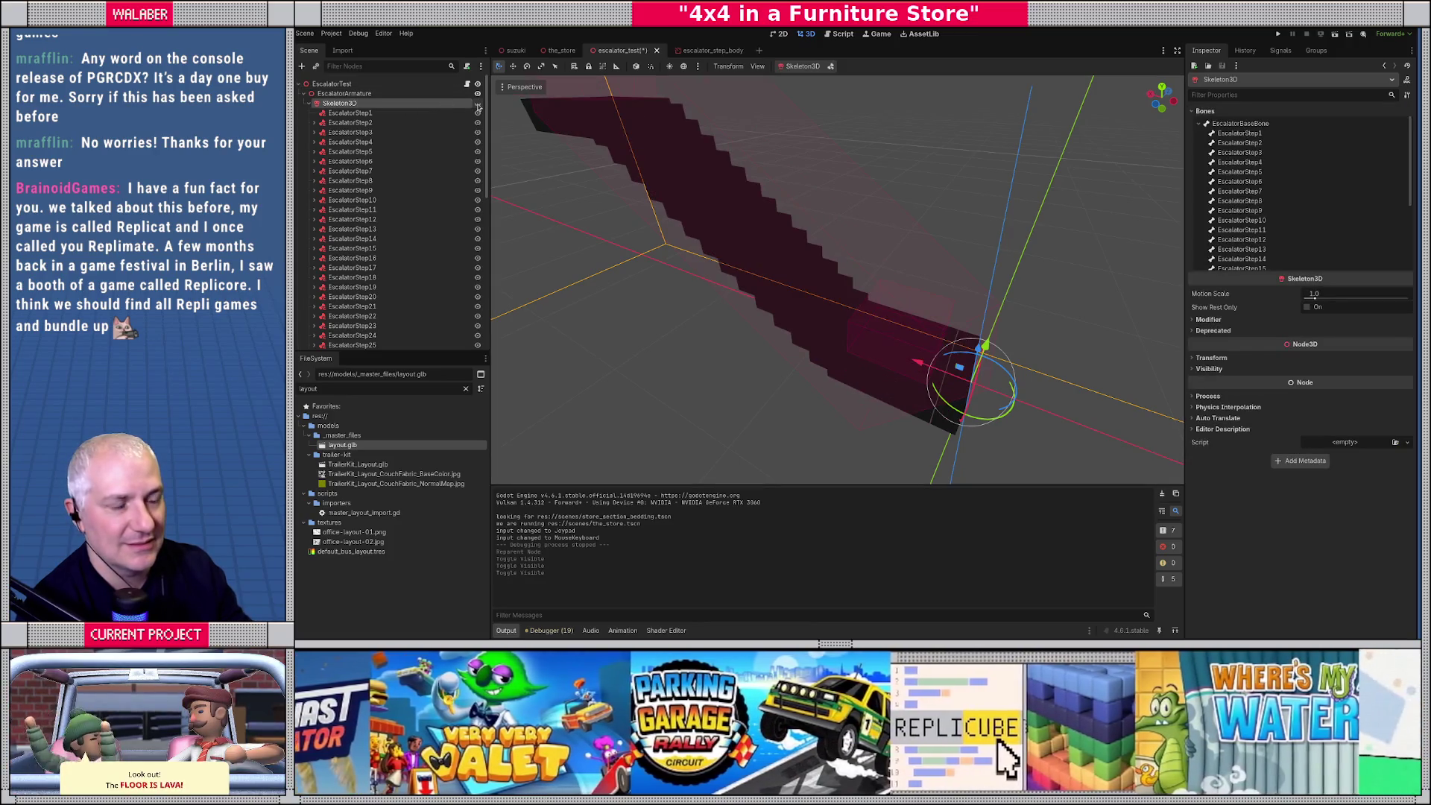
left_click(477, 104)
scroll(402, 209, "down", 5)
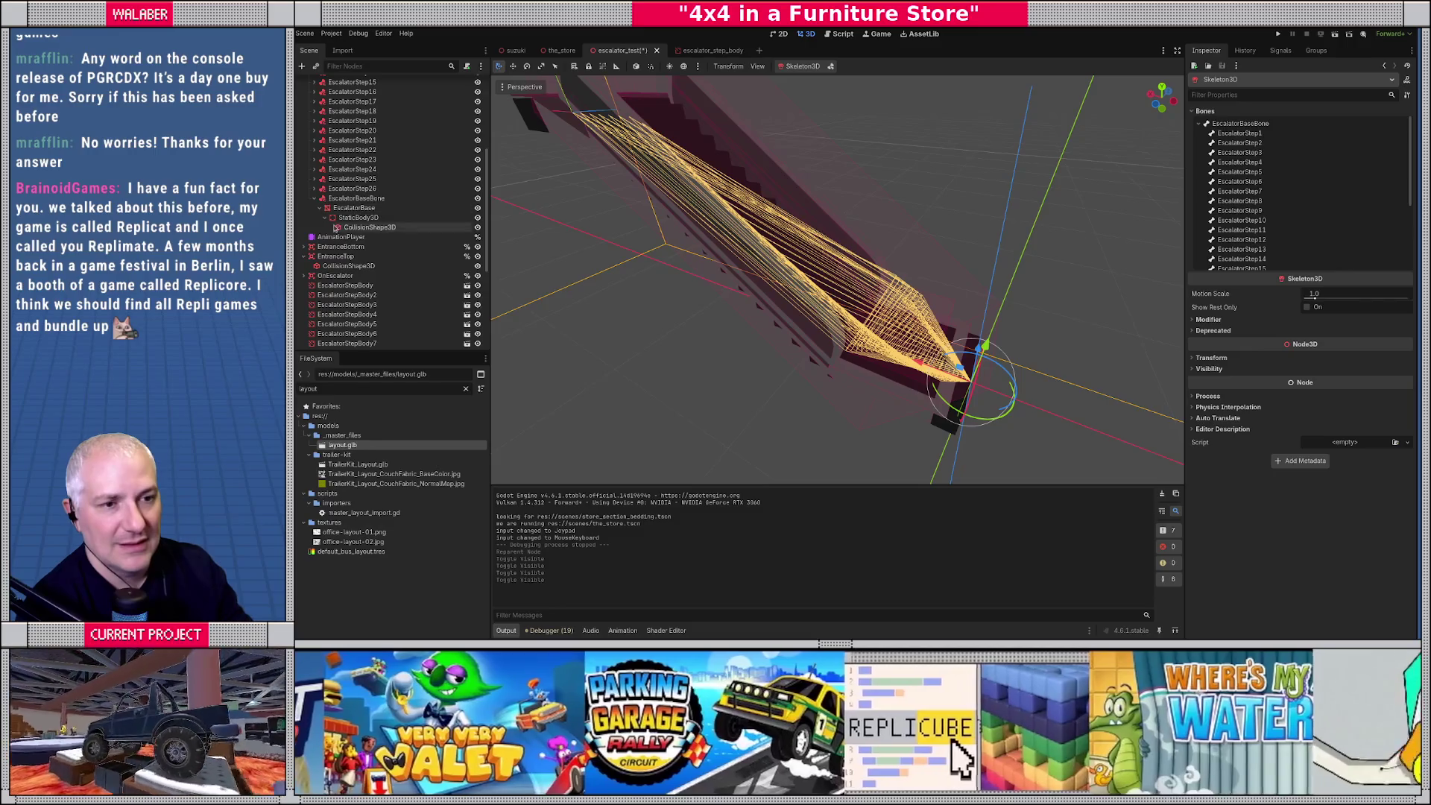
left_click_drag(771, 285, 753, 301)
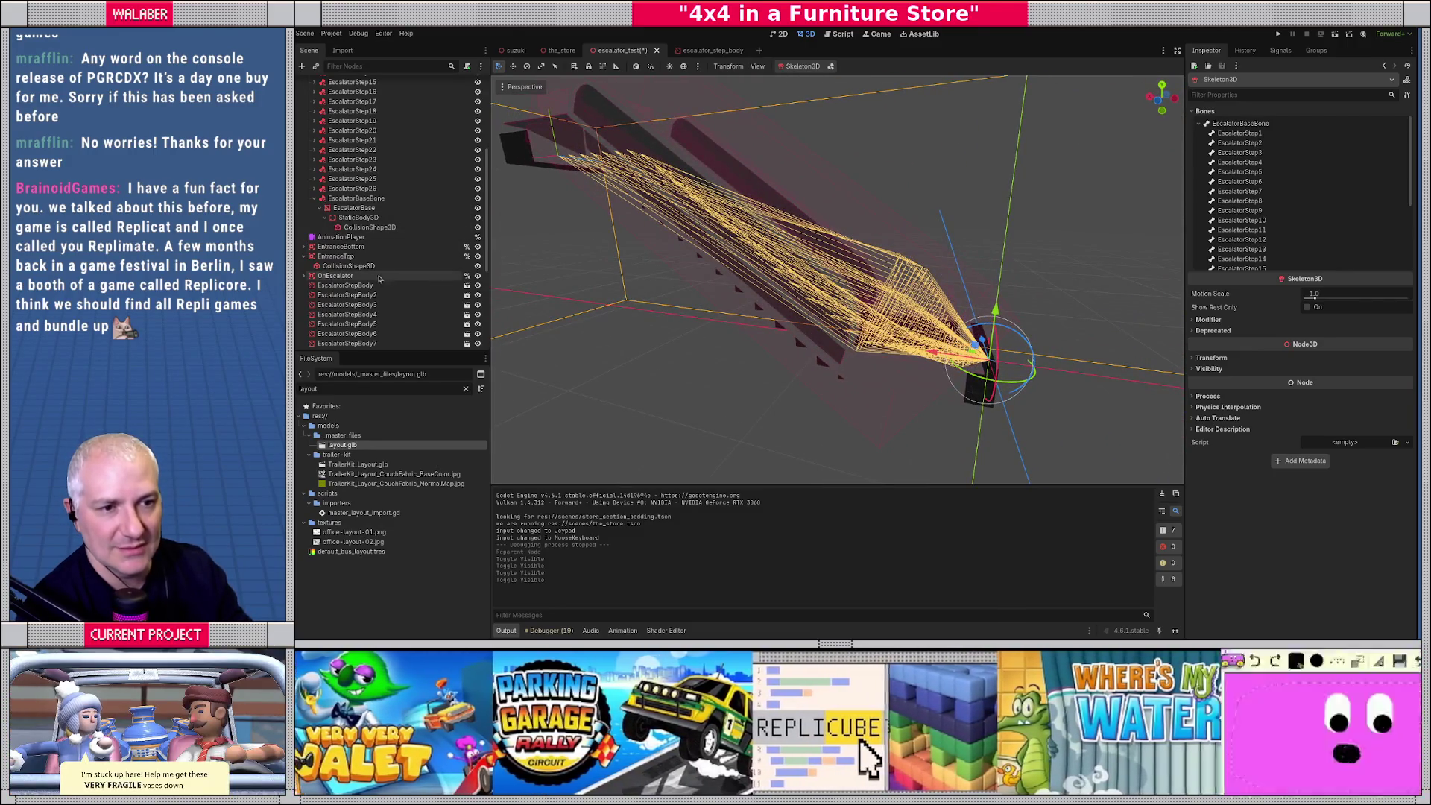
left_click(347, 294)
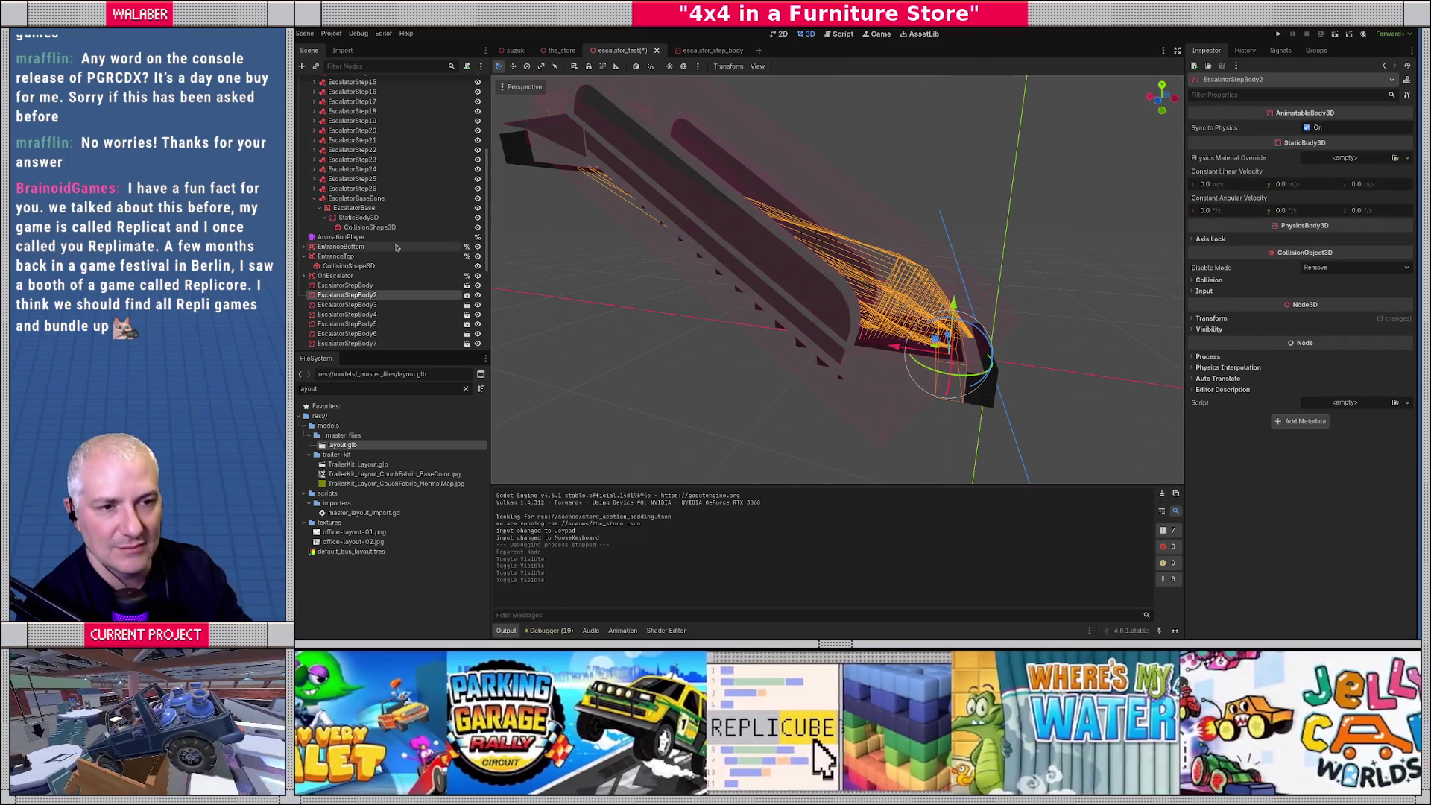
left_click(349, 211)
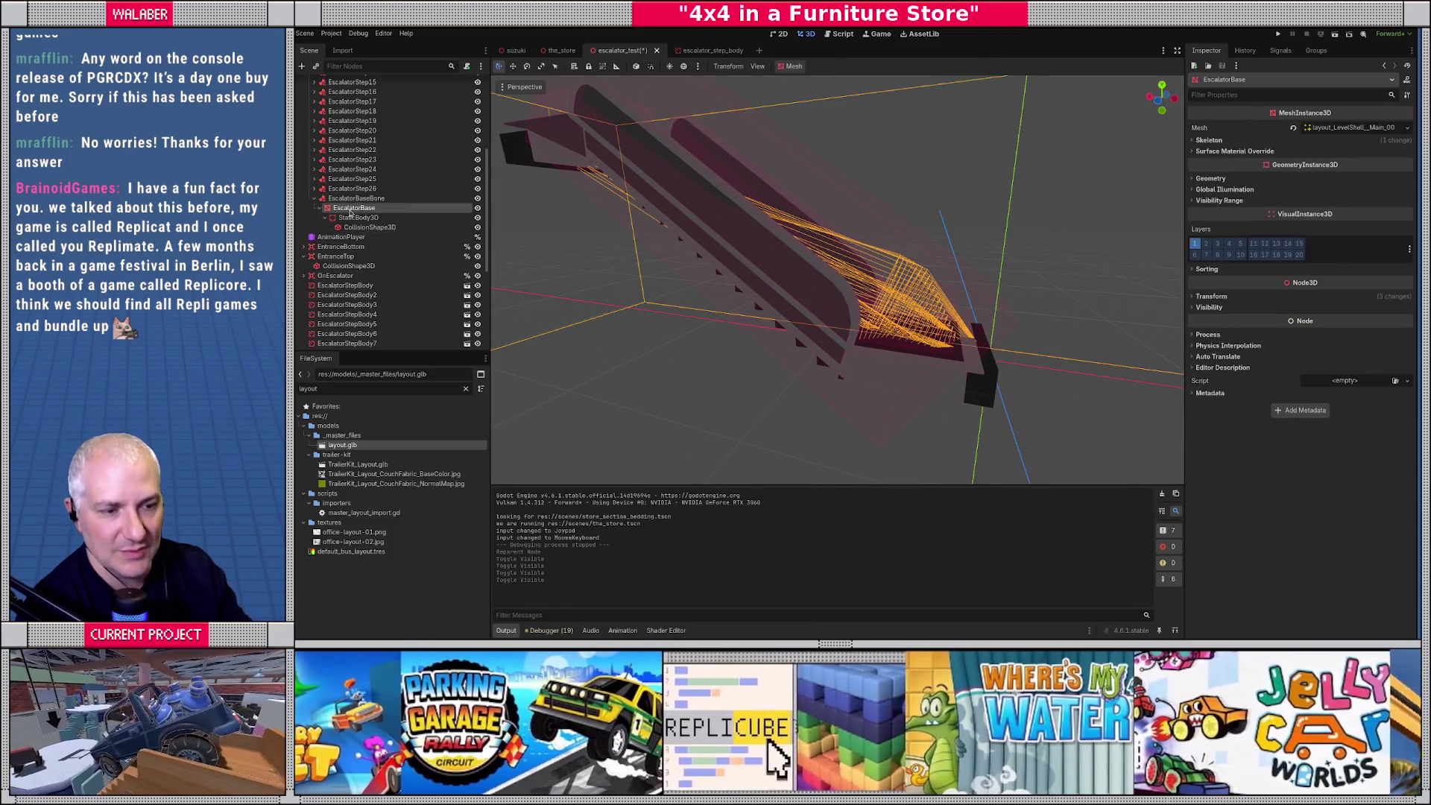
scroll(339, 149, "up", 5)
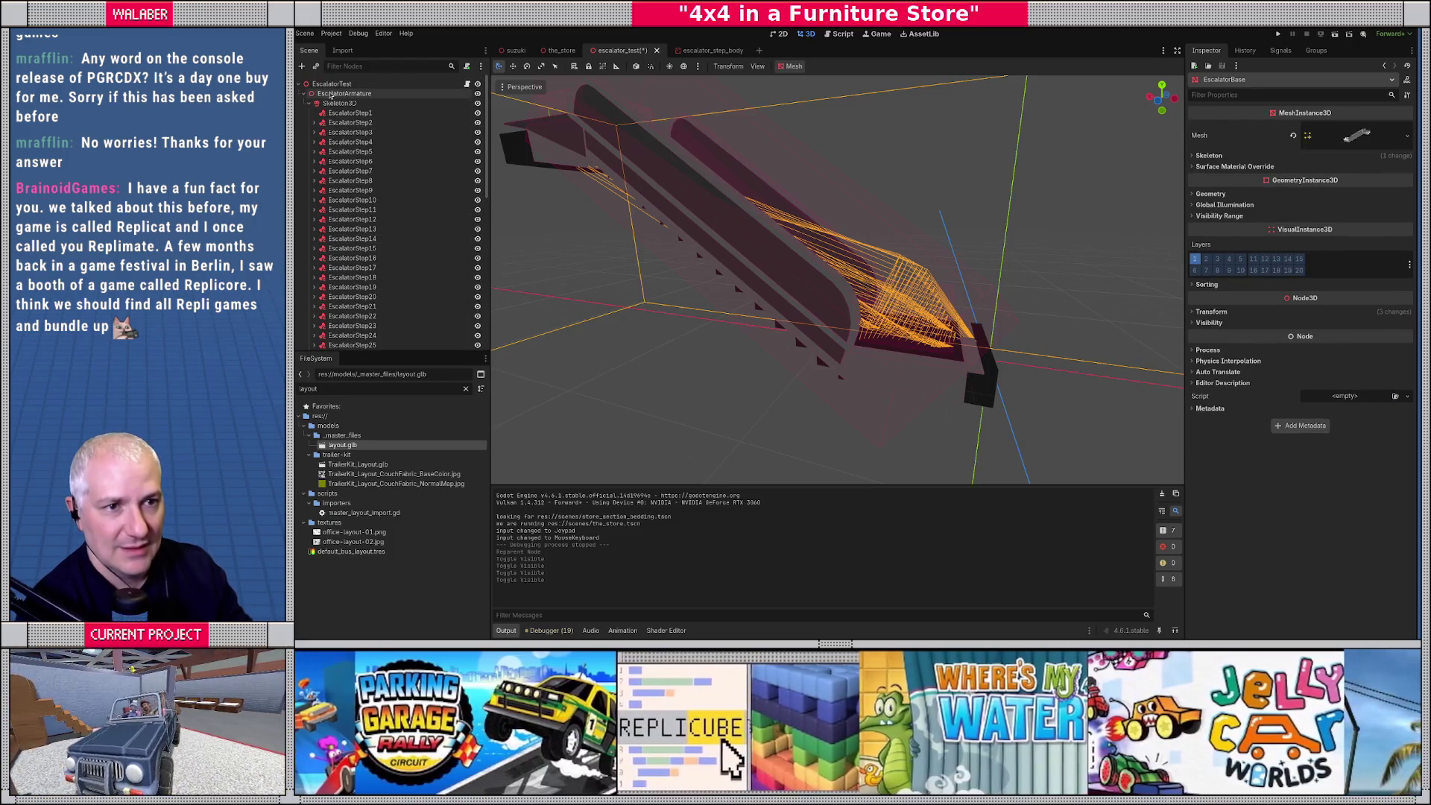
Paste the nodes under EscalatorTest, hide EscalatorArmature, and frame the escalator steps.
left_click(333, 84)
key("ctrl+v")
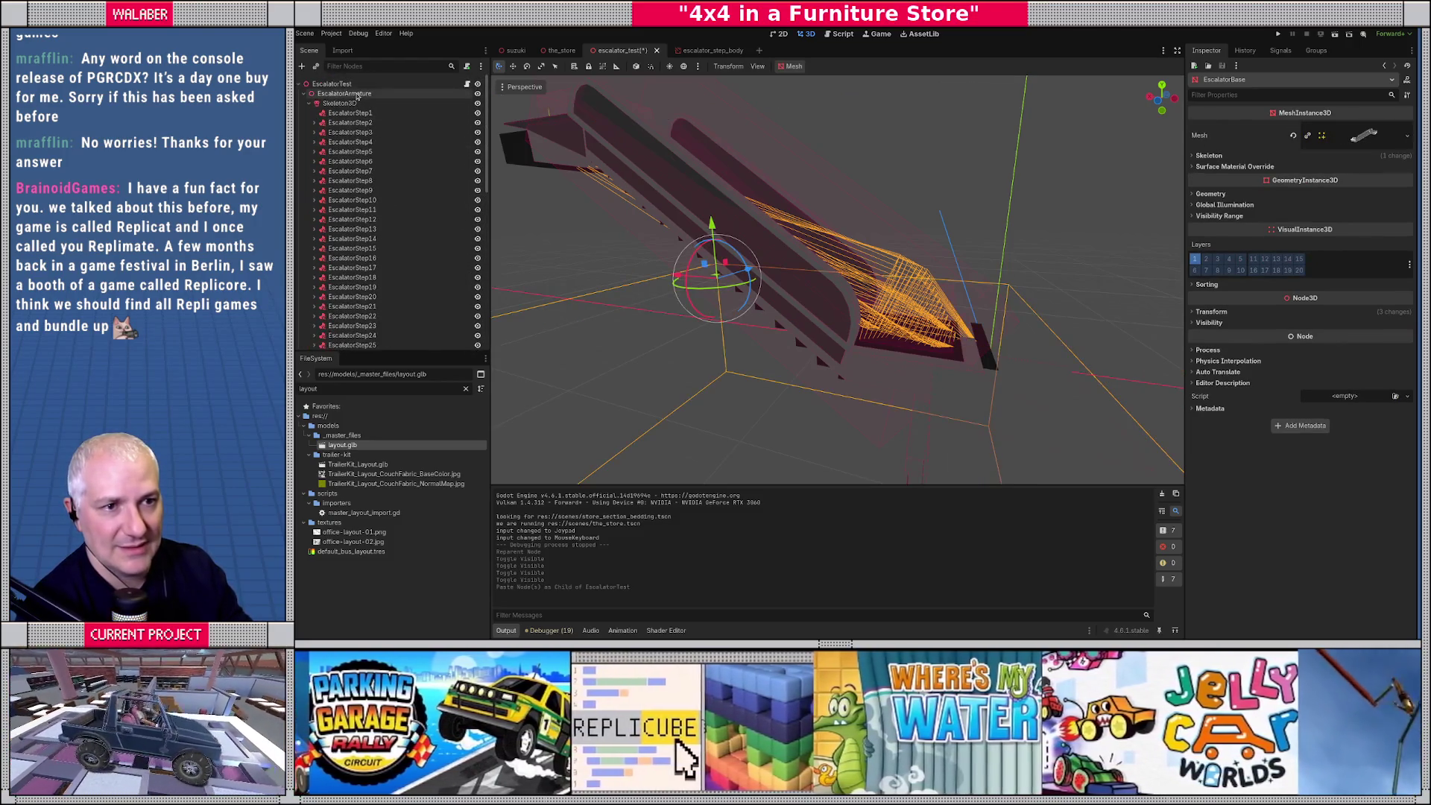
left_click(454, 94)
left_click(478, 93)
key("f")
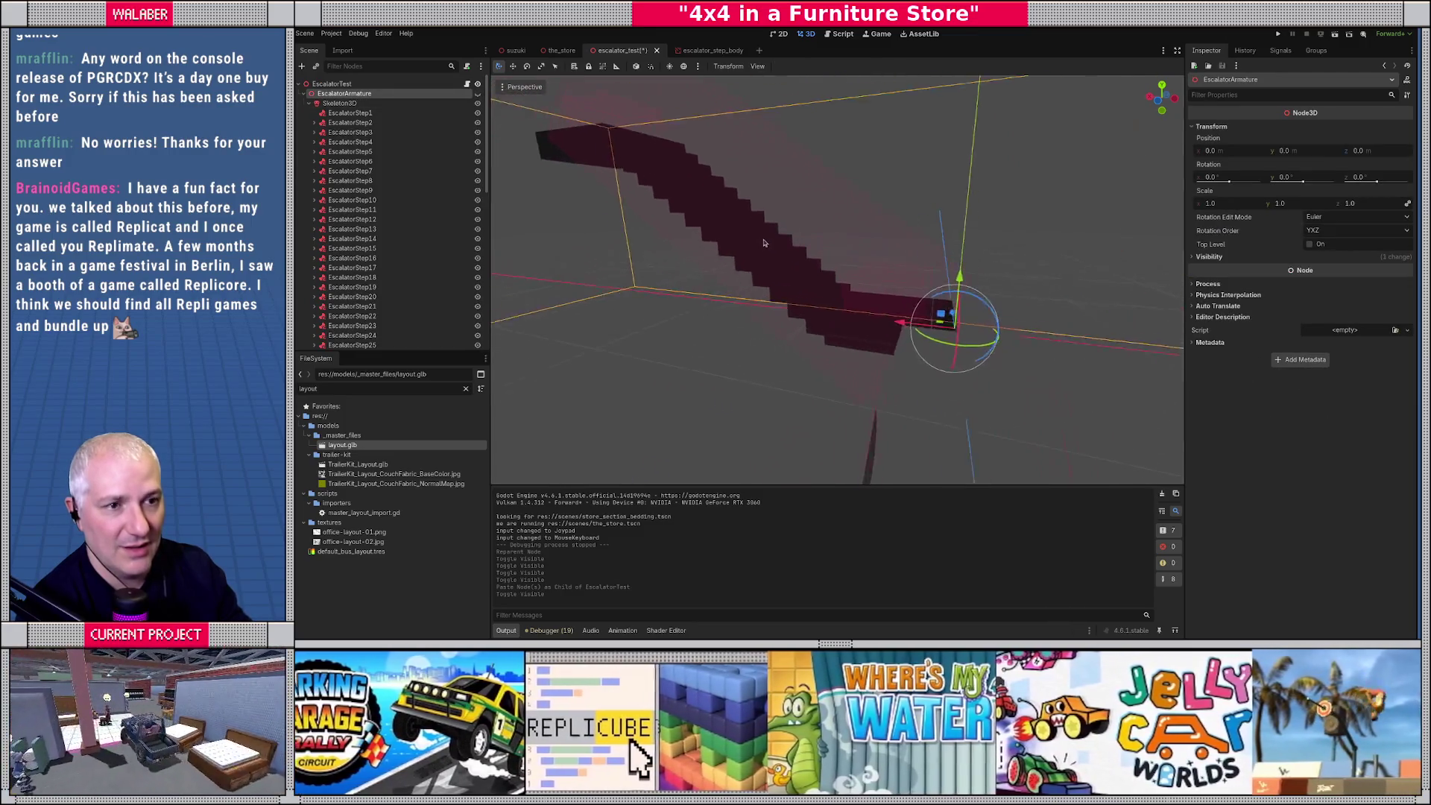
scroll(396, 248, "down", 1)
scroll(402, 253, "down", 5)
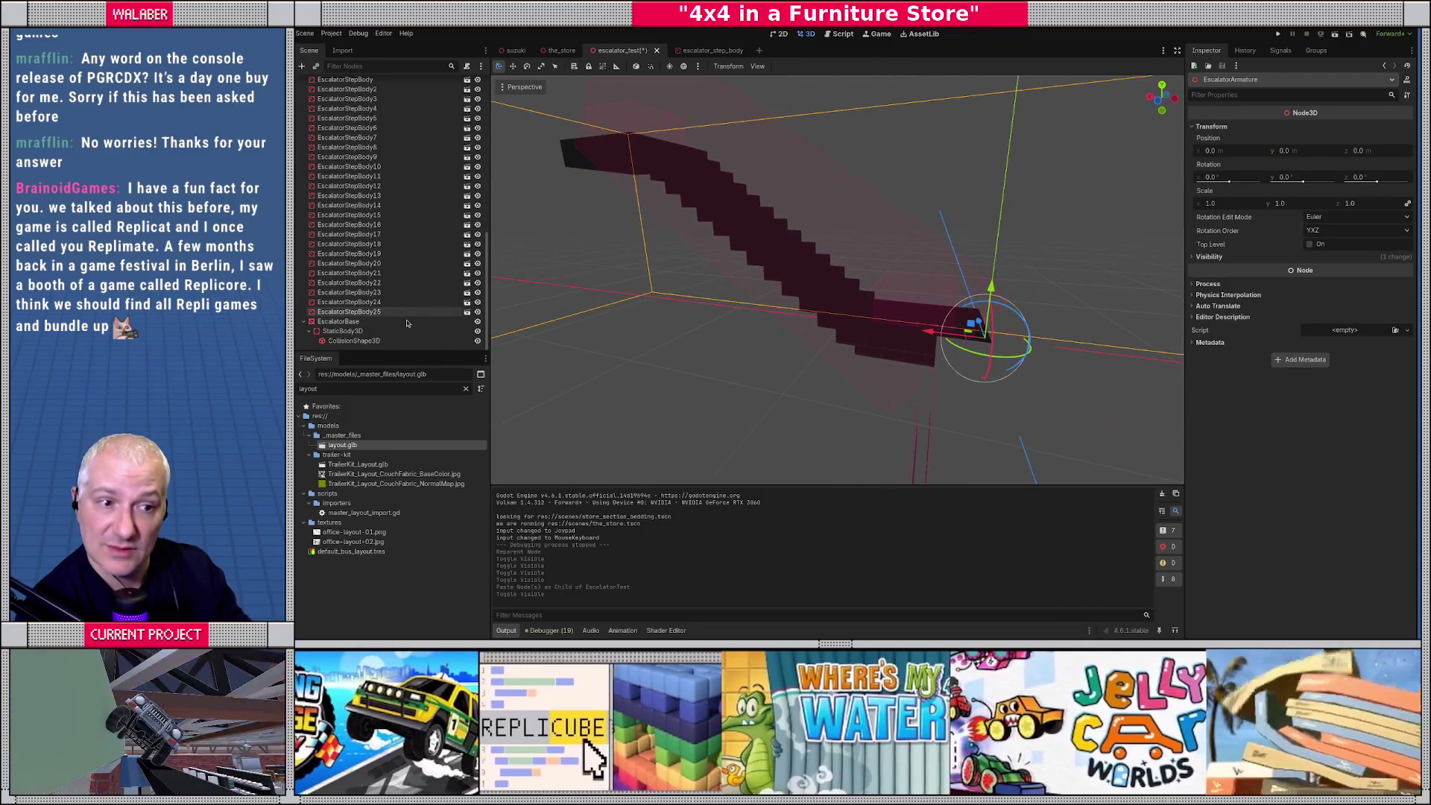
Select the EscalatorBase mesh under the base bone, orbiting closer around it.
left_click(470, 321)
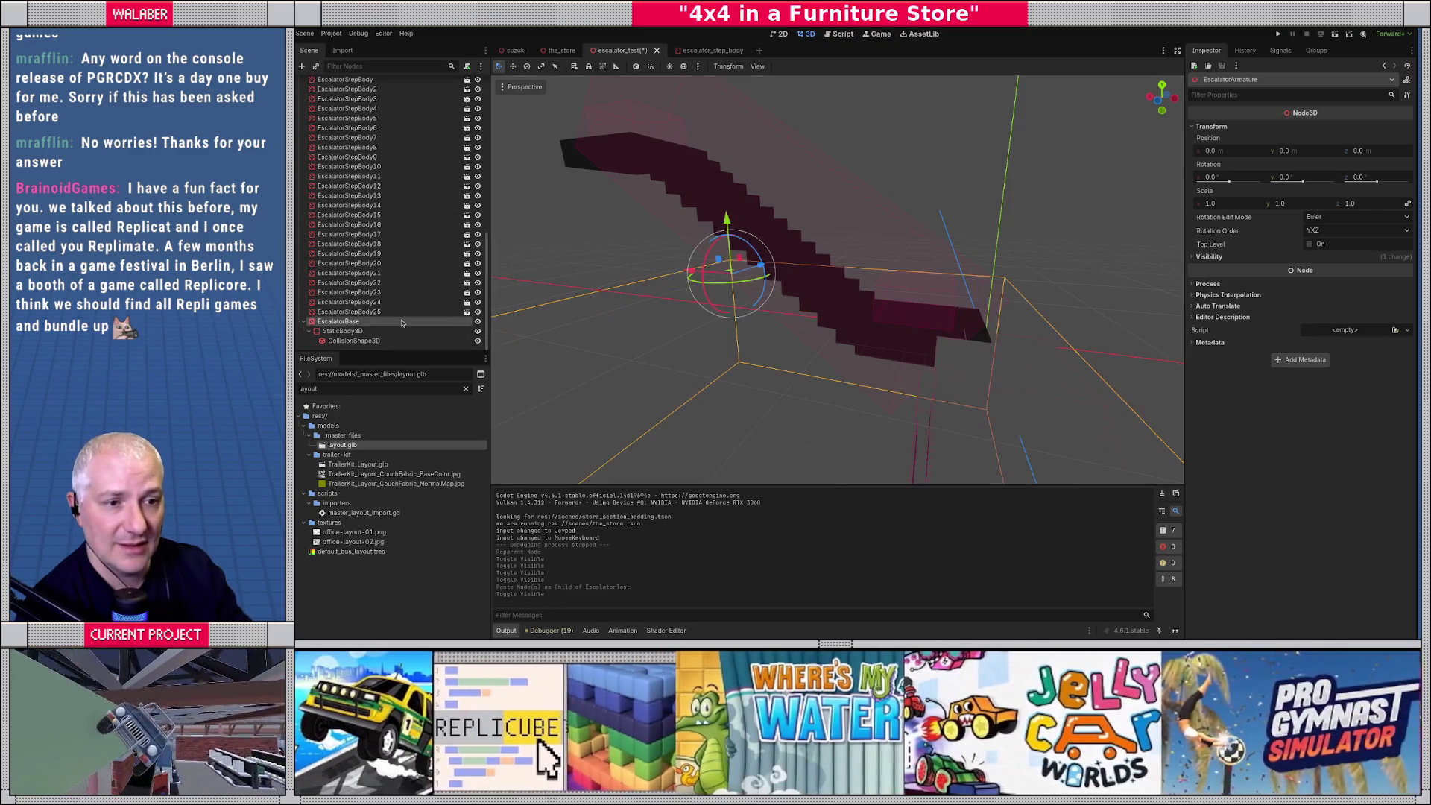
scroll(663, 227, "down", 4)
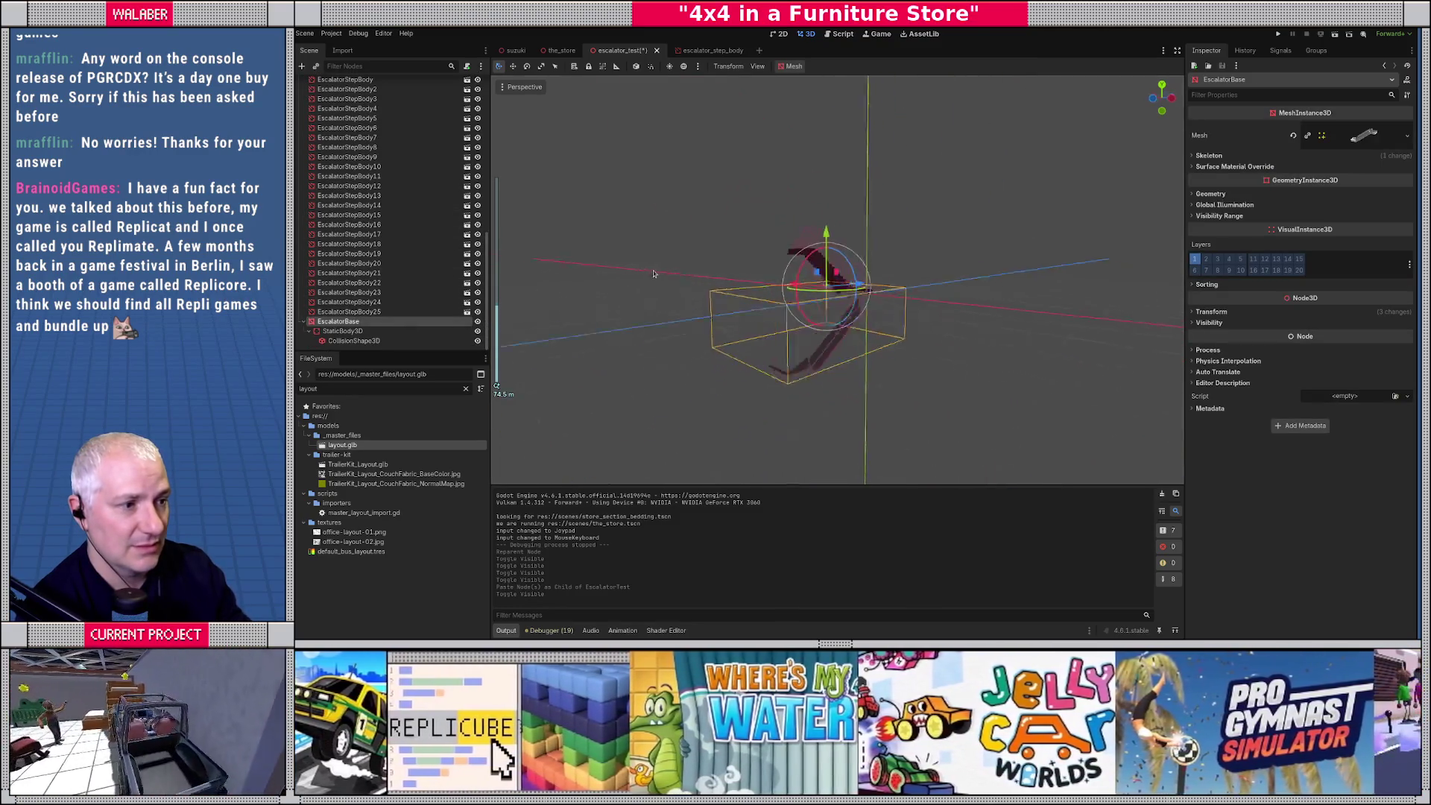
left_click_drag(663, 227, 755, 326)
scroll(756, 326, "up", 4)
scroll(373, 229, "up", 3)
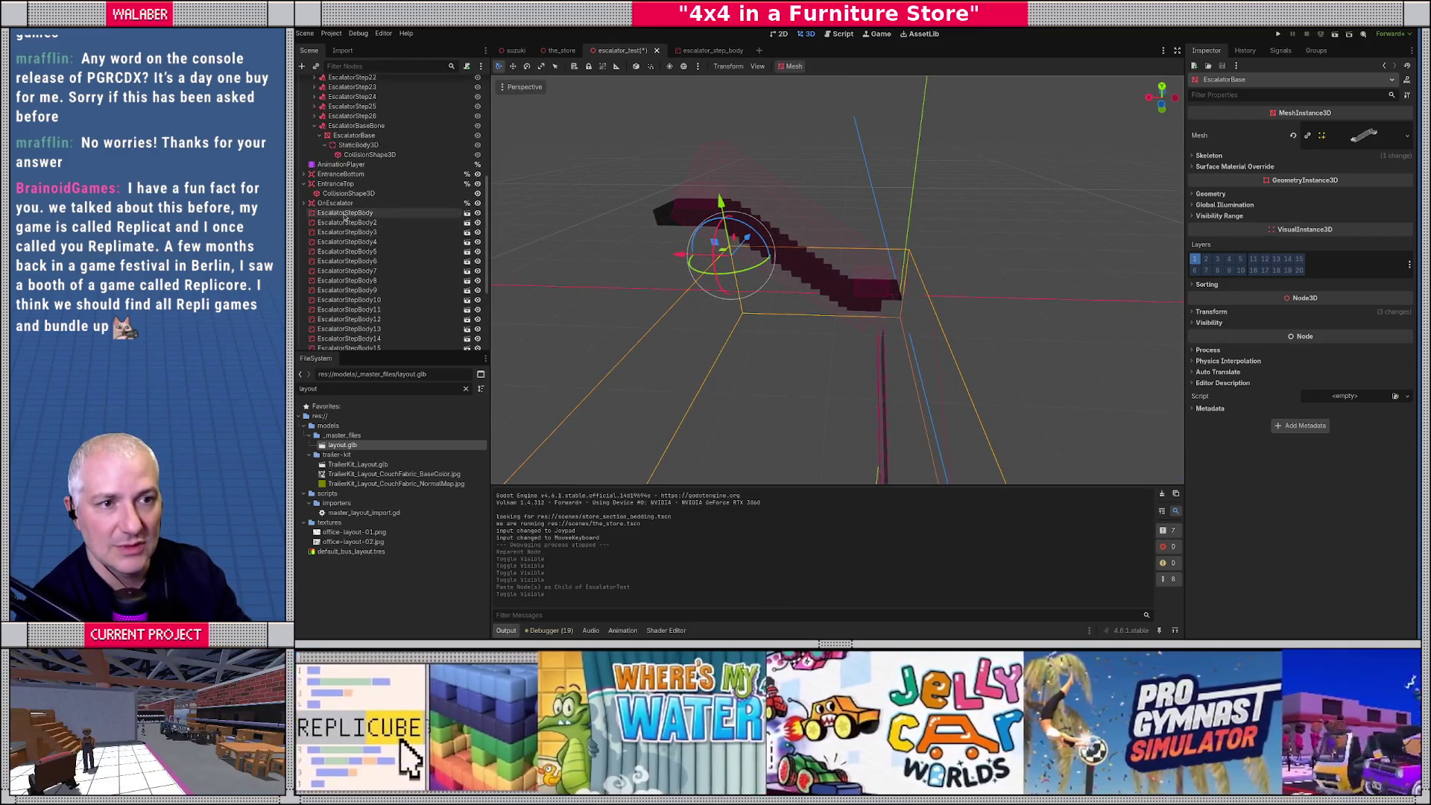
left_click(353, 134)
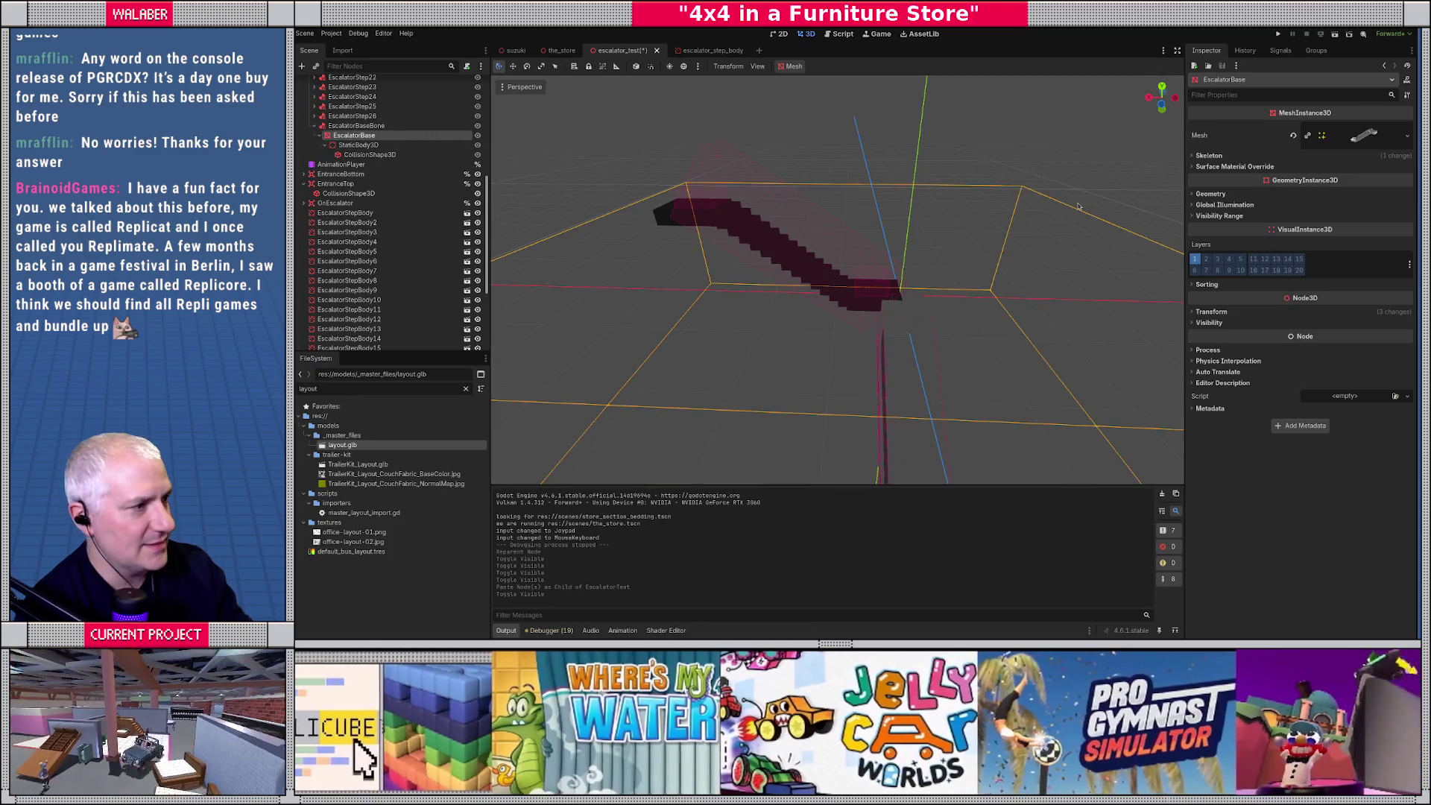
Move EscalatorBase to the scene root and zero its position and Y rotation.
left_click(1211, 310)
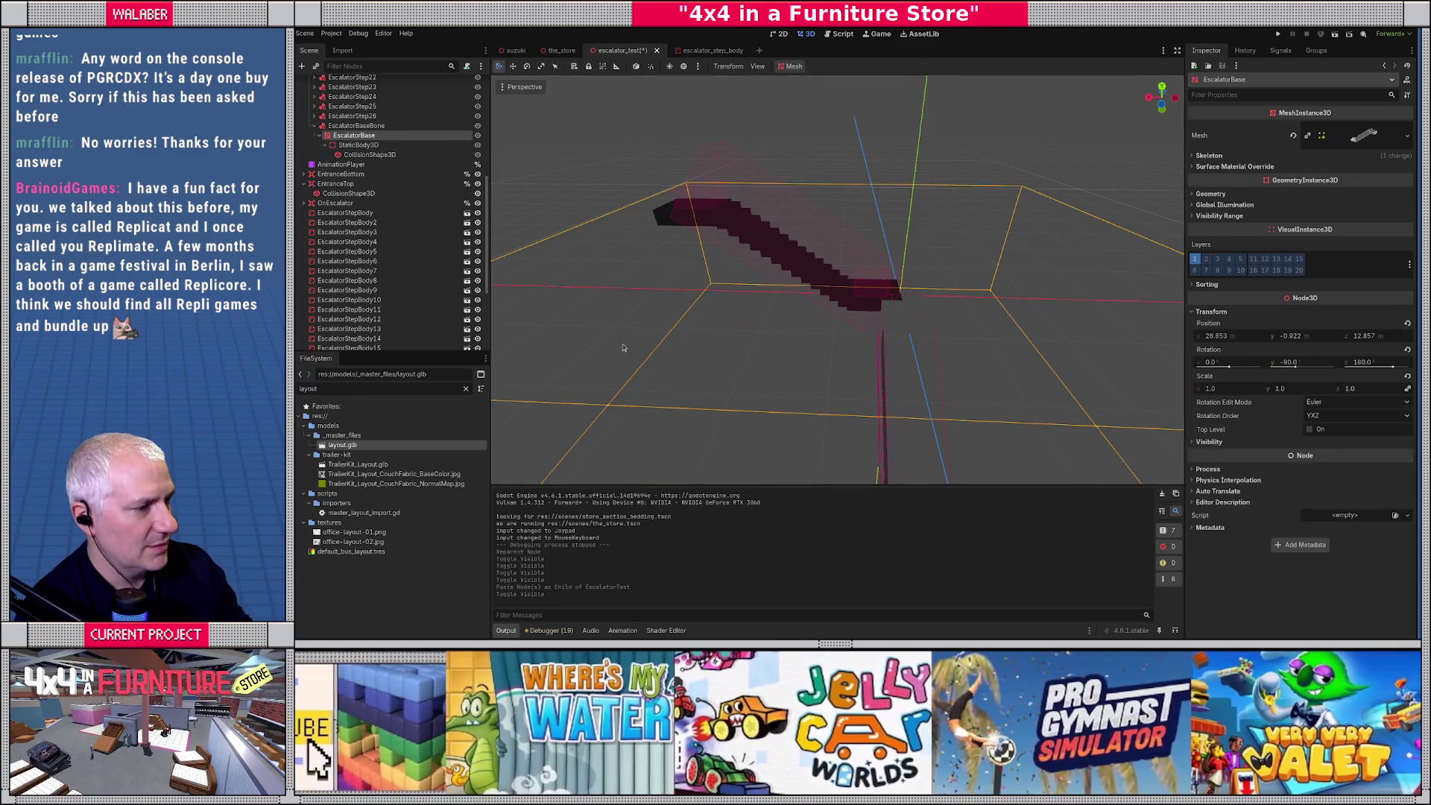
left_click_drag(353, 135, 351, 343)
left_click(349, 322)
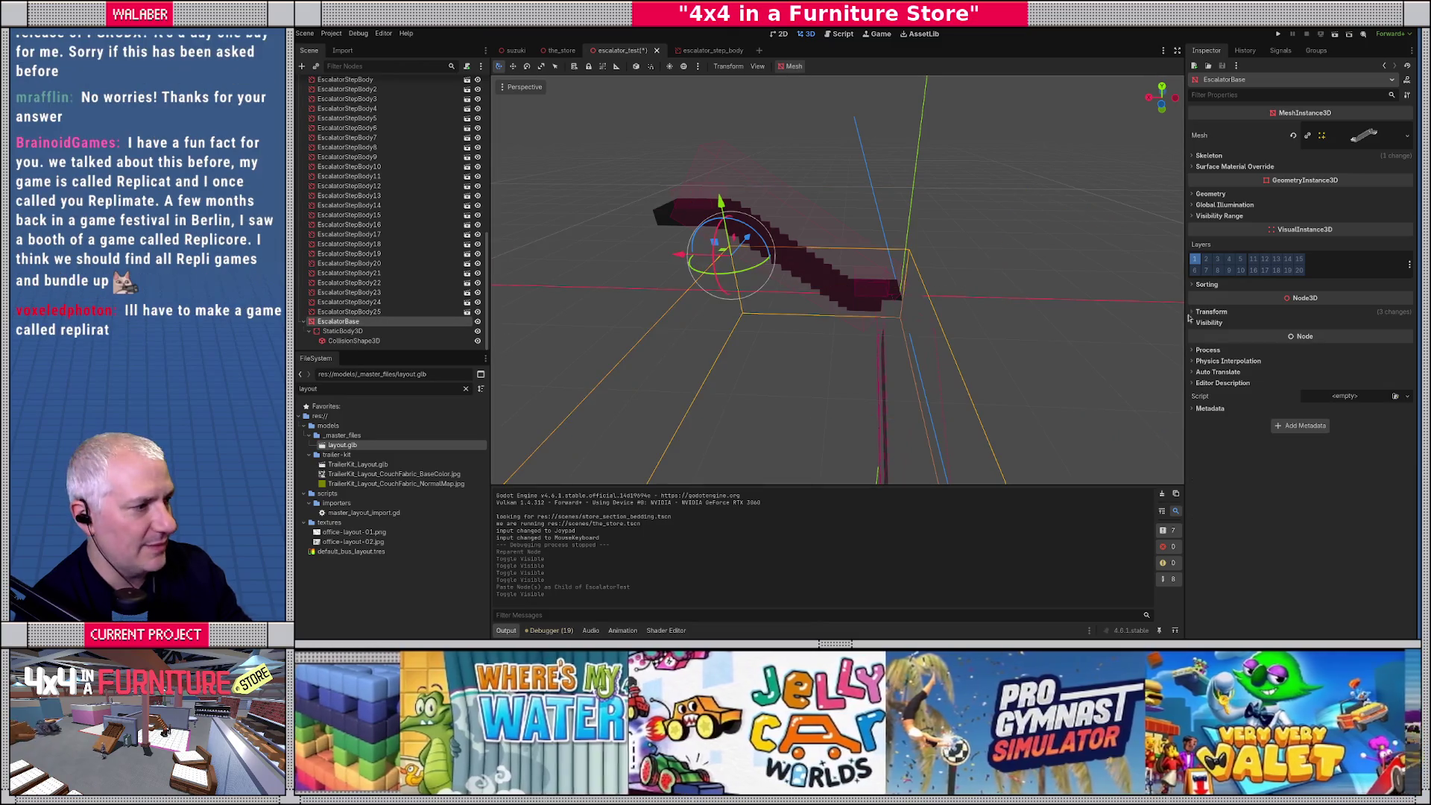
left_click(1242, 341)
type("0")
key("Tab")
type("0")
key("Tab")
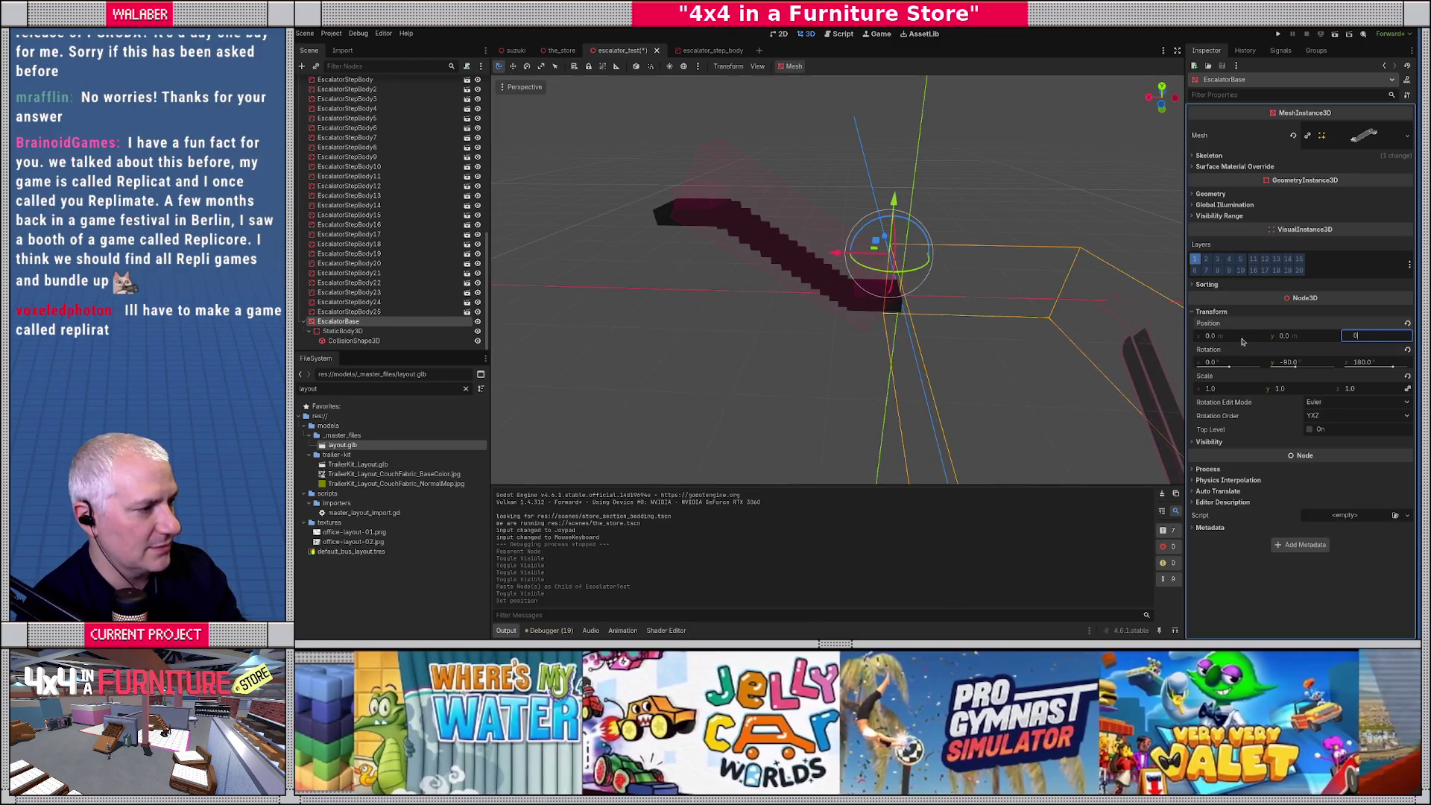
type("0")
key("Tab")
key("Tab")
type("0")
key("Return")
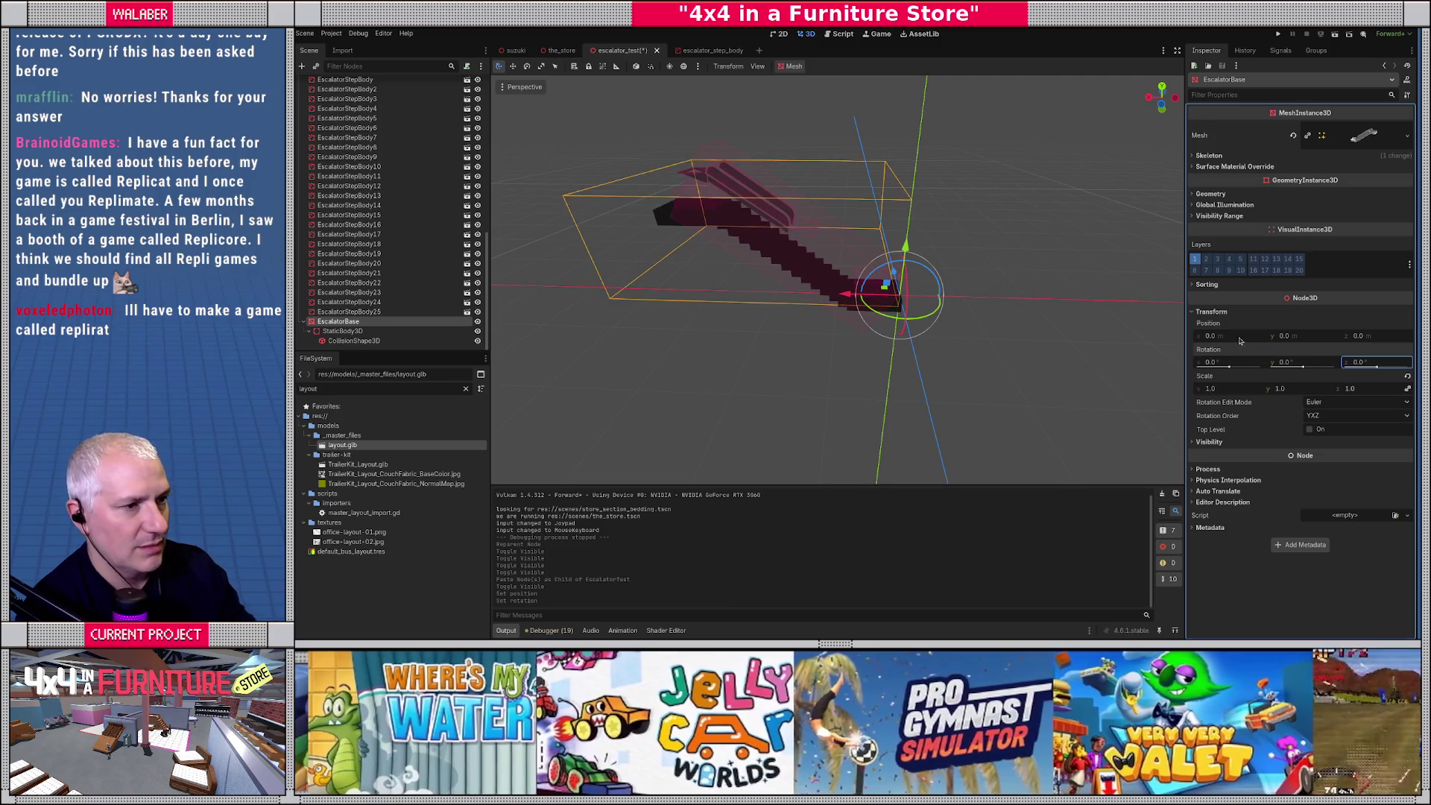
Frame the original EscalatorBase and paste its position onto the root-level copy.
left_click_drag(673, 321, 916, 209)
scroll(380, 186, "up", 4)
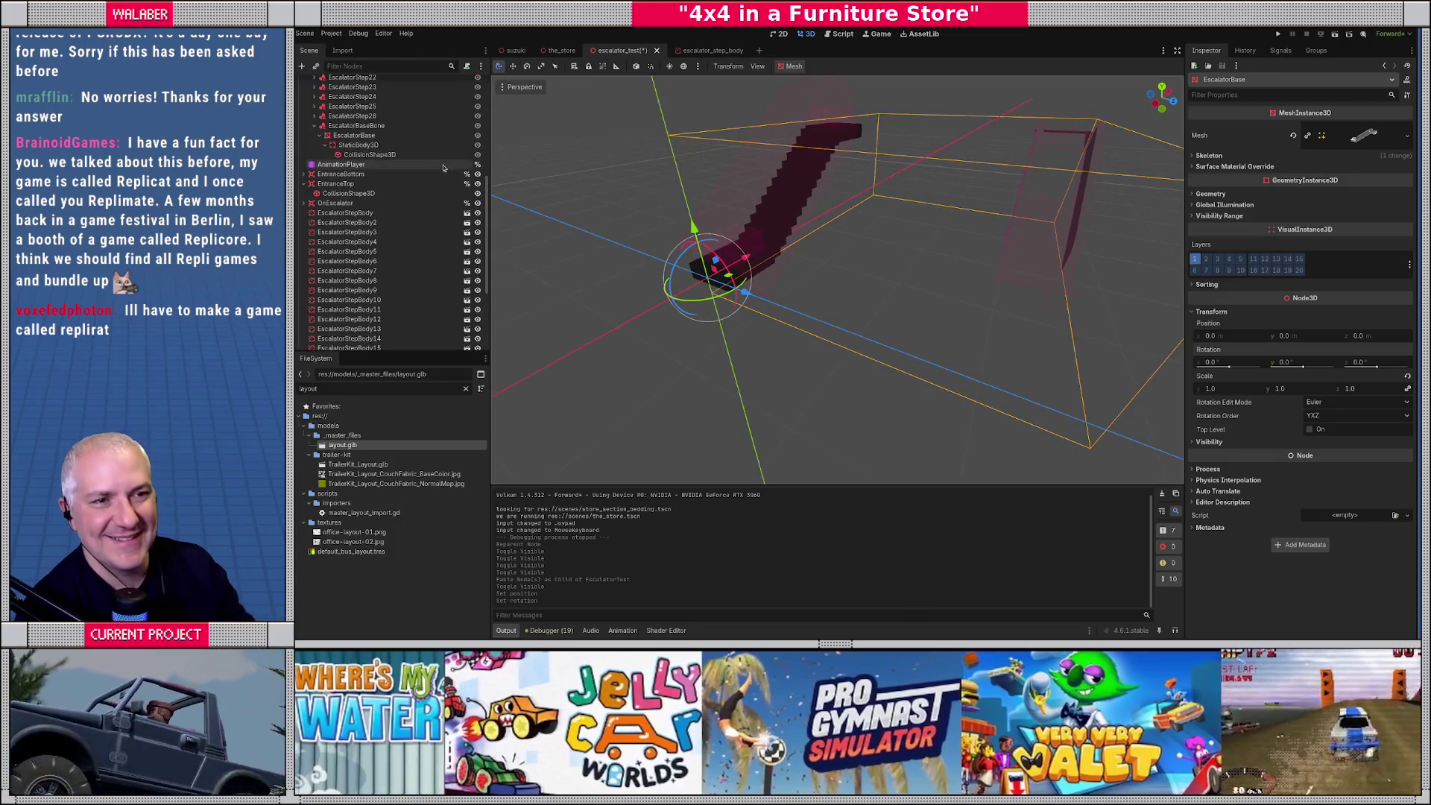
left_click(370, 136)
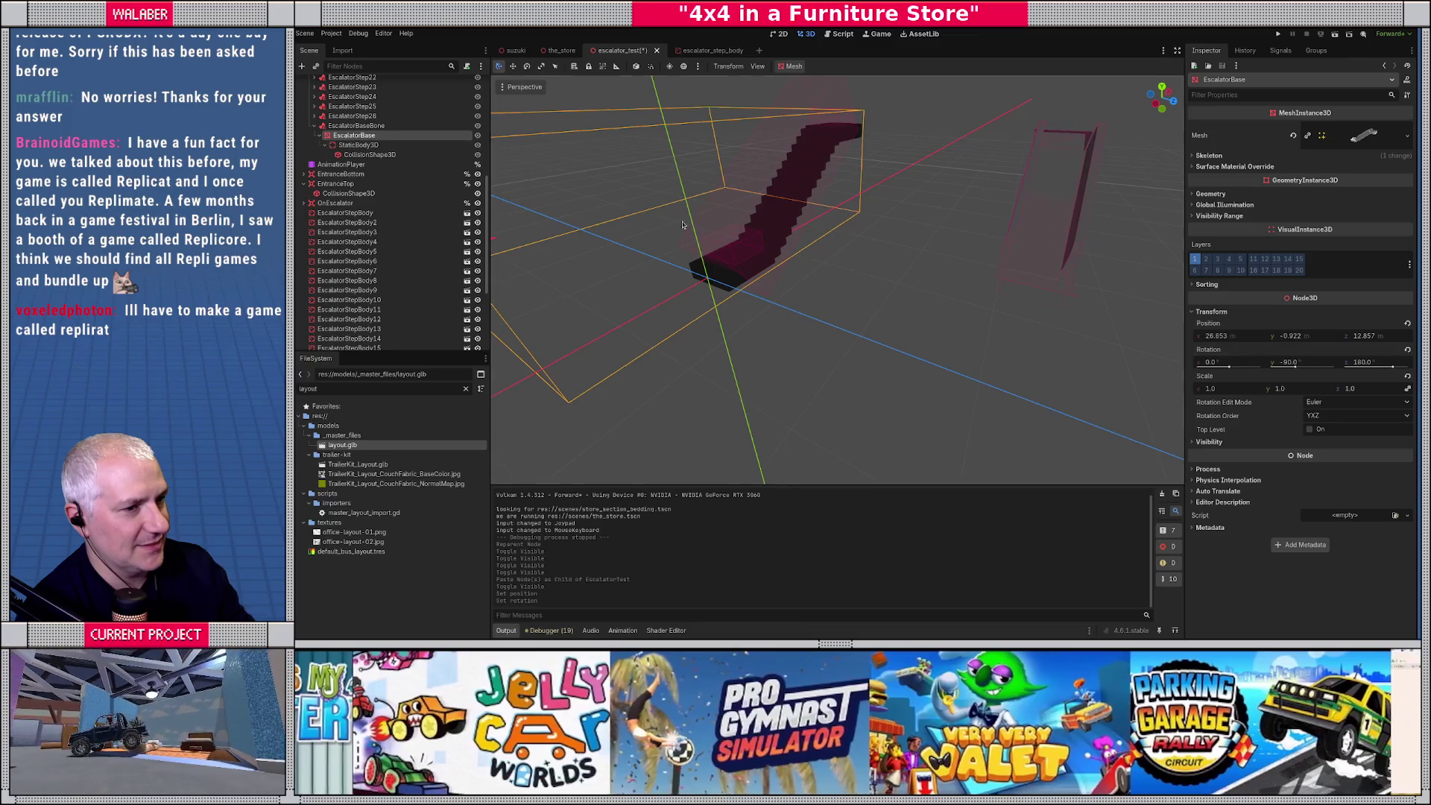
key("f")
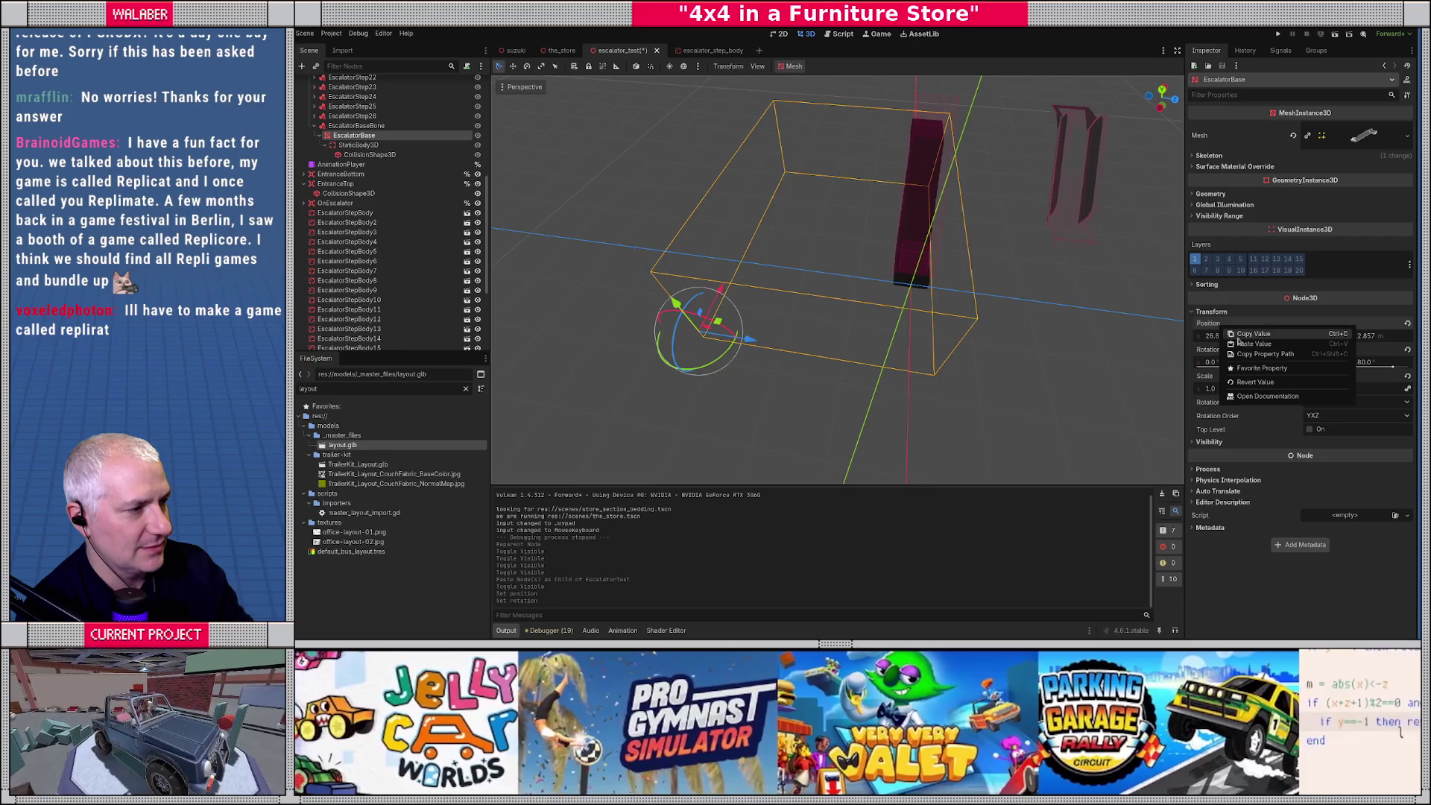
scroll(388, 223, "down", 5)
left_click(338, 321)
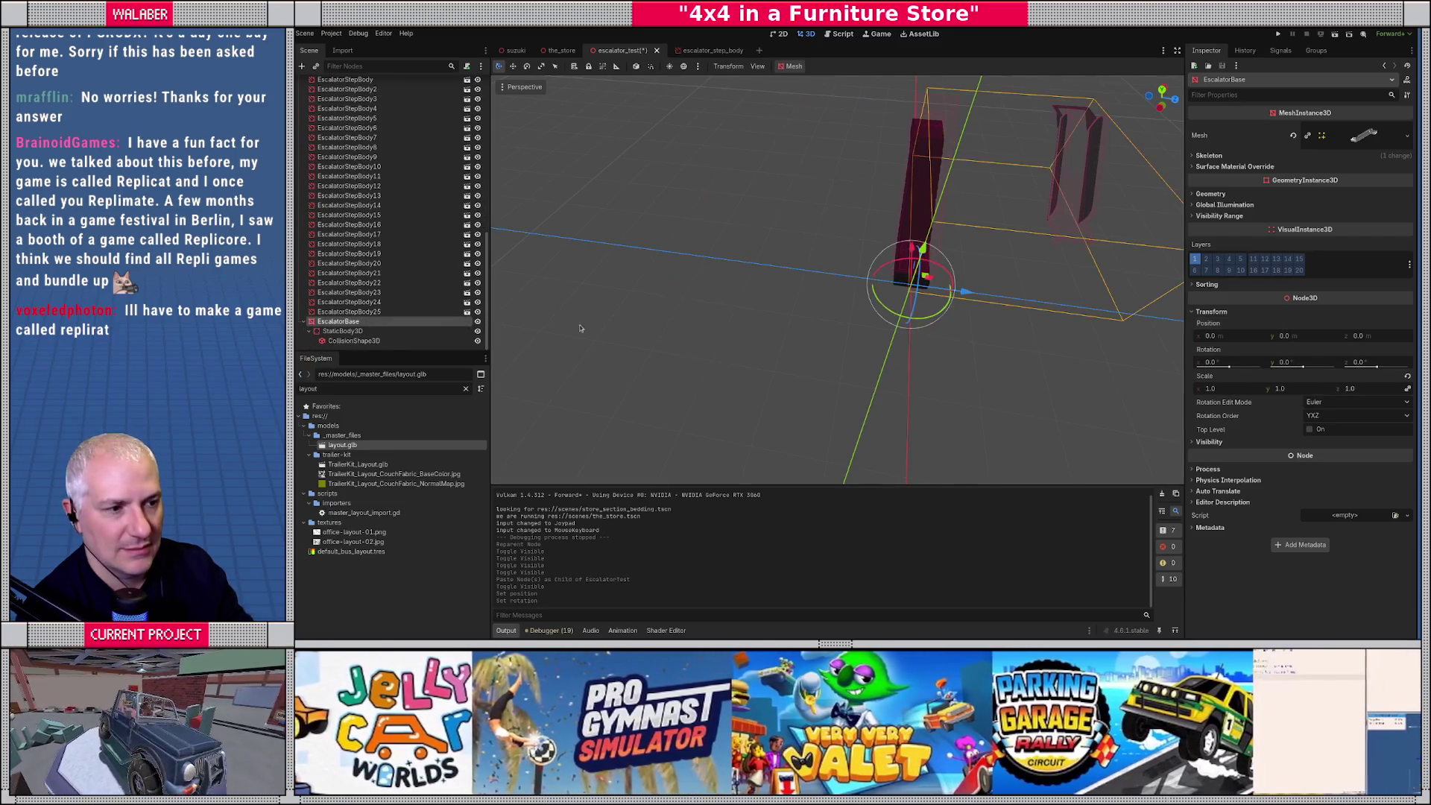
right_click(1215, 328)
left_click(1234, 347)
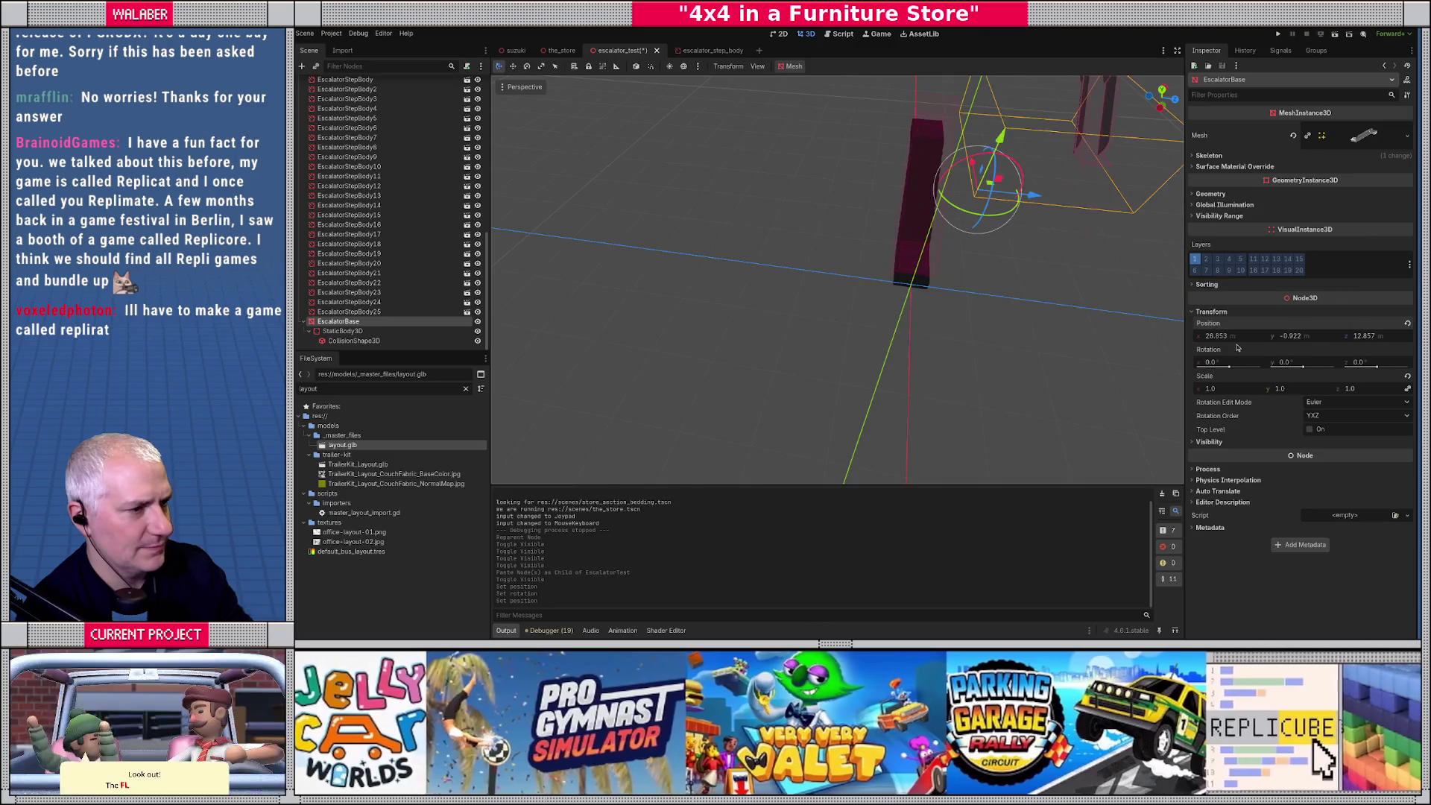
Set the copy's position to -28.853, 0.922, -12.857 and drag it across the floor.
left_click(1215, 335)
type("-28.853")
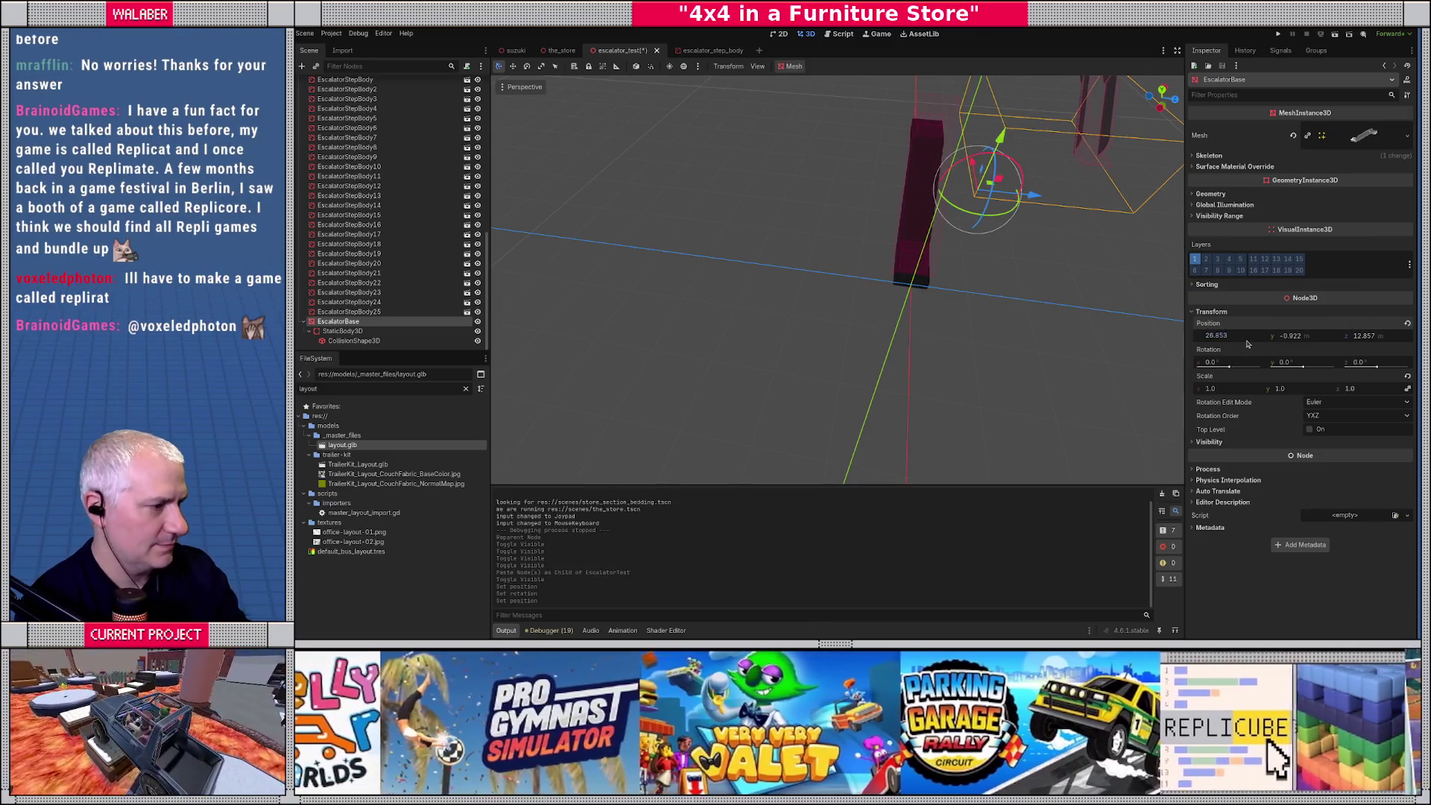
key("Tab")
type("0.922")
key("Tab")
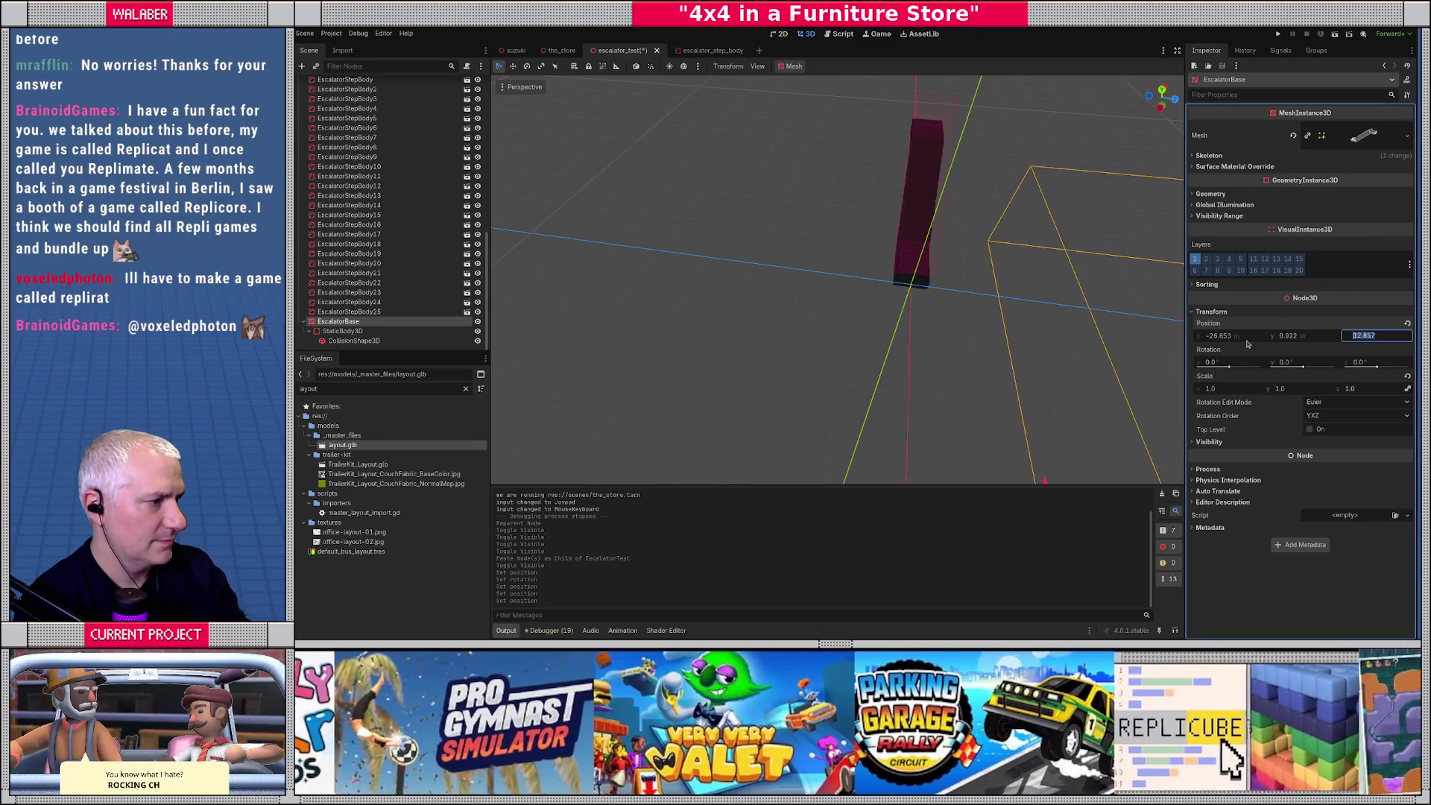
type("-12.857")
key("Tab")
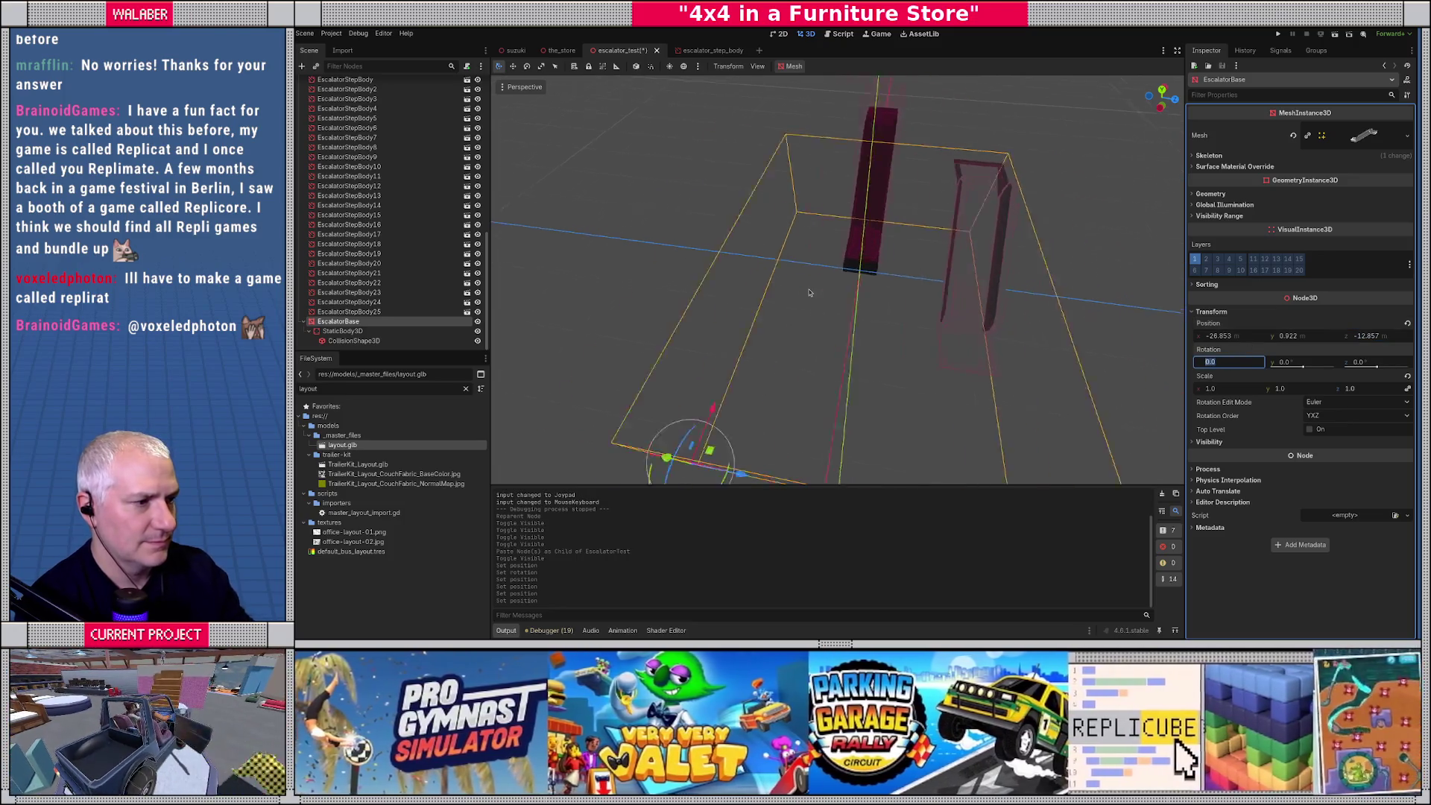
mouse_move(678, 398)
left_mouse_down()
mouse_move(609, 324)
mouse_move(603, 293)
mouse_move(653, 289)
left_mouse_up()
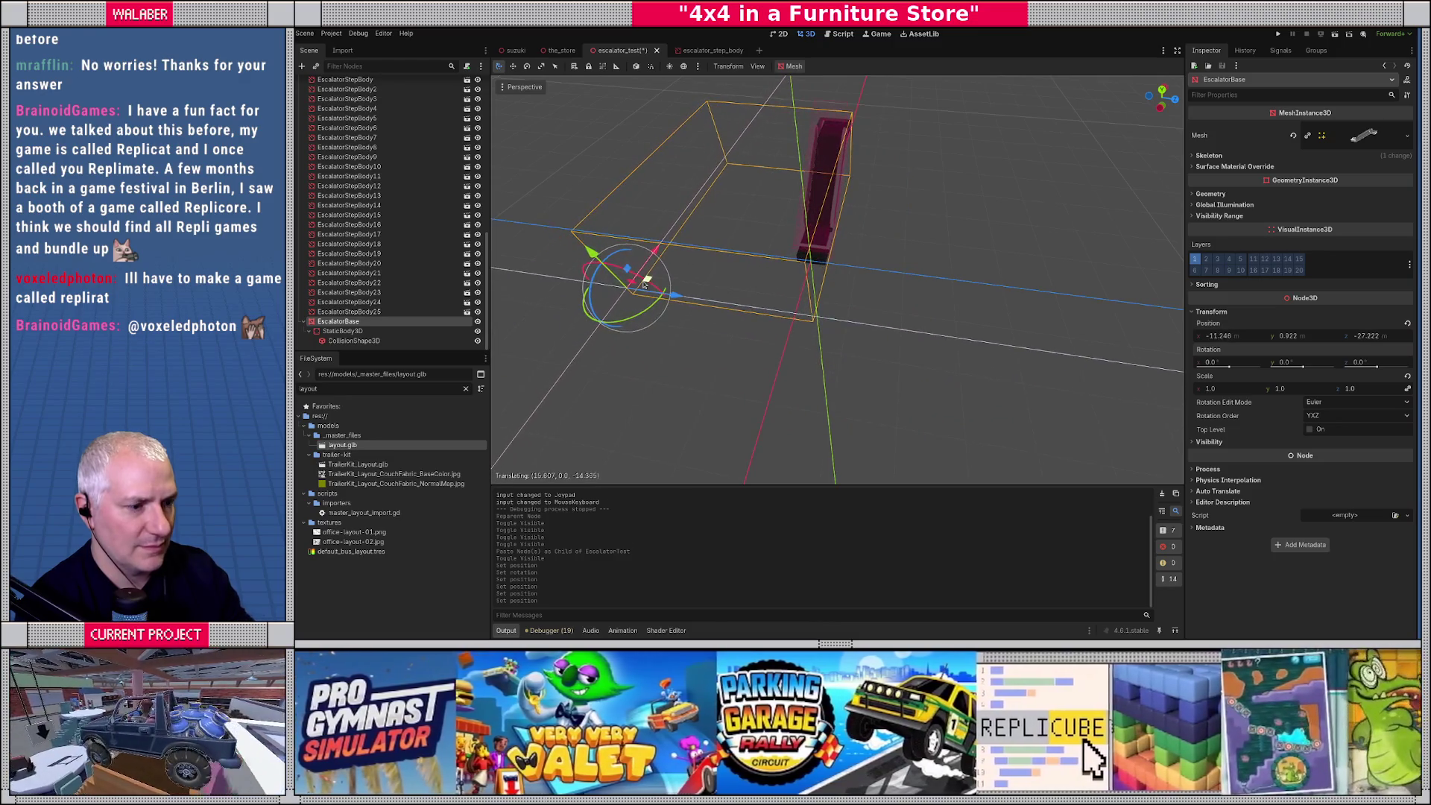
scroll(907, 362, "up", 5)
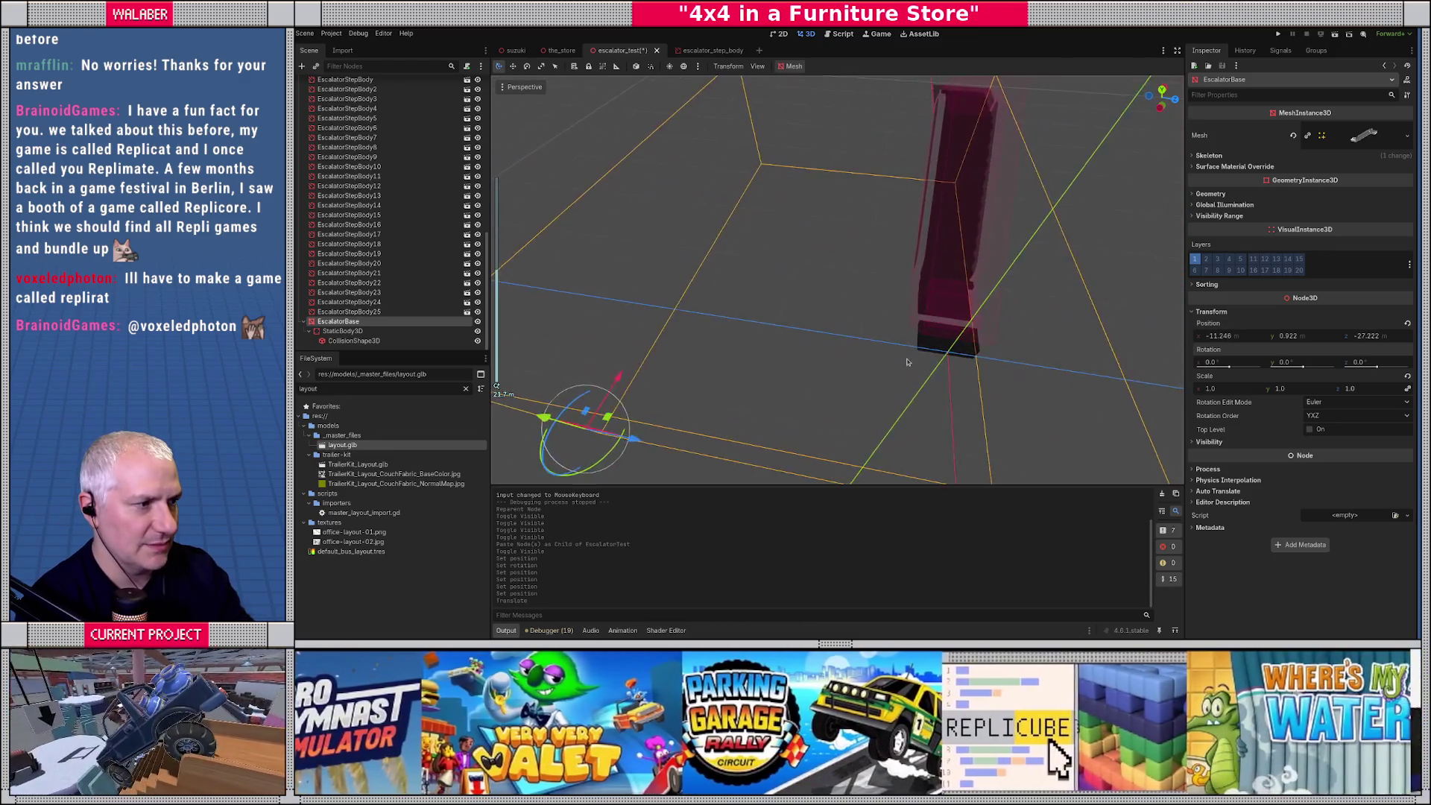
scroll(907, 362, "down", 5)
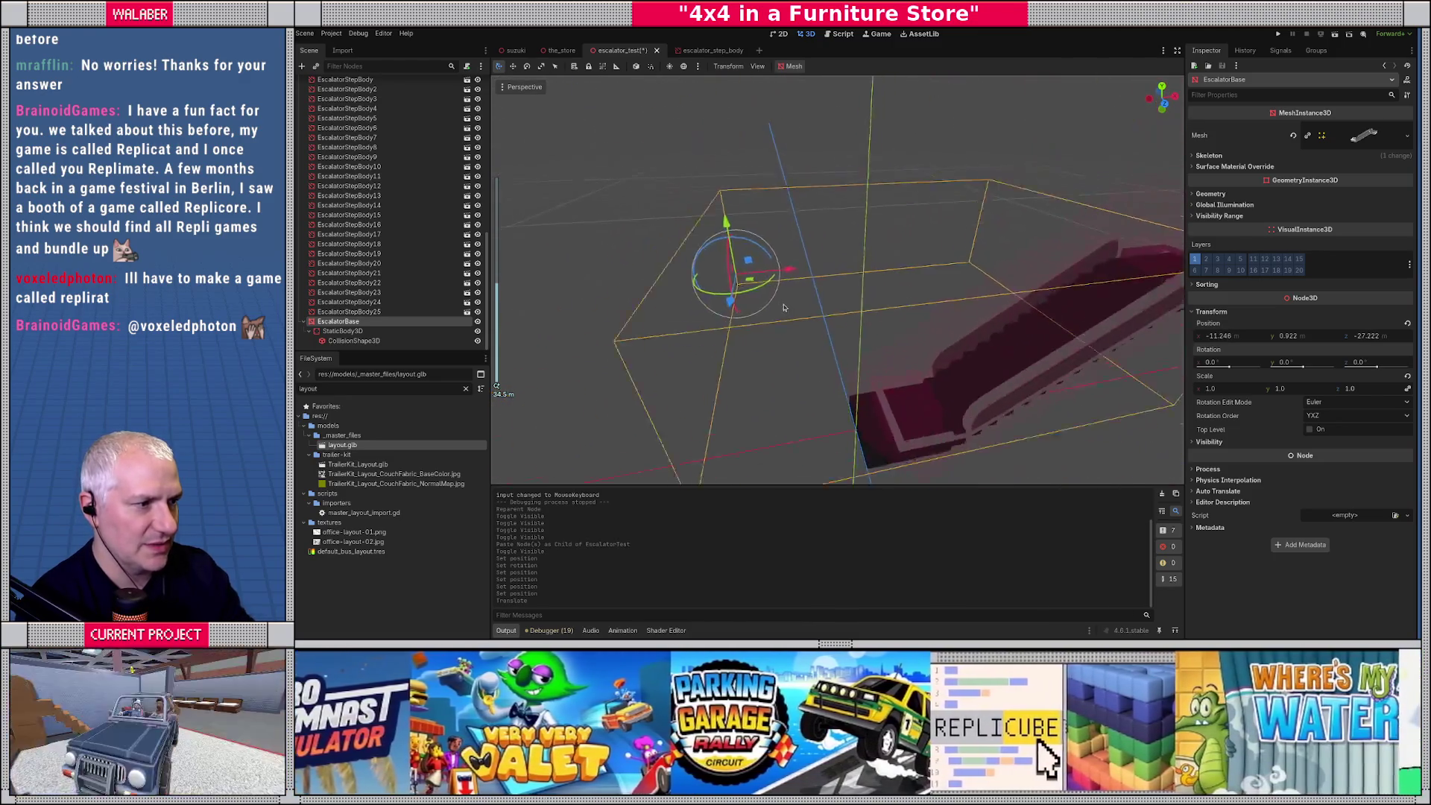
Undo the position edits and delete the root-level EscalatorBase copy.
key("ctrl+z")
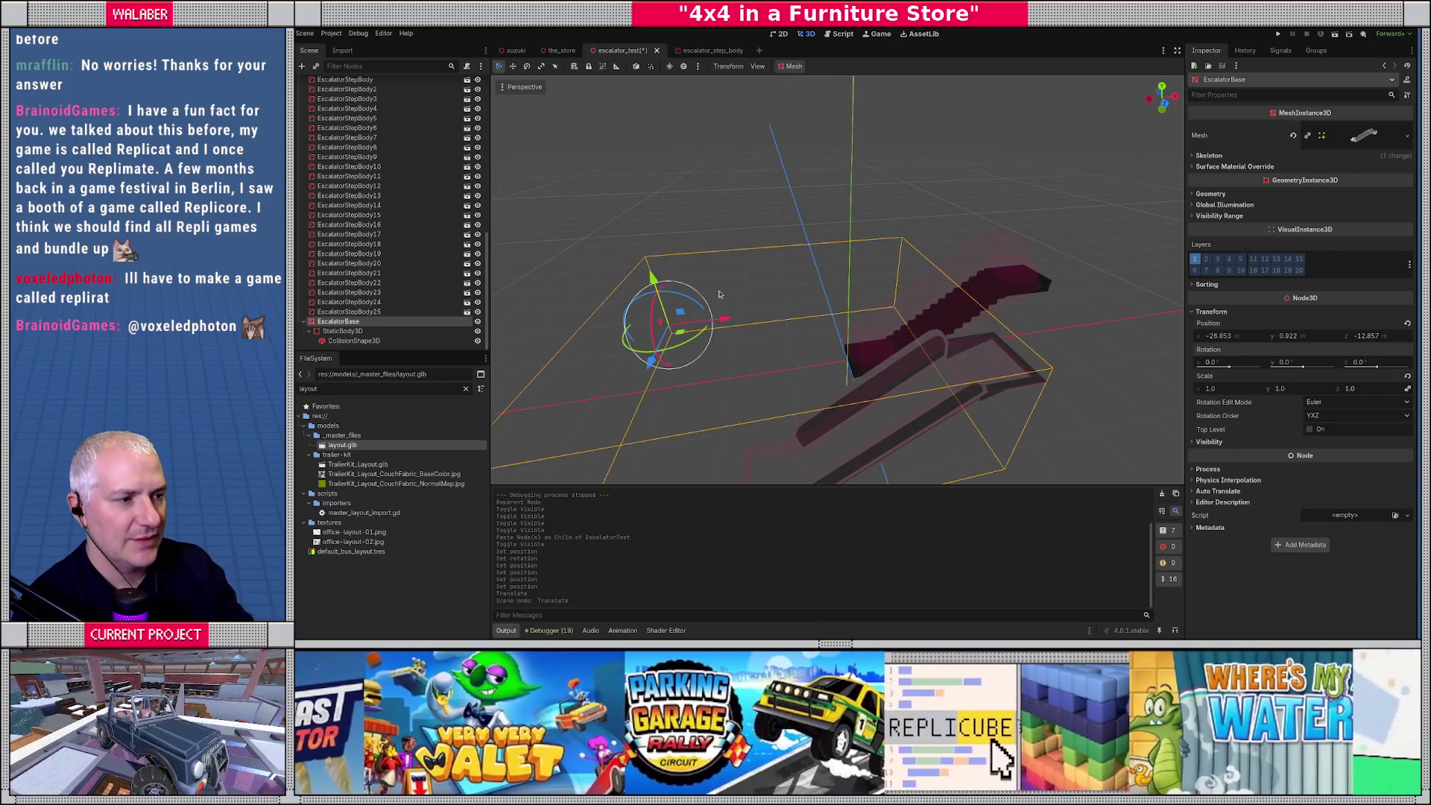
key("ctrl+z")
key("ctrl+z")
key("ctrl+z")
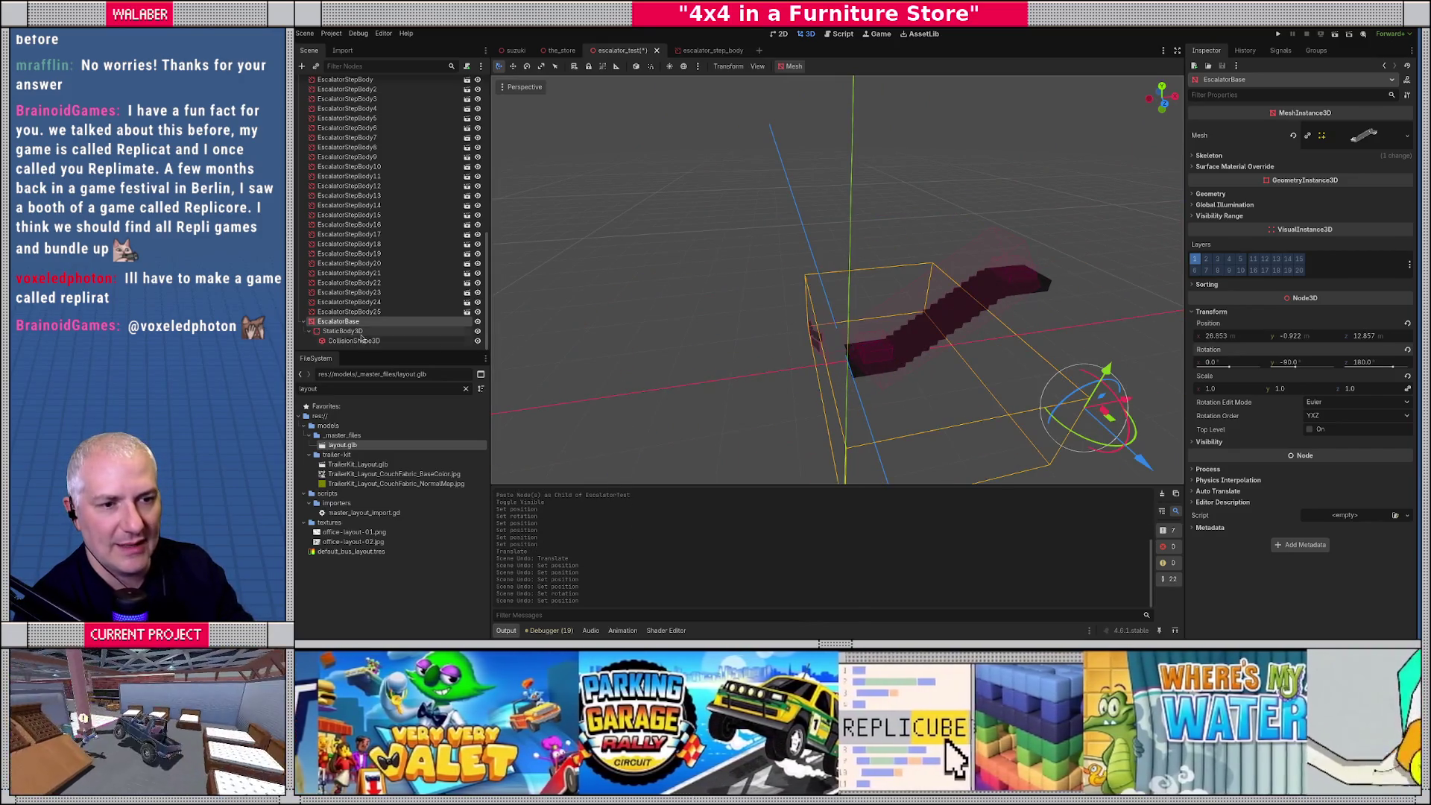
left_click(344, 331)
left_click(350, 322)
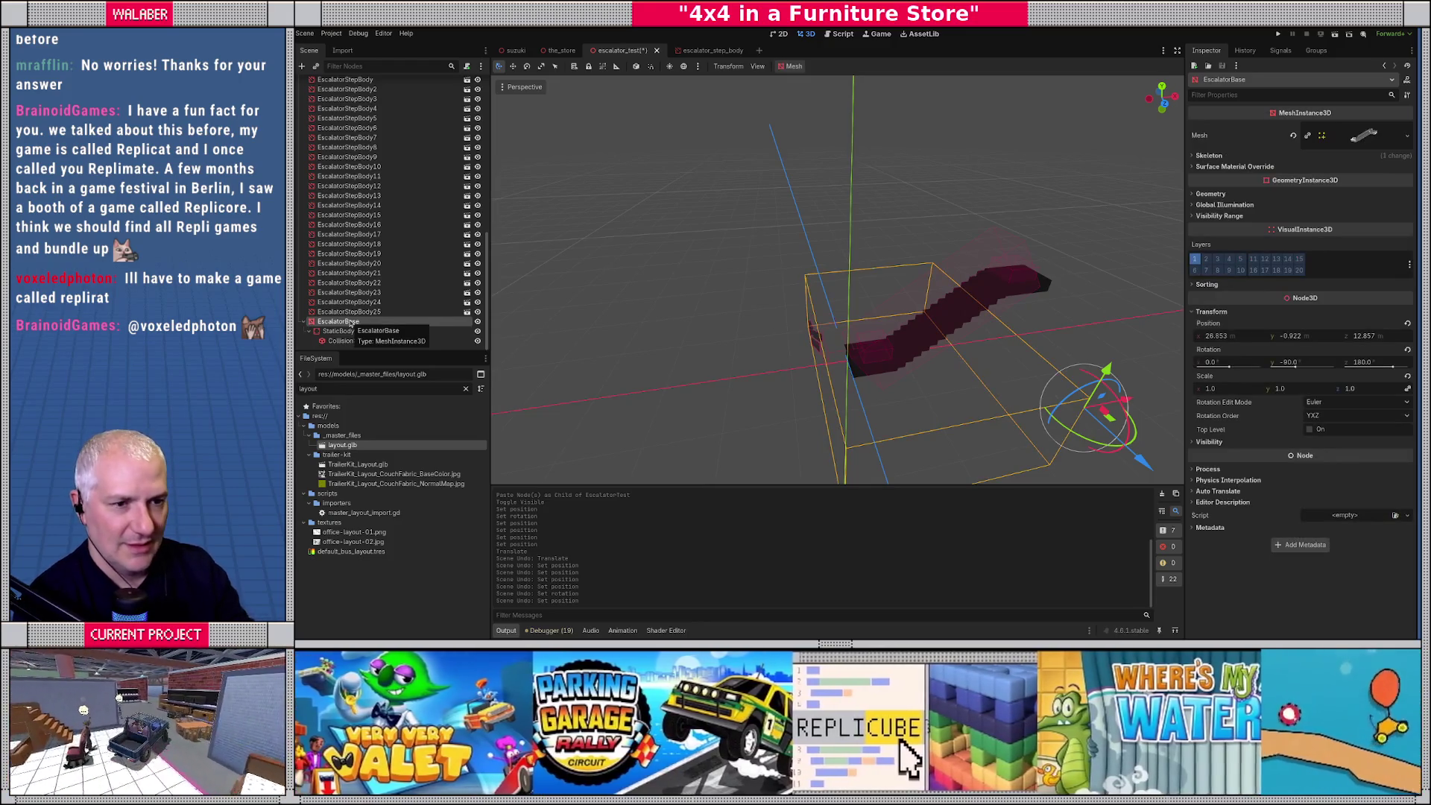
key("Delete")
key("Return")
scroll(652, 267, "up", 8)
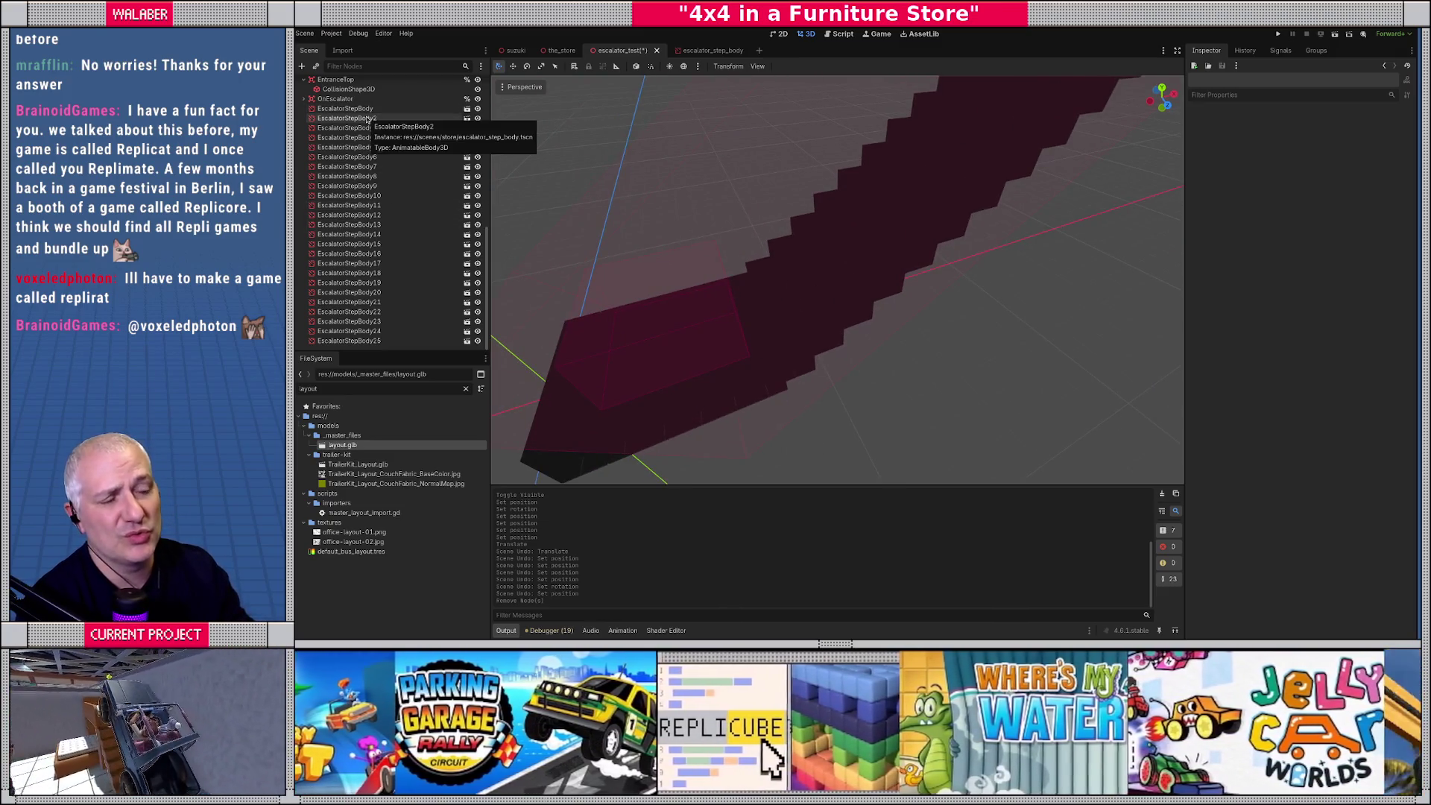
Select the first EscalatorStepBody and make its children editable.
double_click(368, 119)
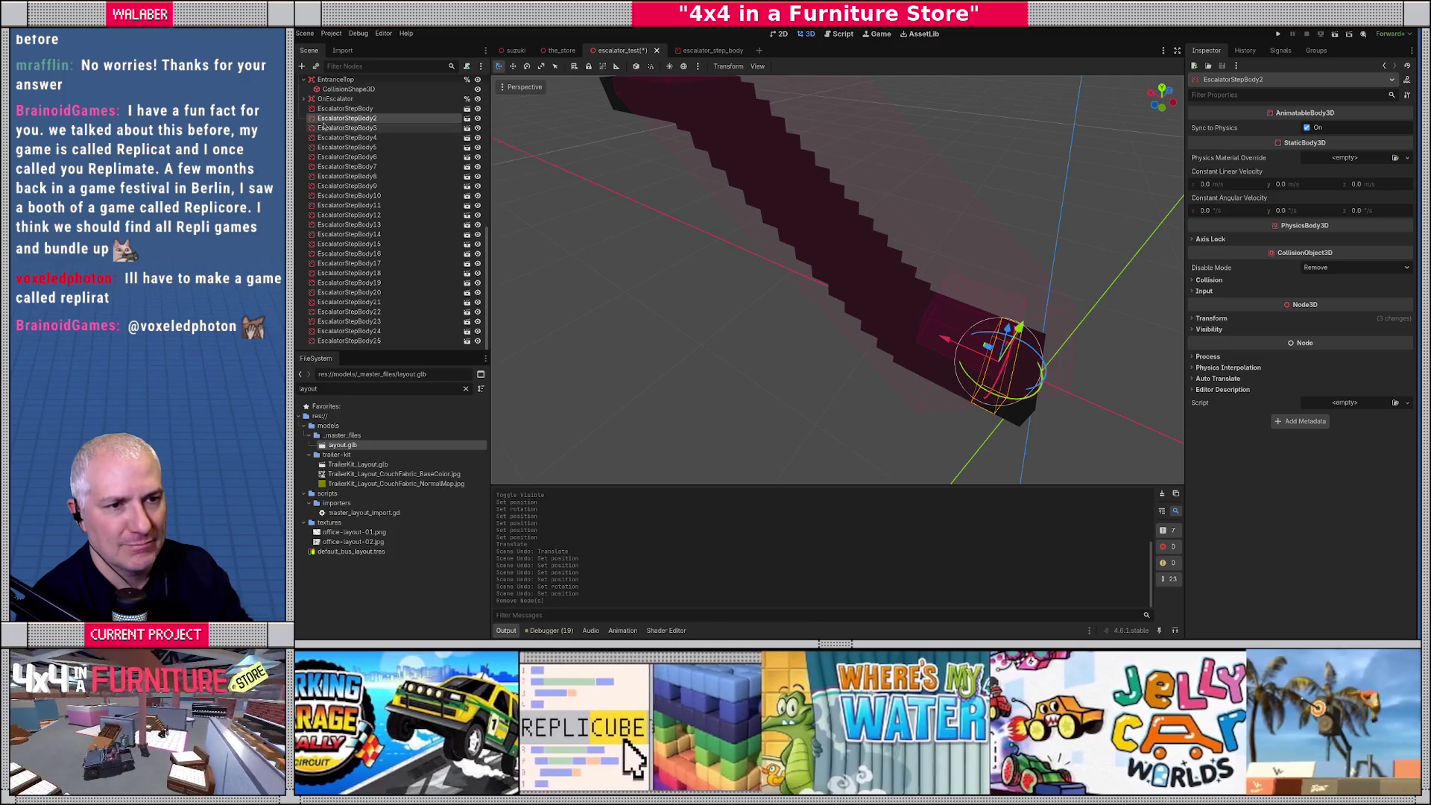
left_click(349, 109)
right_click(356, 117)
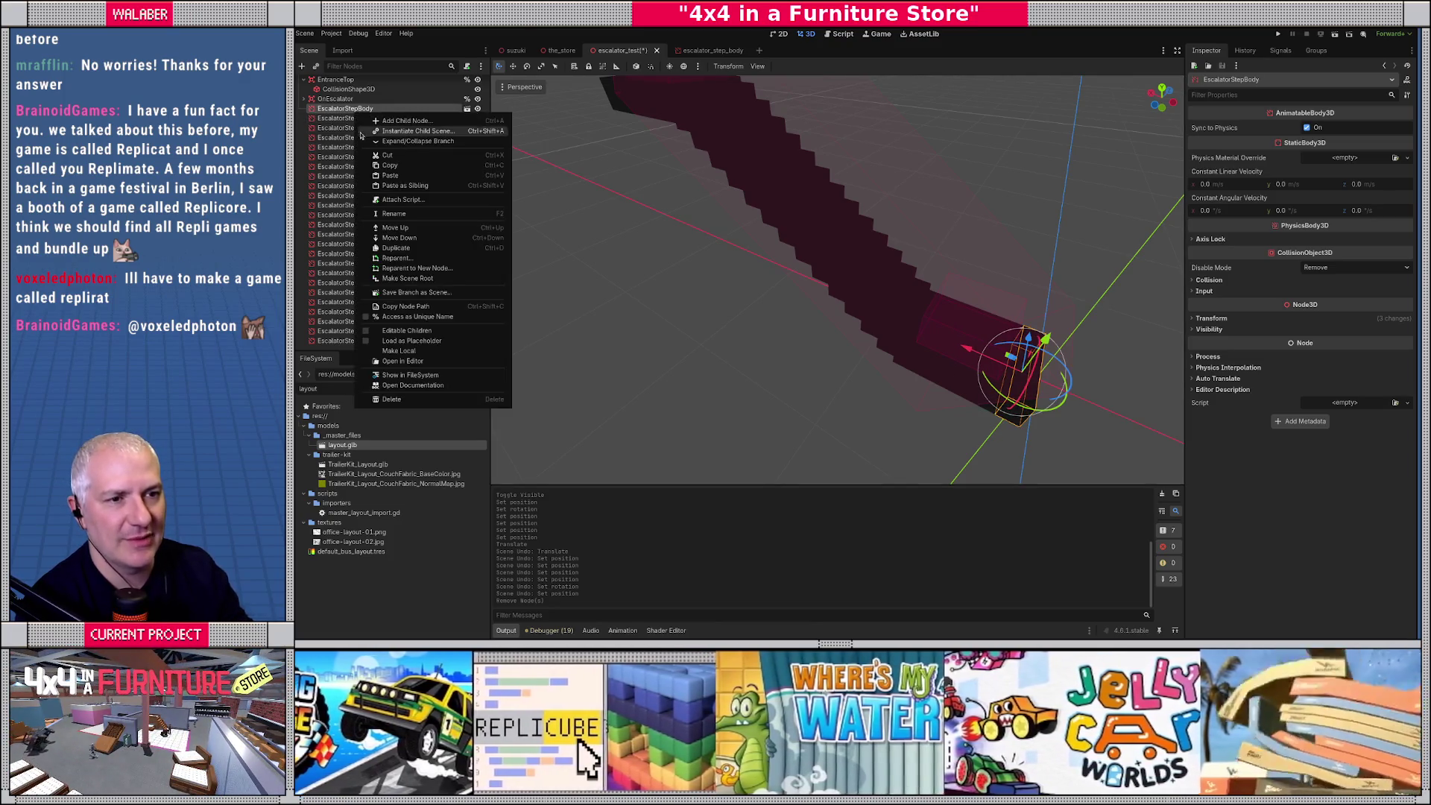
left_click(369, 331)
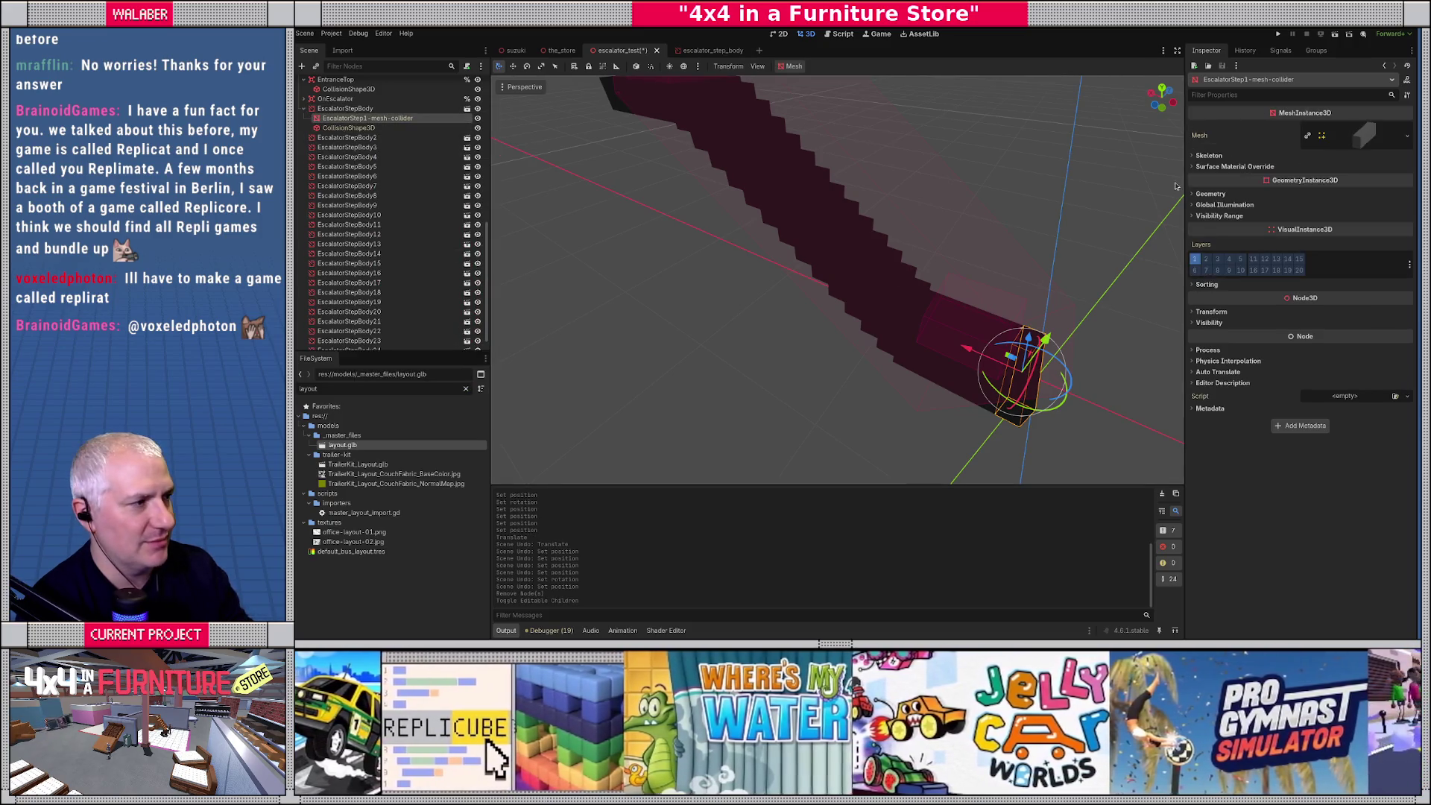
Give the step mesh a new StandardMaterial3D override in slot 0 with a magenta albedo.
left_click(1261, 167)
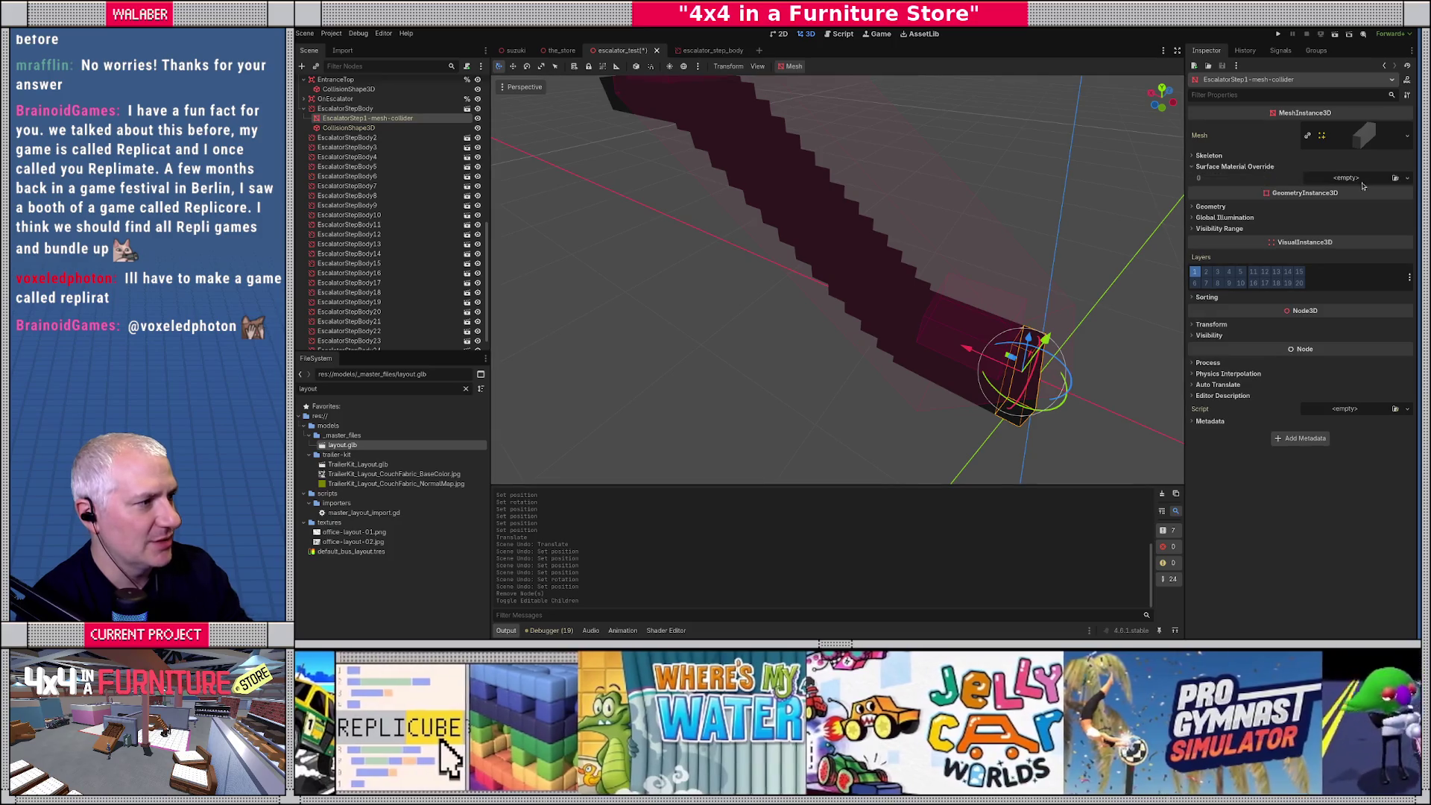
left_click(1407, 185)
left_click(1363, 201)
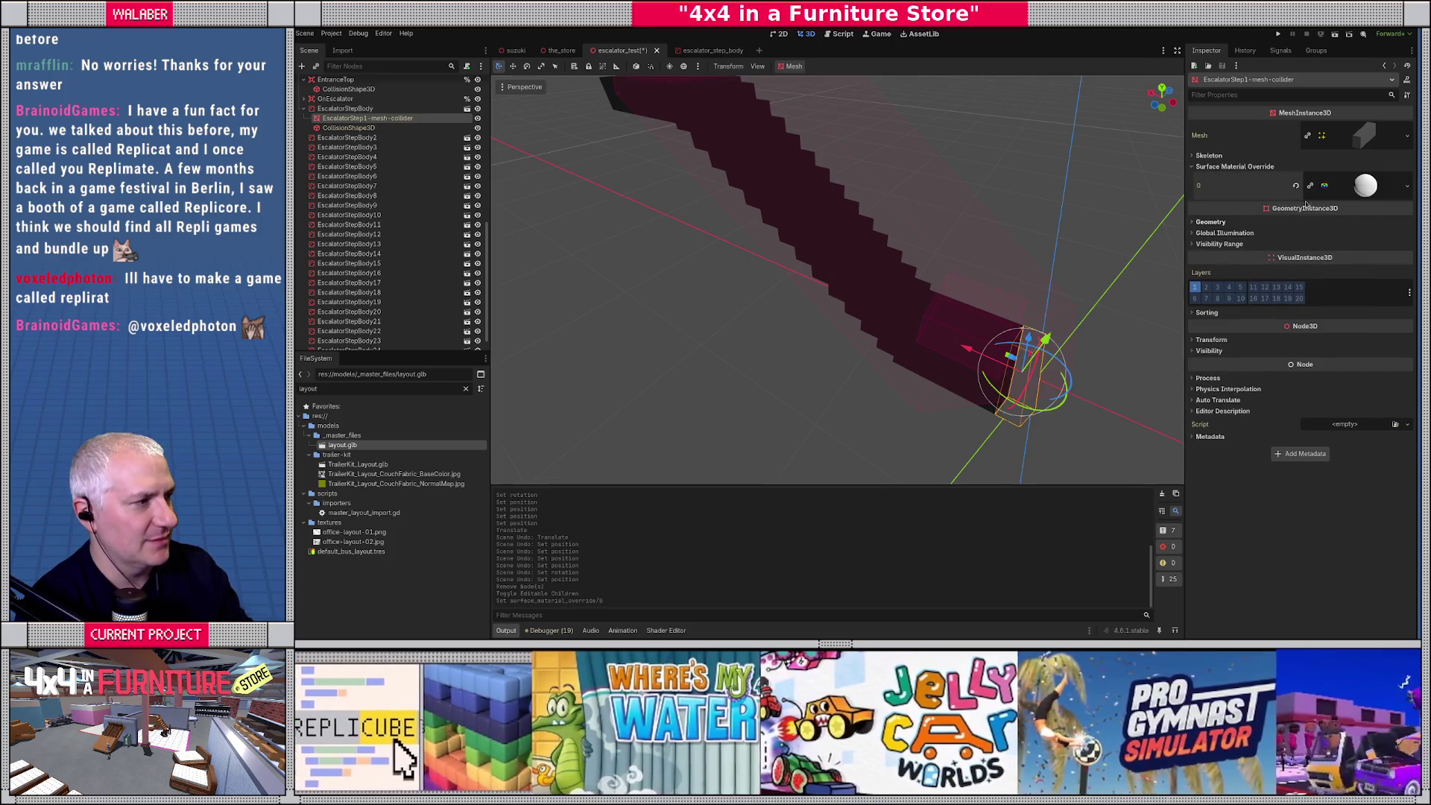
left_click(1364, 186)
left_click(1214, 307)
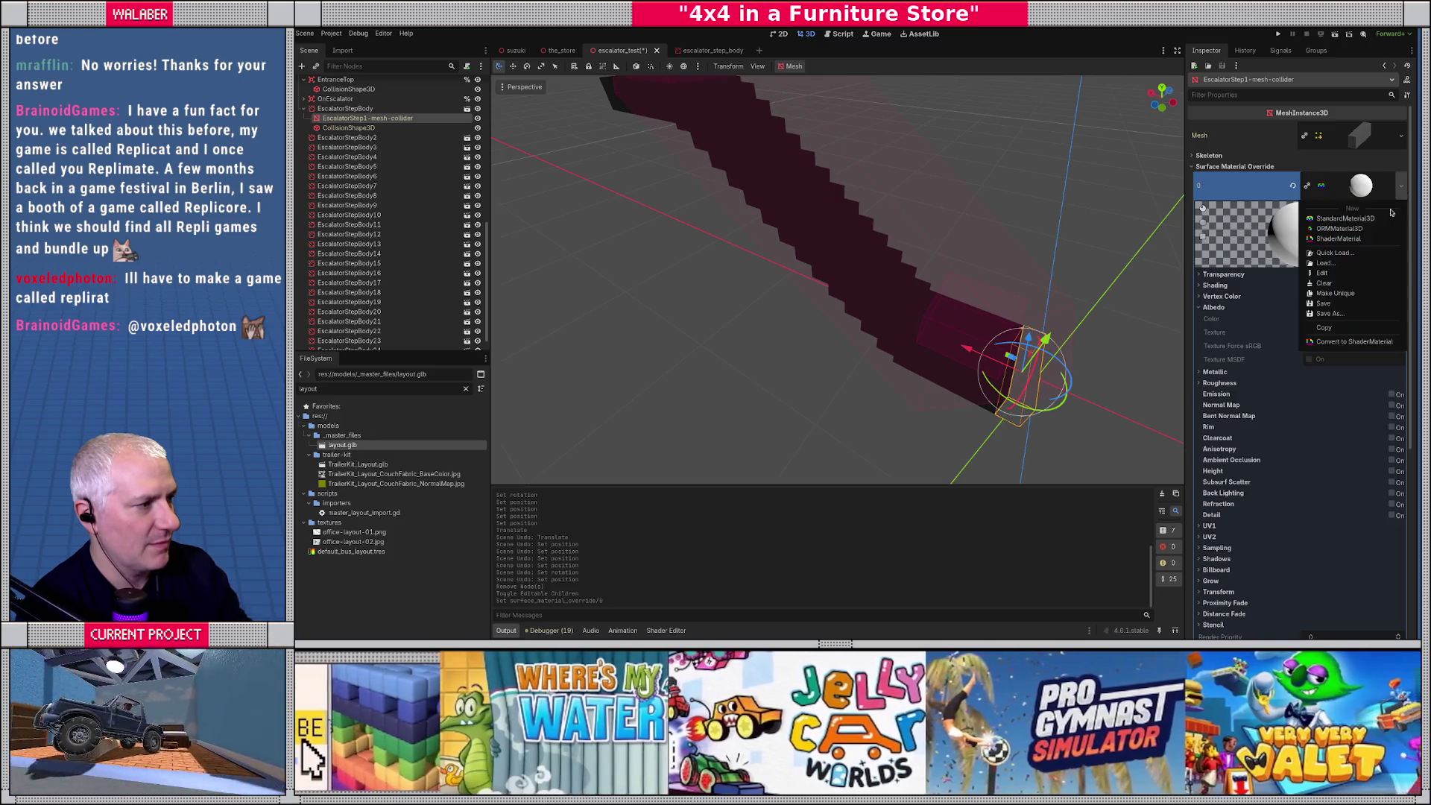
left_click(1276, 304)
left_click(1213, 307)
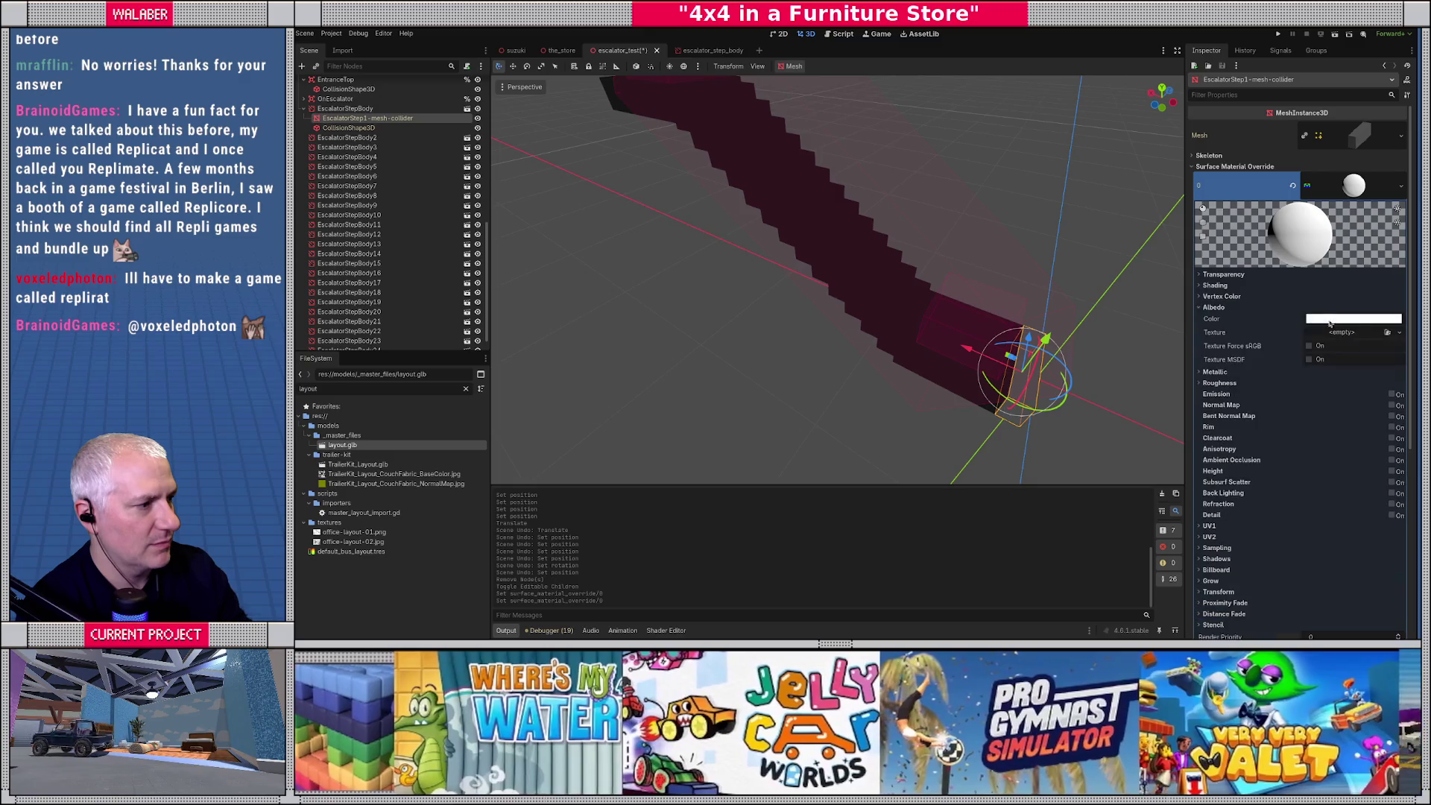
left_click(1352, 318)
left_click(1406, 380)
left_click(1388, 401)
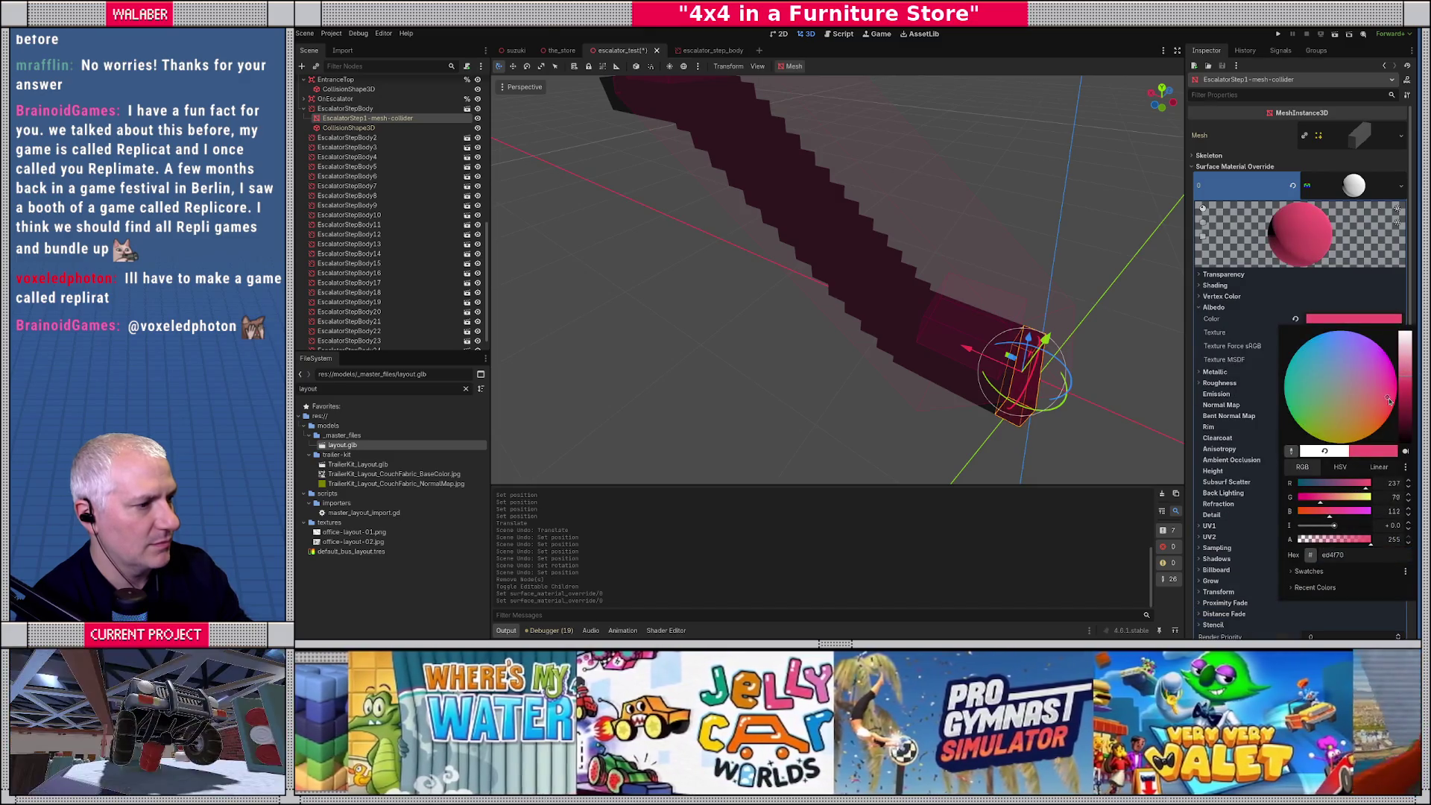
left_click_drag(1386, 394, 1391, 363)
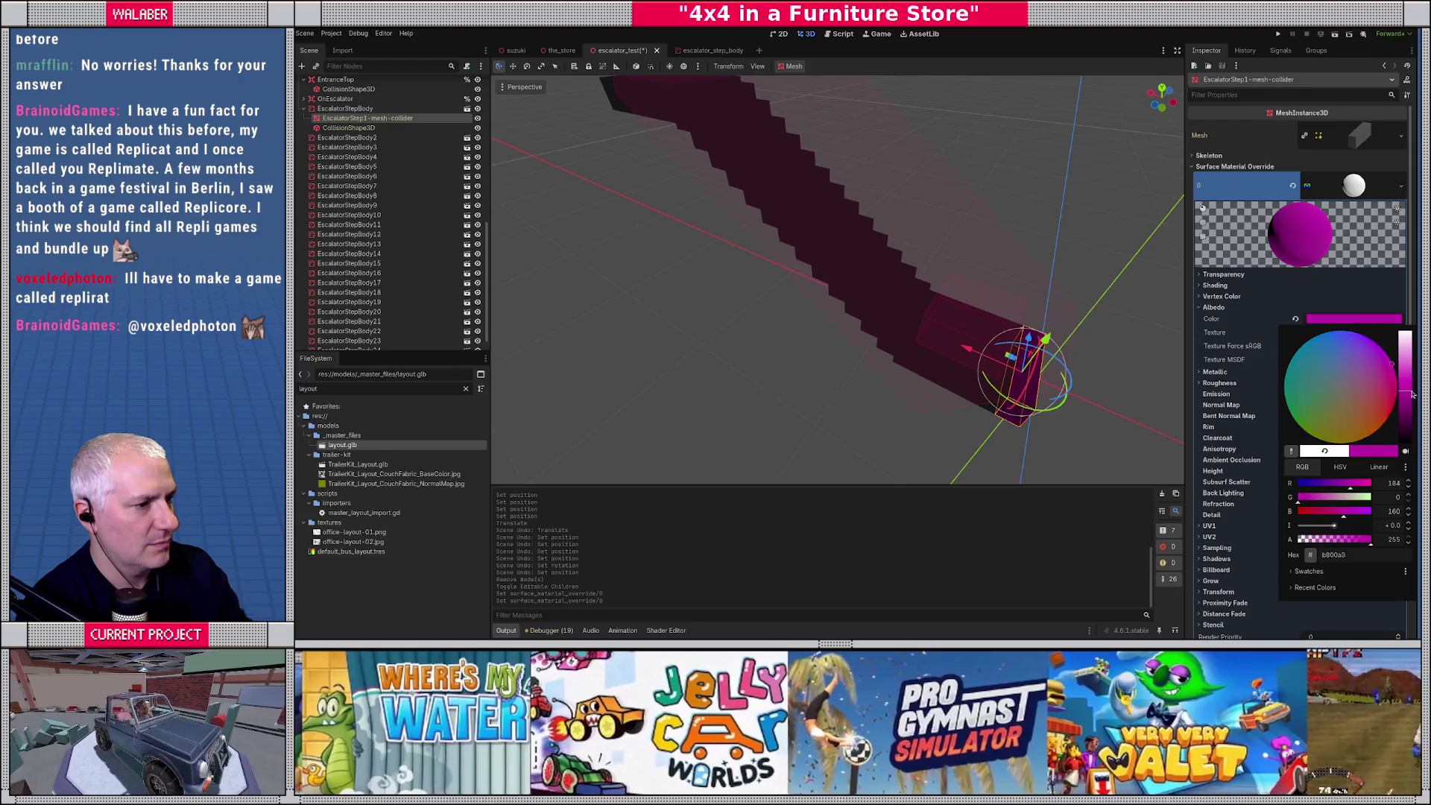
left_click(855, 355)
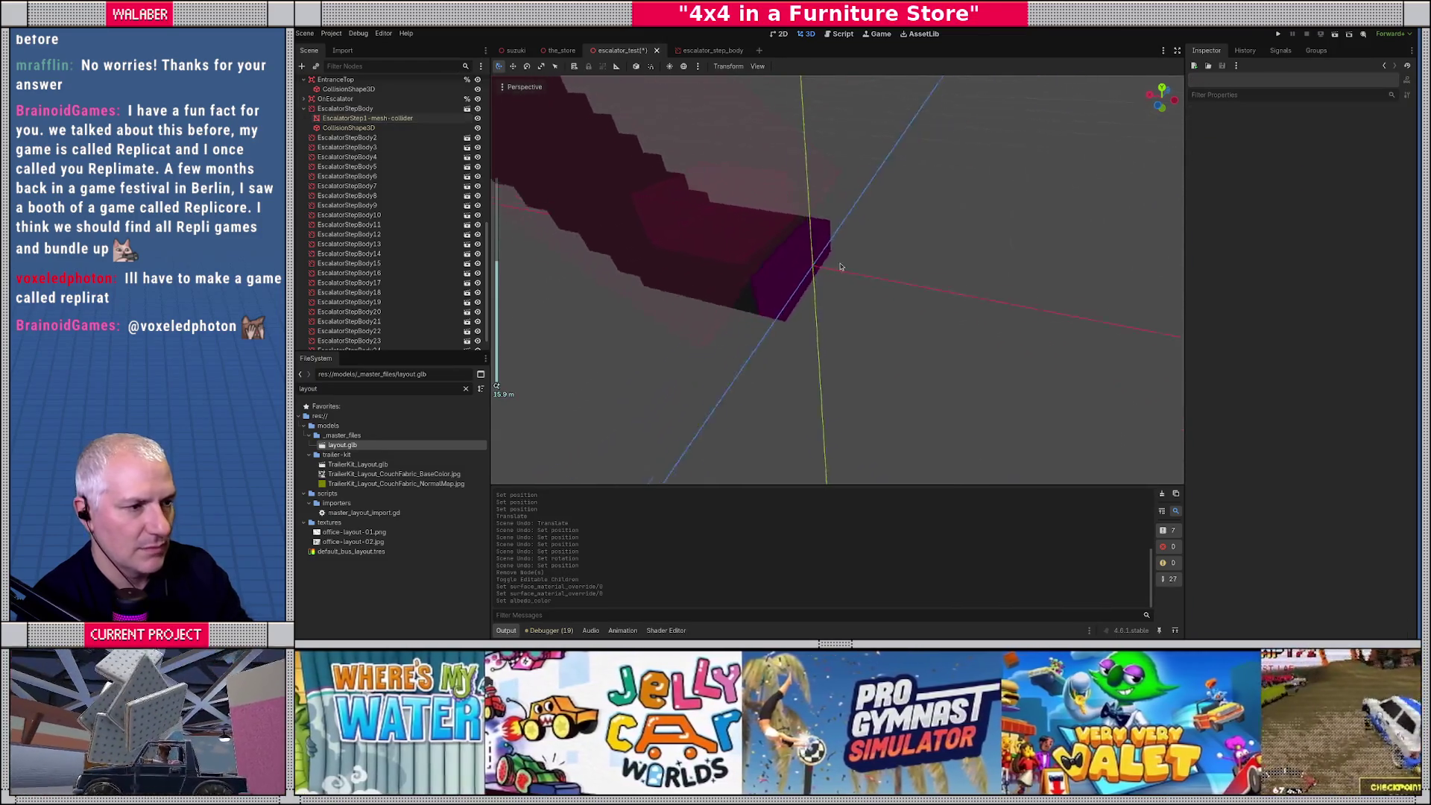
Save the escalator test scene and switch to the the_store scene.
left_click_drag(917, 239, 590, 201)
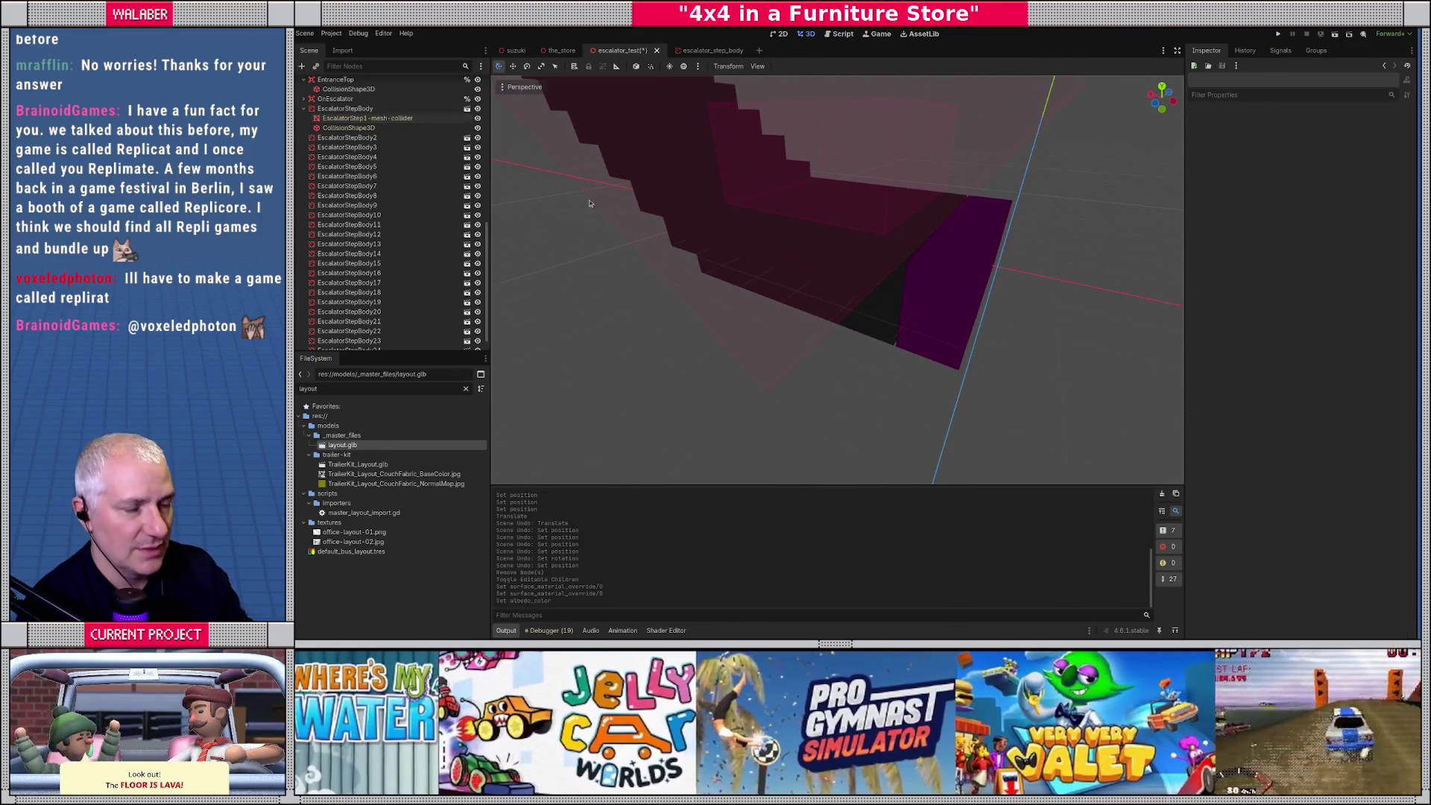
key("ctrl+s")
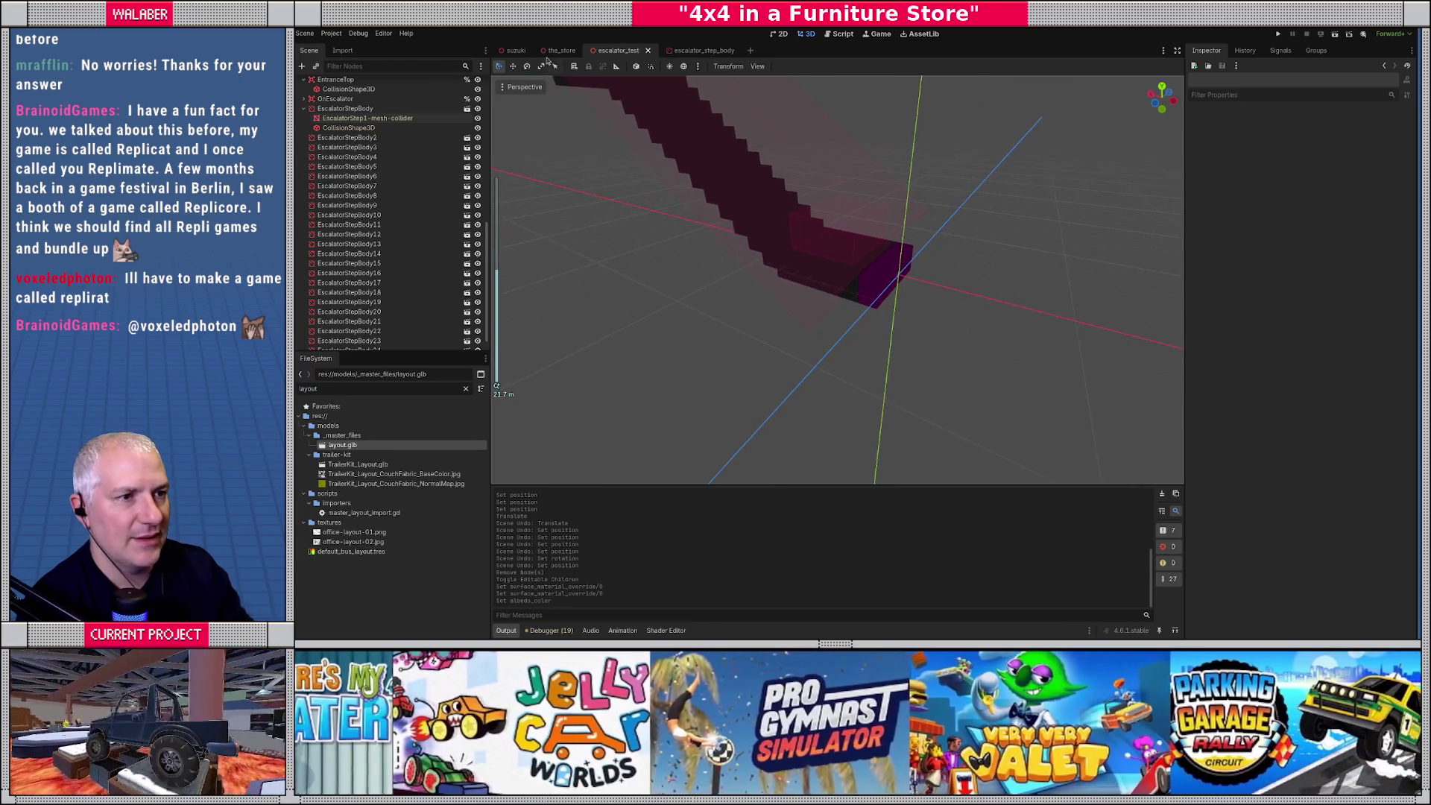
left_click(561, 50)
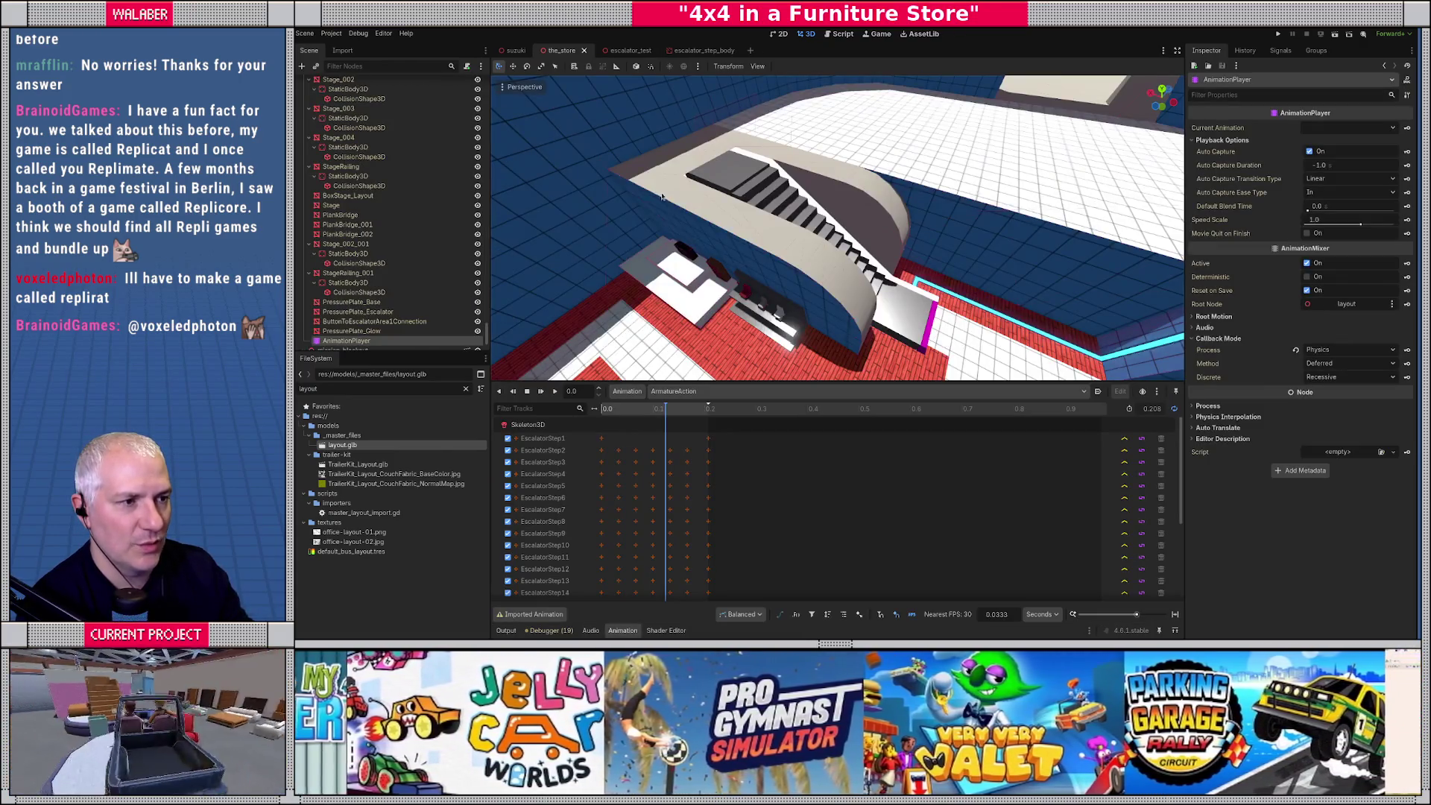
key("F5")
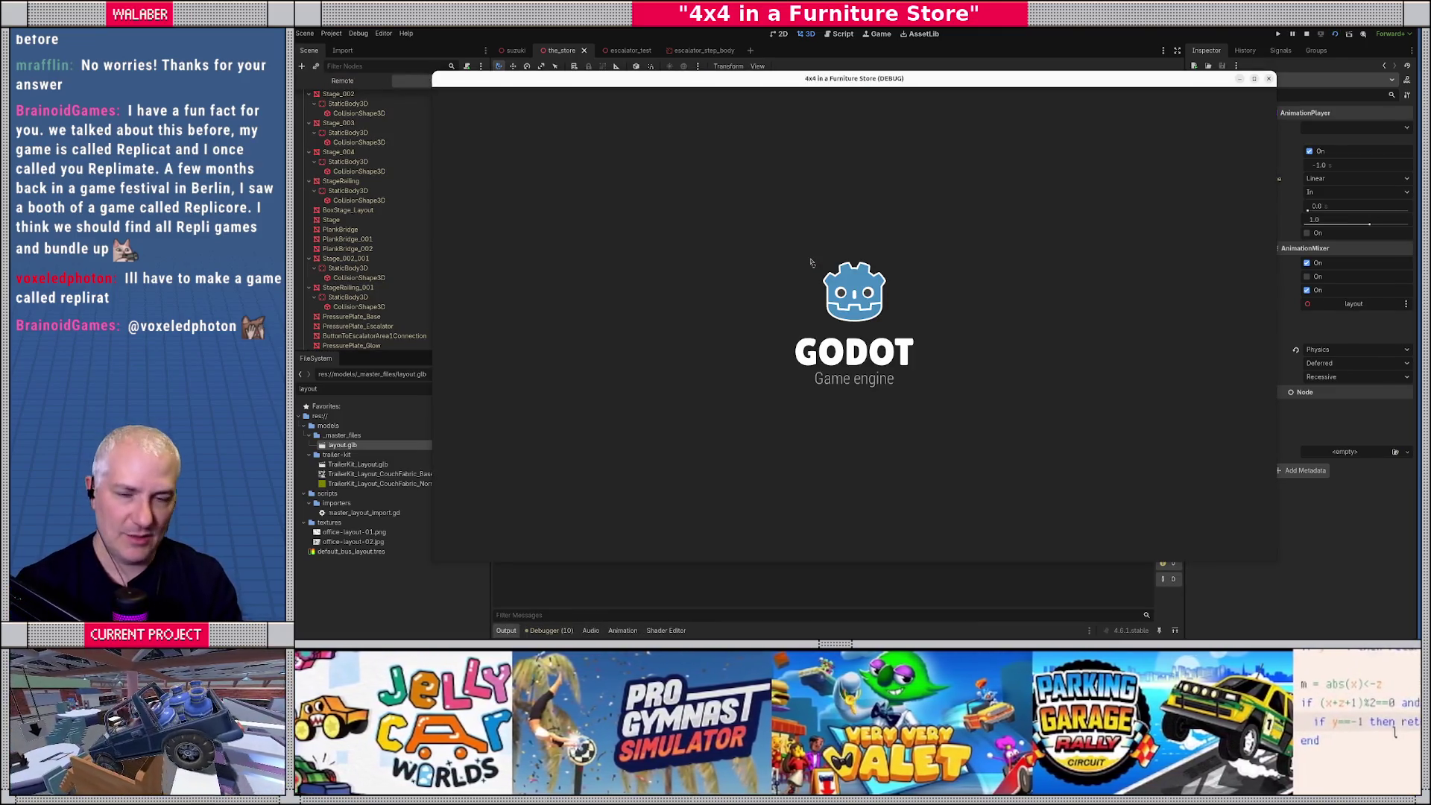
key("Up")
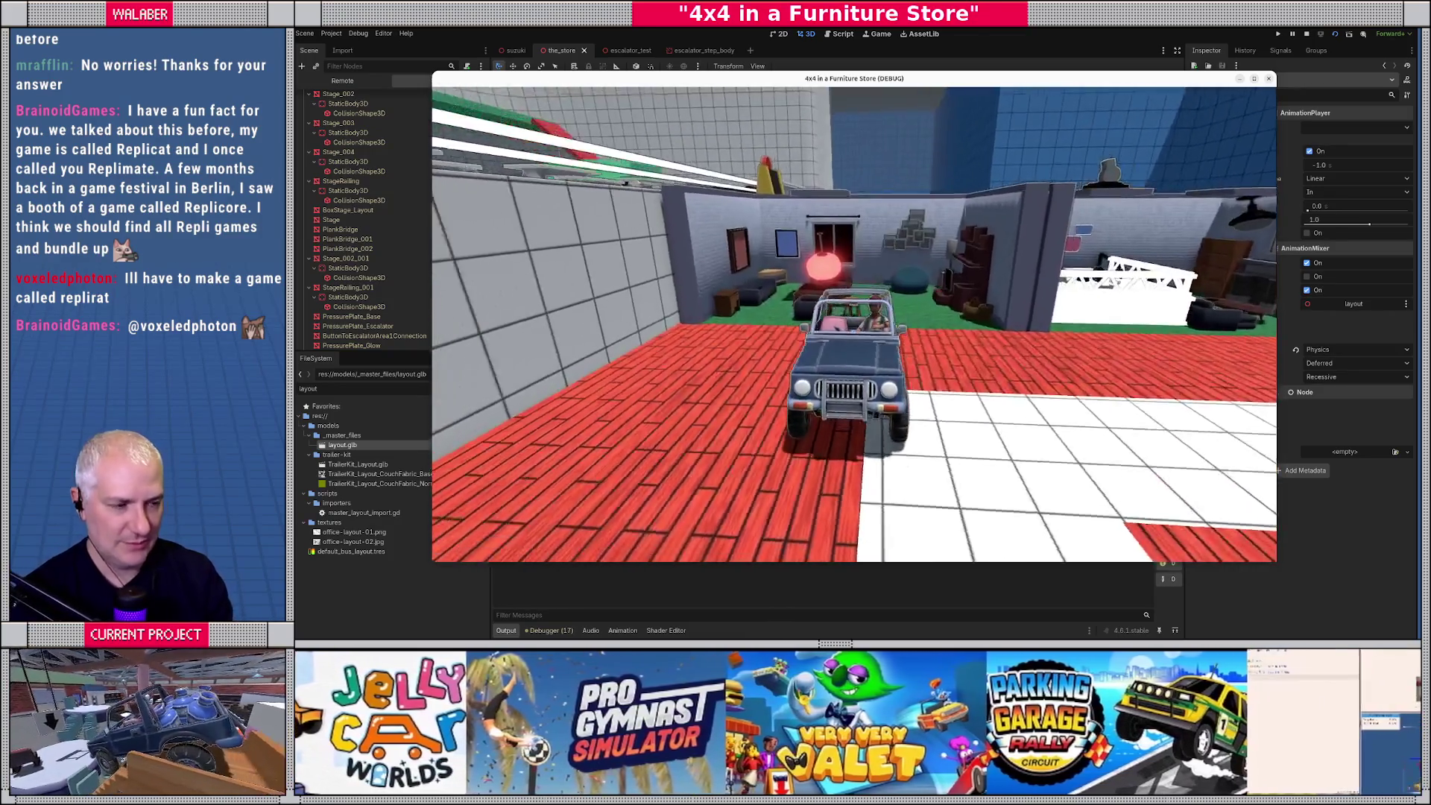
key("Left")
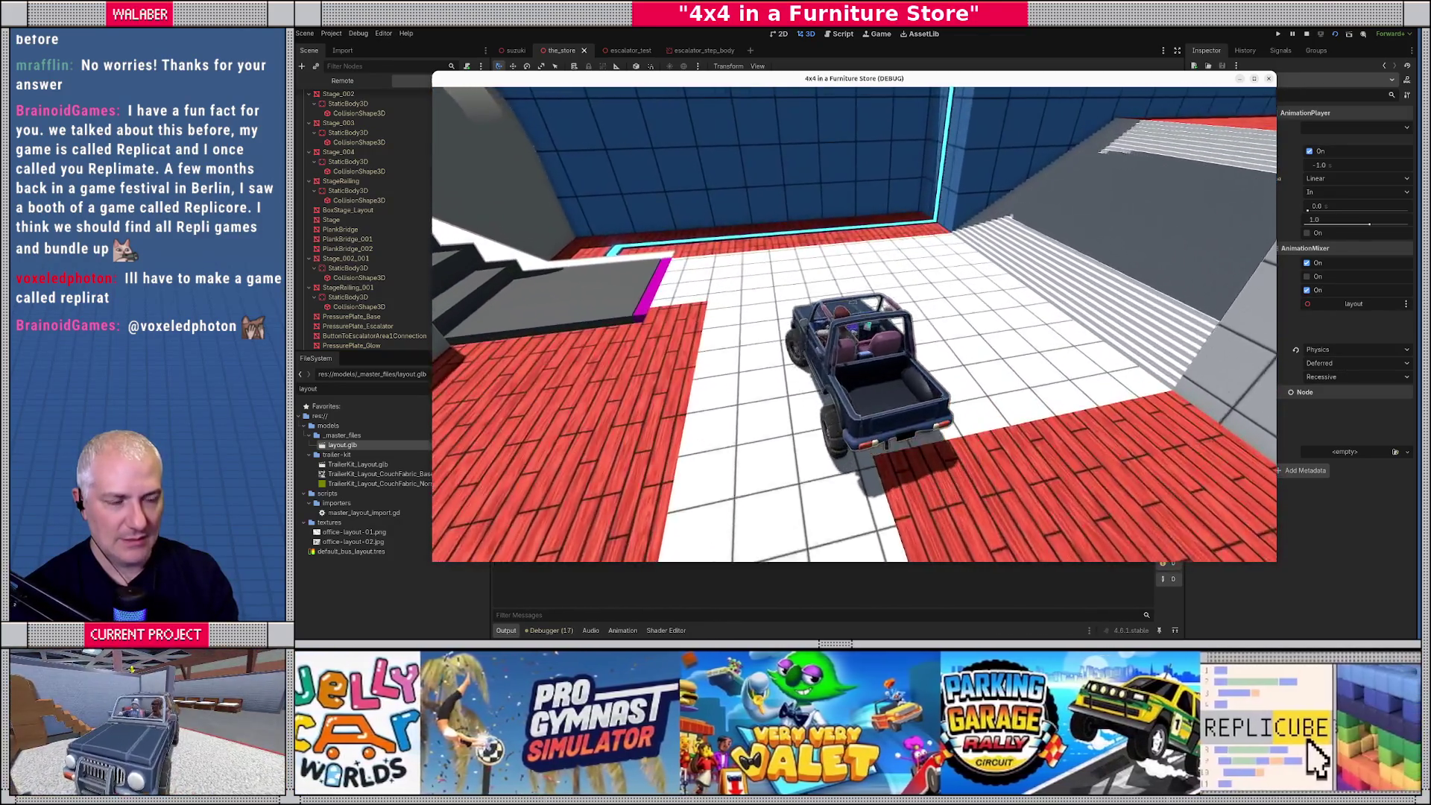
key("Right")
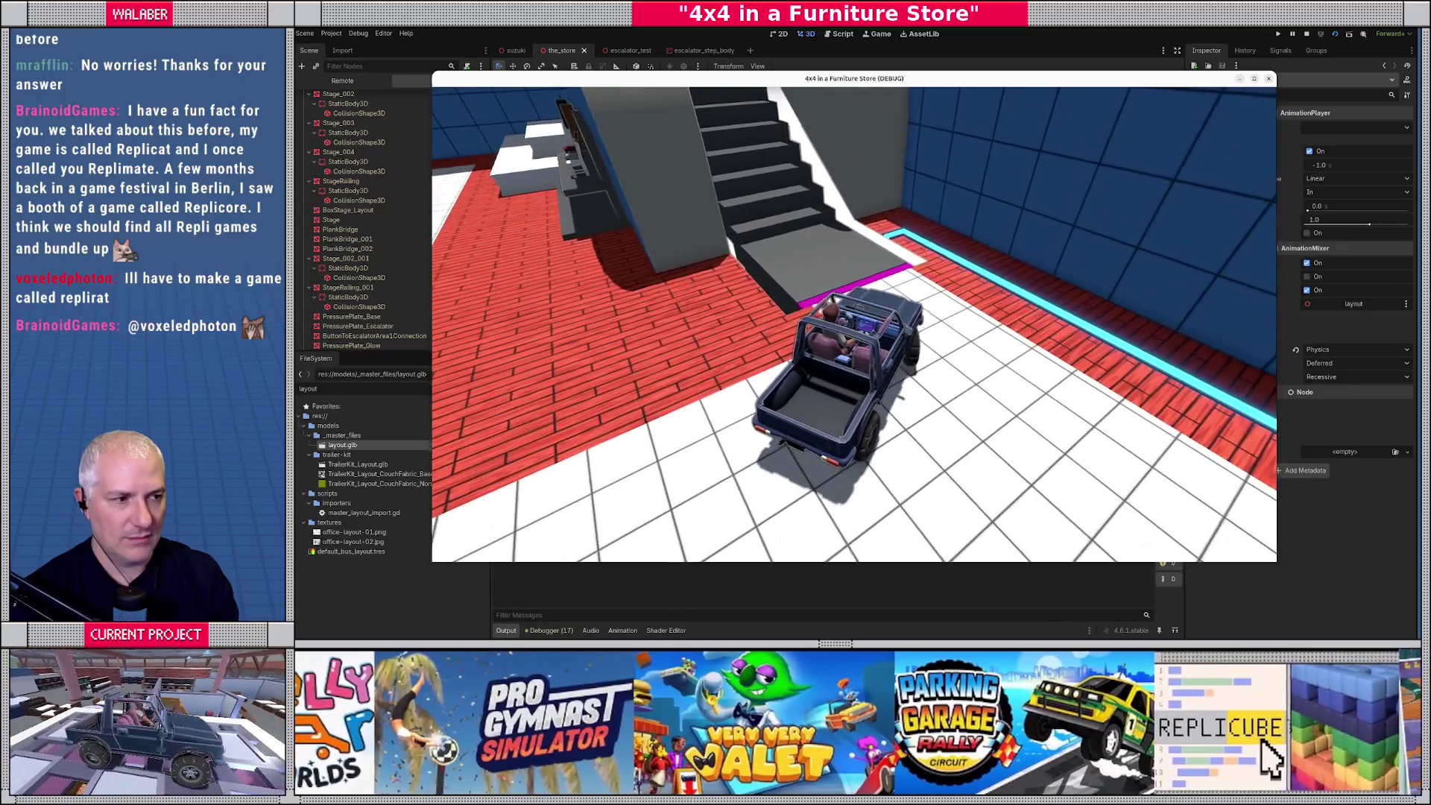
key("Right")
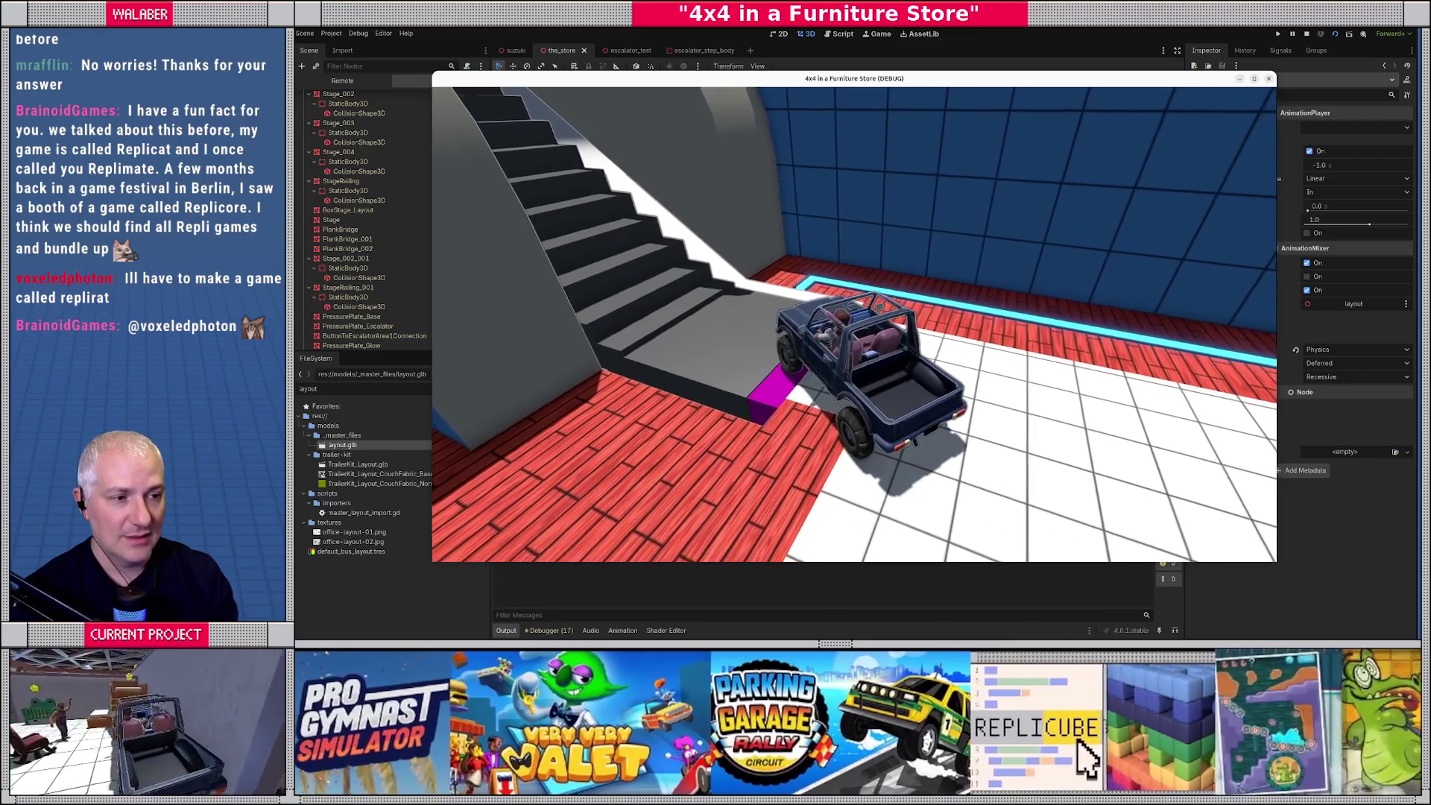
key("Up")
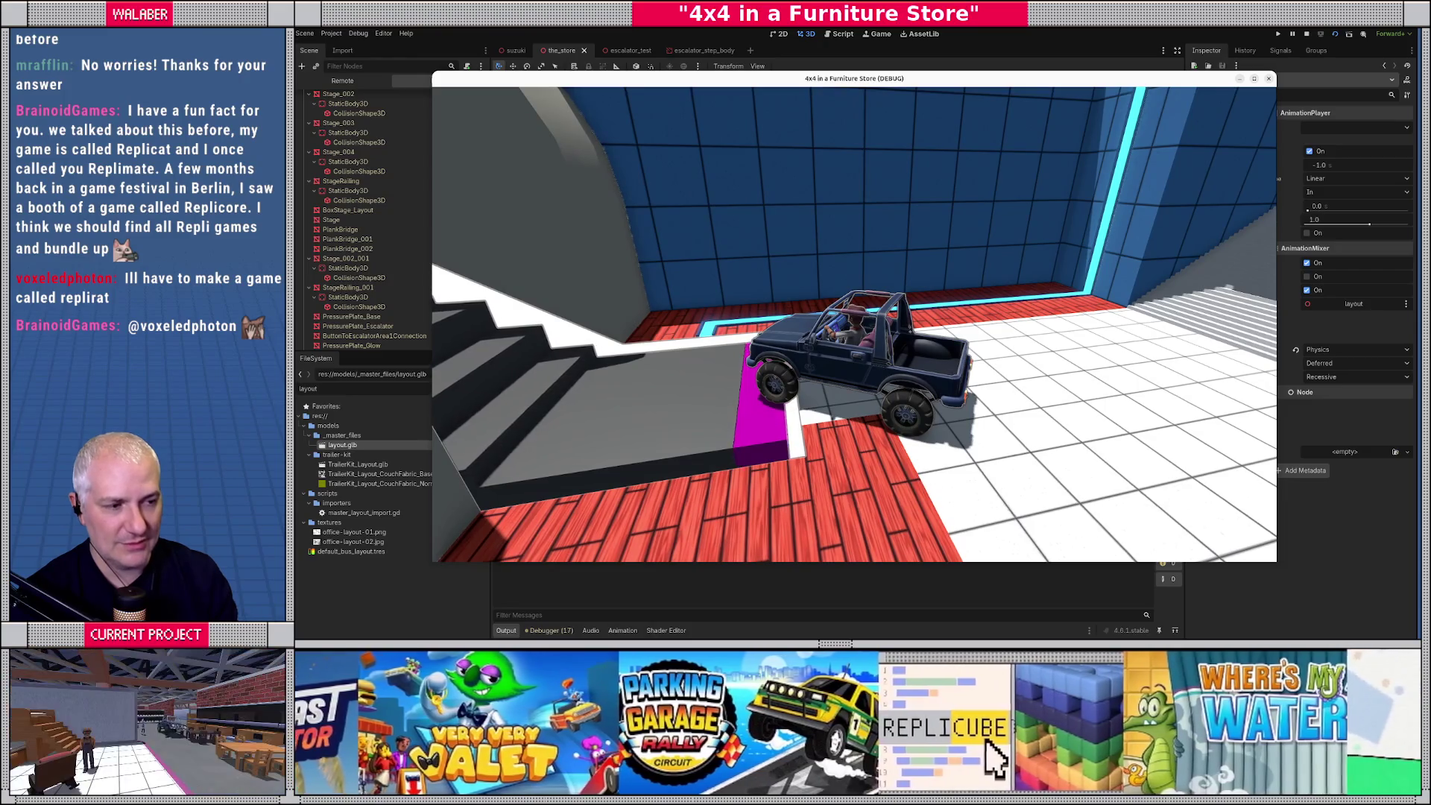
key("Down")
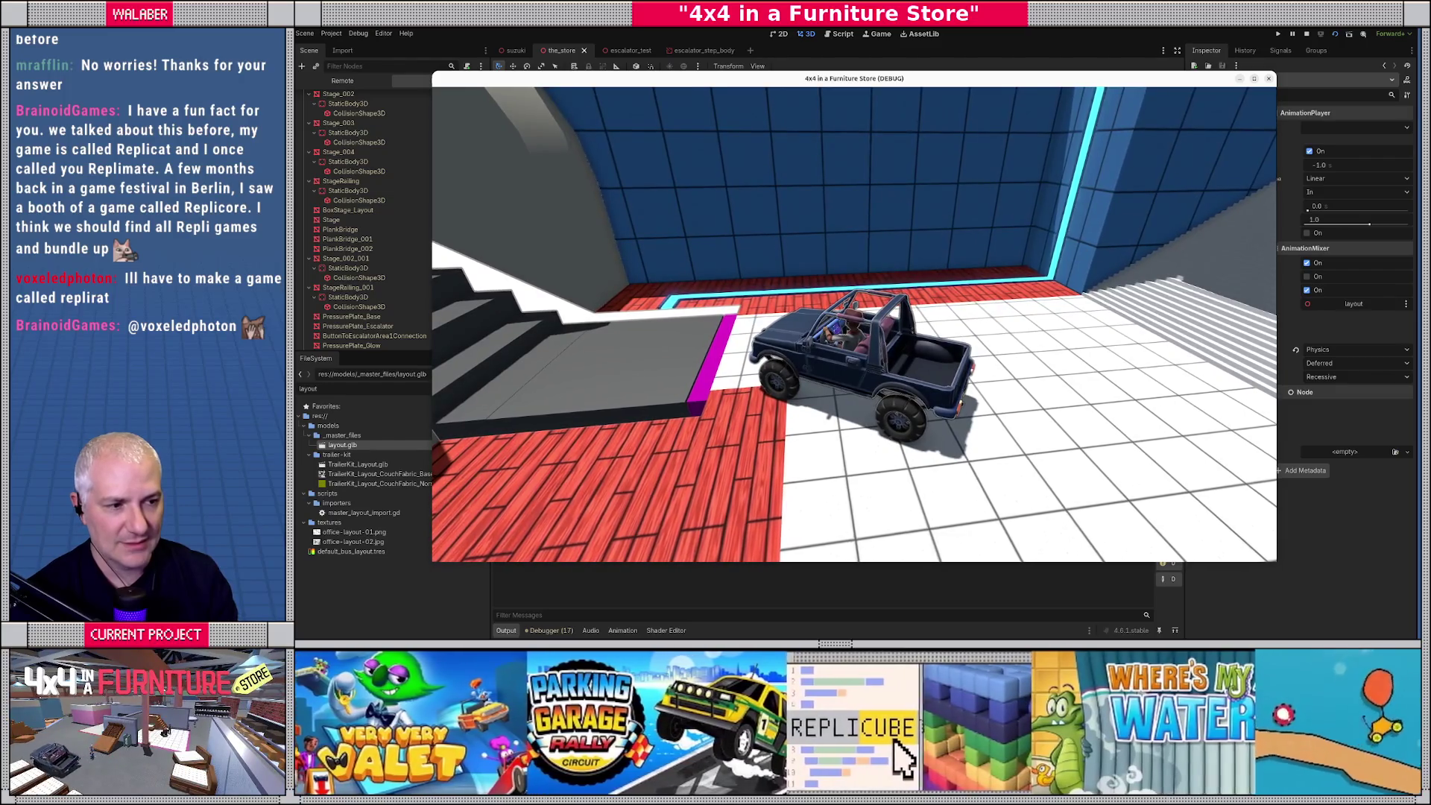
key("Up")
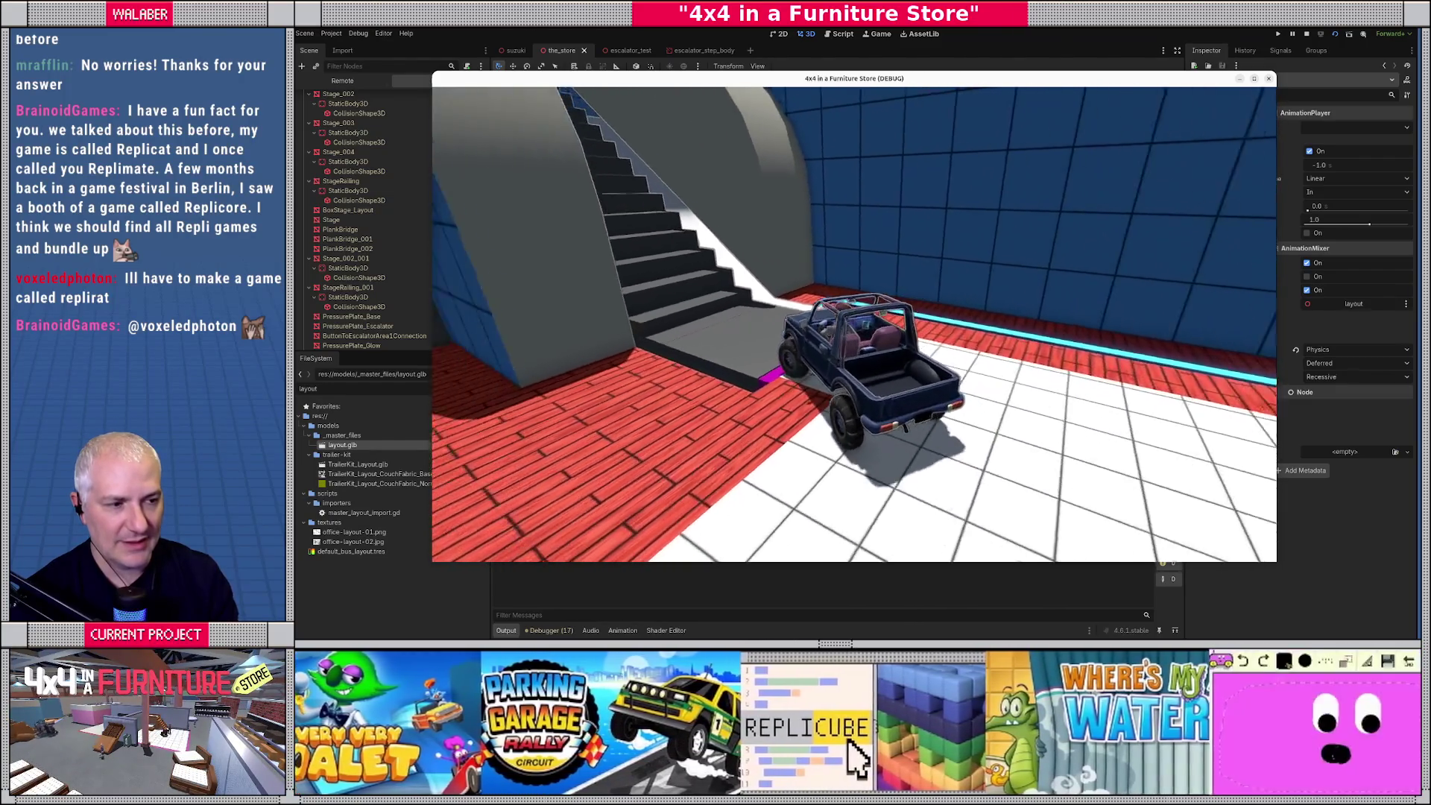
key("Up")
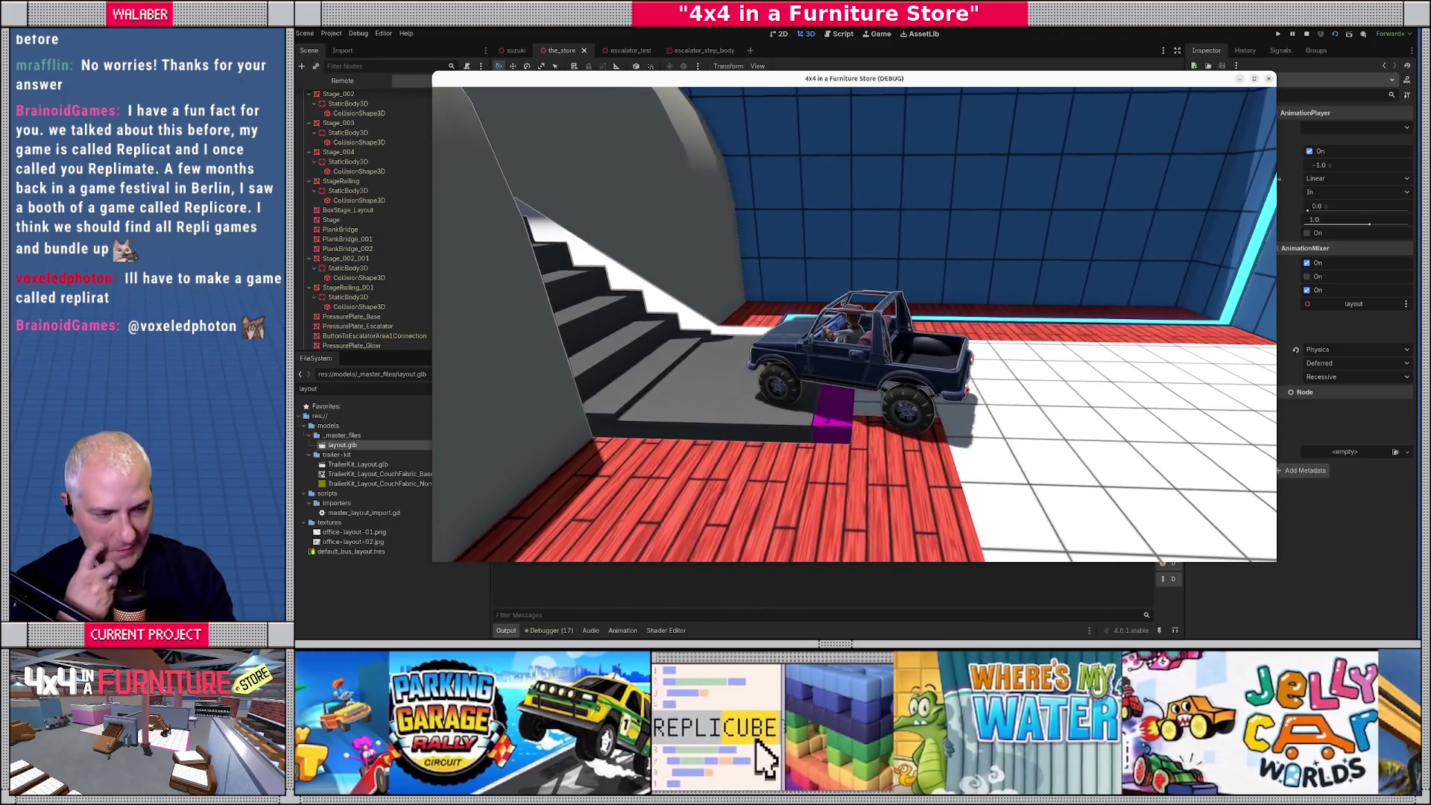
key("Right")
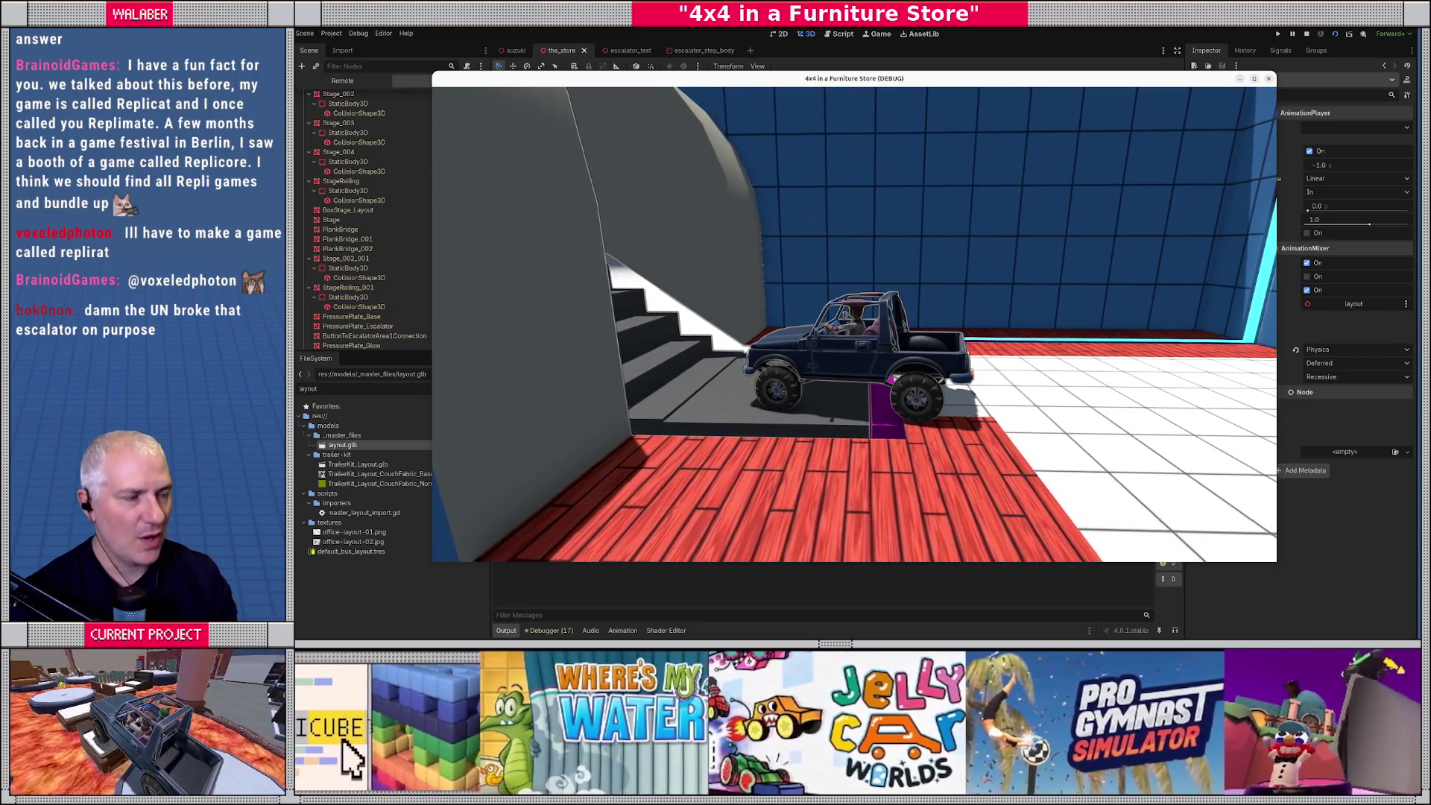
Stop the game and open escalator.gd with the side docks hidden.
key("F8")
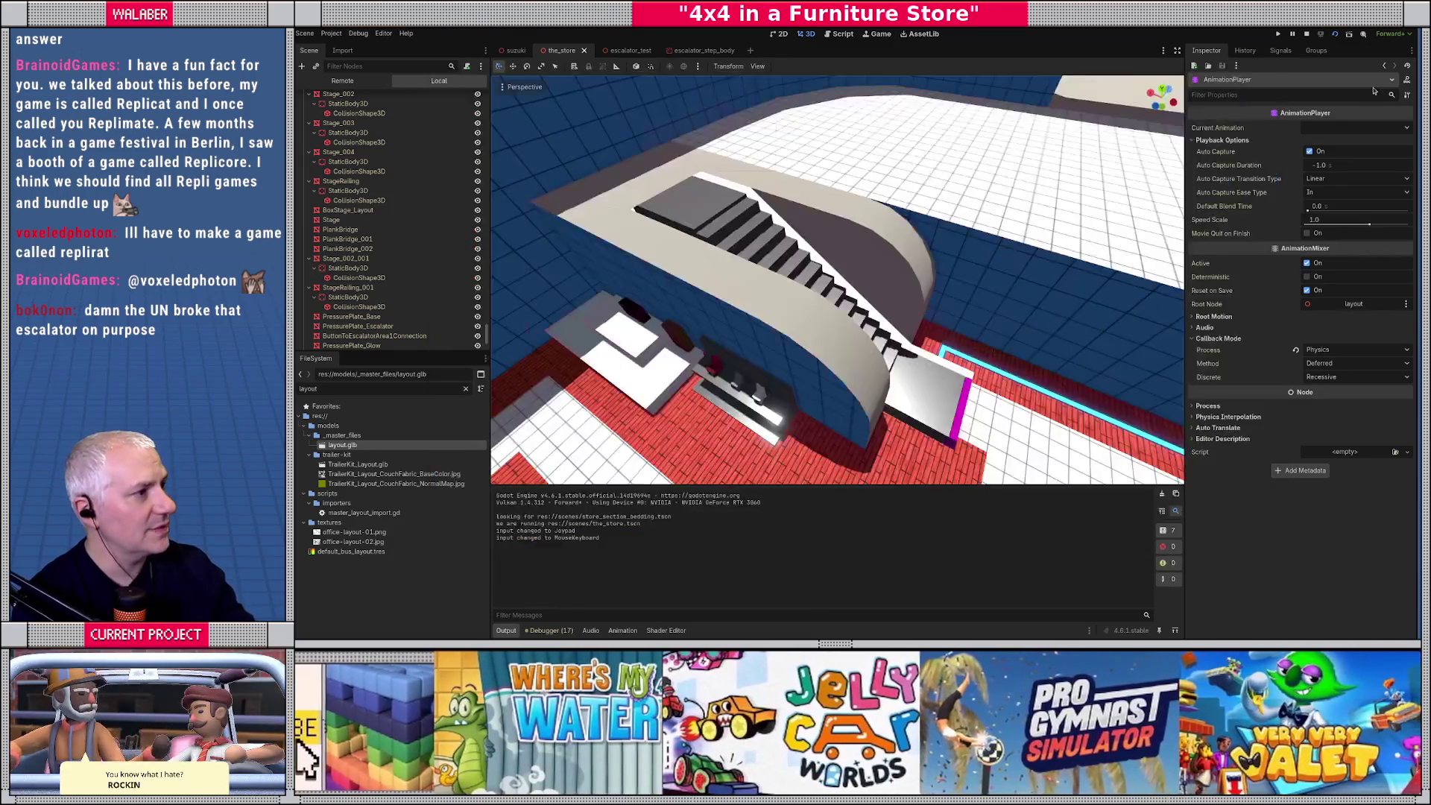
left_click(847, 34)
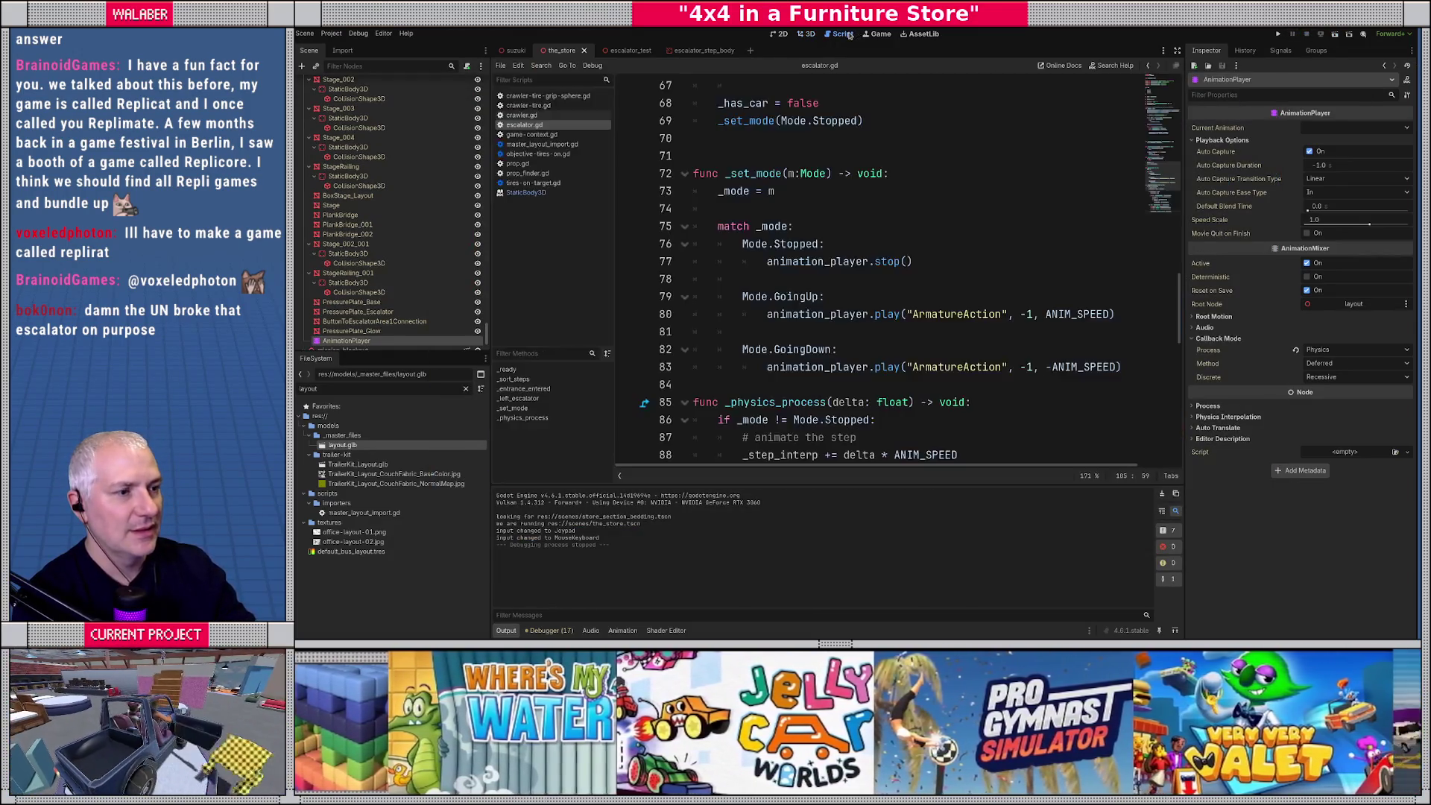
left_click(931, 278)
scroll(931, 279, "down", 3)
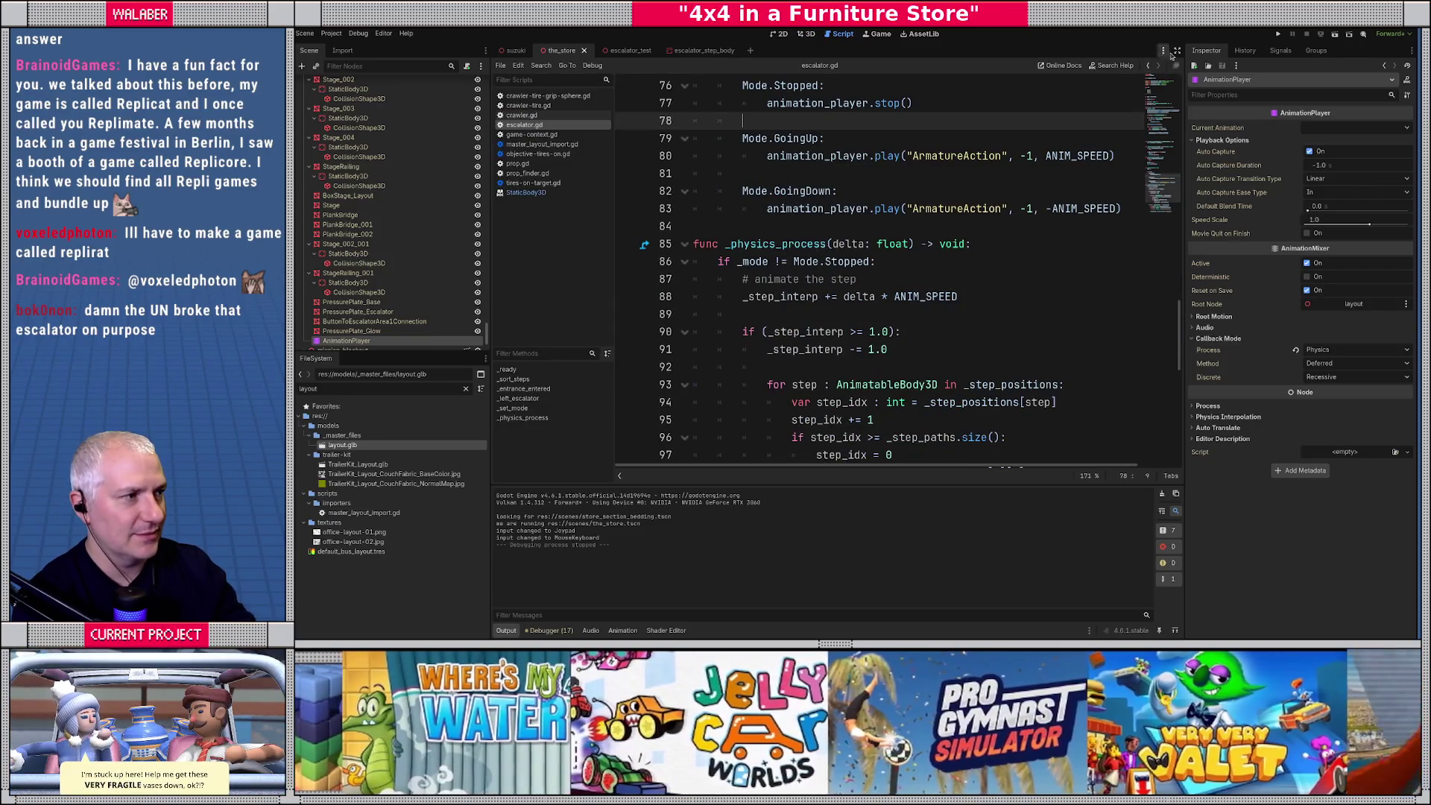
left_click(1176, 50)
scroll(647, 232, "down", 3)
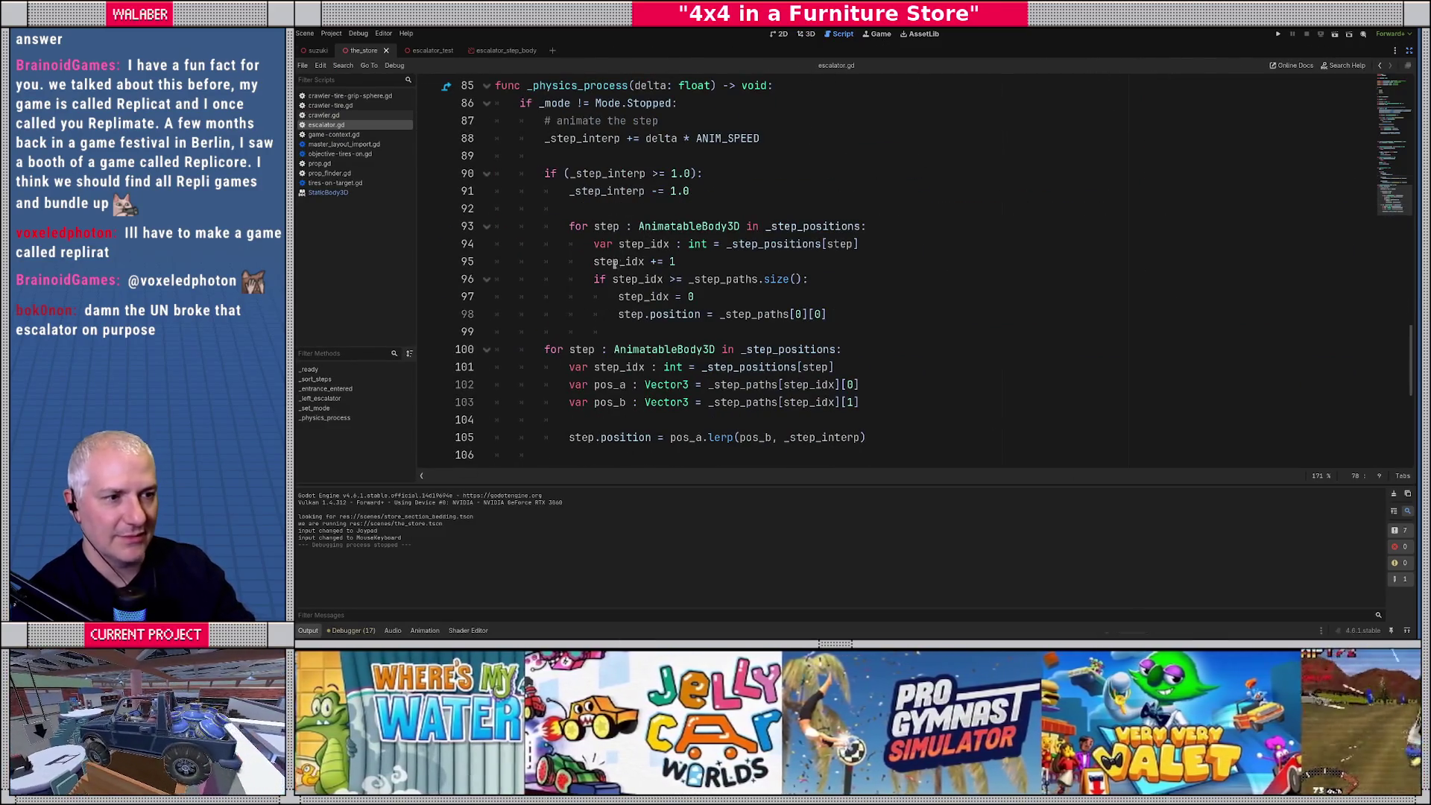
left_click_drag(606, 261, 714, 268)
Add '_step_positions[step] = step_idx' after line 98 and save the script.
left_click(862, 309)
key("Return")
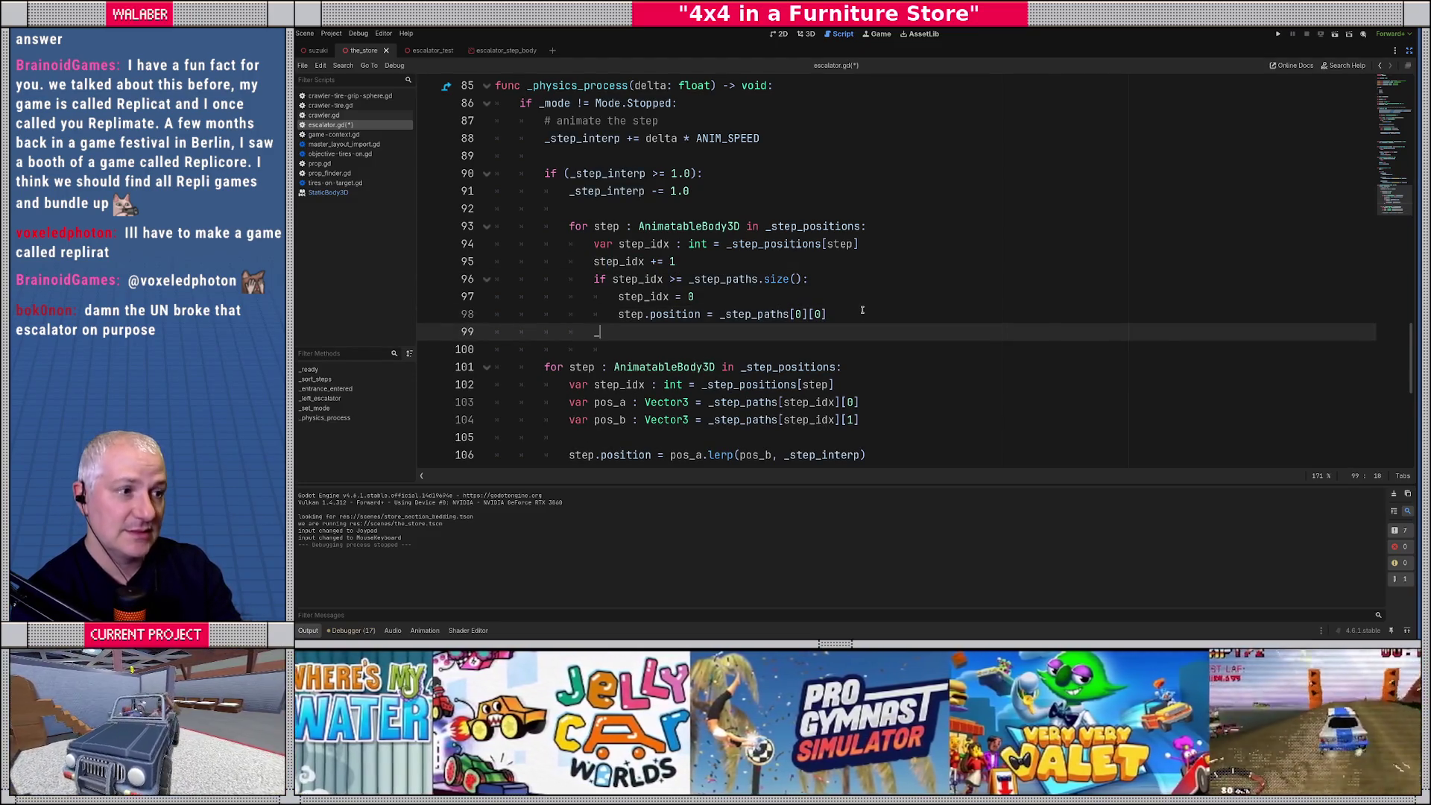
type("_step_")
key("Down")
key("Down")
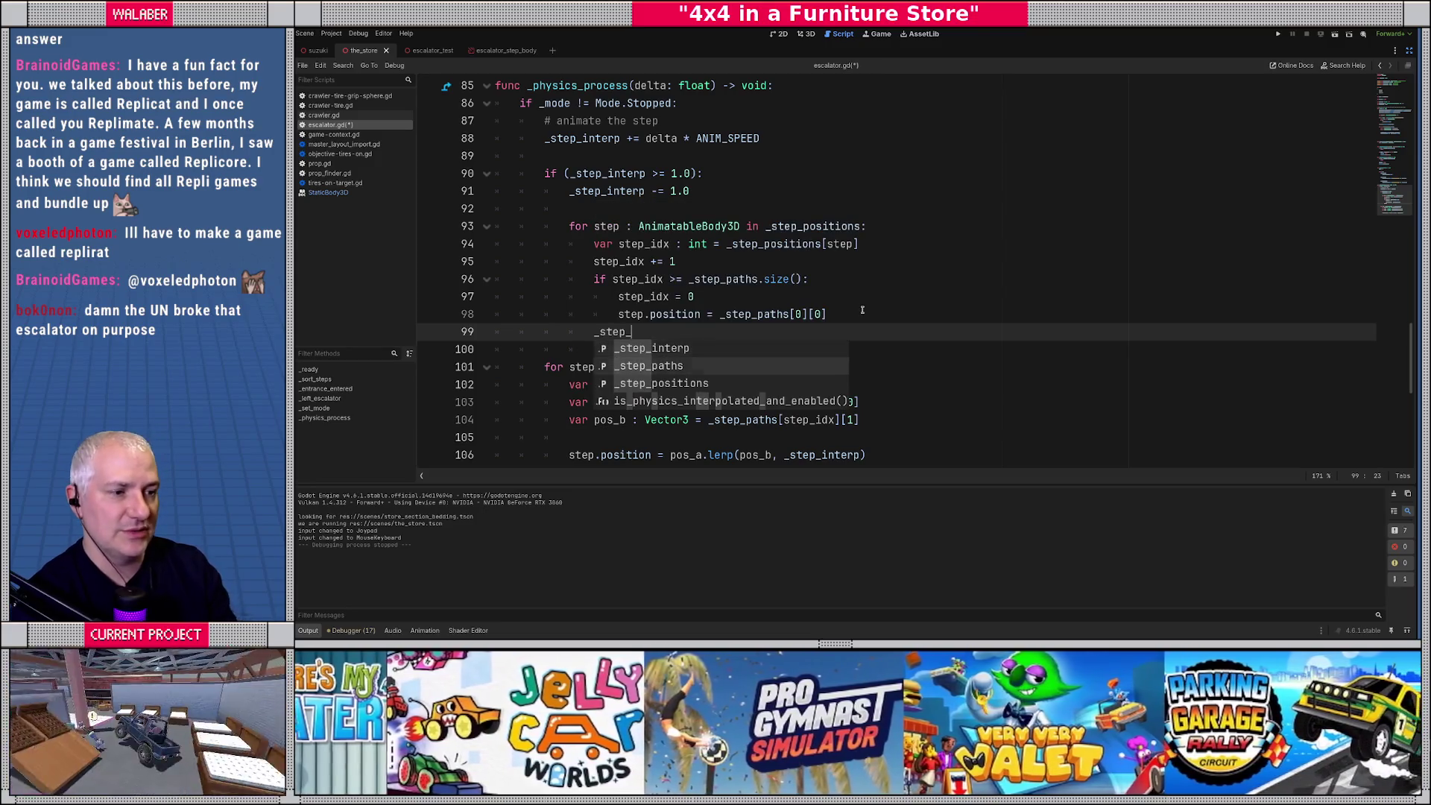
key("Return")
type("p] ")
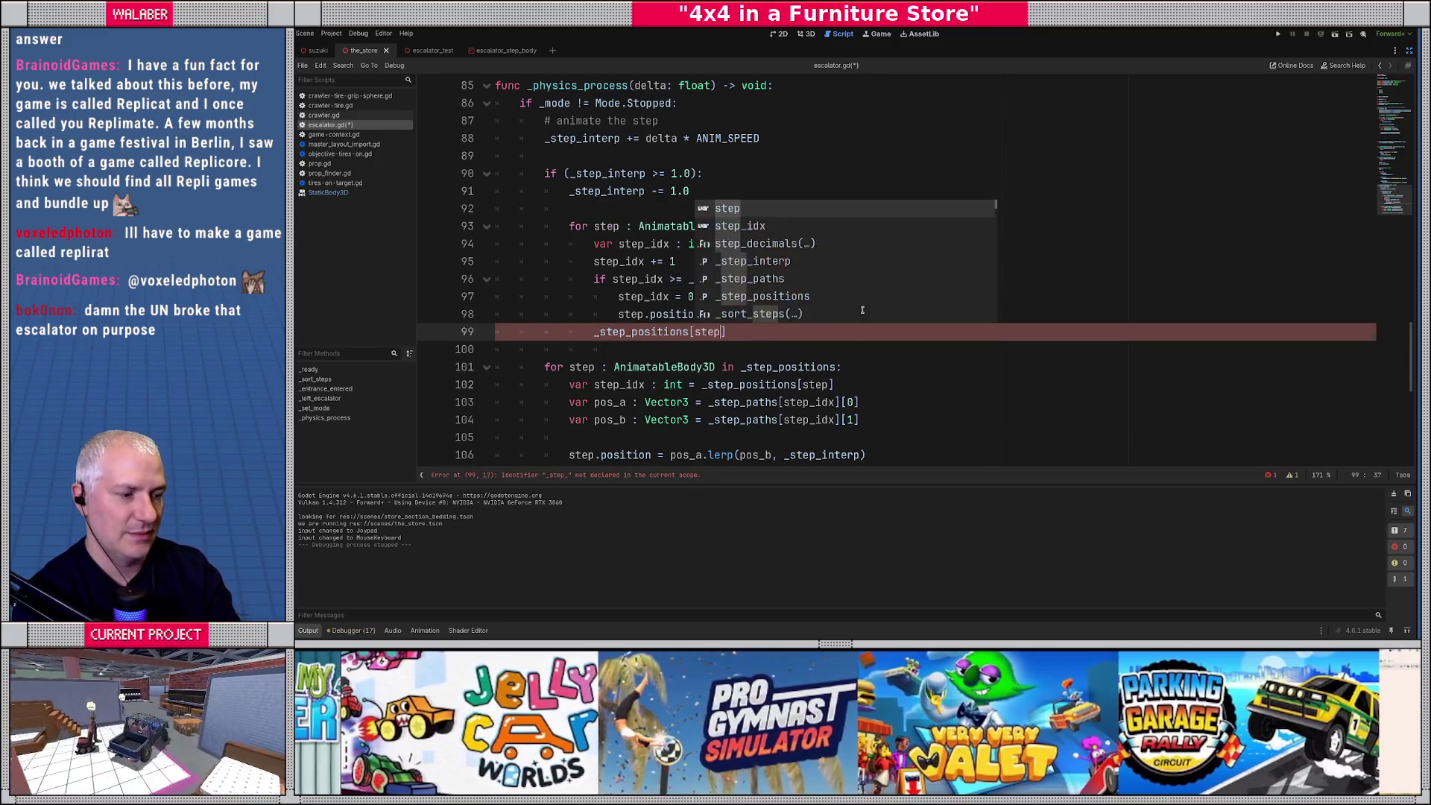
type("= step")
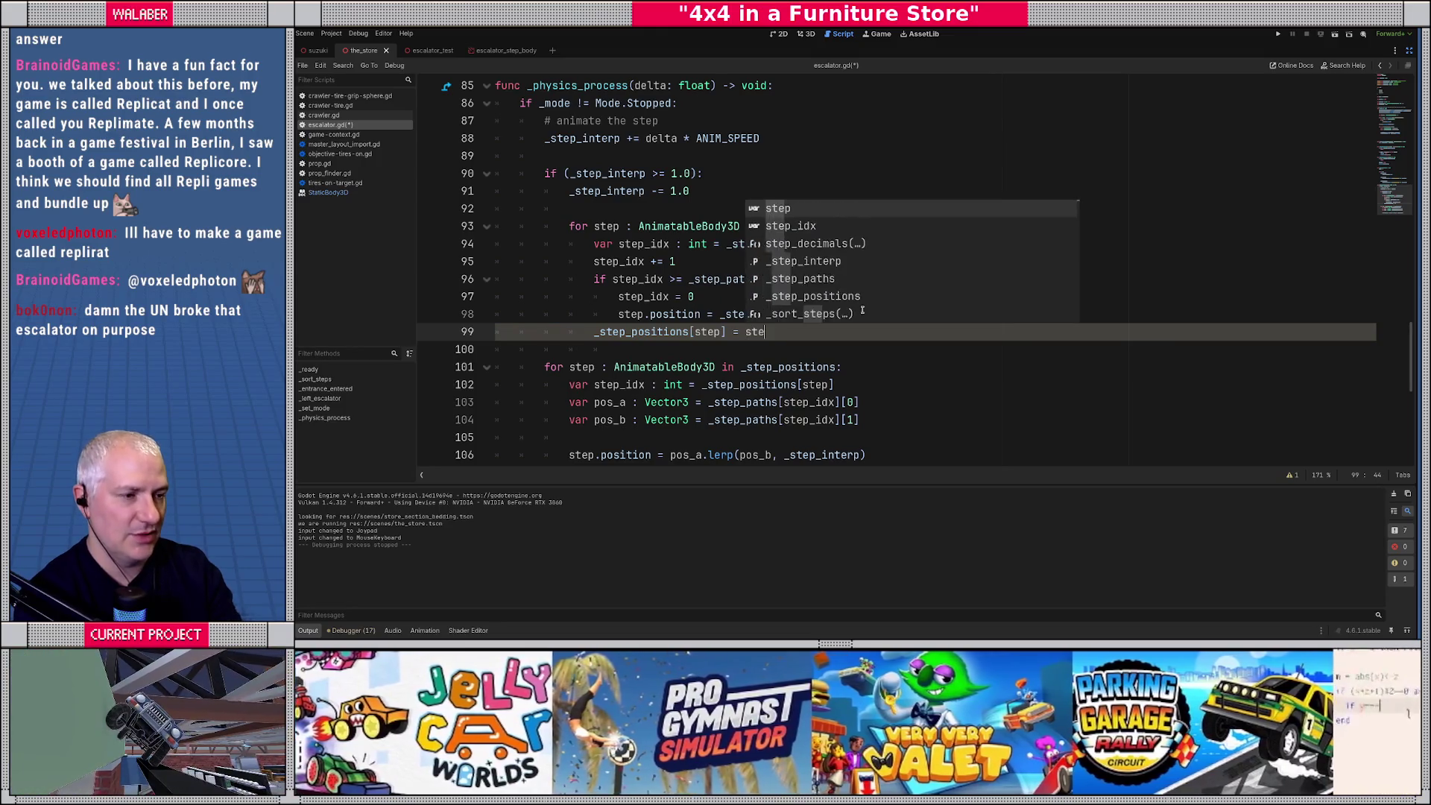
type("_idx")
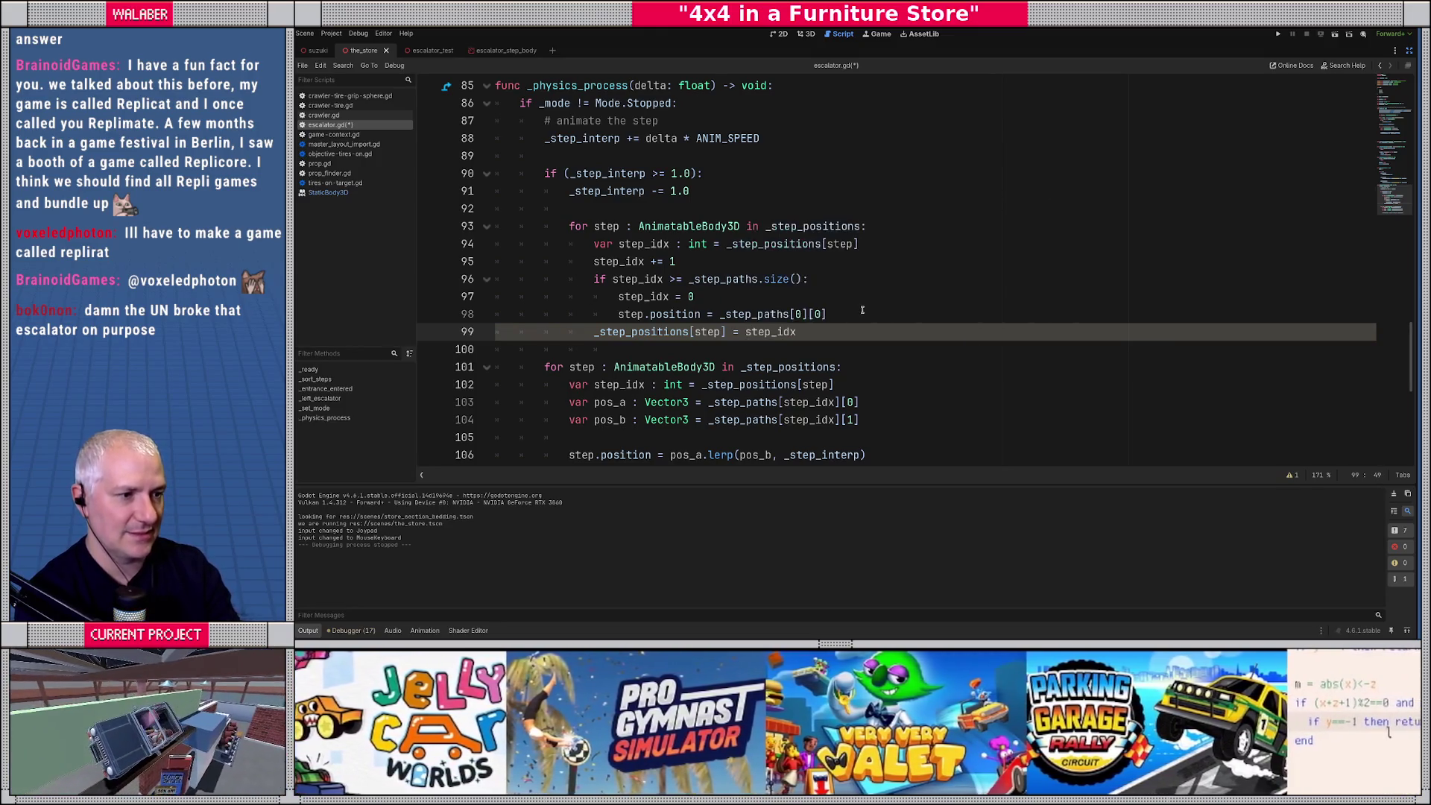
key("ctrl+s")
Change ANIM_SPEED from 0.1 to 0.5, save, and run the game with F5.
scroll(694, 198, "up", 4)
scroll(694, 197, "up", 15)
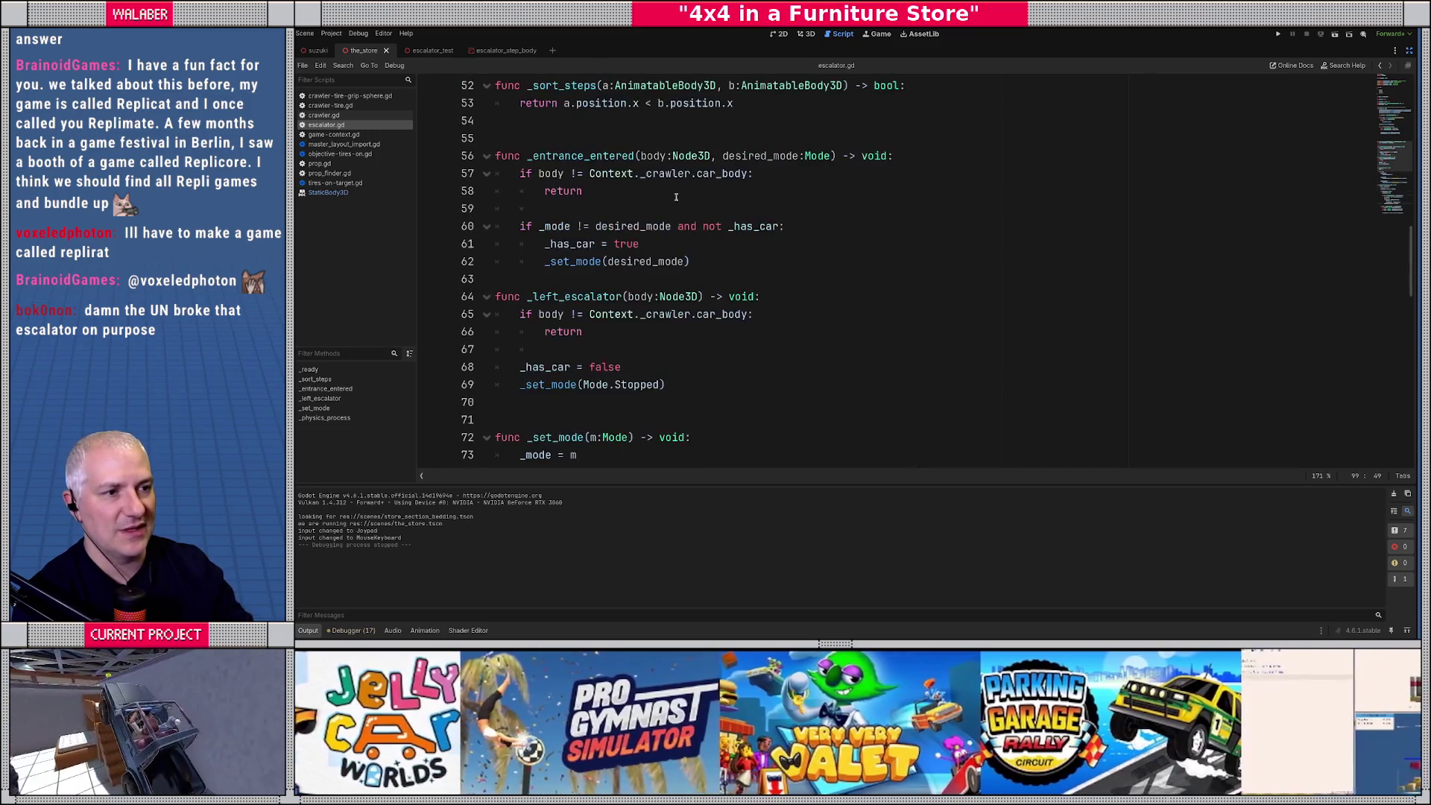
scroll(670, 187, "up", 3)
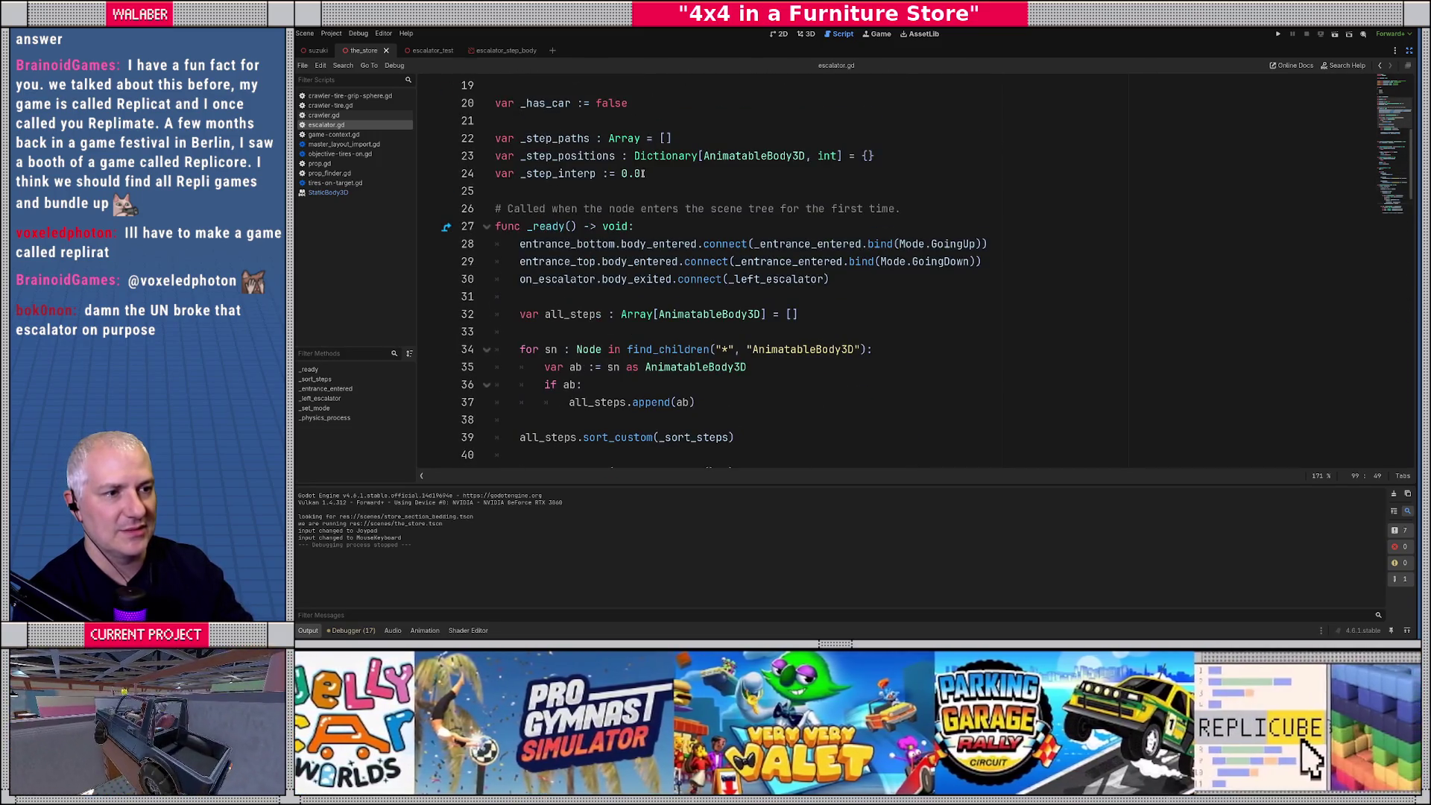
scroll(689, 174, "up", 6)
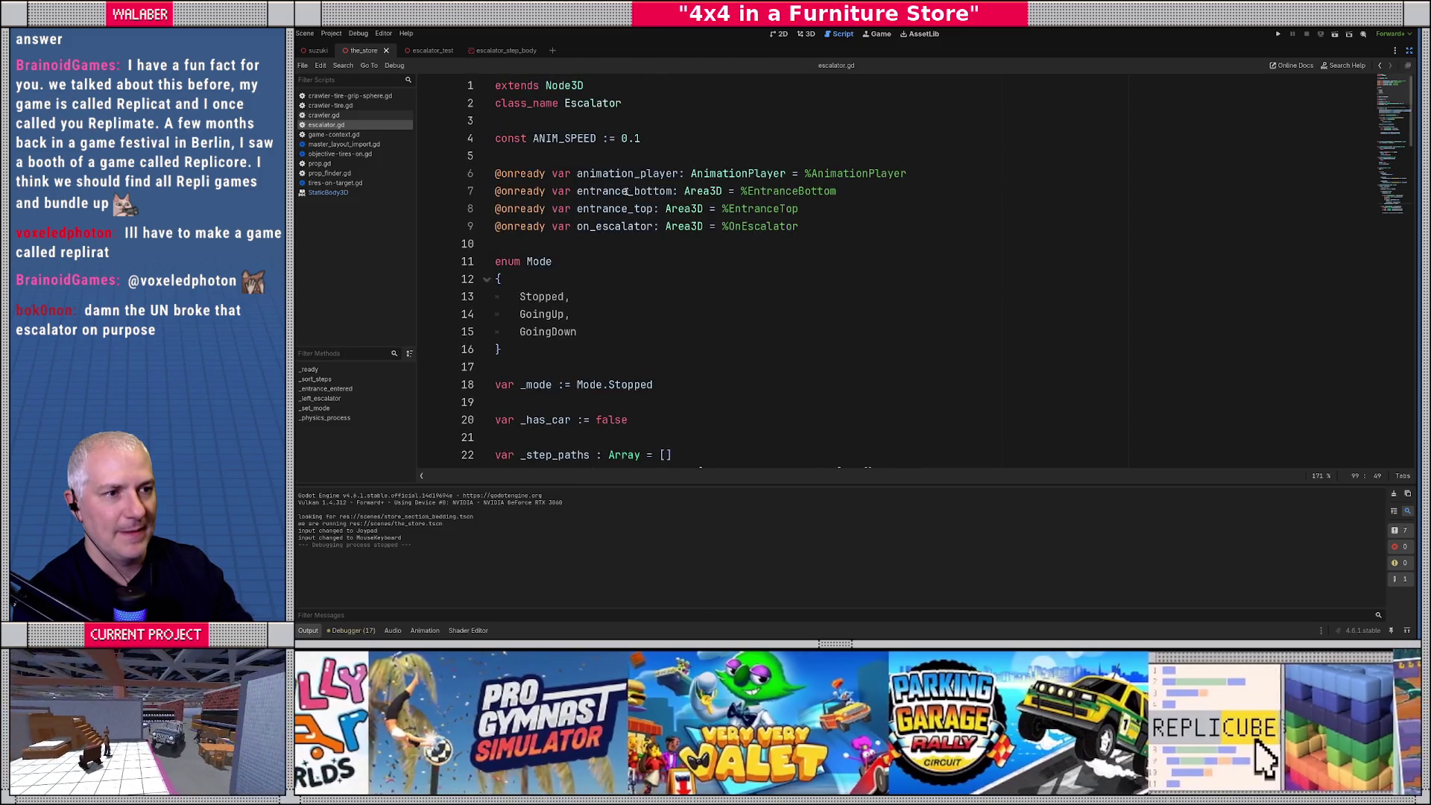
left_click_drag(618, 142, 696, 141)
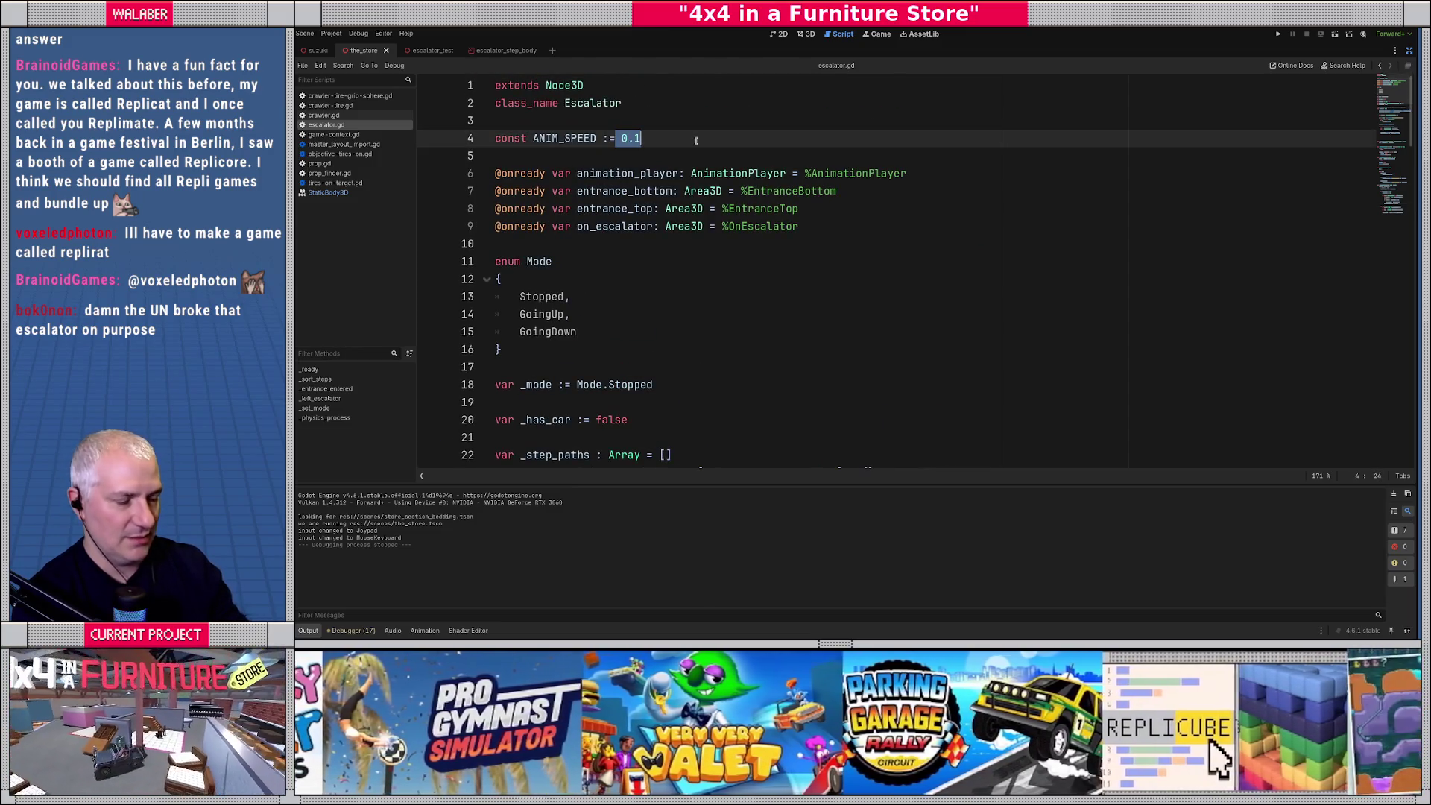
key("BackSpace")
key("ctrl+s")
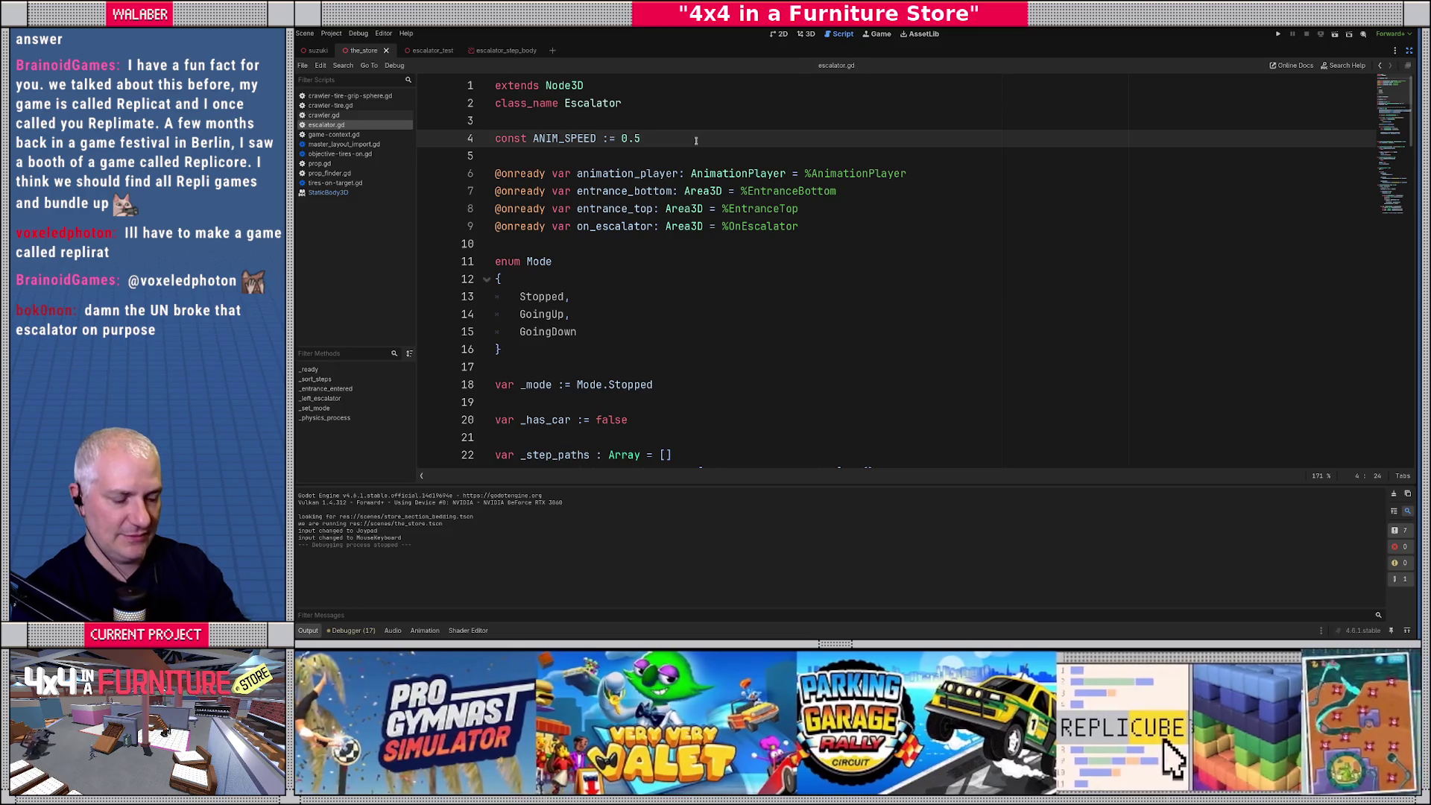
key("F5")
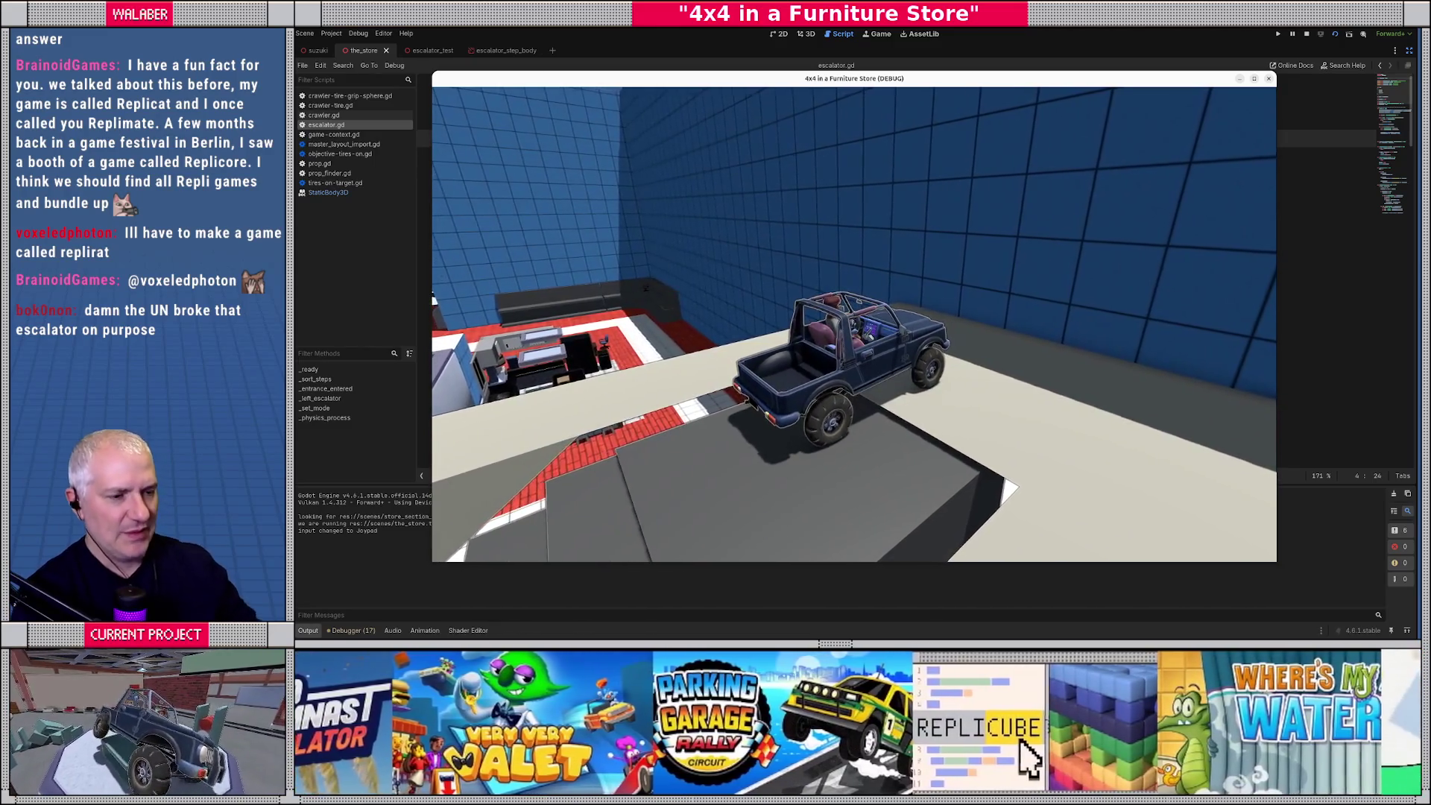
Stop the game and start a comment after line 47 noting the last path should be on step 0.
left_click(1306, 34)
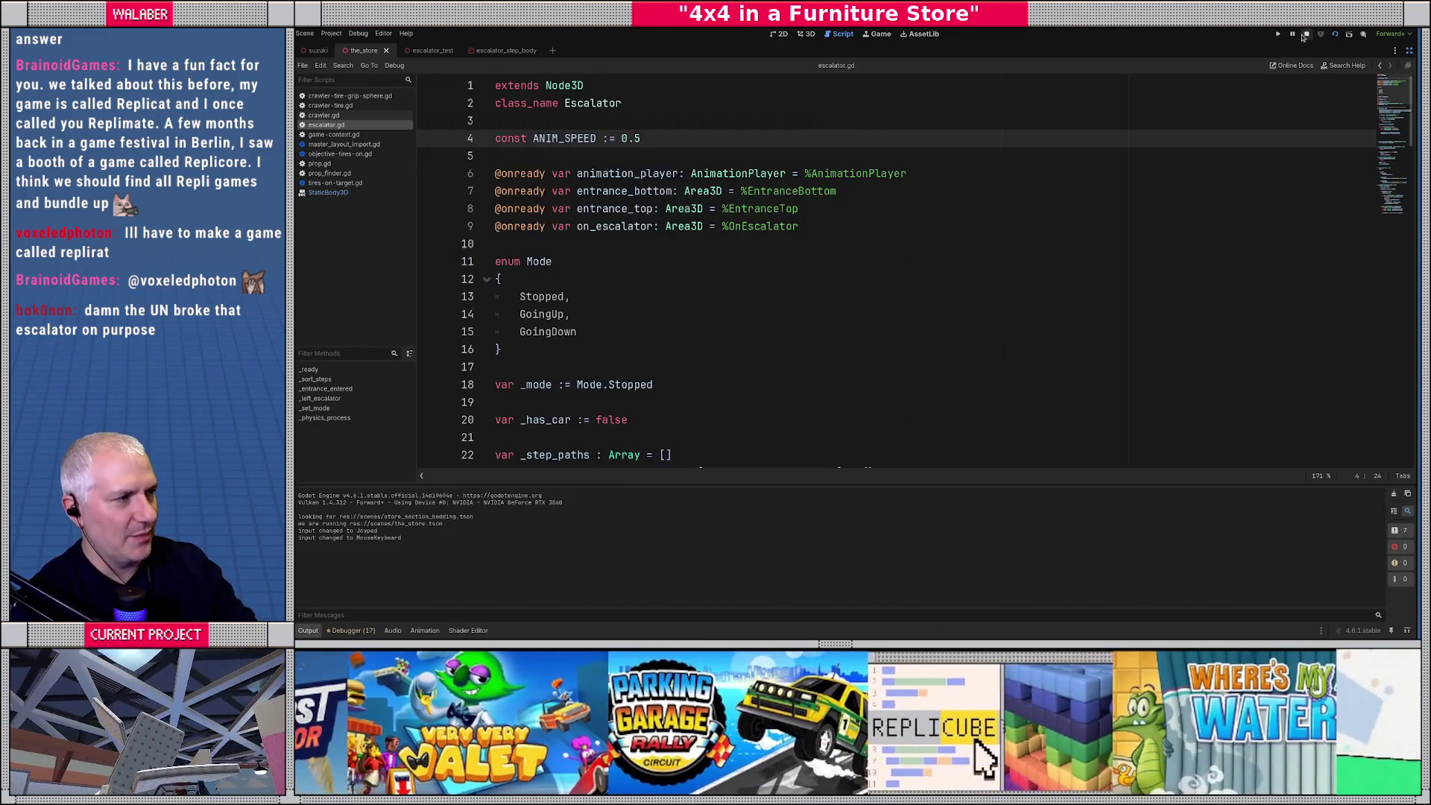
left_click(628, 278)
scroll(628, 312, "down", 4)
scroll(628, 312, "down", 6)
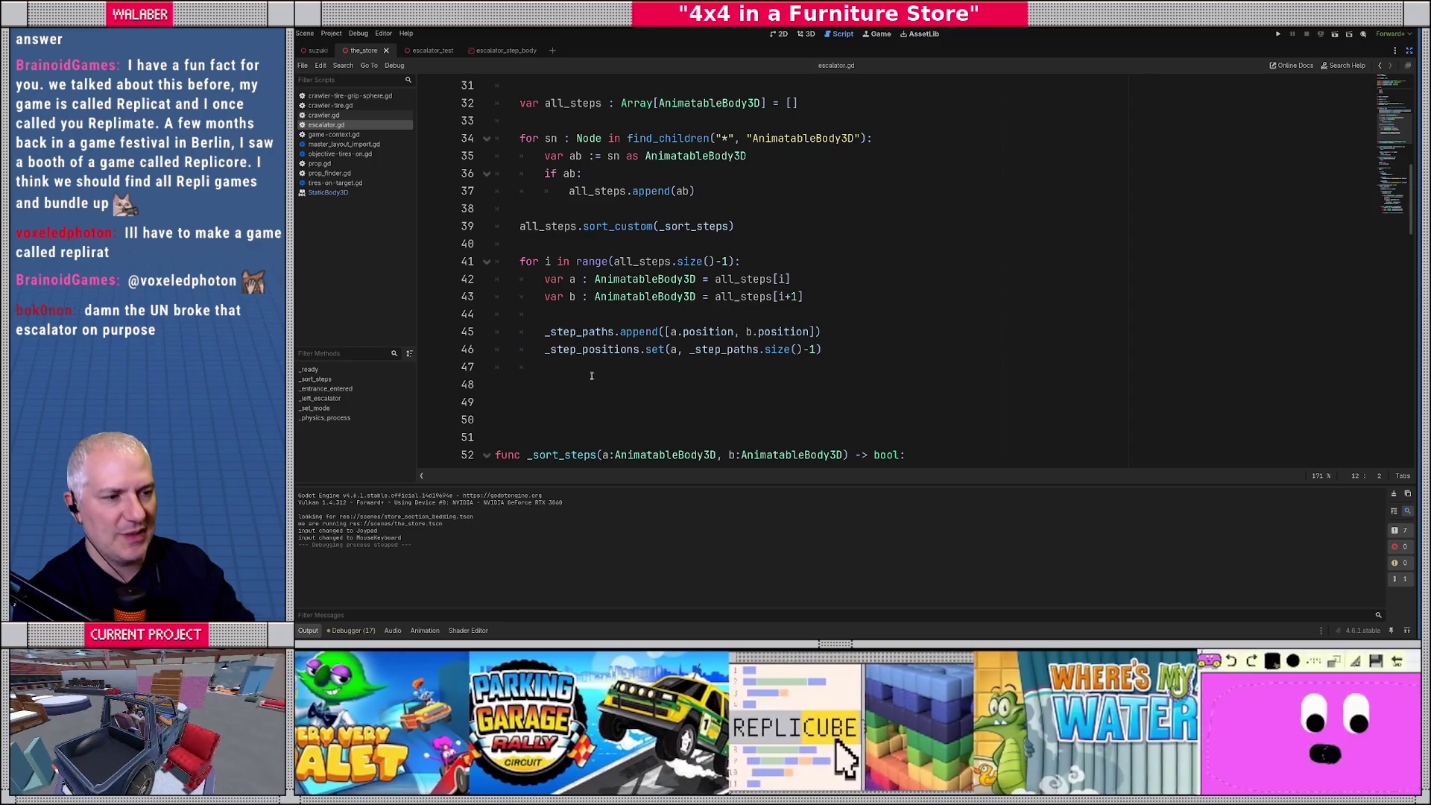
left_click(553, 367)
key("Return")
type("#")
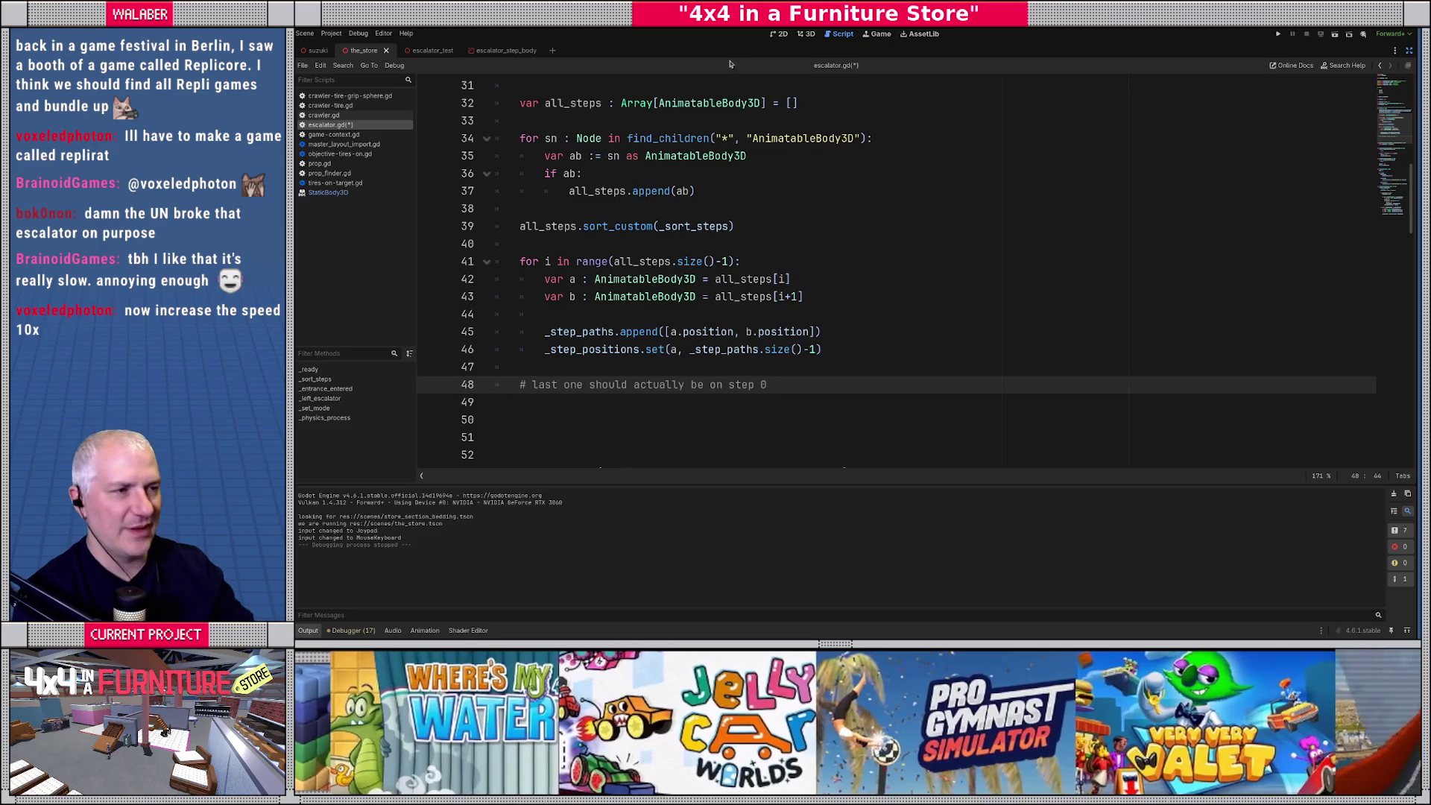
Show escalator_test in 3D, select and orbit around the top step, and restore the side docks.
left_click(805, 34)
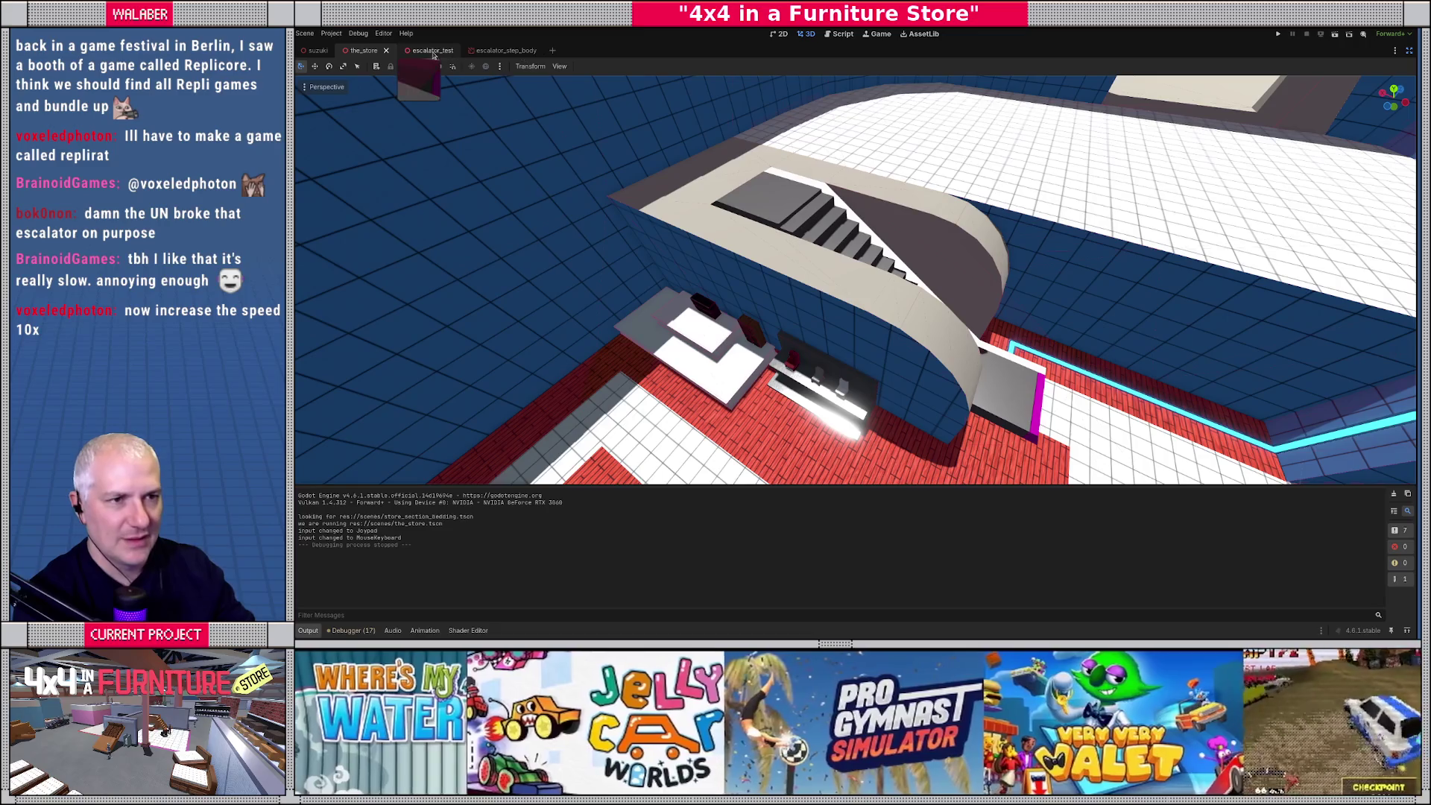
left_click(432, 54)
mouse_move(709, 177)
left_mouse_down()
mouse_move(599, 223)
mouse_move(710, 276)
left_mouse_up()
left_click(599, 224)
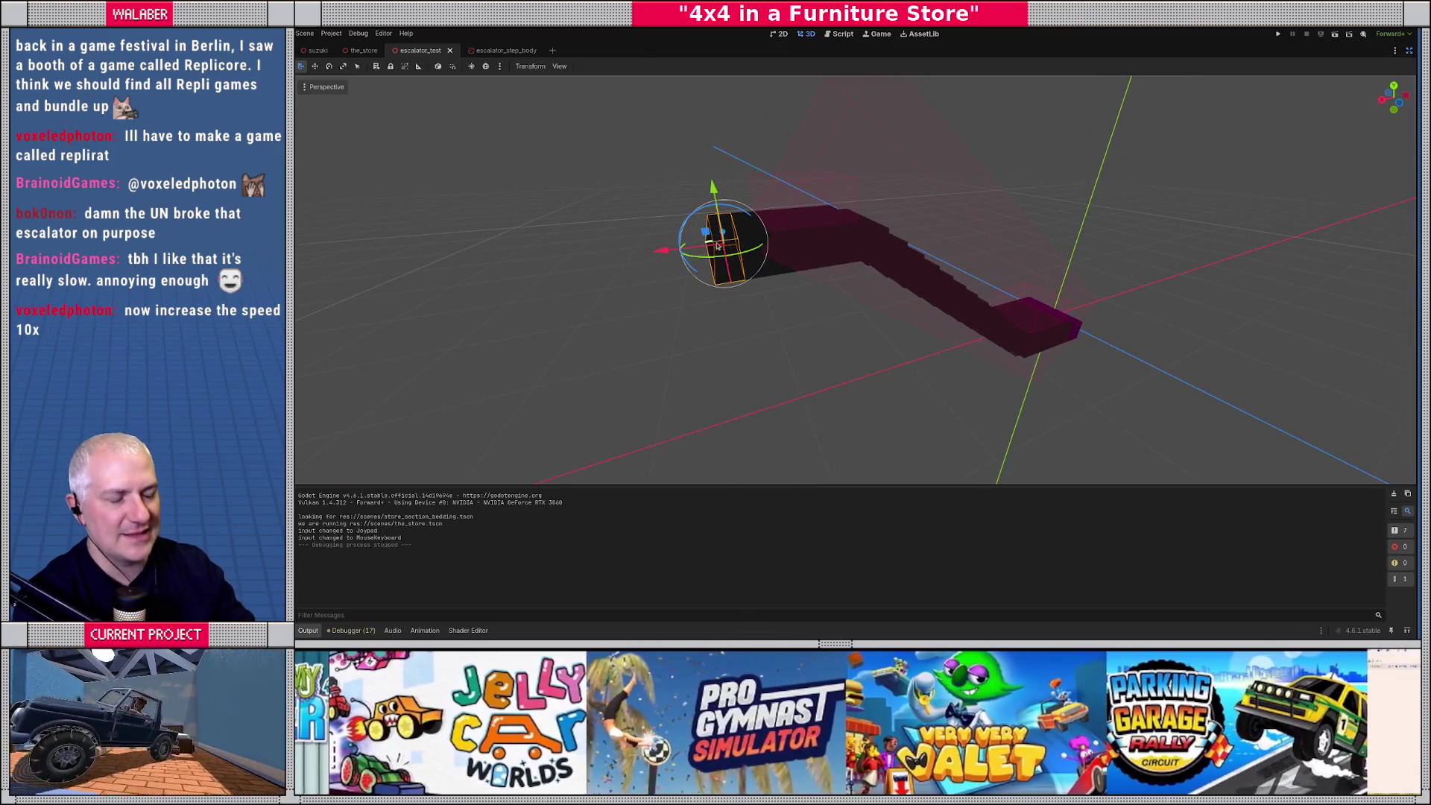
left_click_drag(795, 308, 776, 308)
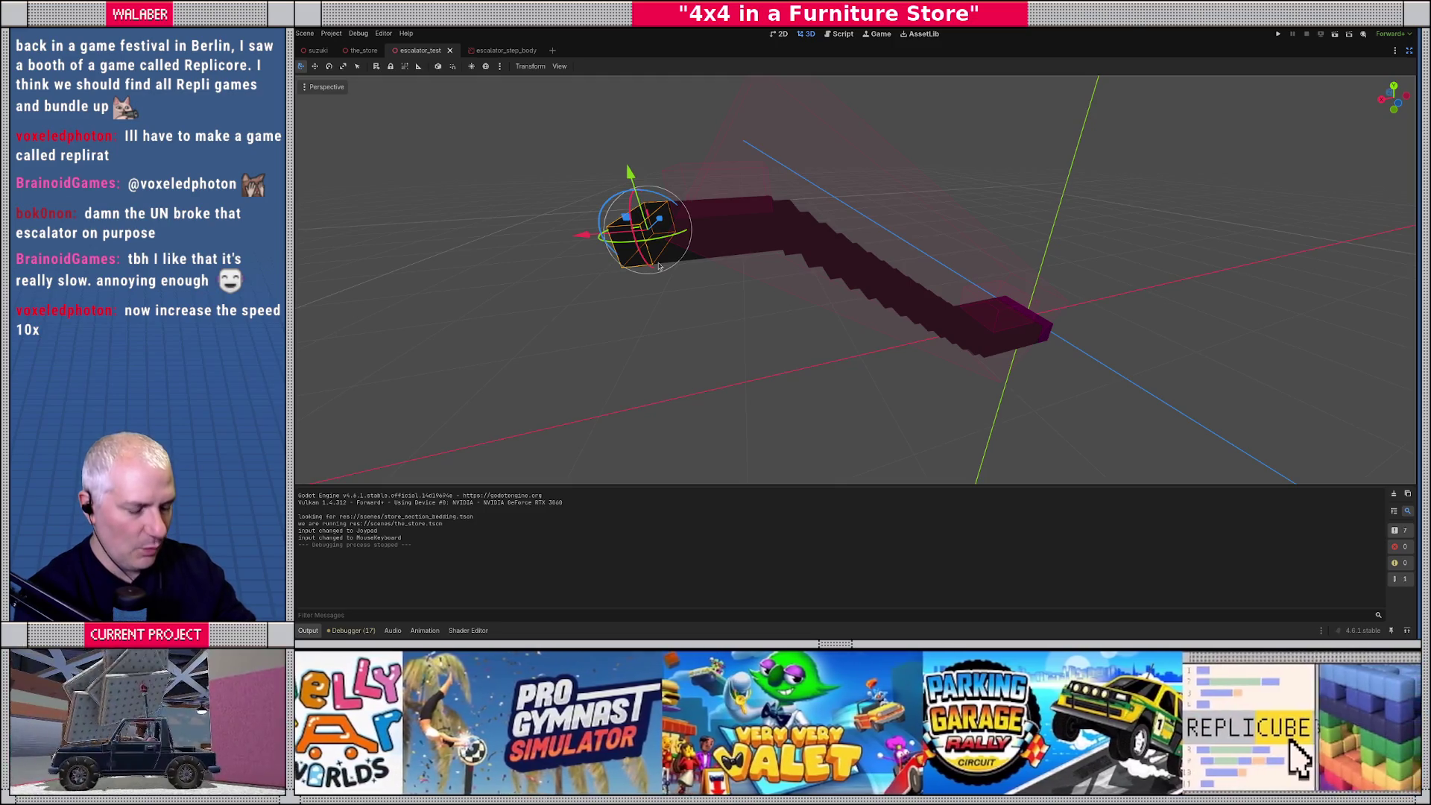
mouse_move(659, 266)
left_mouse_down()
mouse_move(681, 316)
mouse_move(652, 311)
left_mouse_up()
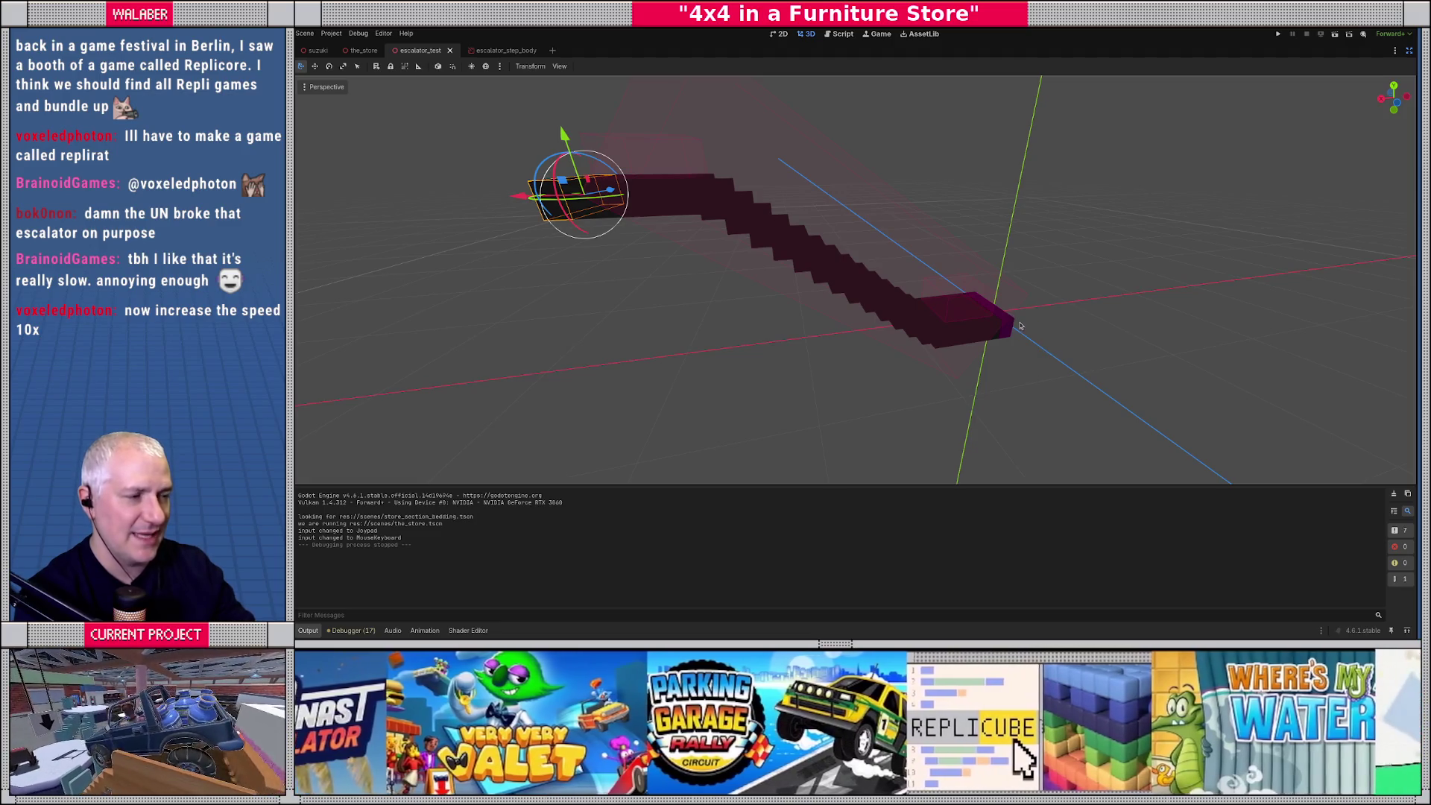
mouse_move(1009, 330)
left_mouse_down()
mouse_move(700, 364)
mouse_move(656, 405)
mouse_move(723, 391)
mouse_move(750, 338)
mouse_move(801, 338)
left_mouse_up()
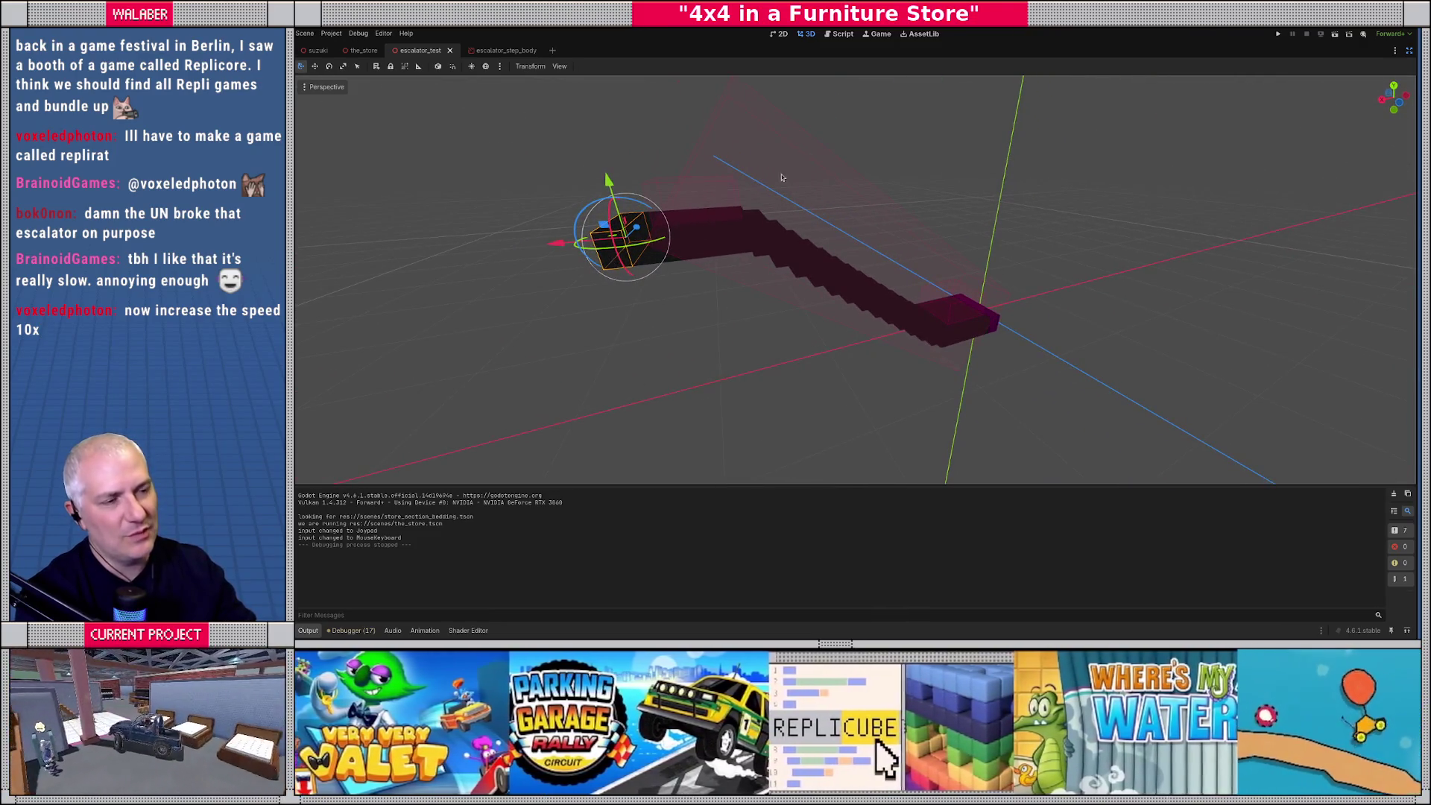
left_click(1409, 50)
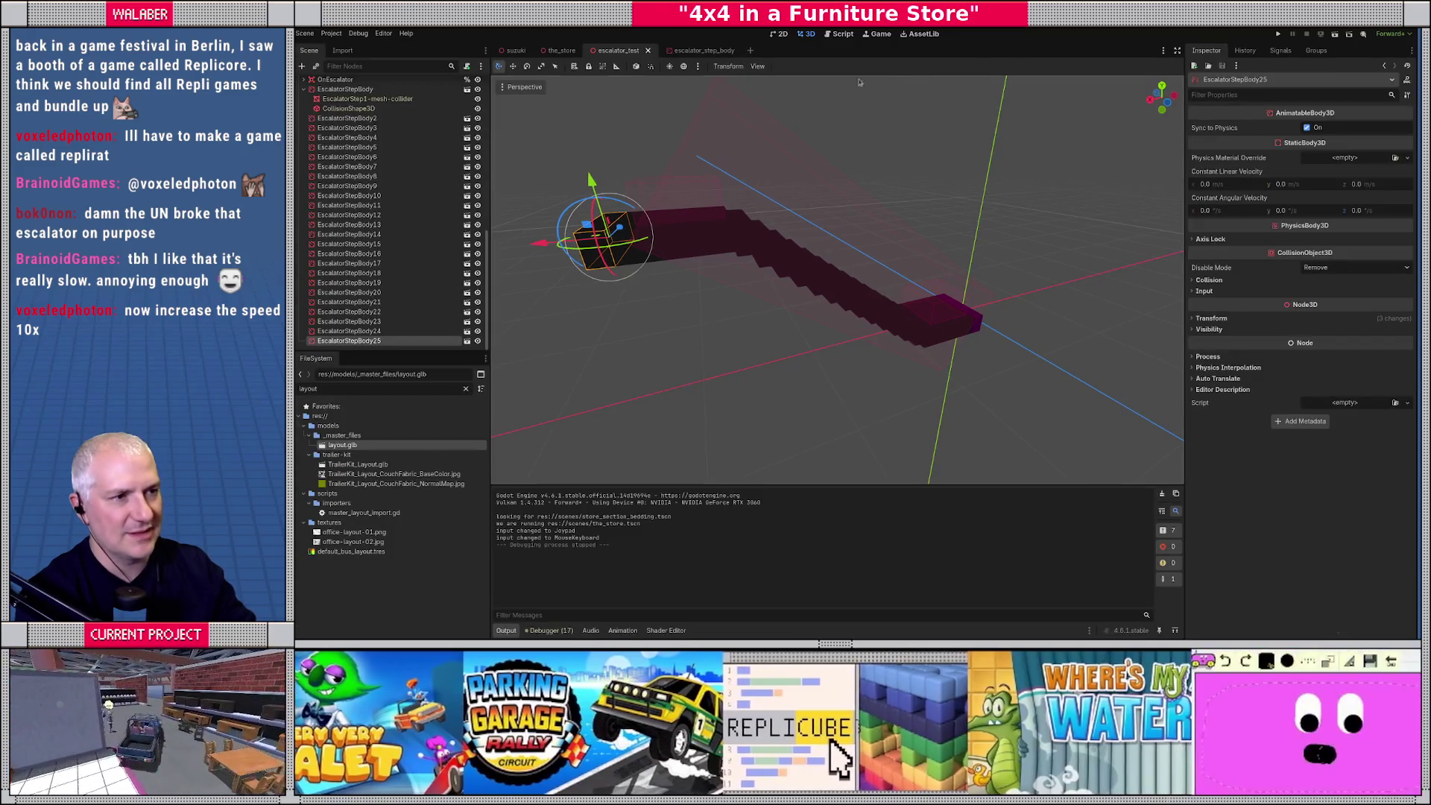
In escalator.gd, review the size()-1 loop limit and the a and b variables on lines 41–43.
left_click(842, 33)
left_click(766, 331)
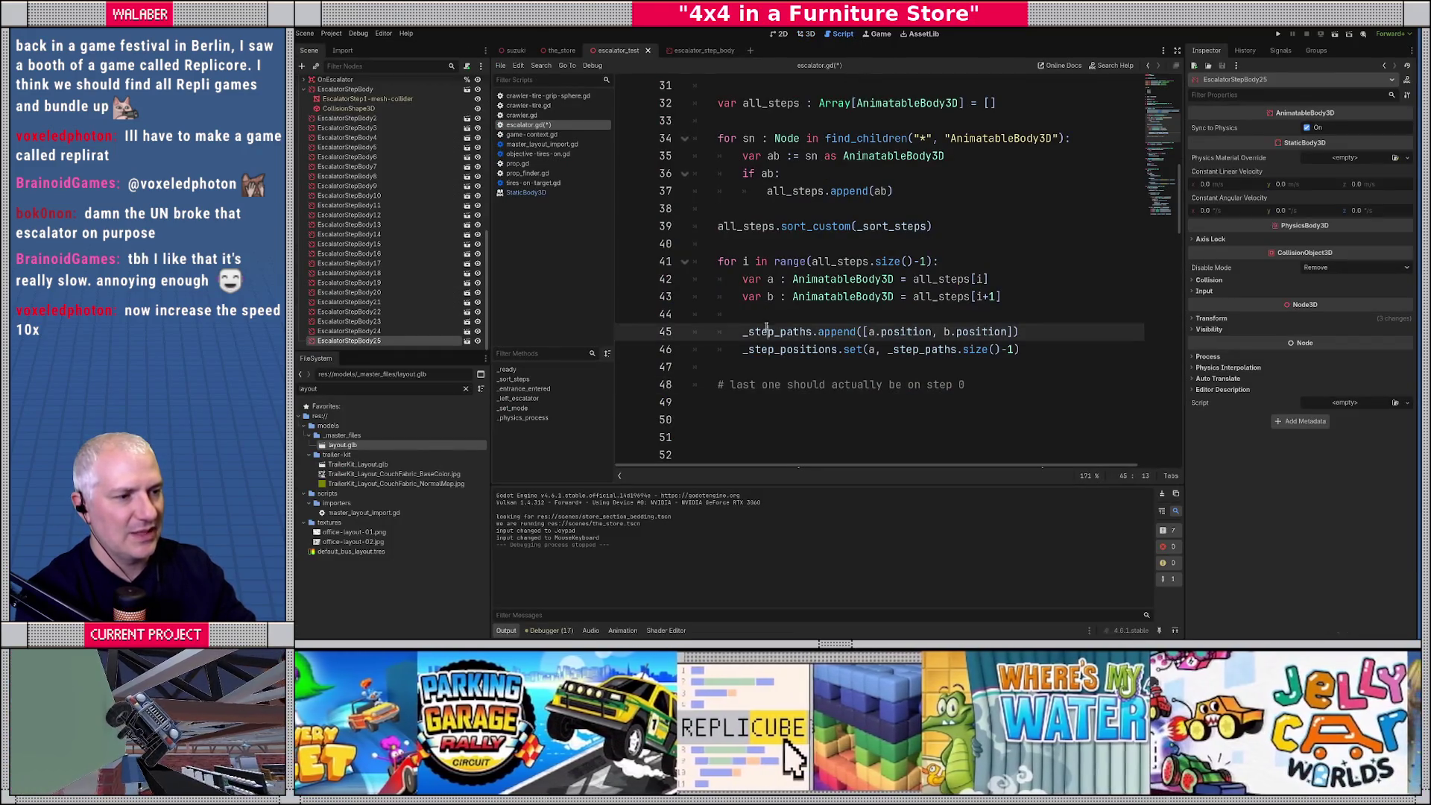
left_click_drag(864, 261, 929, 261)
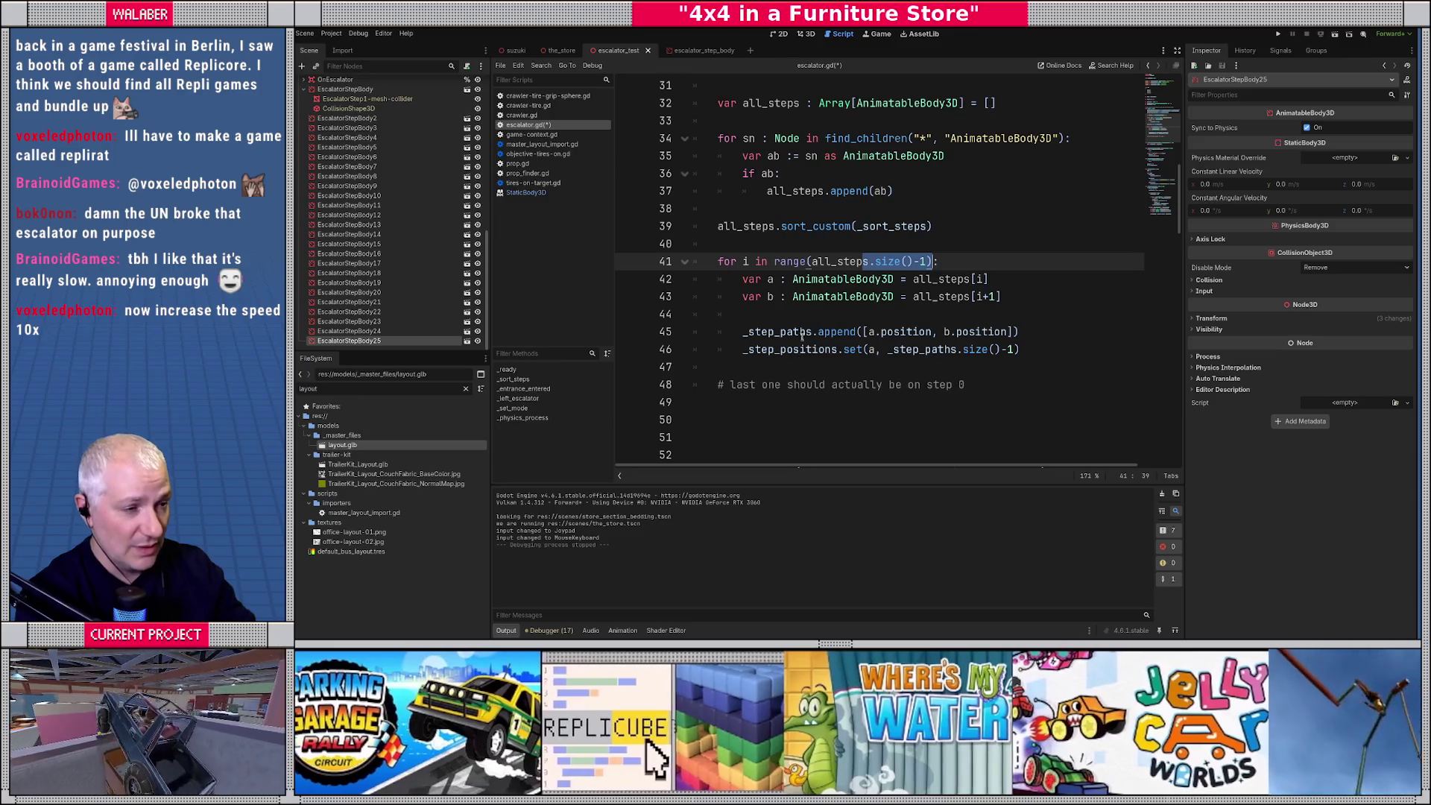
left_click_drag(755, 280, 980, 279)
left_click_drag(759, 297, 818, 297)
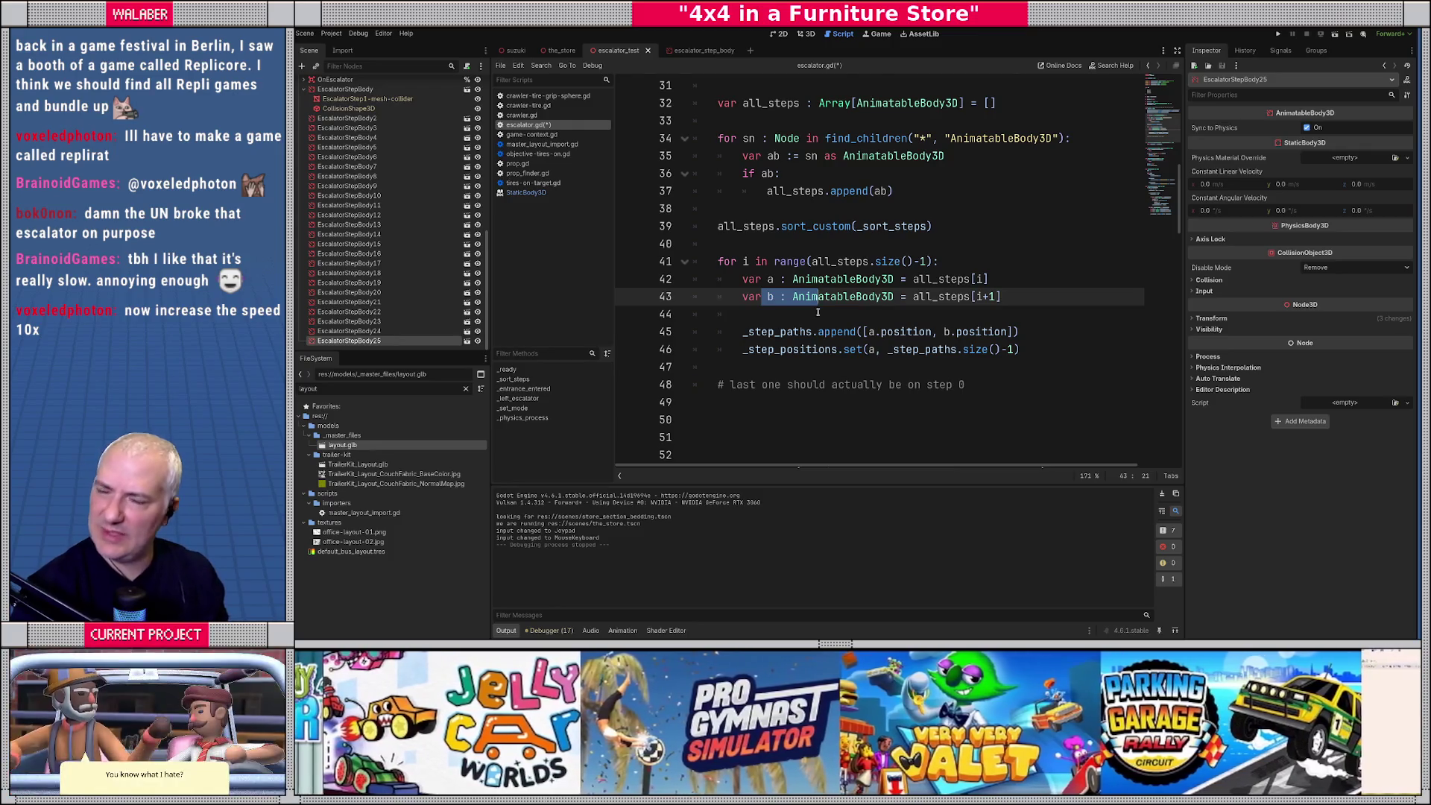
Orbit the 3D view to re-inspect the chain of escalator steps.
left_click(805, 33)
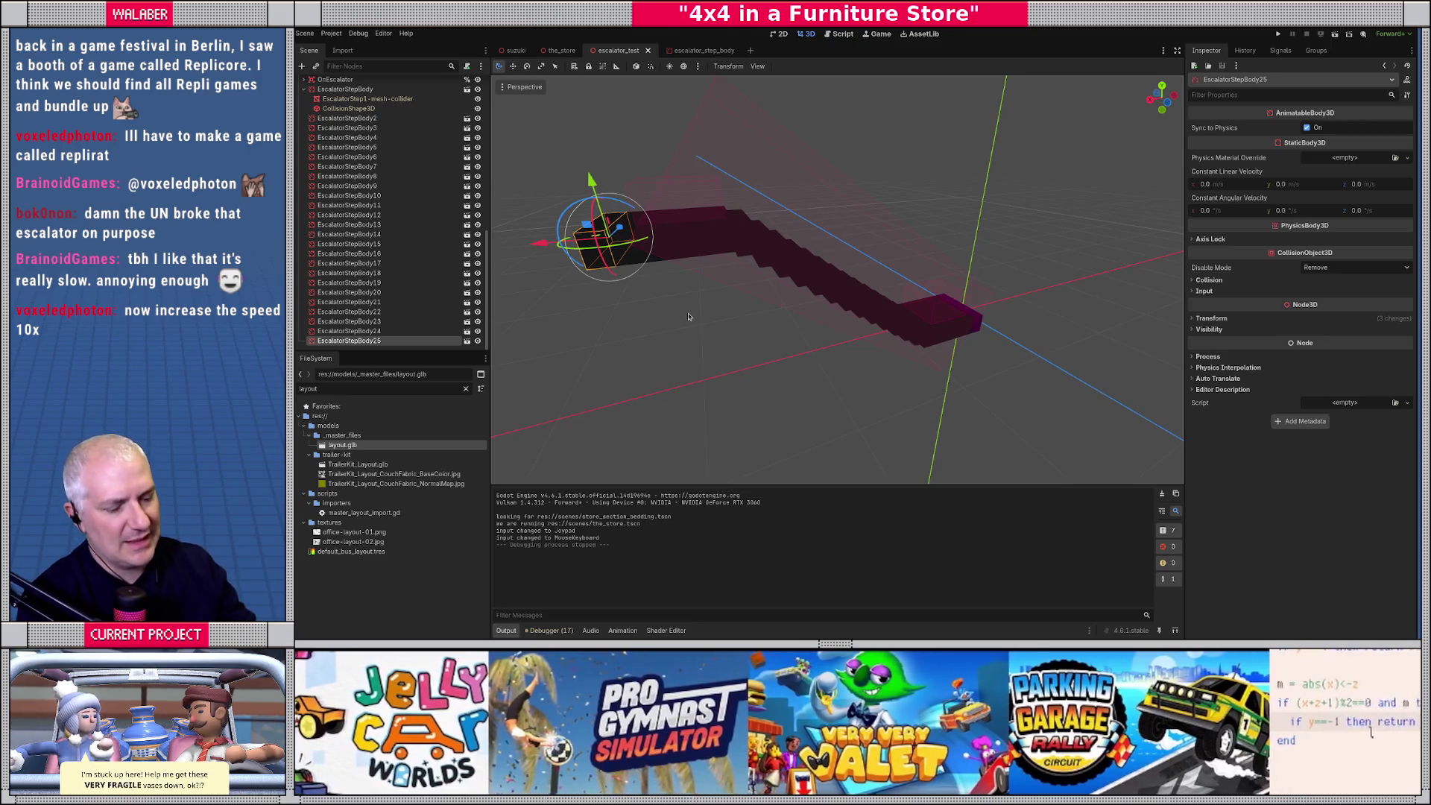
left_click_drag(681, 313, 674, 313)
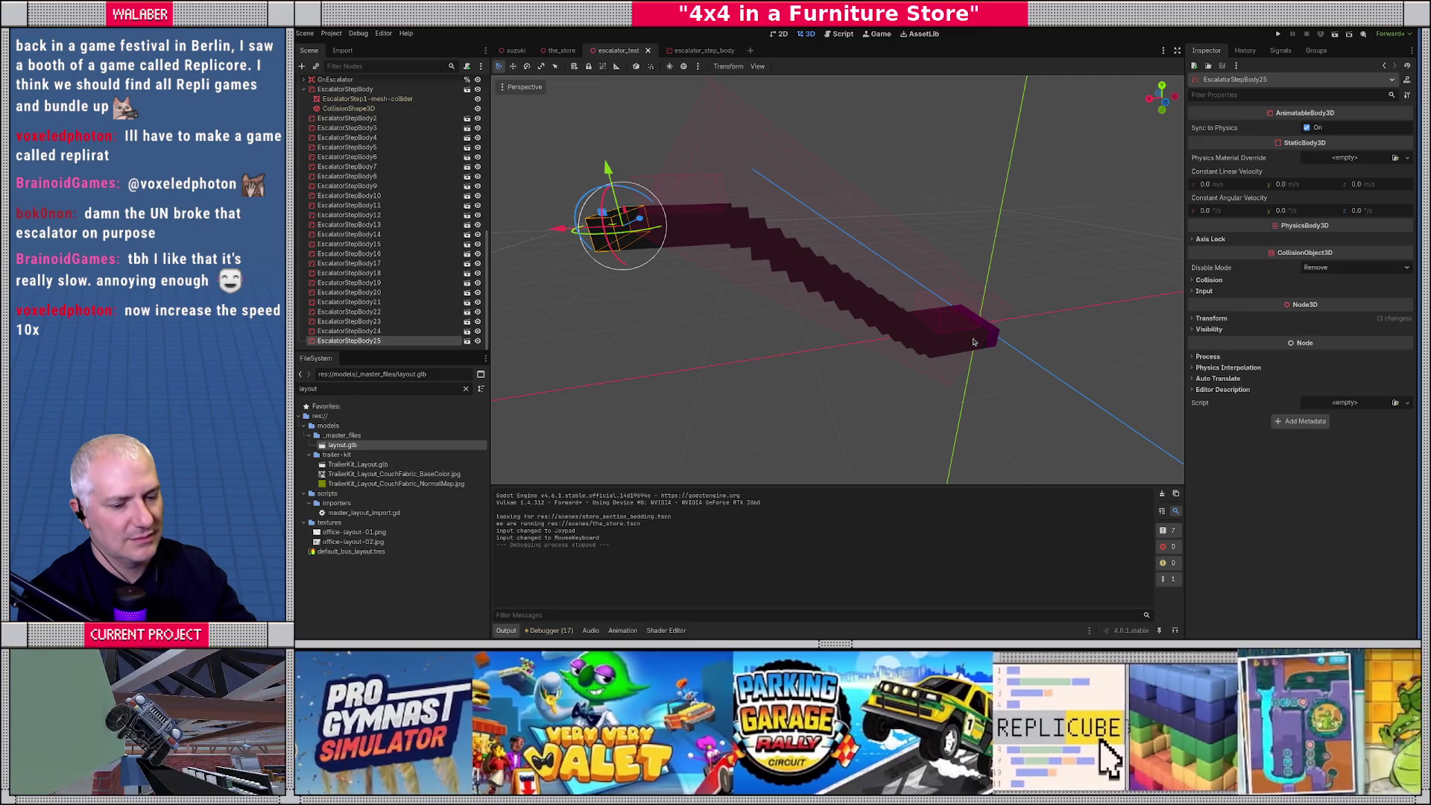
left_click_drag(839, 352, 701, 239)
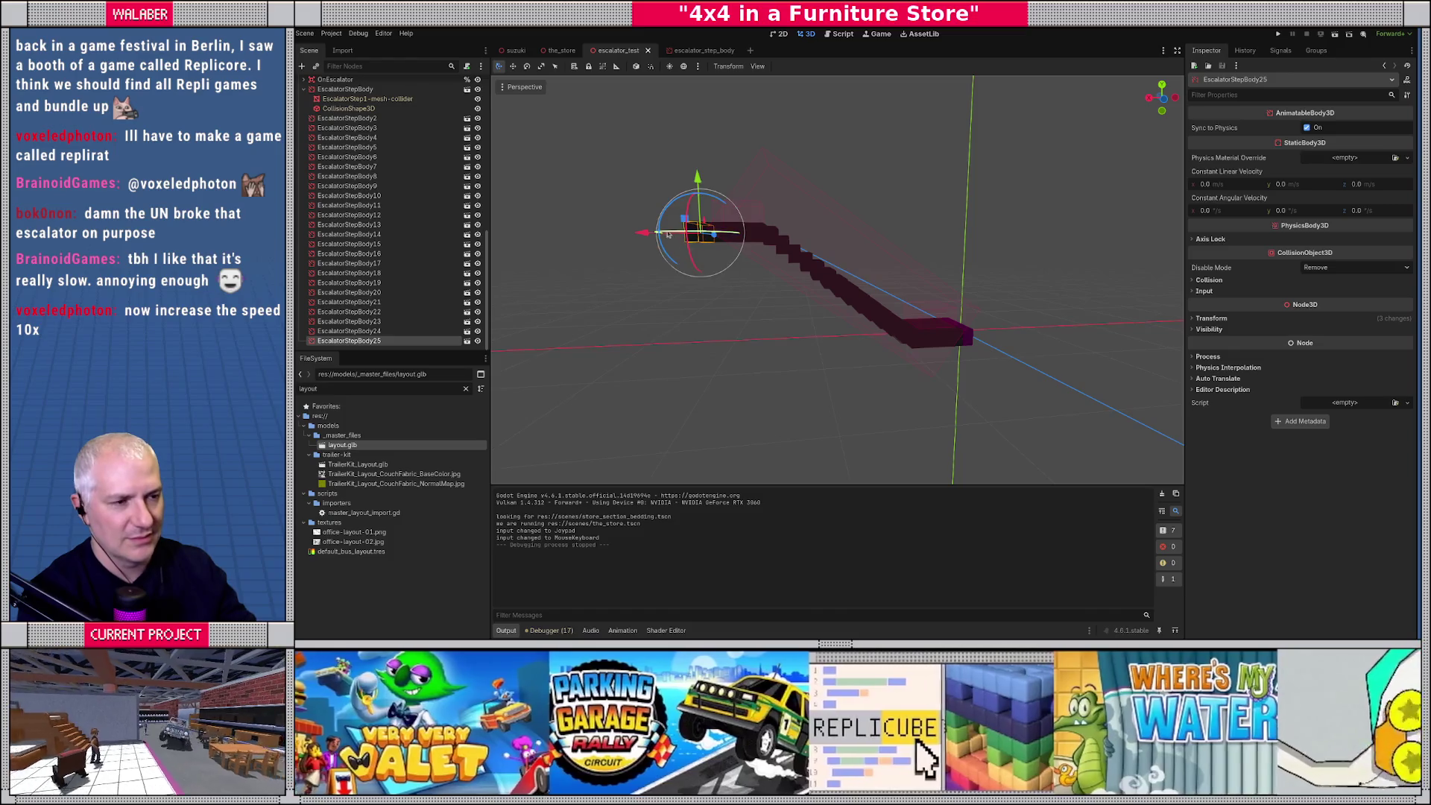
Drop the -1 from the loop range and wrap b's index as (i+1)%all_steps.size(), then save.
left_click(840, 34)
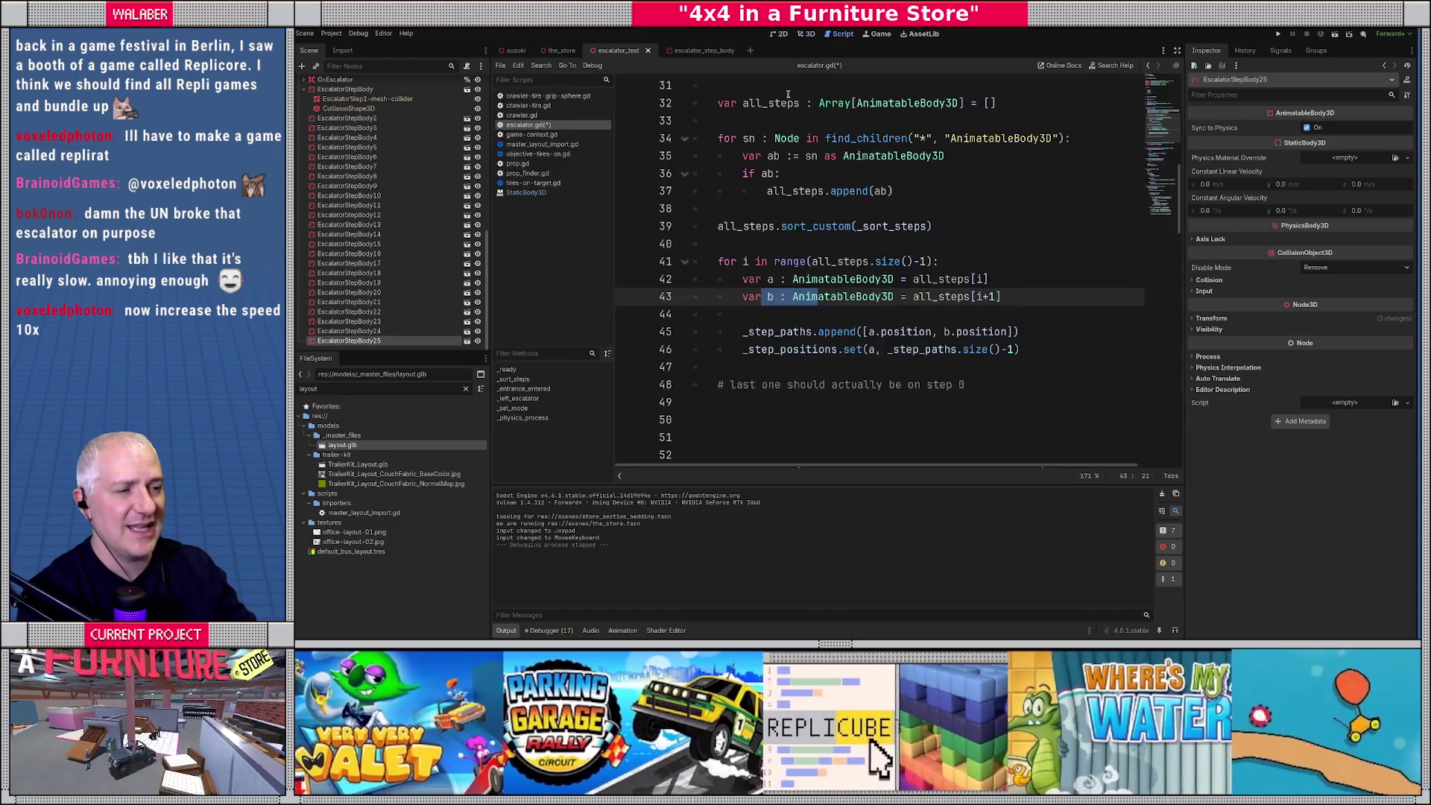
left_click(771, 314)
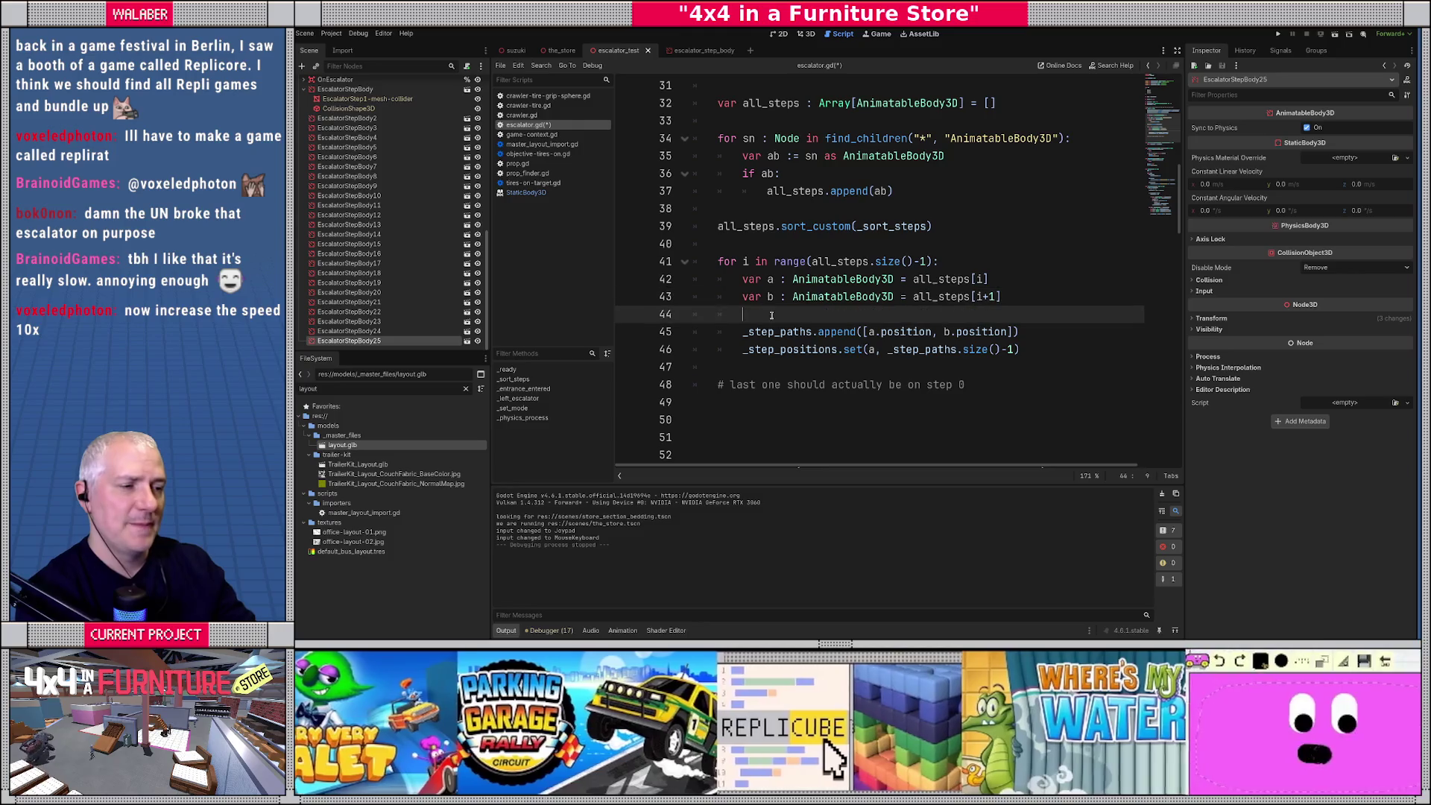
left_click(928, 261)
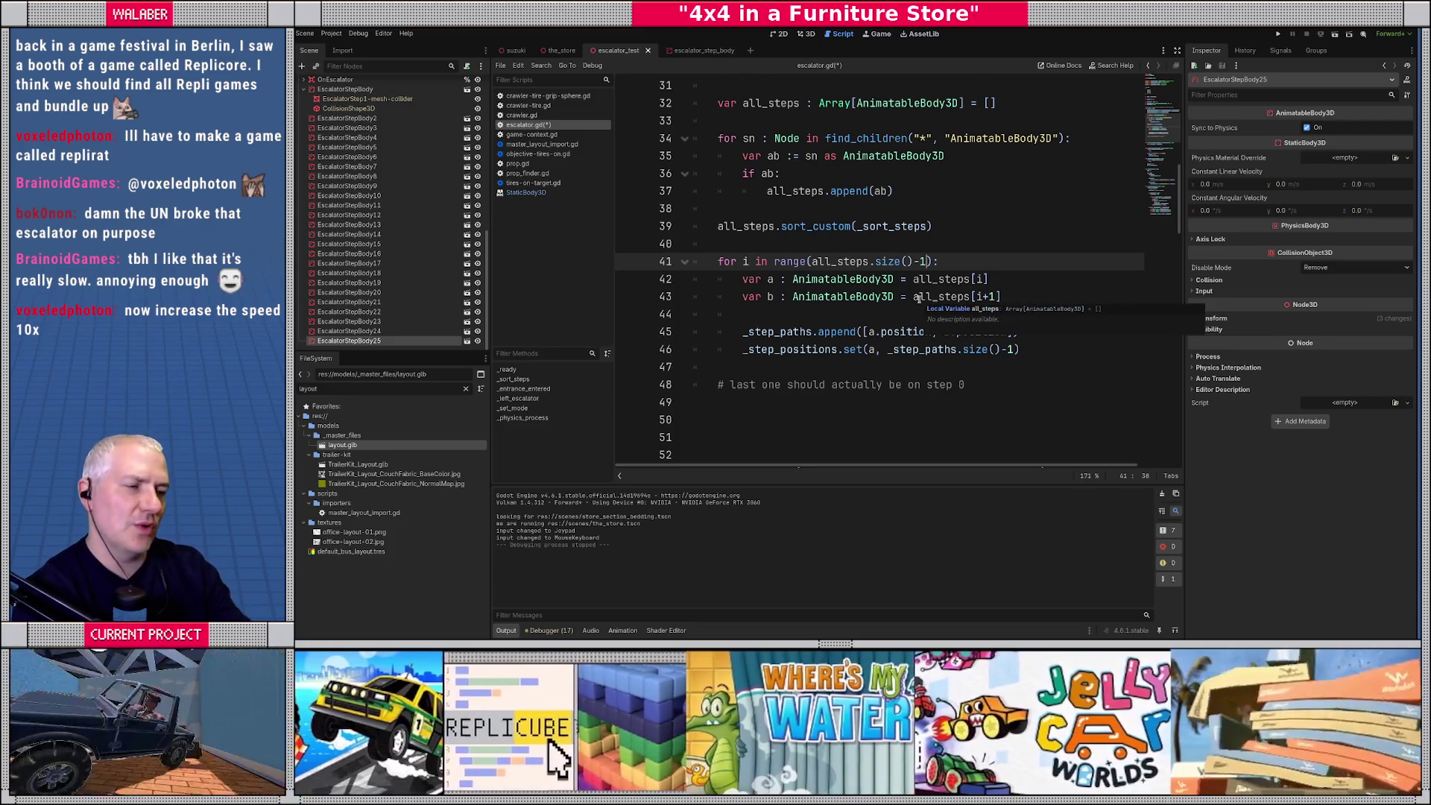
key("BackSpace")
key("BackSpace")
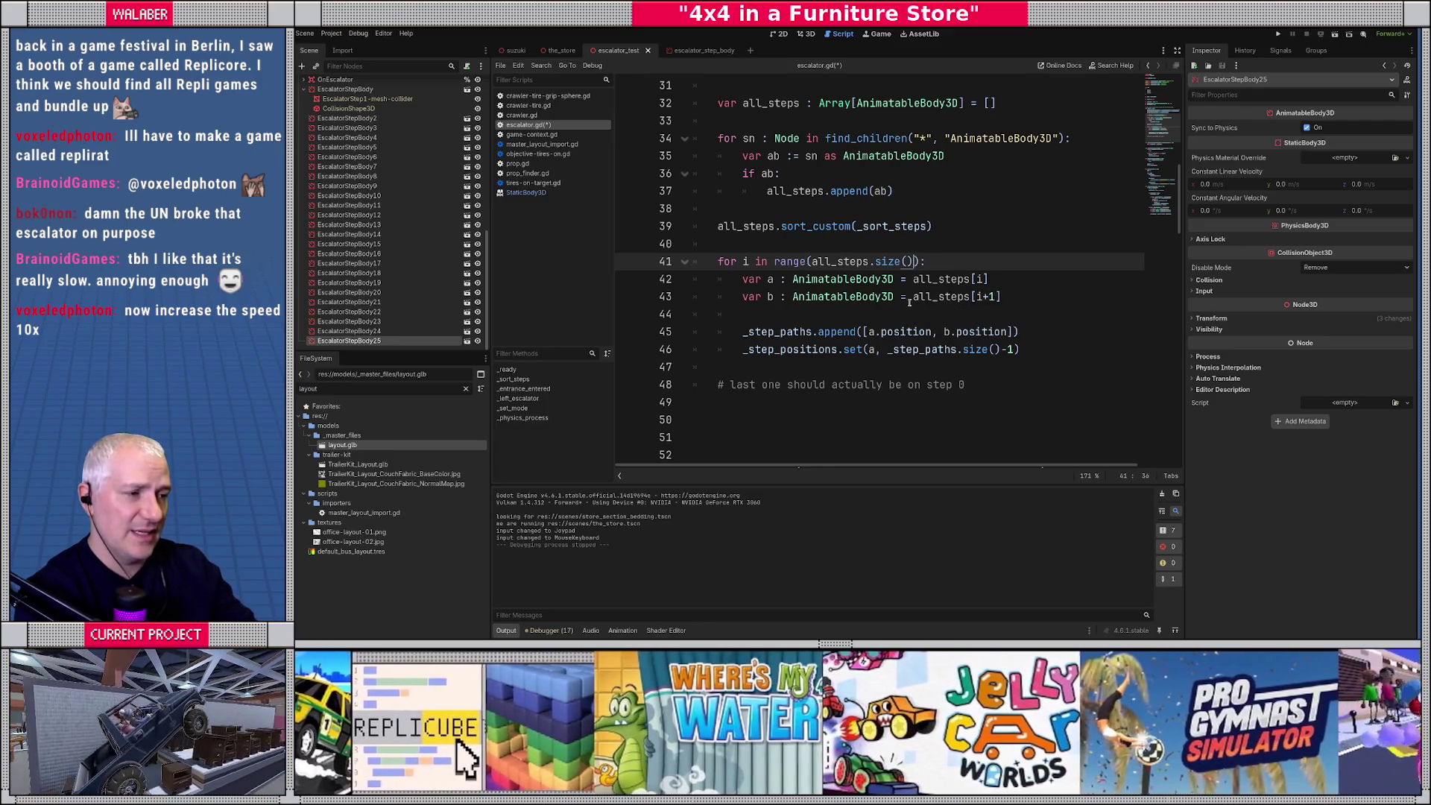
left_click(972, 298)
type("(")
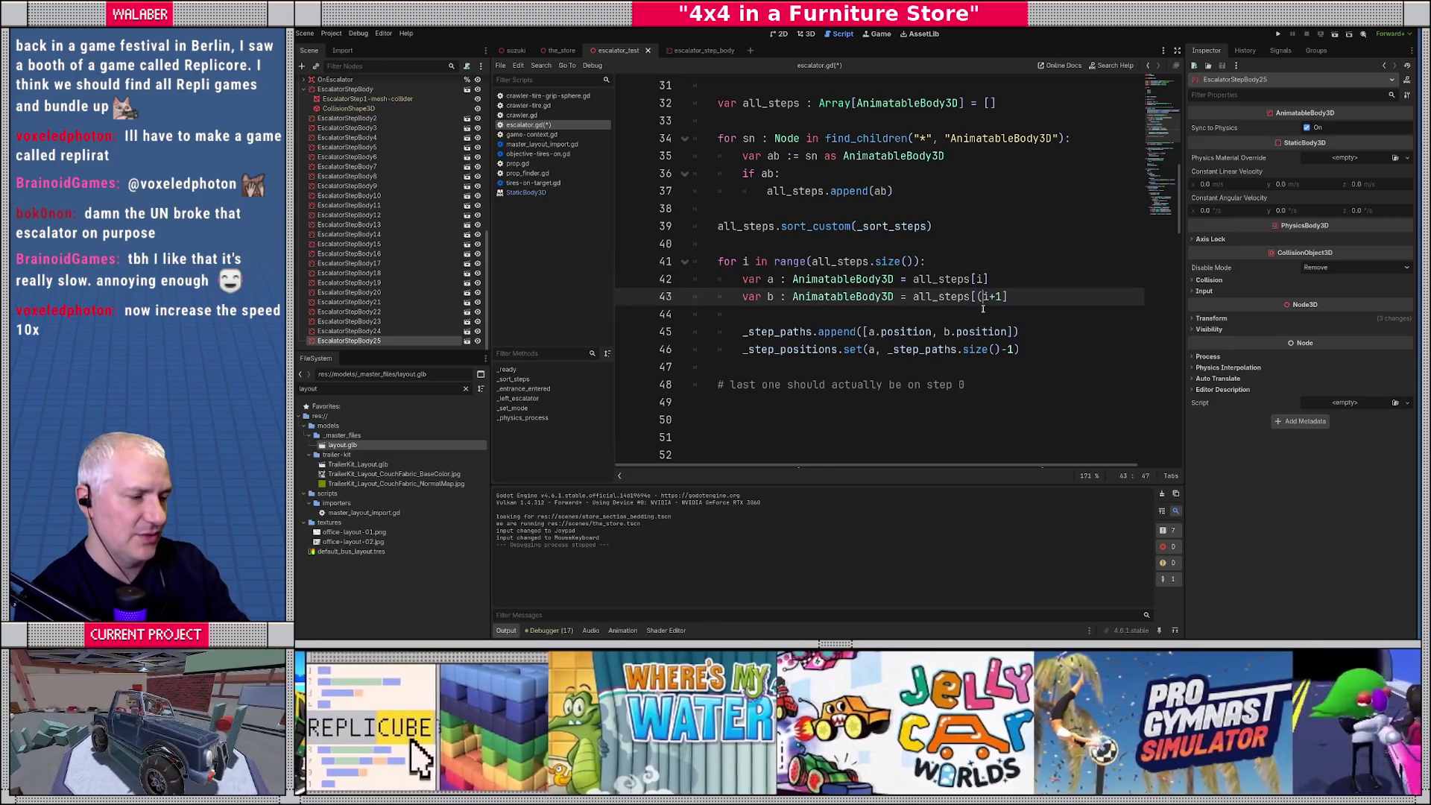
key("Right")
type(")%a")
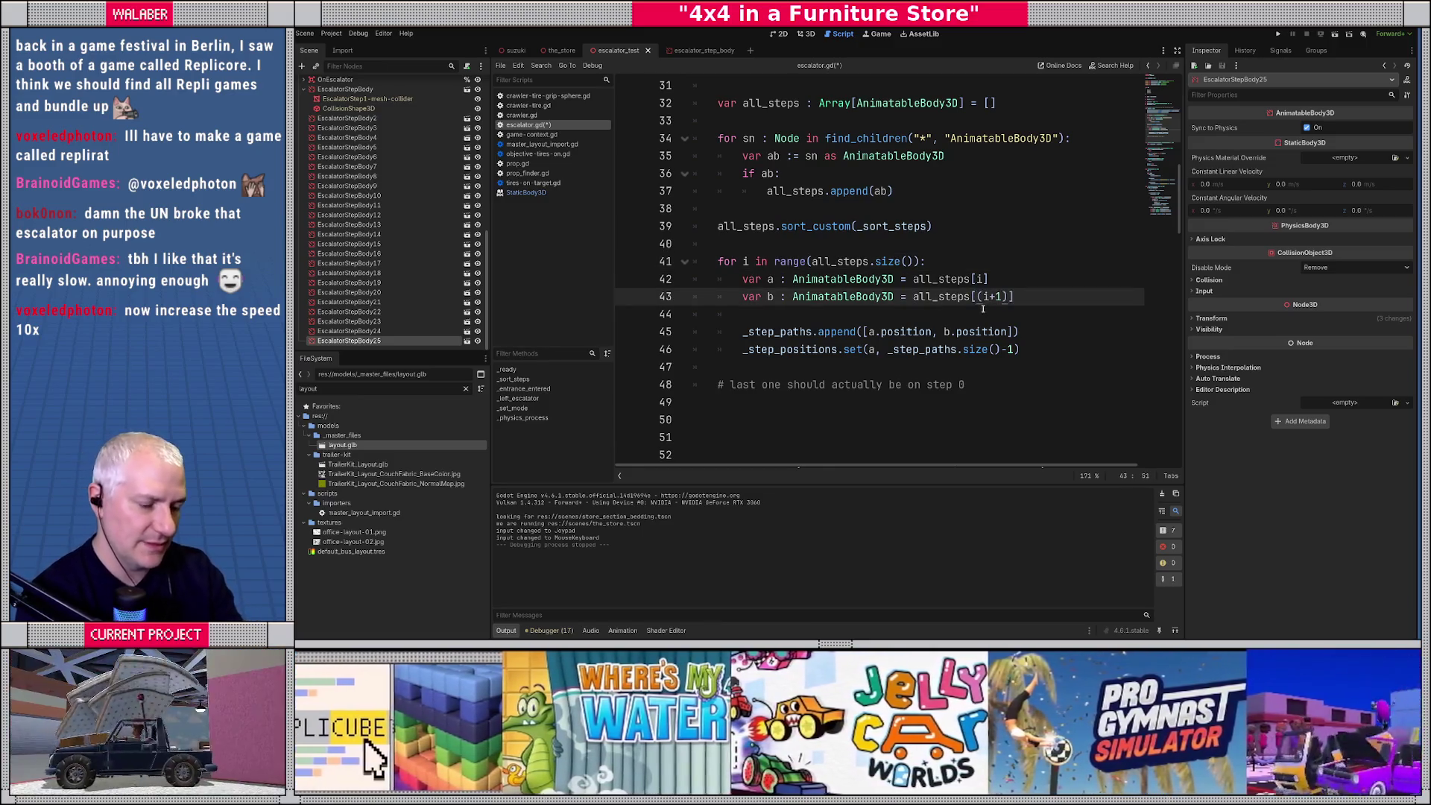
type("ll_steps.size(")
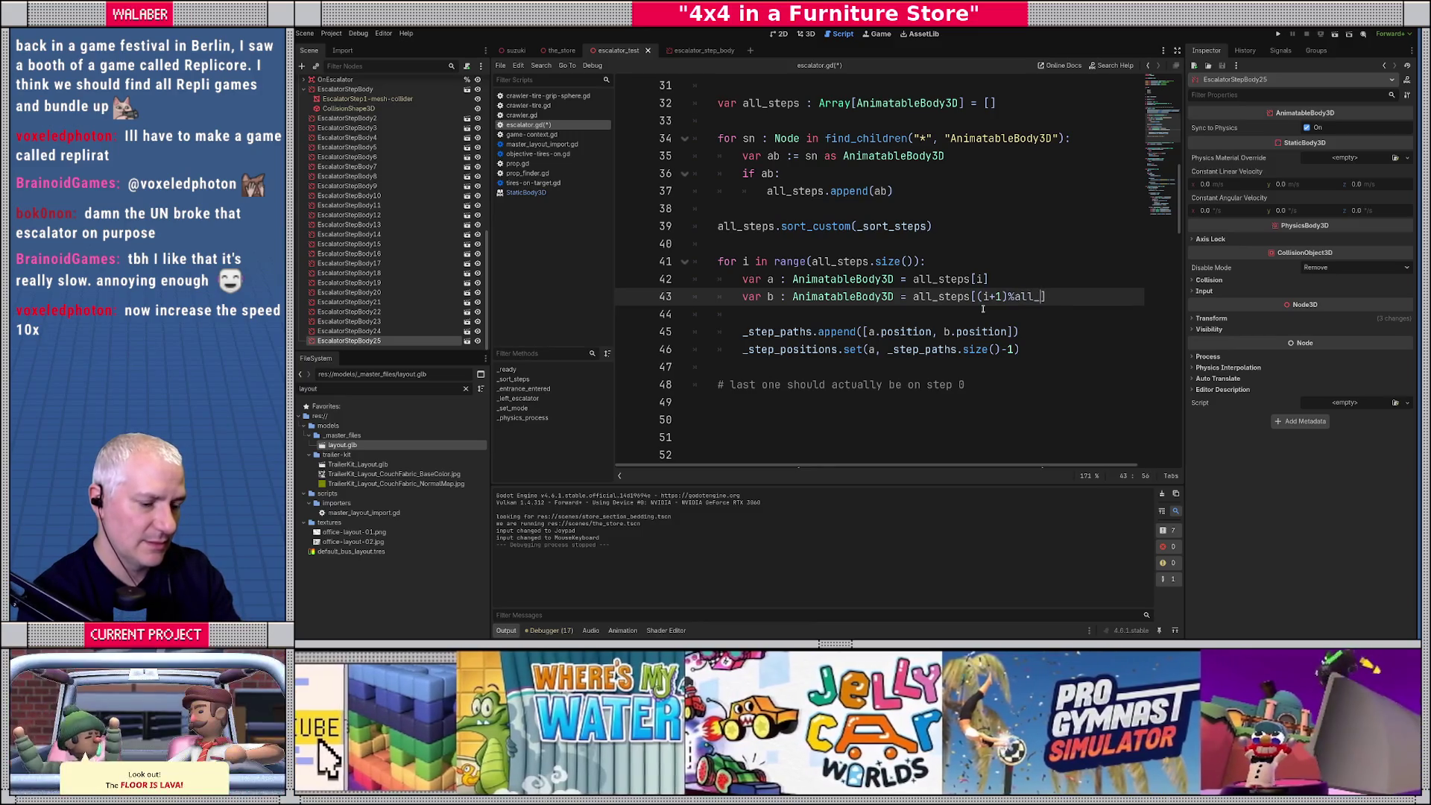
type(")")
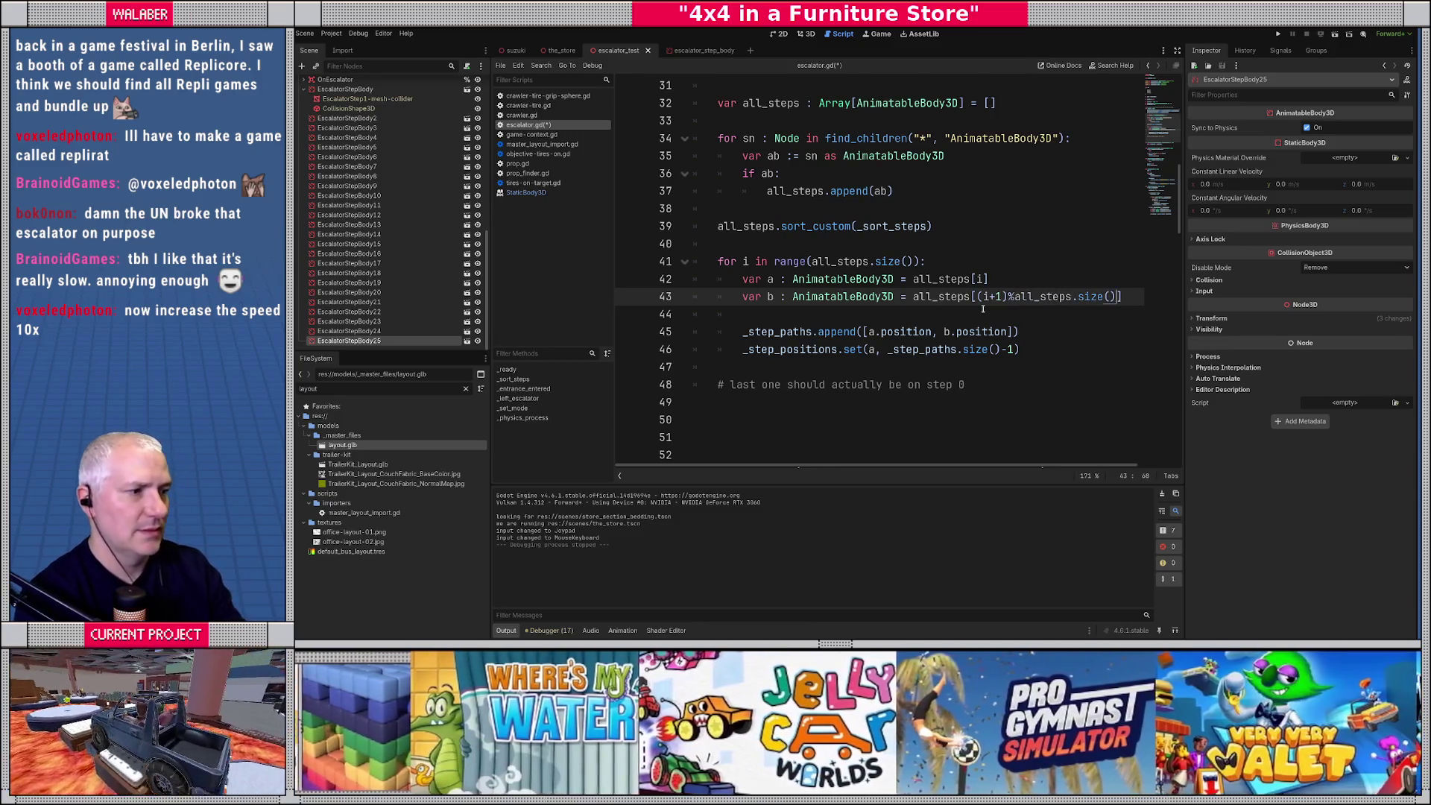
left_click(798, 313)
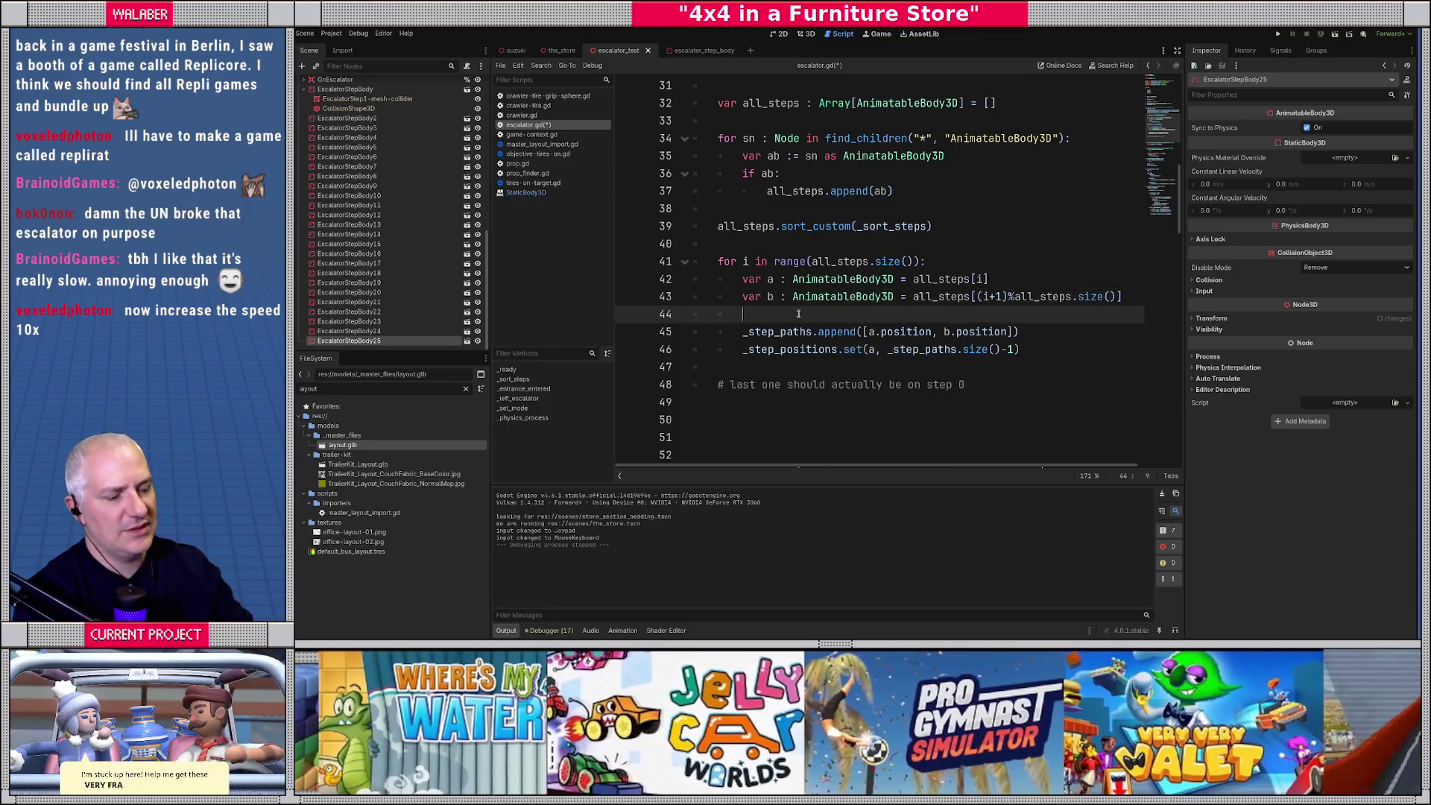
key("ctrl+s")
Change ANIM_SPEED from 0.5 to 1.0 and save the script.
scroll(838, 223, "up", 10)
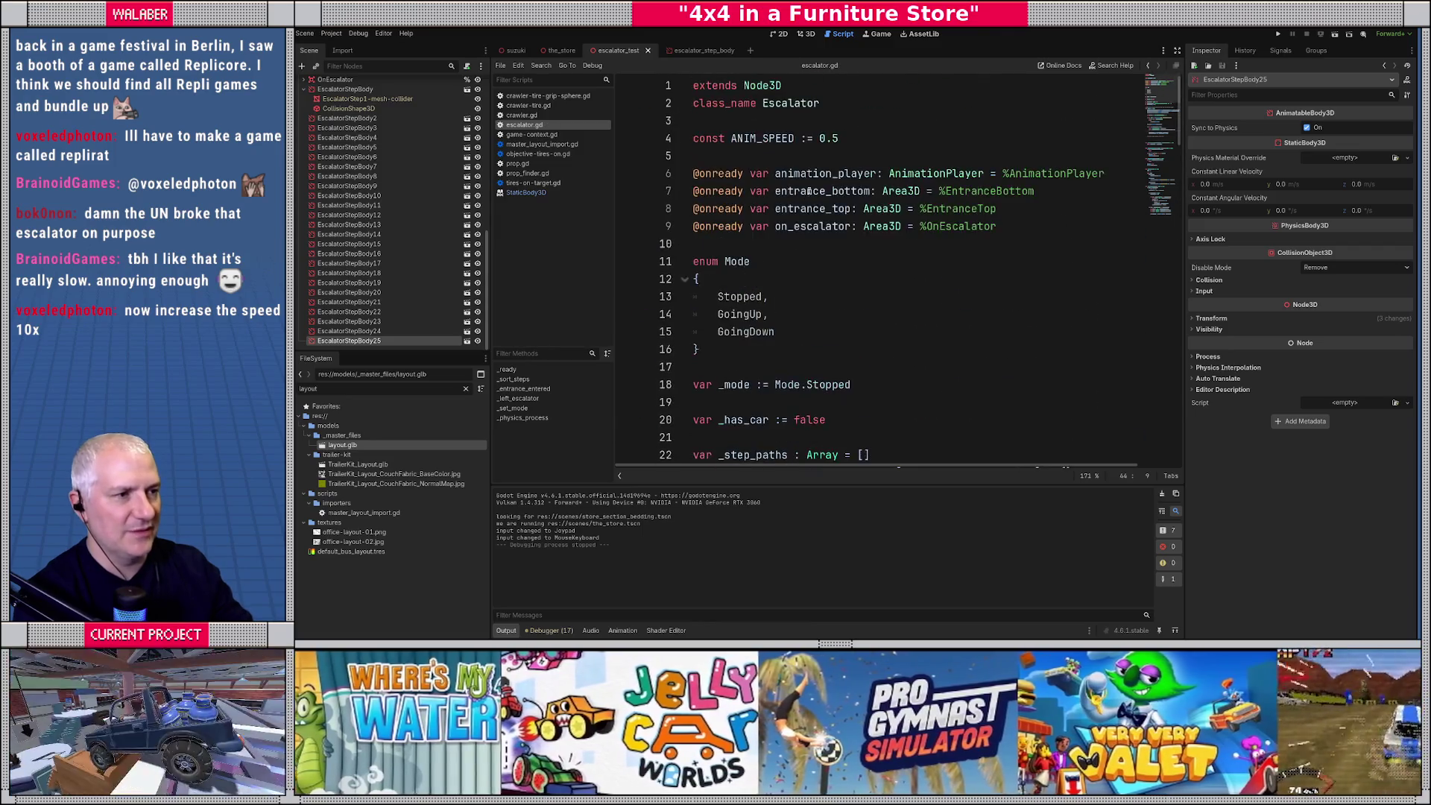
left_click(838, 139)
key("BackSpace")
key("BackSpace")
key("BackSpace")
type("1.0")
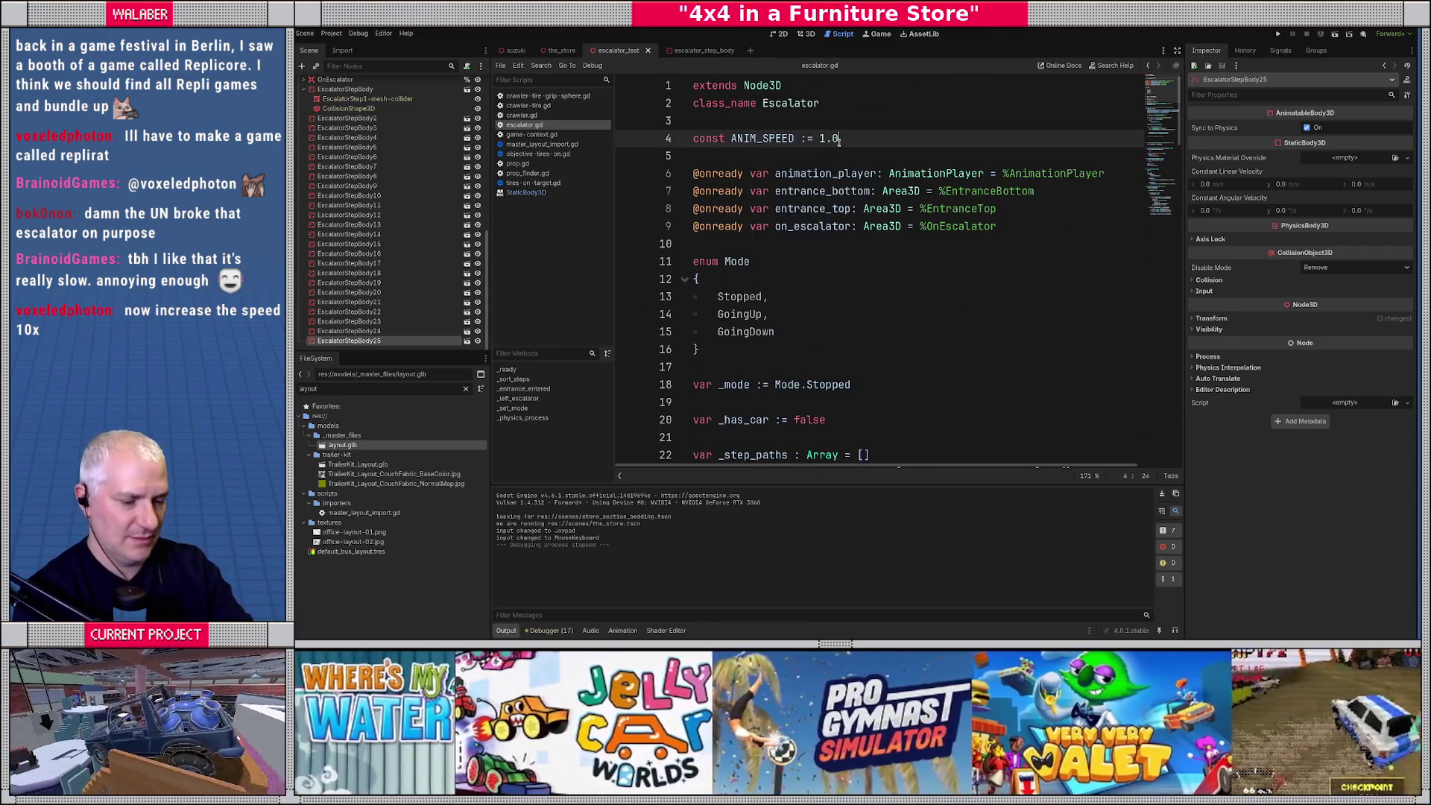
key("ctrl+s")
left_click(562, 50)
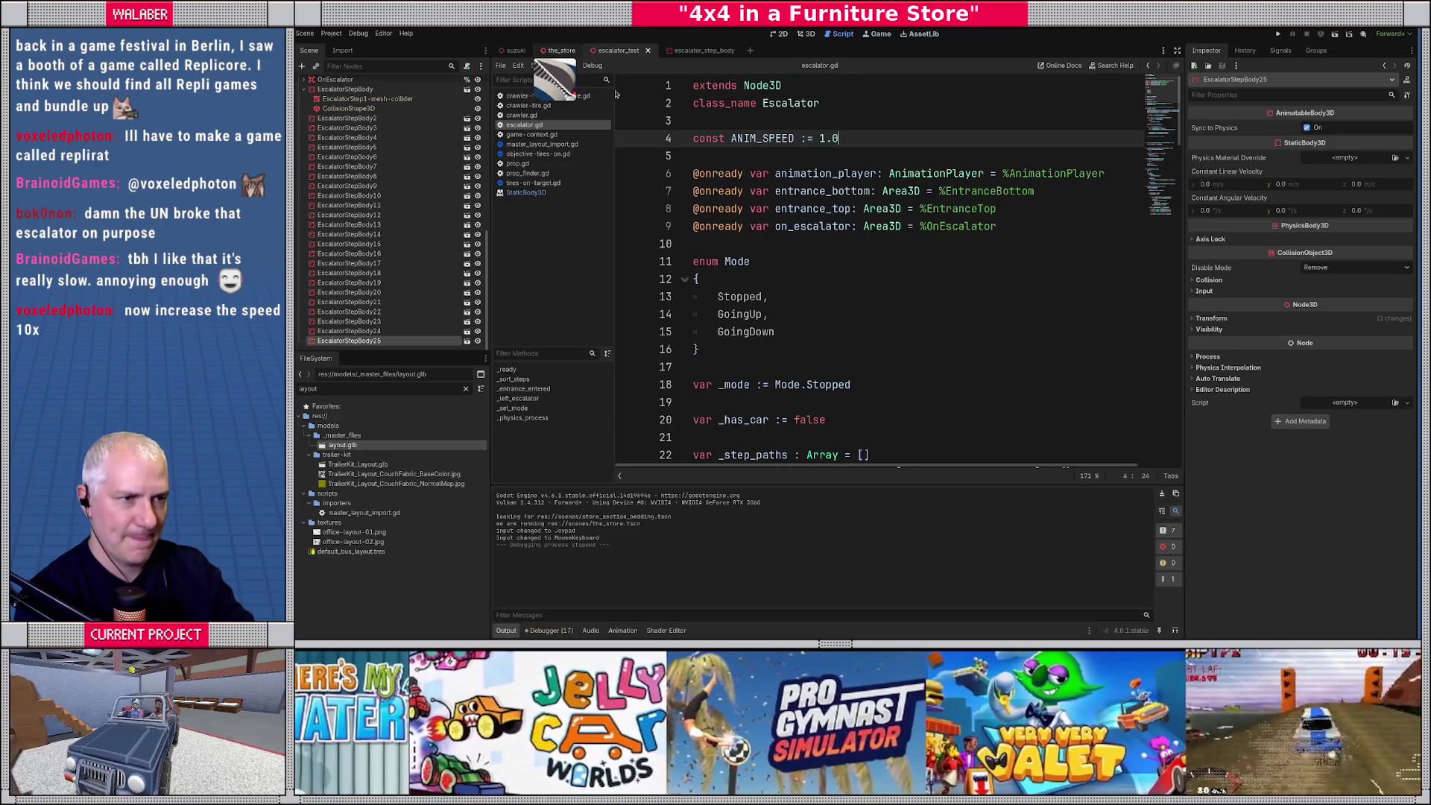
key("F5")
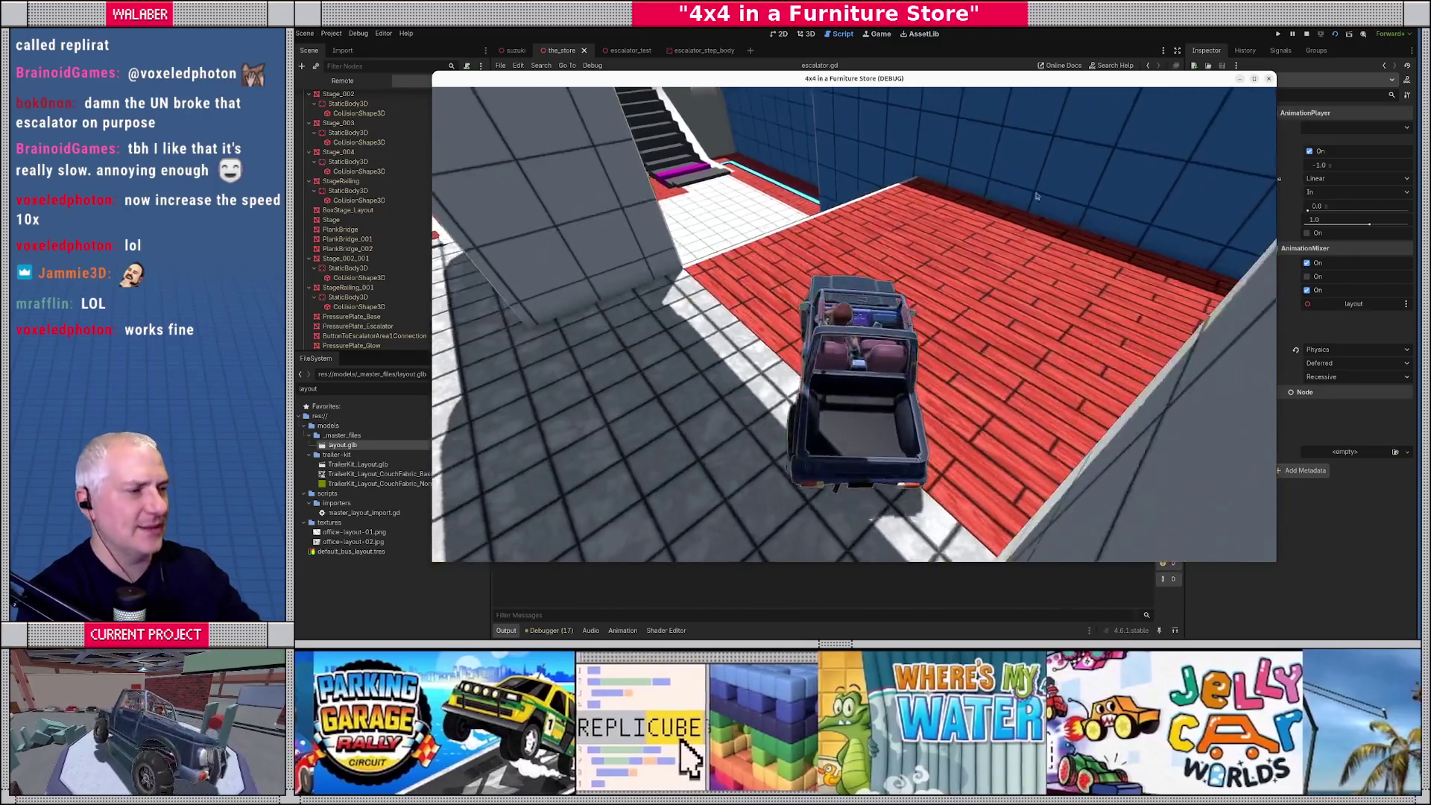
left_click(1307, 33)
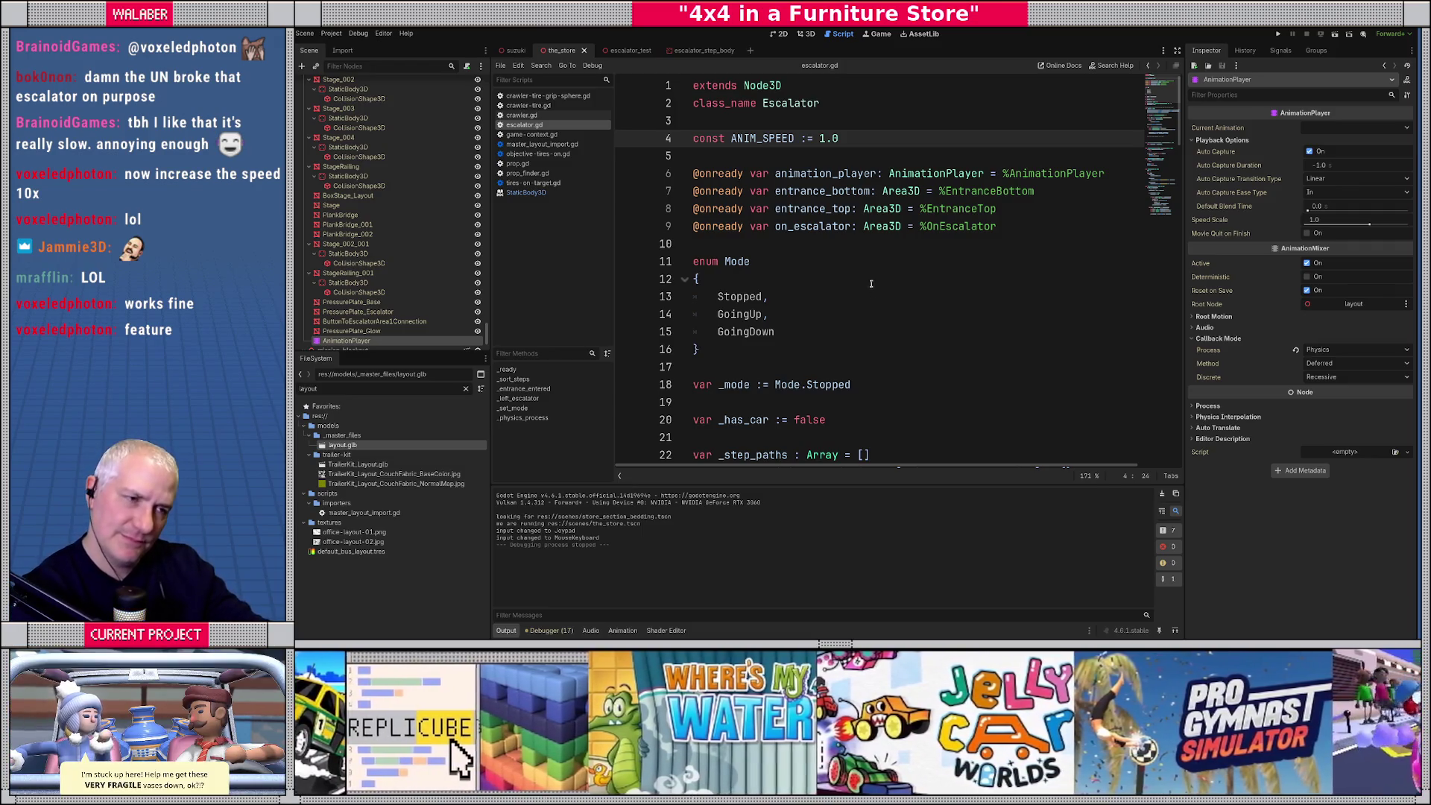
In the escalator_test scene, select the EscalatorStep1-mesh-collider step and undo an accidental move.
left_click(805, 33)
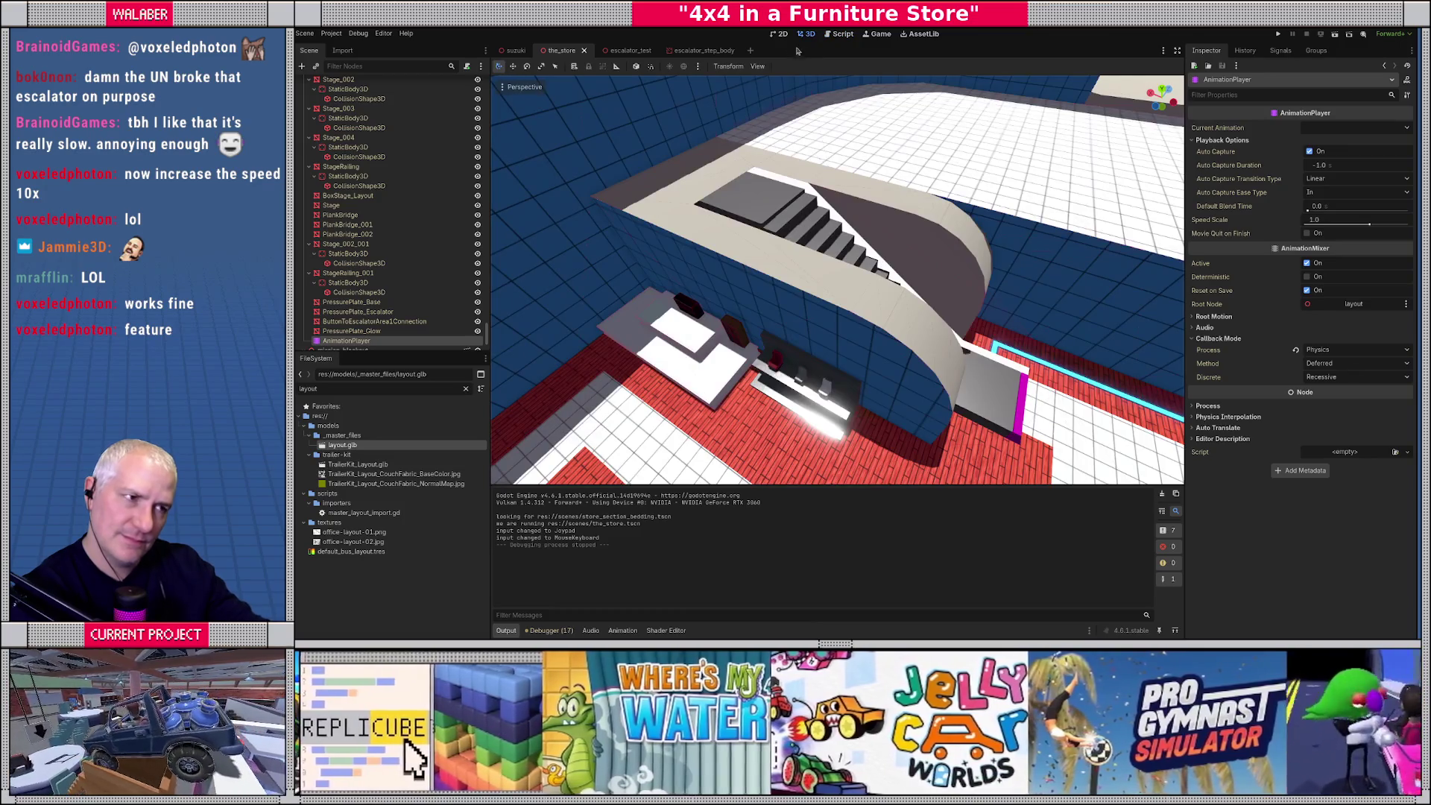
left_click(618, 50)
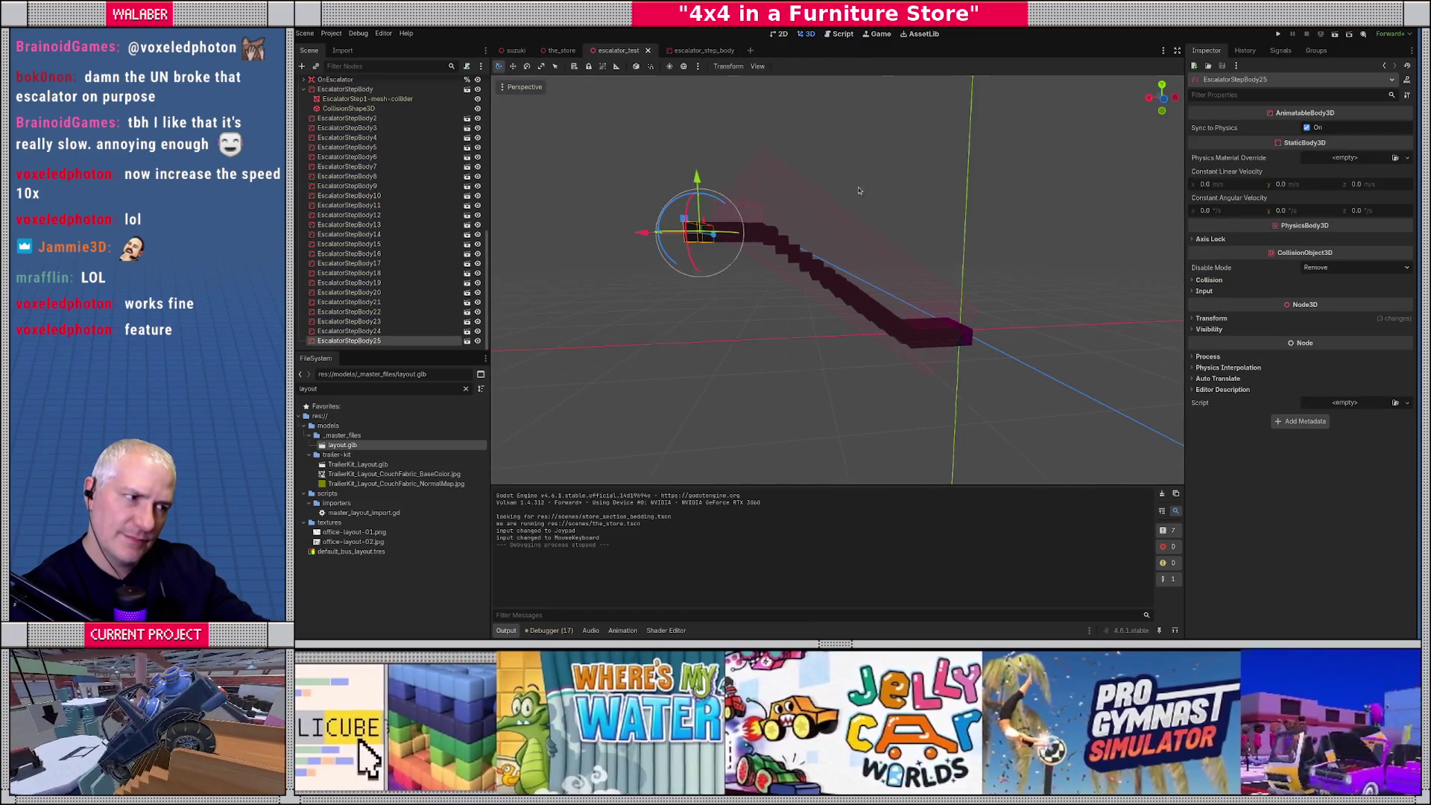
mouse_move(842, 149)
left_mouse_down()
mouse_move(842, 191)
mouse_move(944, 335)
left_mouse_up()
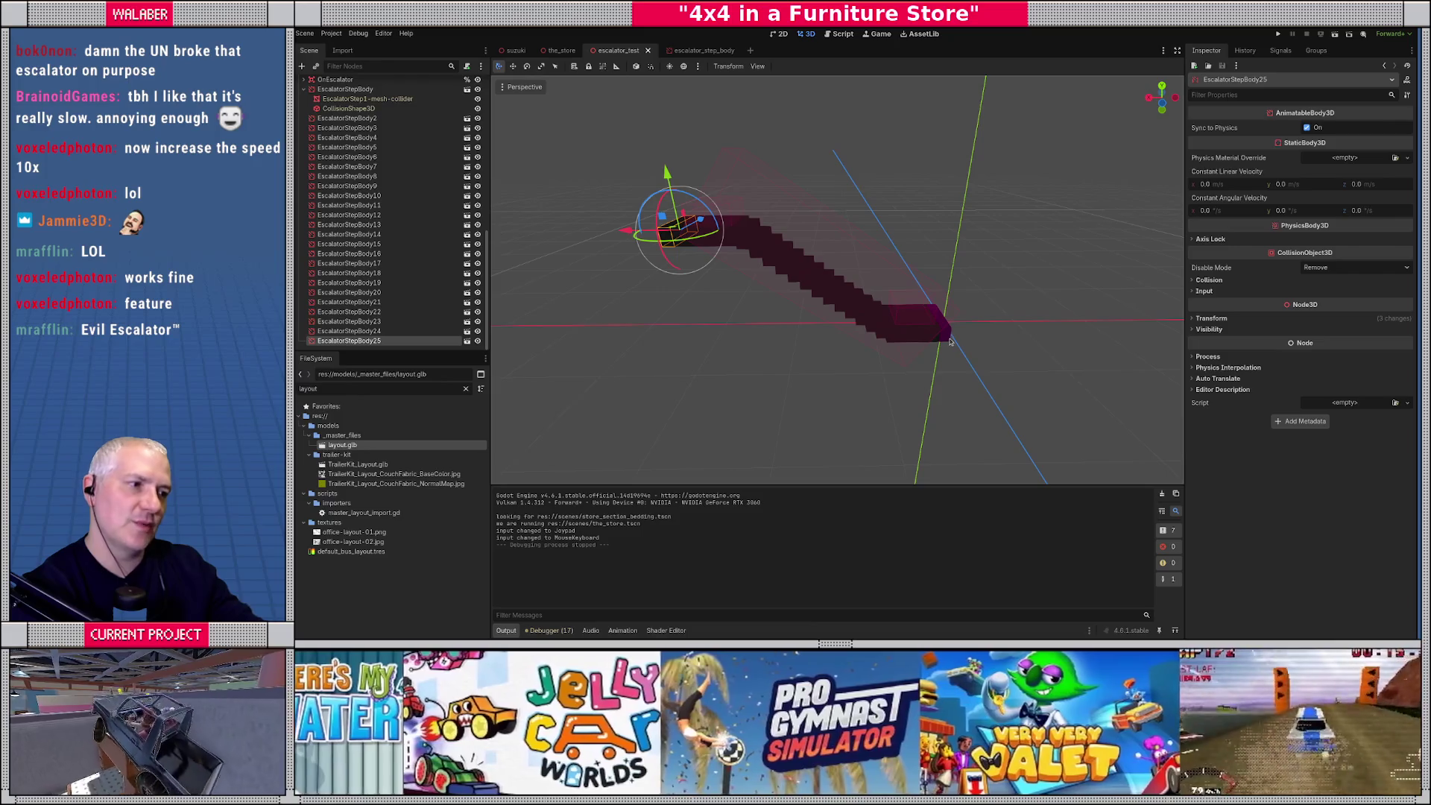
scroll(956, 345, "up", 6)
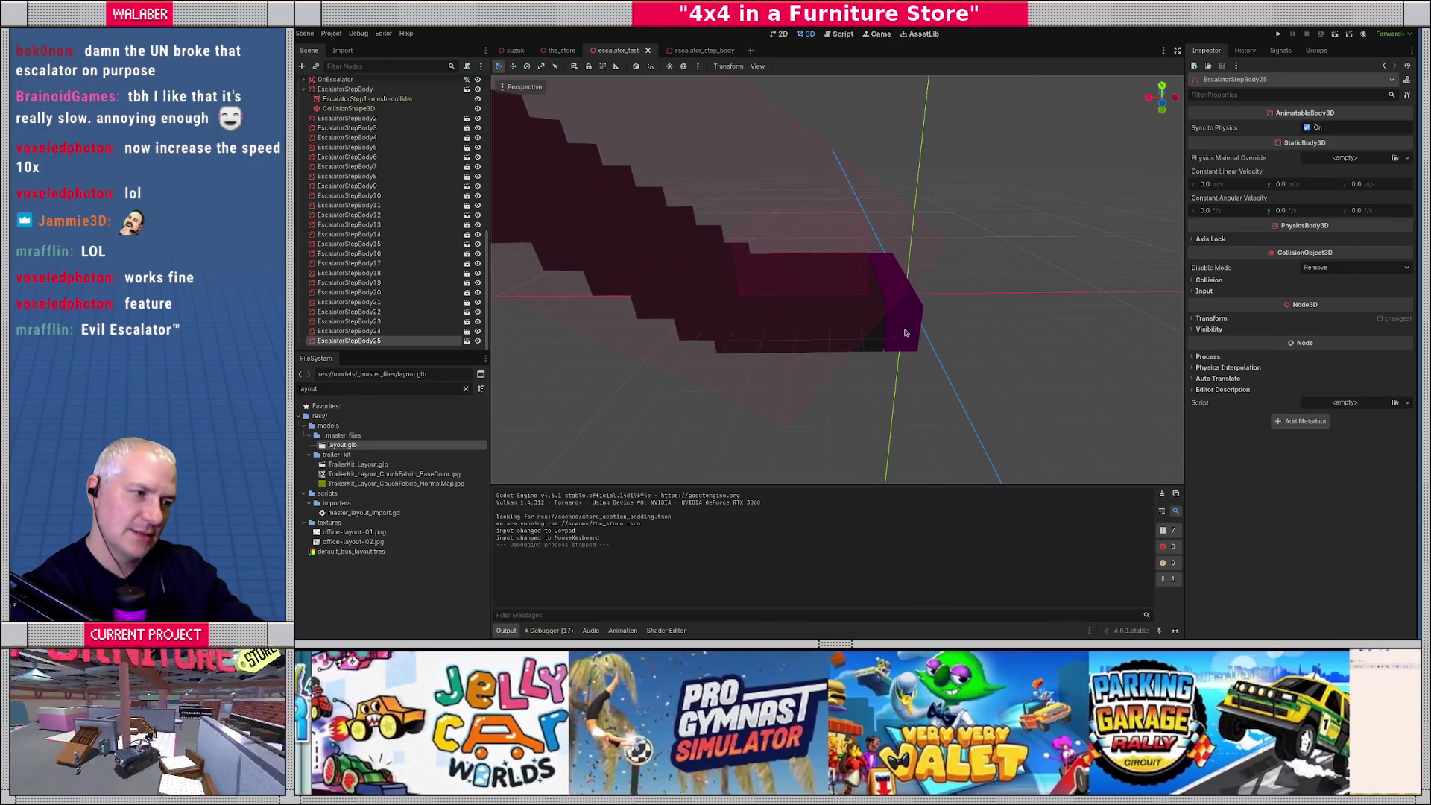
left_click(908, 322)
left_click_drag(833, 294, 807, 293)
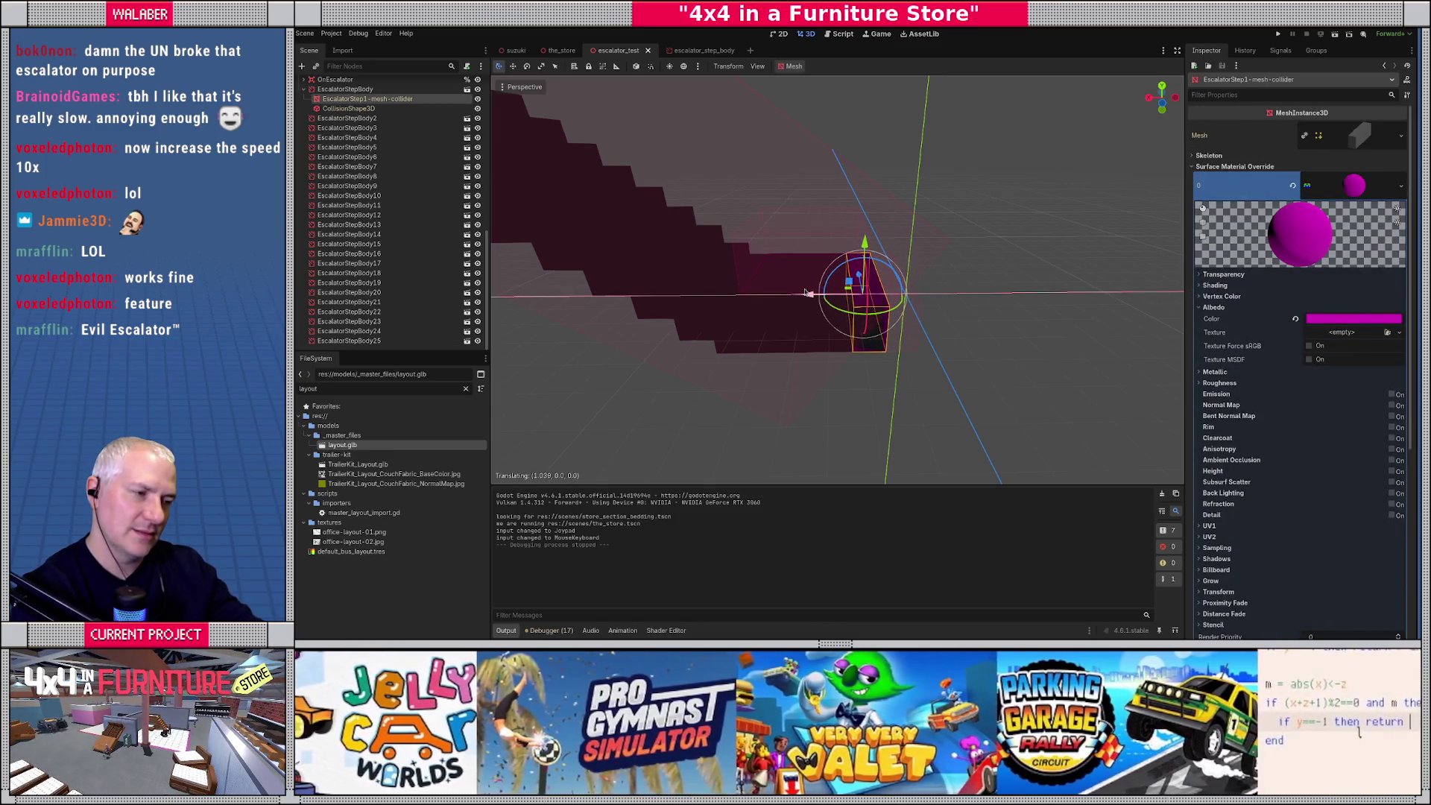
left_click_drag(807, 293, 807, 293)
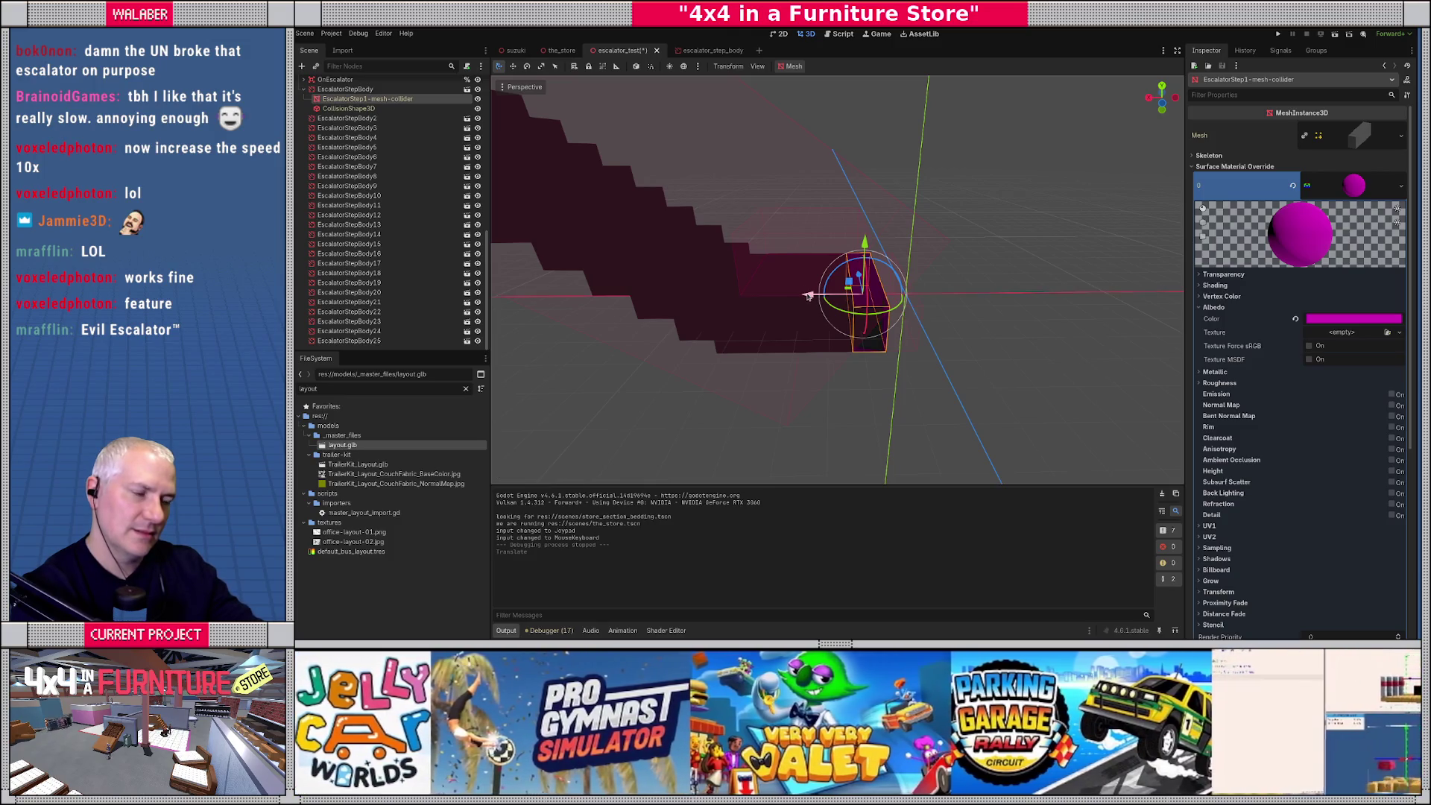
key("ctrl+z")
scroll(526, 174, "down", 5)
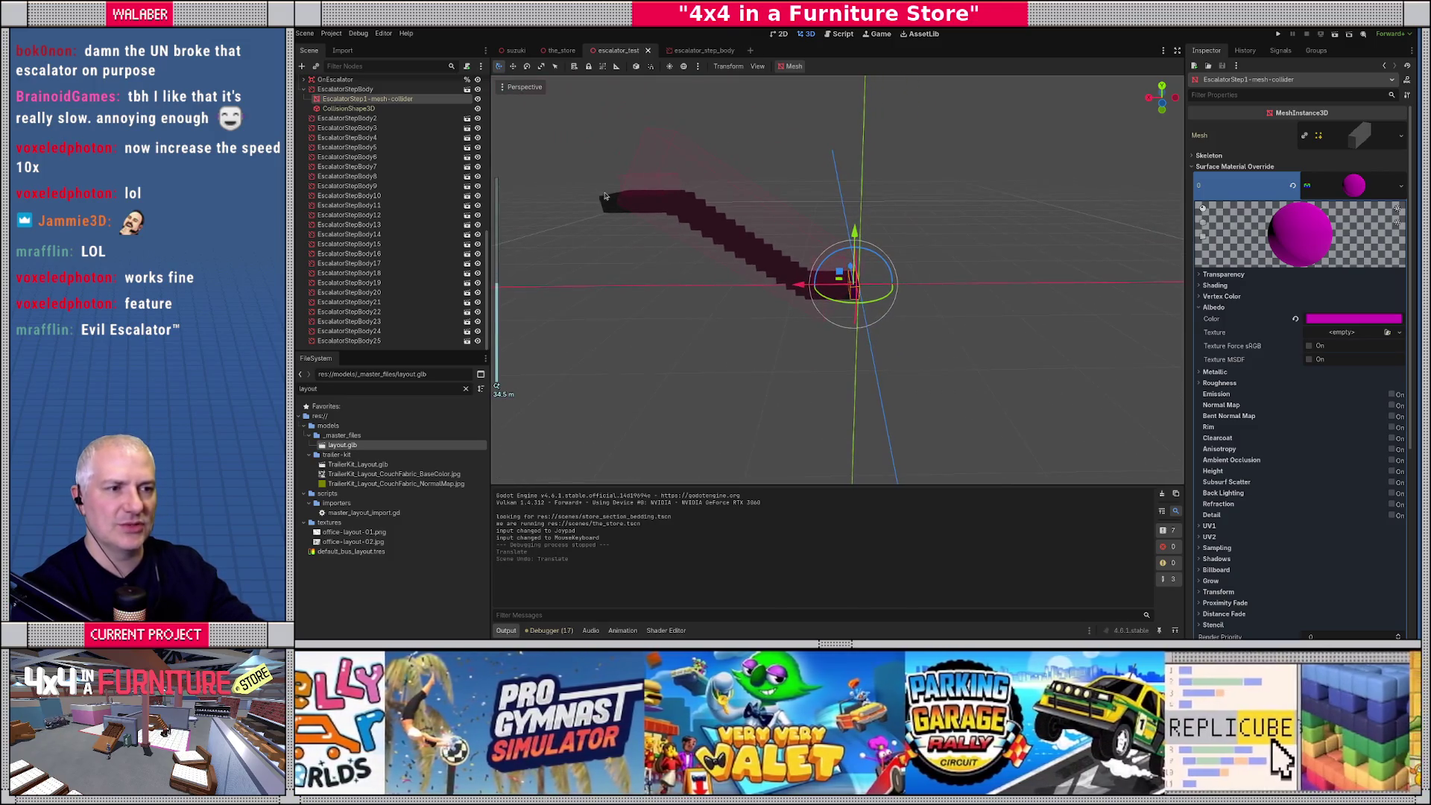
Select and frame EscalatorStepBody25, select its step mesh, and zoom out.
left_click(607, 196)
key("f")
left_click(921, 331)
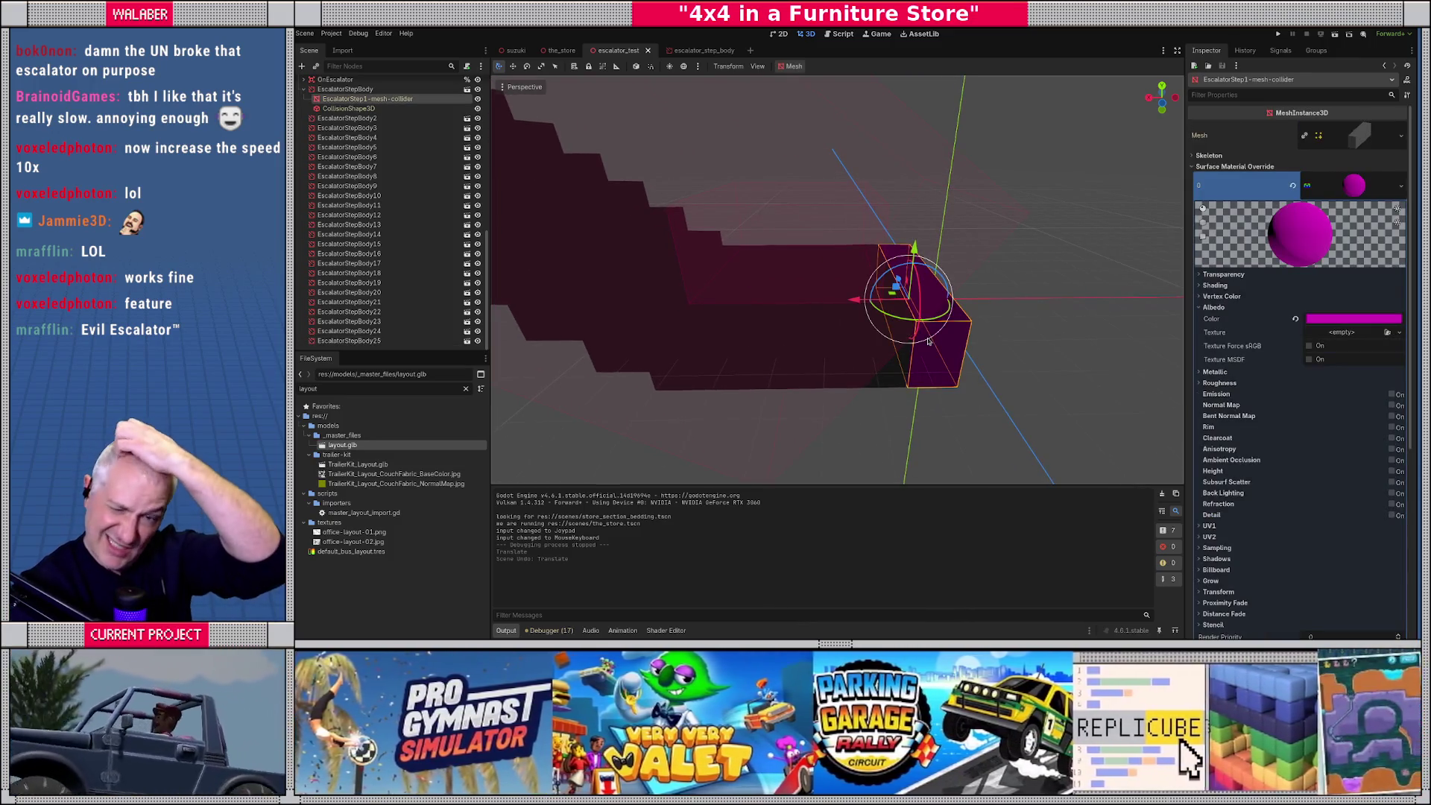
scroll(824, 253, "down", 1)
scroll(824, 253, "down", 10)
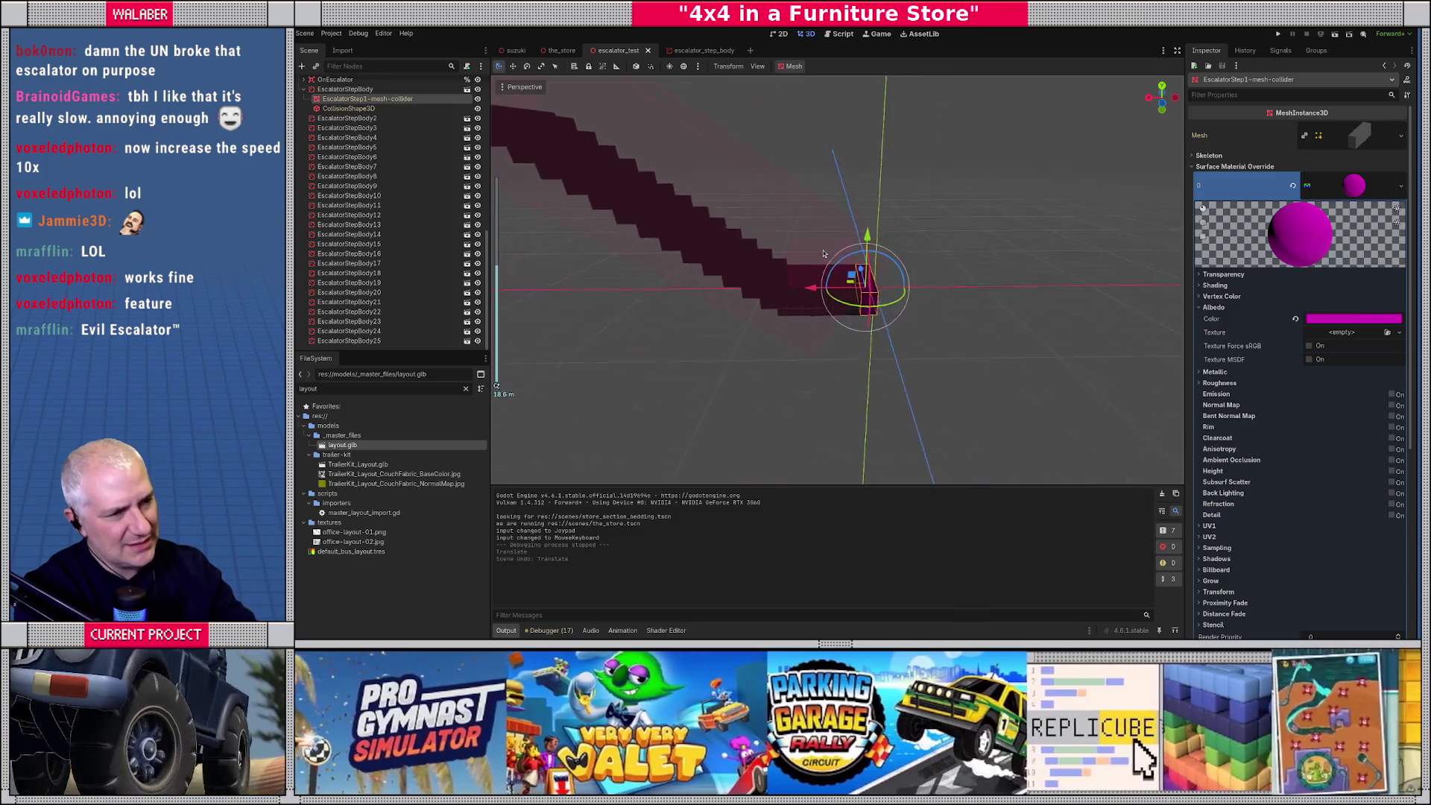
left_click(839, 35)
Hide the side docks with Ctrl+Shift+F11 and review the step-index wrap-around code.
left_click(725, 279)
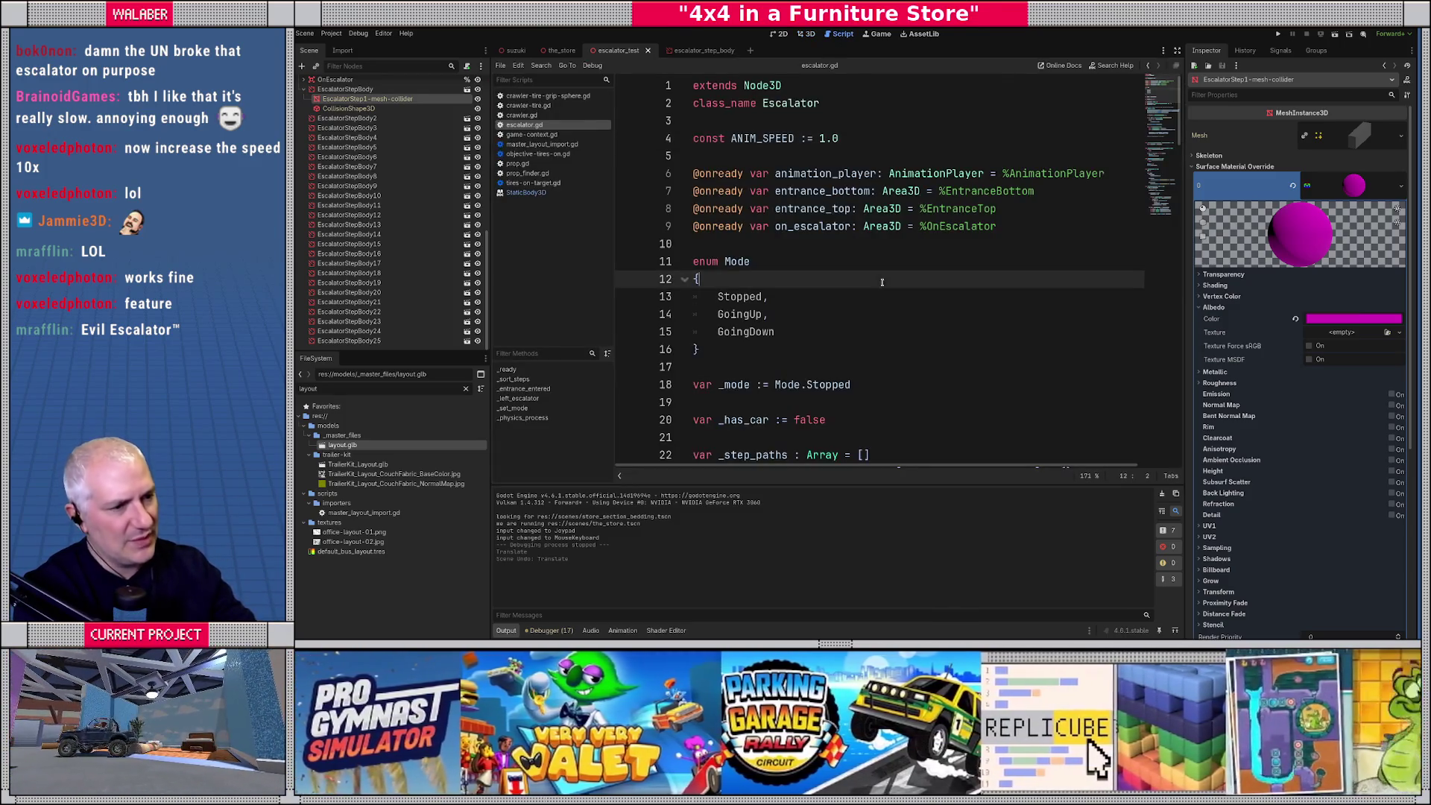
key("ctrl+shift+F11")
scroll(724, 279, "down", 6)
scroll(724, 278, "down", 20)
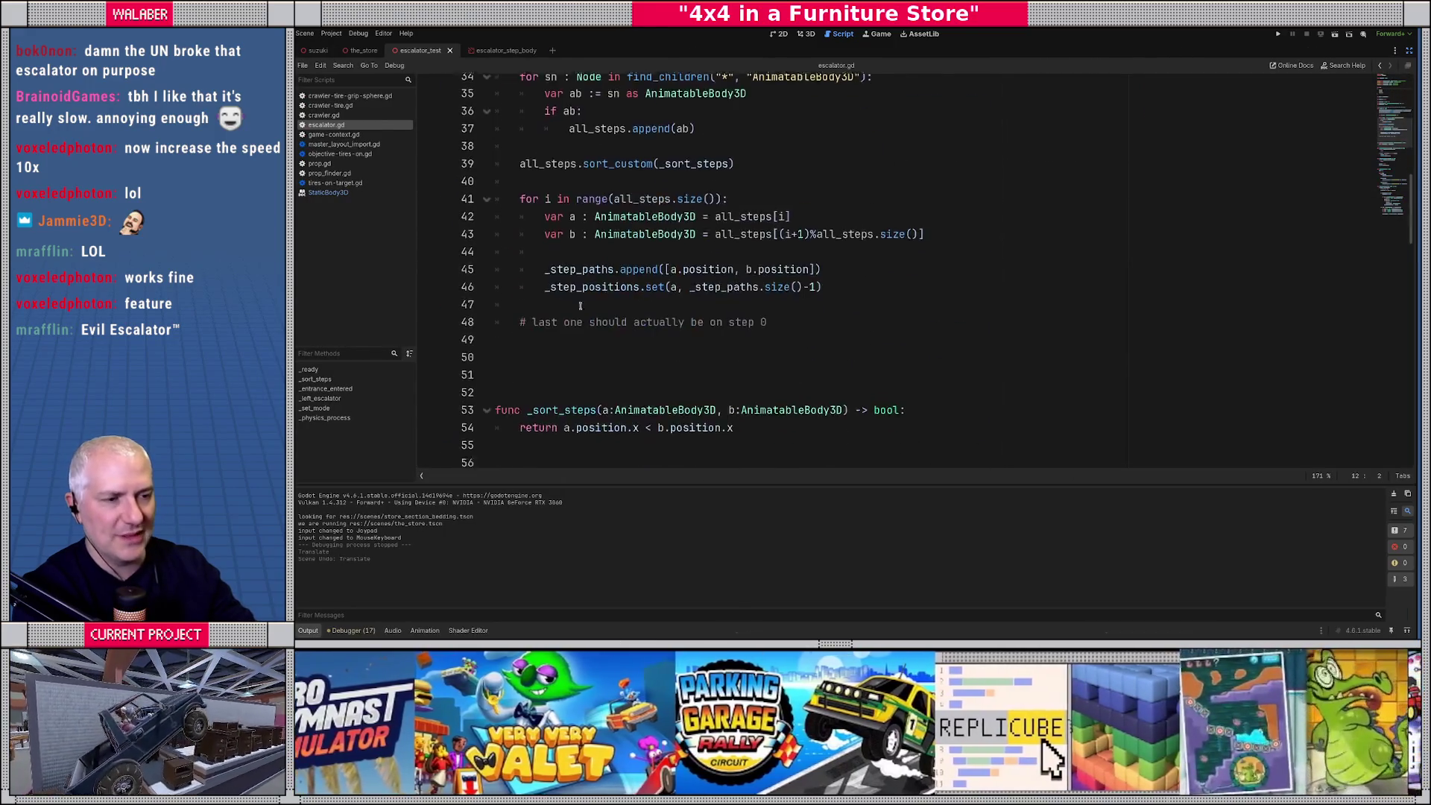
scroll(557, 313, "down", 3)
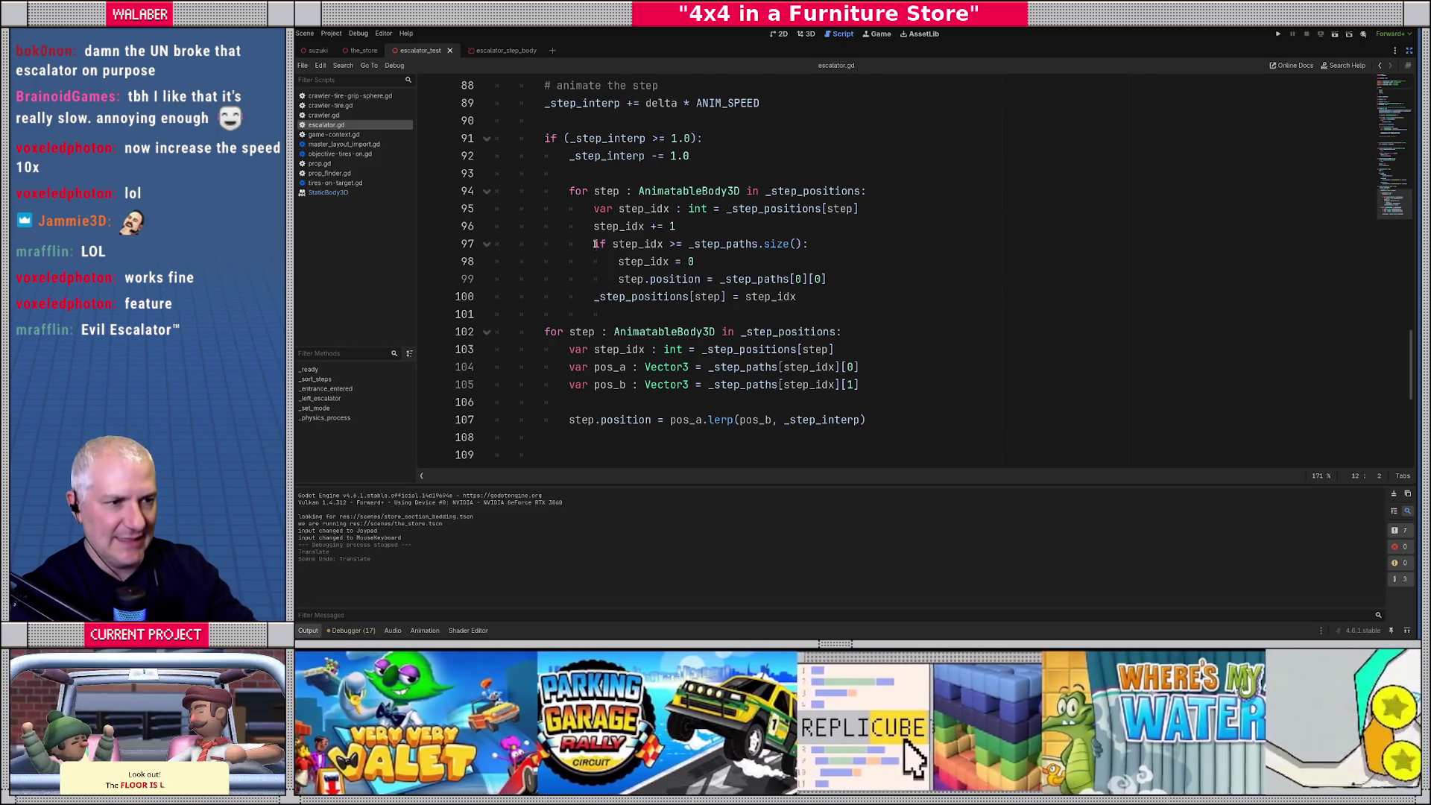
left_click_drag(594, 226, 820, 296)
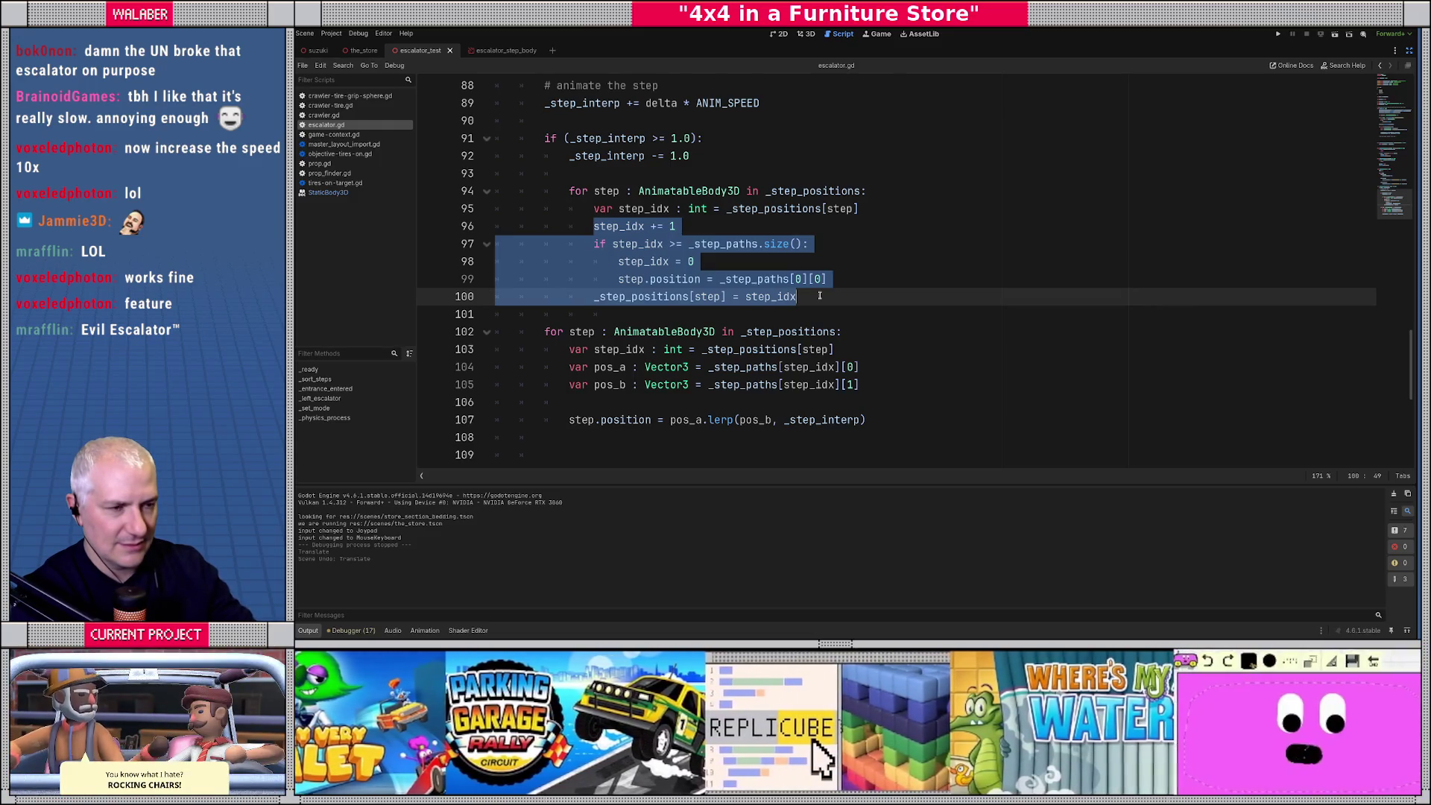
left_click(644, 226)
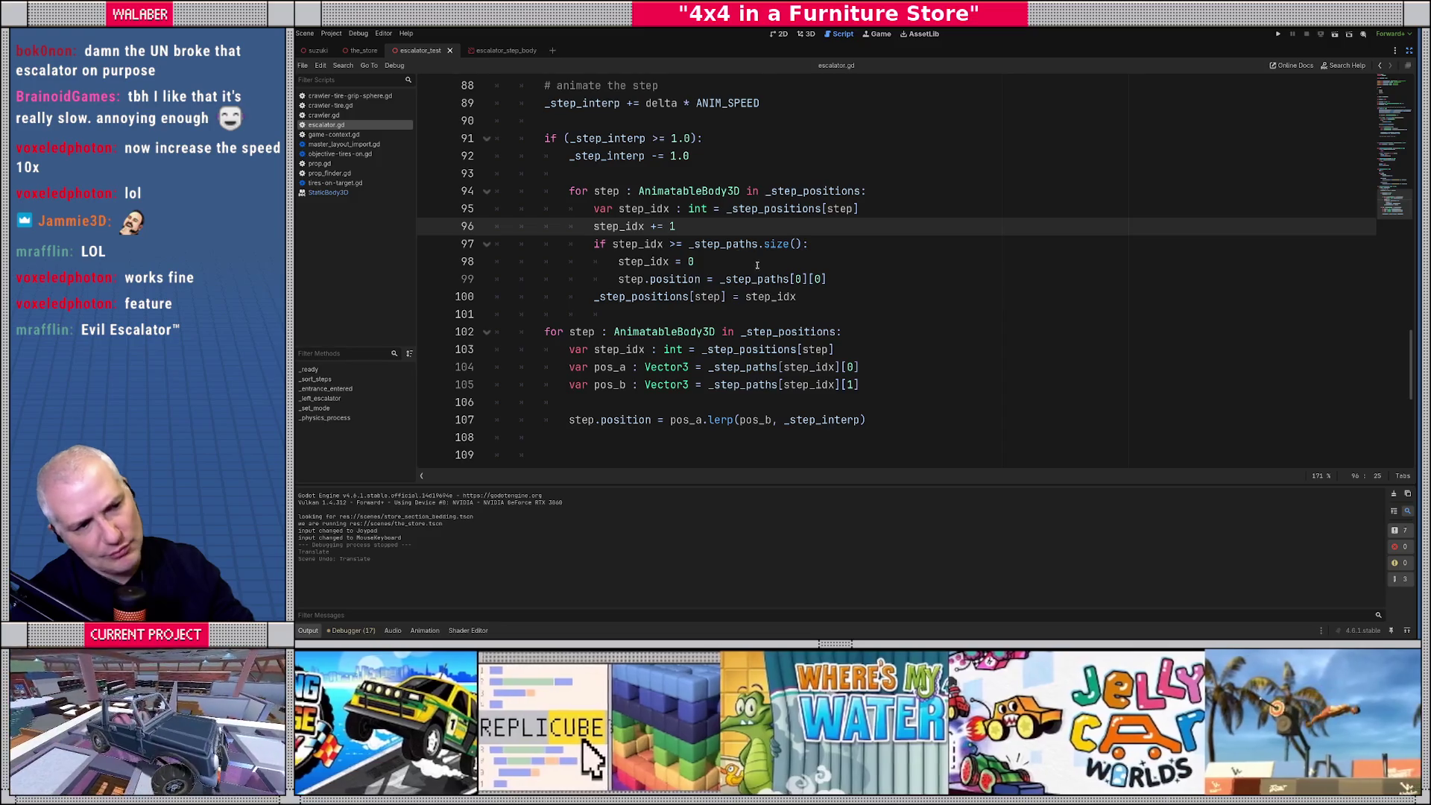
Review the next-step index on line 43 and the _step_positions.set call on line 46.
scroll(757, 265, "up", 10)
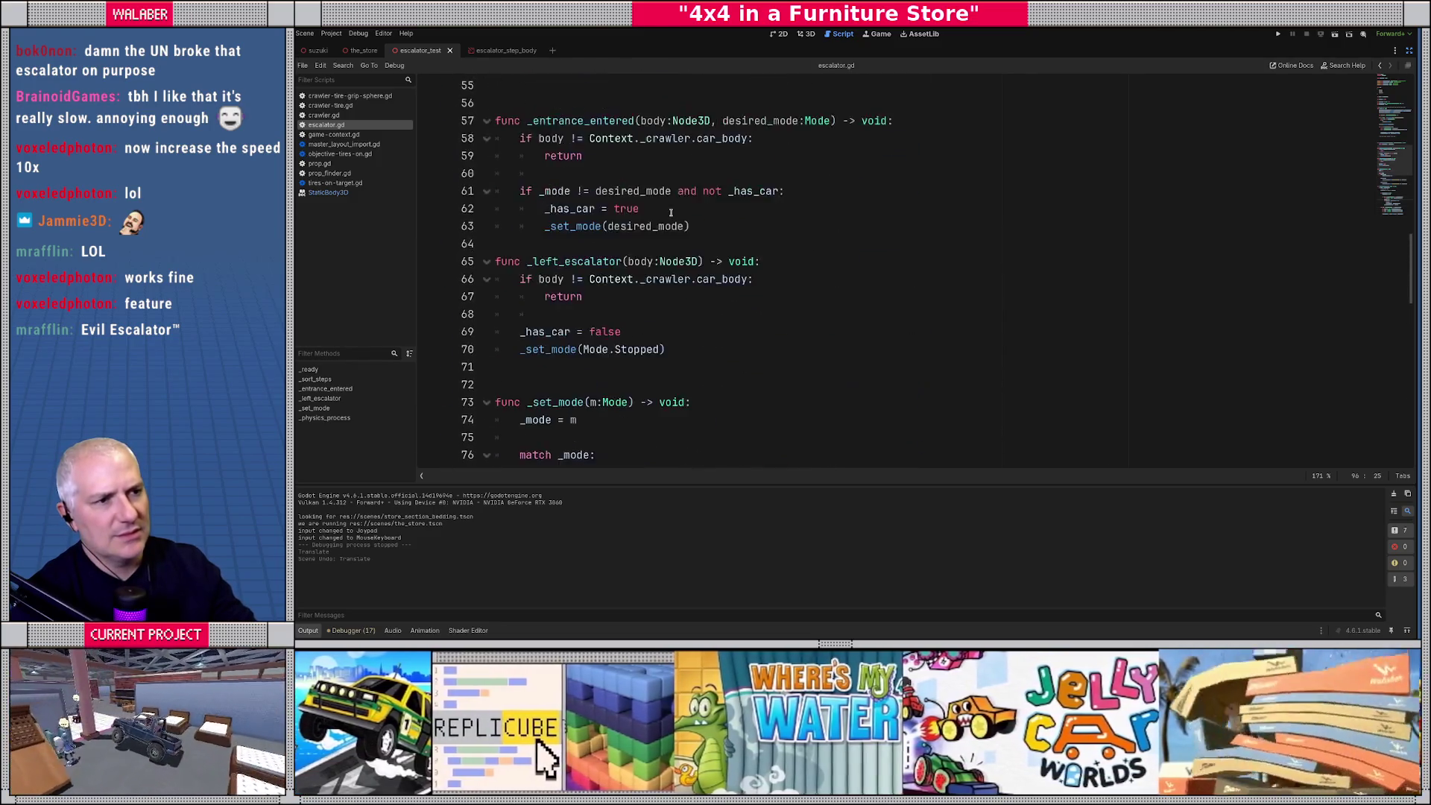
scroll(671, 212, "up", 6)
left_click(749, 244)
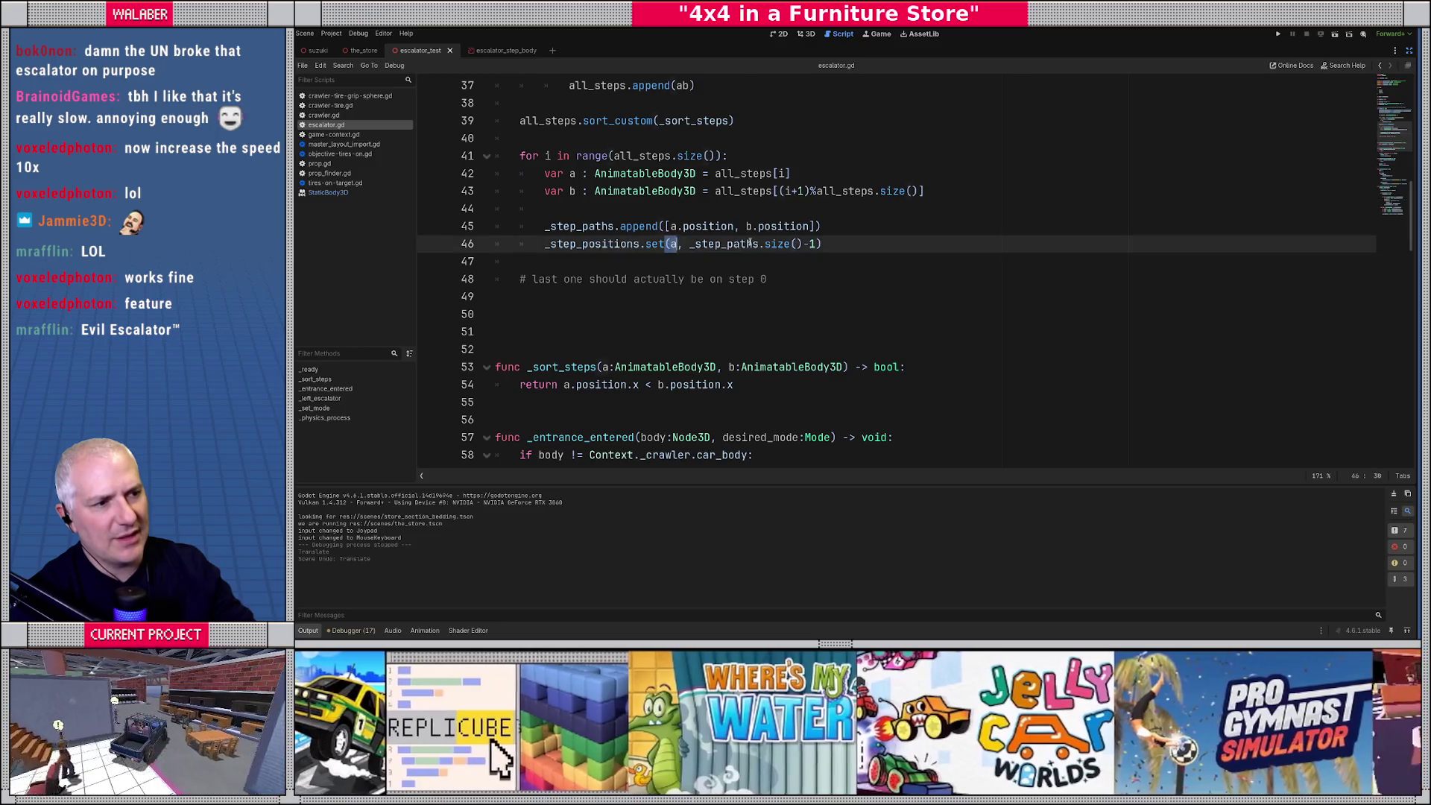
left_click(866, 246, "shift")
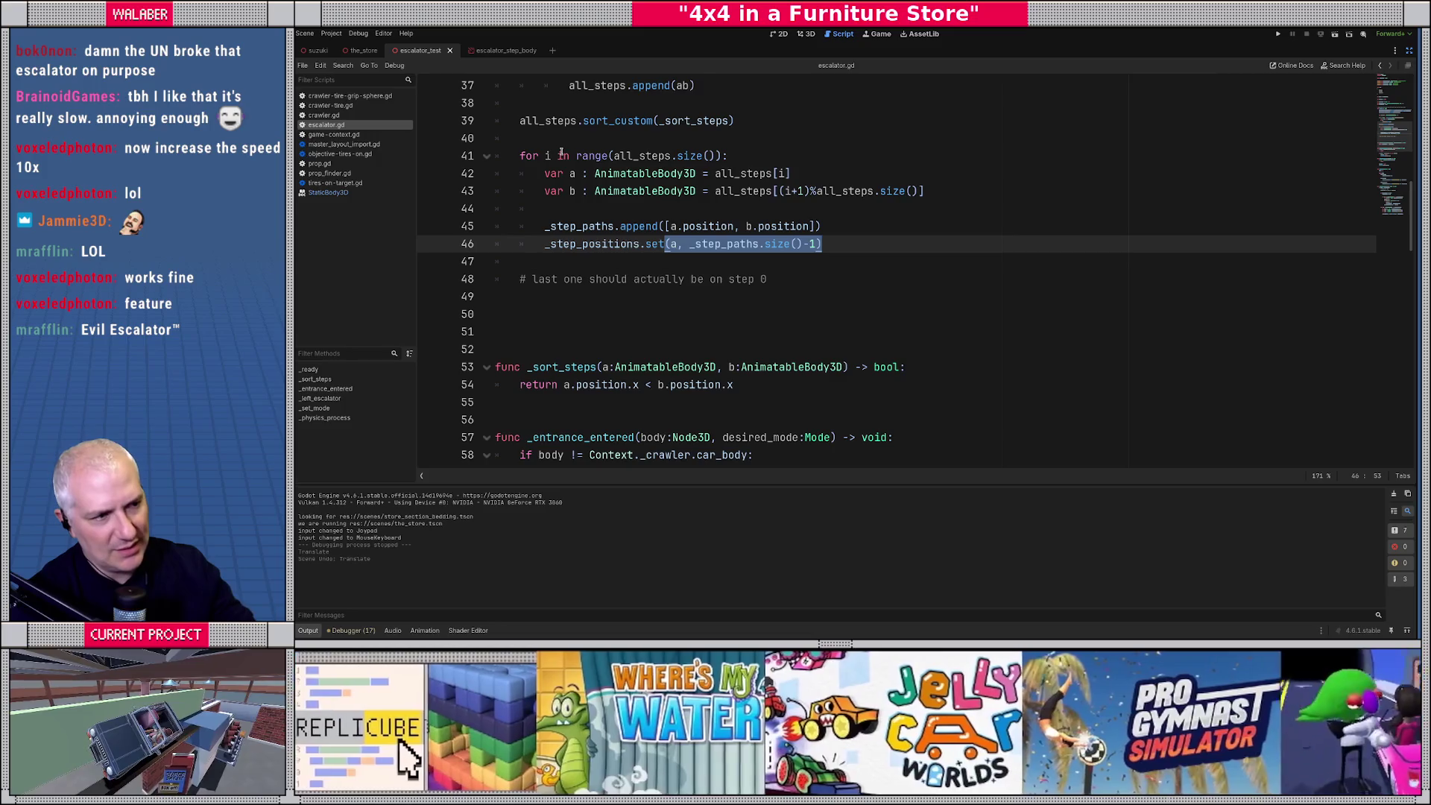
left_click_drag(772, 172, 954, 196)
left_click(626, 244)
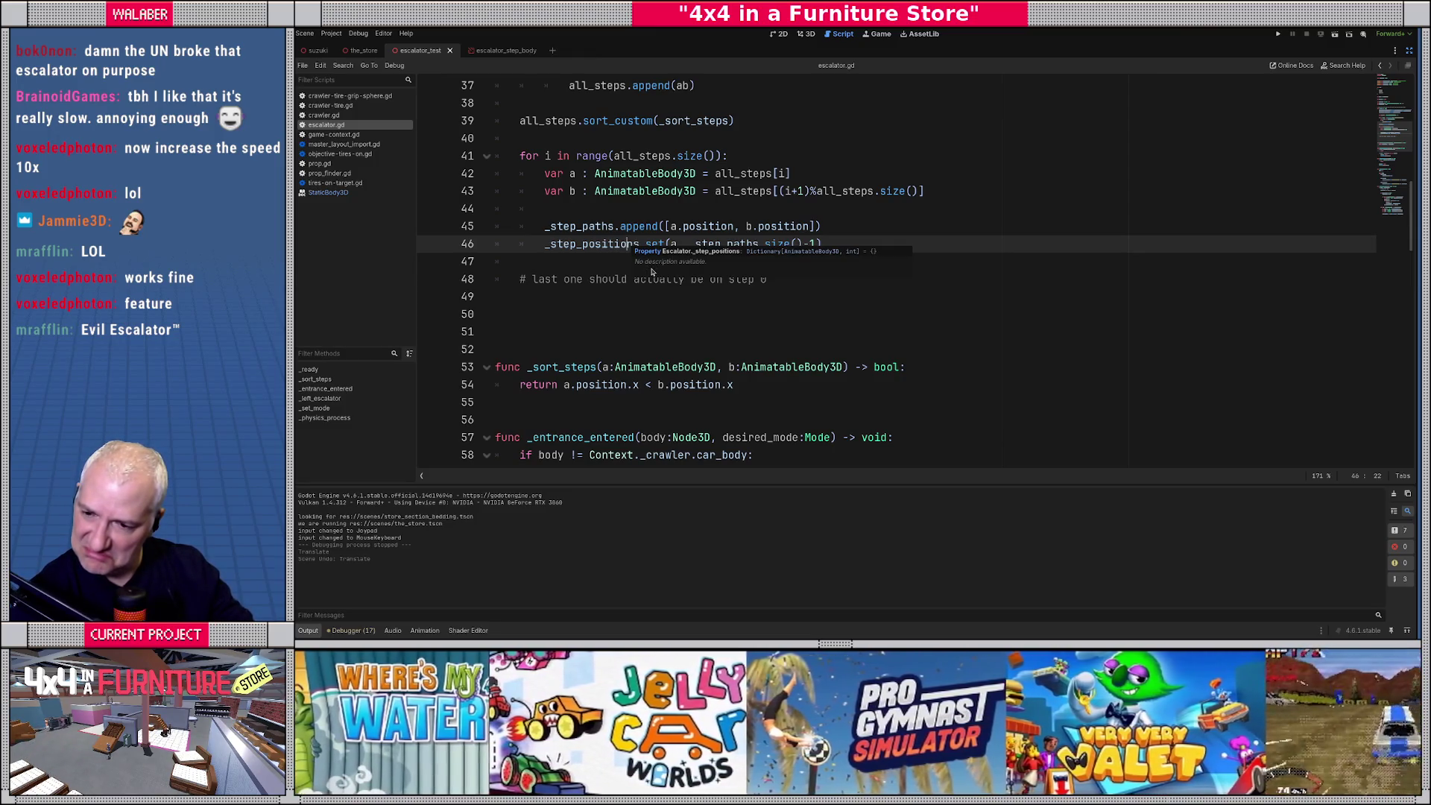
scroll(651, 272, "down", 14)
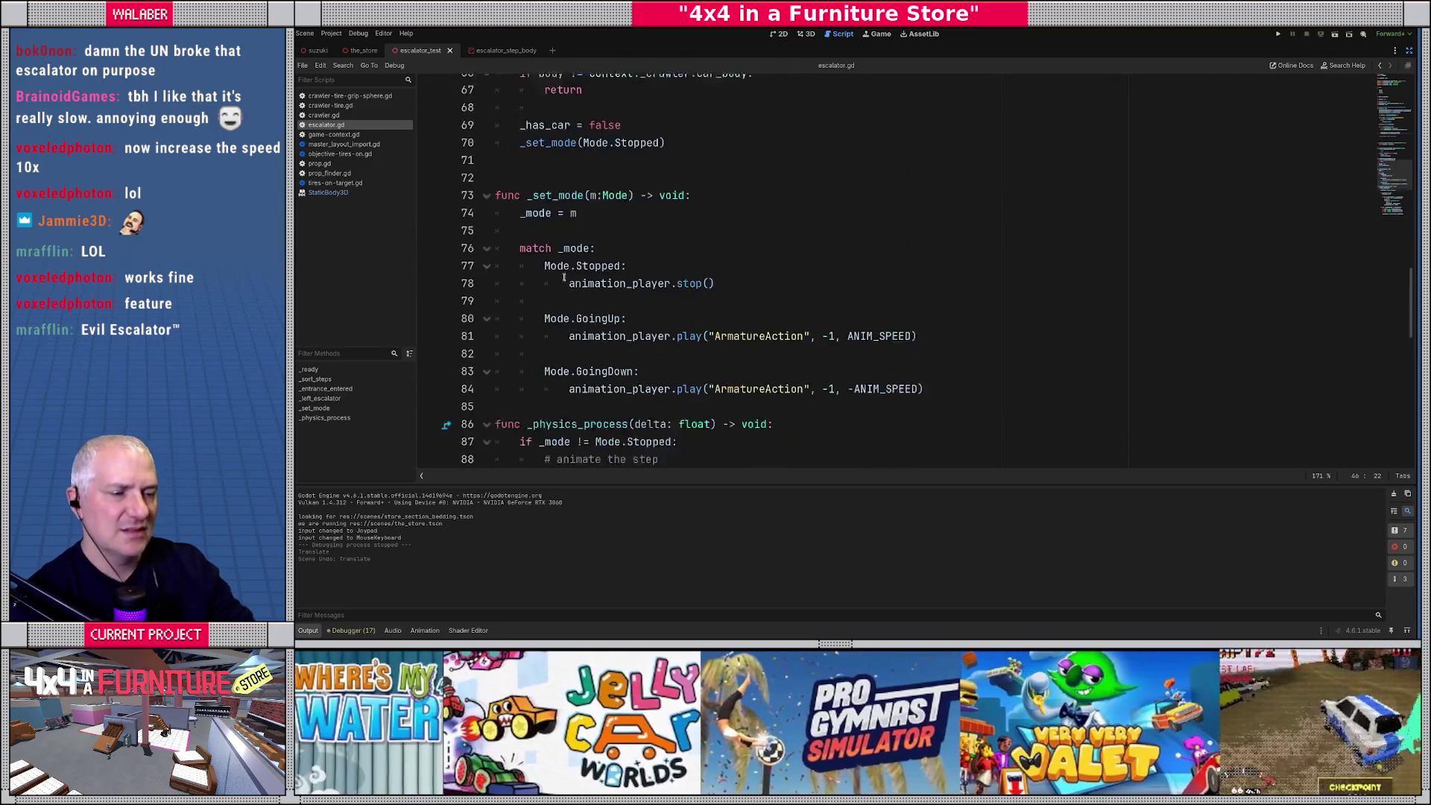
scroll(574, 277, "down", 4)
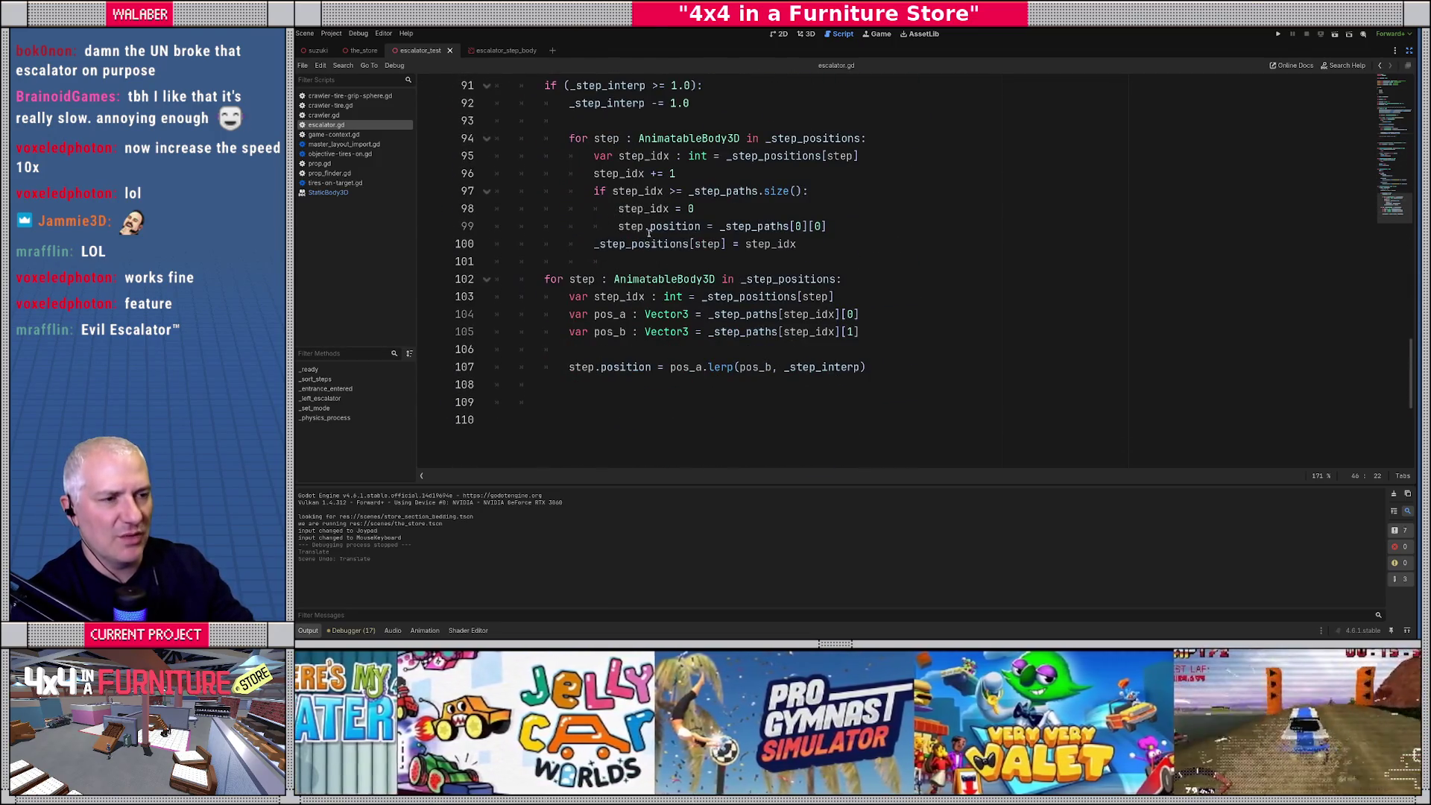
left_click(902, 333)
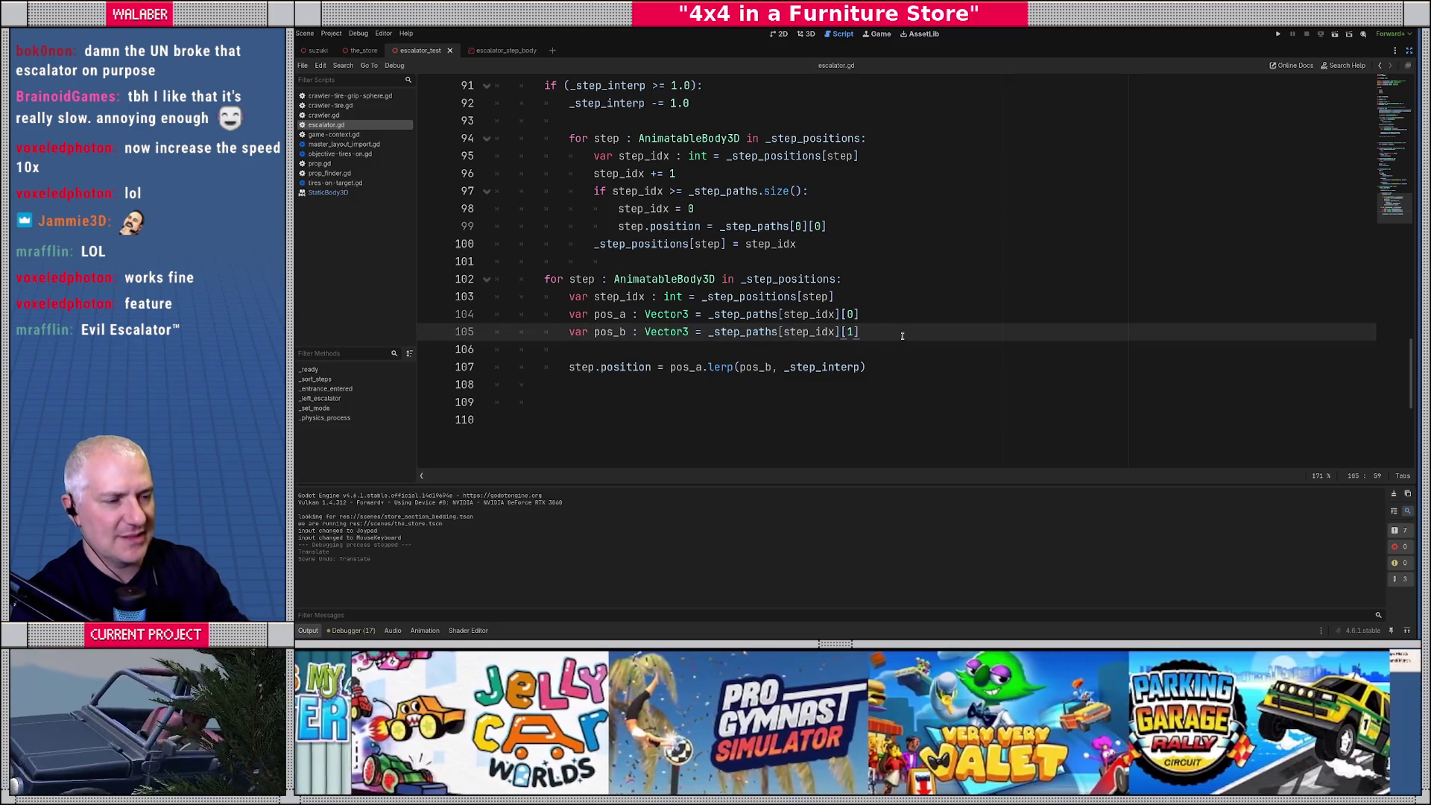
Insert 'if step_idx == _step_paths.size()-1:' with 'pos_a = pos_b' above the lerp line, then save.
key("Return")
key("Return")
type("if ")
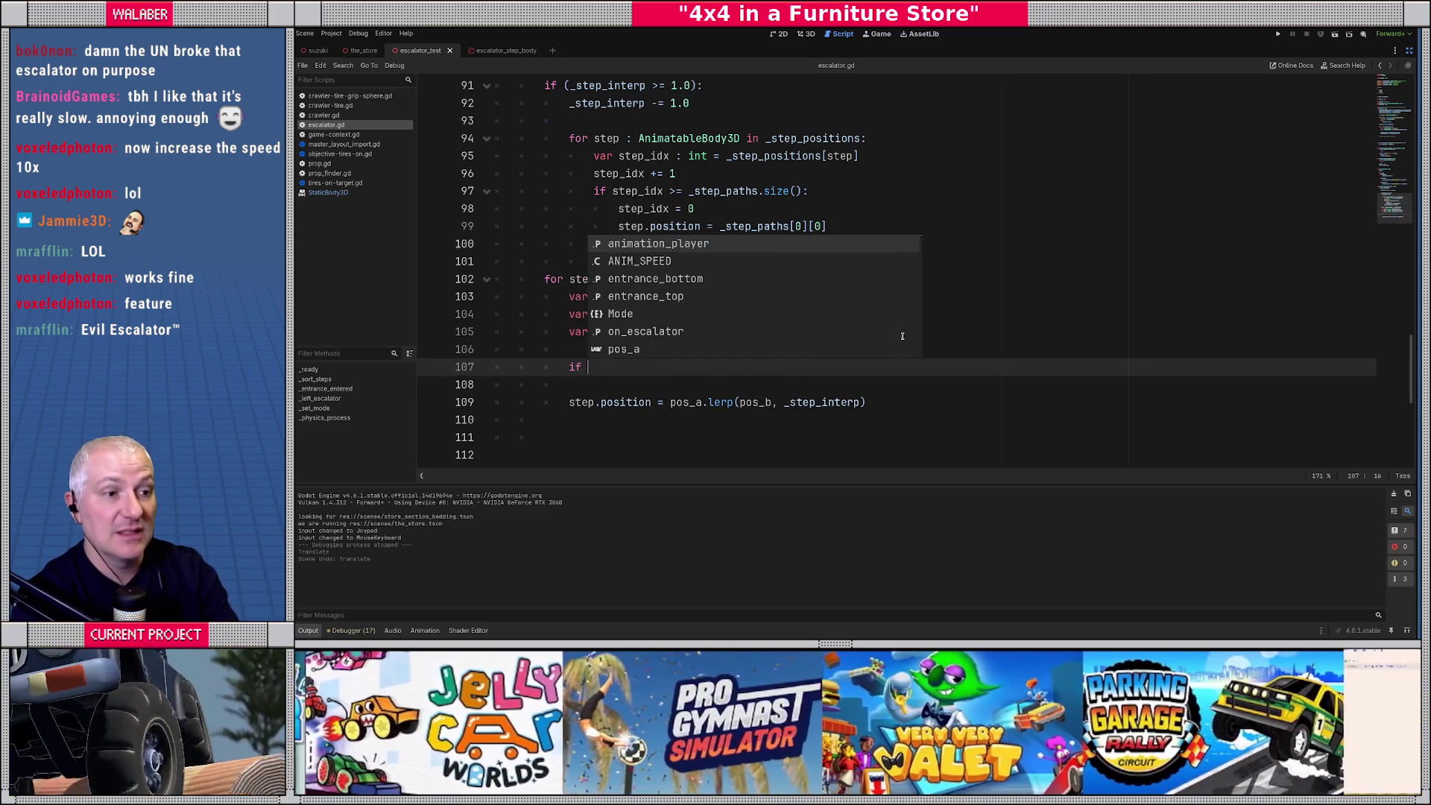
type("s")
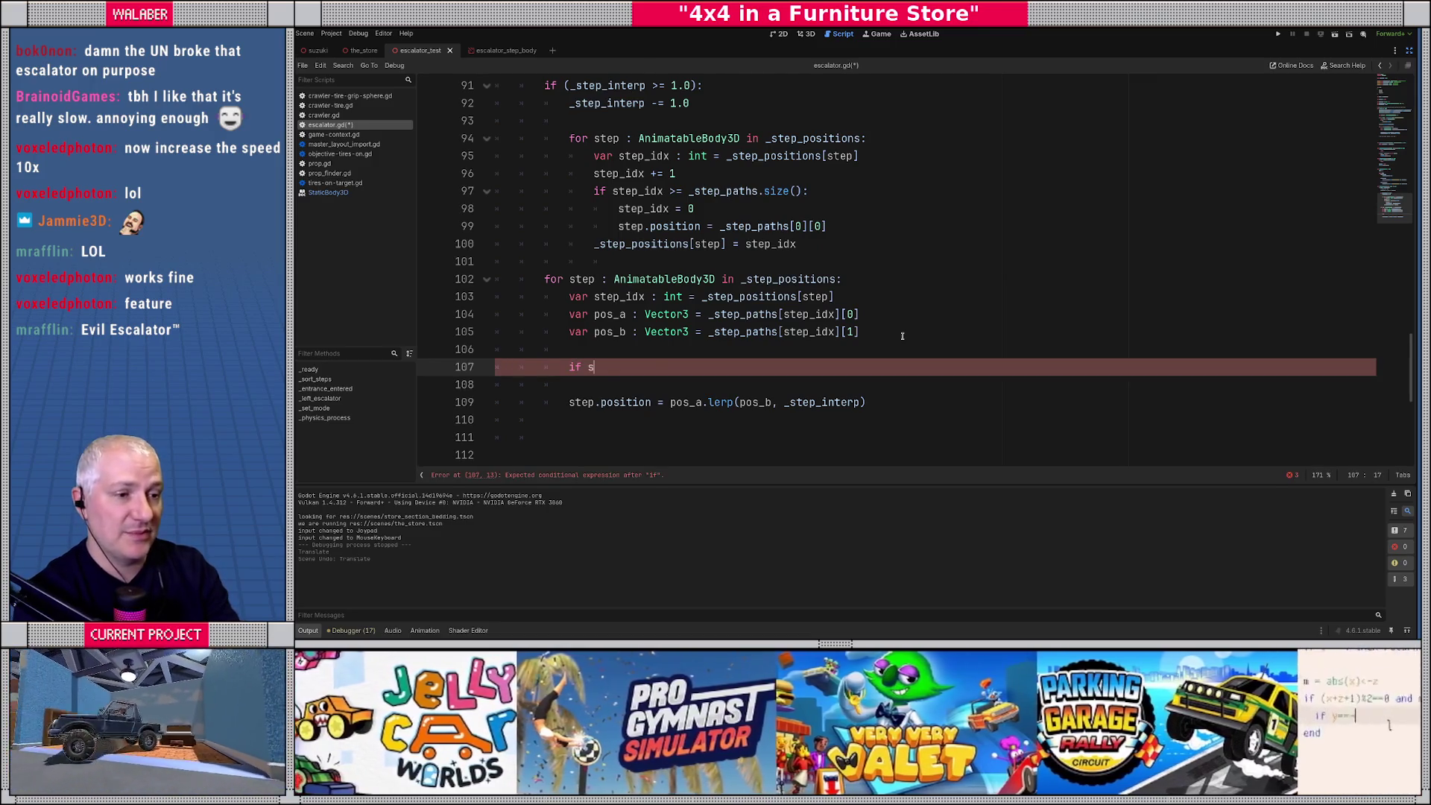
type("tep_")
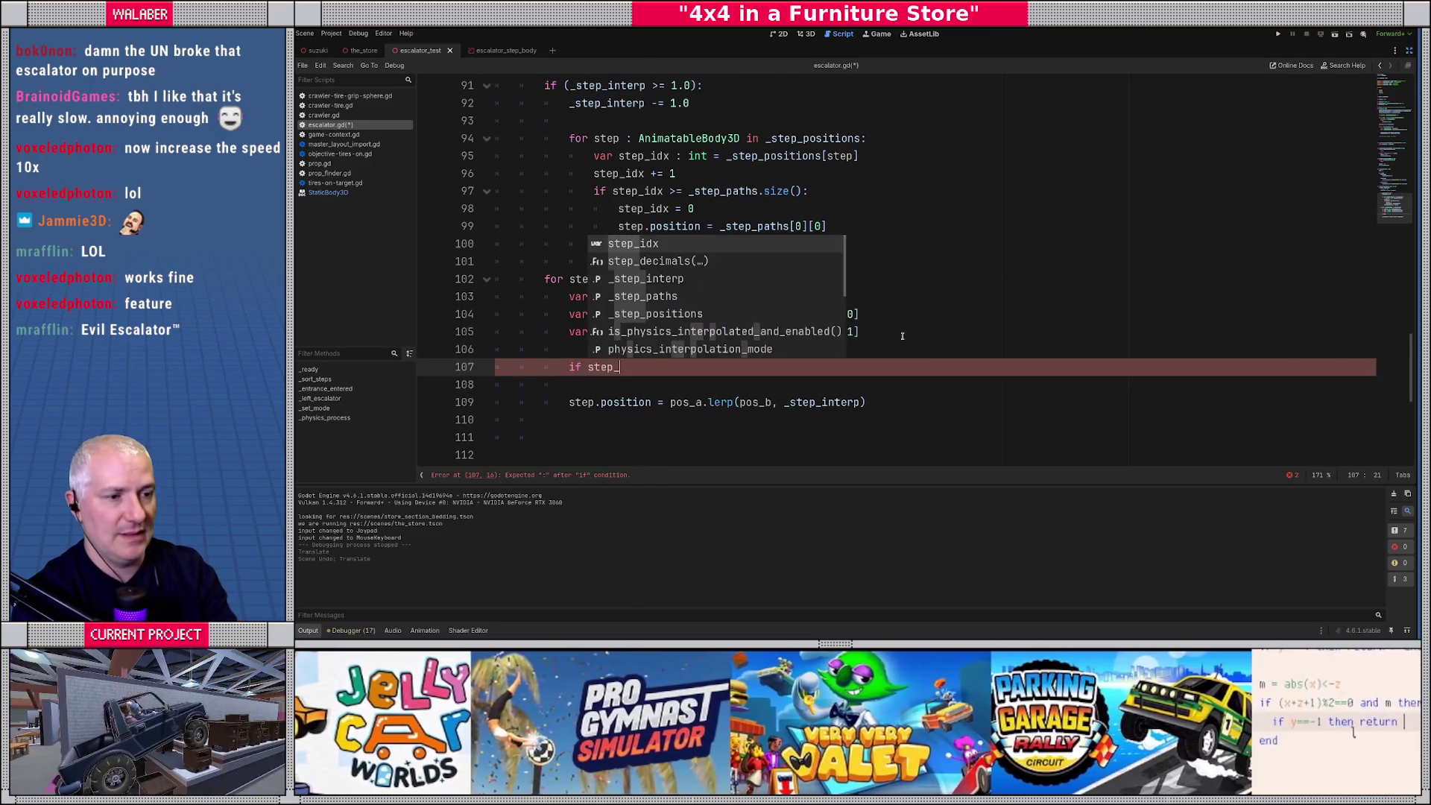
type("idx =")
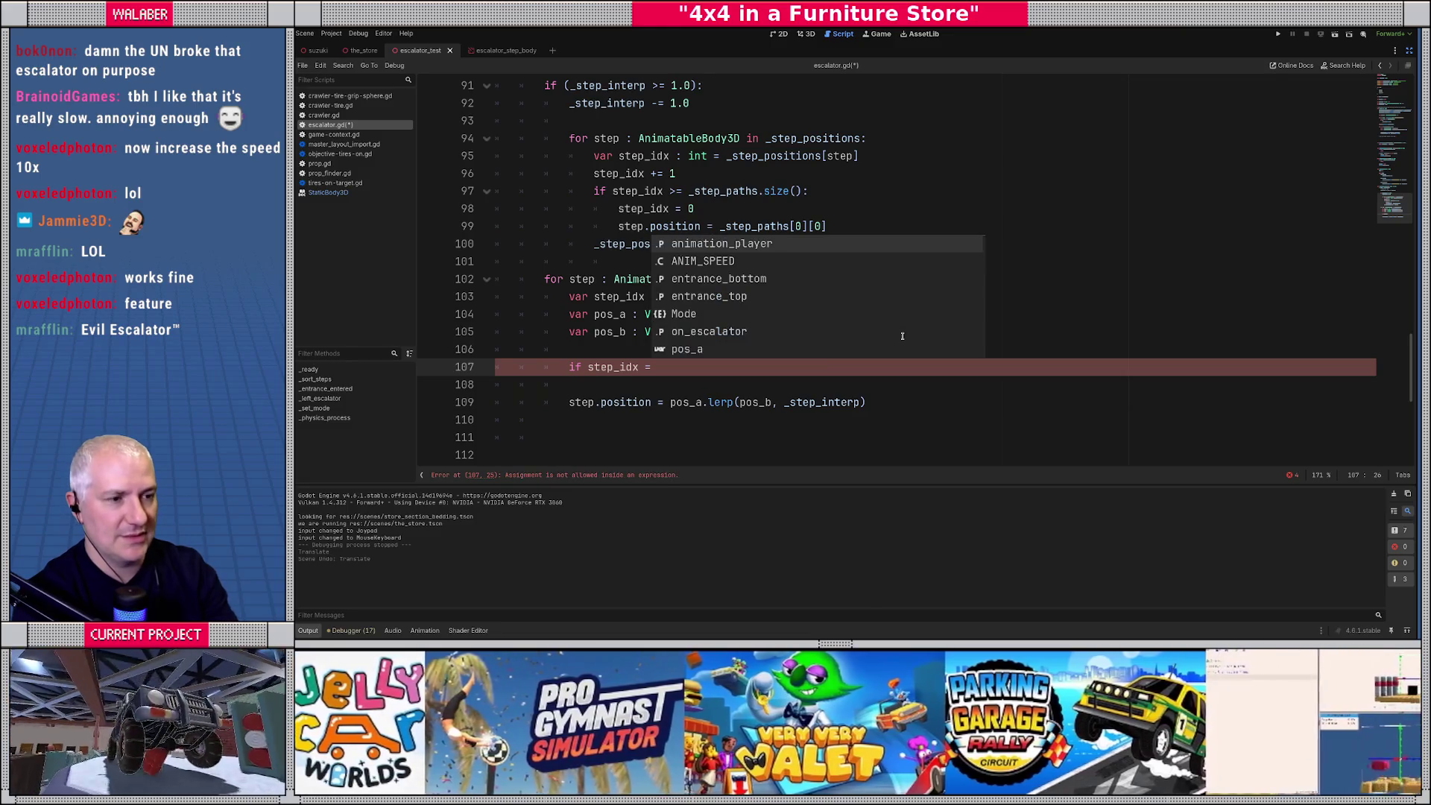
type("=")
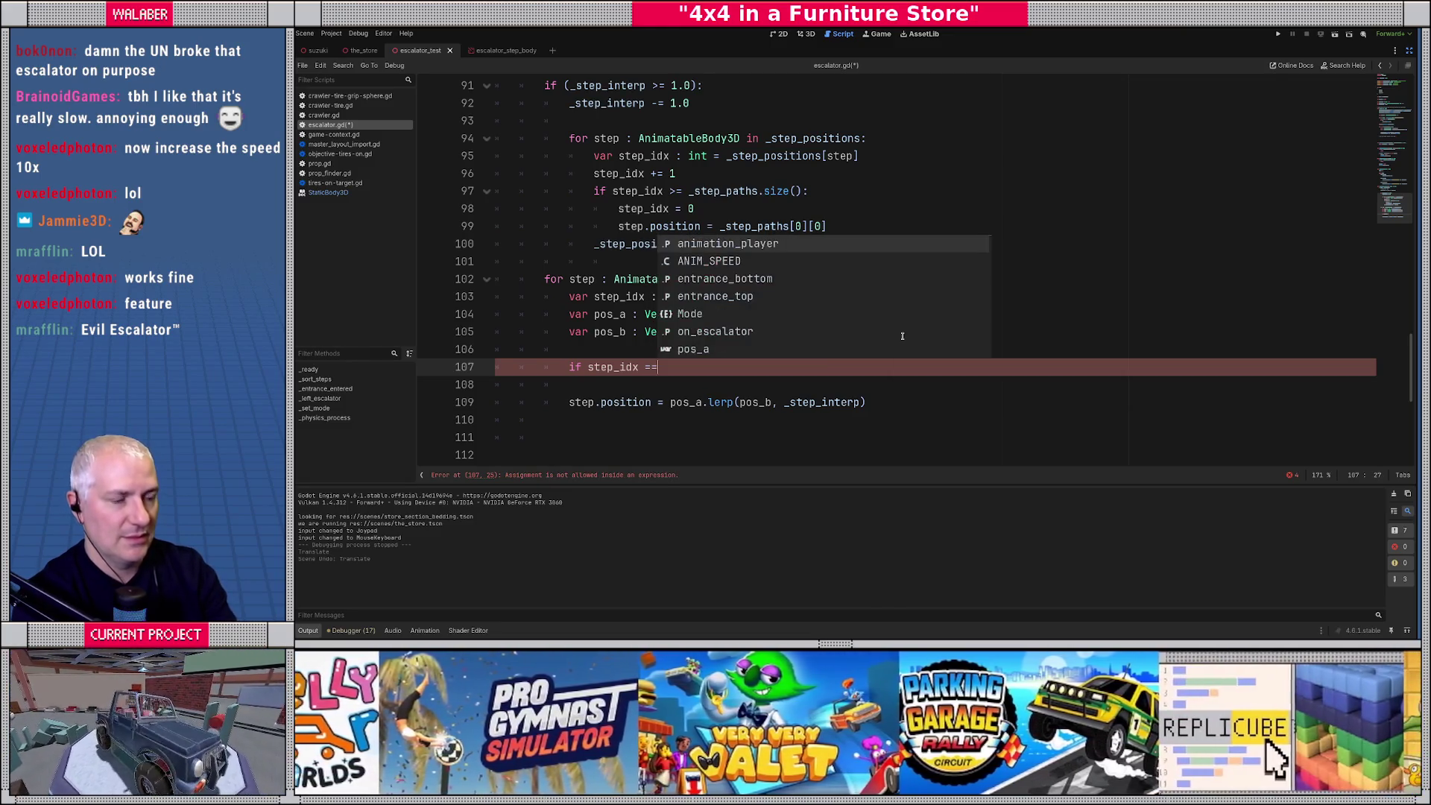
type(" _step_")
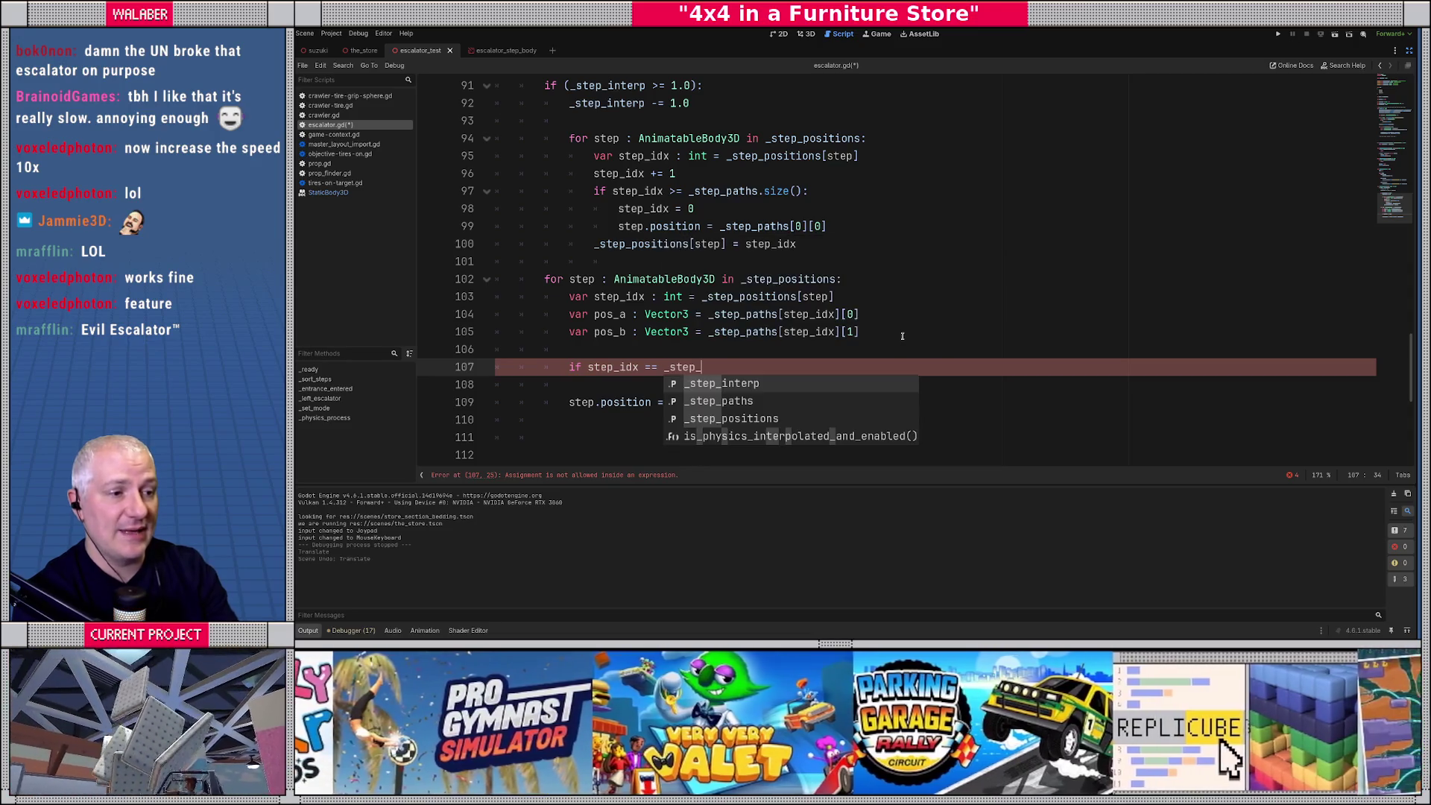
type("p")
type("aths.size()-1:")
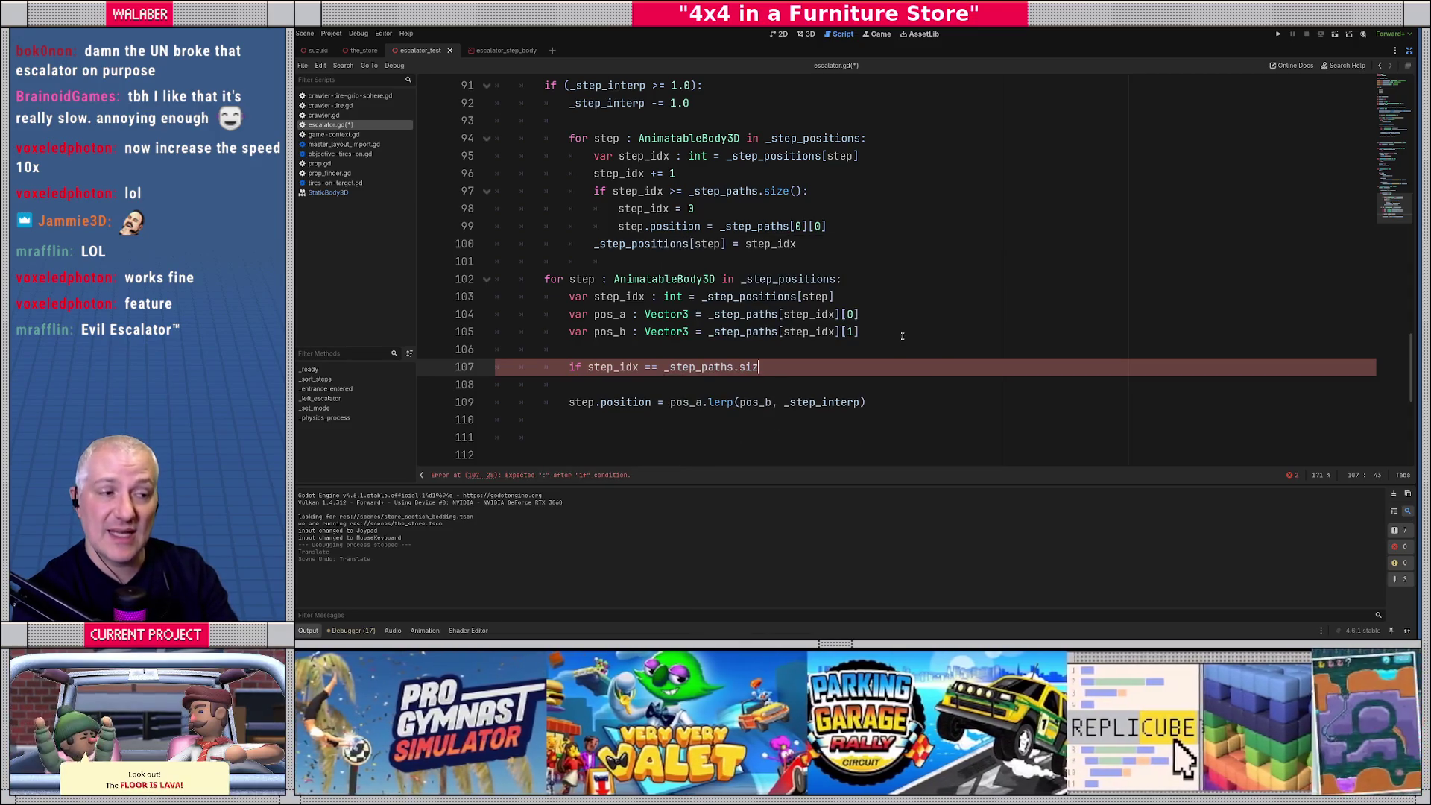
key("Return")
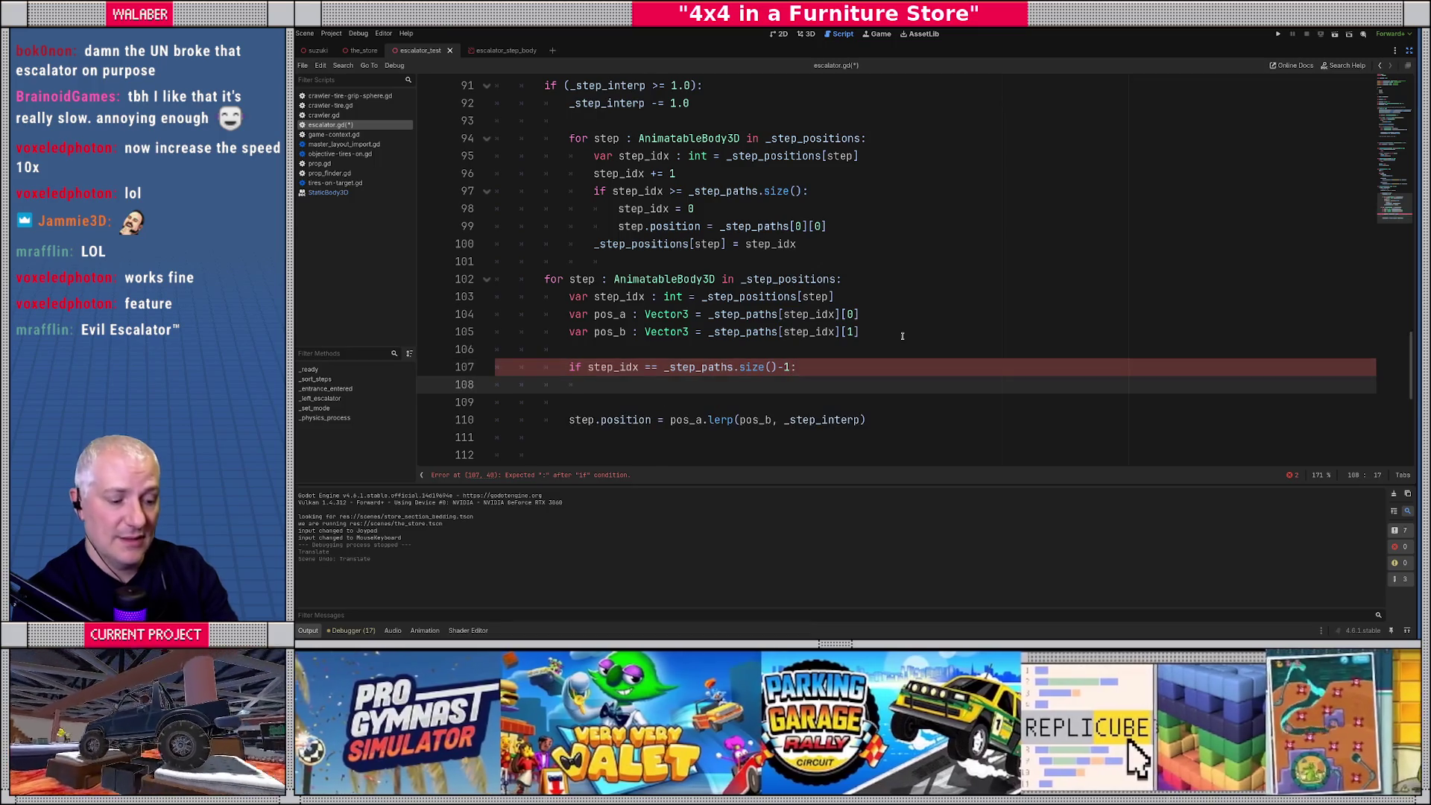
type("pos_a = pos_b")
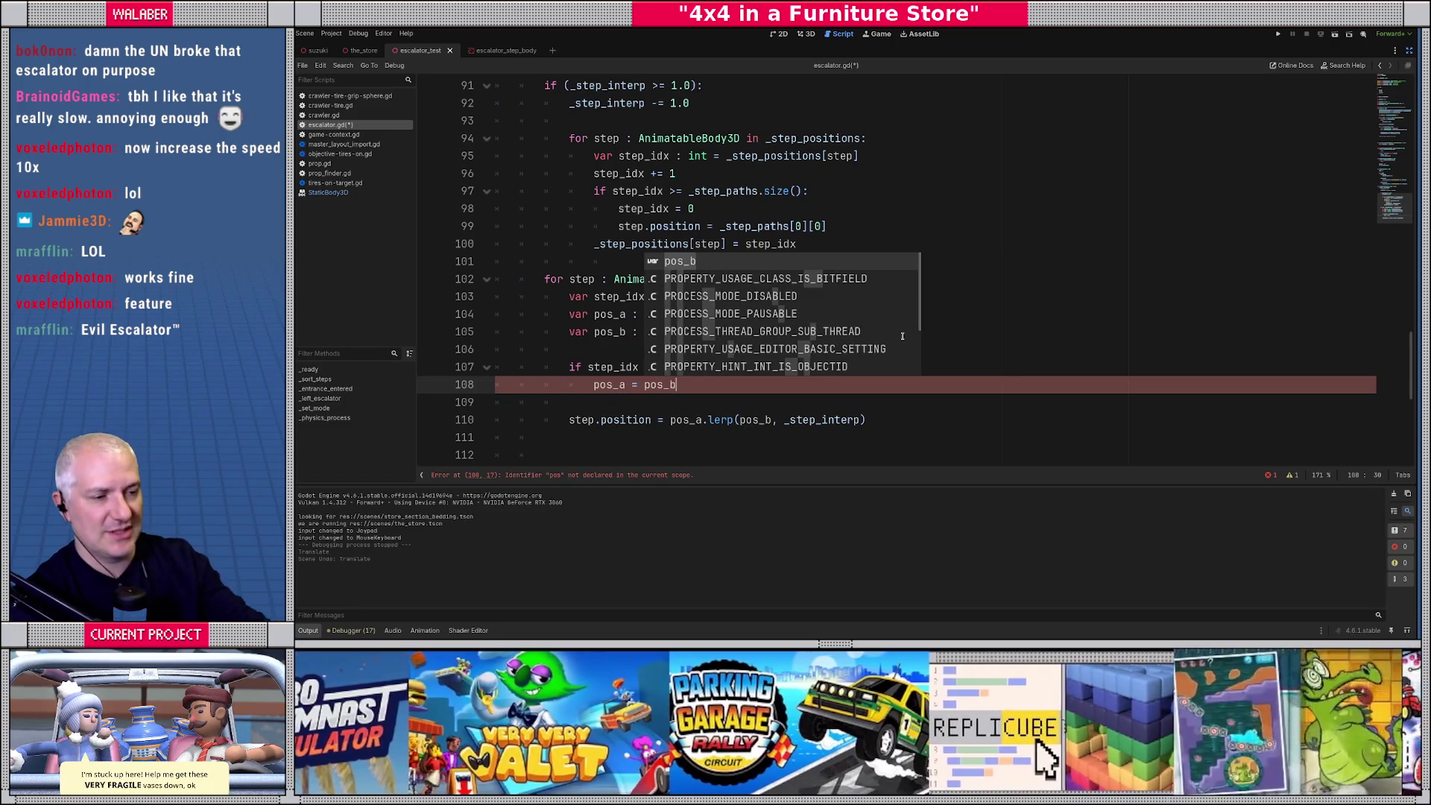
key("Escape")
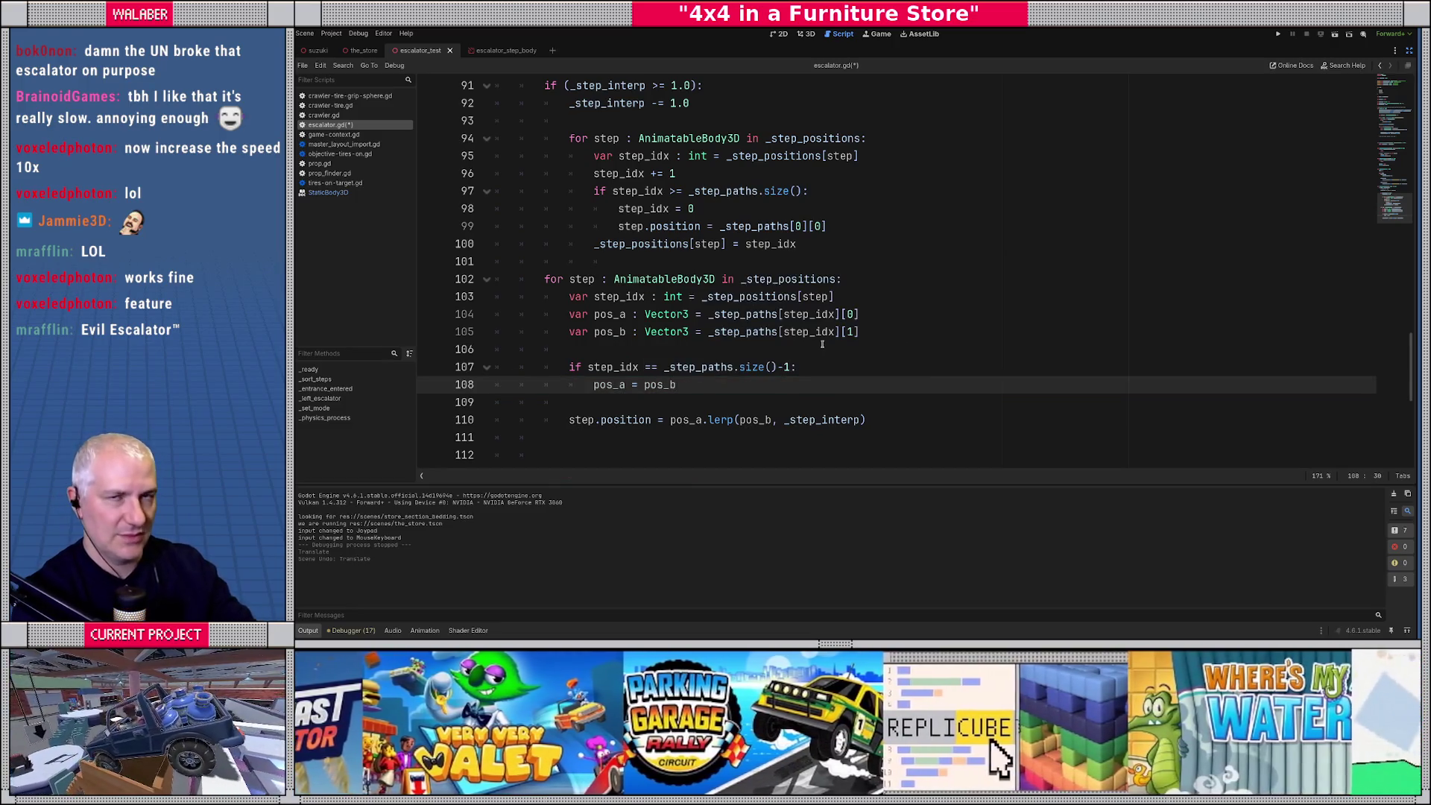
left_click(766, 267)
key("ctrl+s")
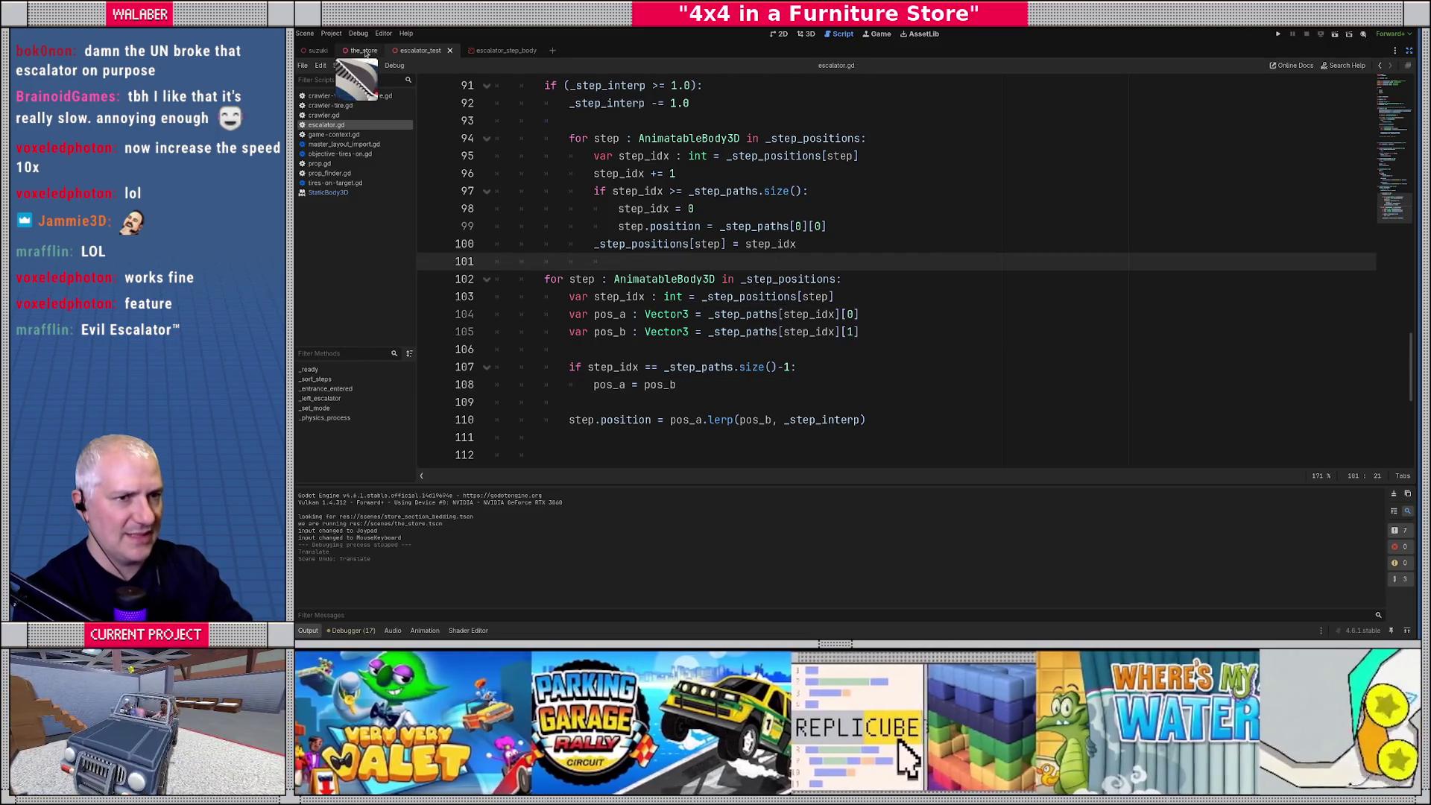
left_click(365, 52)
Run the scene with F6, drive the truck onto the escalator, then stop the game.
key("F6")
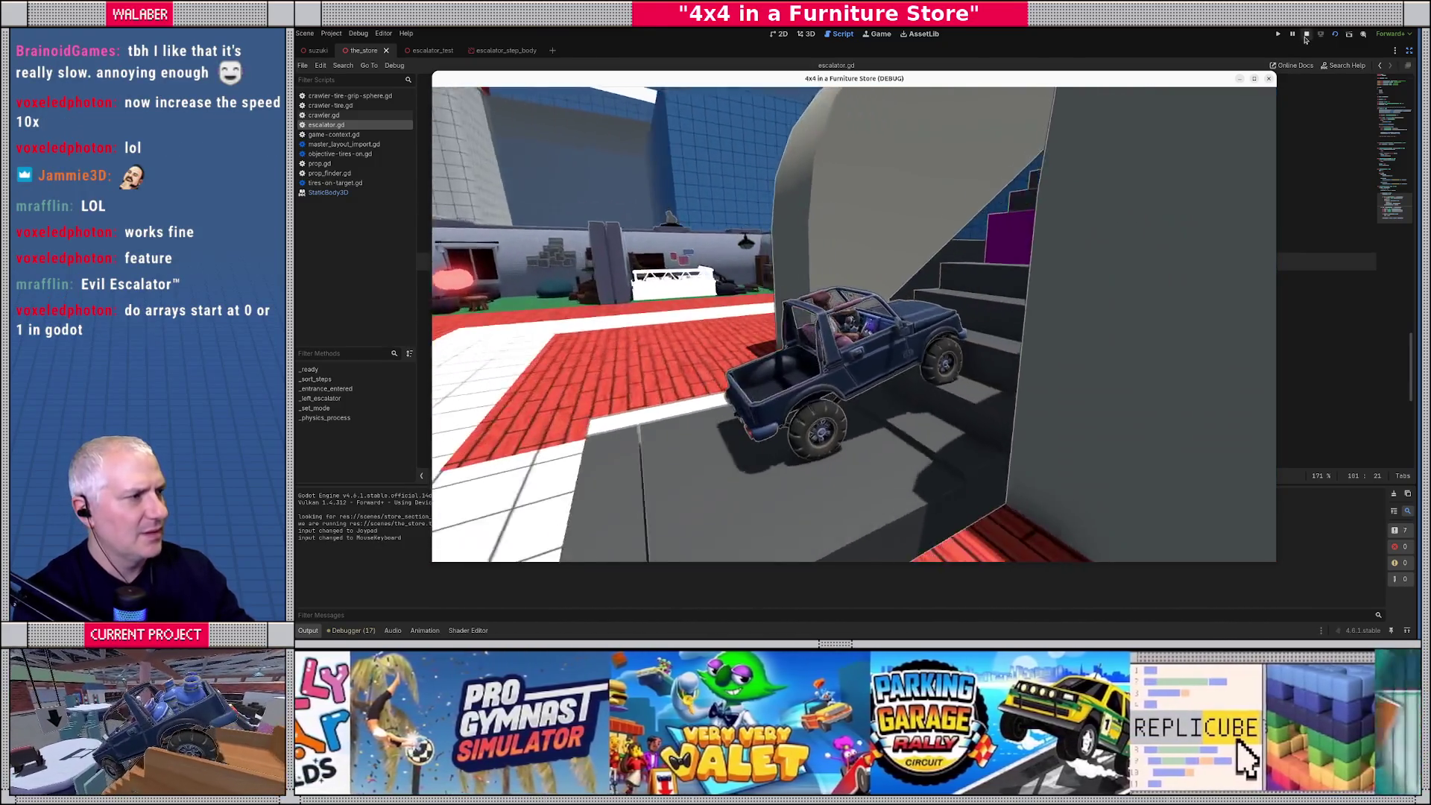
left_click(1305, 35)
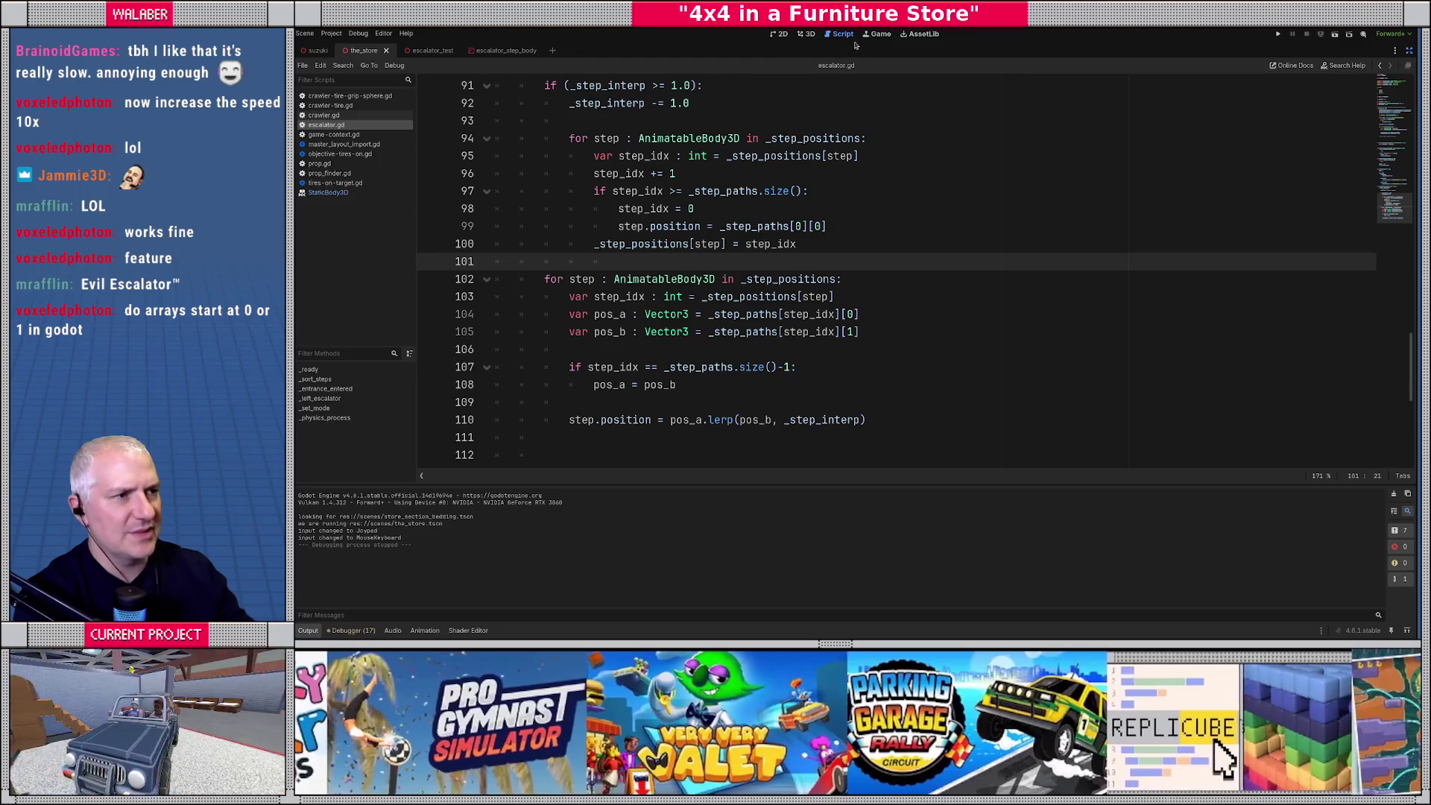
Go to the escalator_test scene's 3D view and select the piece beside the purple step.
left_click(876, 34)
left_click(839, 35)
left_click(805, 34)
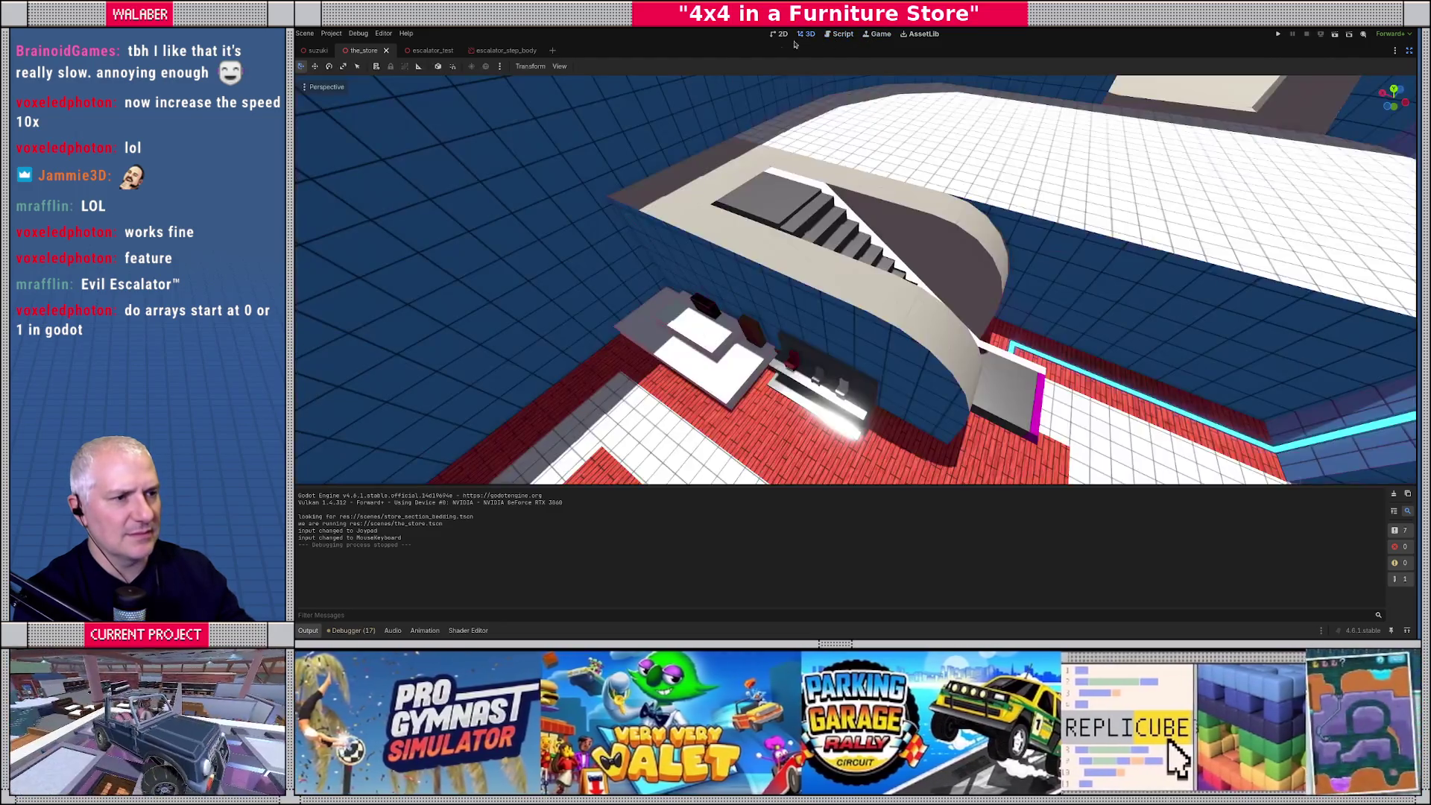
left_click(505, 50)
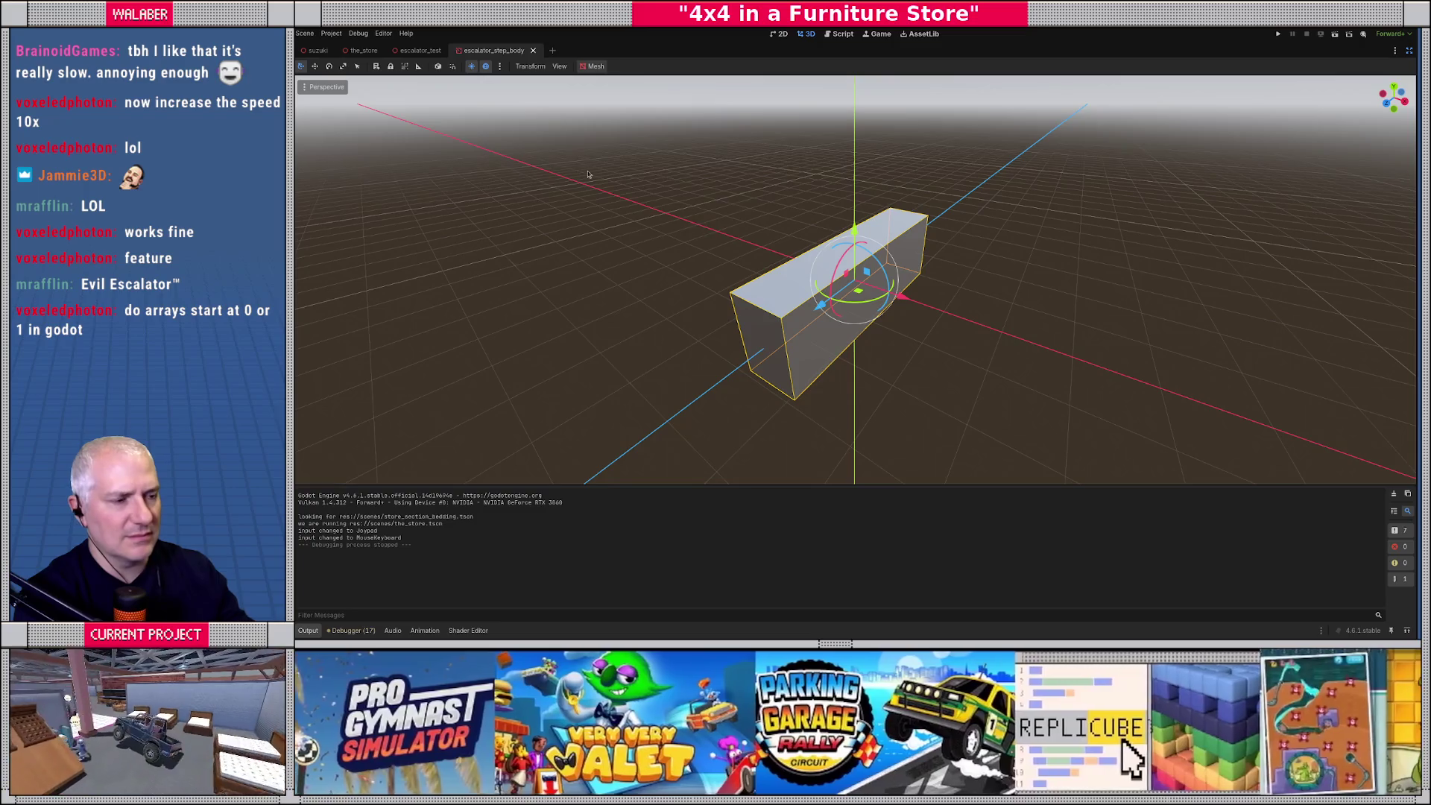
left_click(423, 50)
scroll(805, 298, "up", 6)
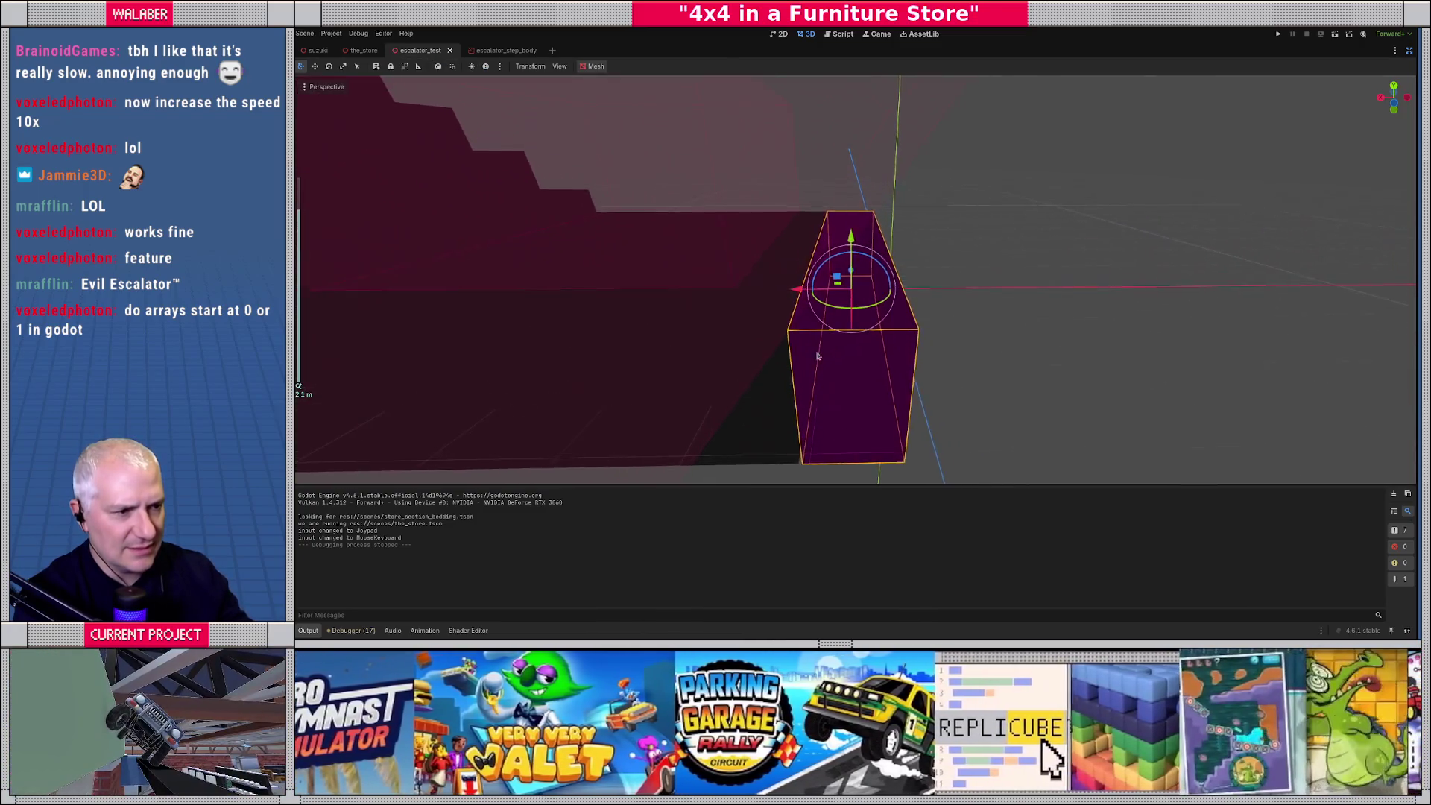
scroll(836, 365, "down", 3)
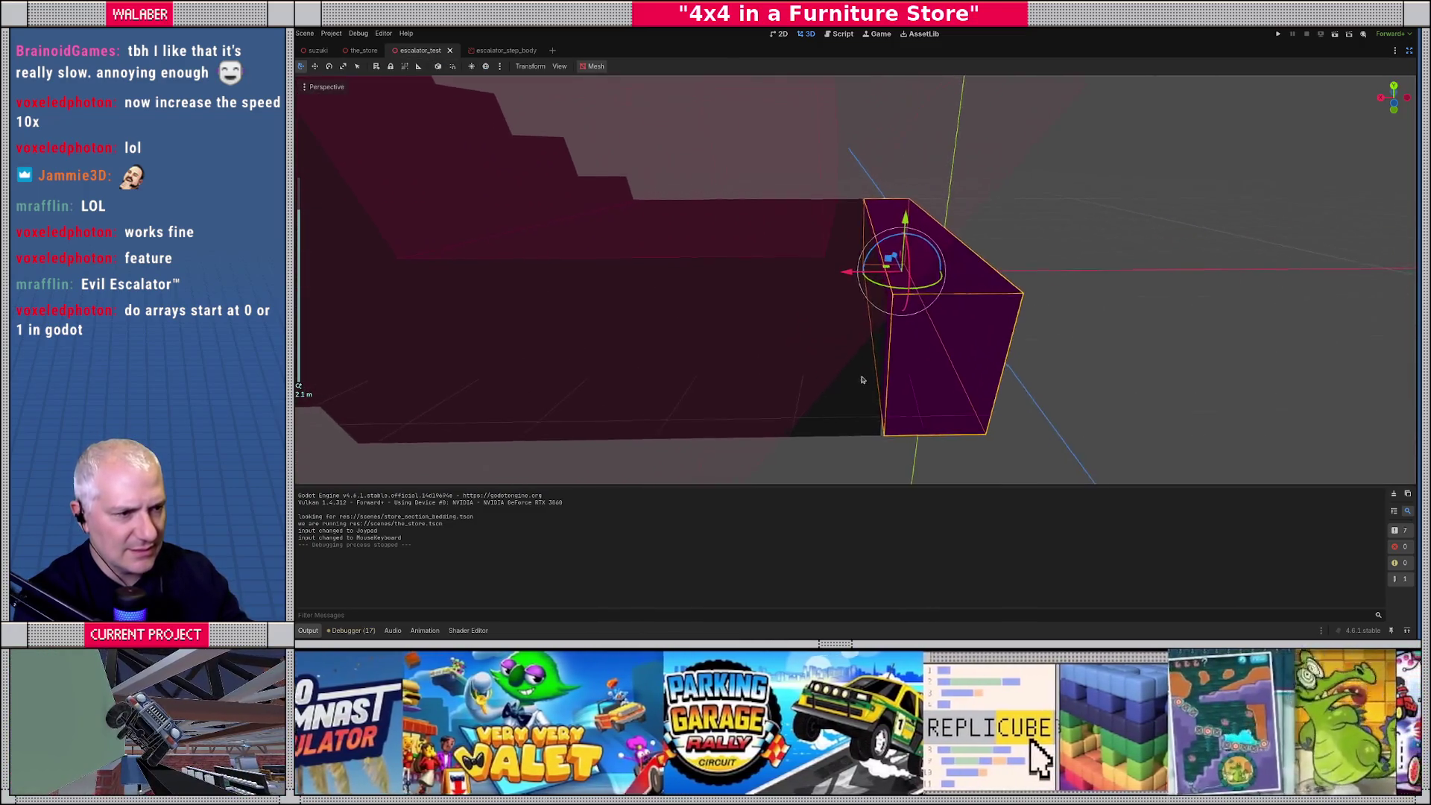
left_click(837, 393)
scroll(820, 402, "down", 3)
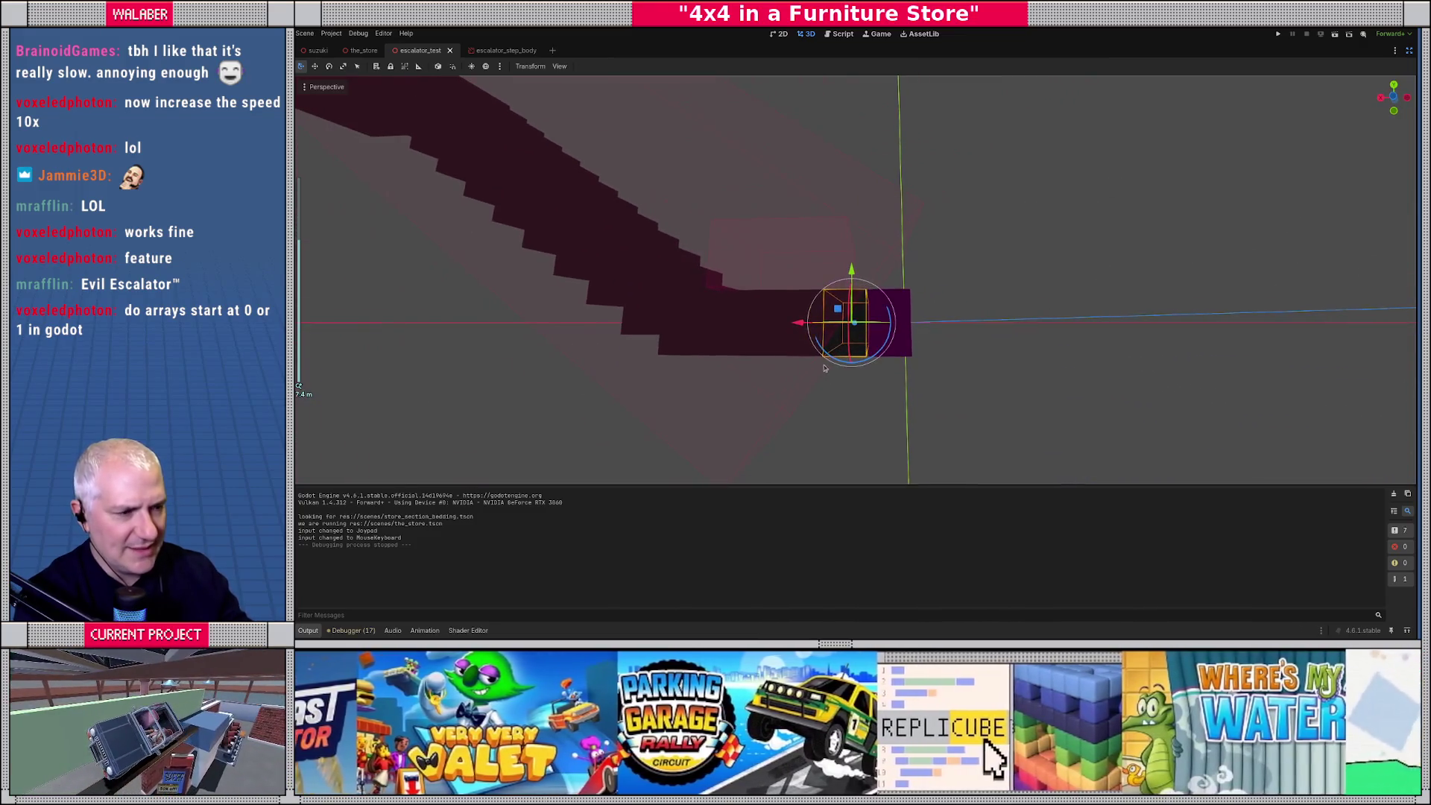
scroll(805, 417, "up", 3)
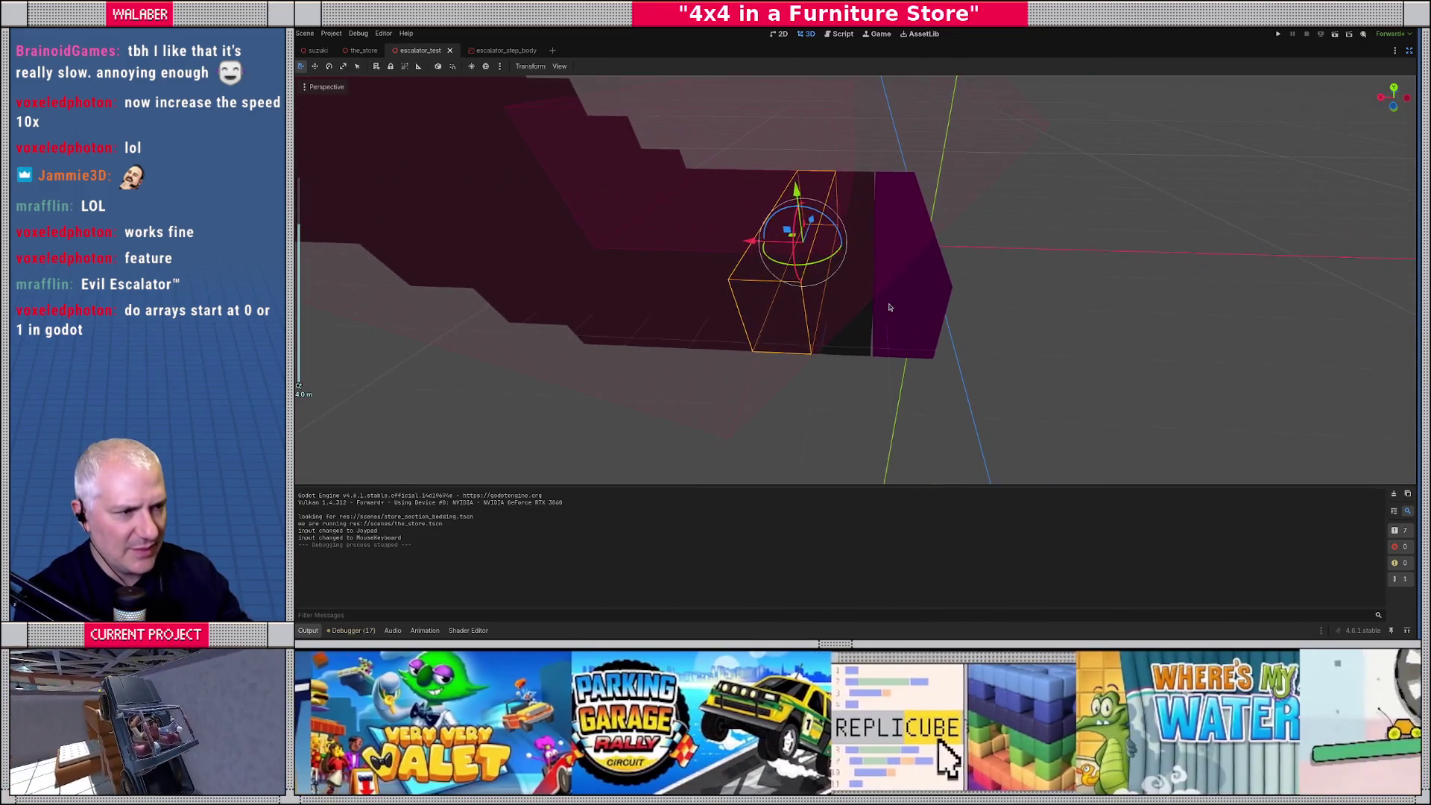
Select the purple step and, from the top view, nudge it along the X axis.
left_click(892, 307)
key("KP_7")
left_click_drag(889, 307, 884, 227)
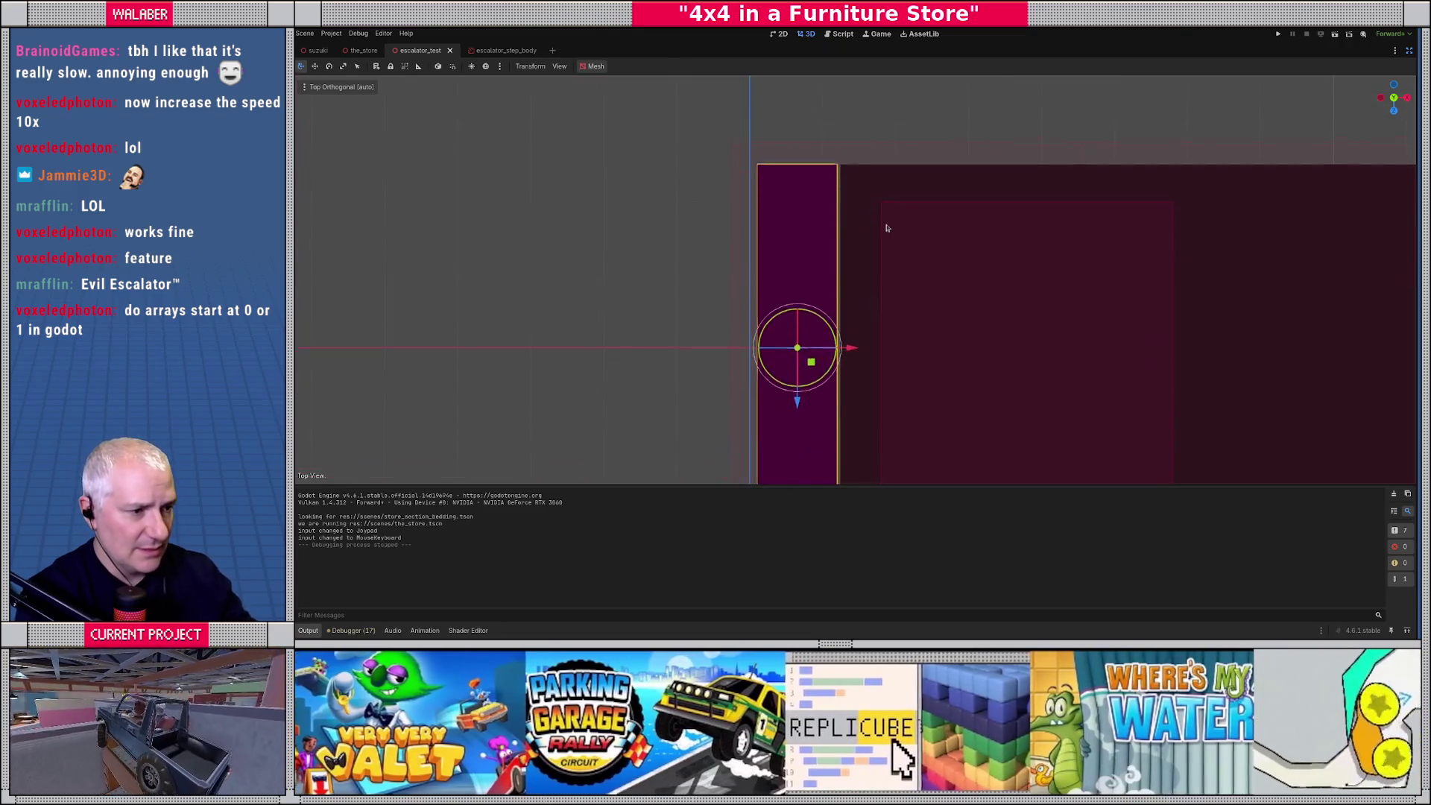
scroll(872, 291, "up", 4)
left_click_drag(836, 364, 1097, 217)
scroll(834, 343, "down", 6)
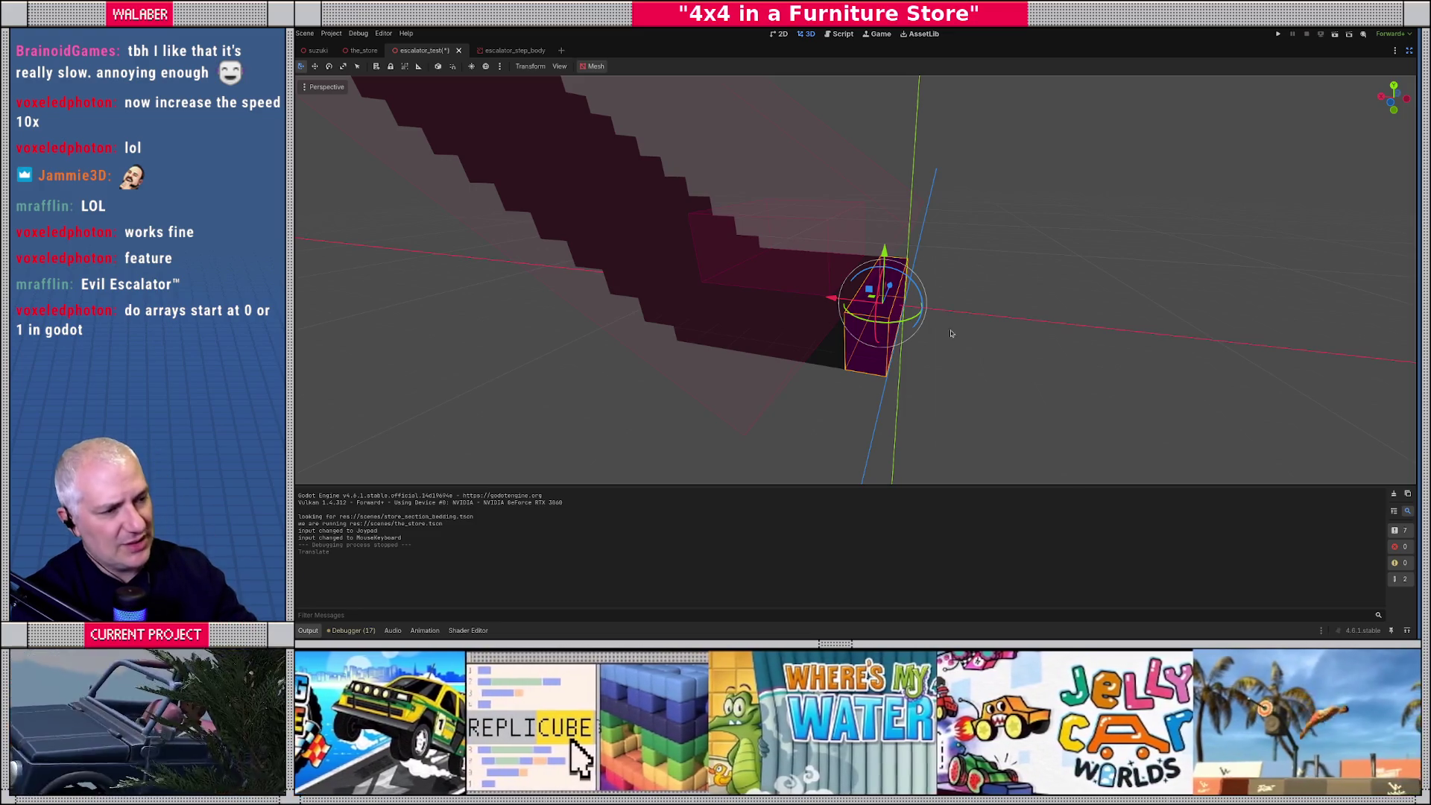
View the whole escalator from a flatter angle and restore the scene, file and inspector panels.
left_click_drag(889, 338, 872, 297)
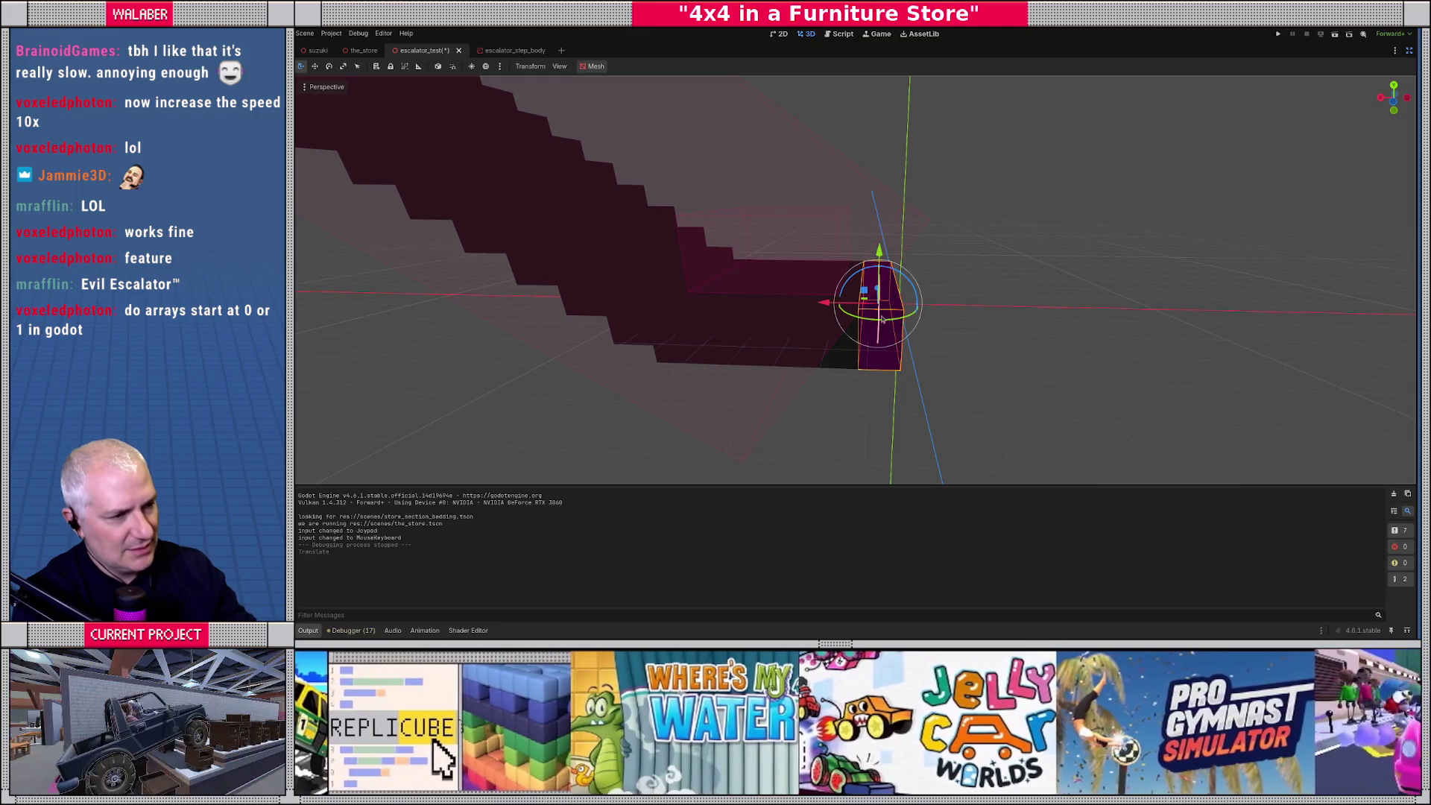
scroll(891, 298, "up", 5)
scroll(897, 320, "down", 2)
scroll(884, 320, "down", 5)
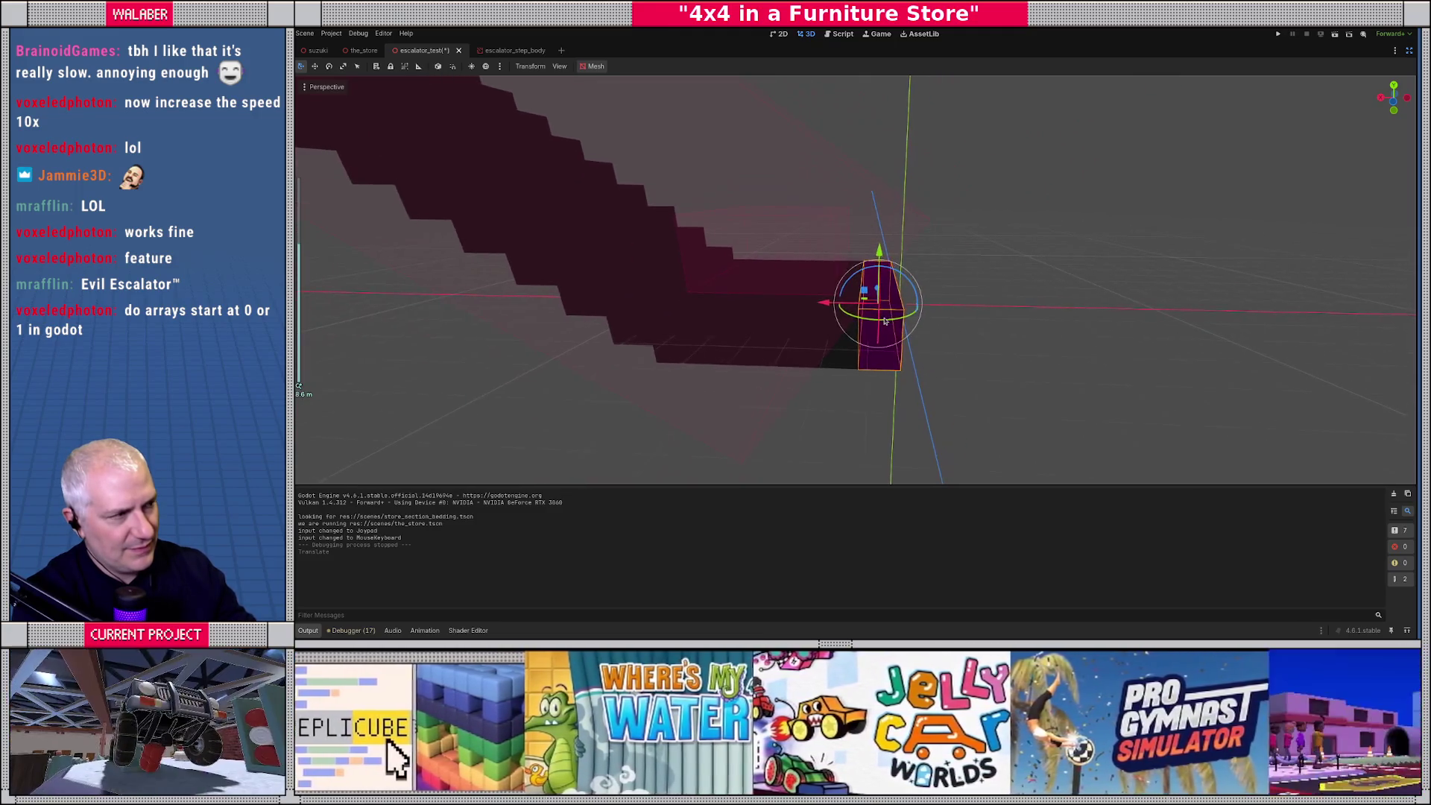
mouse_move(864, 283)
left_mouse_down()
mouse_move(894, 406)
mouse_move(815, 316)
left_mouse_up()
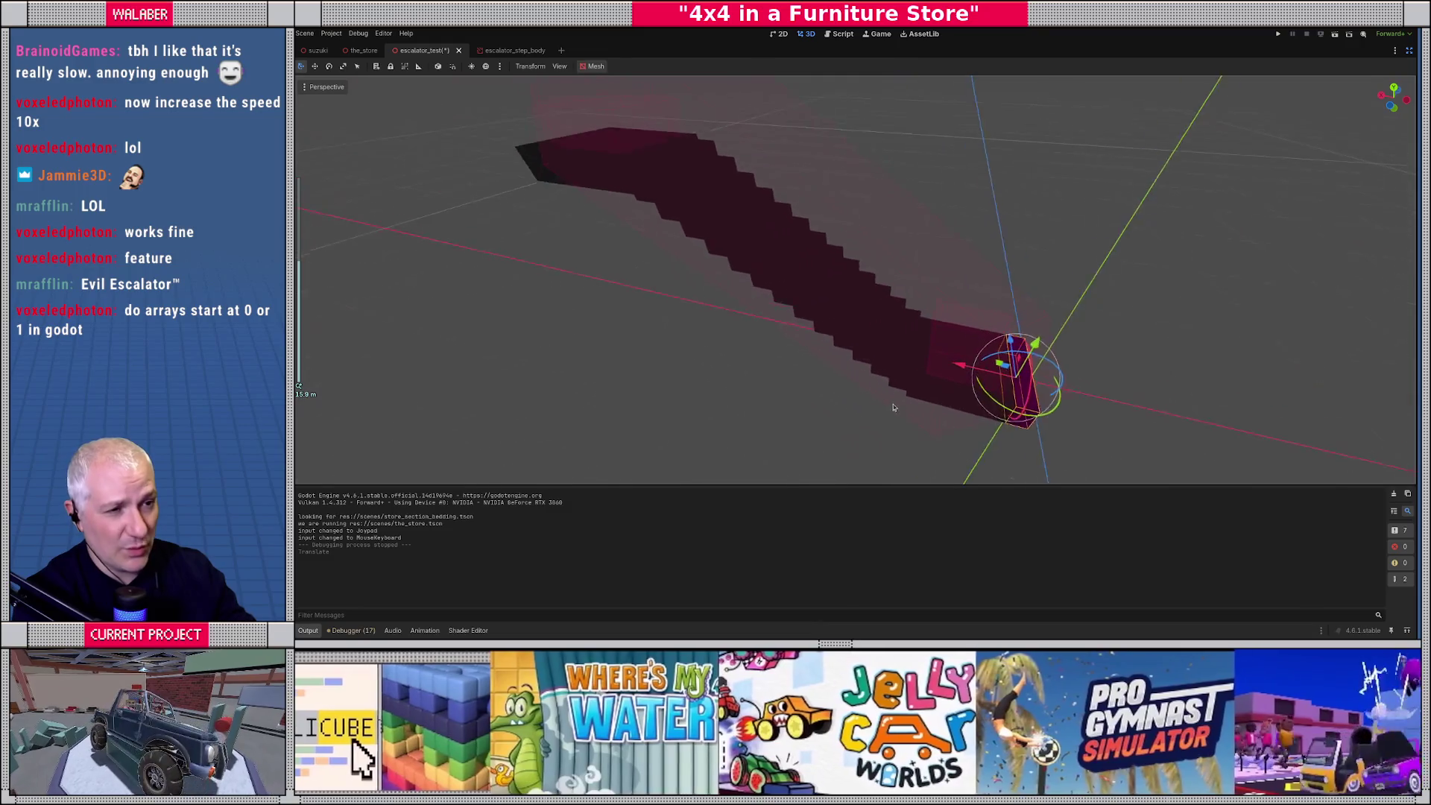
scroll(894, 407, "down", 3)
scroll(820, 317, "up", 1)
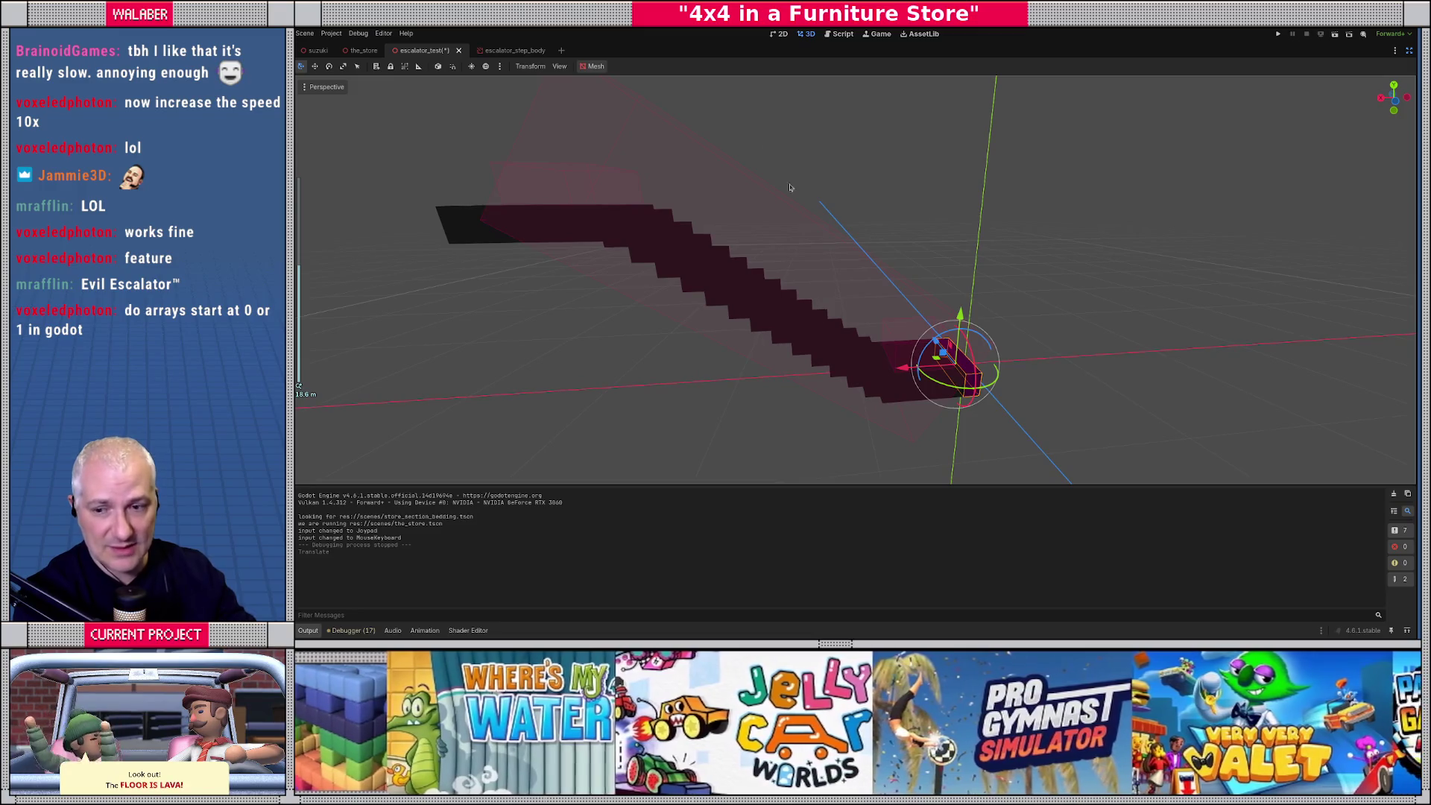
left_click(1408, 50)
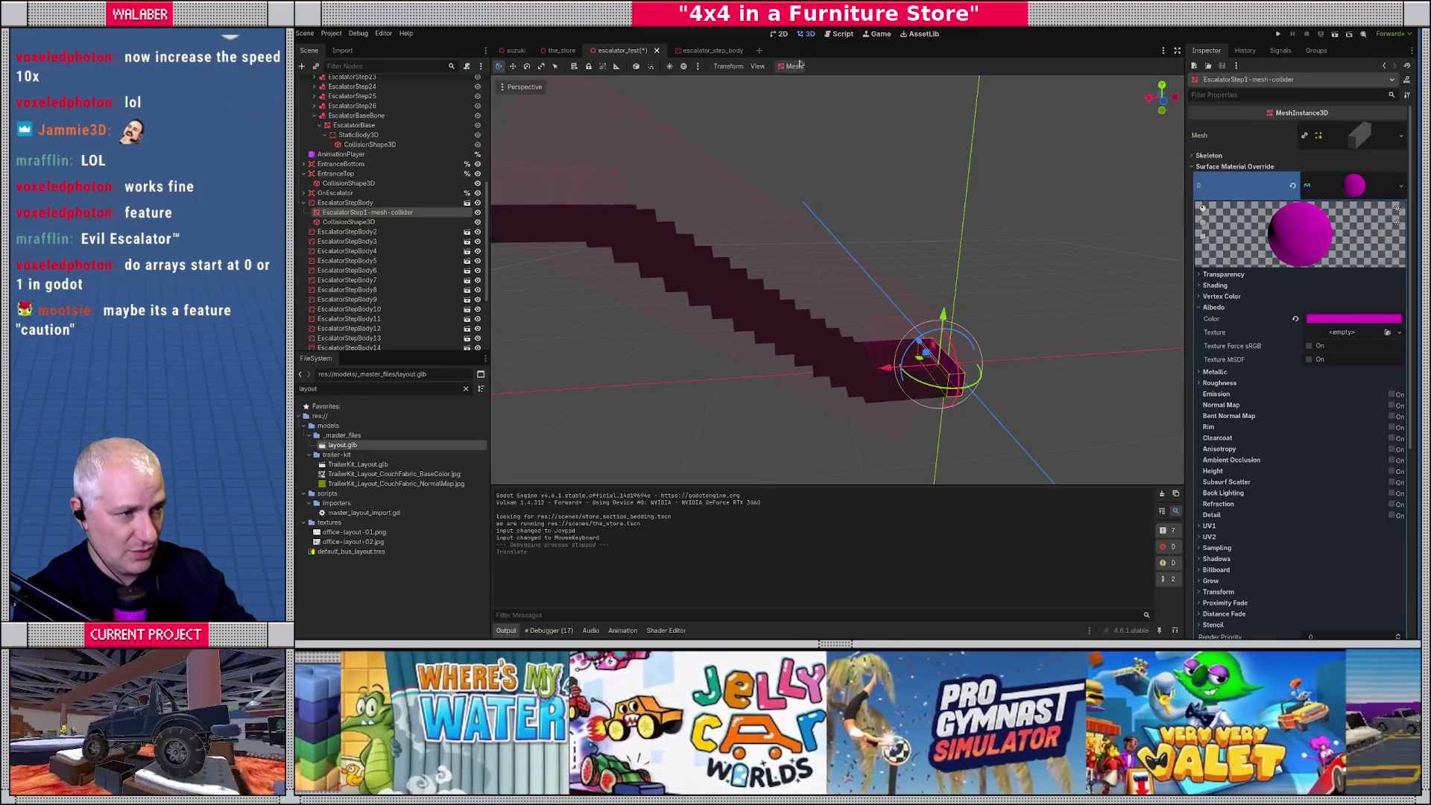
left_click(842, 34)
Hide the side panels and review the _step_paths append and _step_positions.set calls on lines 45–46.
left_click(1177, 50)
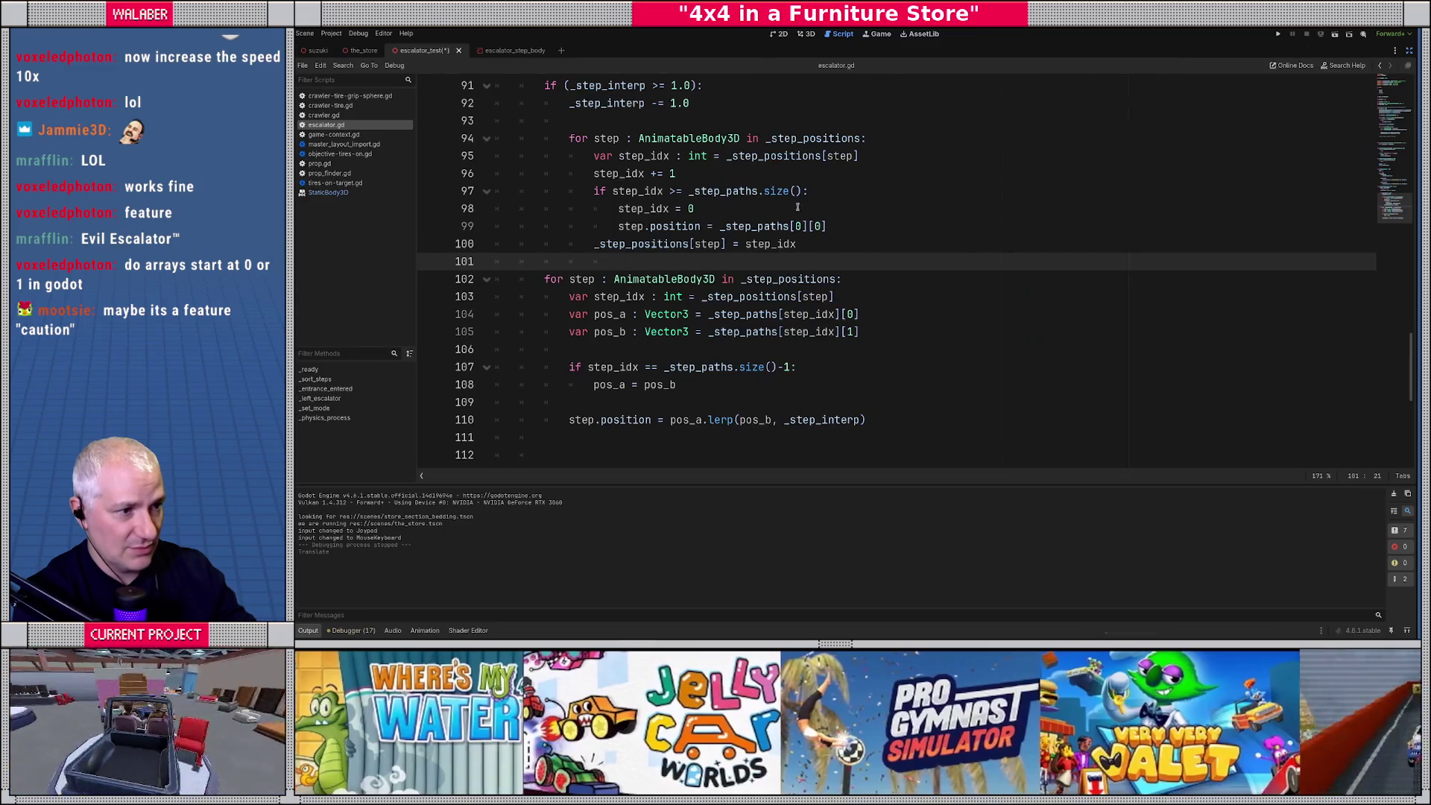
left_click(632, 244)
scroll(584, 242, "up", 15)
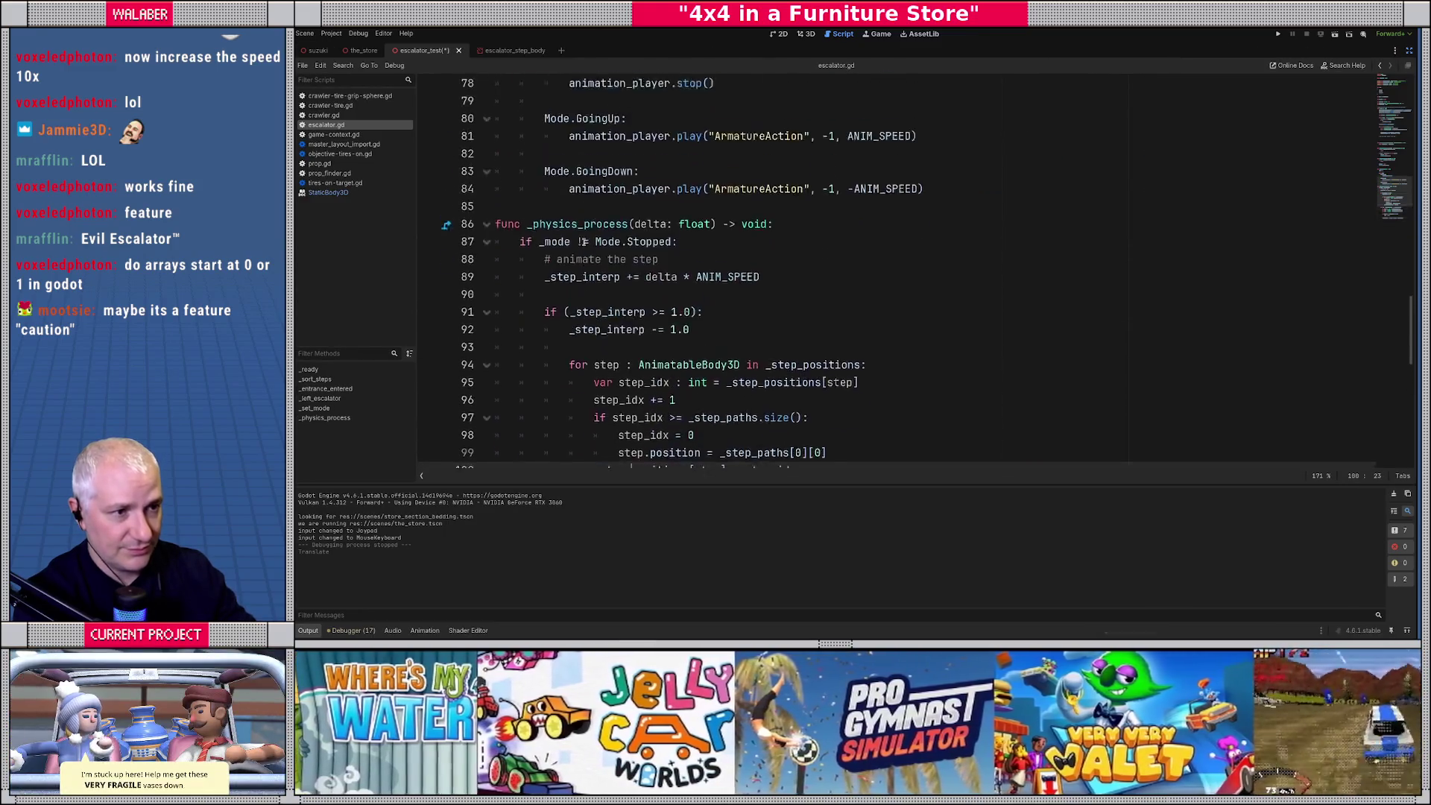
scroll(584, 242, "up", 3)
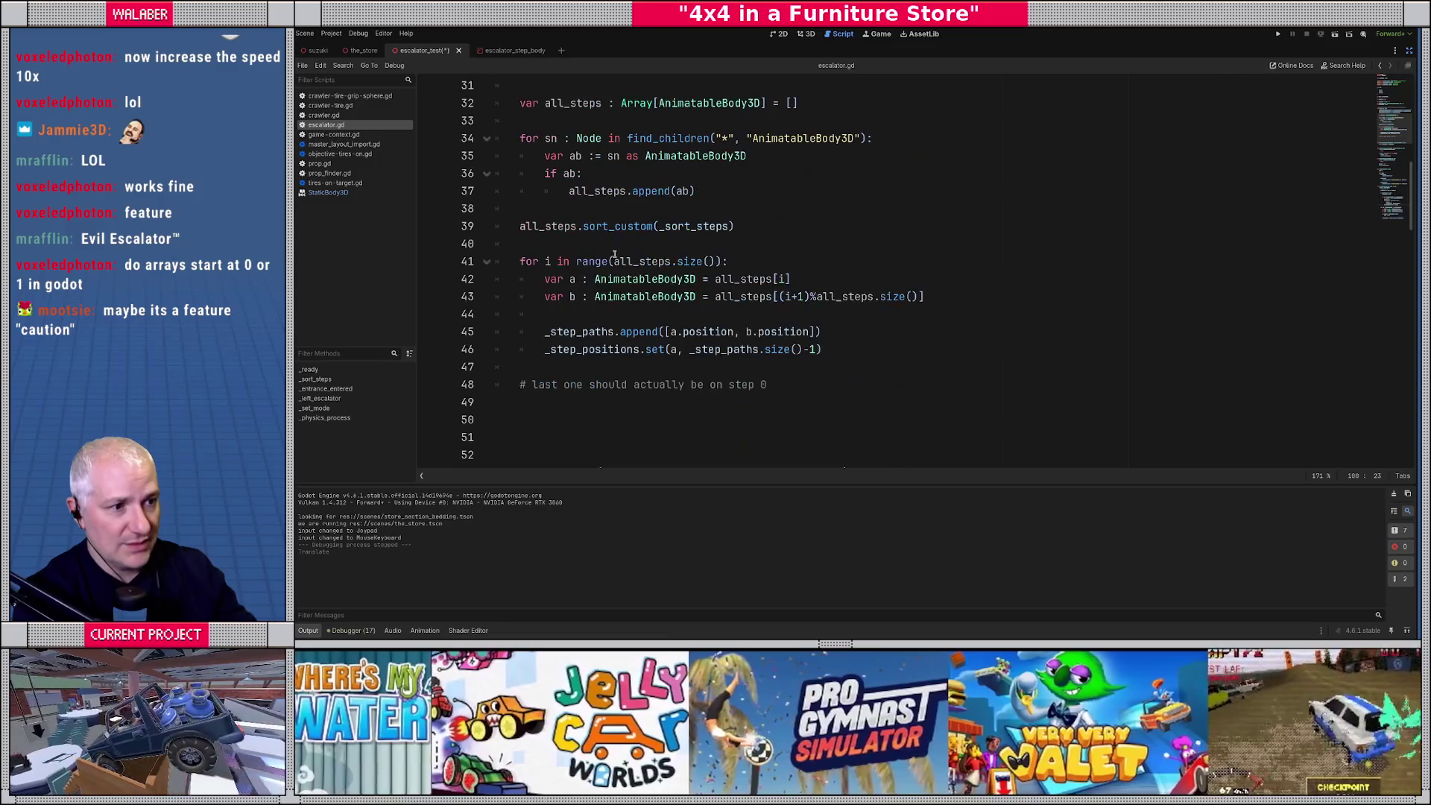
scroll(583, 243, "down", 3)
left_click_drag(708, 244, 816, 245)
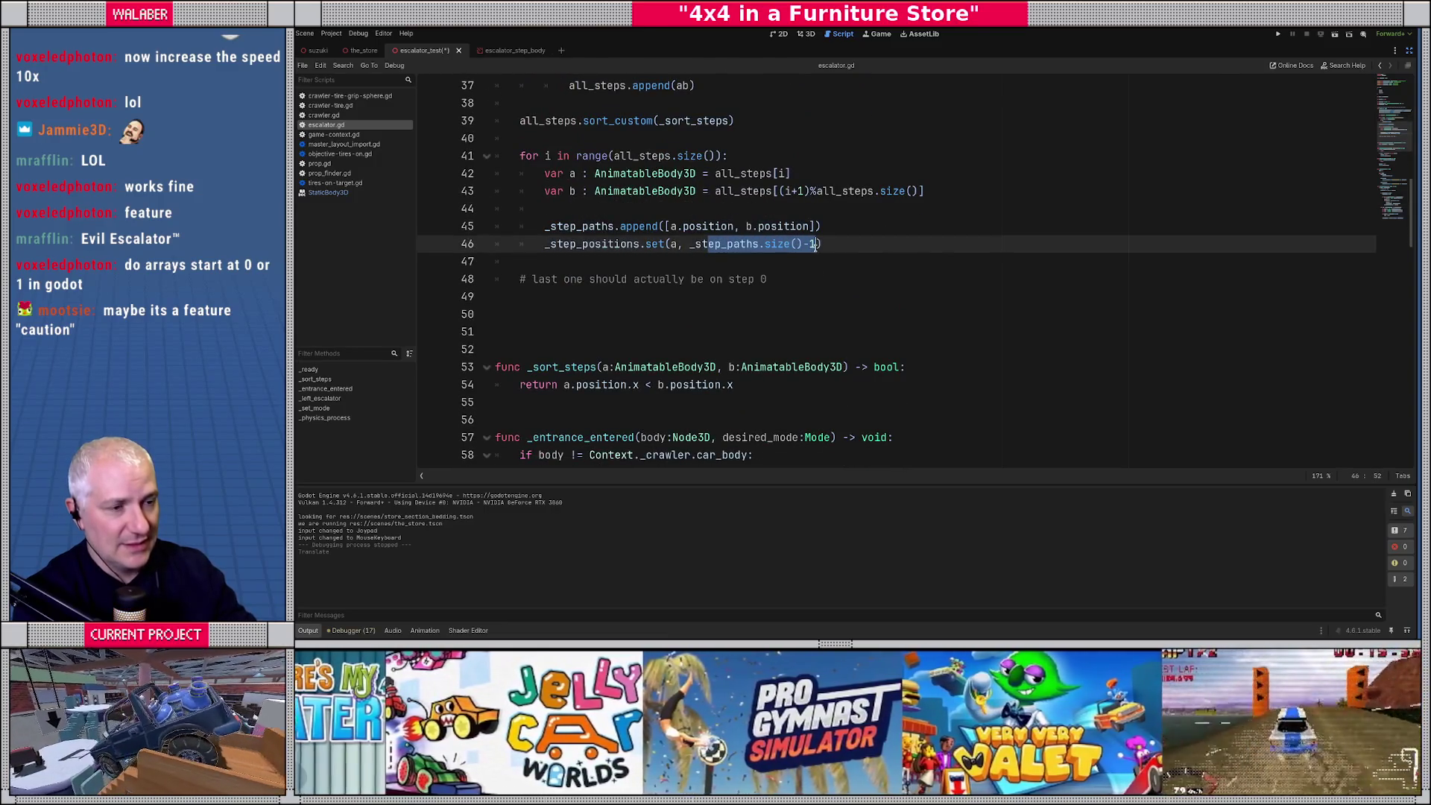
left_click_drag(563, 227, 857, 227)
left_click_drag(564, 244, 816, 245)
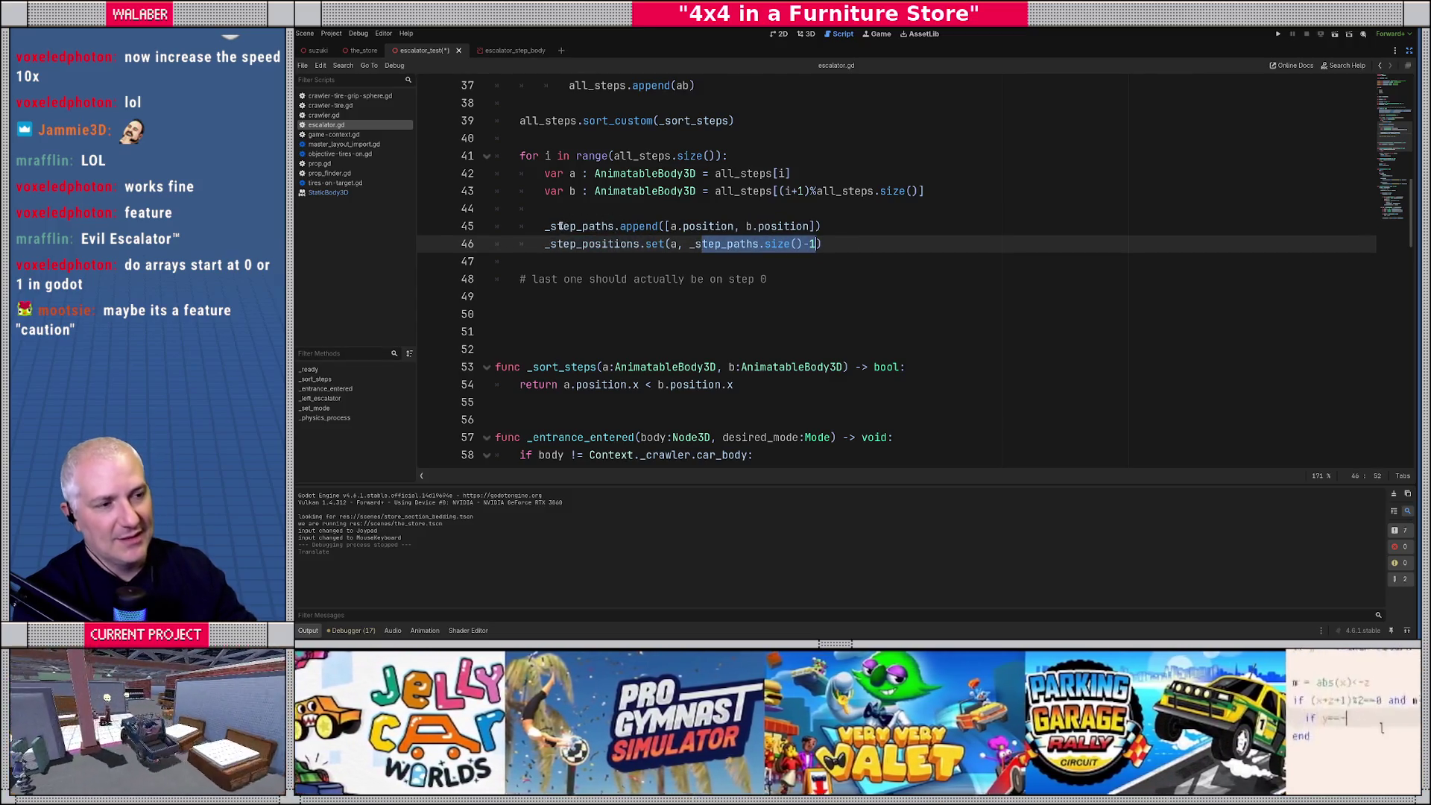
left_click_drag(550, 227, 822, 227)
left_click_drag(574, 245, 839, 245)
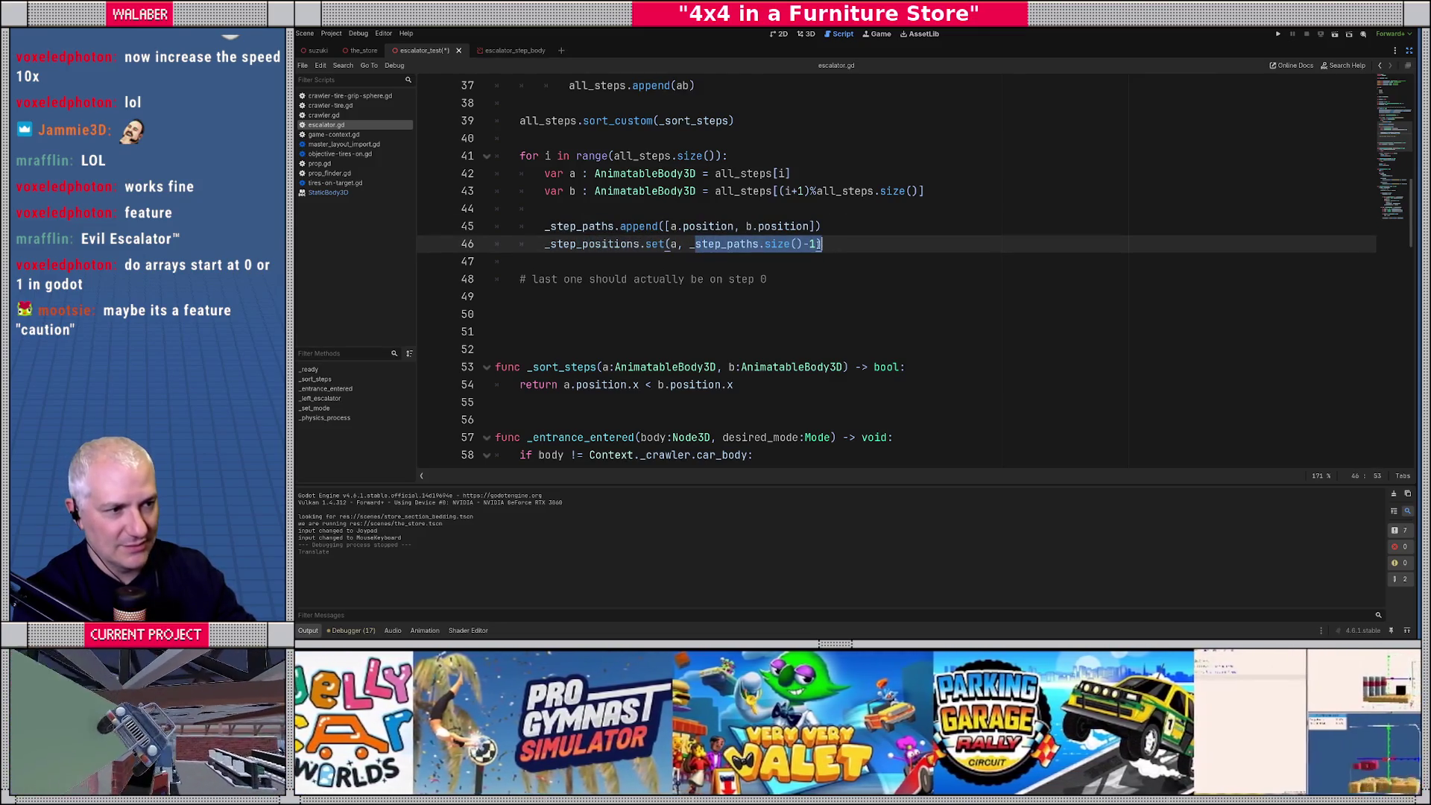
left_click(798, 258)
Check the code around lines 101–106, then save with Ctrl+S.
scroll(793, 254, "down", 8)
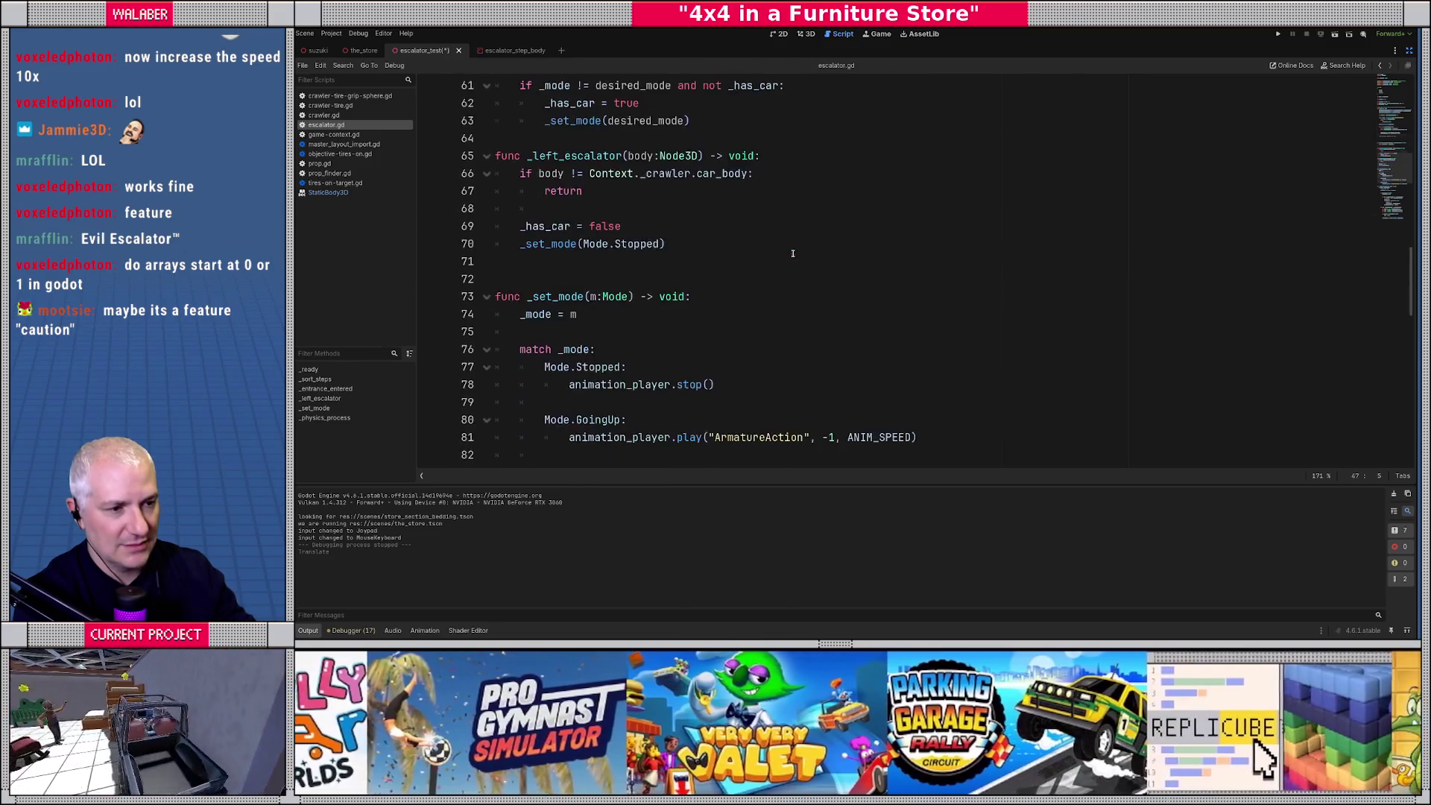
scroll(793, 254, "down", 4)
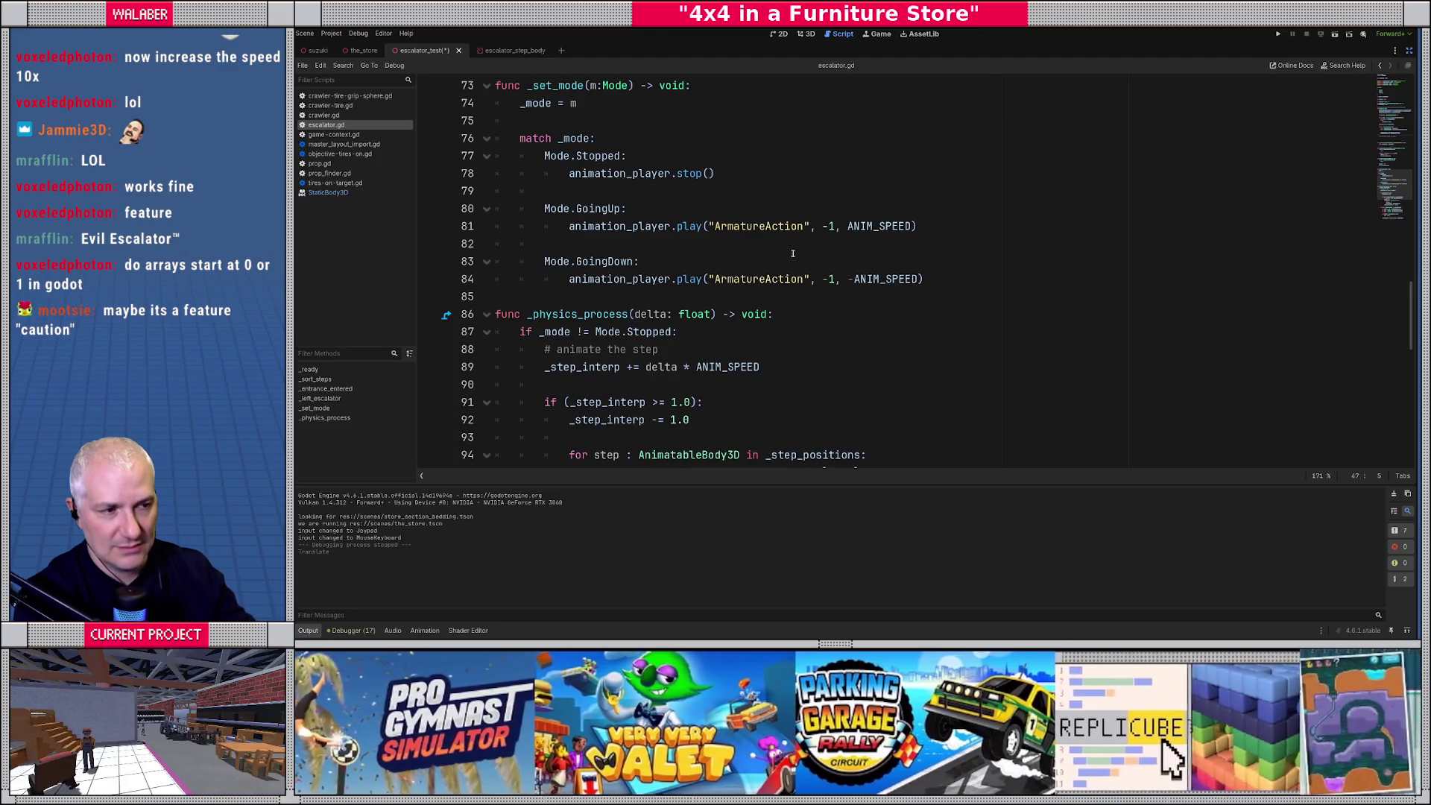
scroll(793, 253, "down", 5)
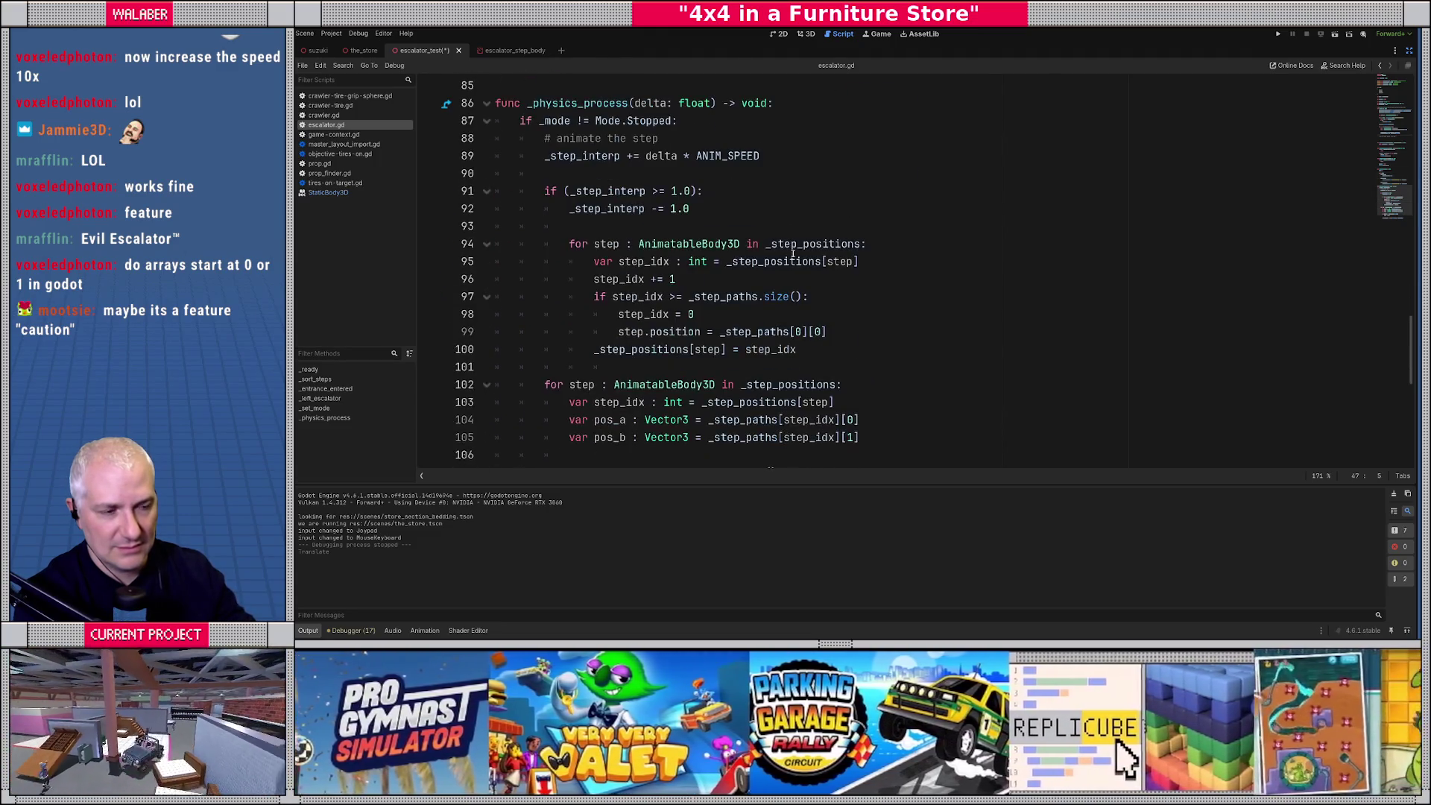
left_click(590, 316)
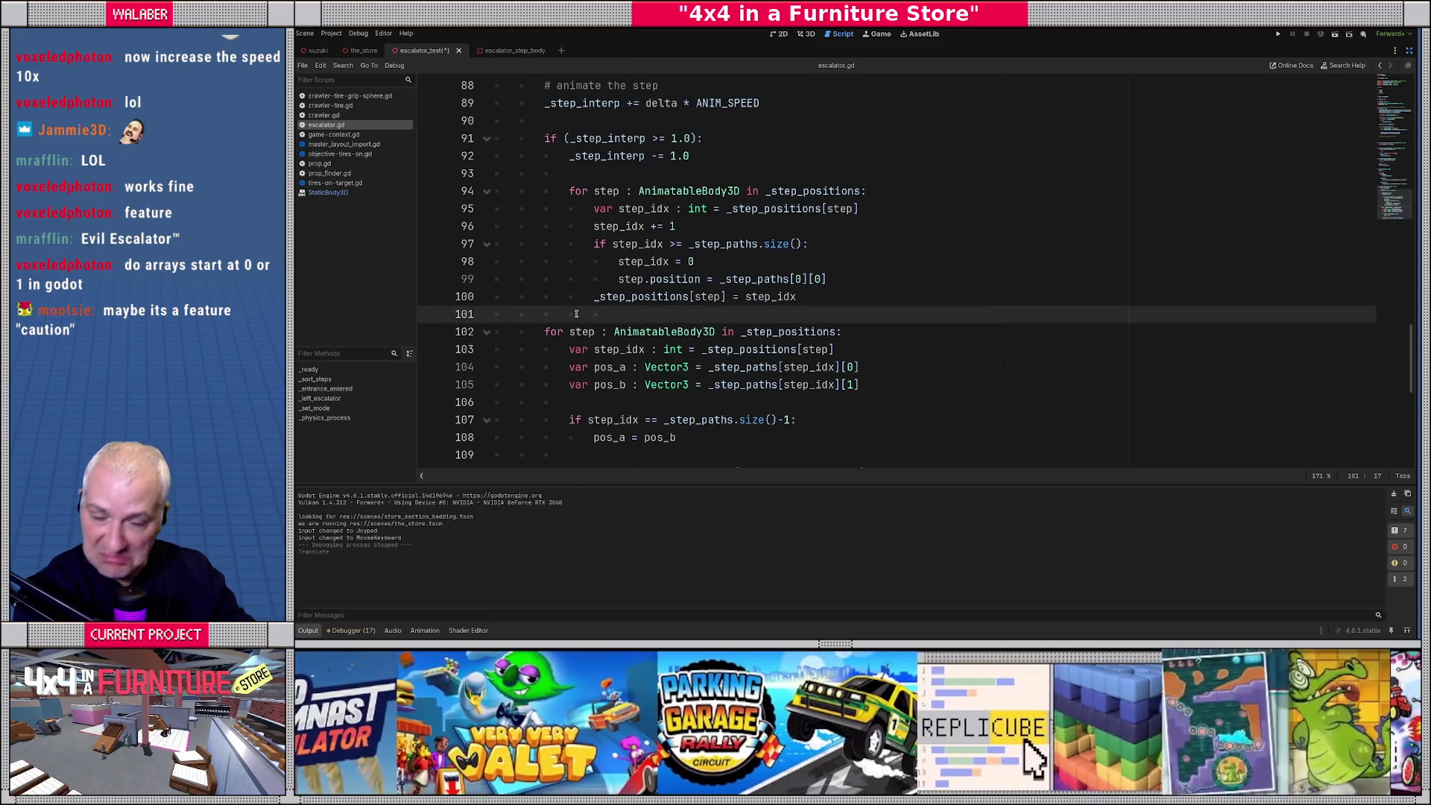
scroll(605, 315, "down", 2)
left_click(602, 297)
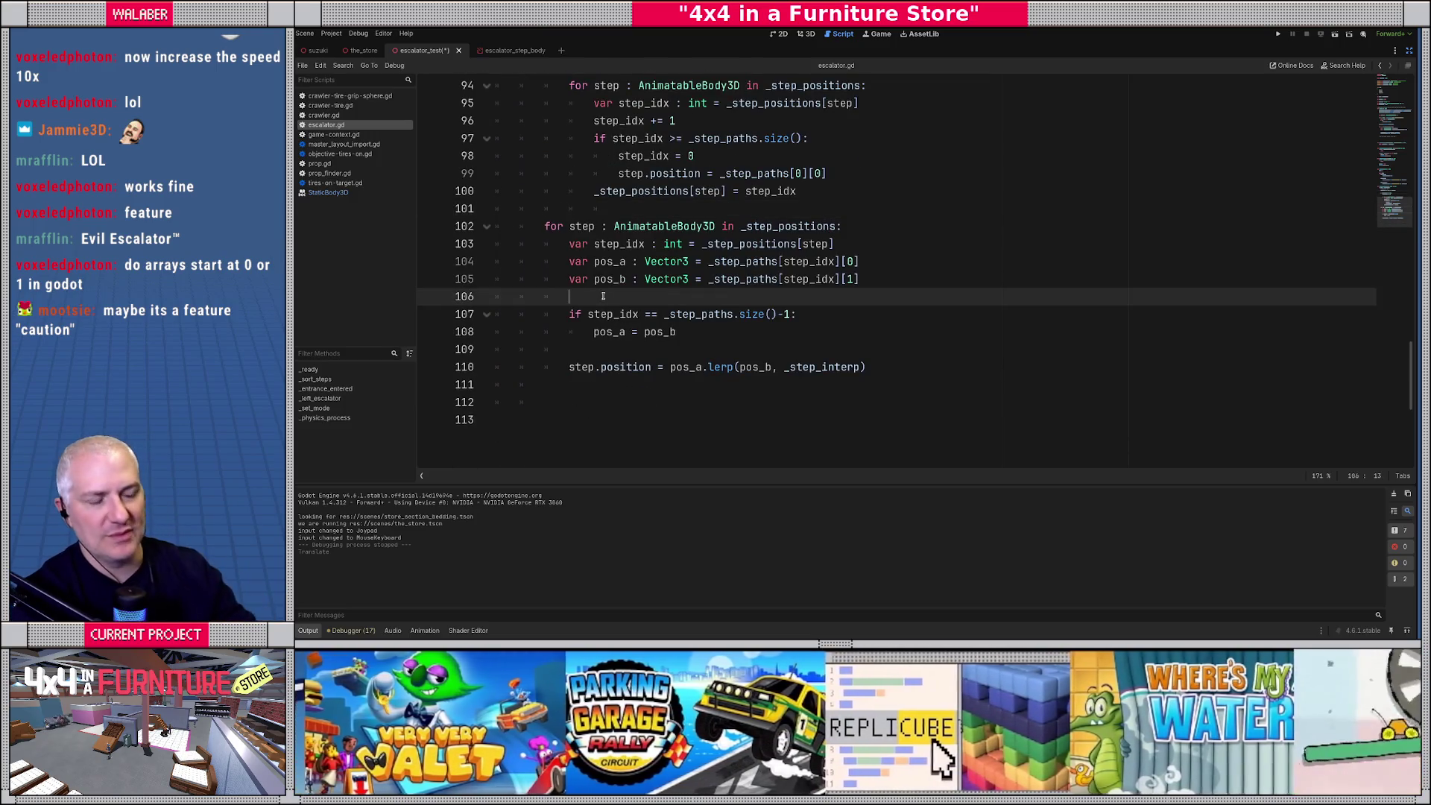
key("ctrl+s")
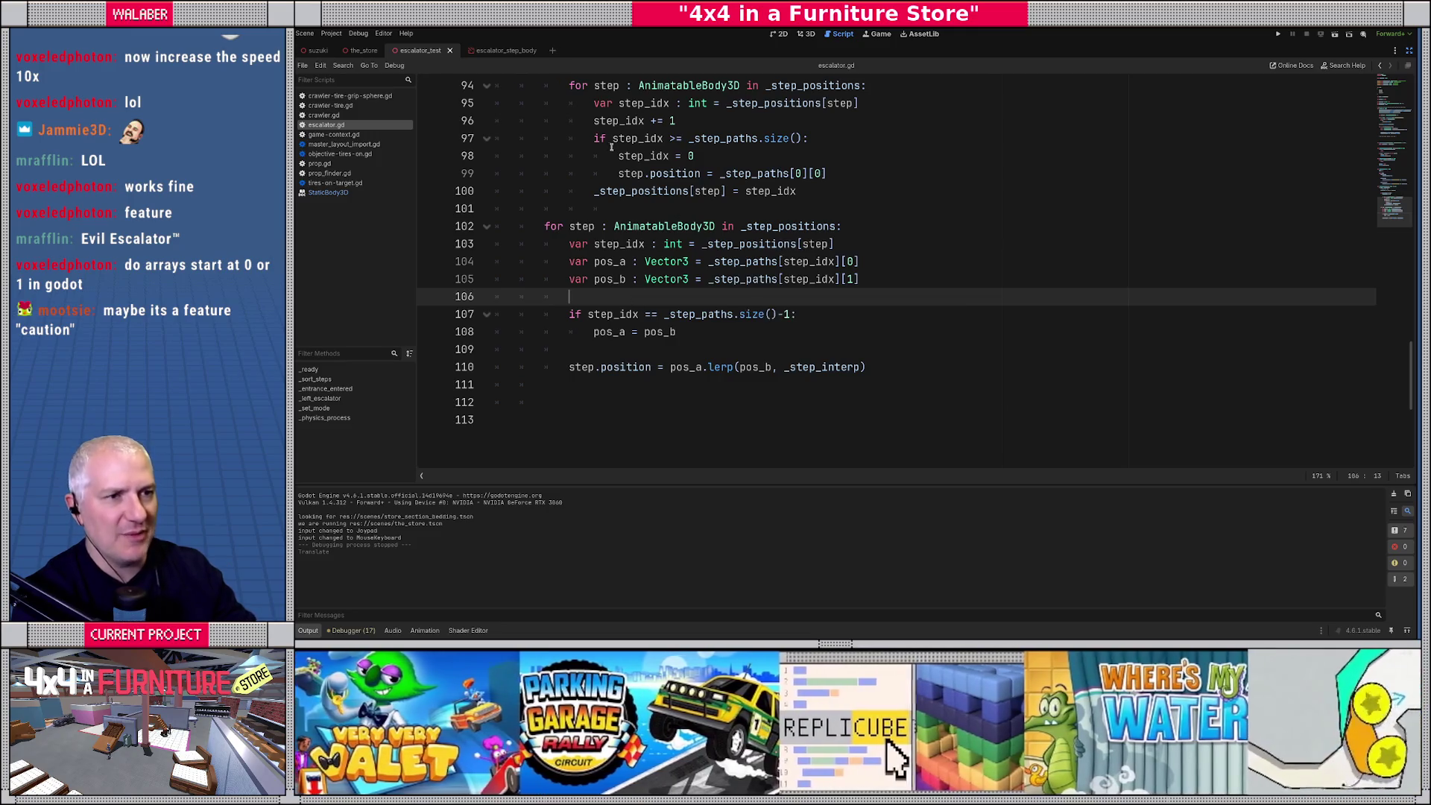
left_click(746, 261)
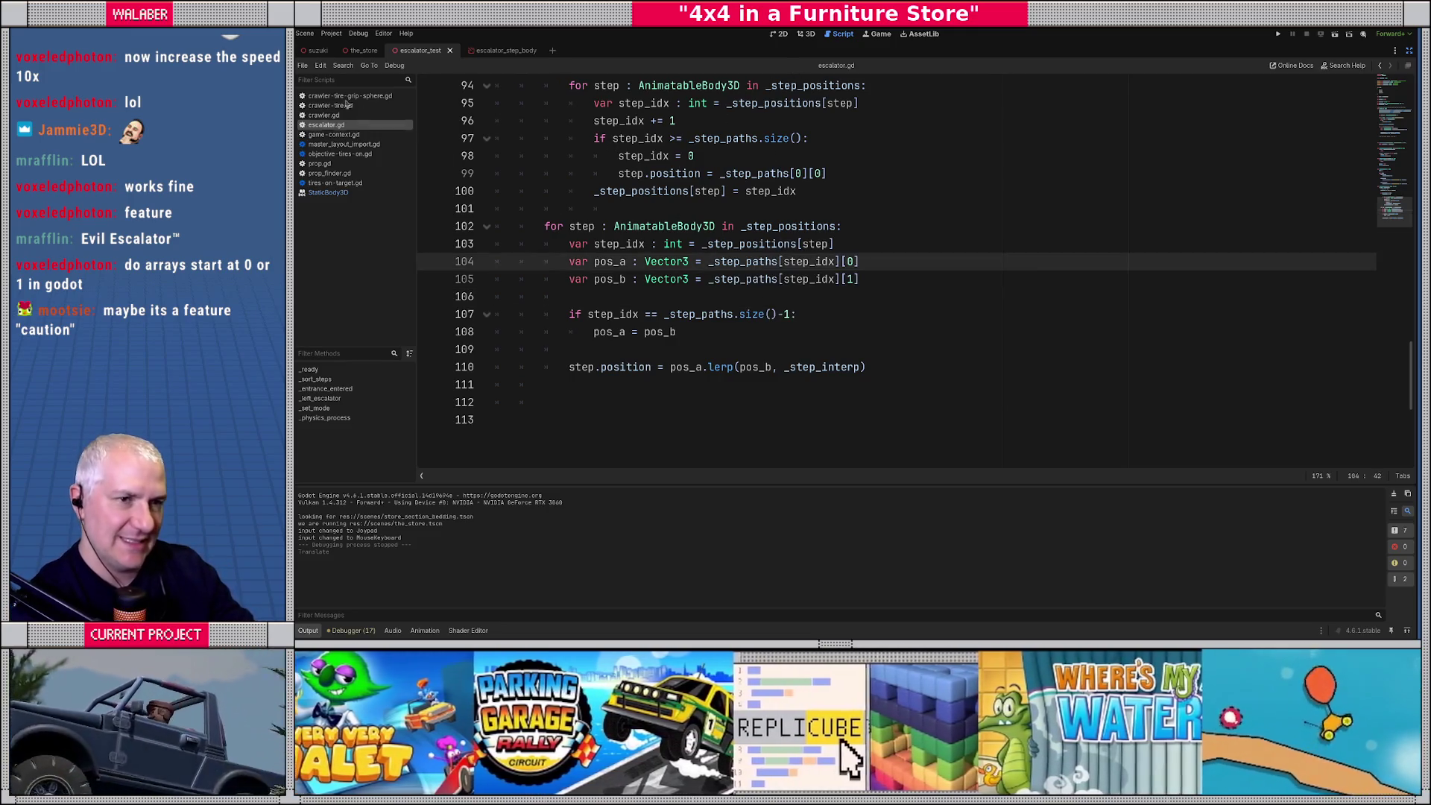
left_click(357, 52)
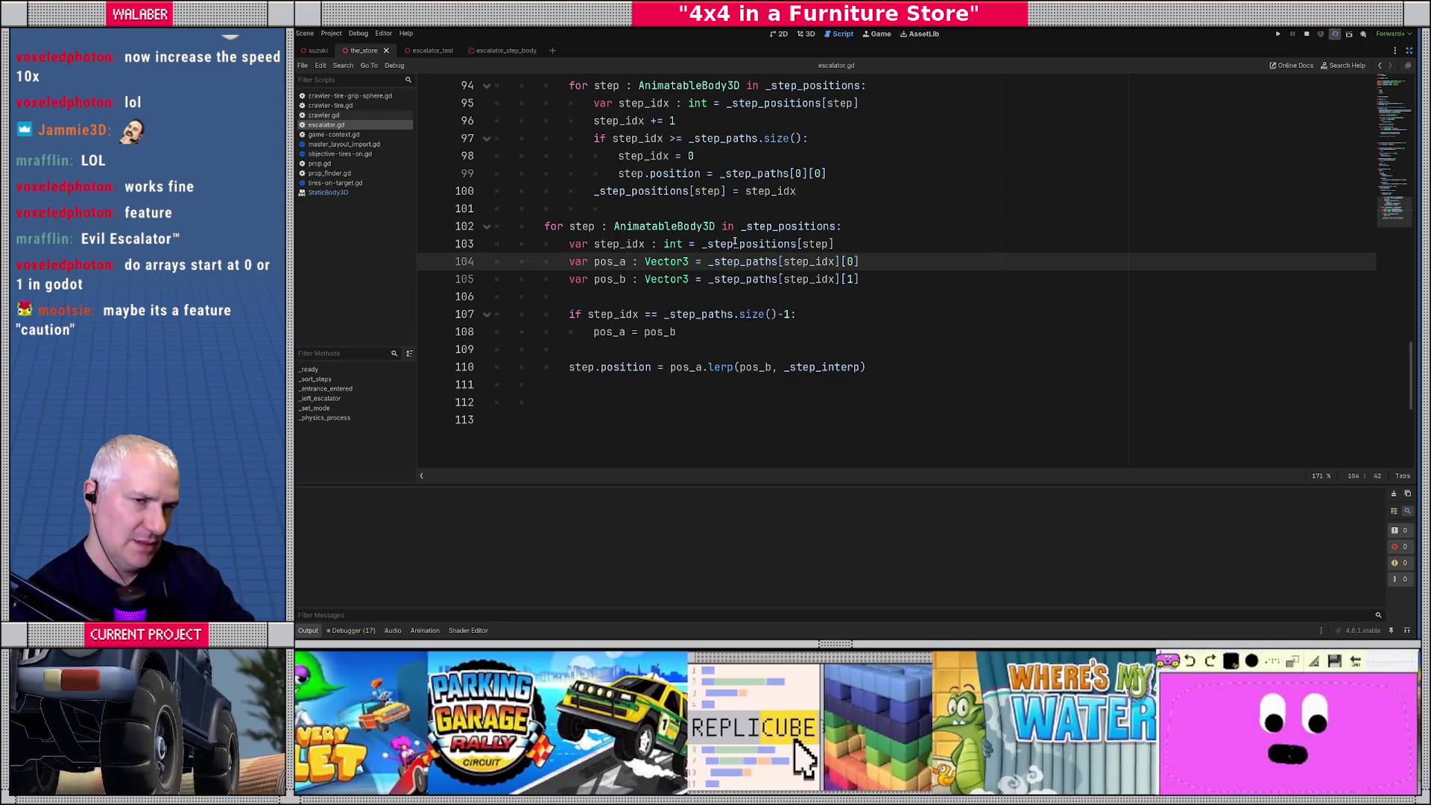
key("F6")
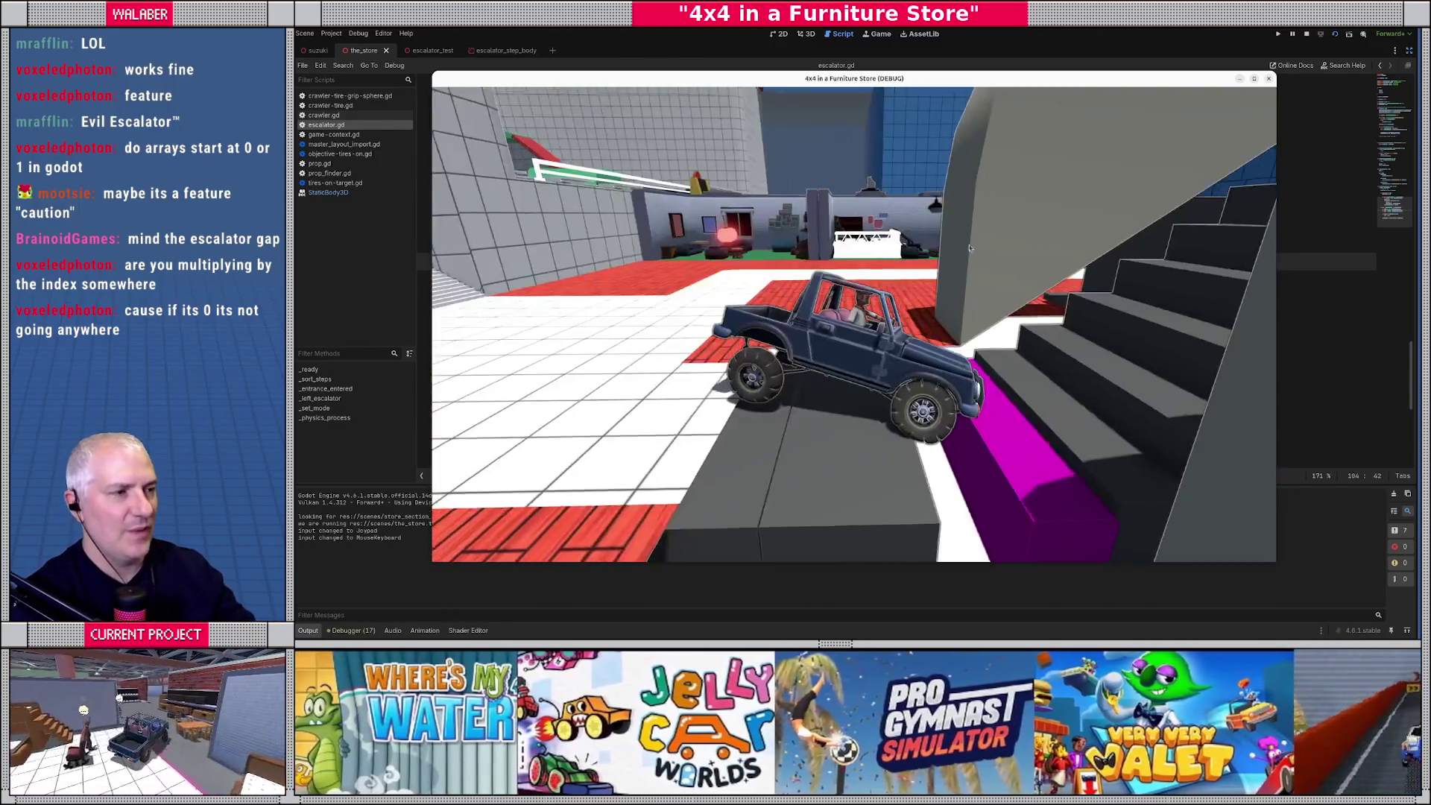
key("F8")
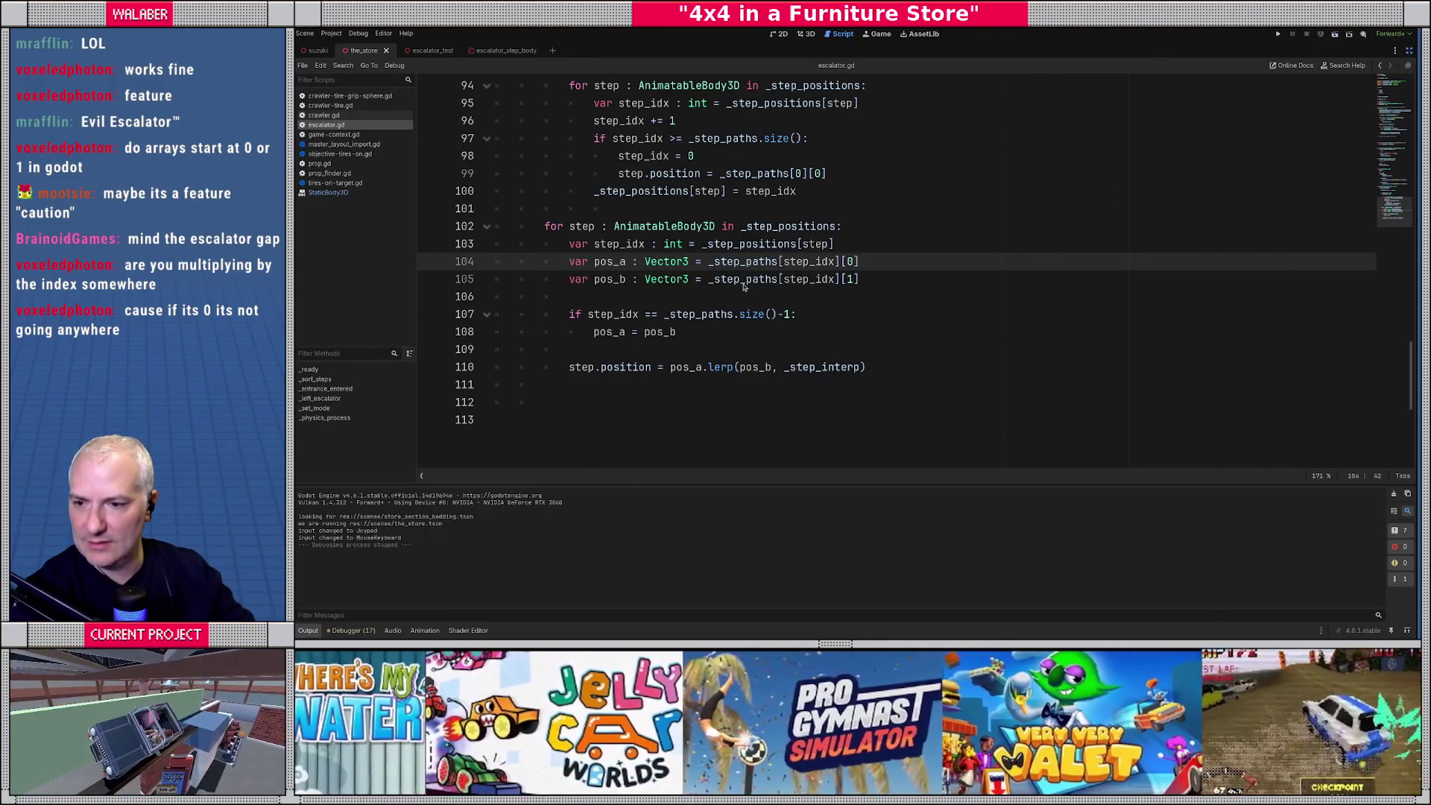
scroll(746, 276, "up", 15)
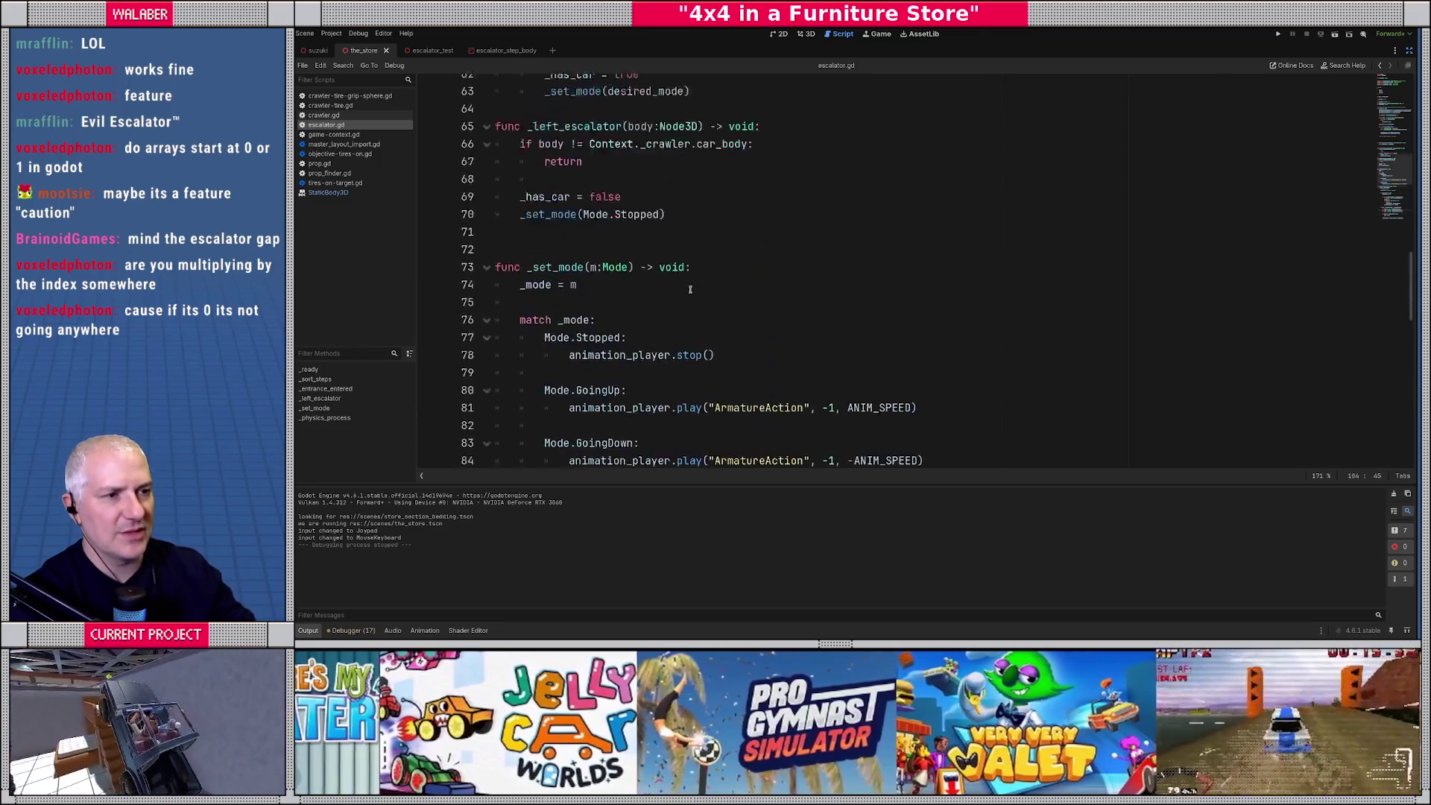
scroll(691, 291, "up", 8)
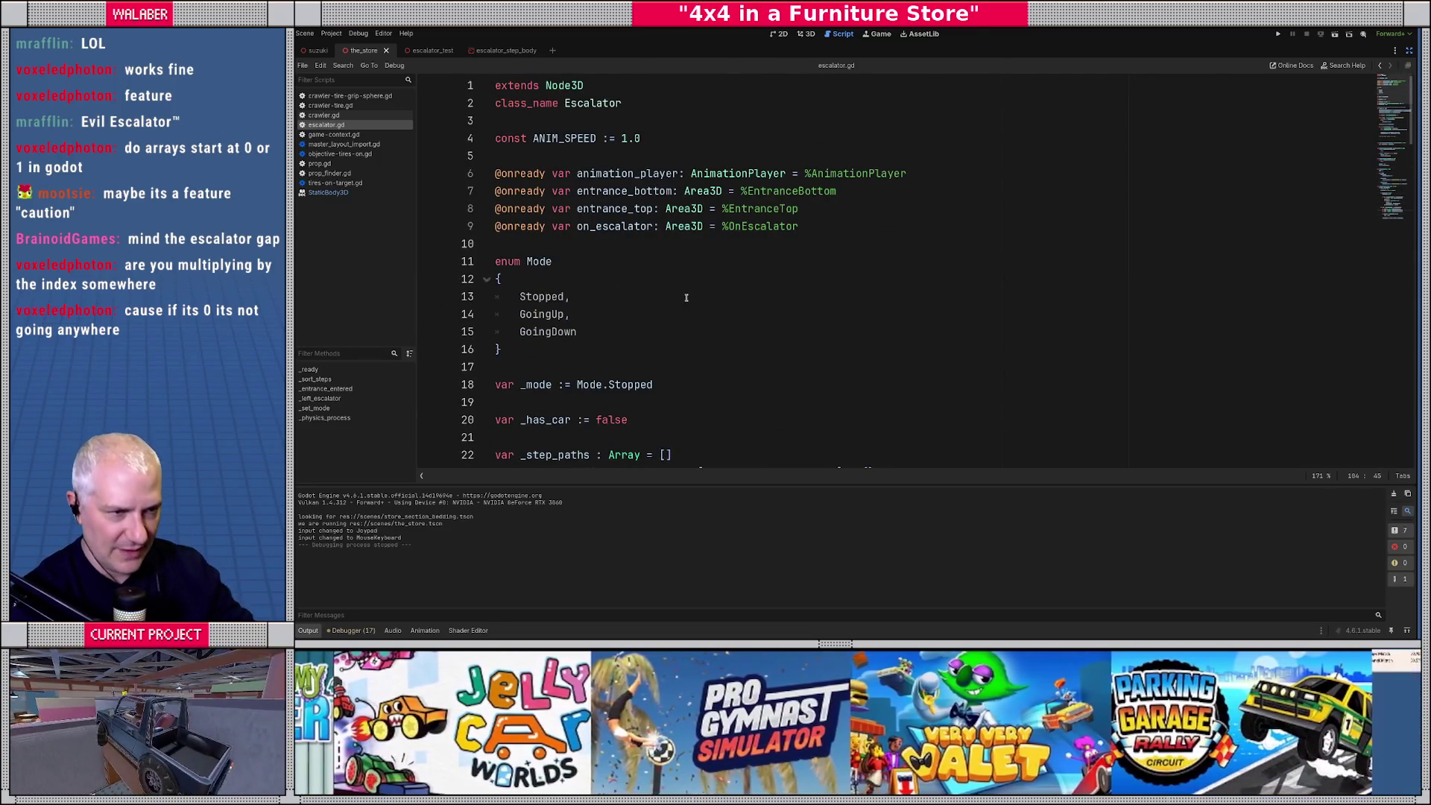
scroll(672, 239, "down", 5)
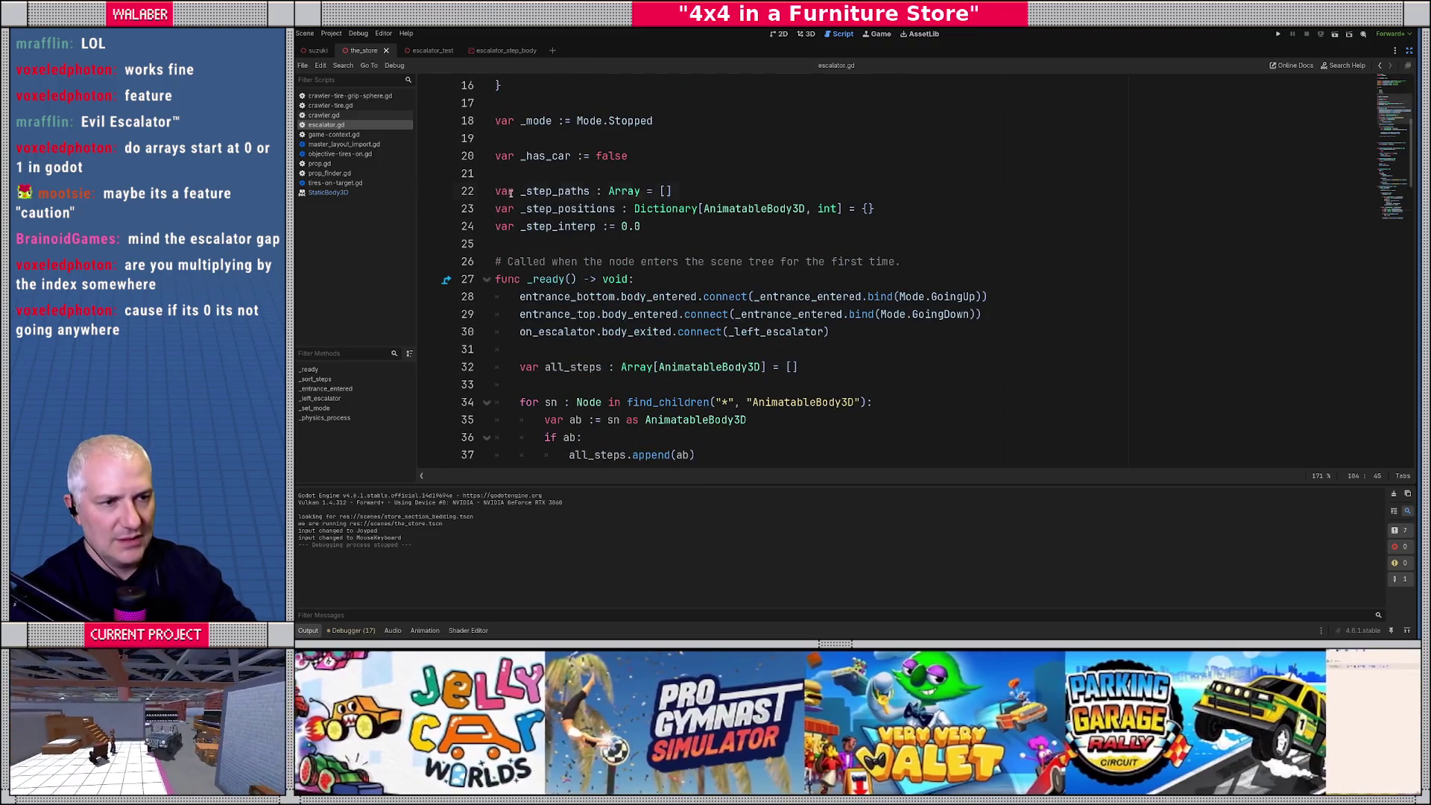
left_click_drag(509, 192, 698, 193)
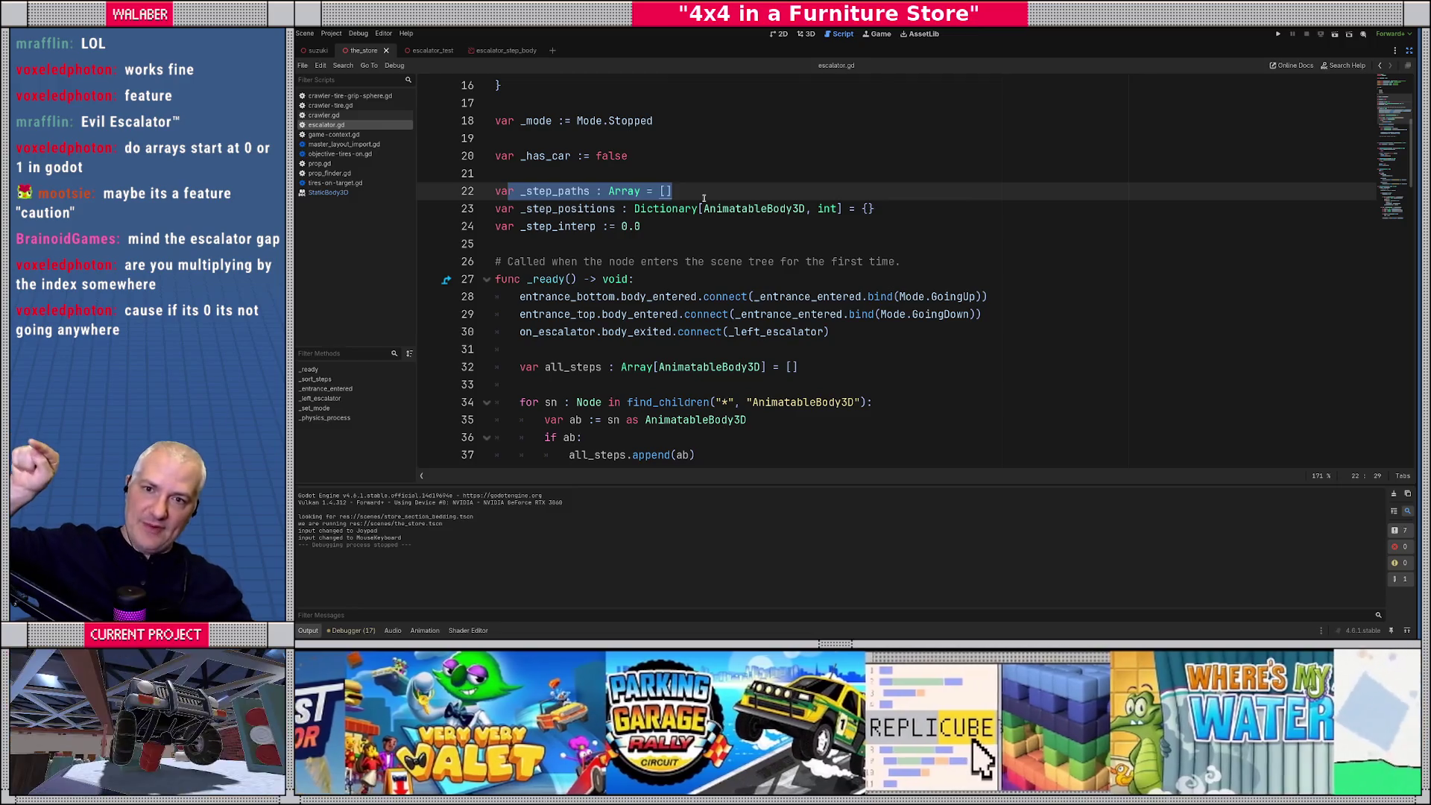
scroll(734, 289, "down", 4)
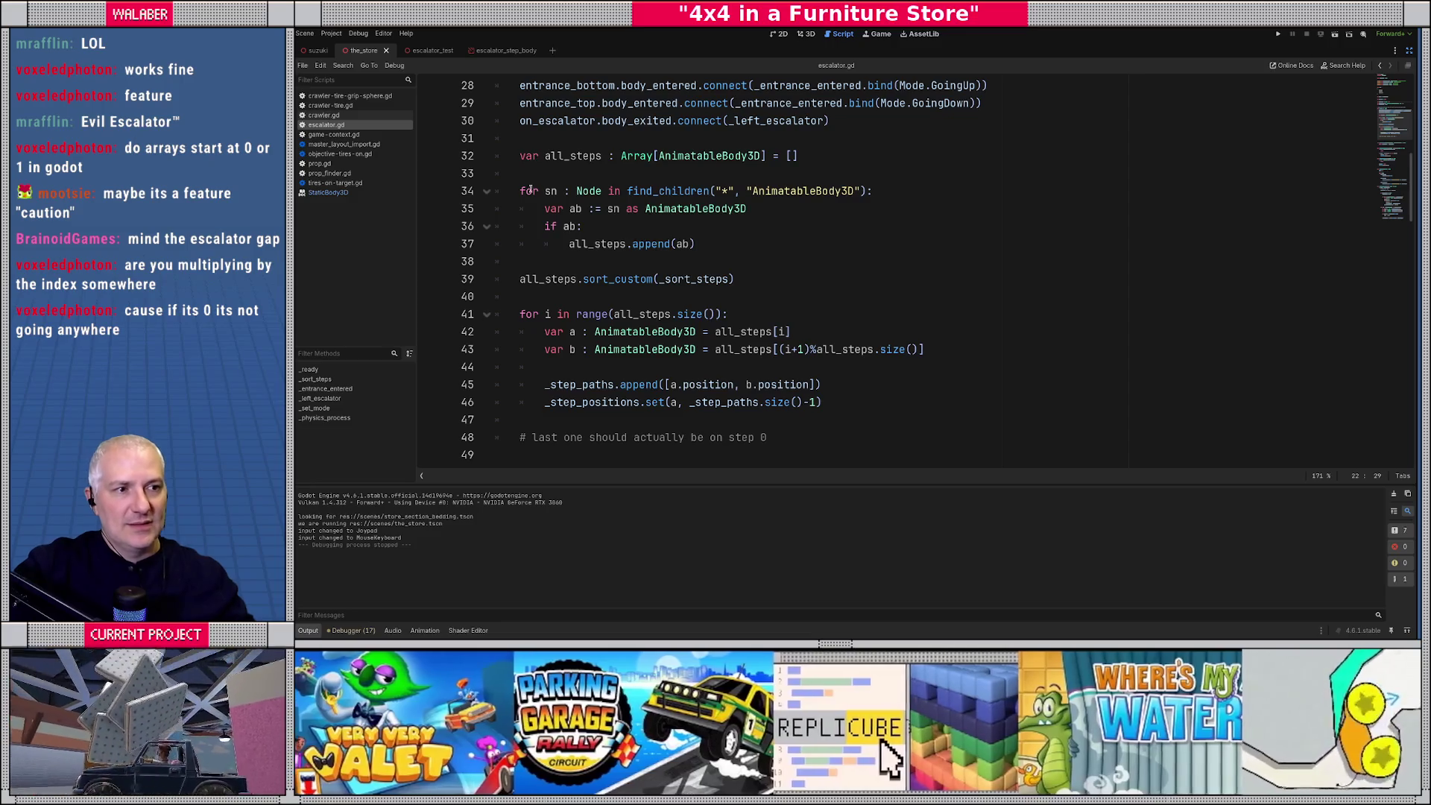
mouse_move(520, 190)
left_mouse_down()
mouse_move(589, 192)
mouse_move(734, 246)
left_mouse_up()
left_click_drag(506, 279, 781, 280)
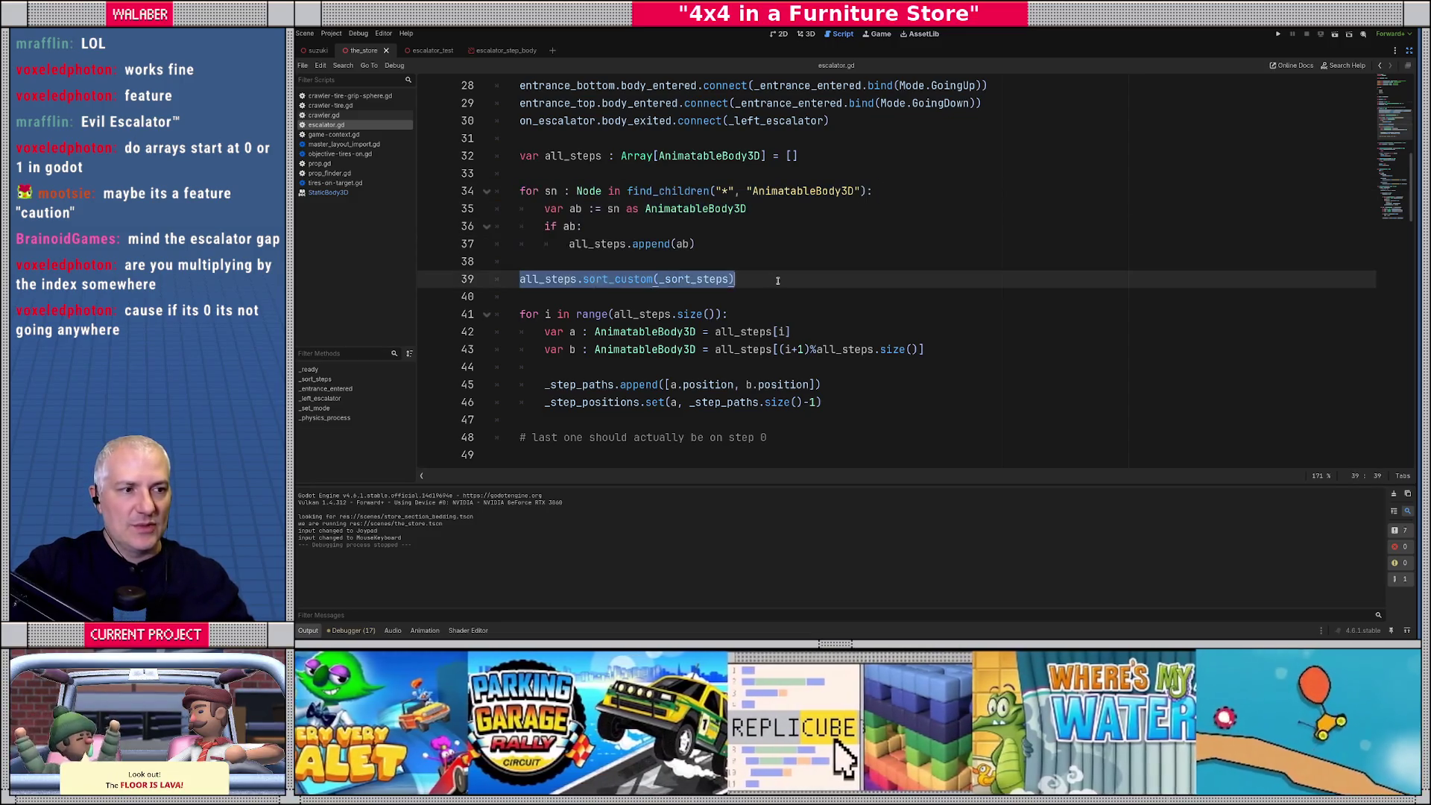
scroll(671, 304, "down", 1)
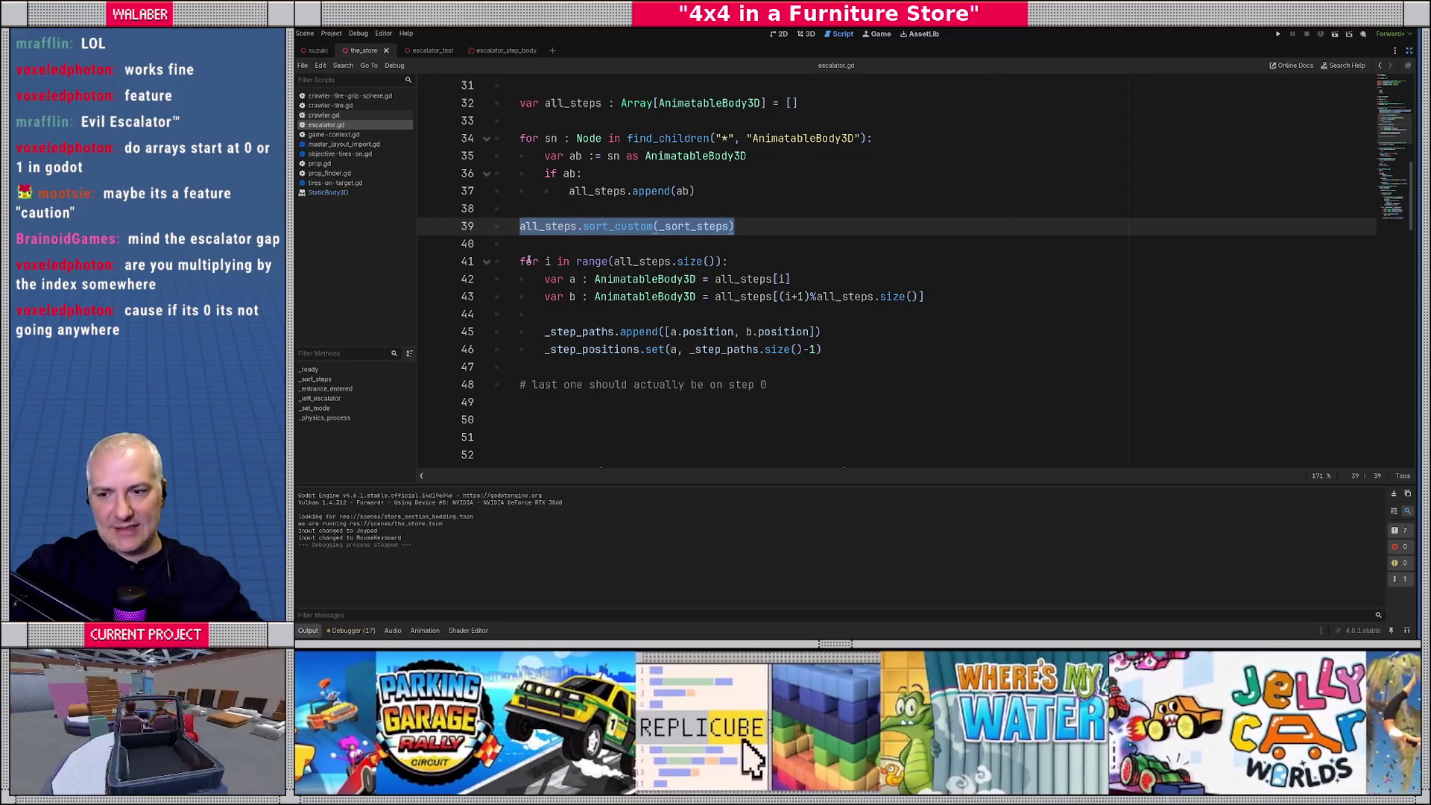
left_click(530, 261)
left_click_drag(520, 261, 739, 261)
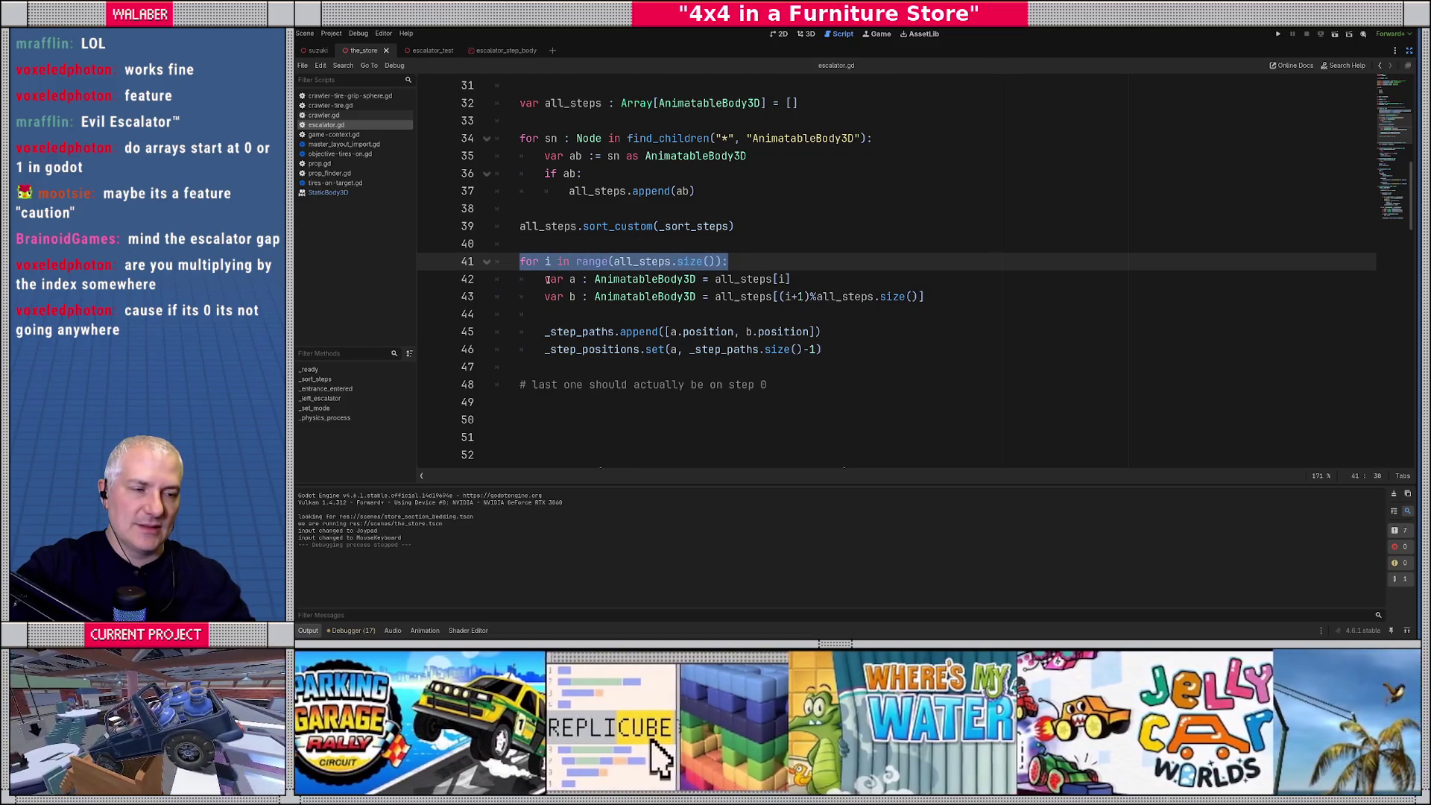
left_click_drag(546, 279, 812, 279)
left_click_drag(570, 296, 960, 295)
left_click(789, 302)
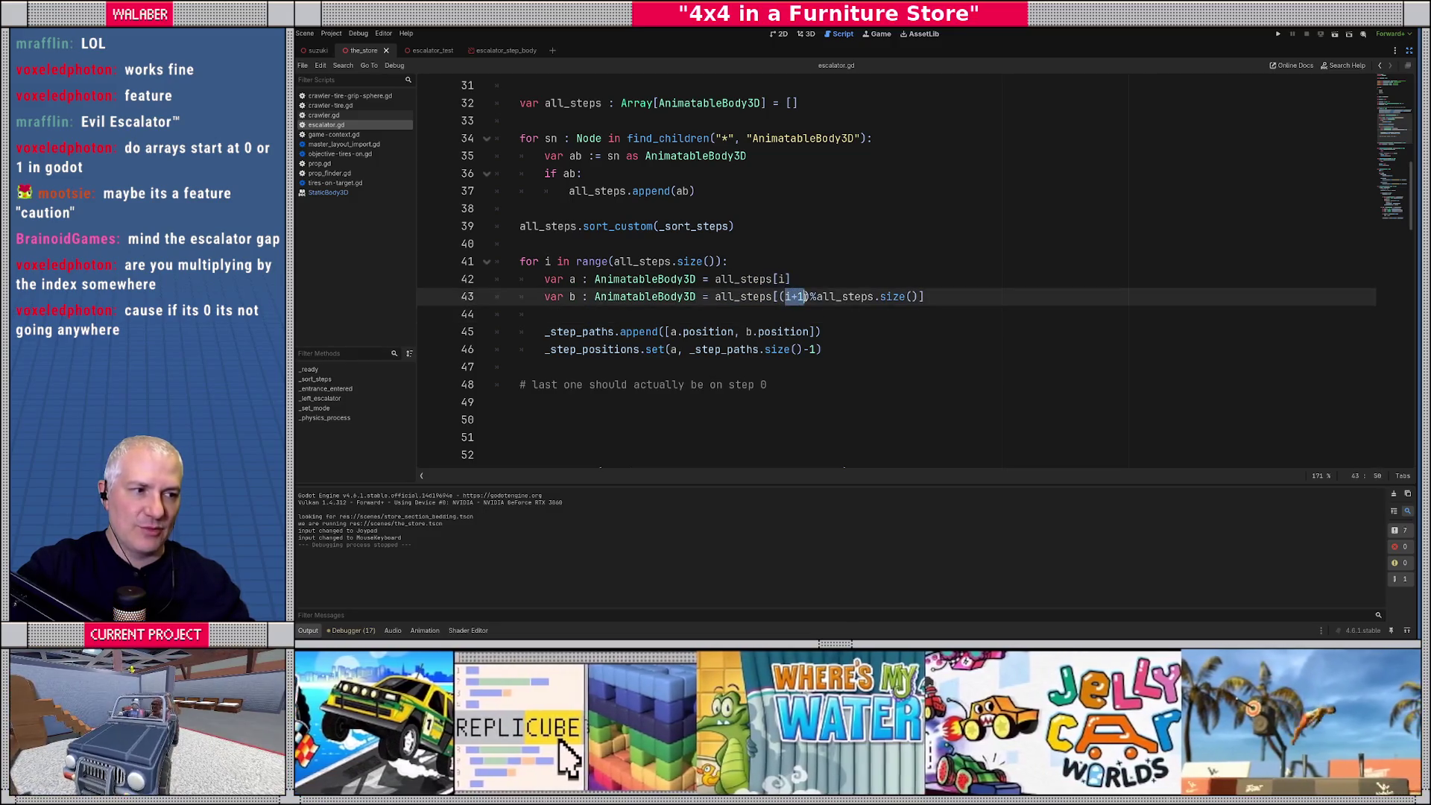
left_click(829, 296)
double_click(869, 298)
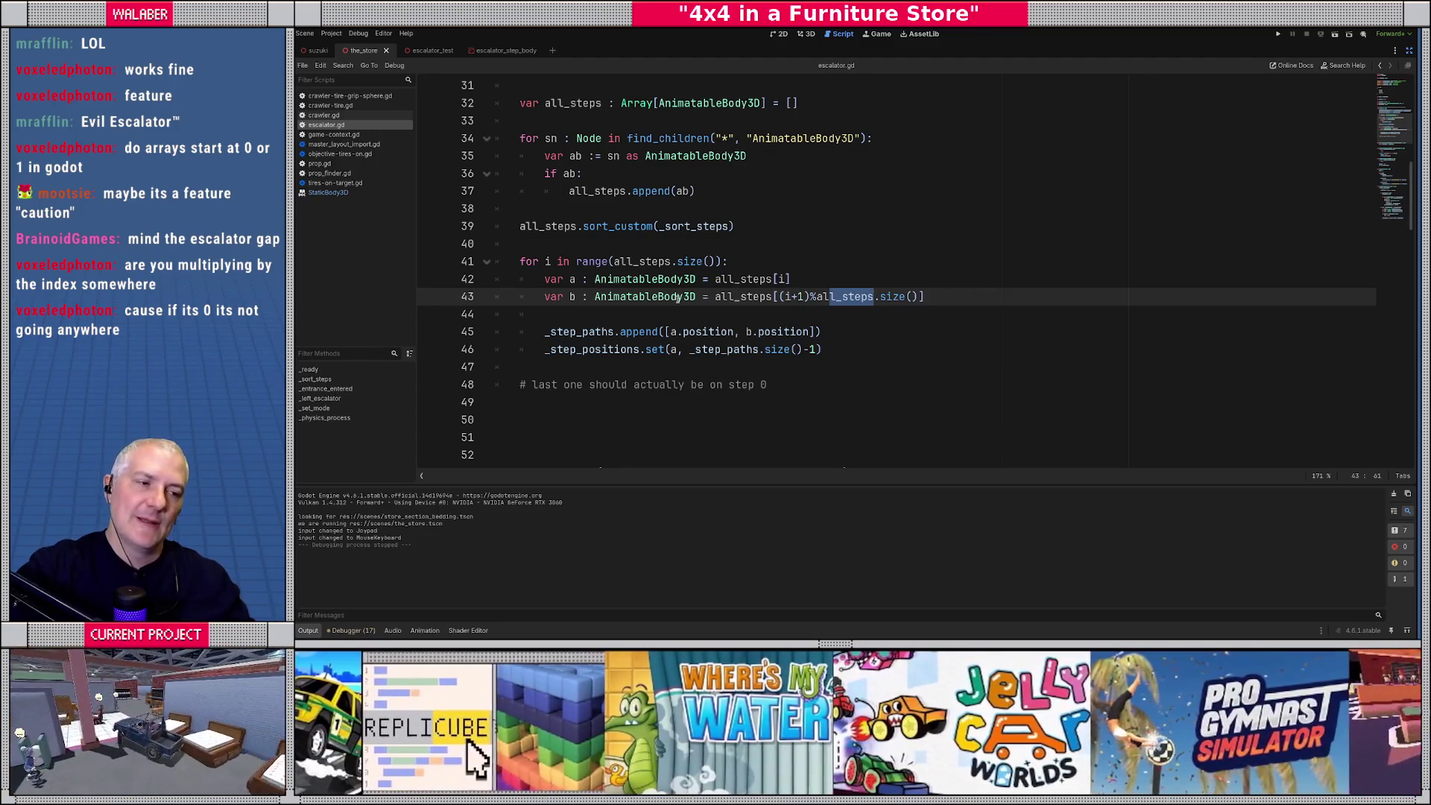
double_click(559, 333)
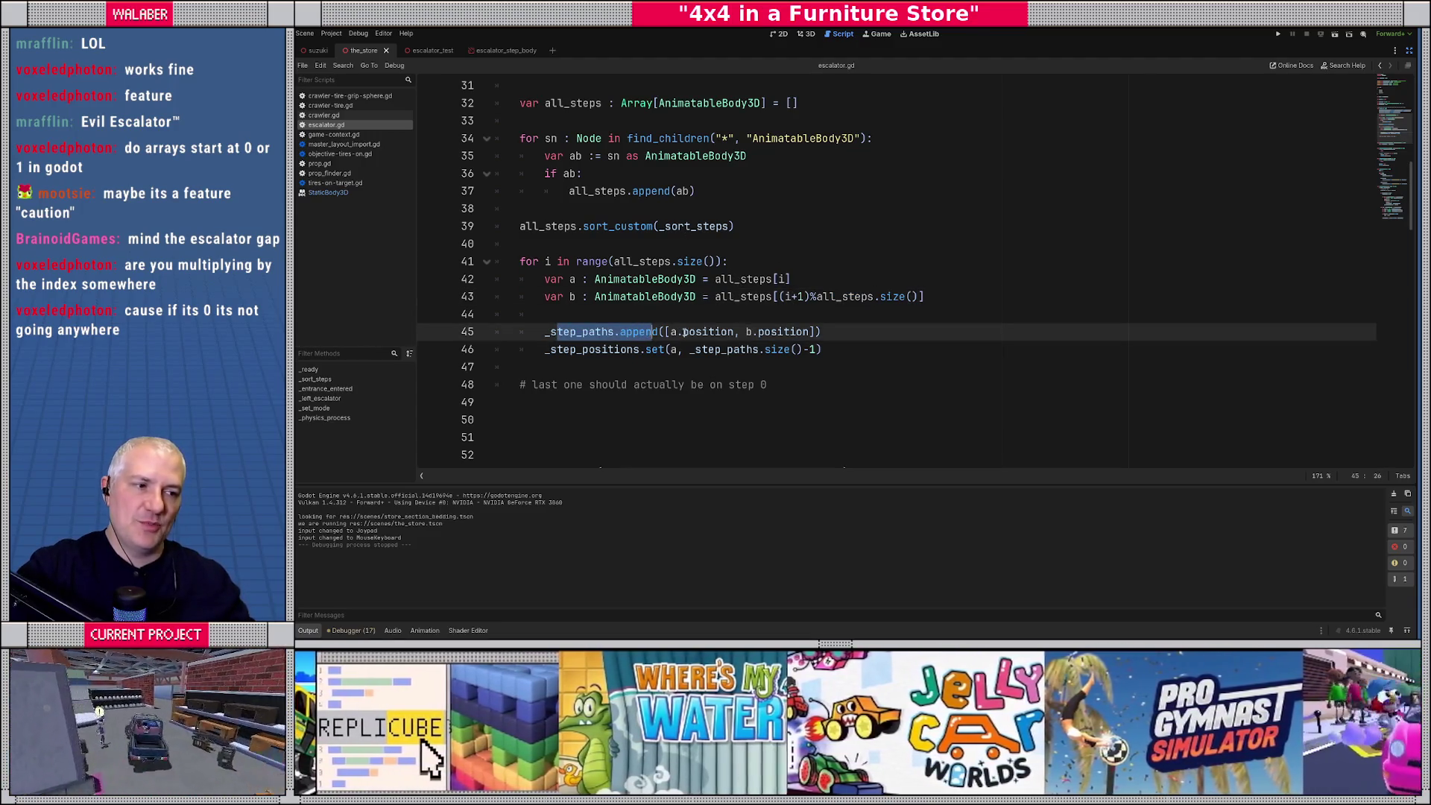
left_click_drag(683, 333, 772, 333)
left_click_drag(589, 350, 736, 350)
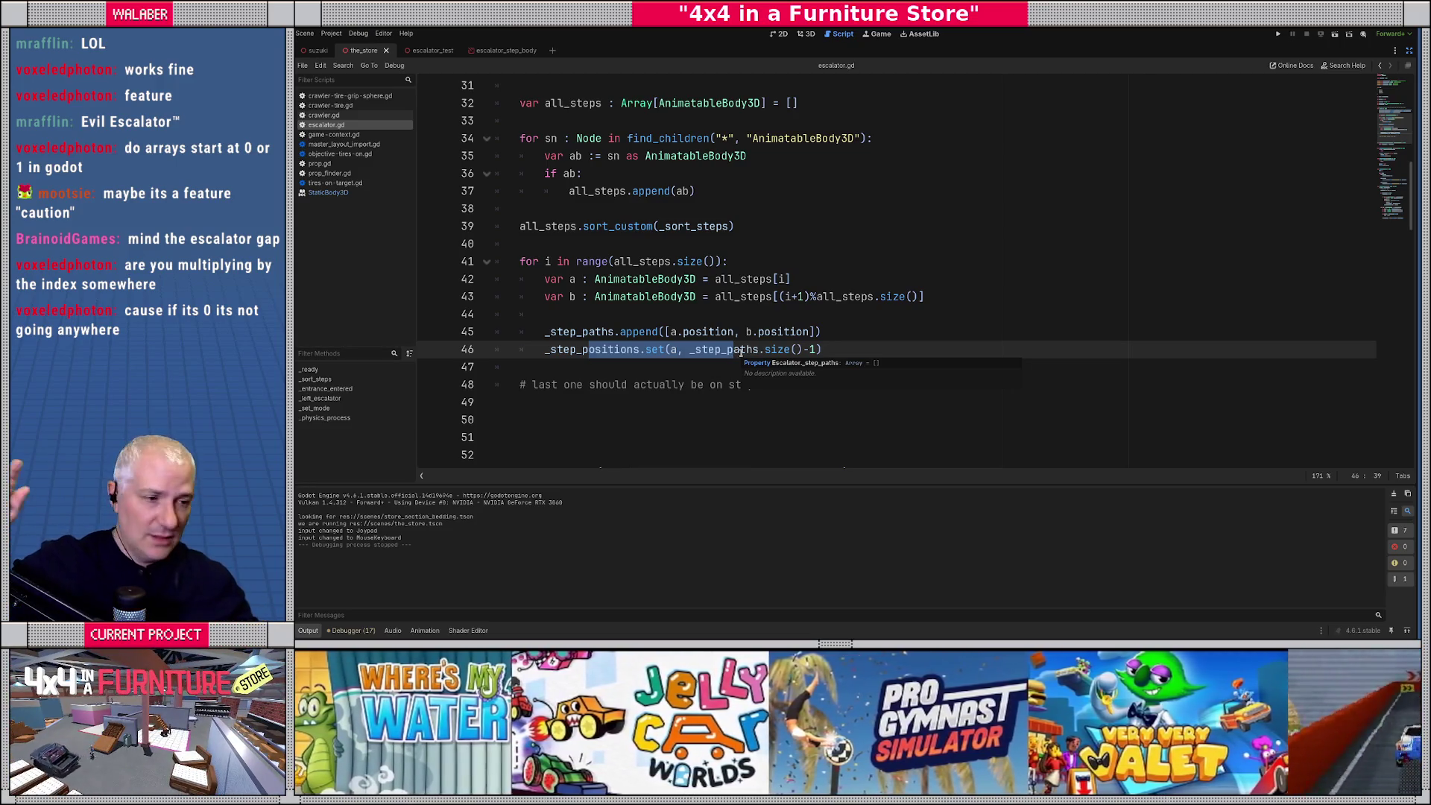
double_click(739, 351)
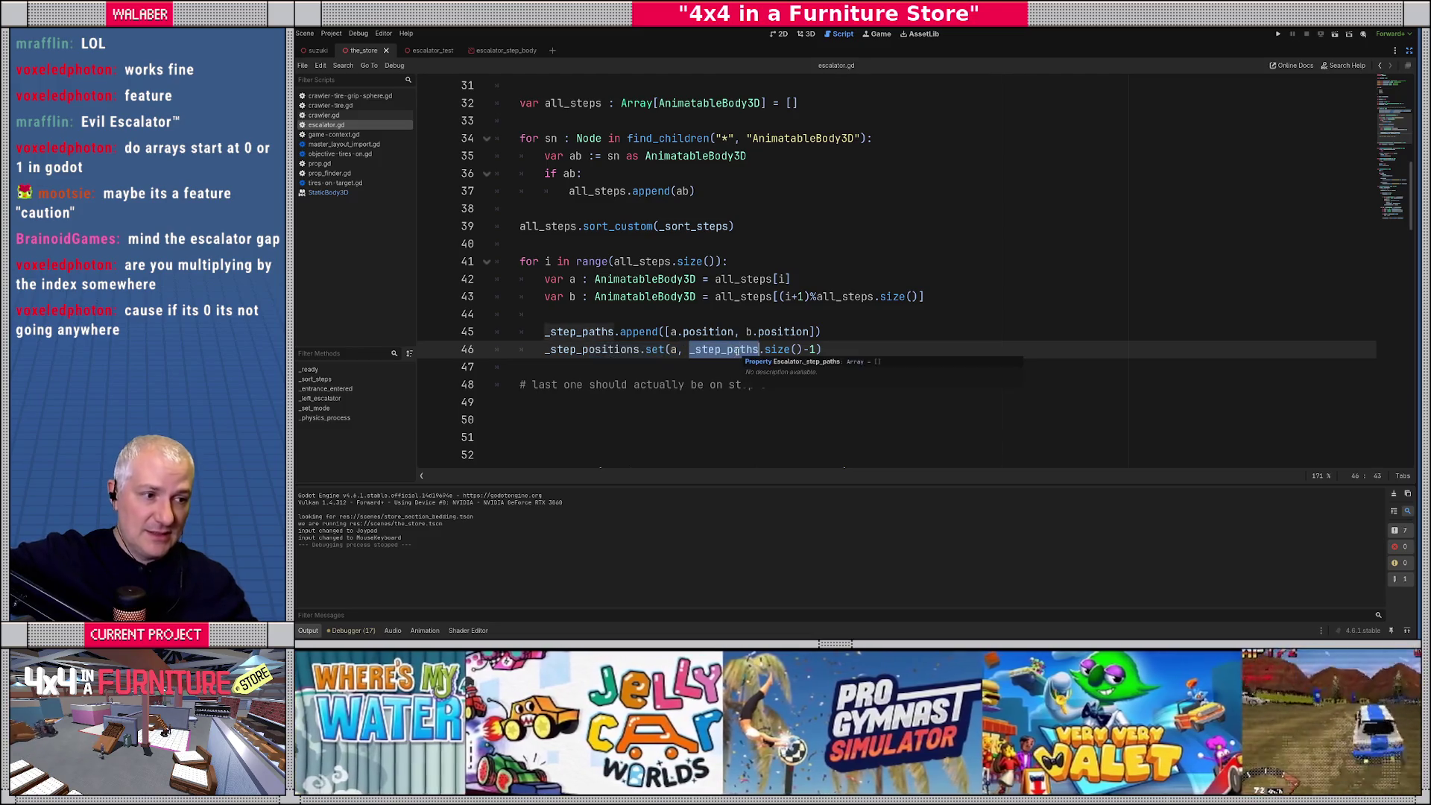
Comment out lines 91–101, the _step_interp reset and step-advance block, with Ctrl+K.
scroll(654, 361, "down", 10)
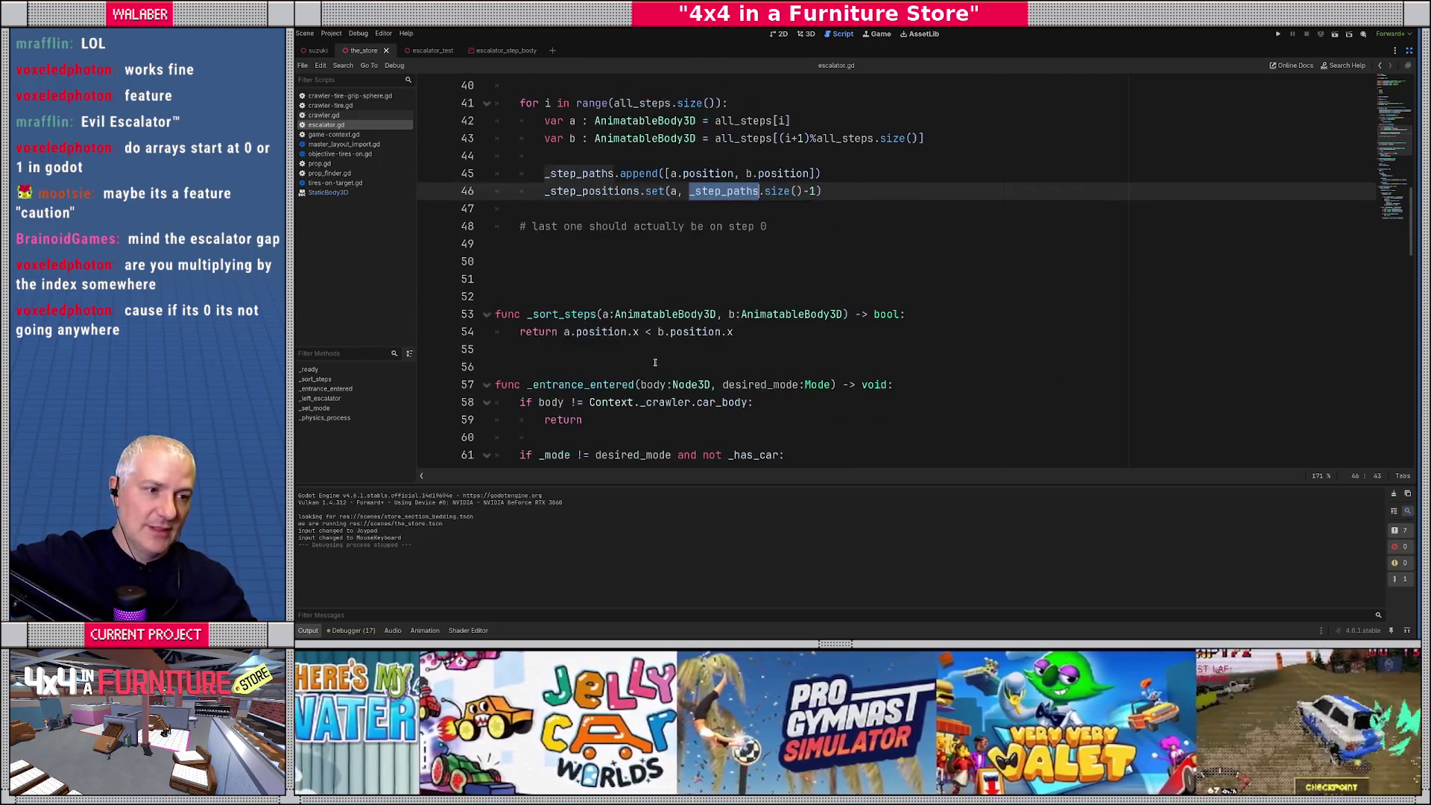
scroll(654, 360, "down", 7)
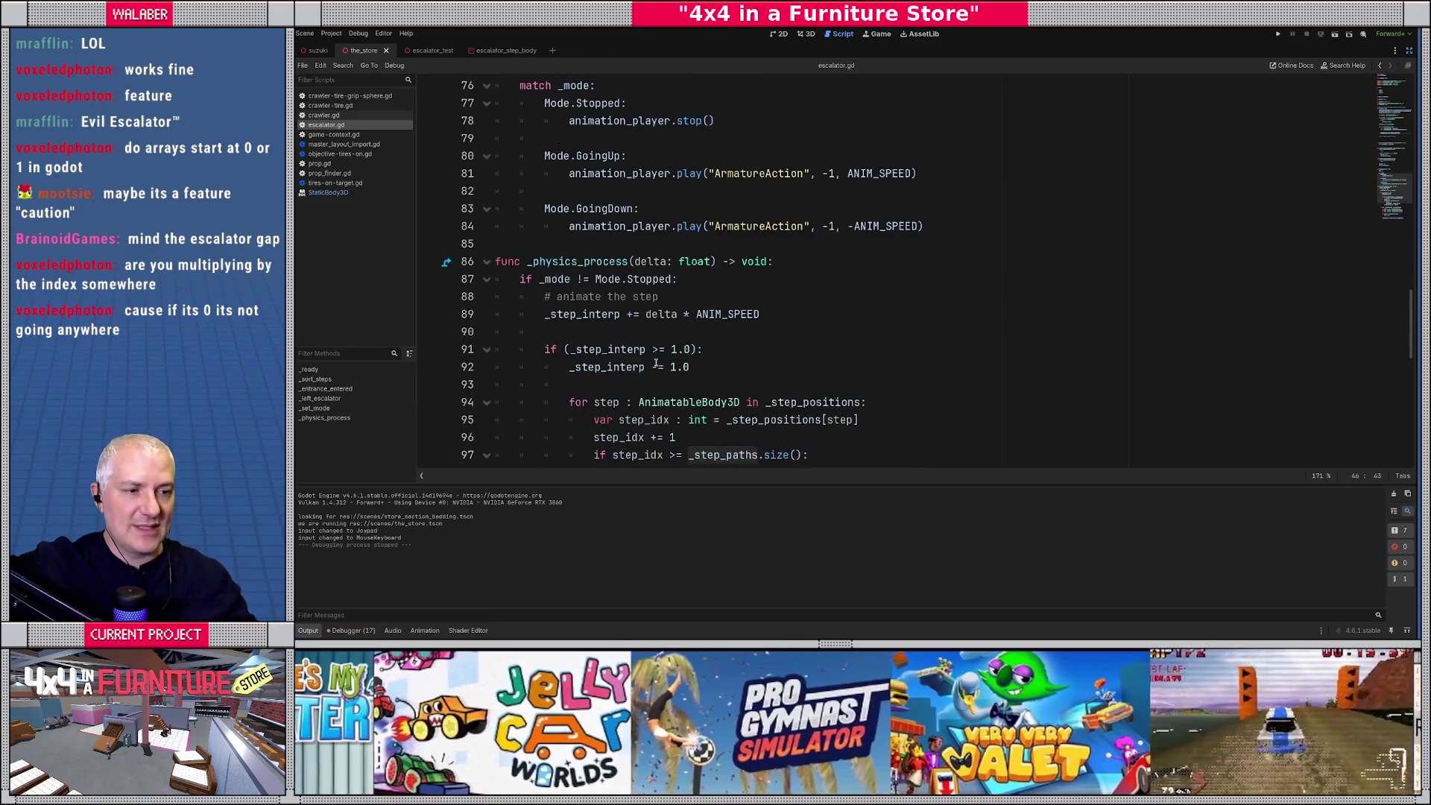
mouse_move(551, 210)
left_mouse_down()
mouse_move(614, 209)
mouse_move(693, 261)
left_mouse_up()
scroll(693, 261, "down", 1)
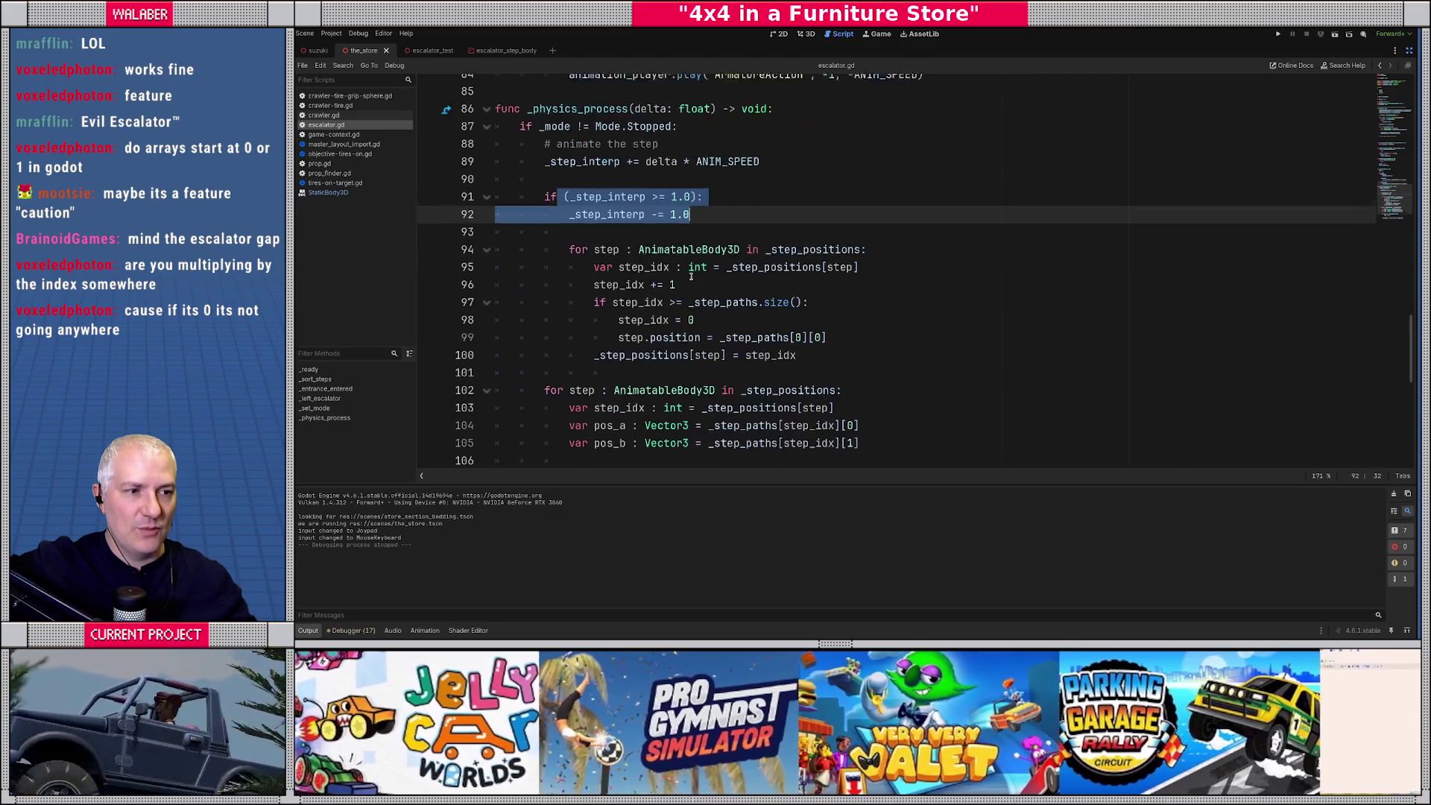
left_click_drag(569, 244, 817, 346)
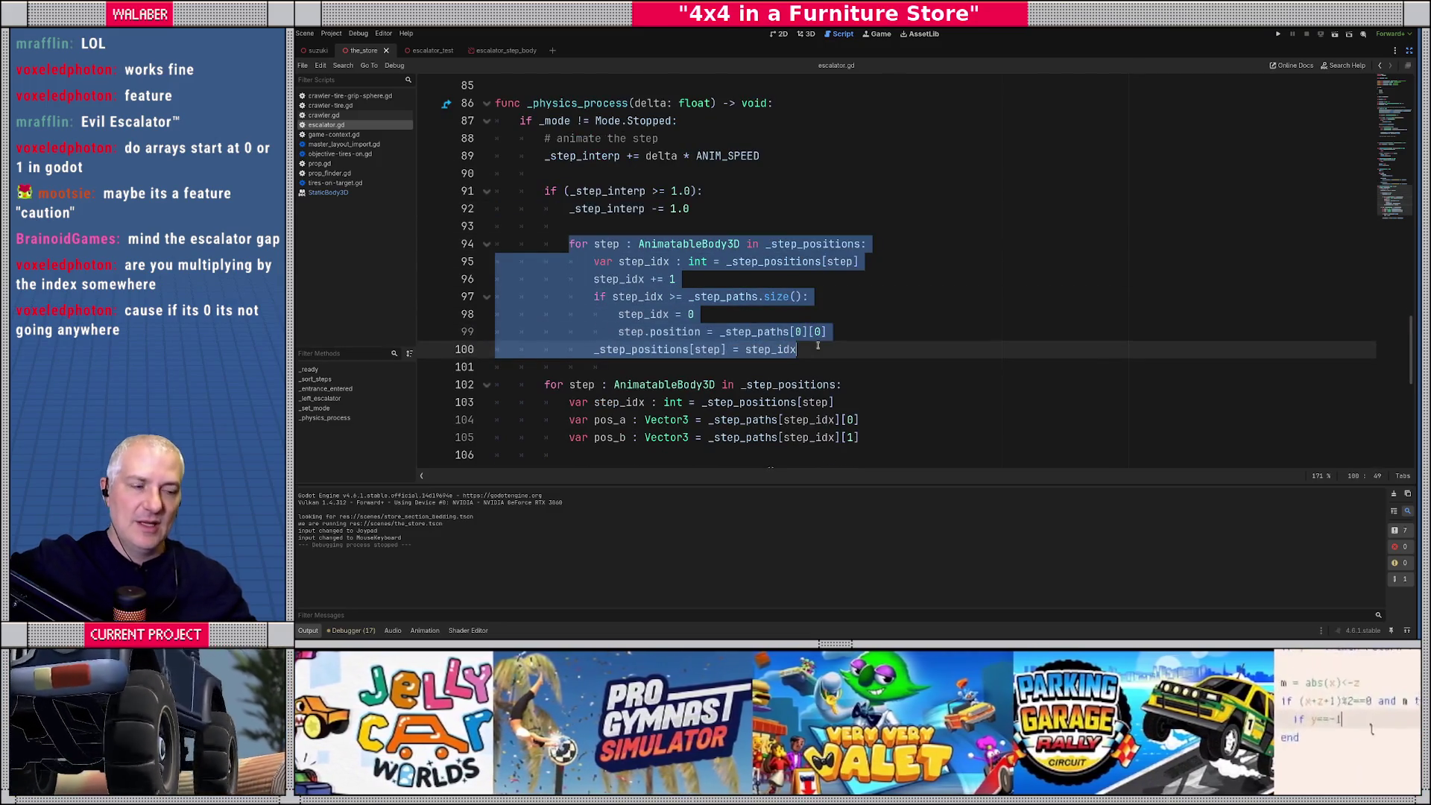
left_click(817, 346)
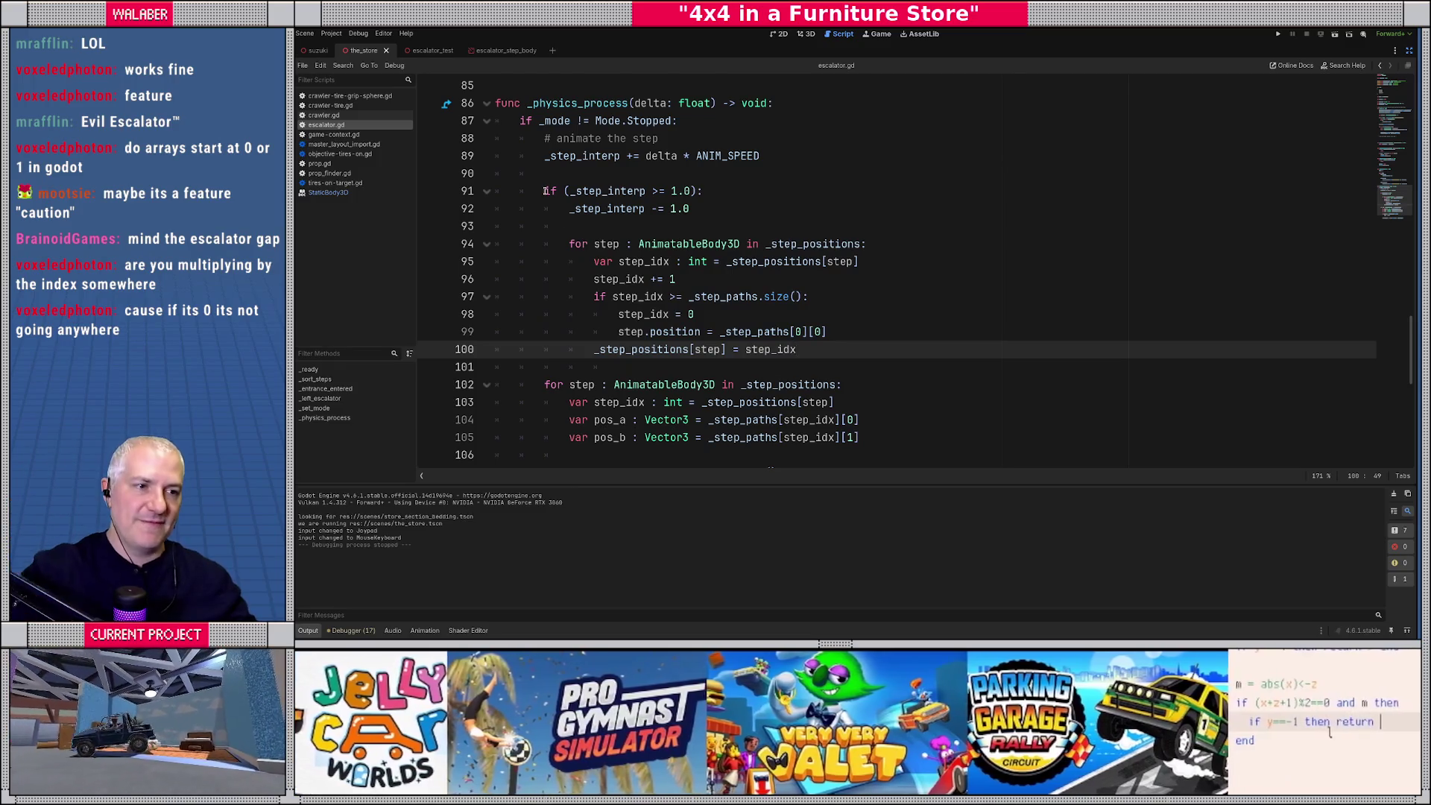
left_click(544, 191)
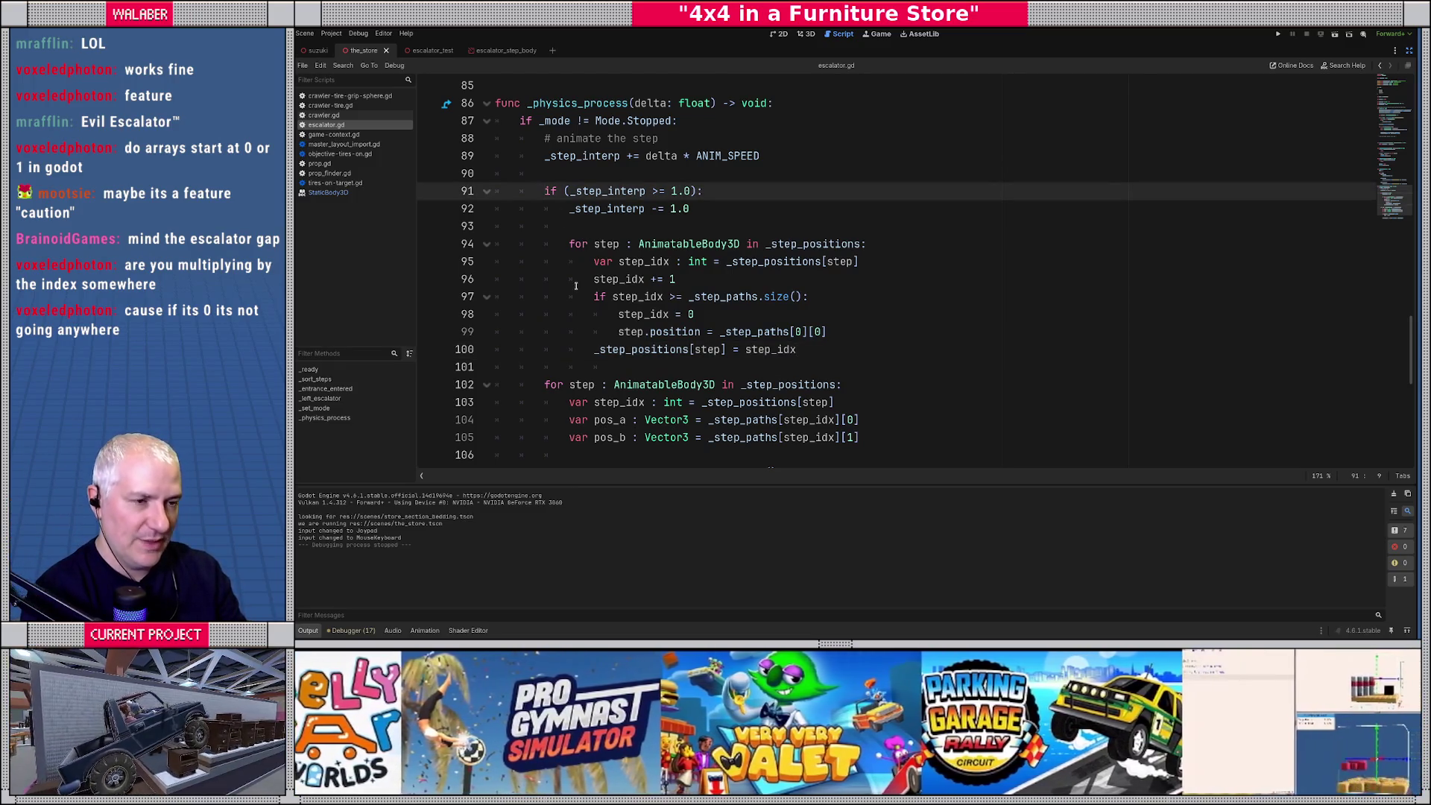
type("#")
key("BackSpace")
key("shift+Down")
key("shift+Down")
key("shift+Down")
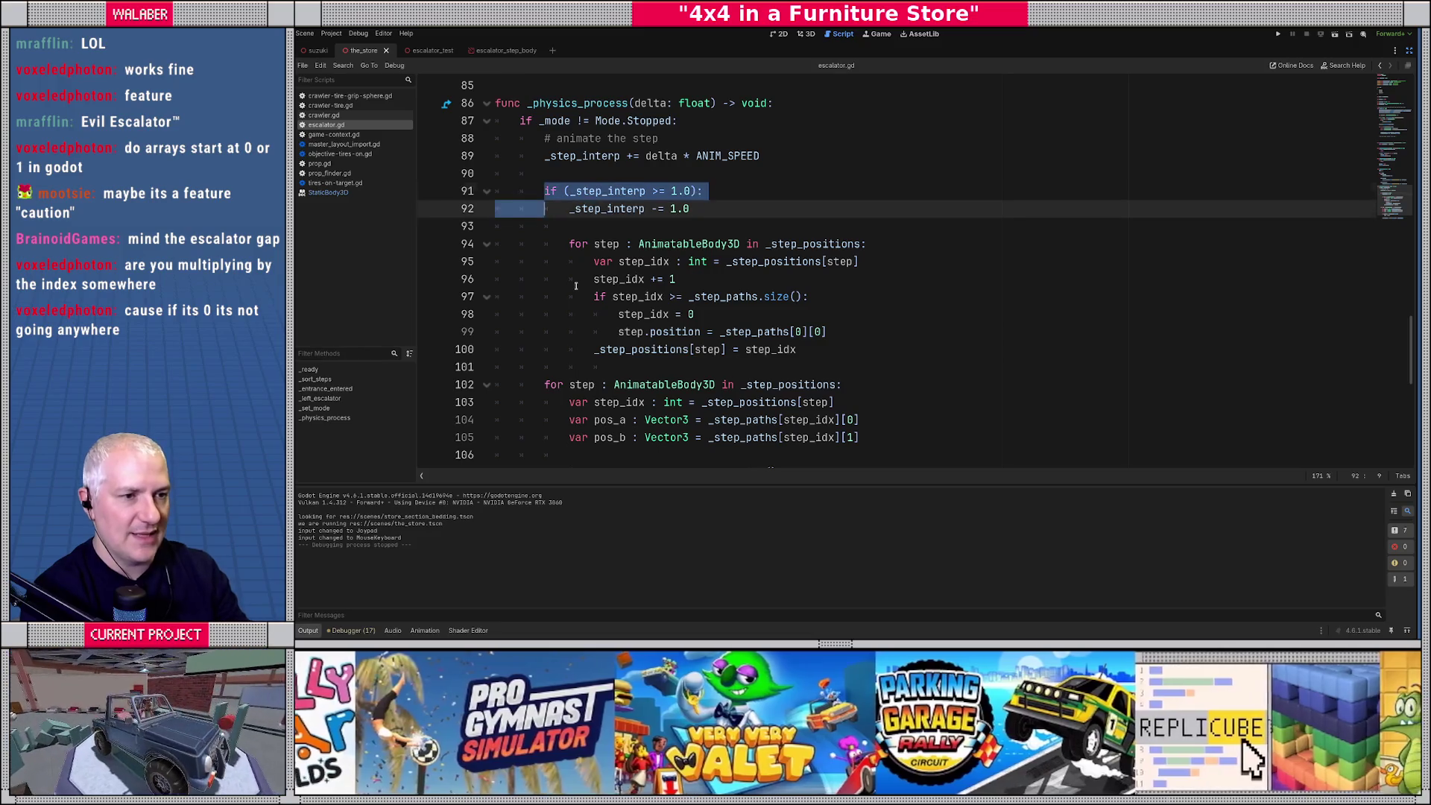
key("ctrl+k")
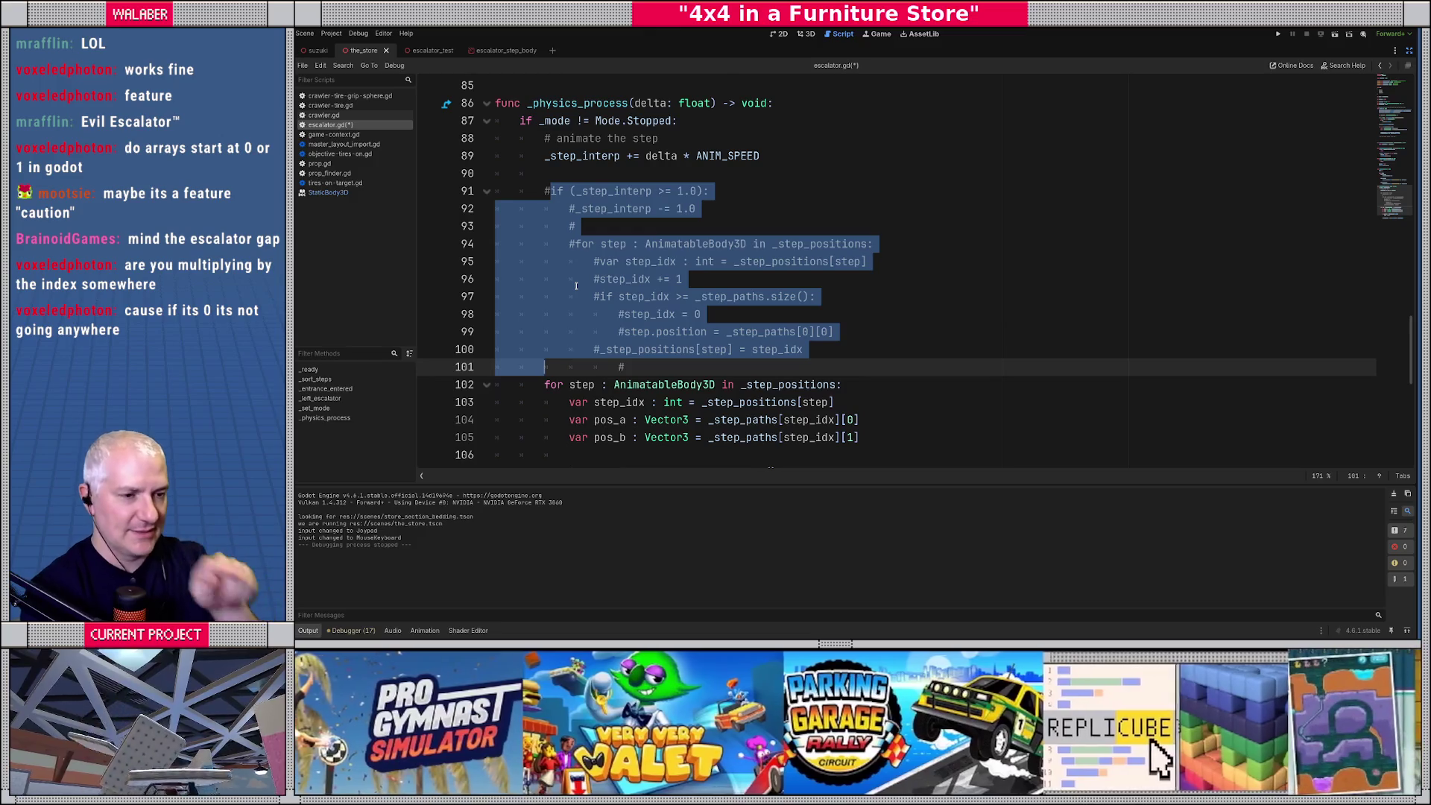
Review the lerp loop: the step_idx lookup, pos_a and pos_b, the last-path check and the lerp call.
scroll(574, 289, "down", 2)
left_click(557, 285)
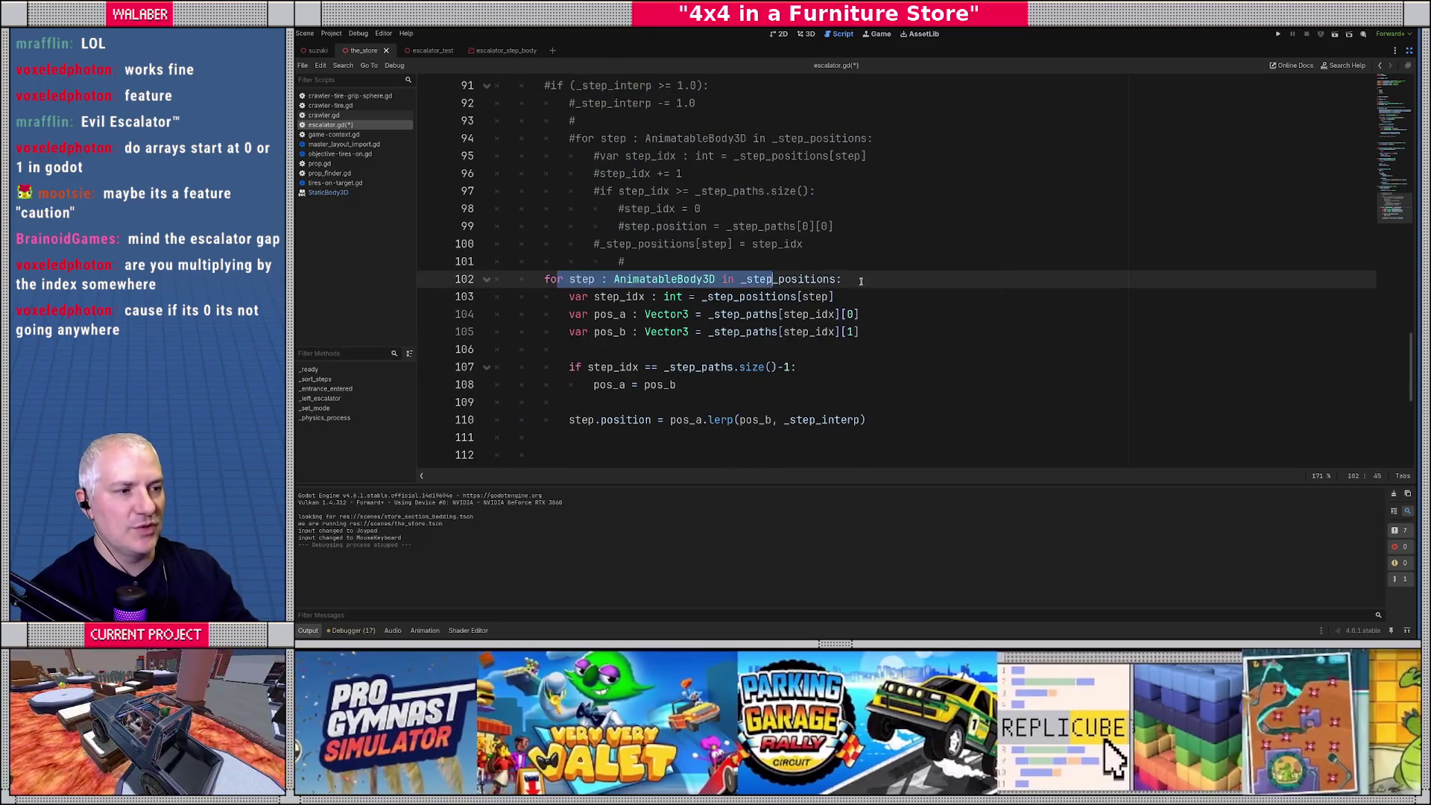
key("shift+End")
left_click_drag(591, 297, 872, 298)
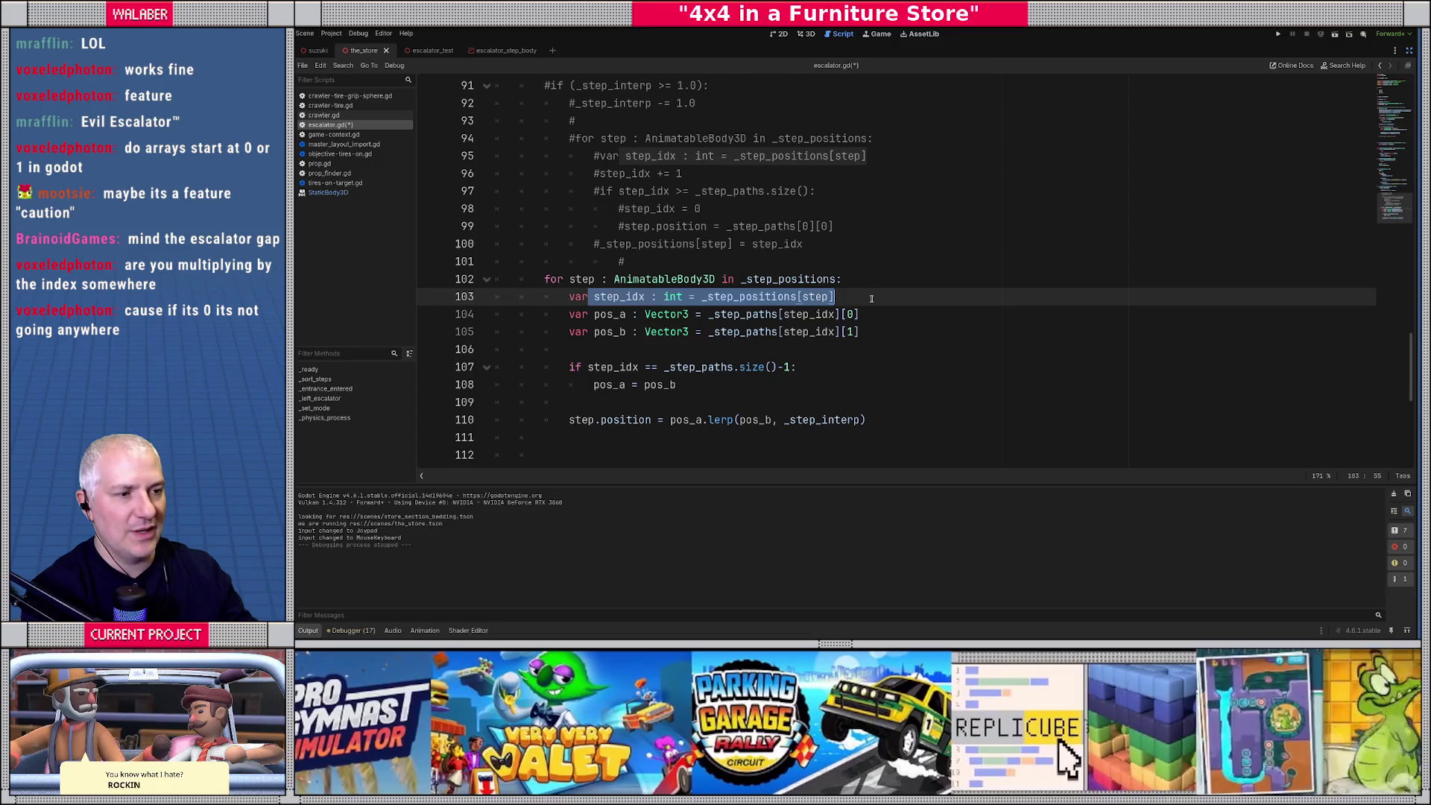
left_click_drag(605, 314, 872, 316)
left_click_drag(678, 332, 891, 332)
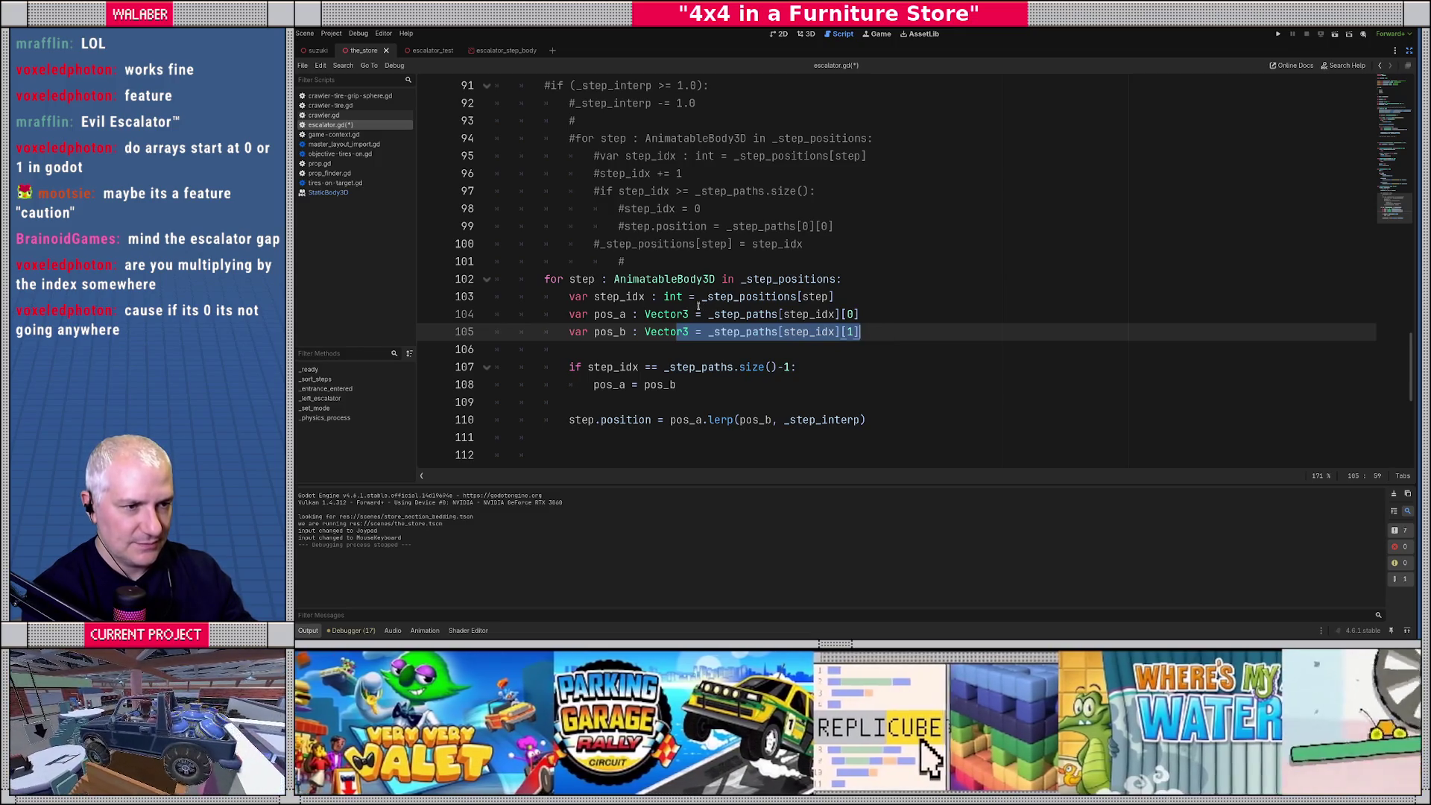
left_click_drag(626, 296, 873, 297)
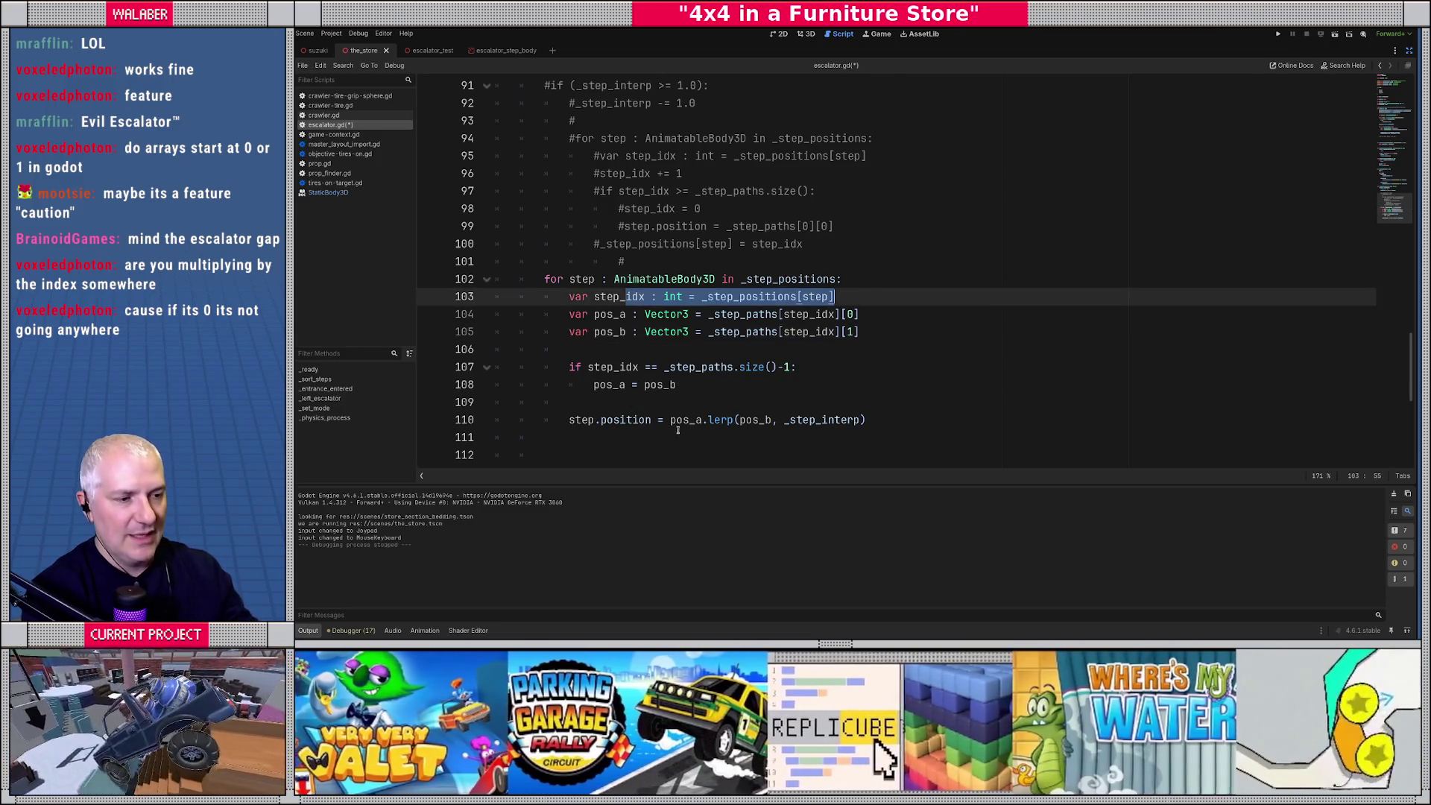
left_click_drag(689, 419, 768, 419)
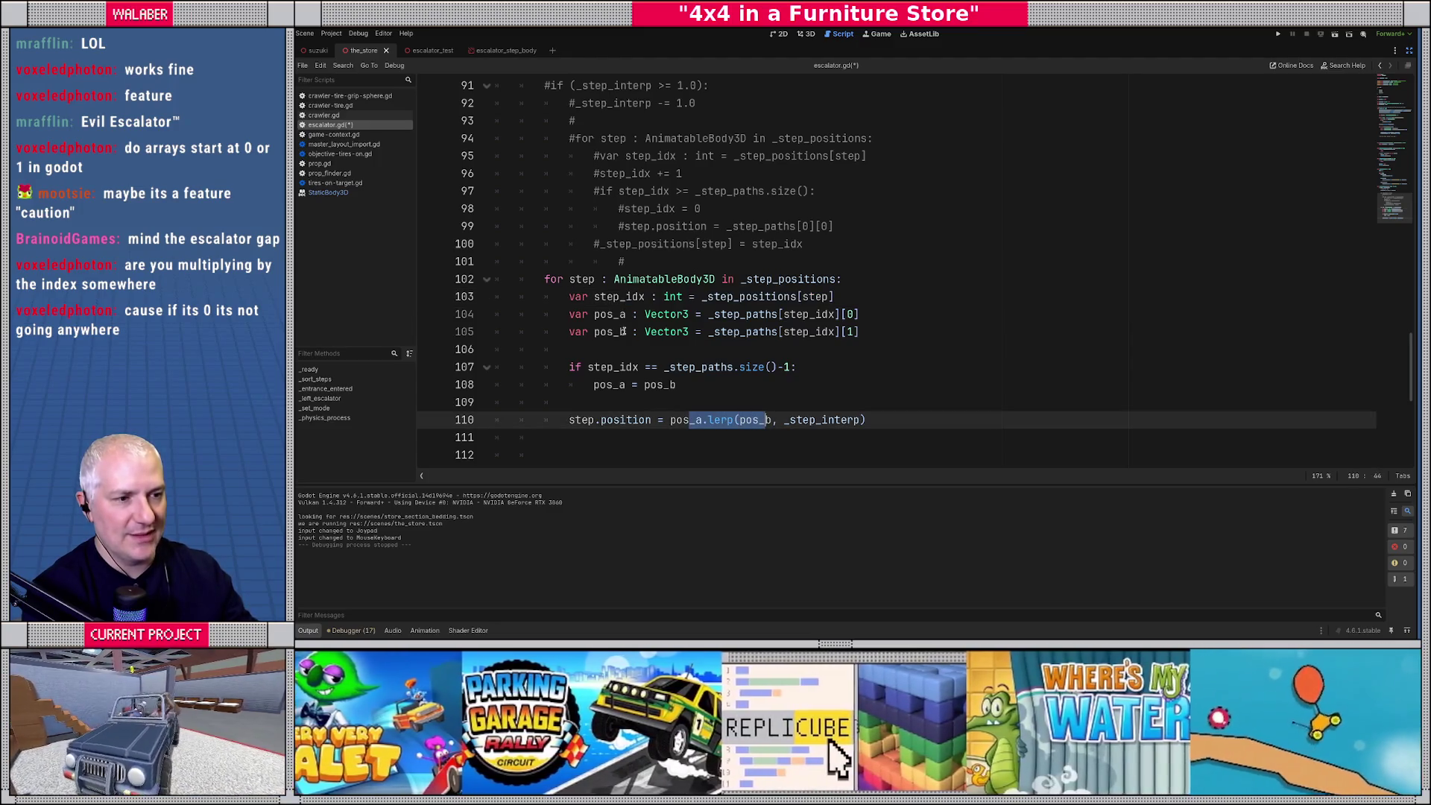
left_click(608, 366)
left_click_drag(569, 367, 683, 385)
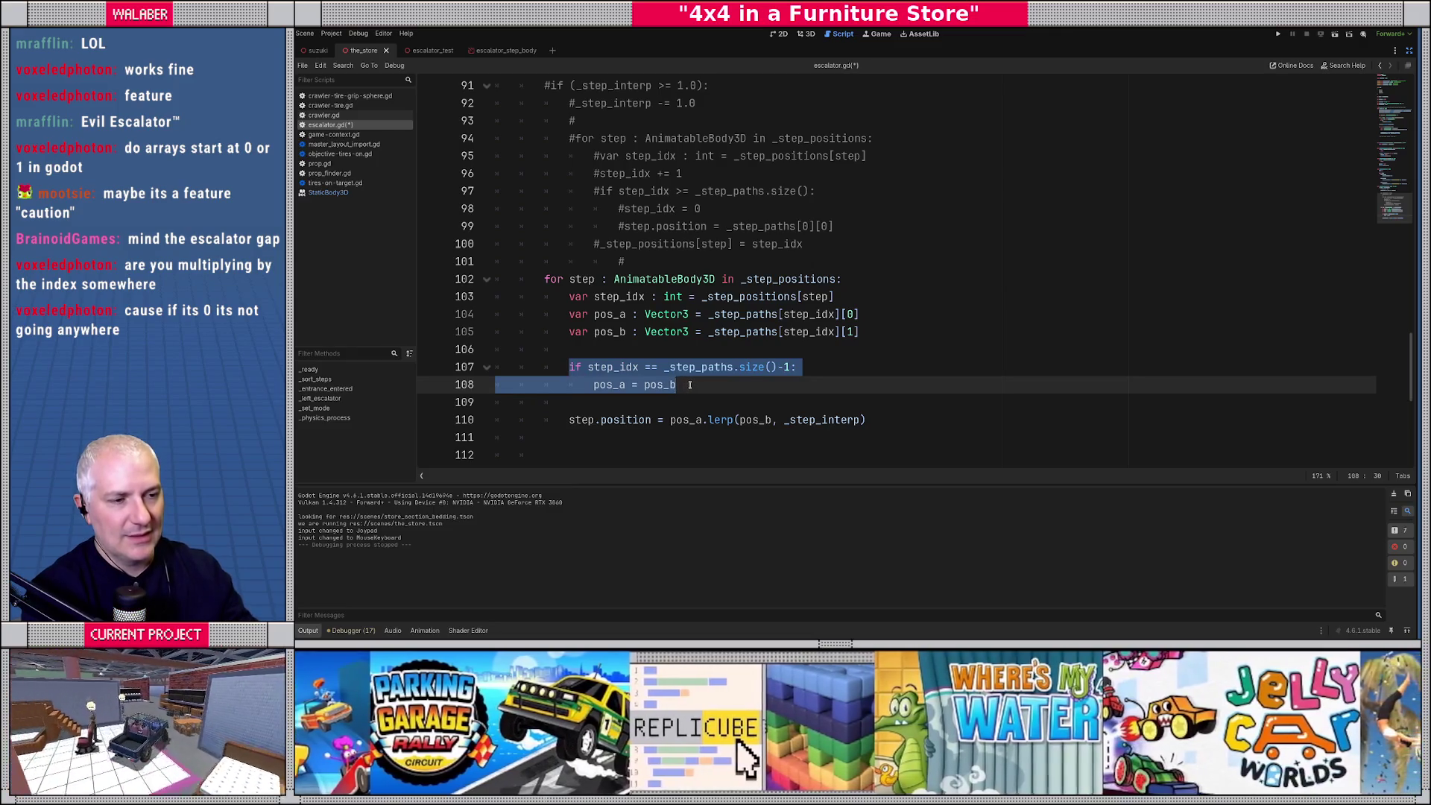
left_click(689, 384)
double_click(611, 333)
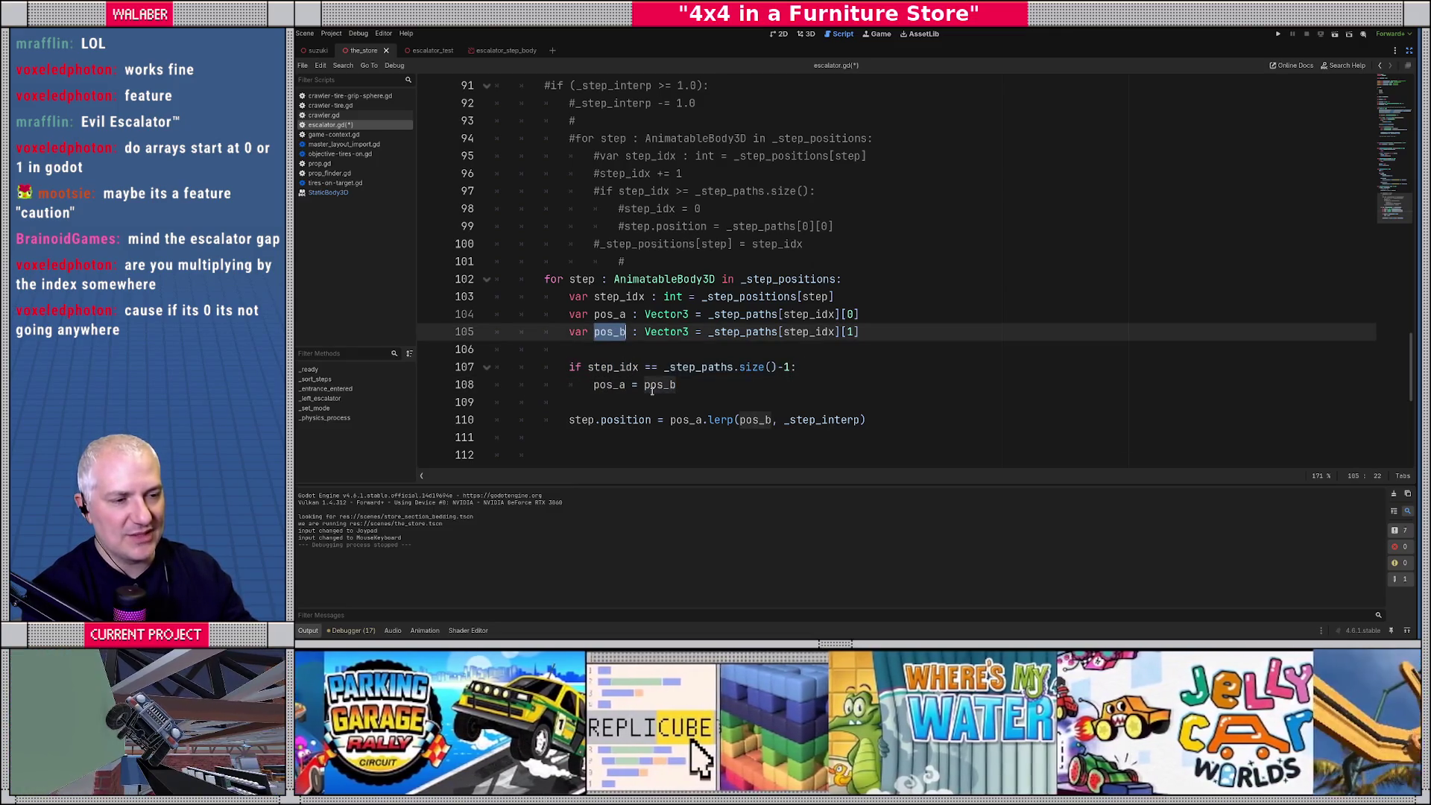
double_click(652, 388)
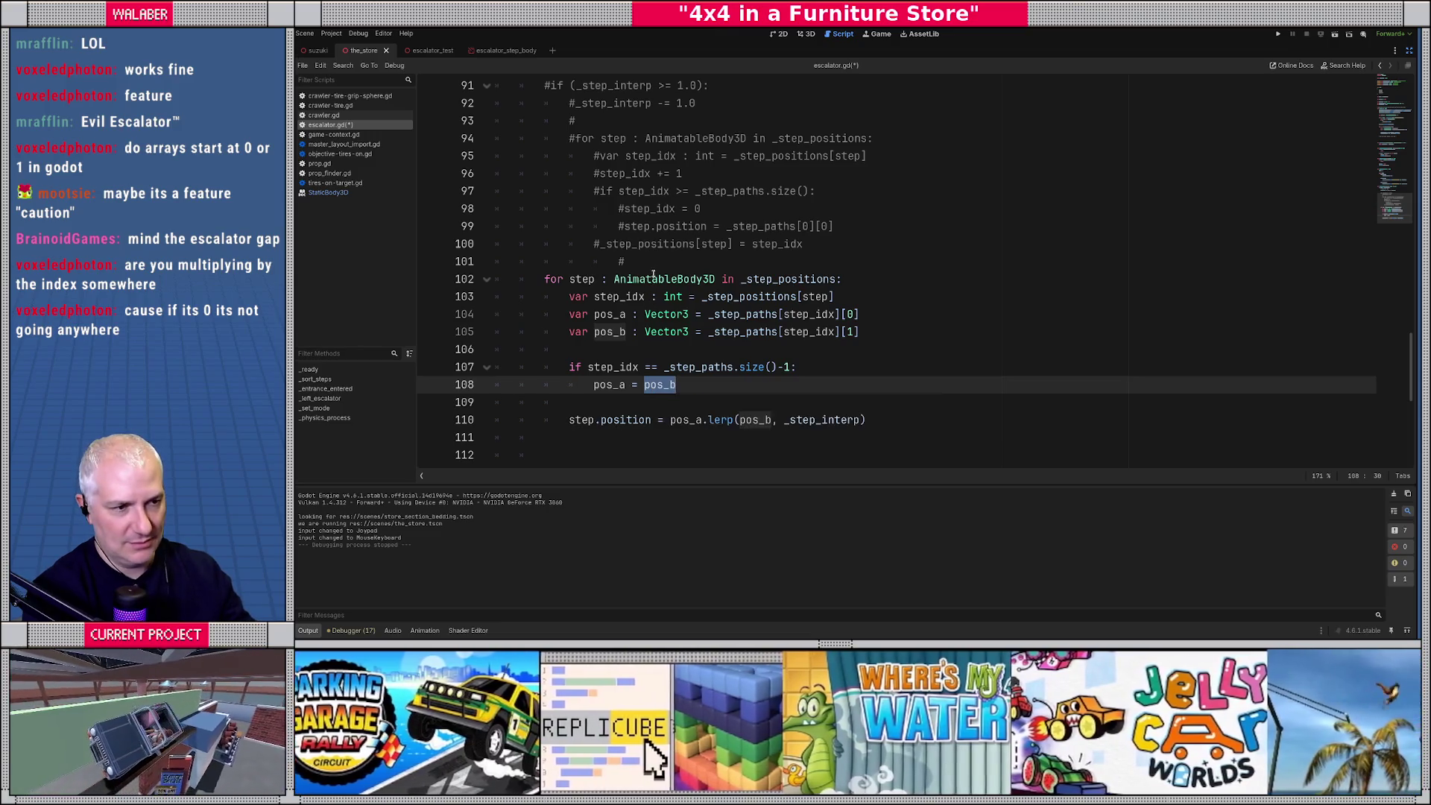
left_click(654, 280)
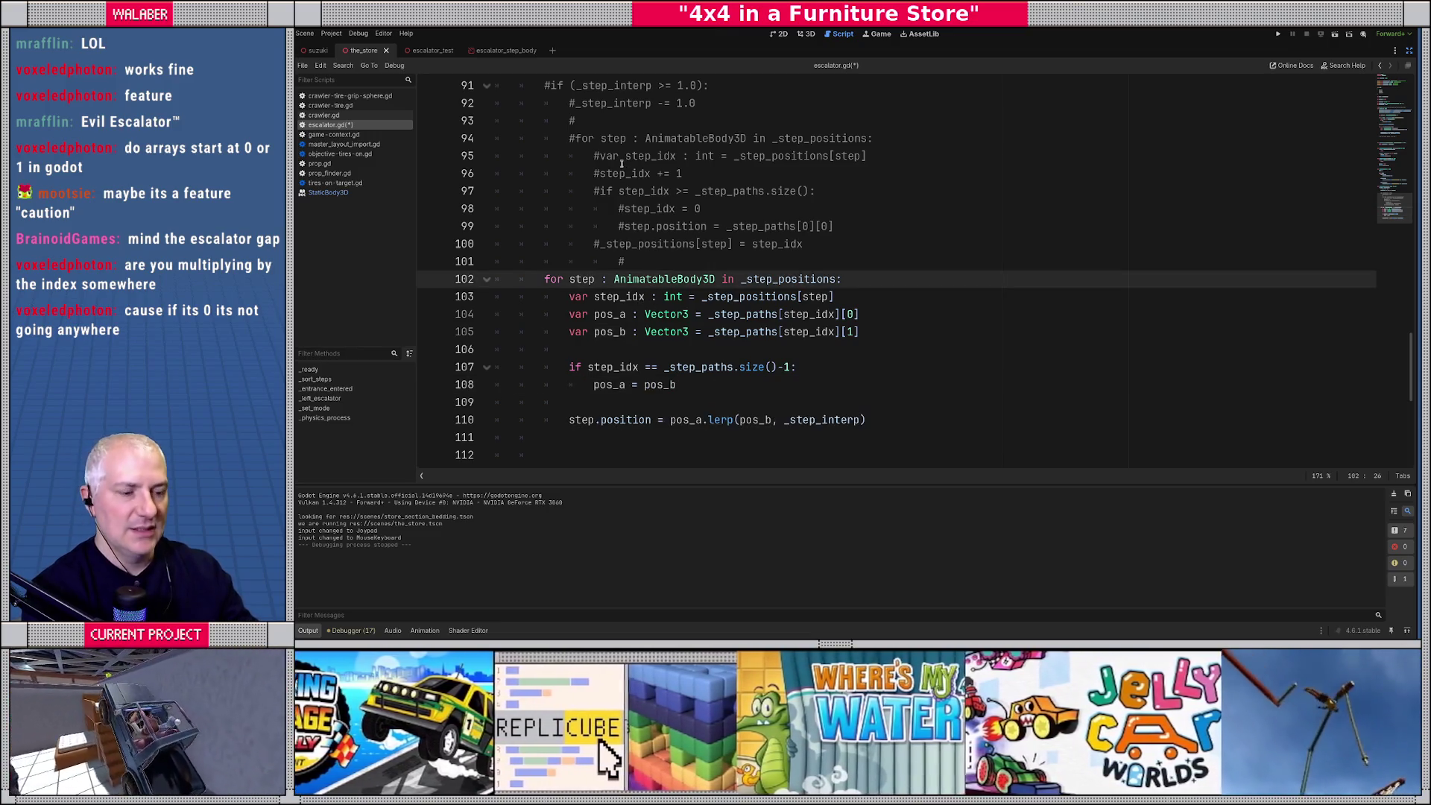
Save and run the project with F5, watch the escalator, then close the game window.
key("F5")
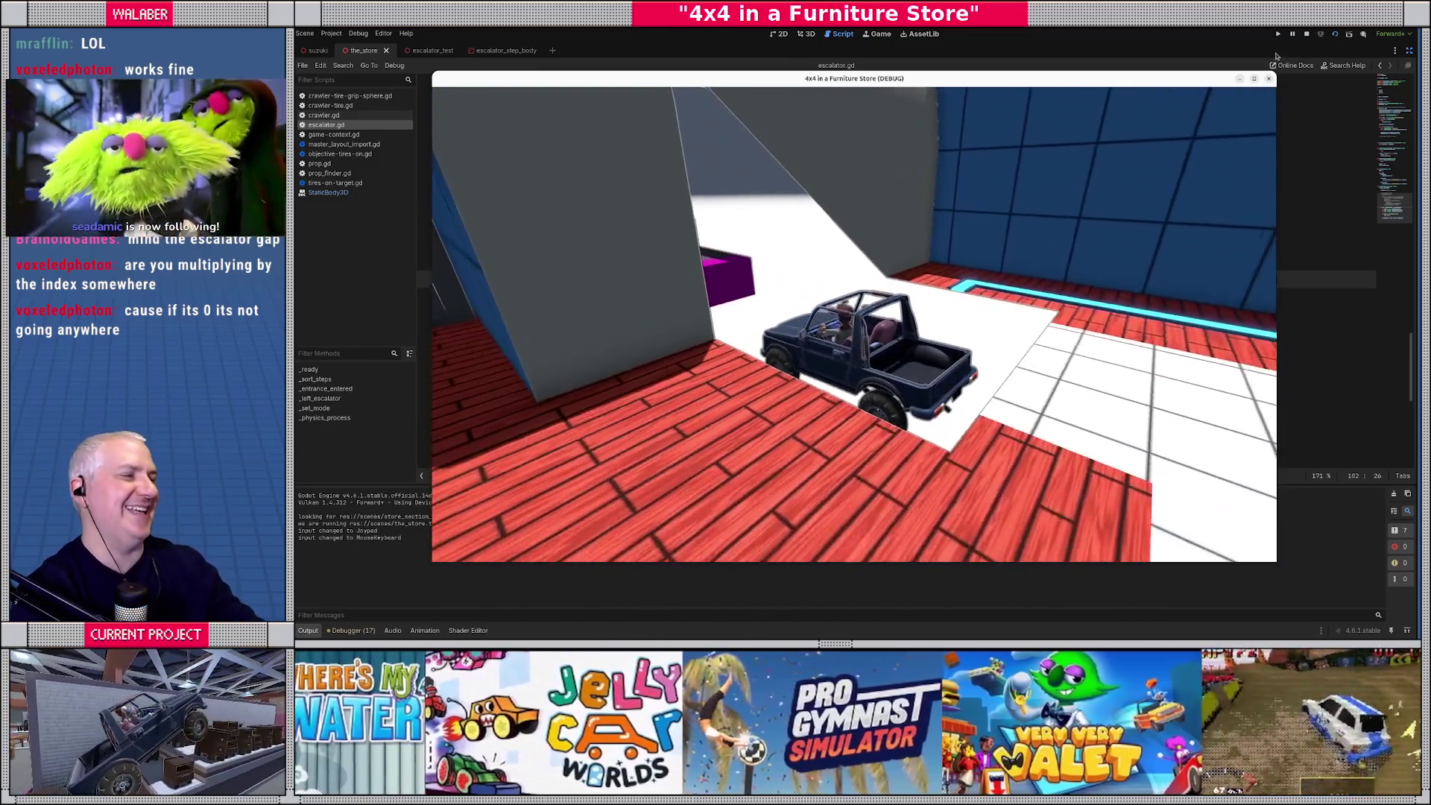
left_click(1268, 78)
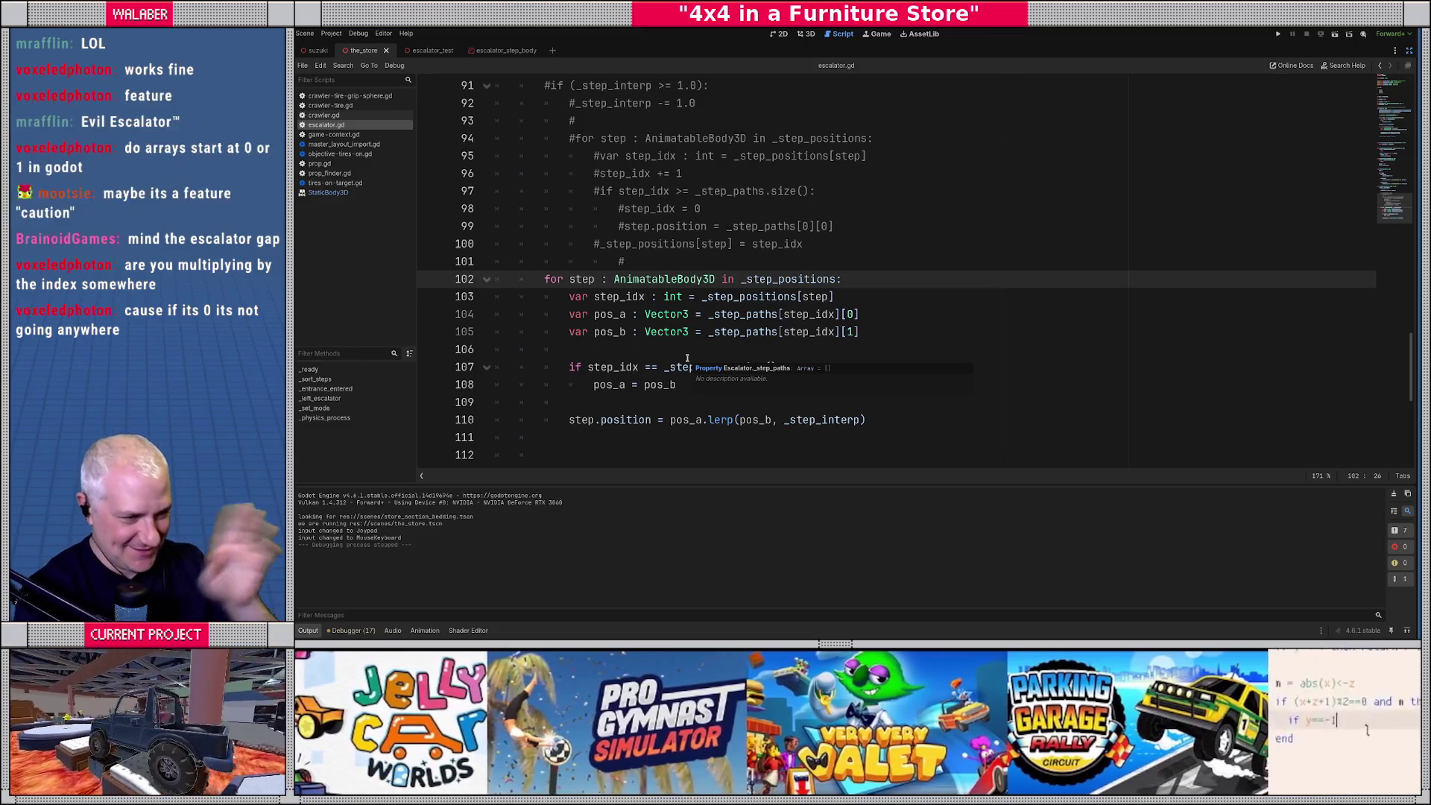
scroll(558, 148, "up", 1)
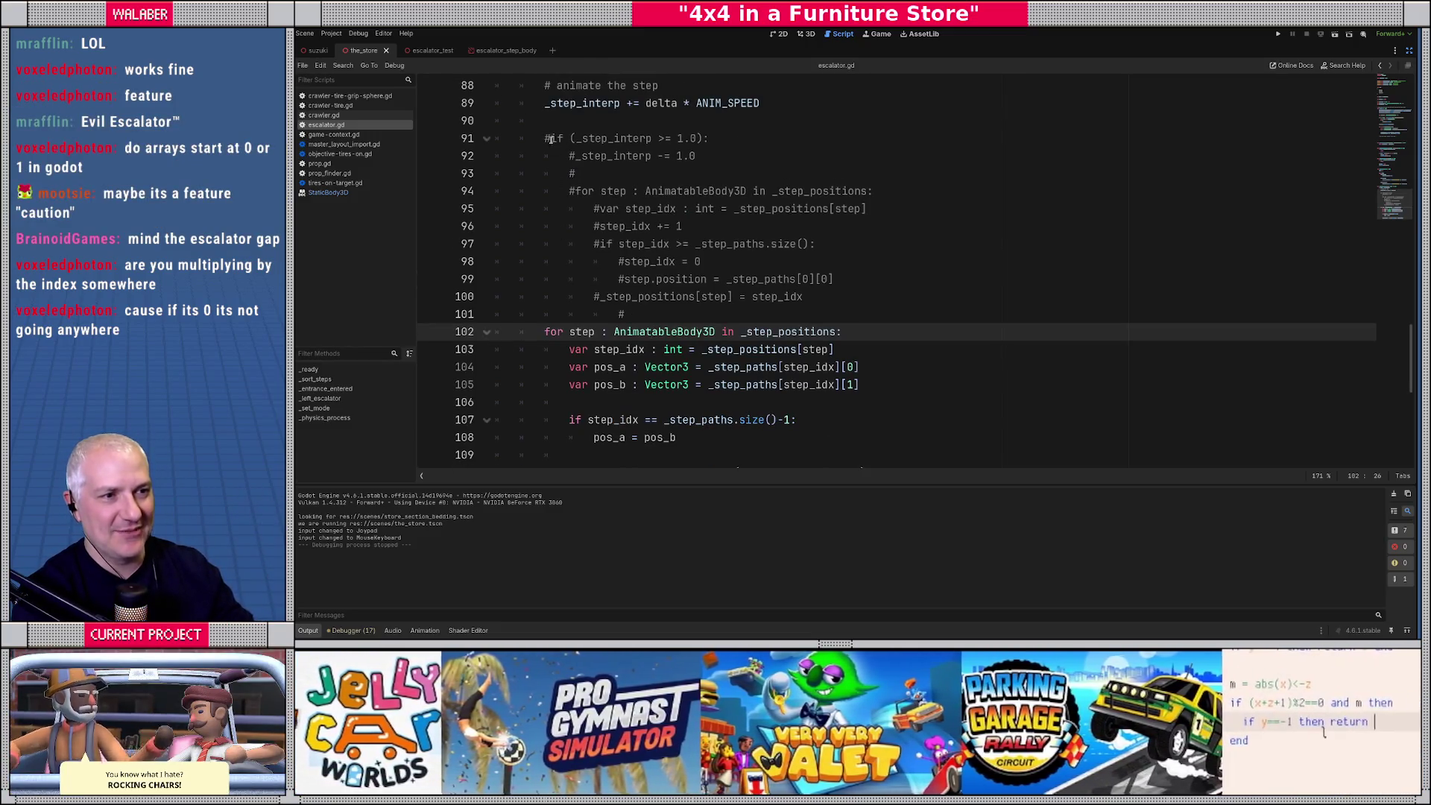
left_click(551, 139)
key("Delete")
key("Down")
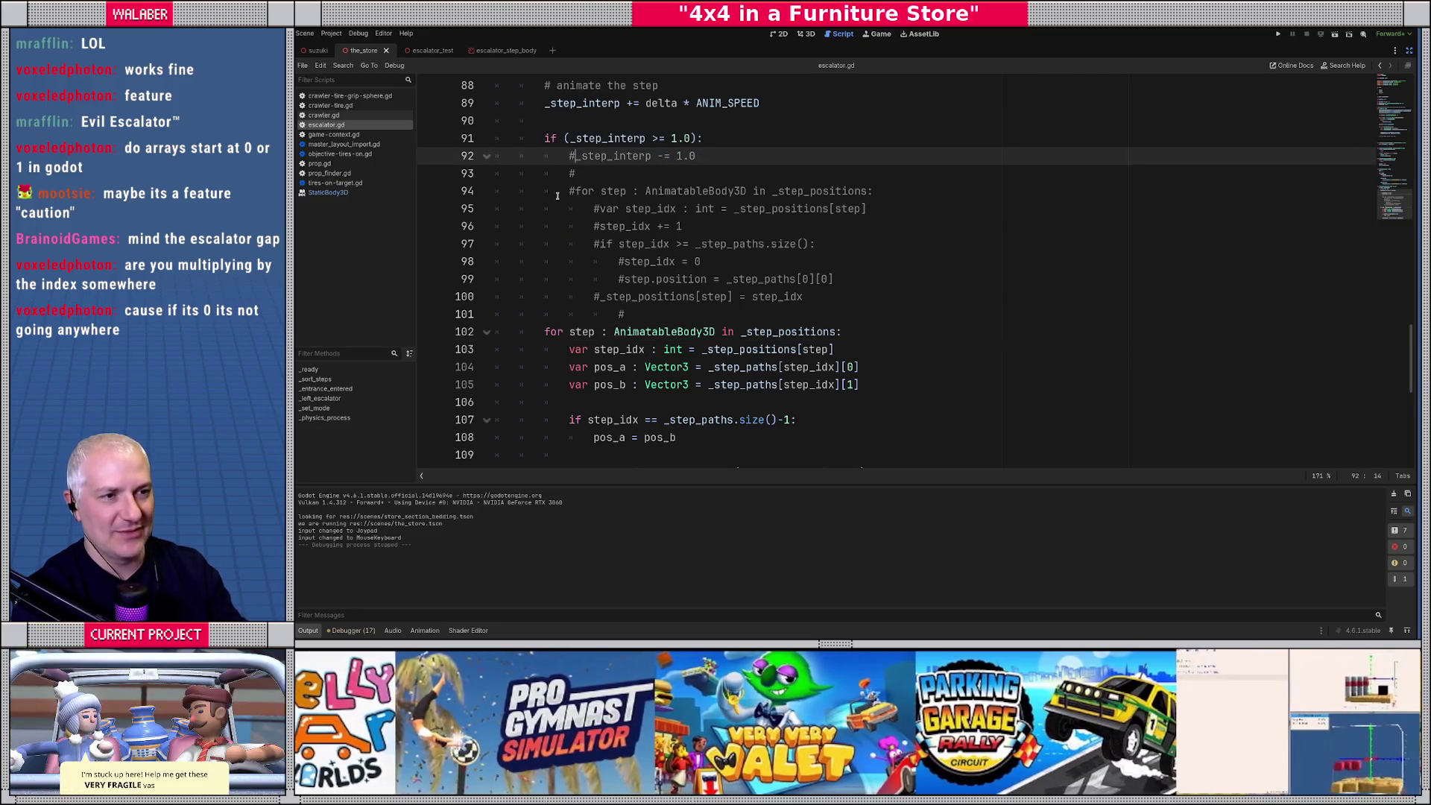
key("BackSpace")
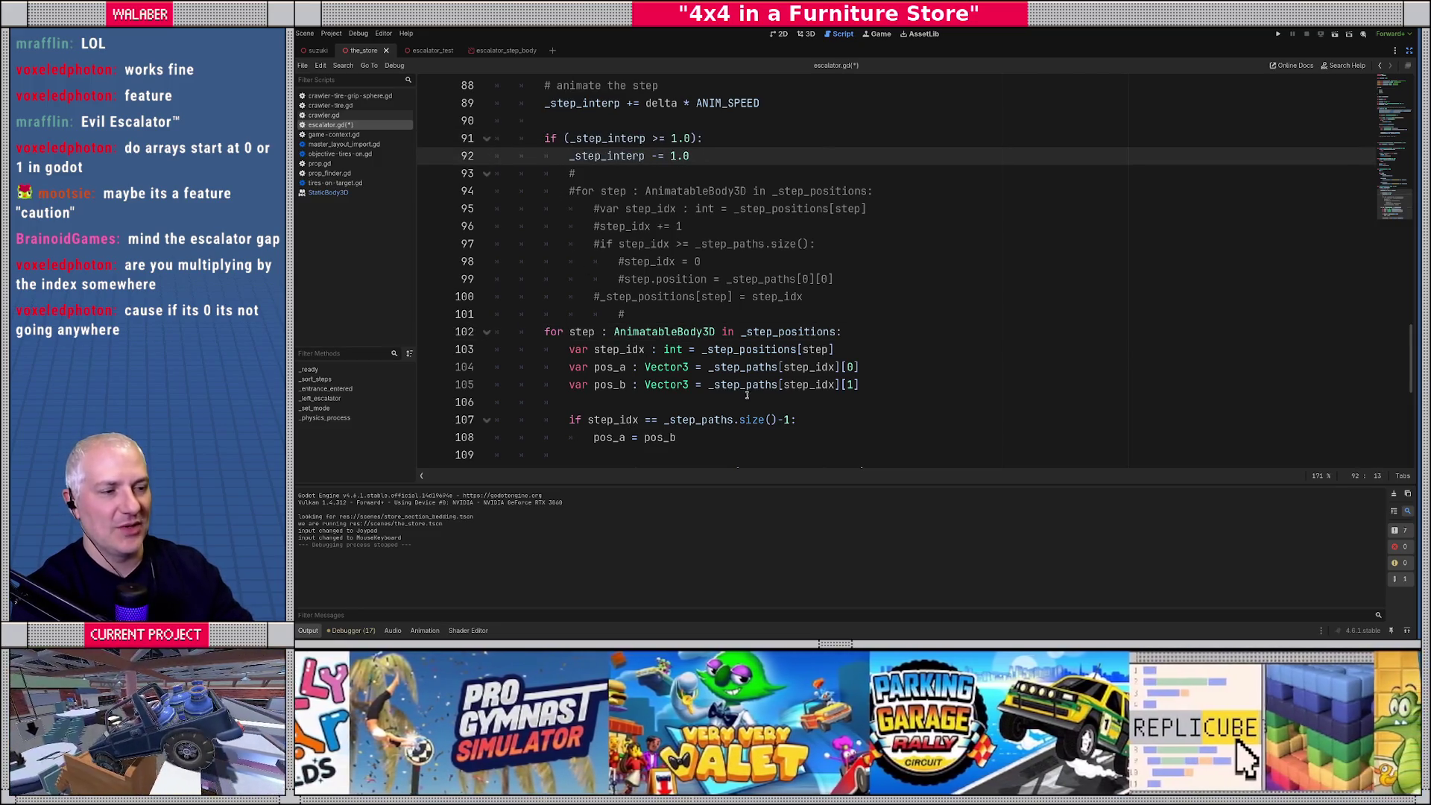
scroll(773, 415, "down", 2)
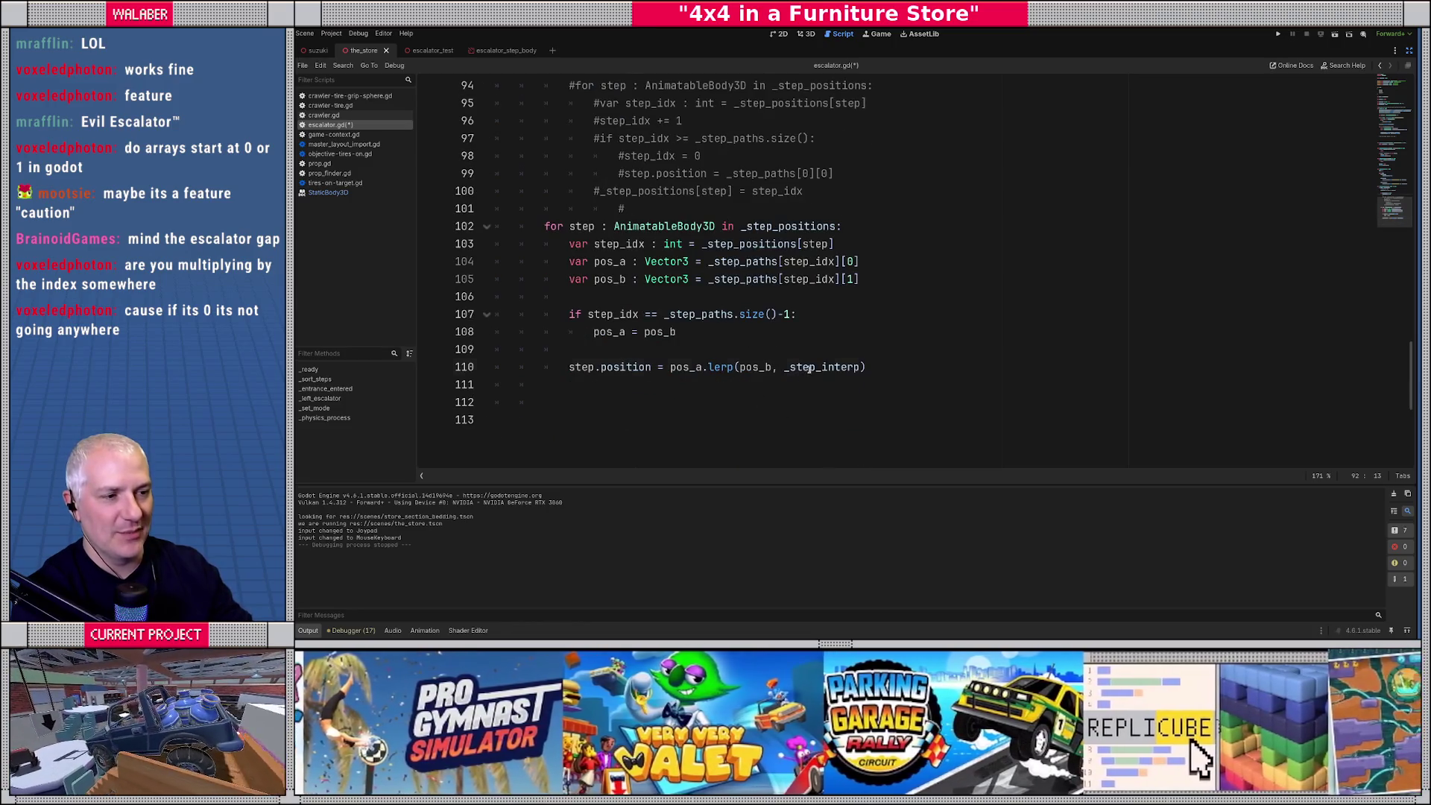
double_click(809, 368)
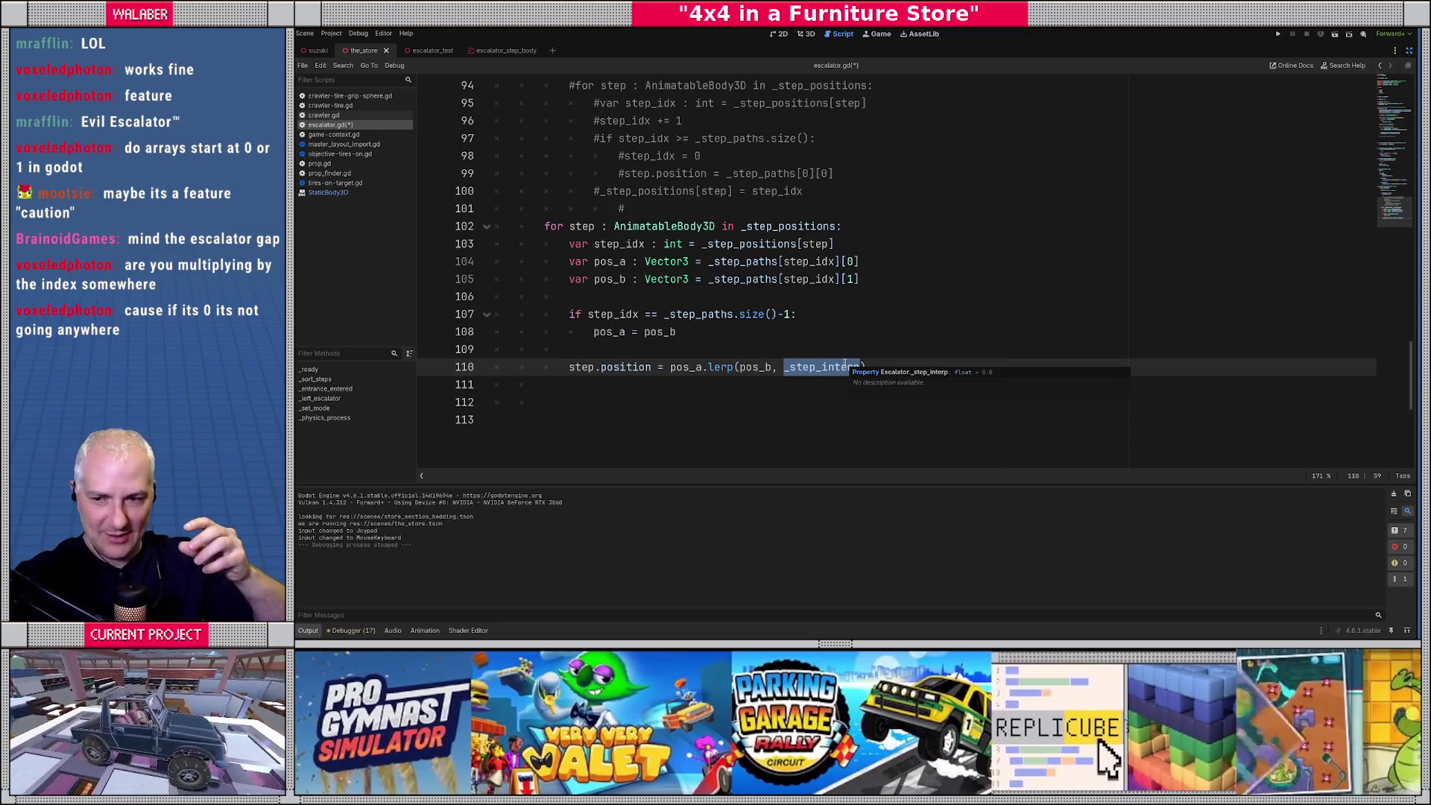
left_click(741, 313)
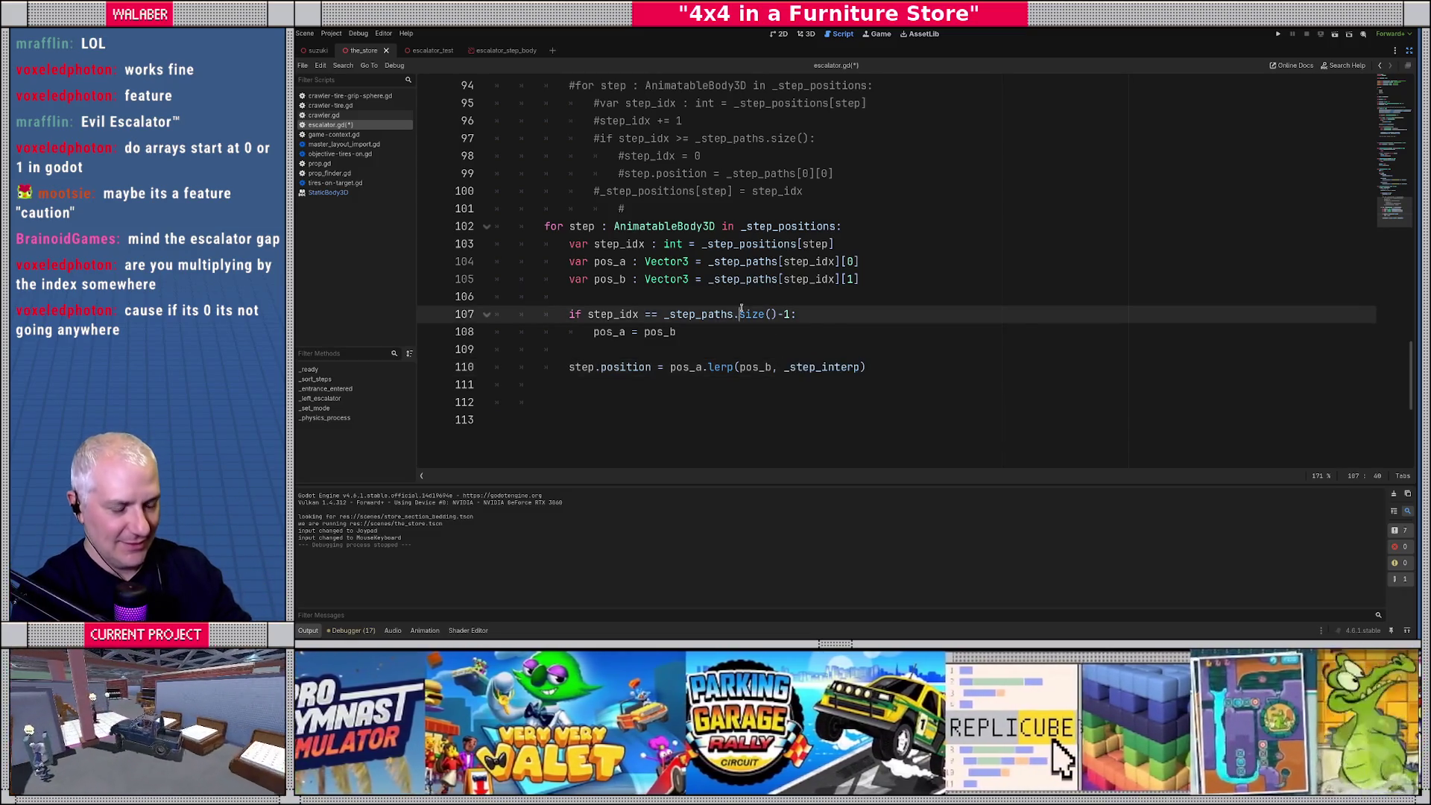
Save escalator.gd and launch a test run to watch the jeep pass the escalator steps.
key("F5")
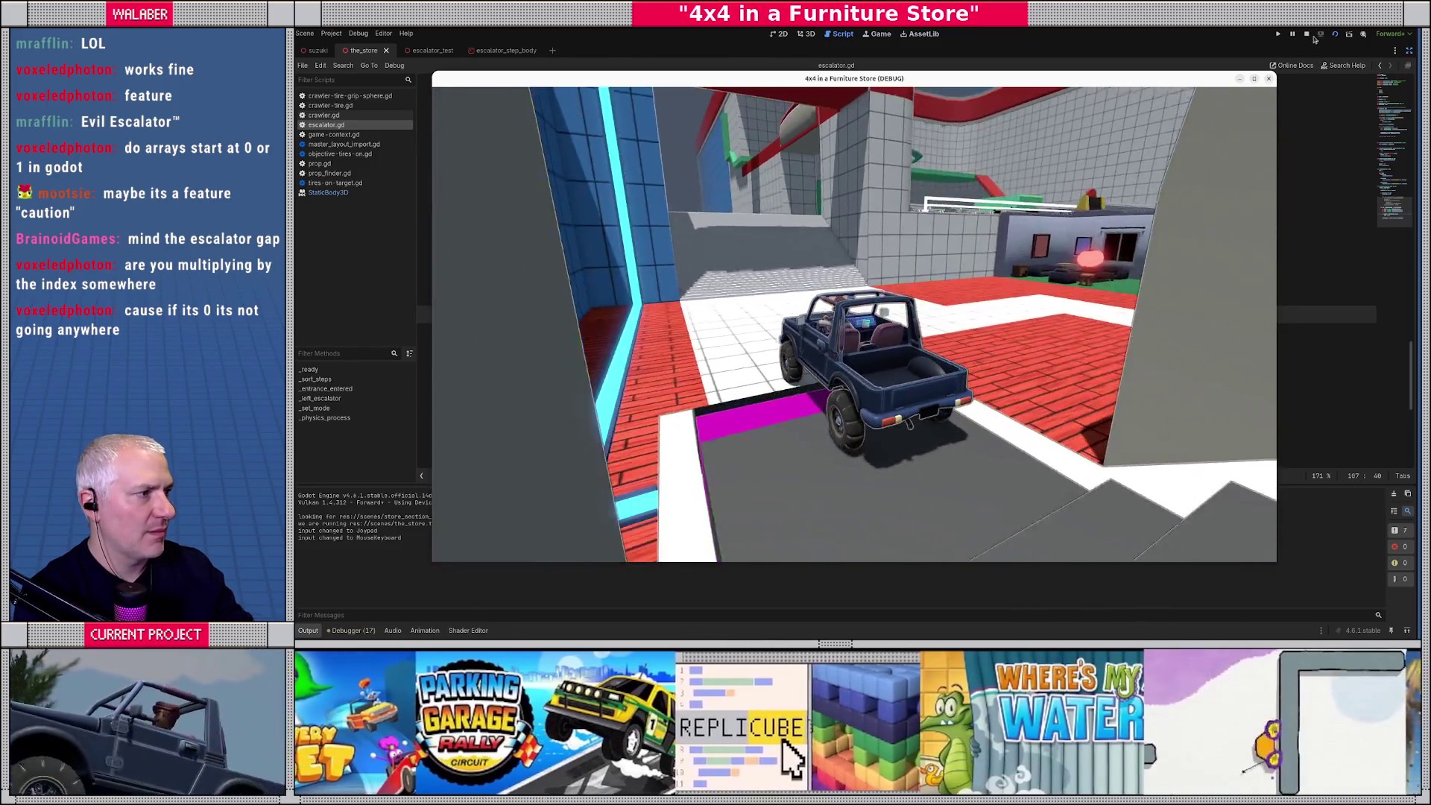
Stop the game and start a DebugDraw3D.draw_line call on a new line 107.
left_click(1310, 35)
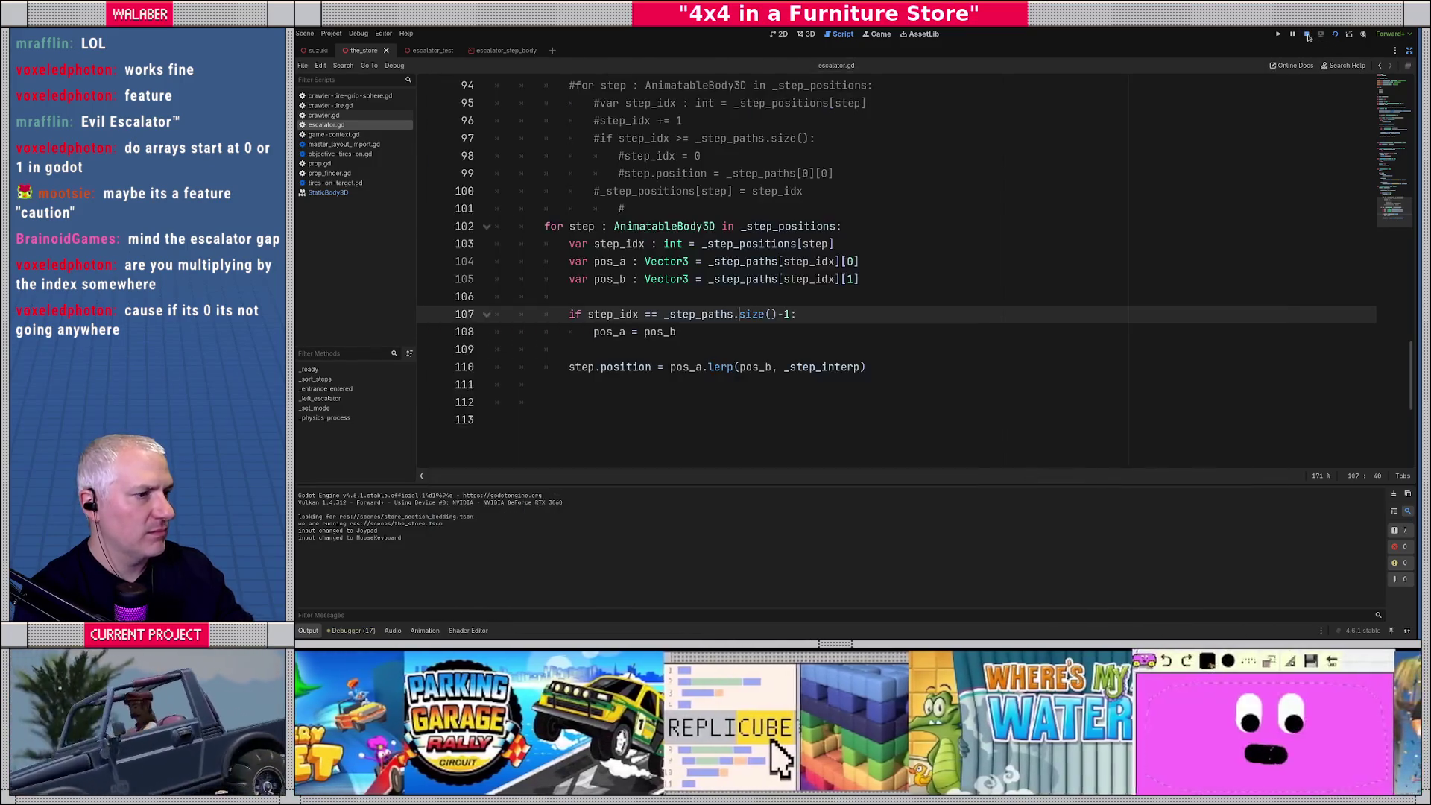
left_click(637, 295)
key("Down")
key("Down")
key("Down")
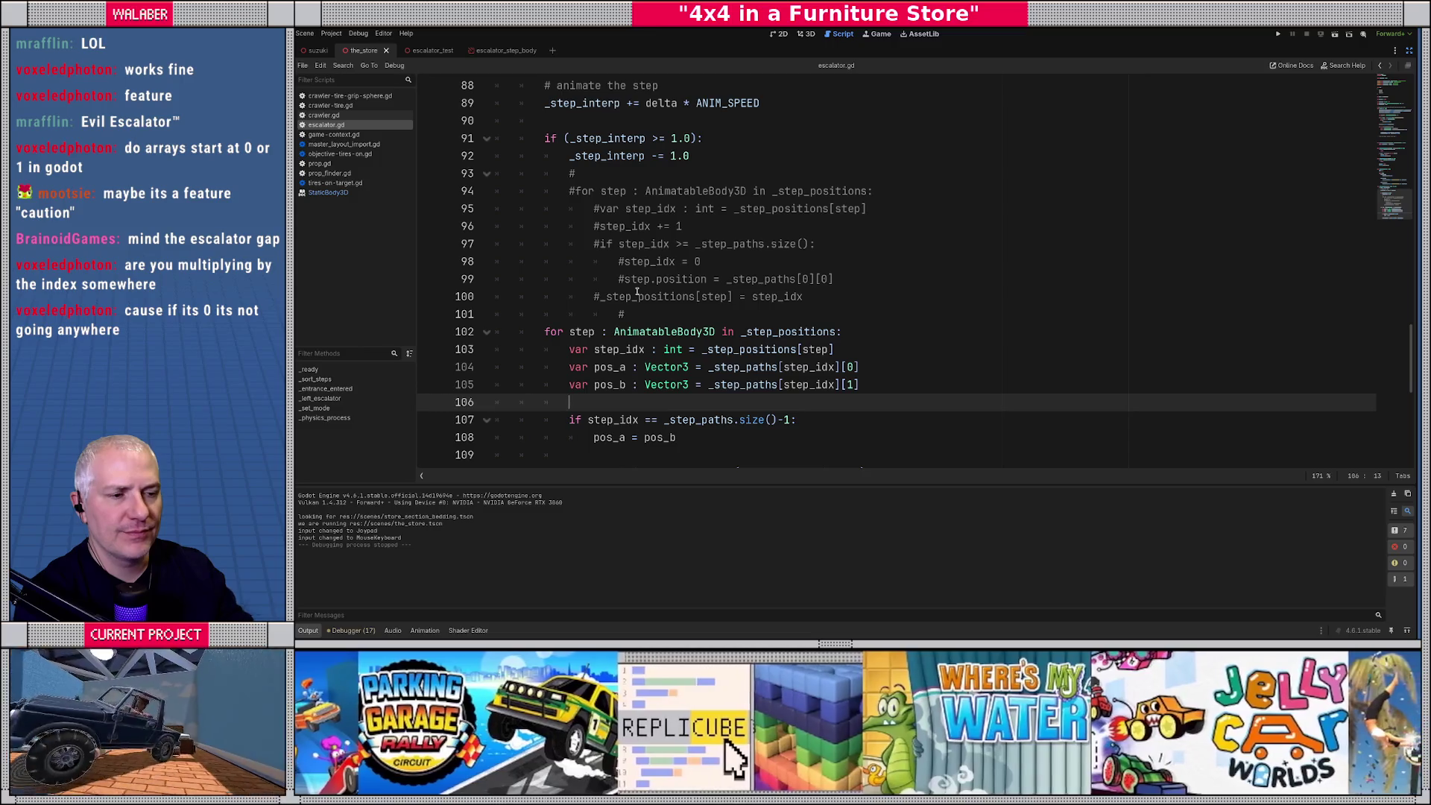
scroll(600, 352, "down", 1)
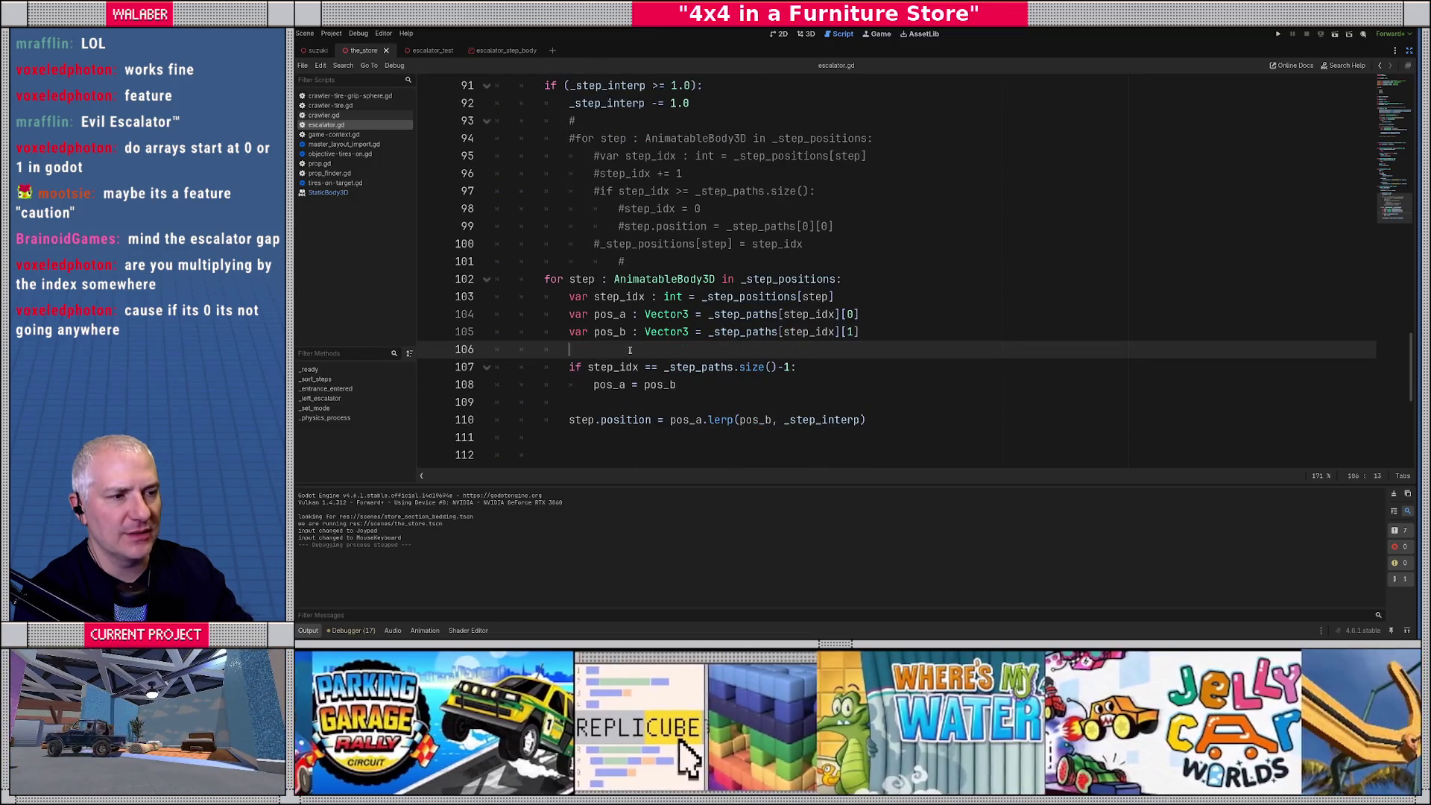
key("Return")
type("De")
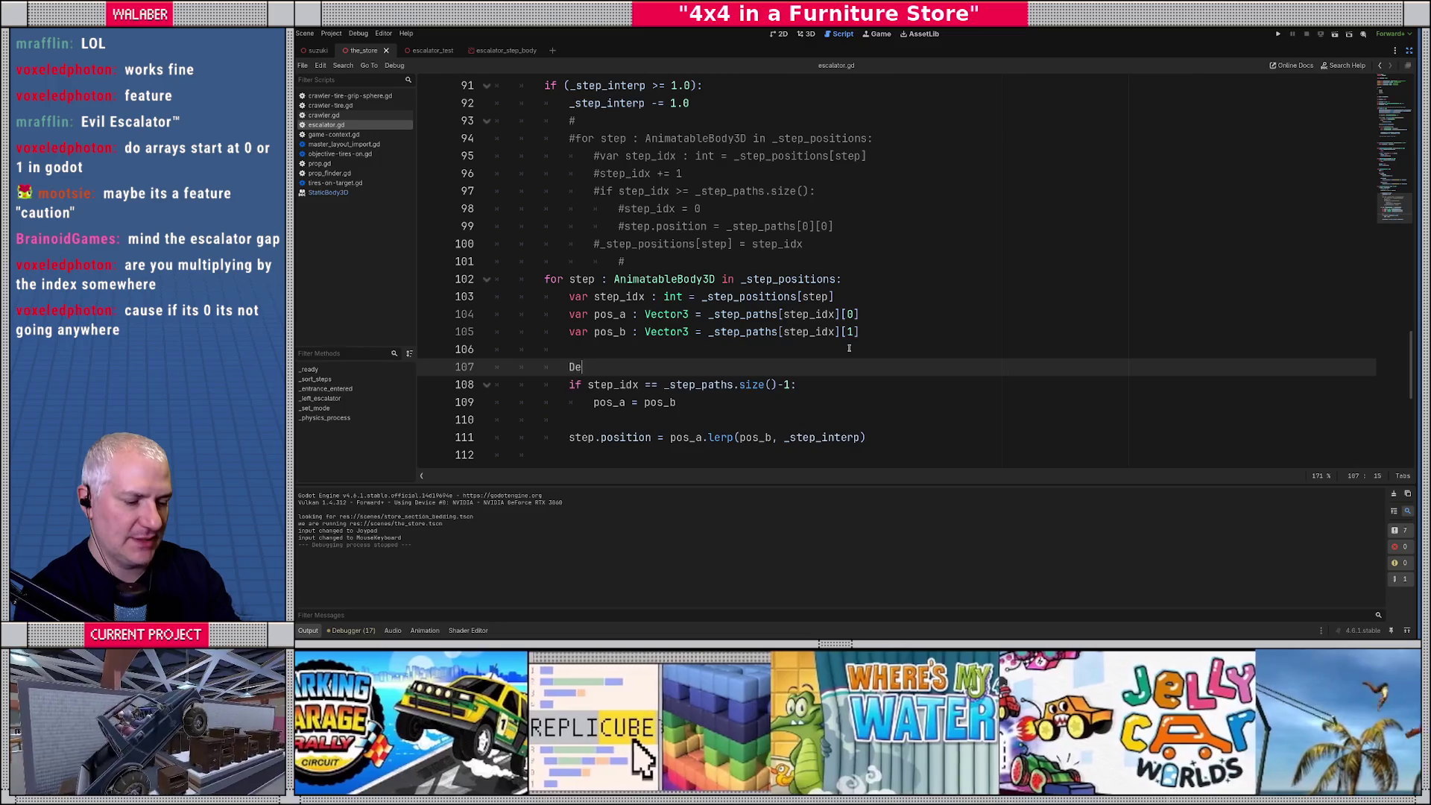
type("bugDra")
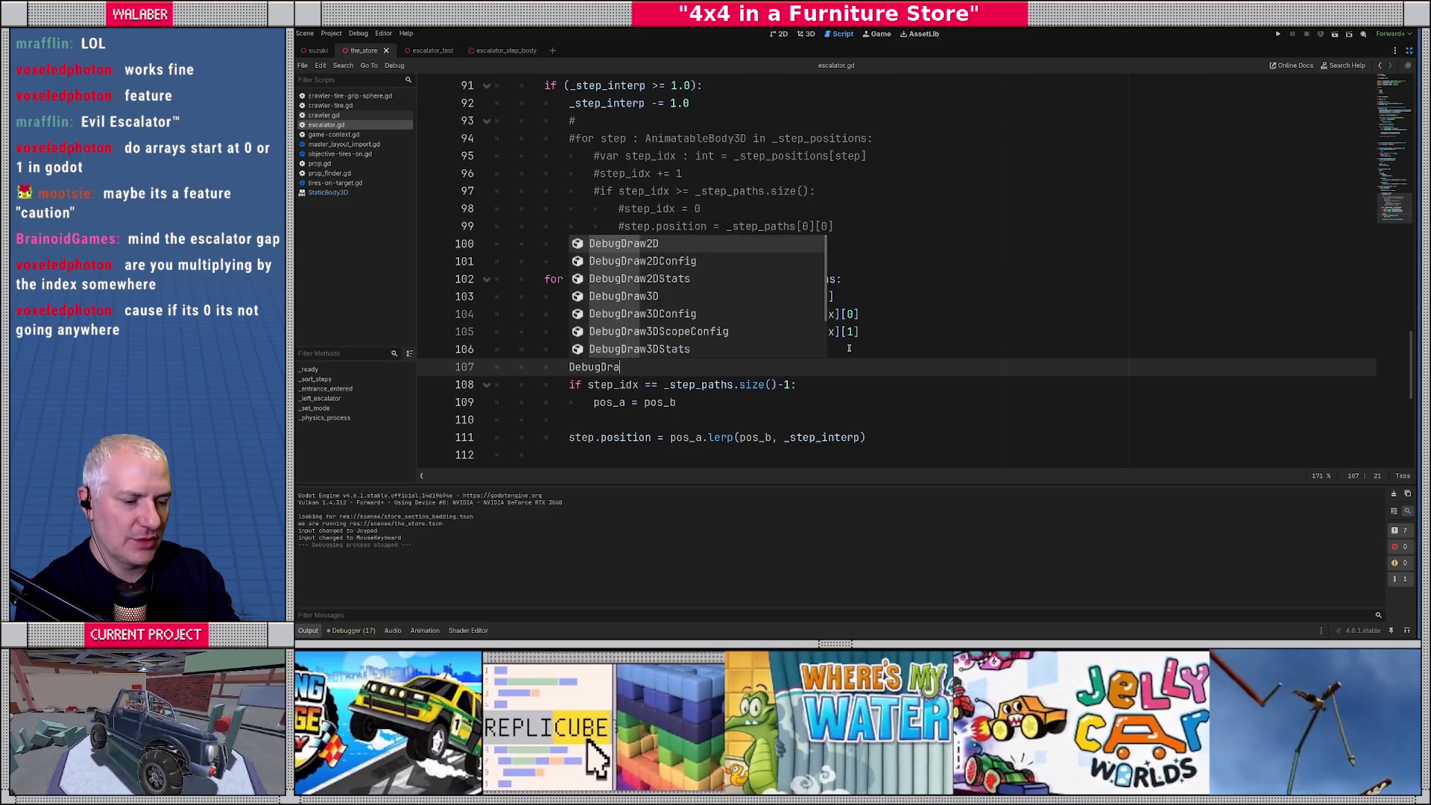
type("w3D.")
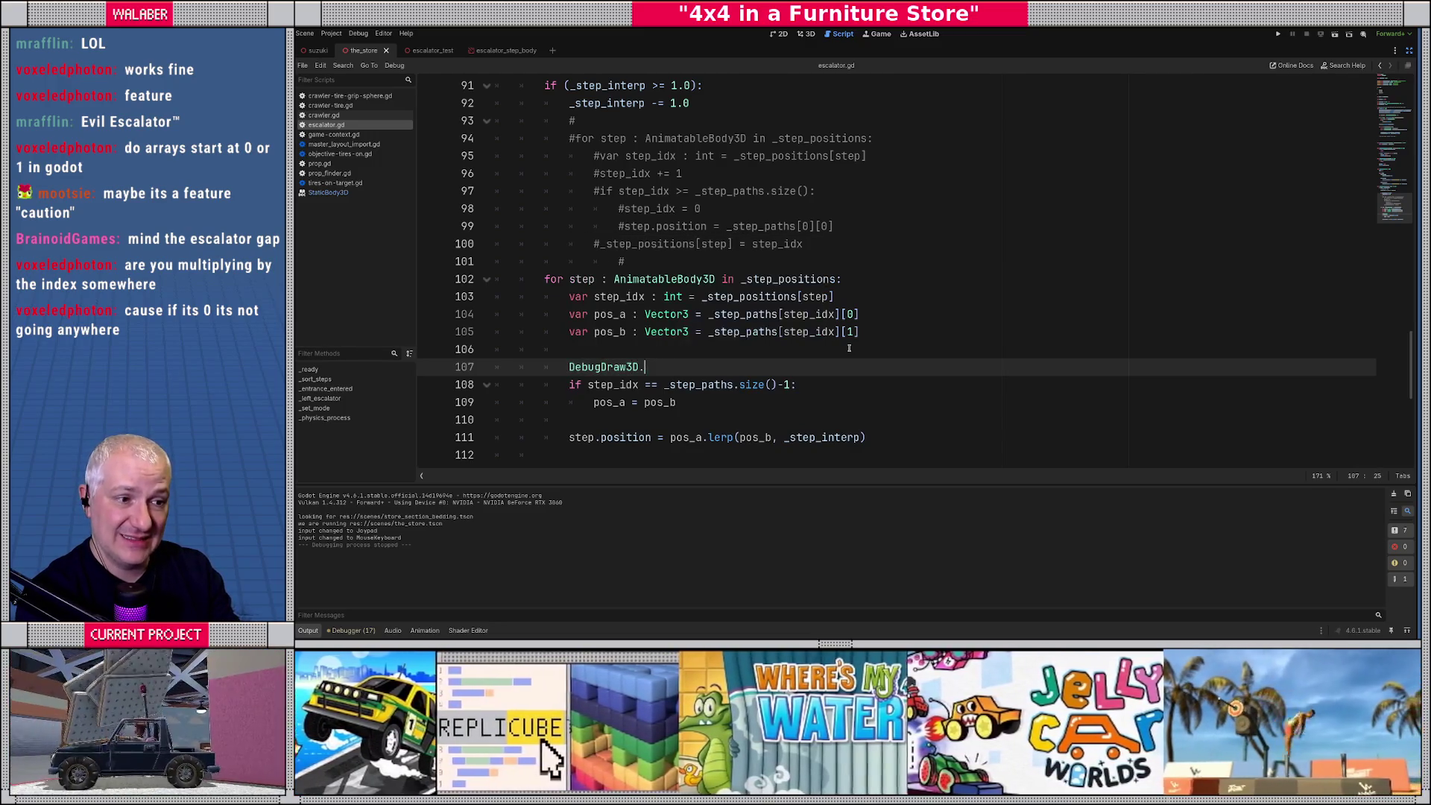
type("draw_li")
key("Return")
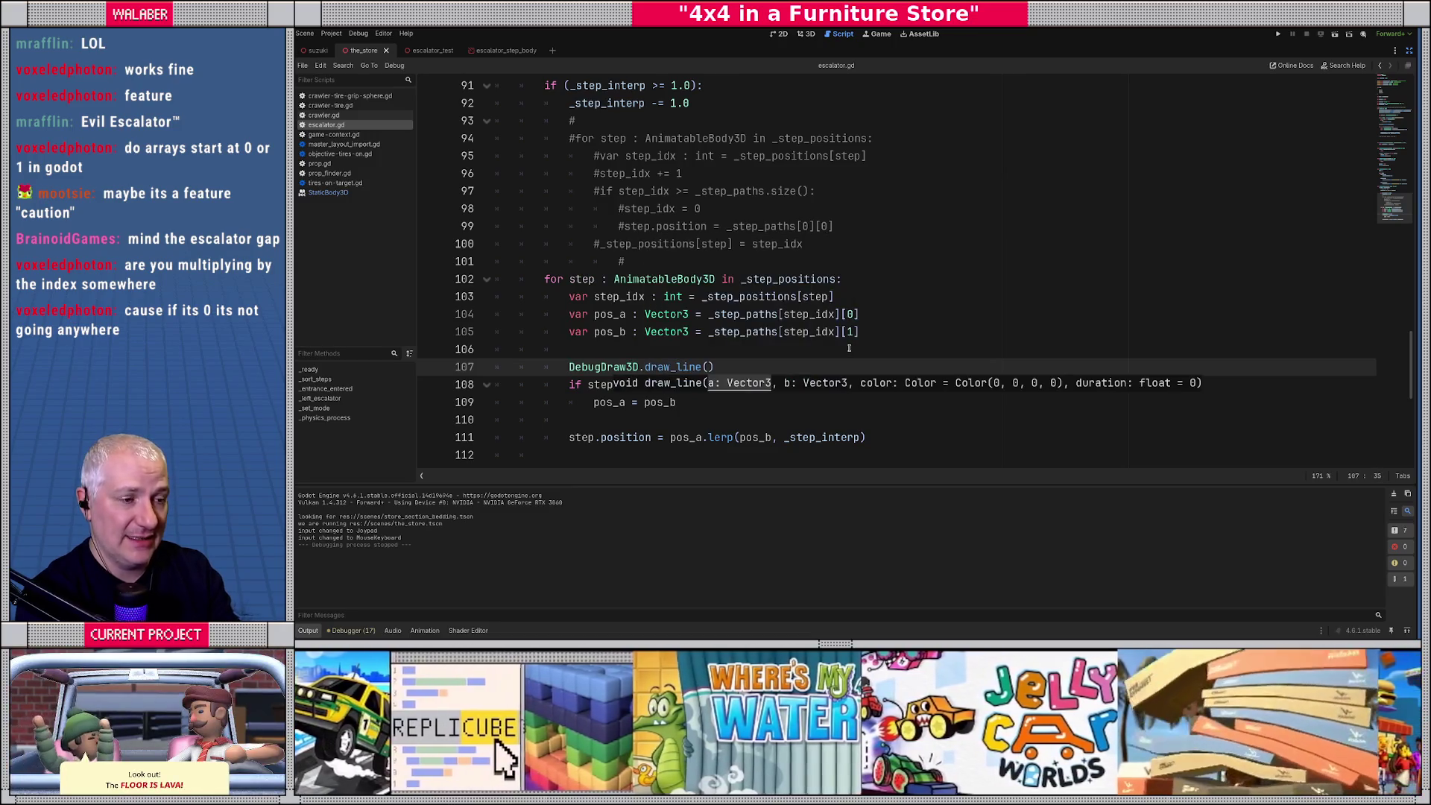
Draw from pos_a to pos_b, hued by float(step_idx) / float(_step_paths.size()), then relaunch the game.
type("pos_a, po")
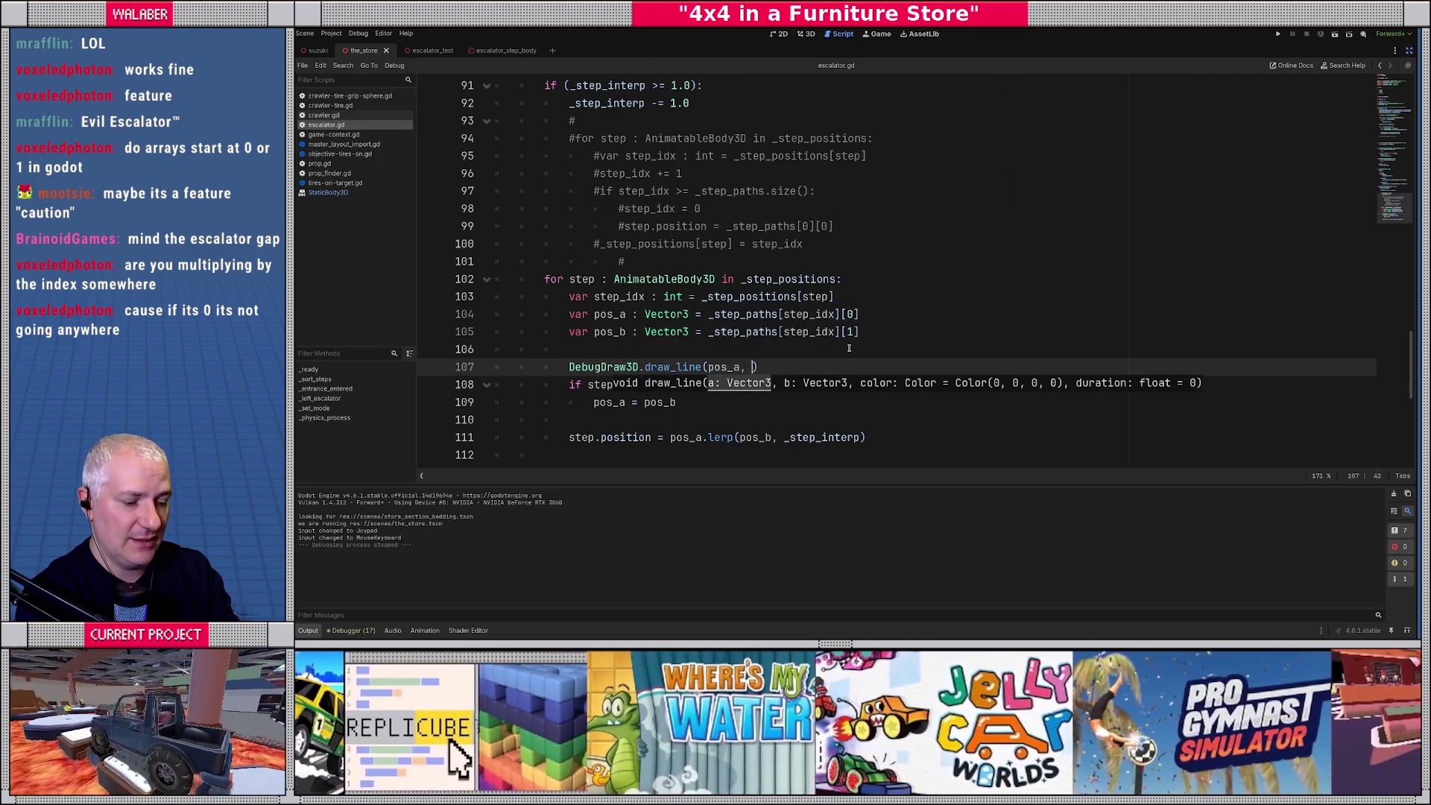
type("s_b, C")
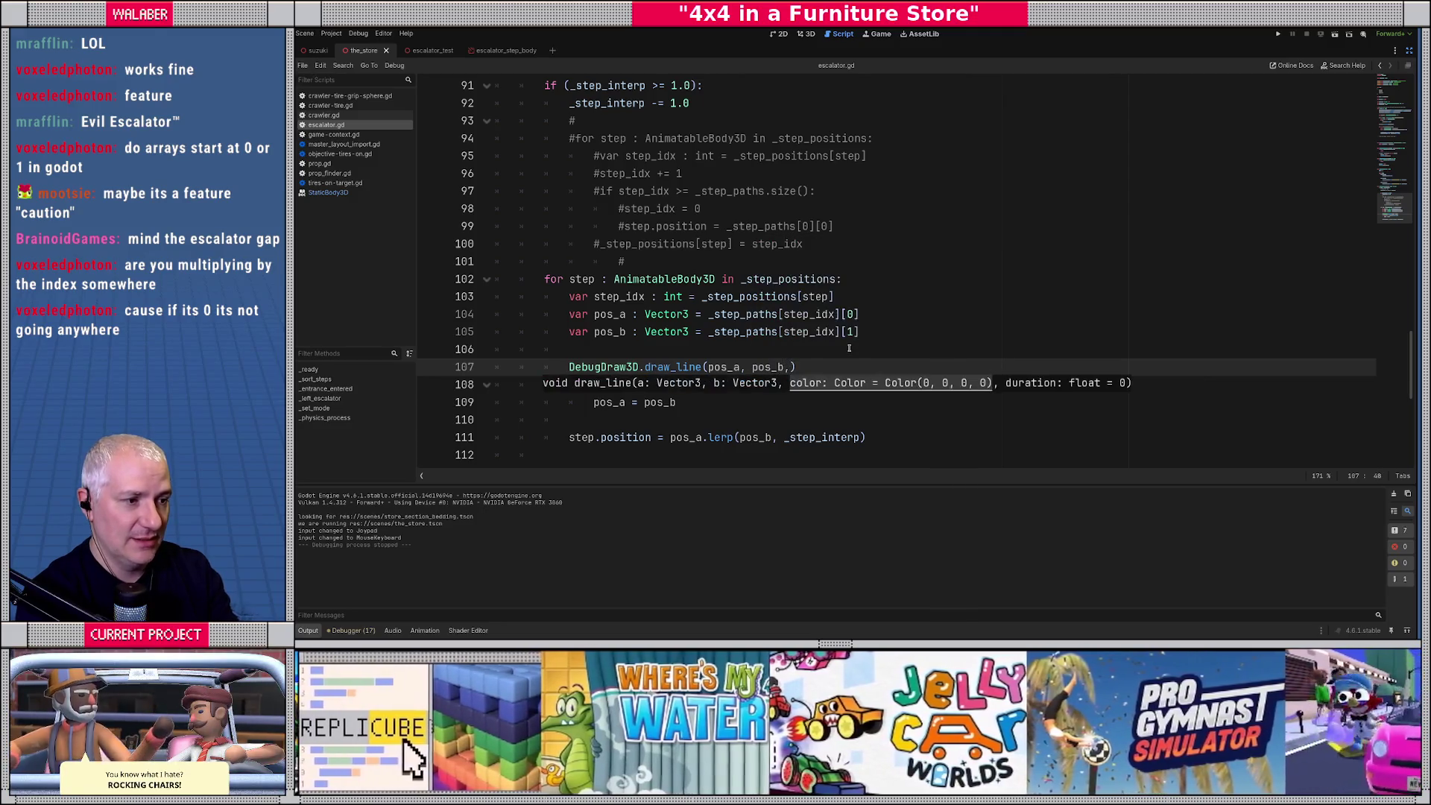
type("olor.")
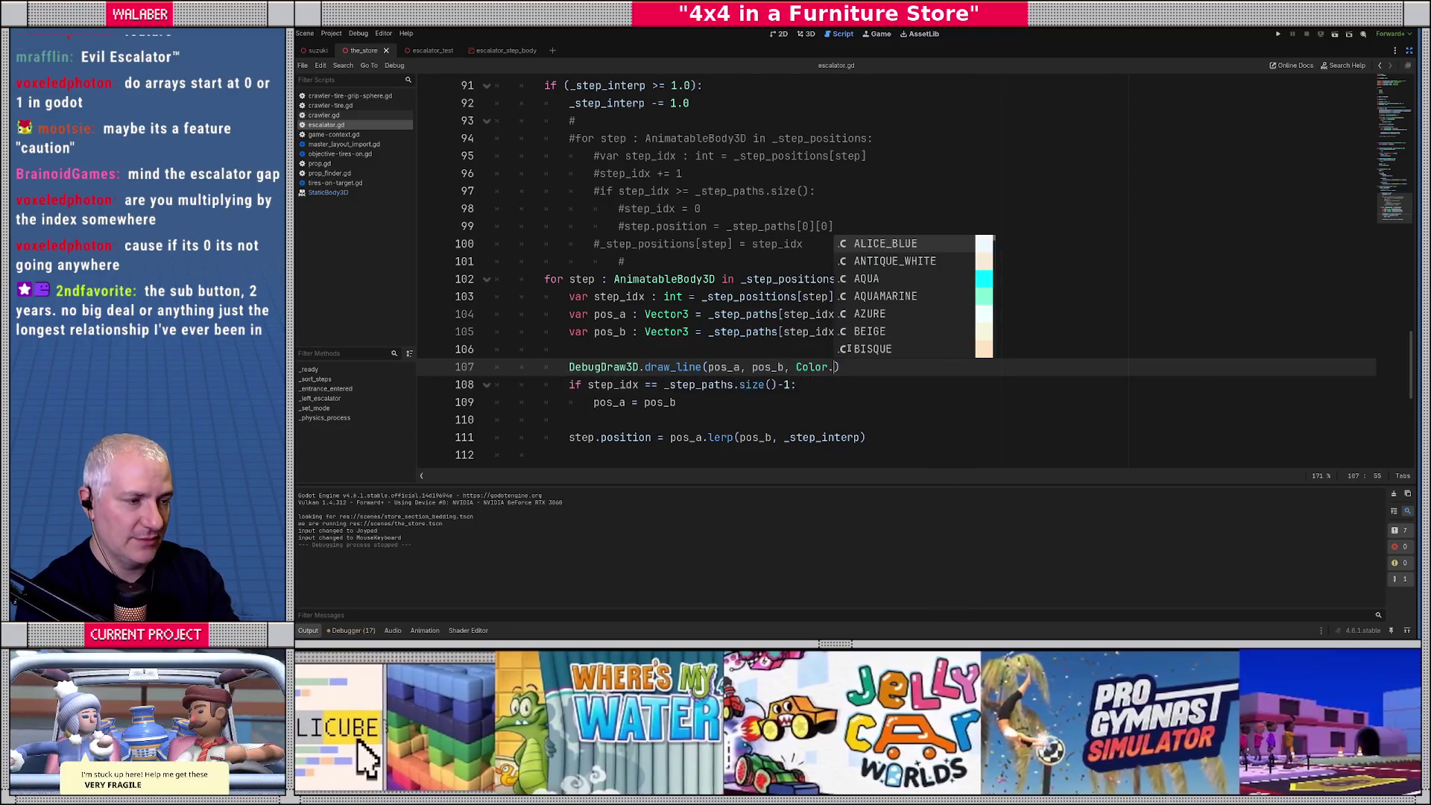
type("from")
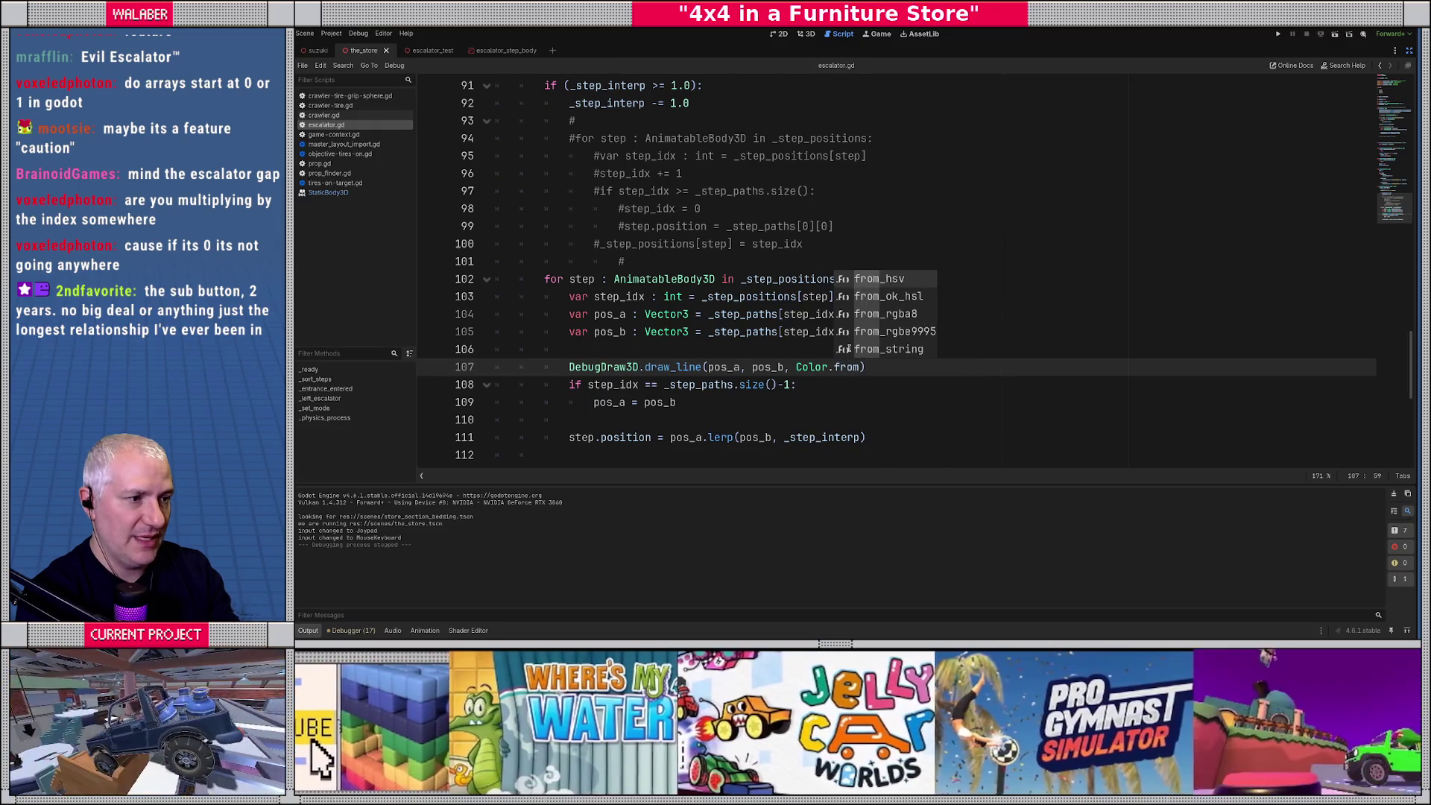
key("Return")
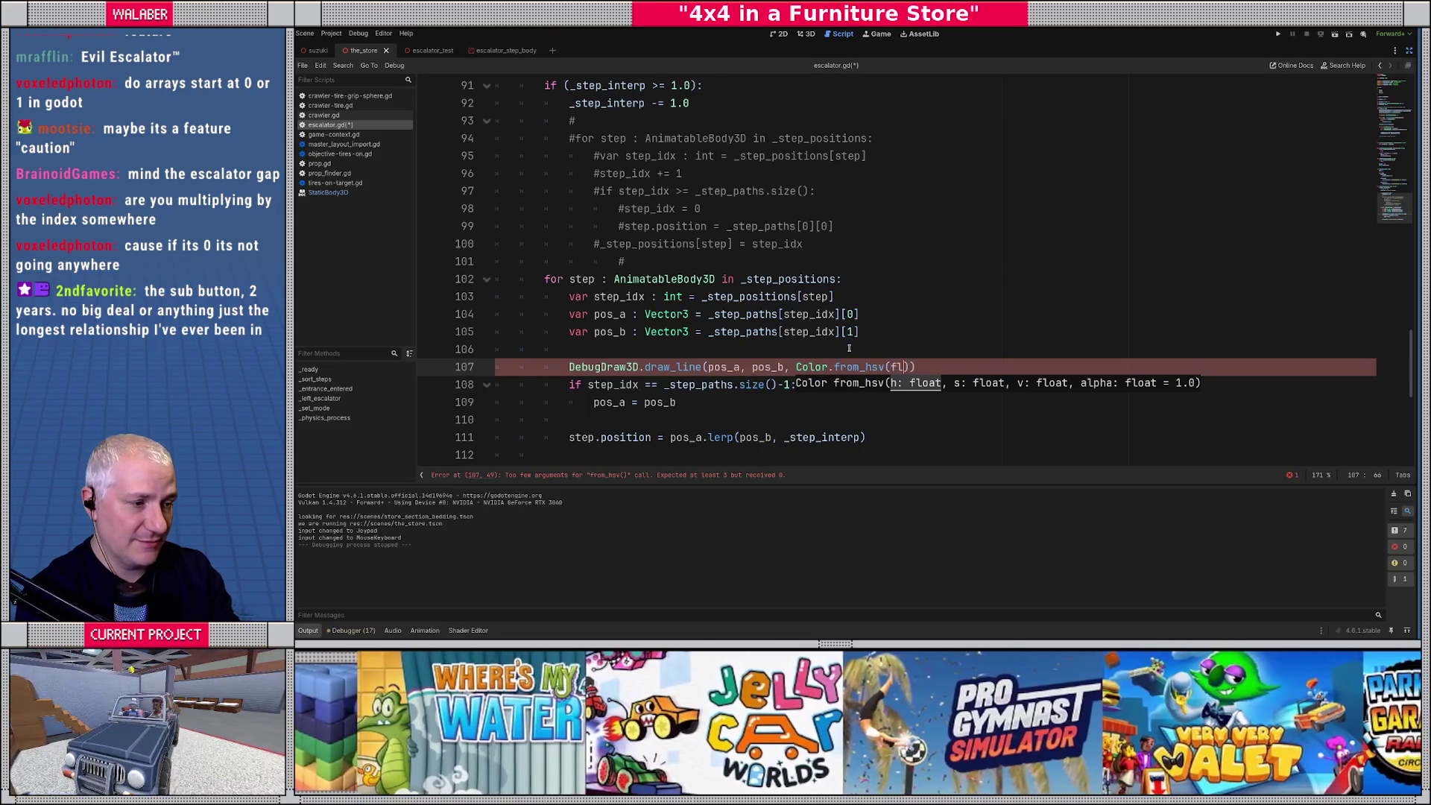
type("oat(step_")
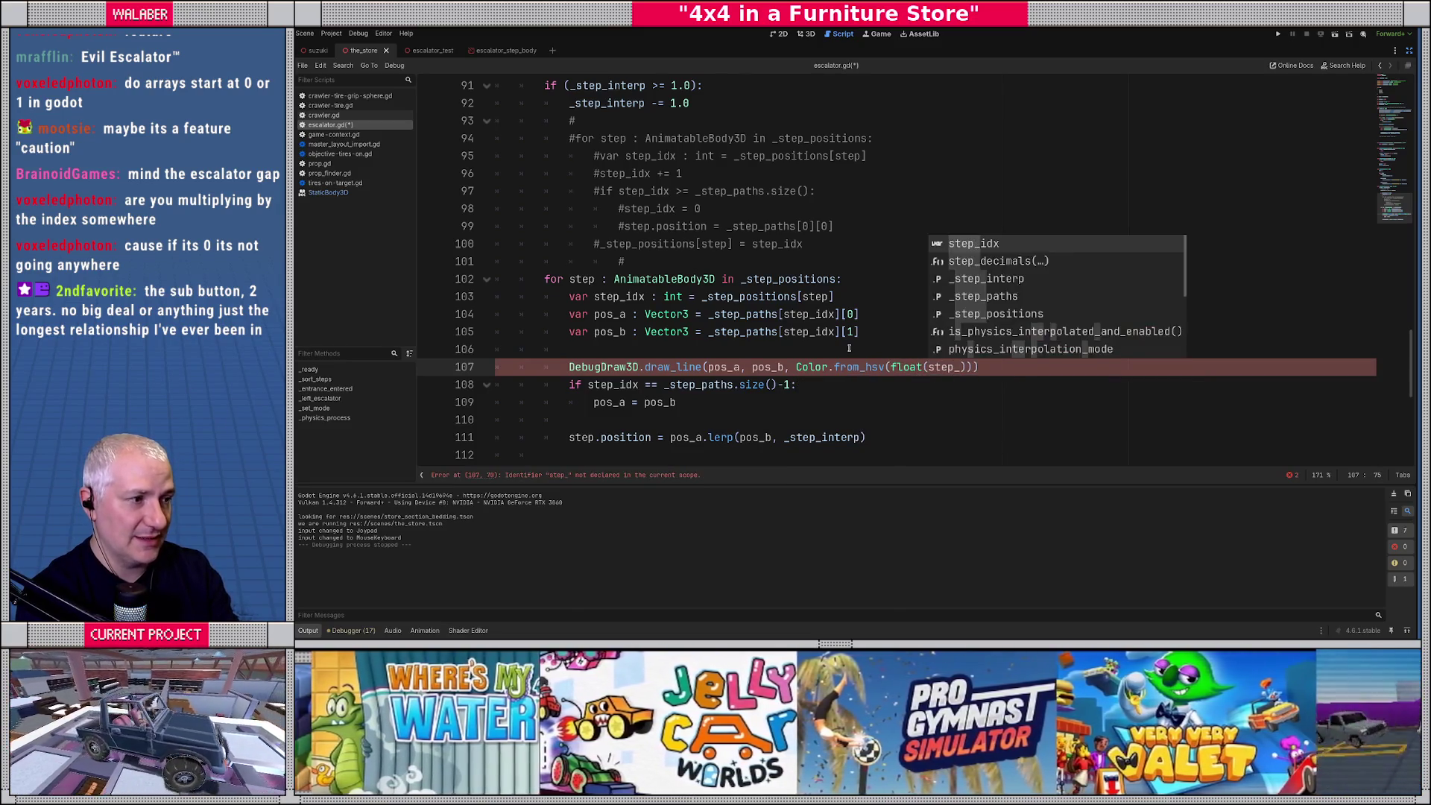
type("idx)")
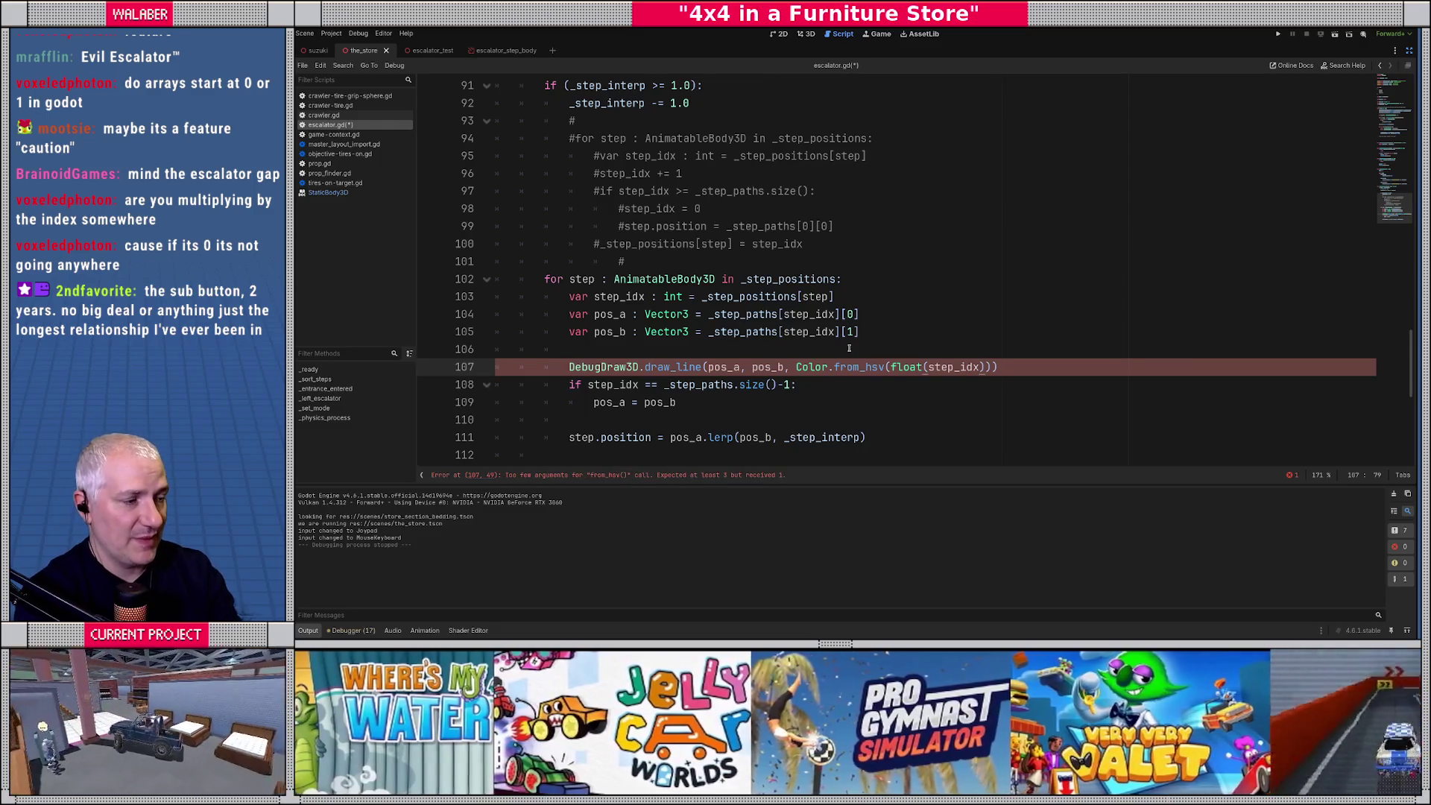
type(" / ")
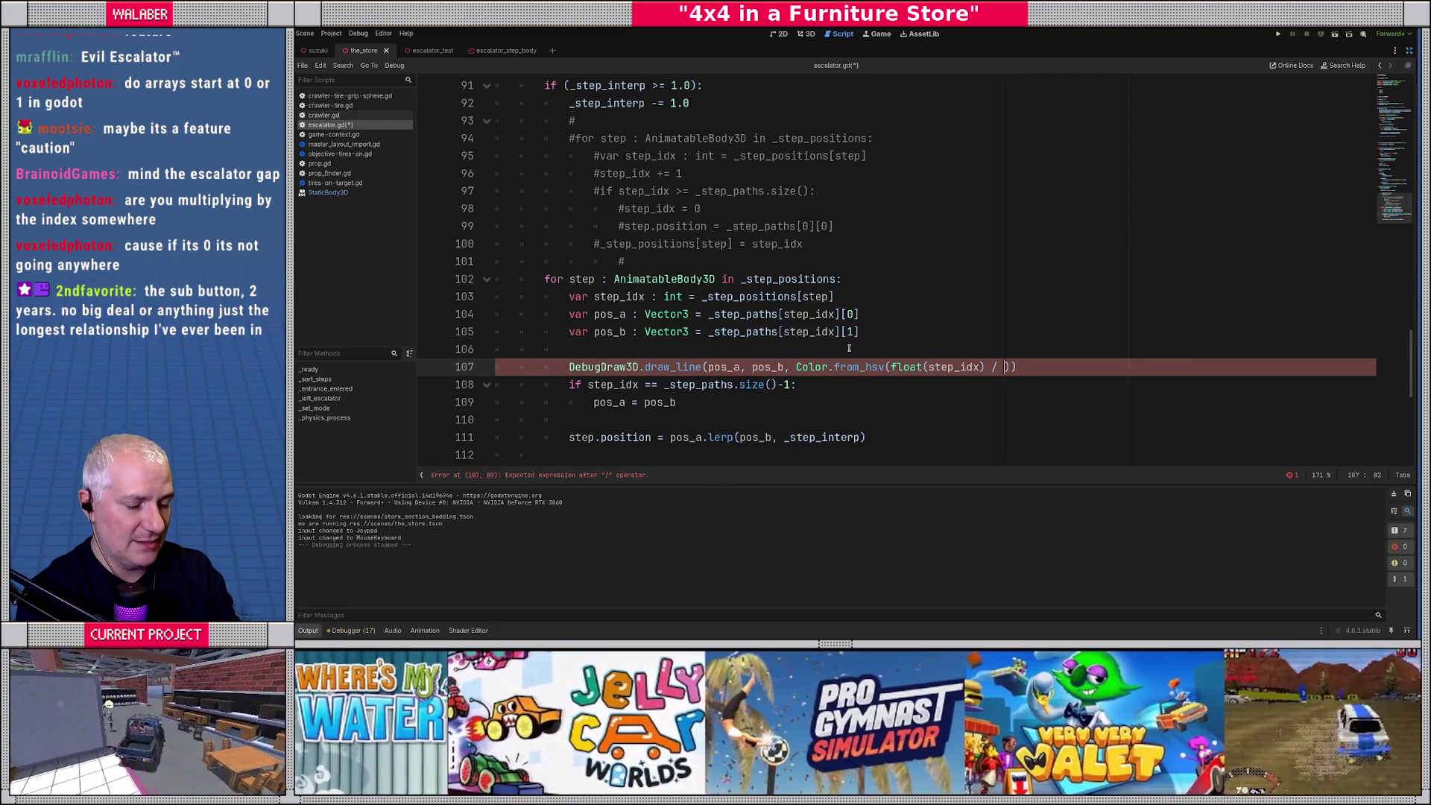
type("float(_Ste")
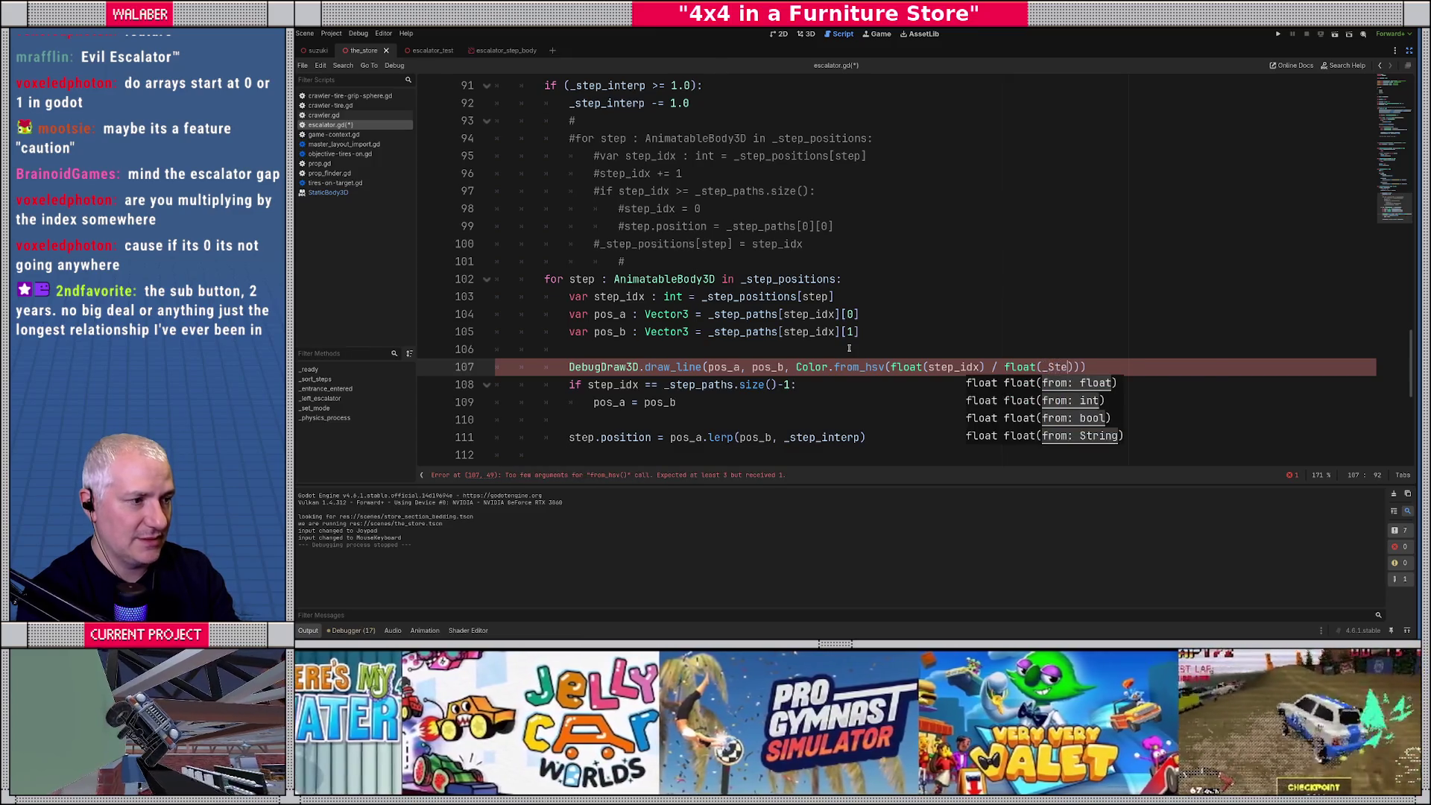
type("p")
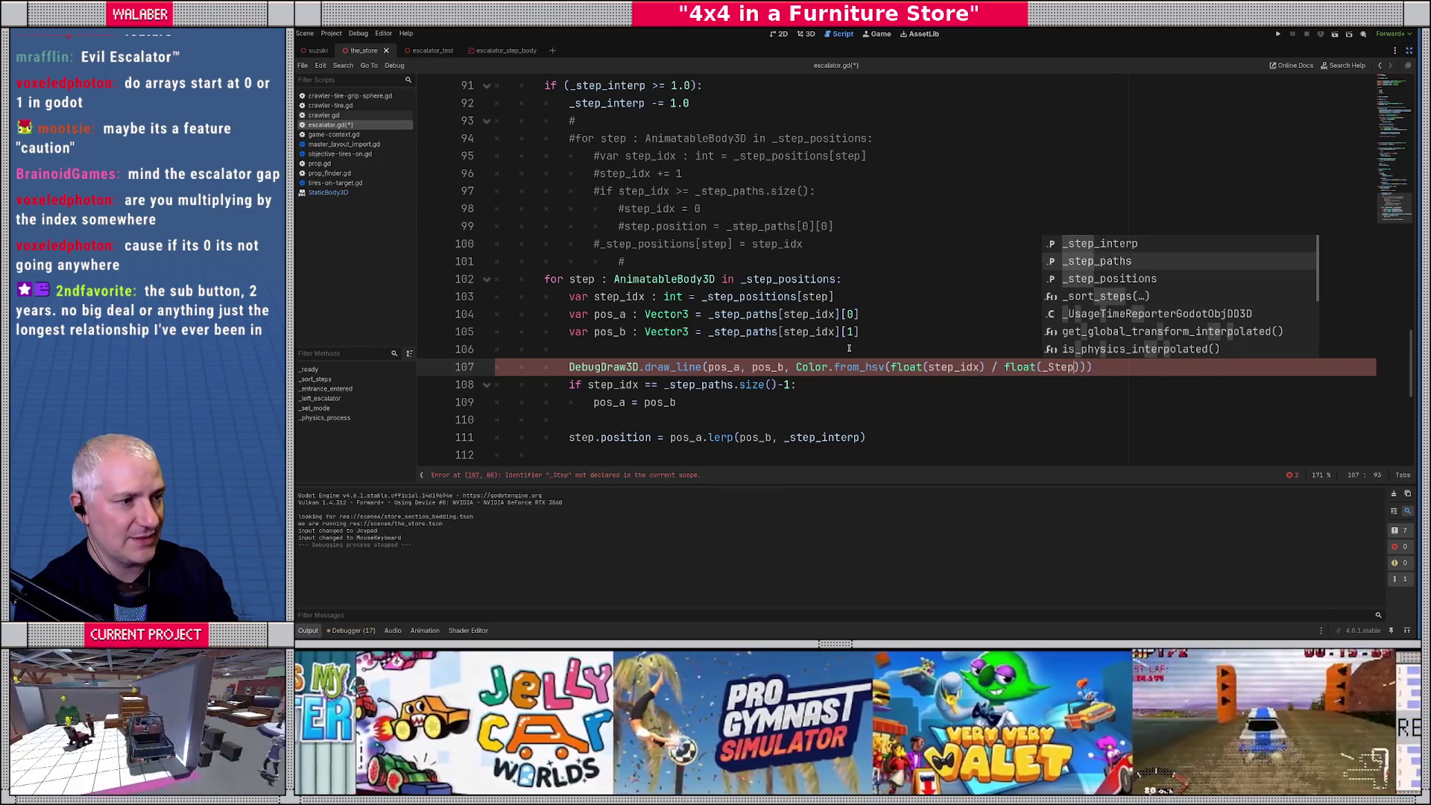
key("Return")
type(".size(")
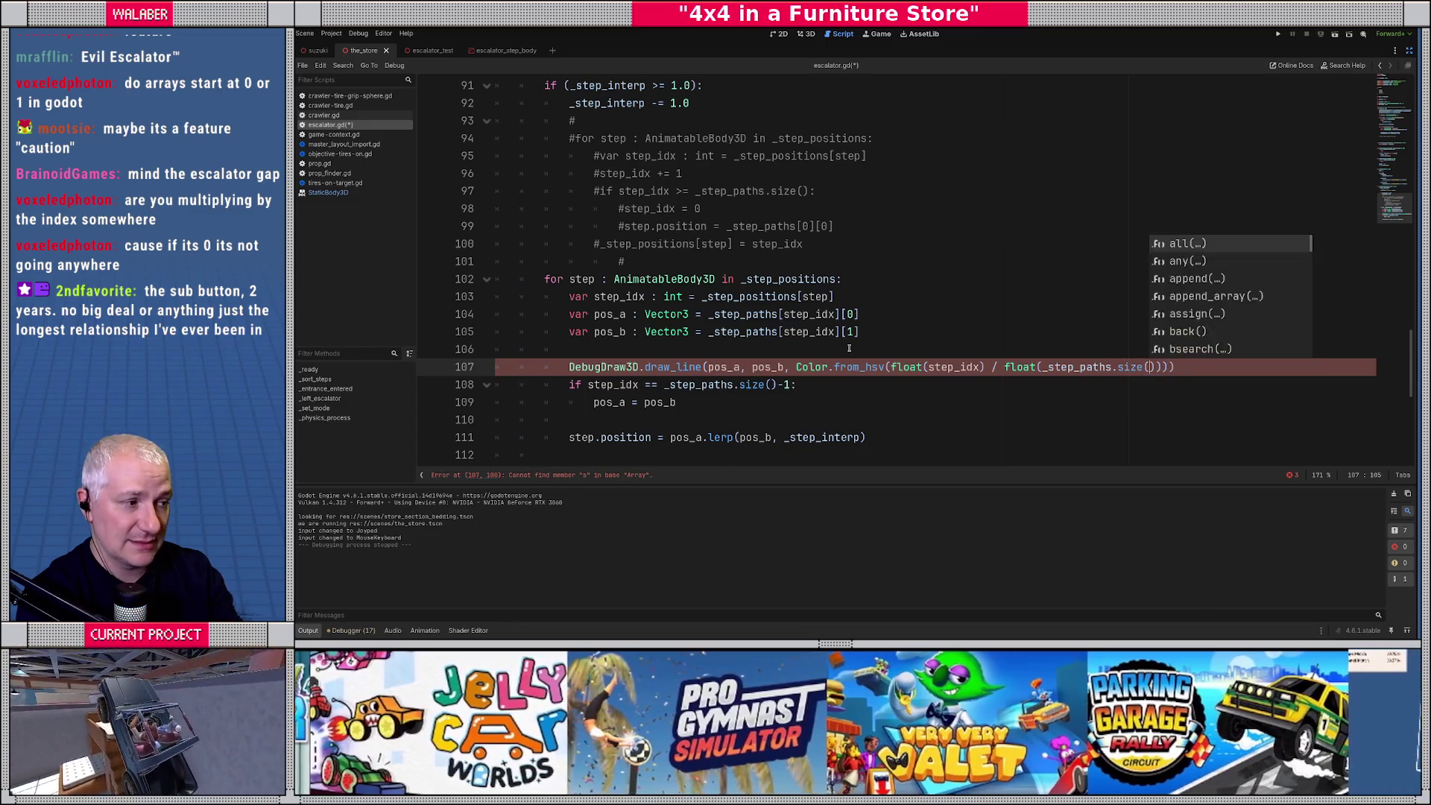
type("))")
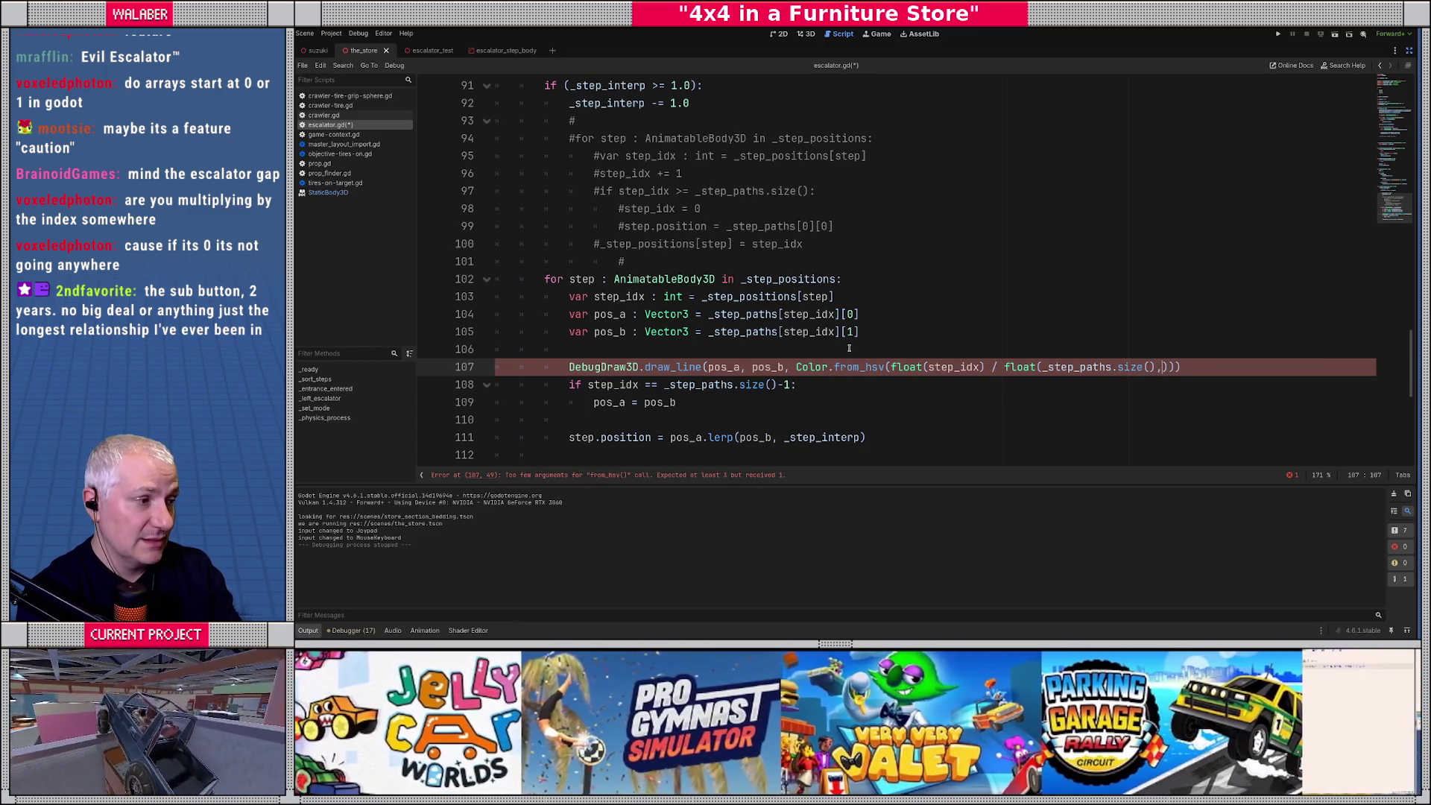
type(", 1")
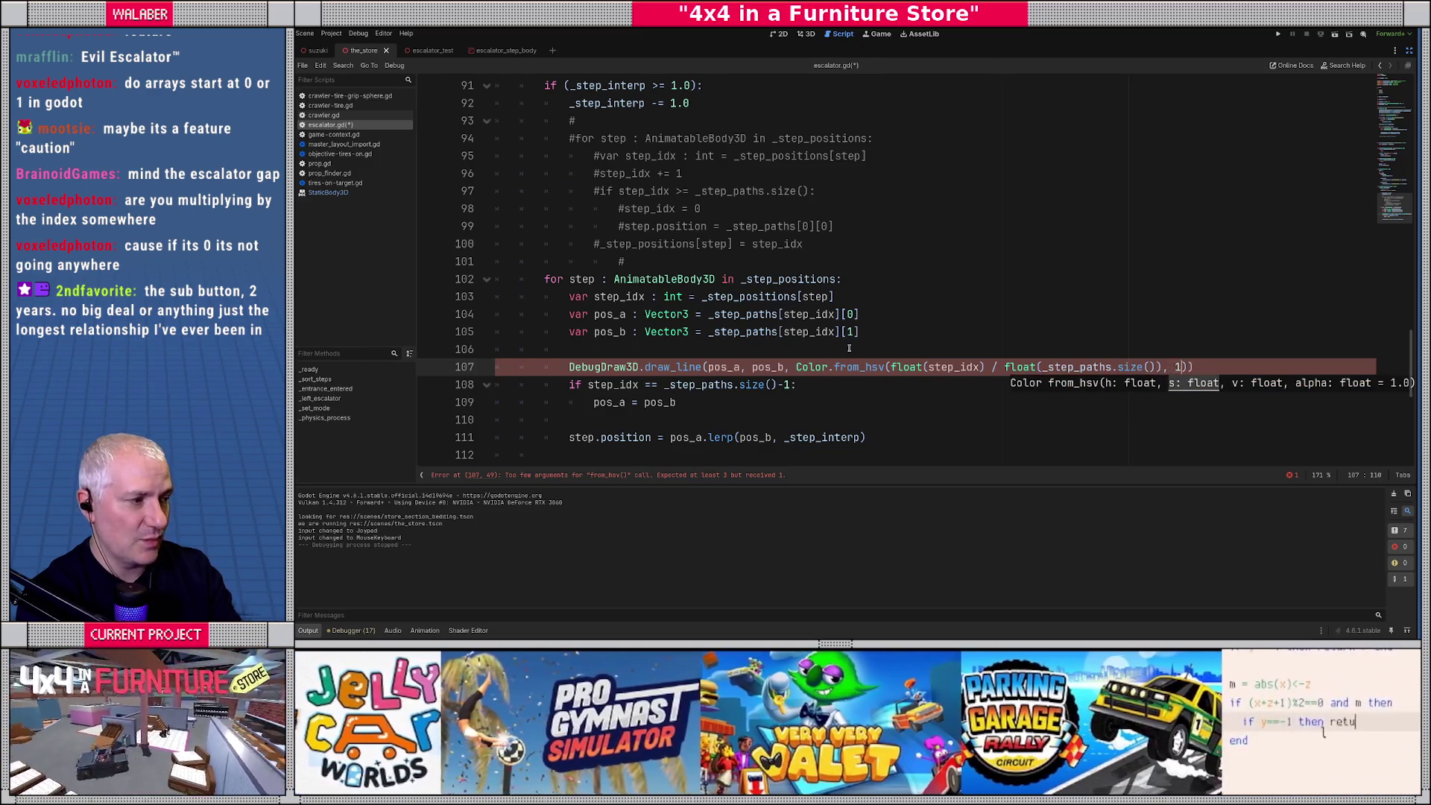
key("F5")
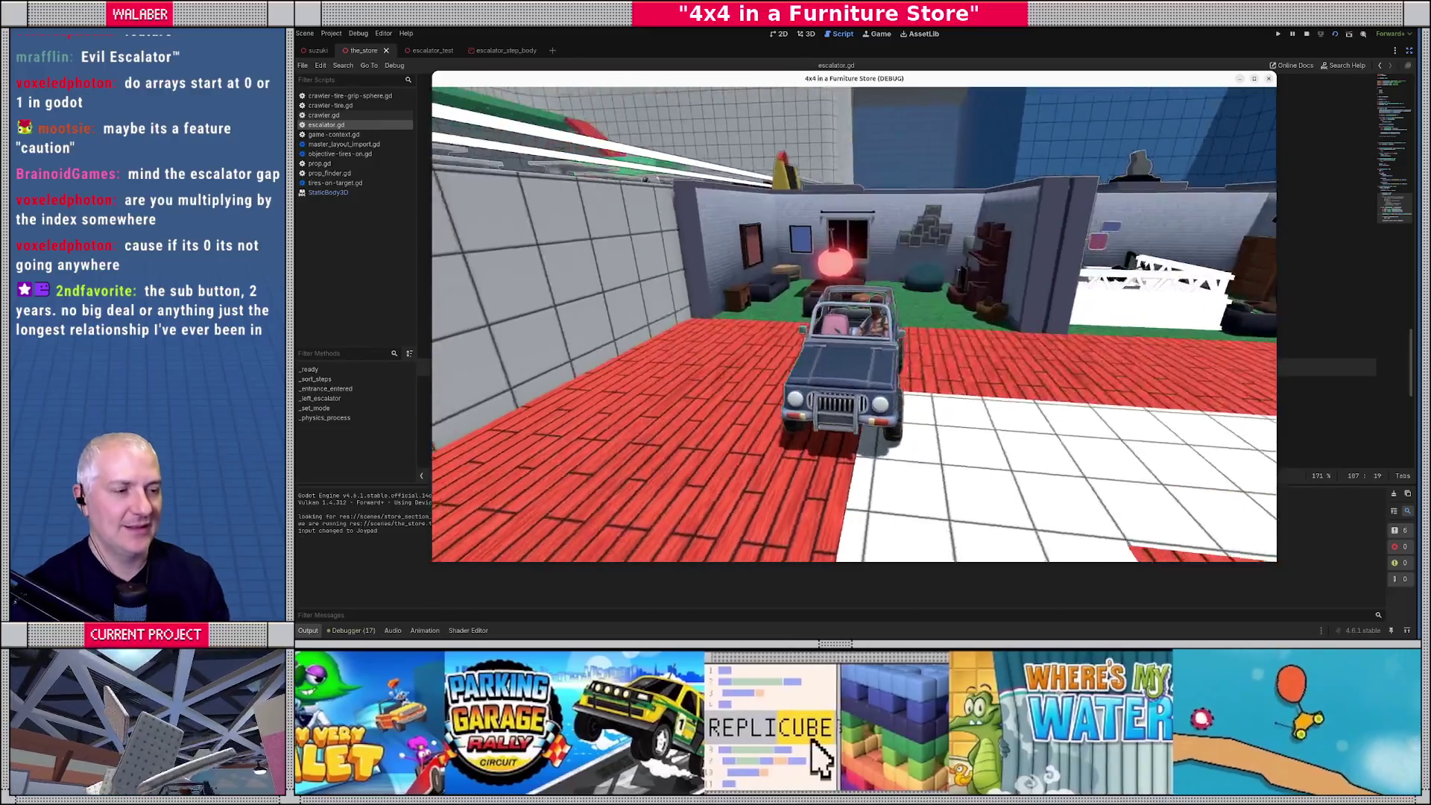
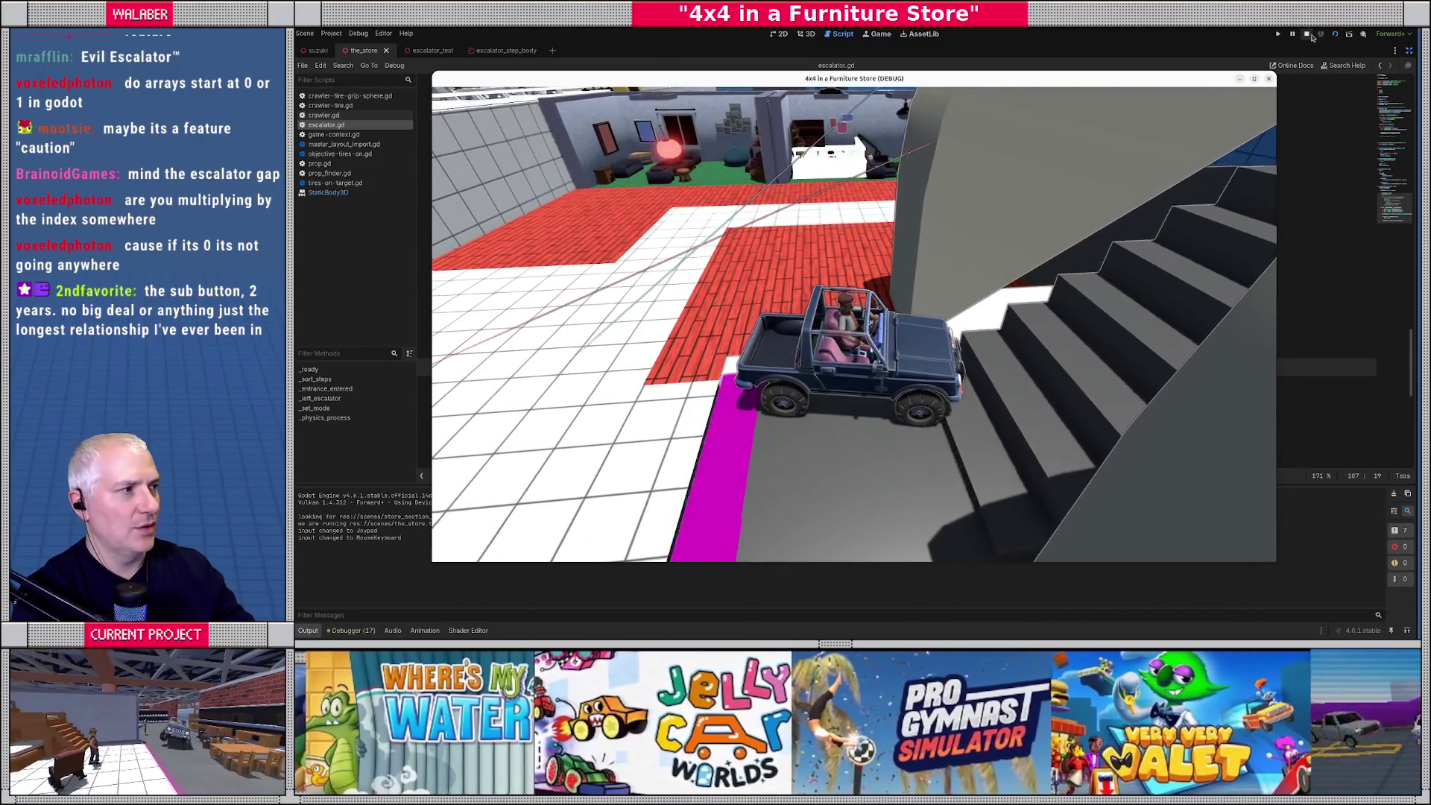
Stop the game and wrap pos_a in to_global() inside the line-107 draw_line call.
key("F8")
left_click(651, 355)
scroll(671, 346, "down", 1)
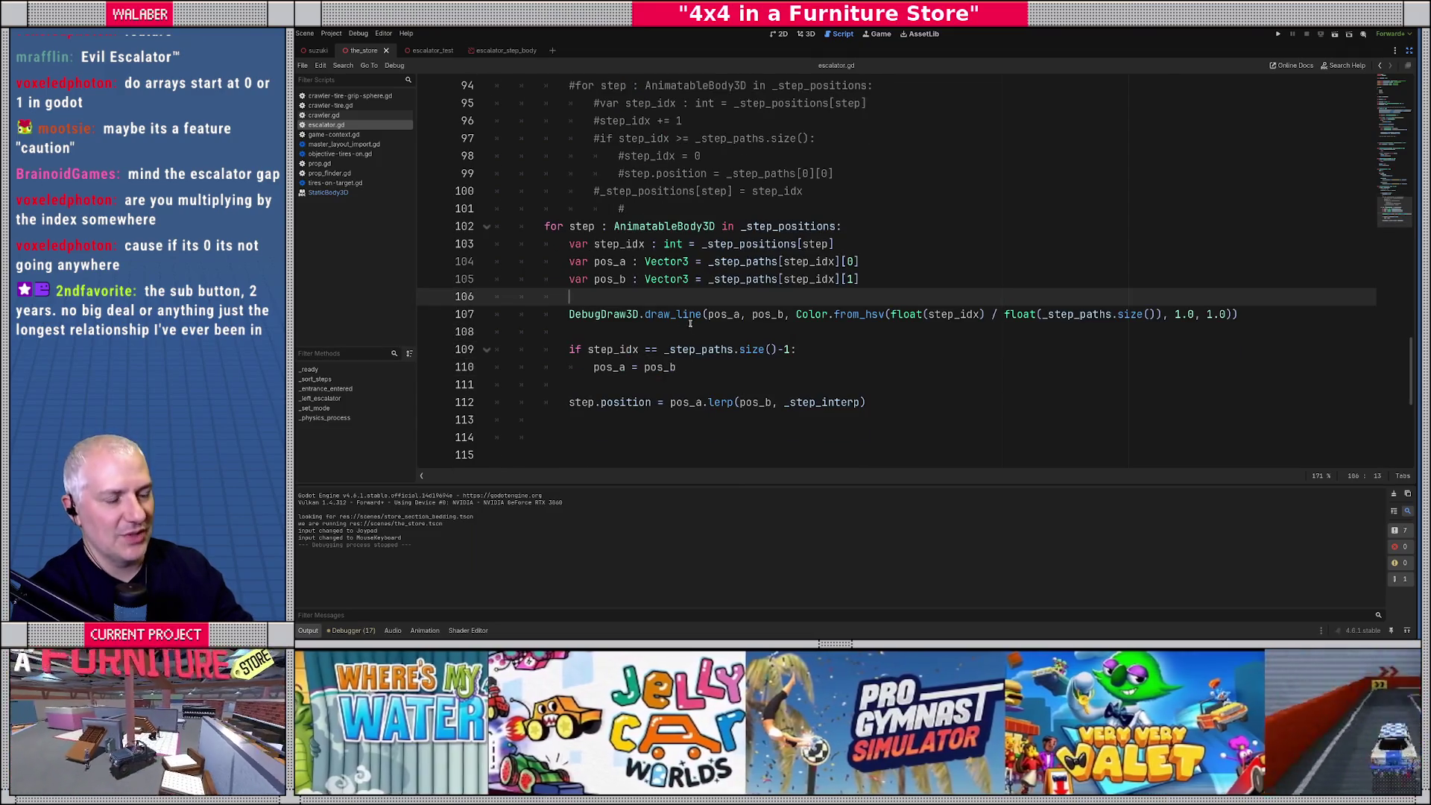
left_click(707, 315)
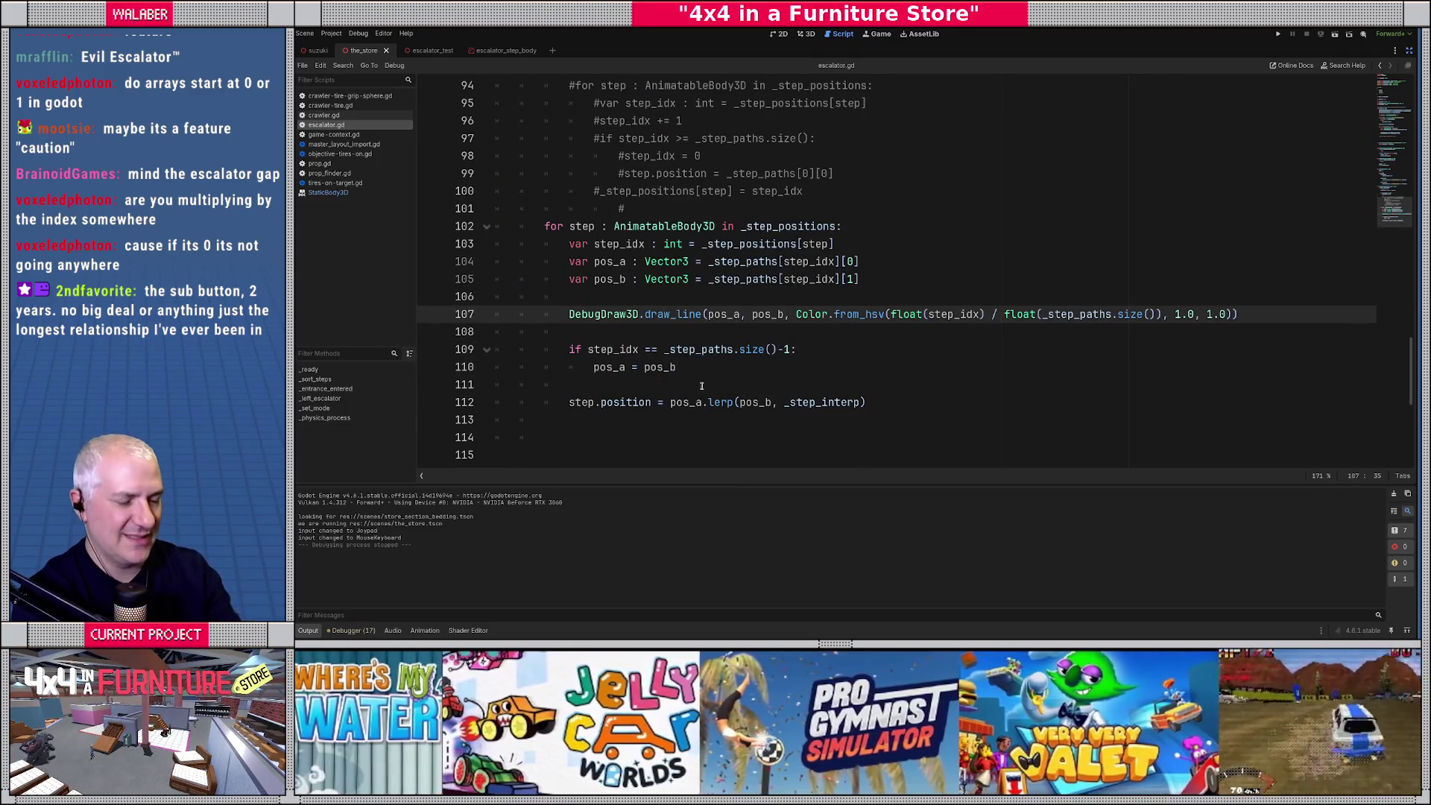
type("to_globa")
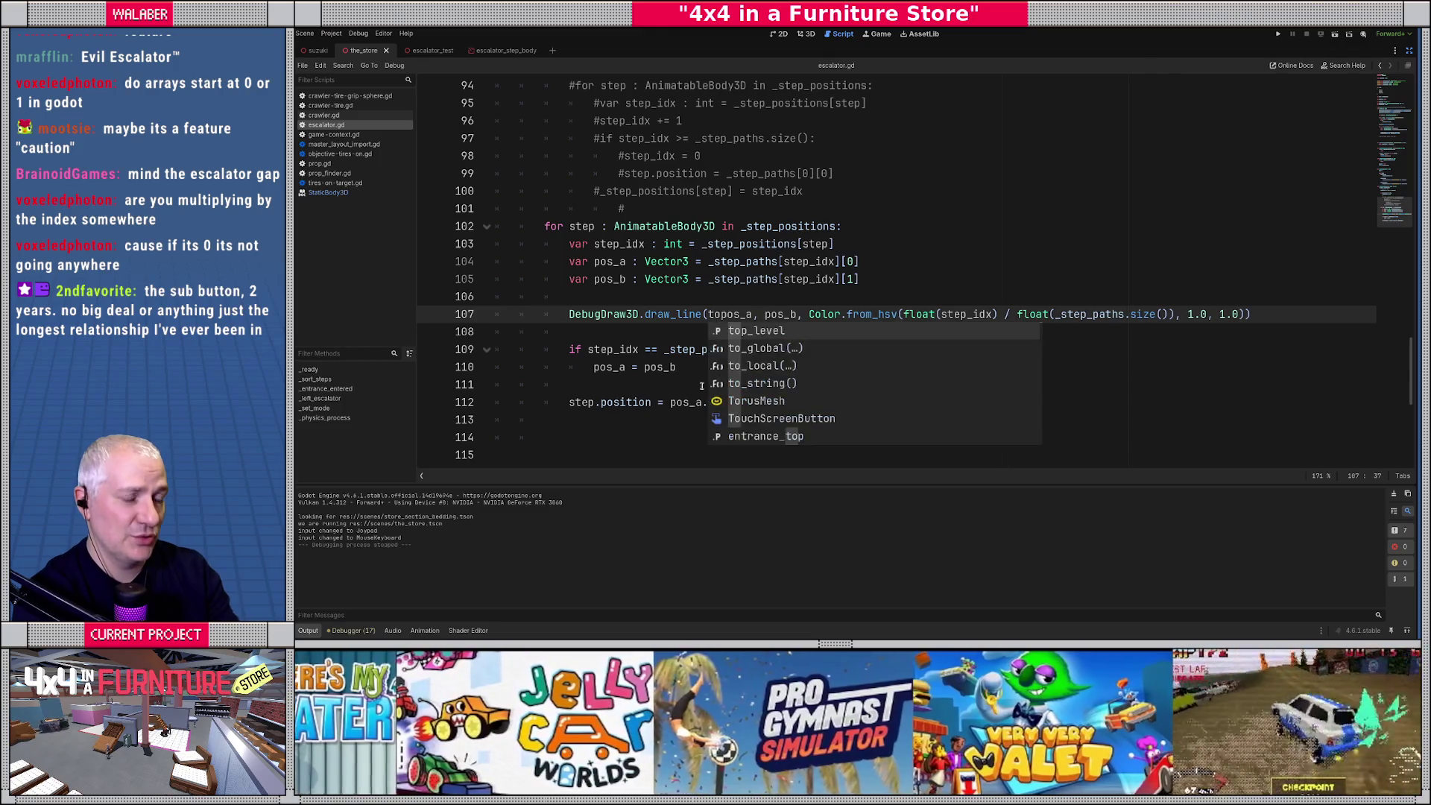
key("Return")
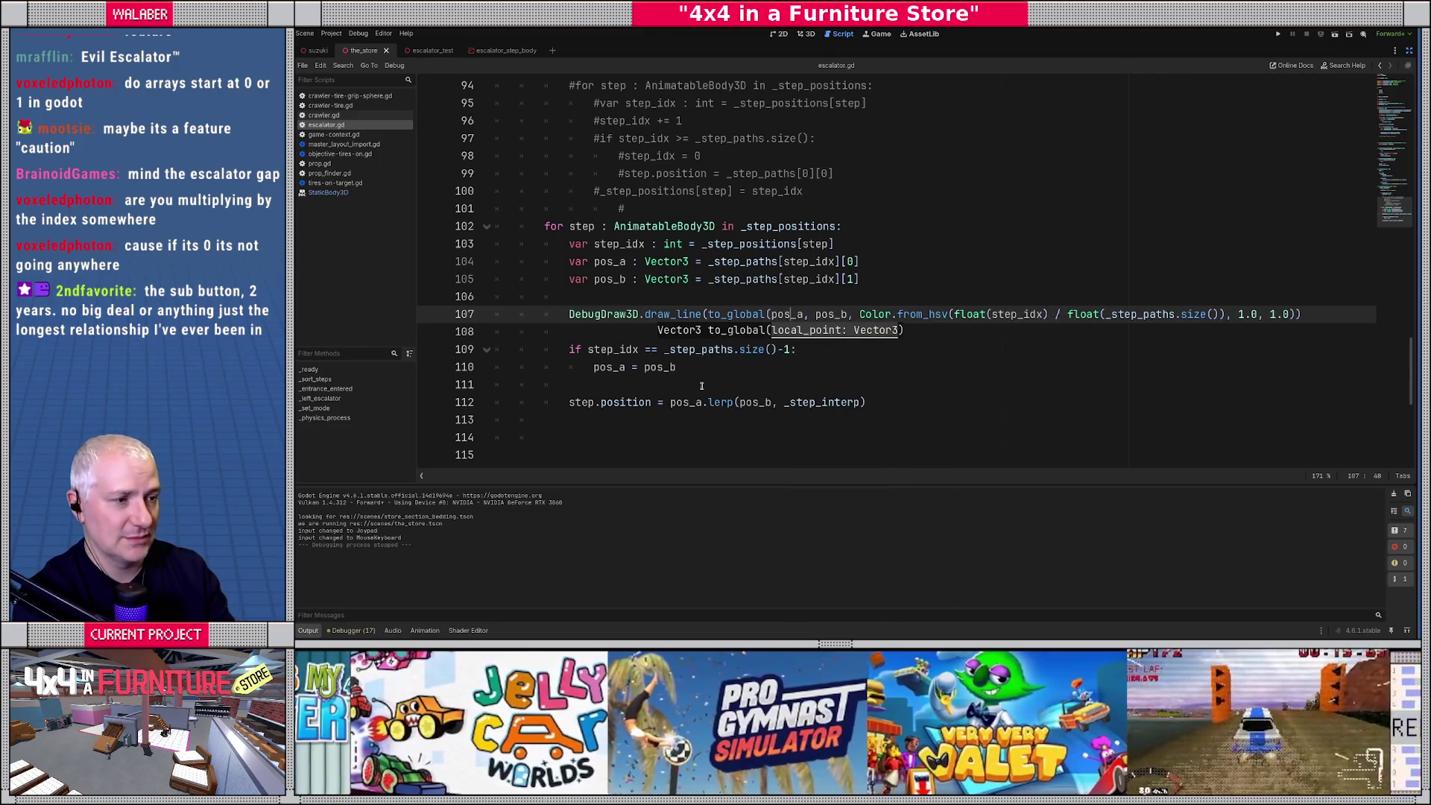
type(")")
key("Right")
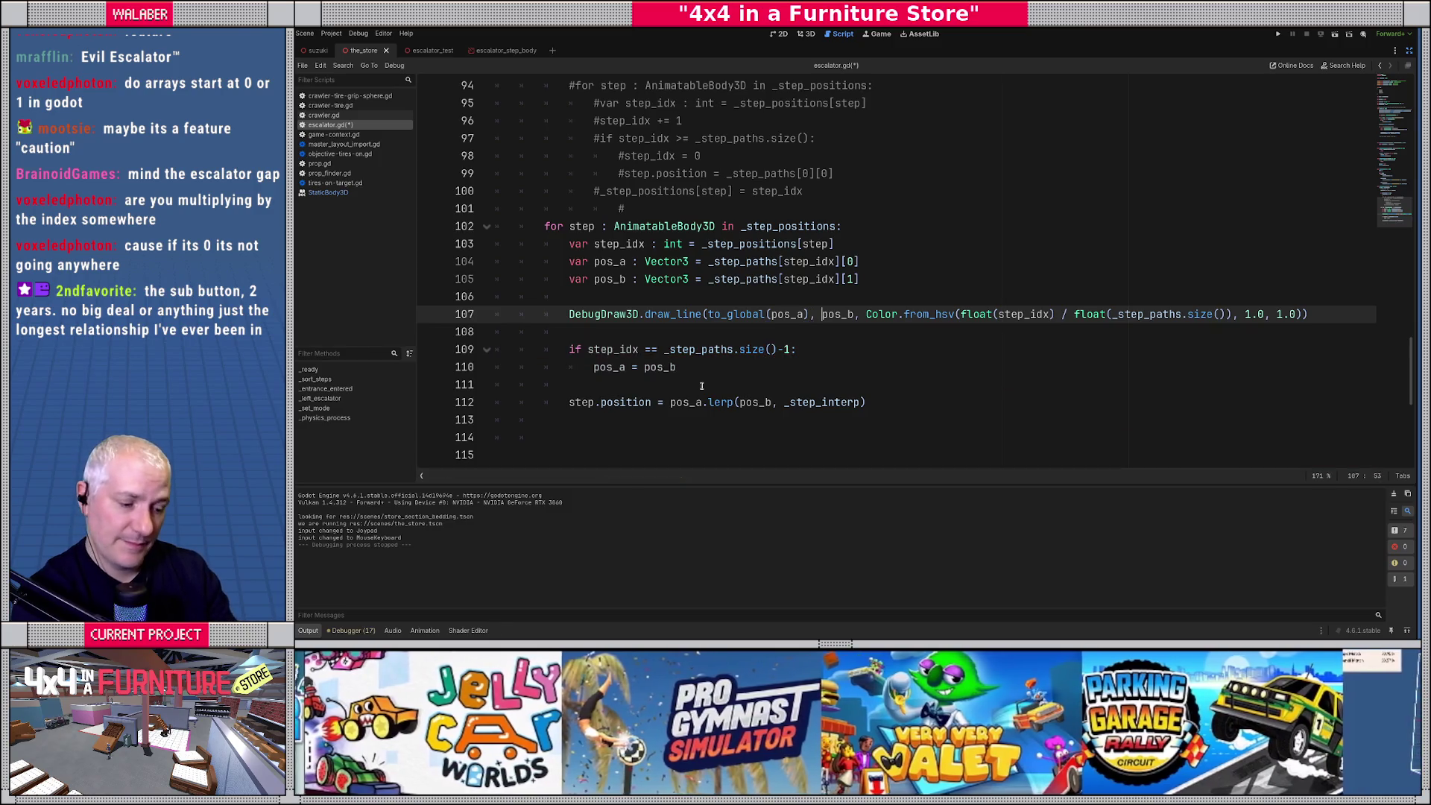
Wrap pos_b in to_global() as well, then save and run the game with F5.
type("to_gl")
key("Return")
key("Right")
key("Right")
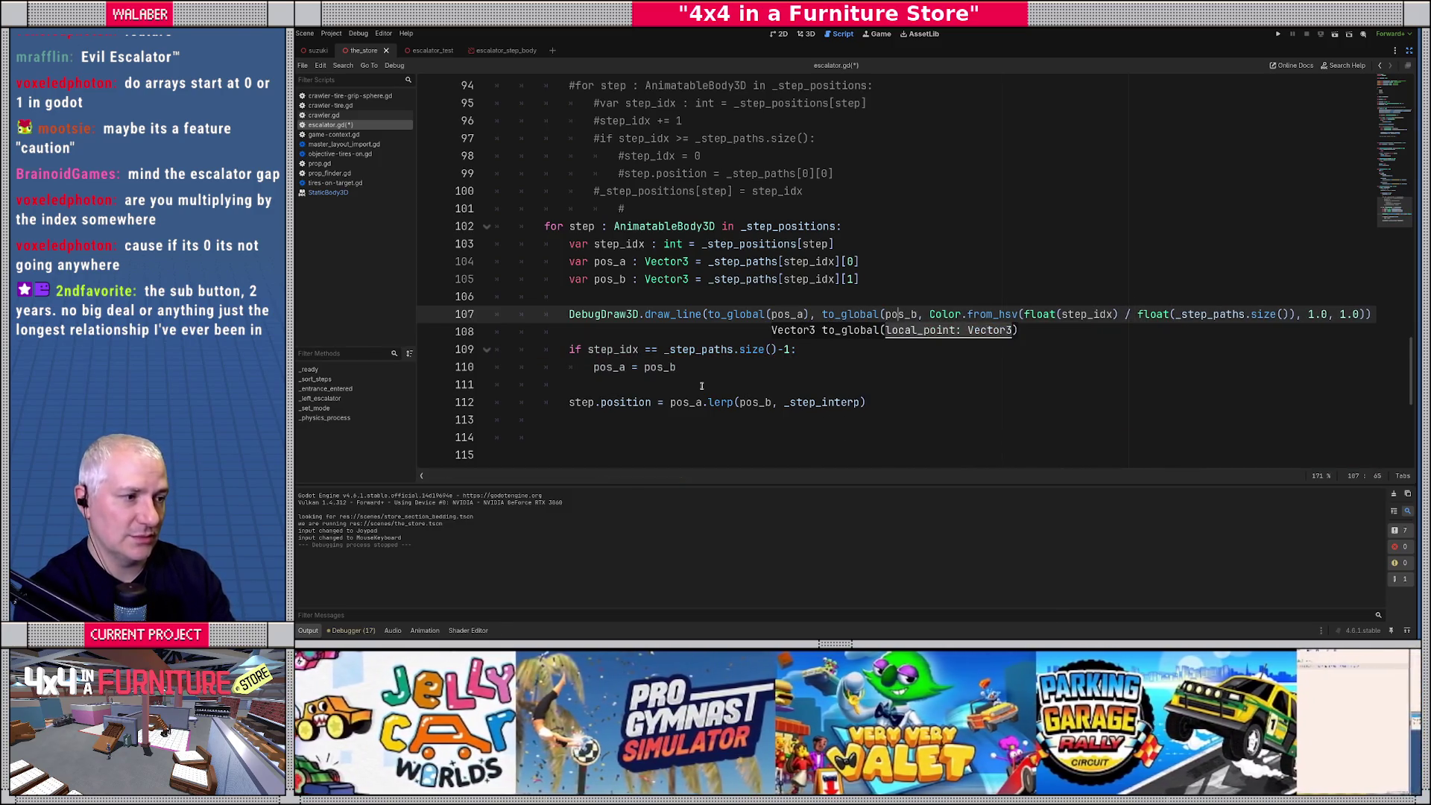
type(")")
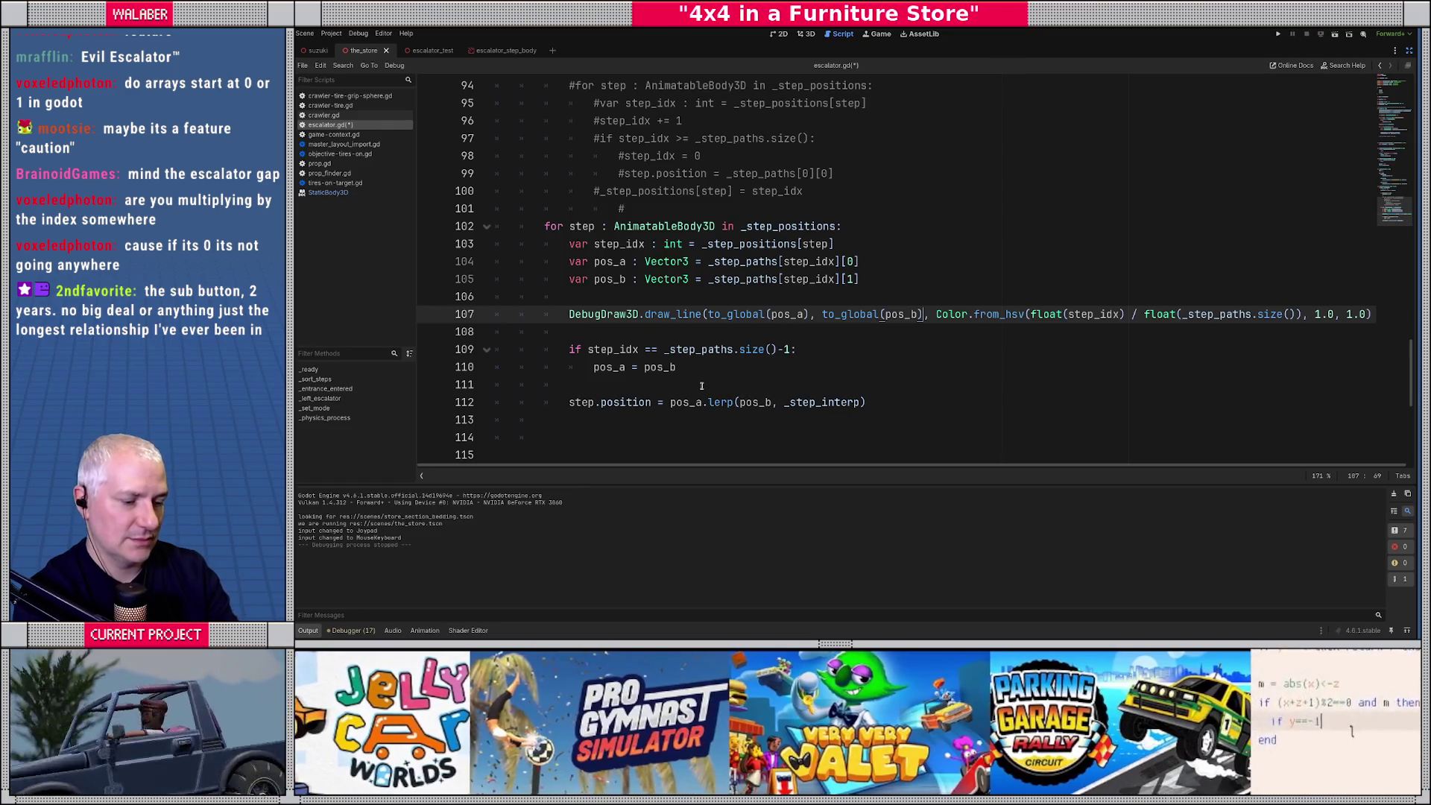
key("F5")
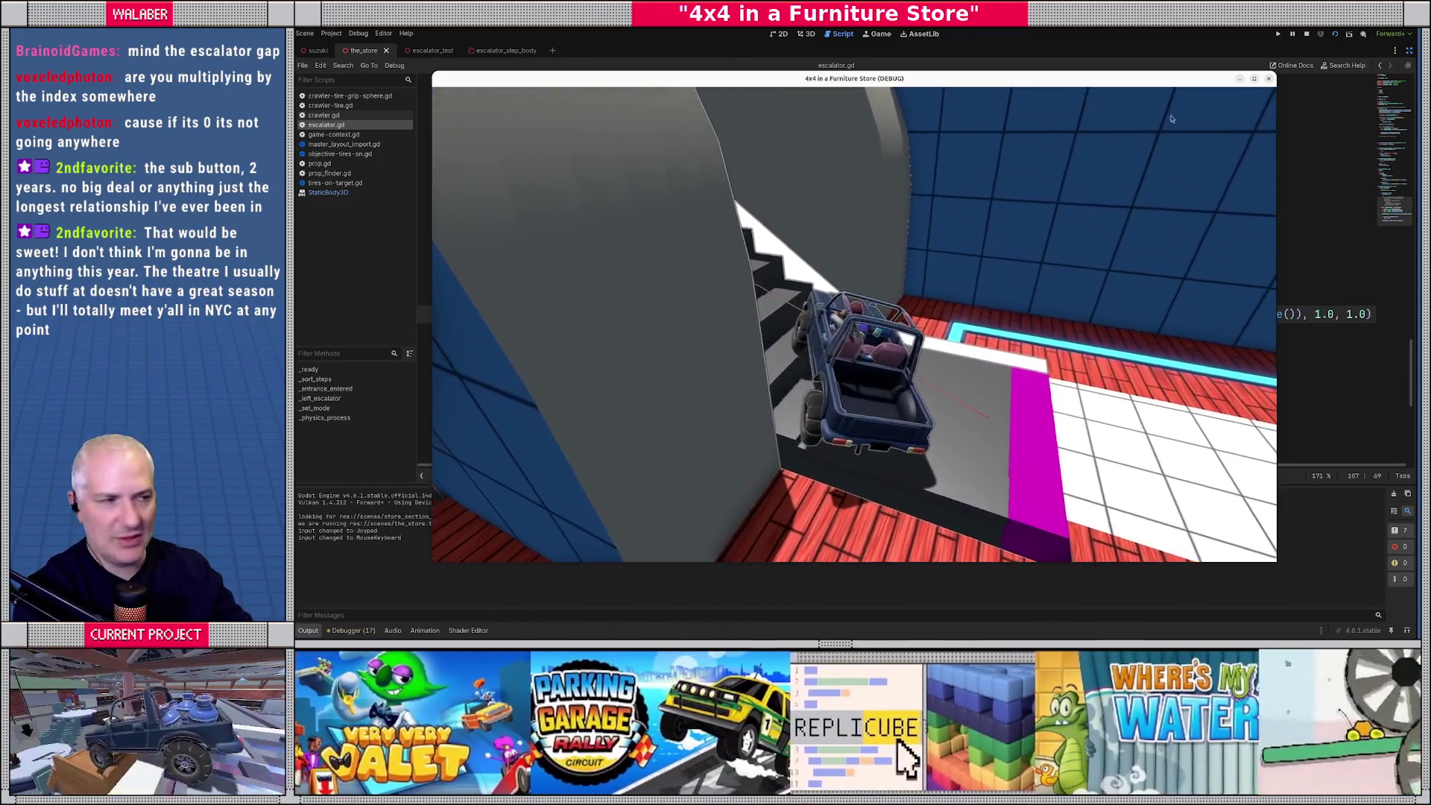
End the debug run after driving the truck onto the escalator to check the lines.
left_click(1306, 34)
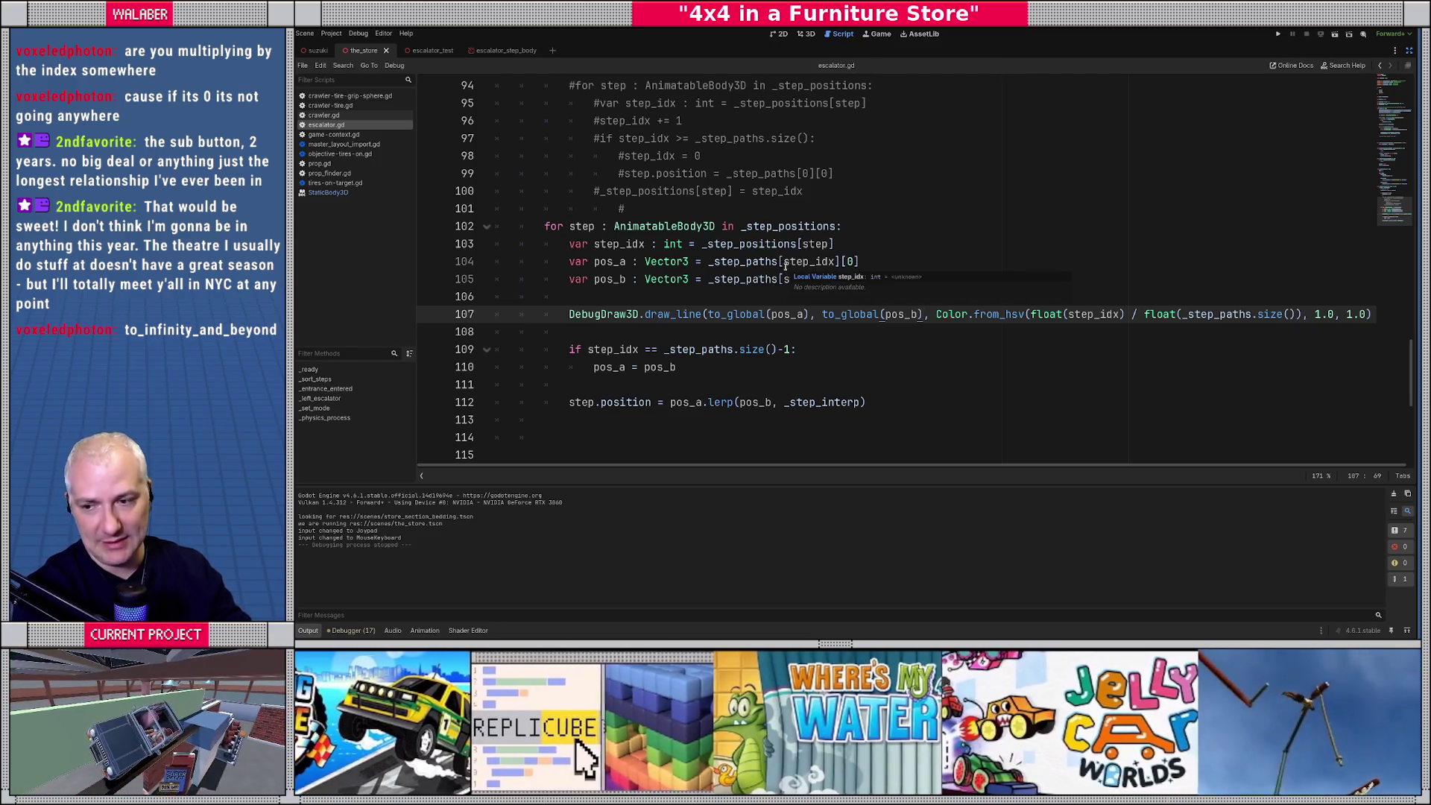
Leave distraction-free mode and bring up the escalator_step_body scene beside escalator.gd.
left_click(639, 297)
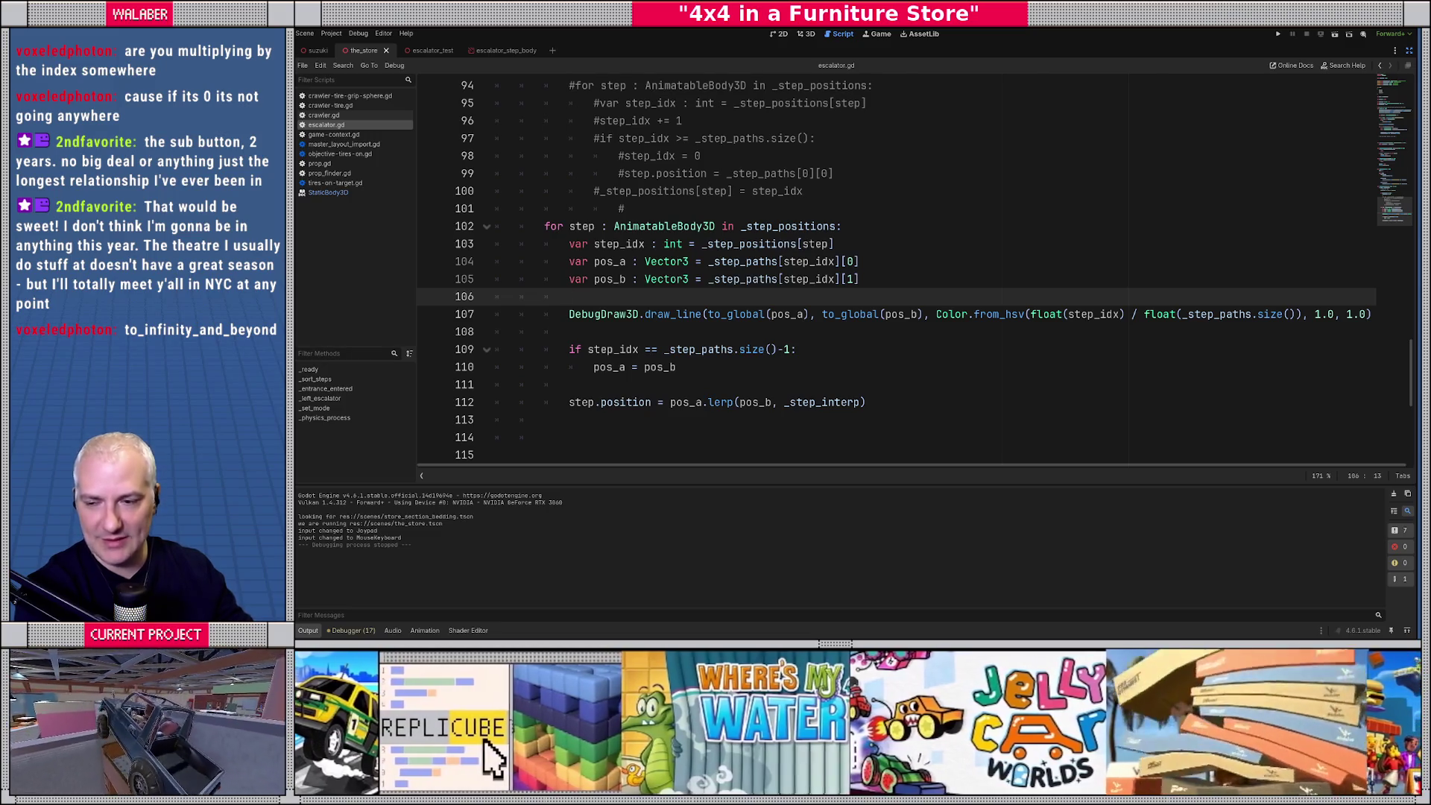
left_click(682, 328)
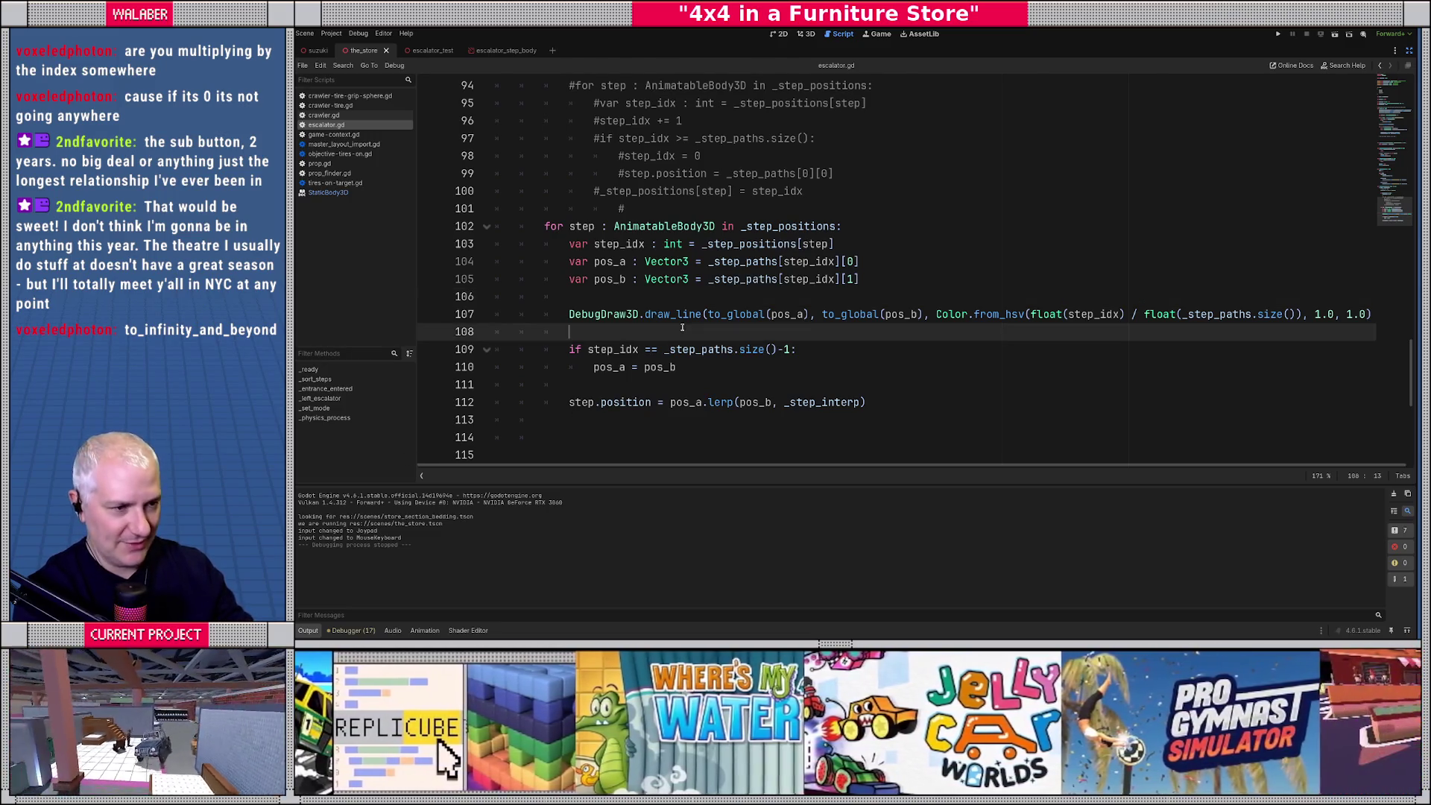
left_click(689, 298)
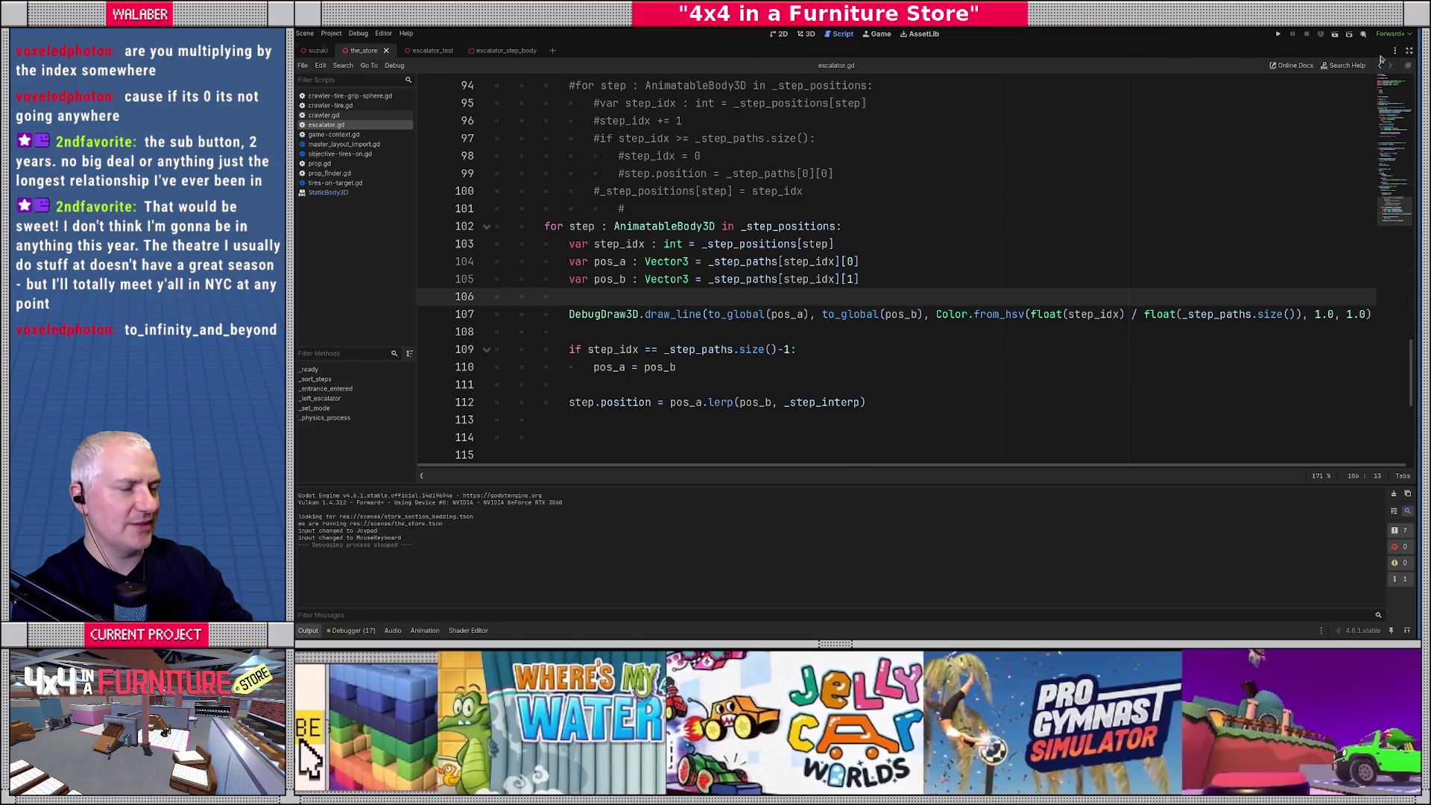
left_click(1408, 50)
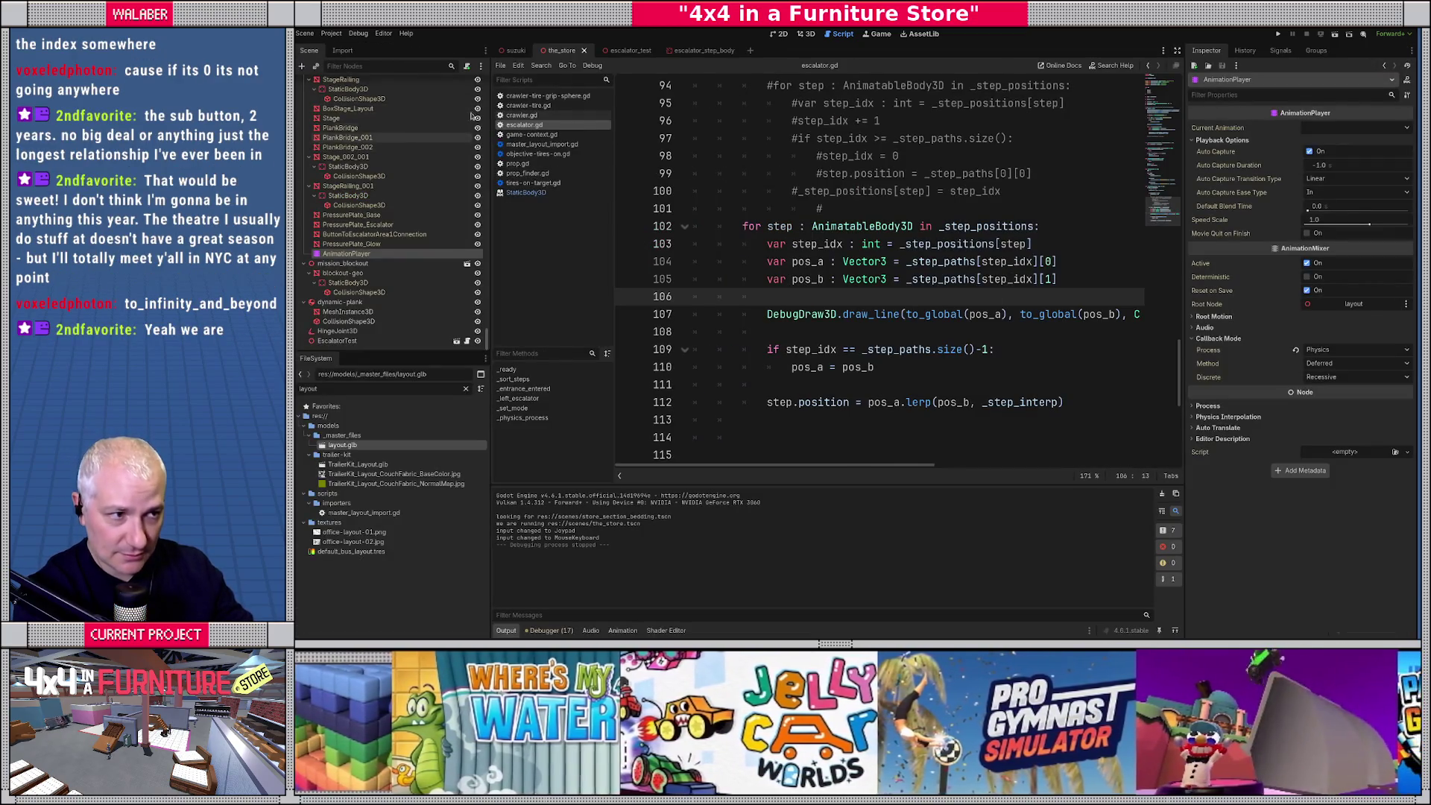
scroll(840, 175, "up", 15)
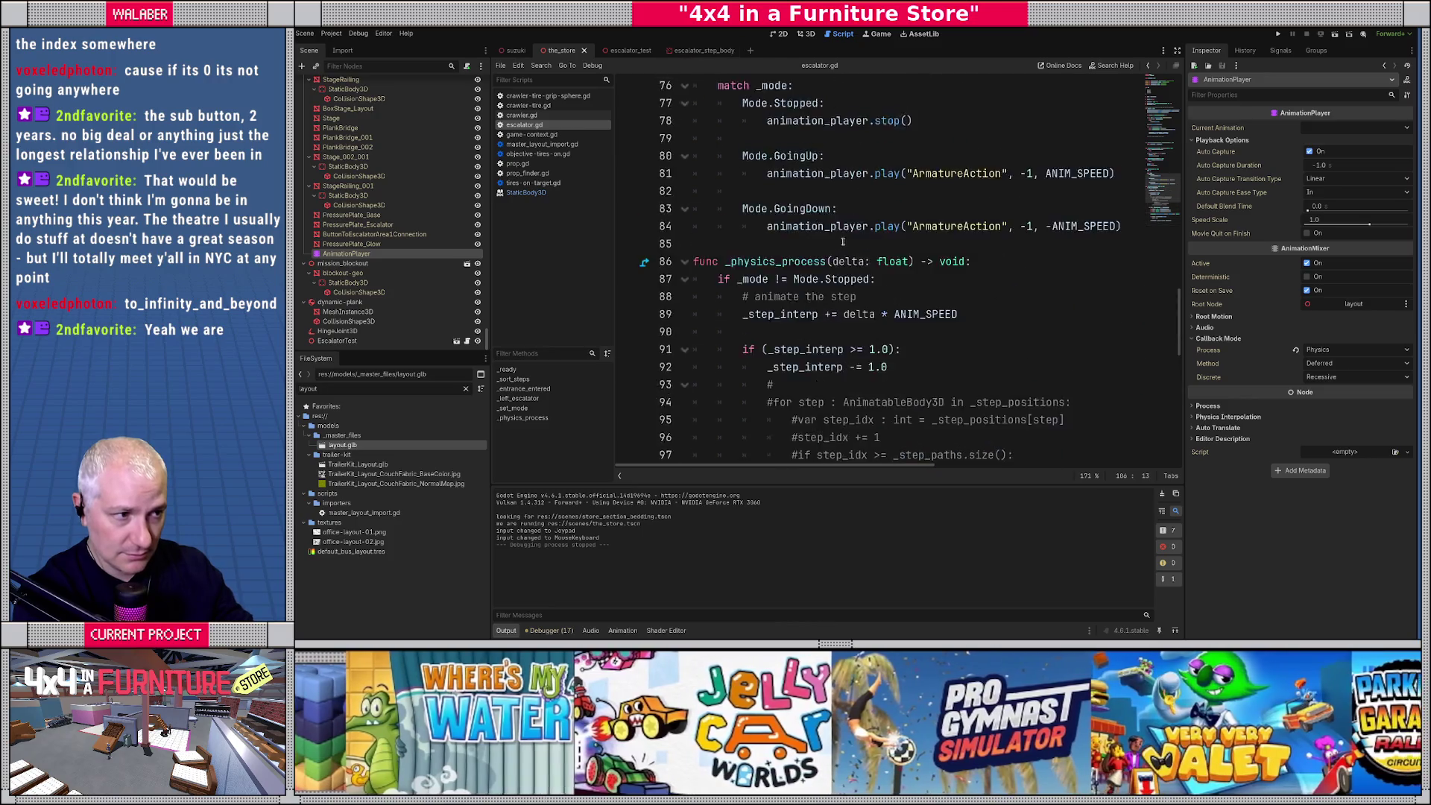
left_click(703, 50)
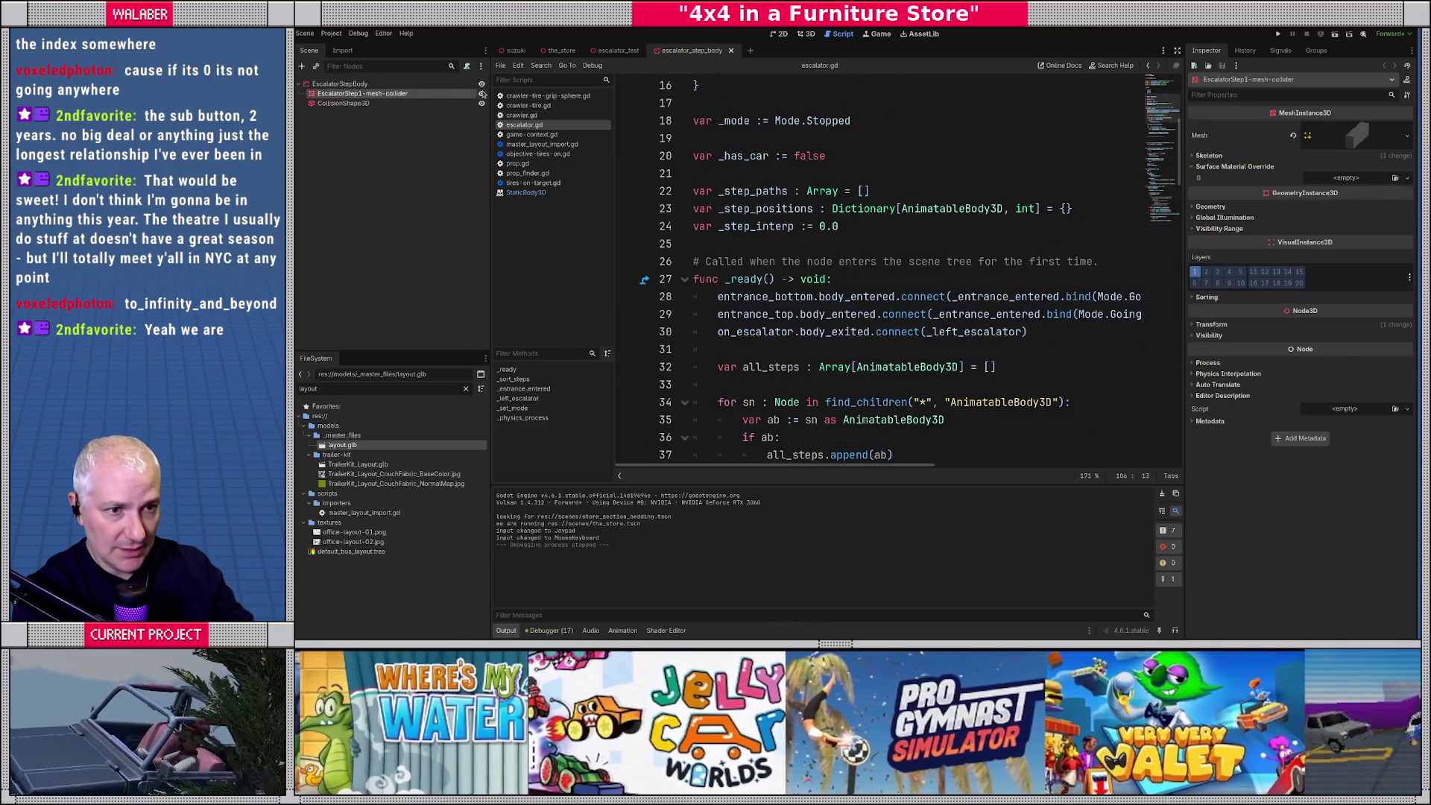
After the step append, add 'var mi : MeshInstance3D = ab.find_child()'.
left_click(1176, 52)
left_click(674, 314)
scroll(608, 333, "down", 4)
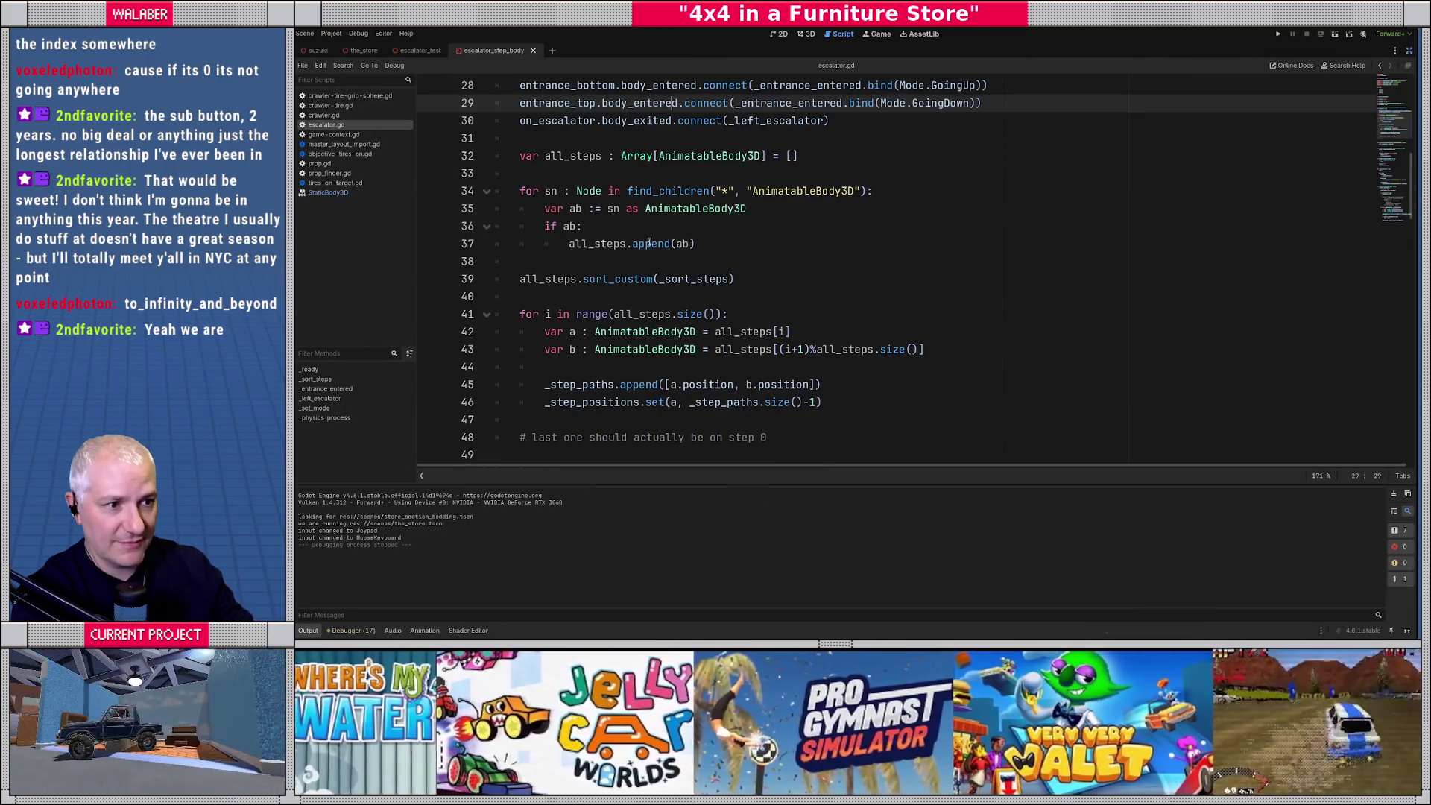
left_click(737, 244)
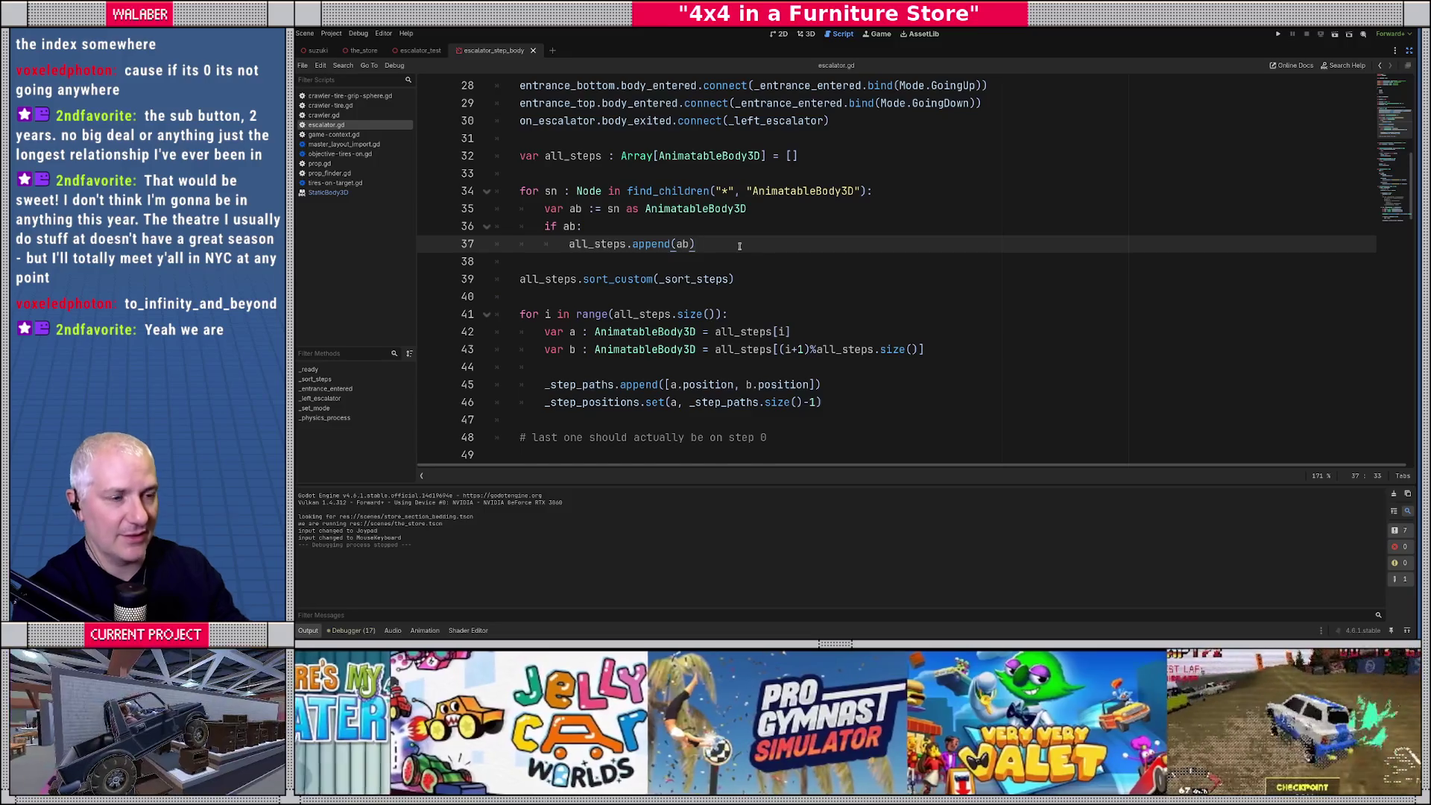
key("Return")
type("var mi : ")
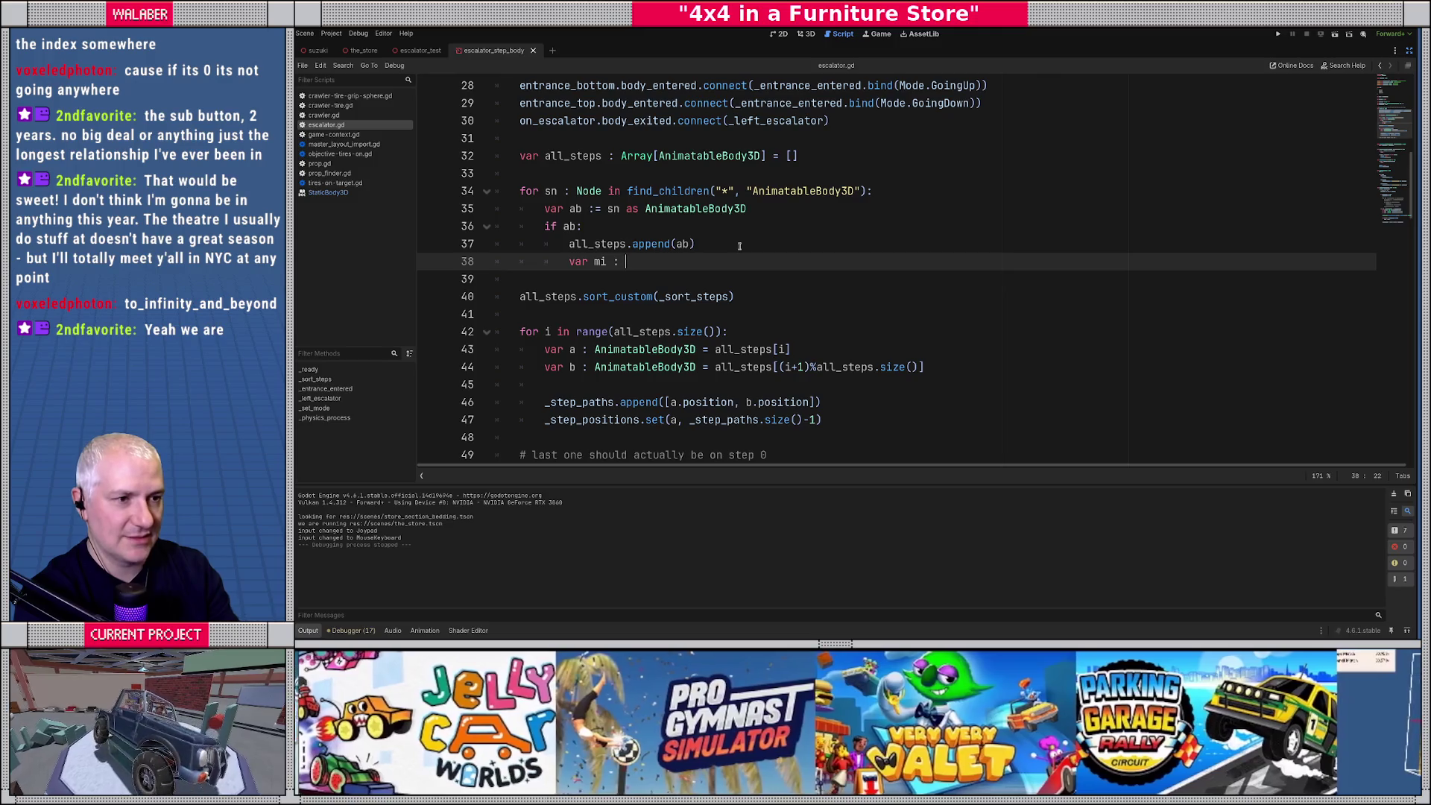
type("MeshI")
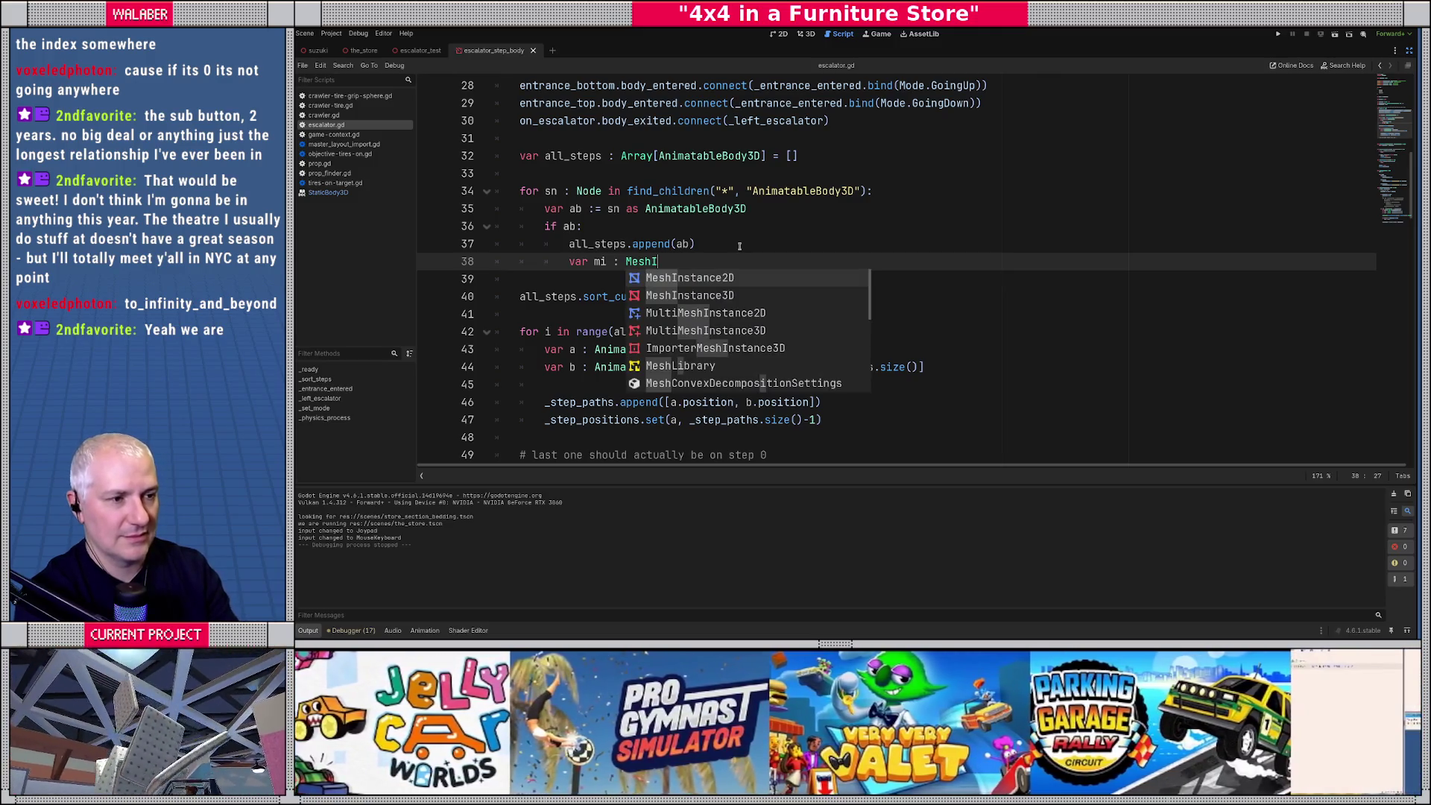
key("Return")
type("= ")
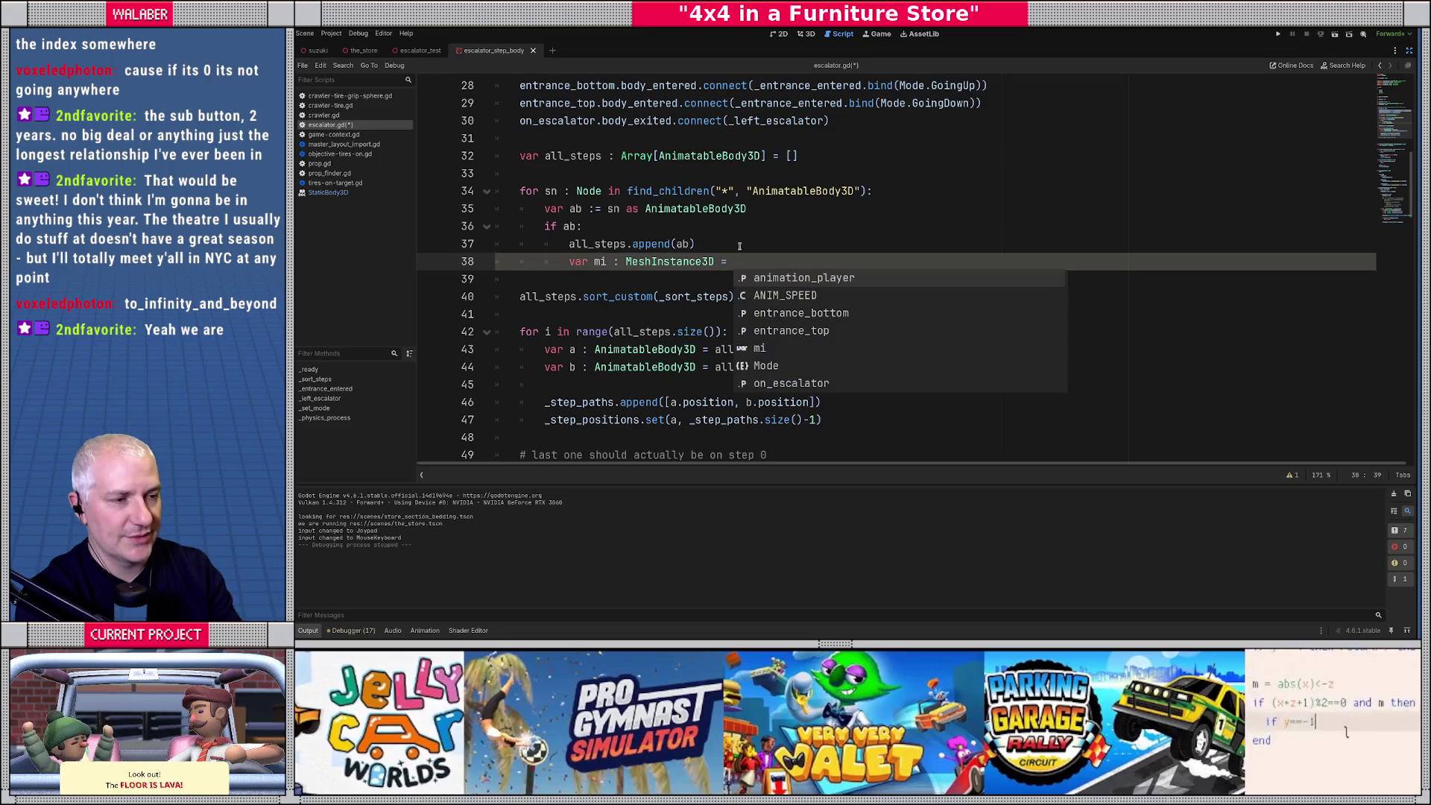
type("ab.")
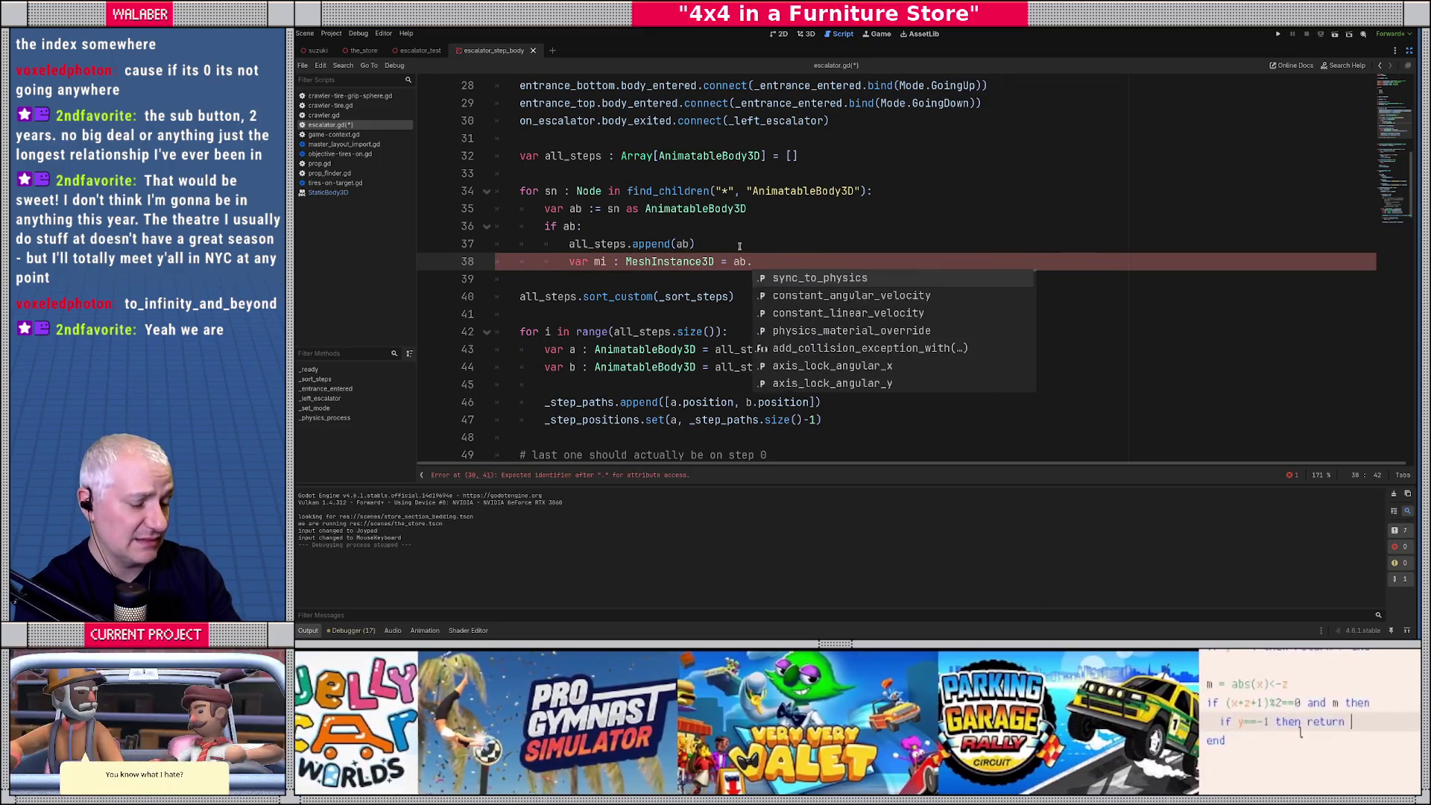
type("find")
key("Return")
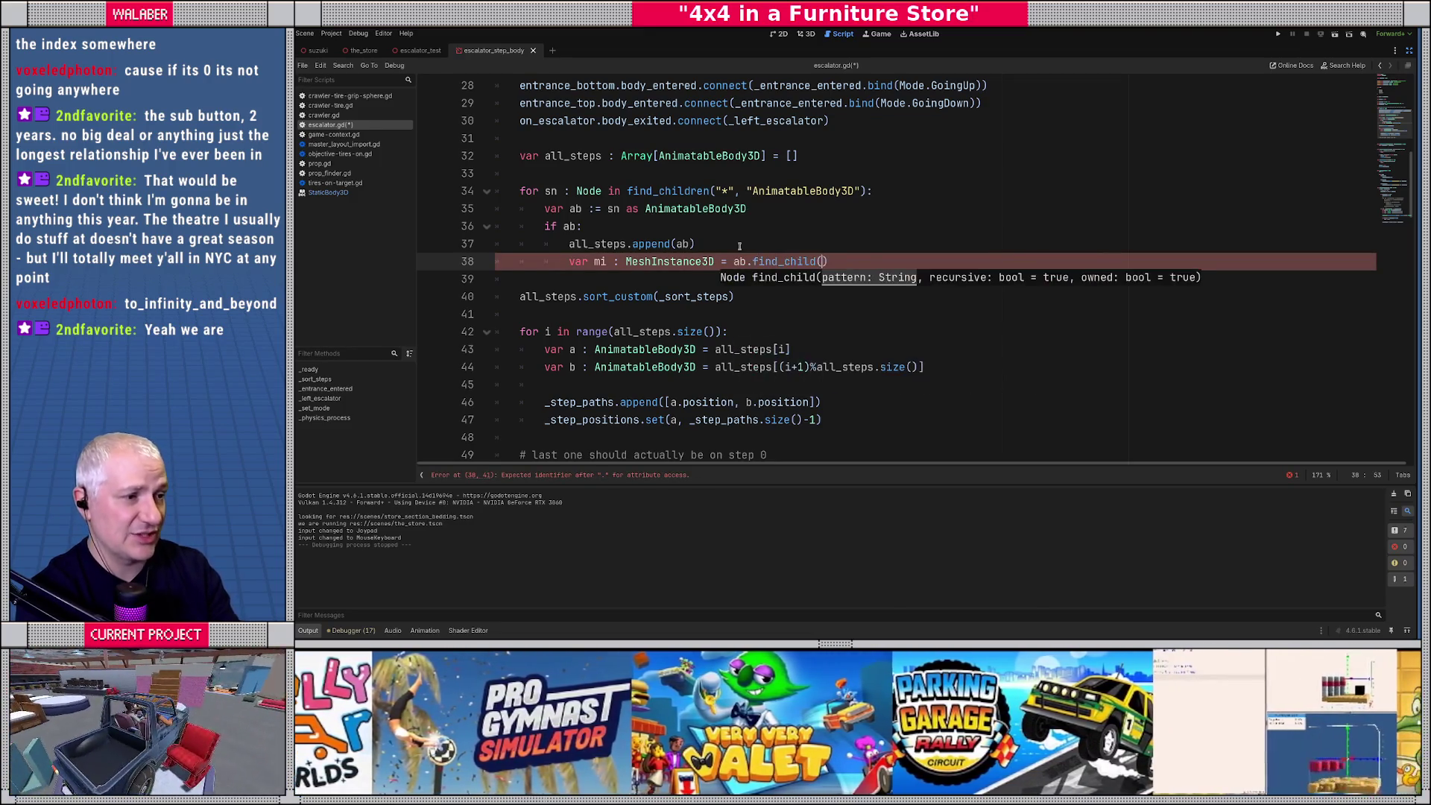
Pass EscalatorStep1-mesh-collider to find_child, add mi.visible = false, and save the script.
left_click(1408, 50)
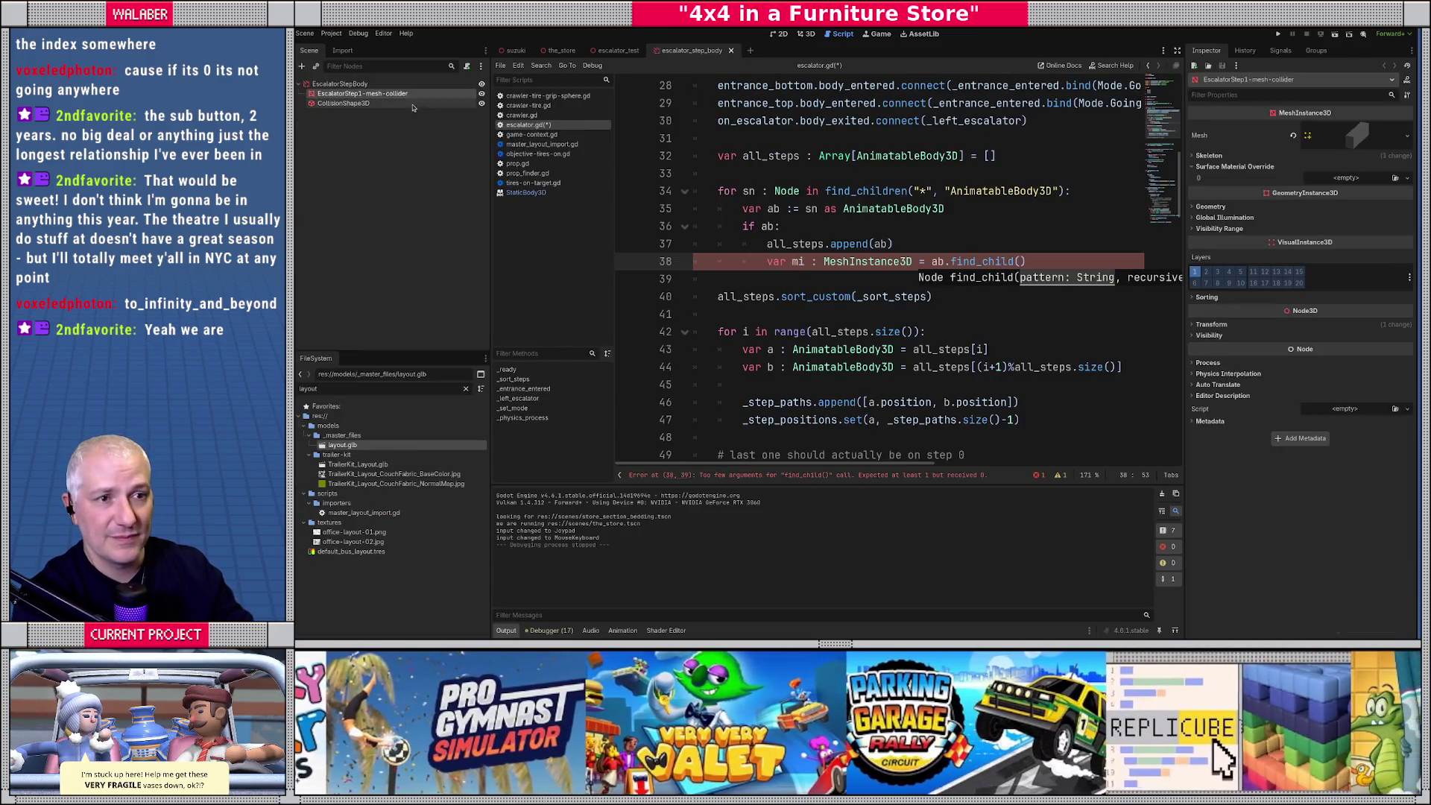
key("F2")
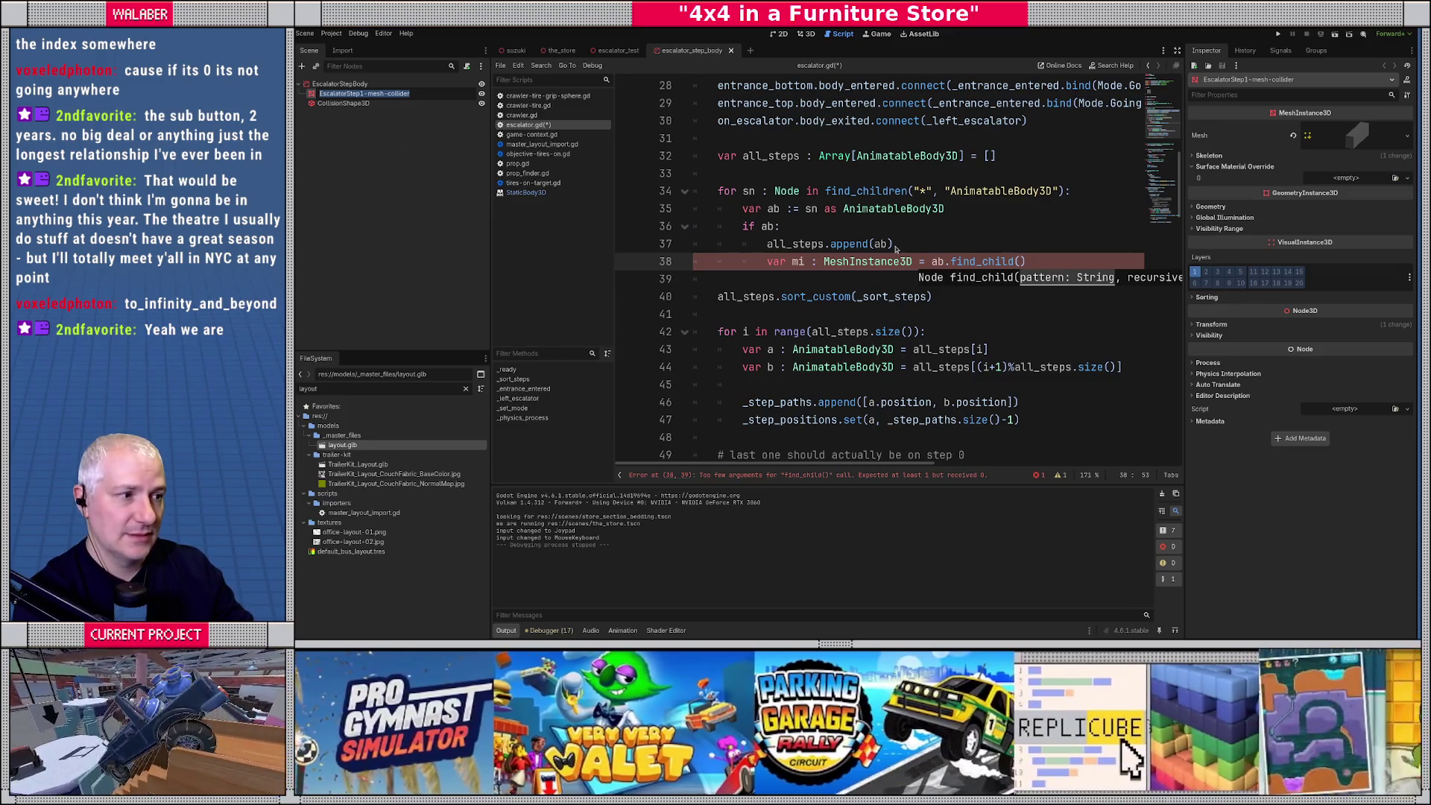
left_click(1021, 263)
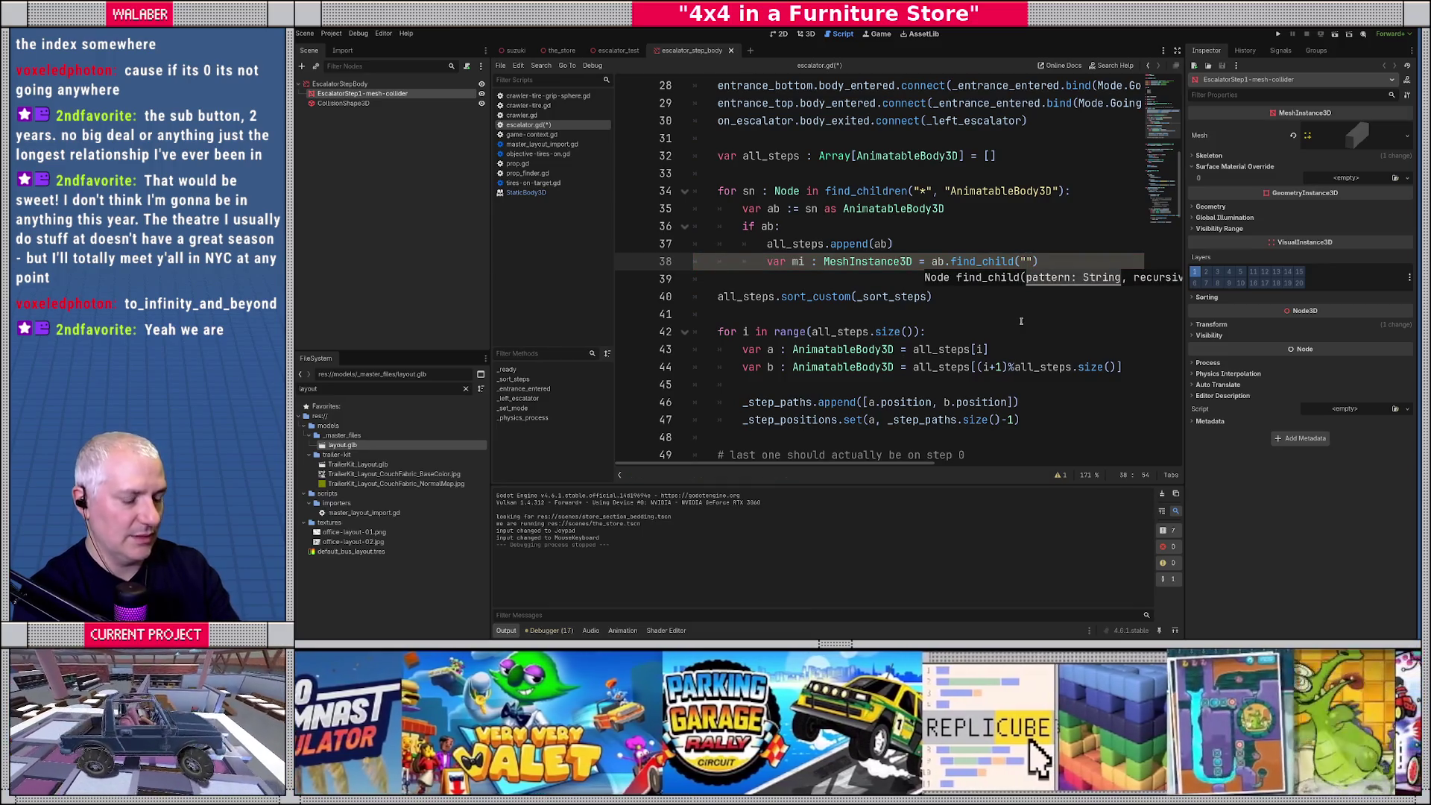
type("EscalatorStep1-mesh-collider")
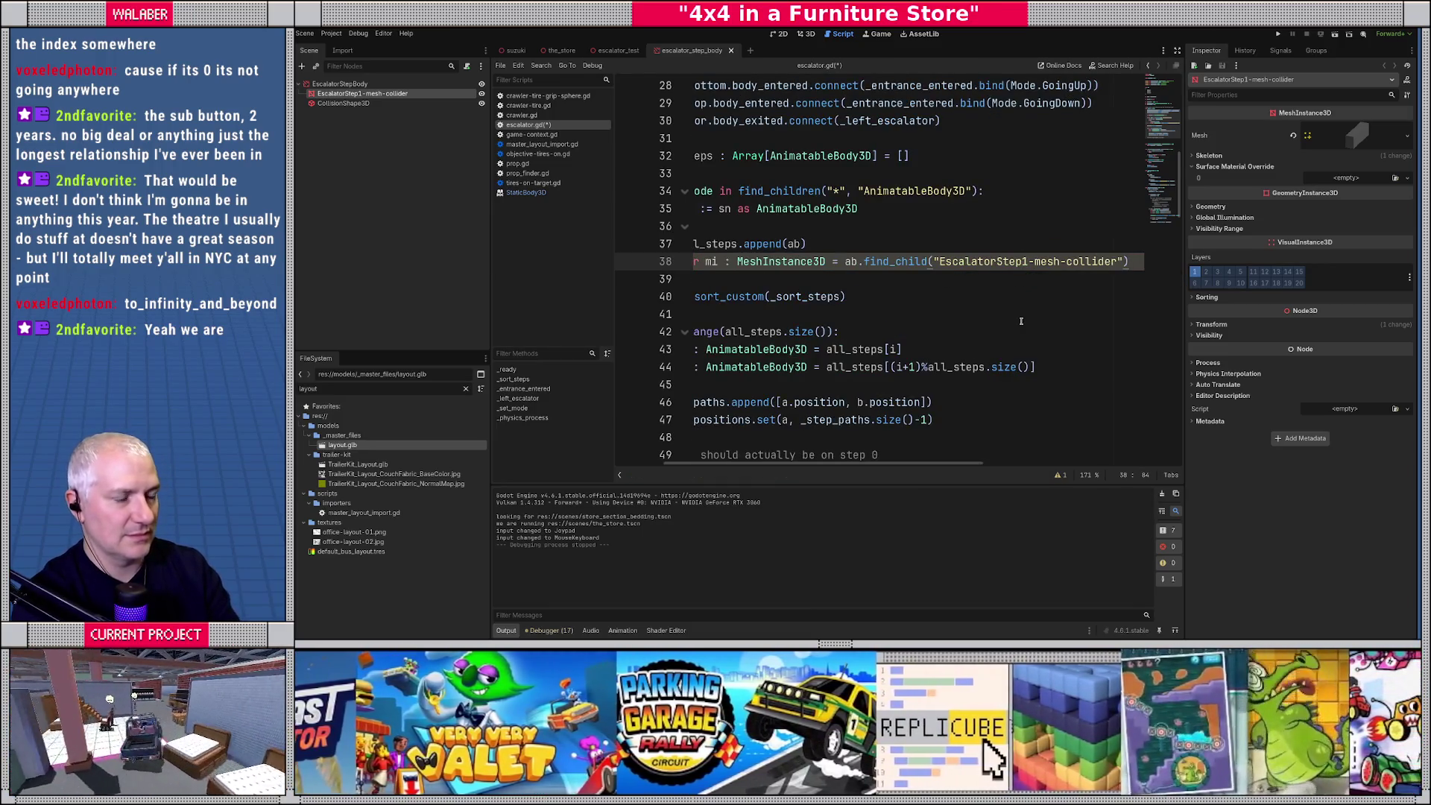
key("Return")
type("i.vi")
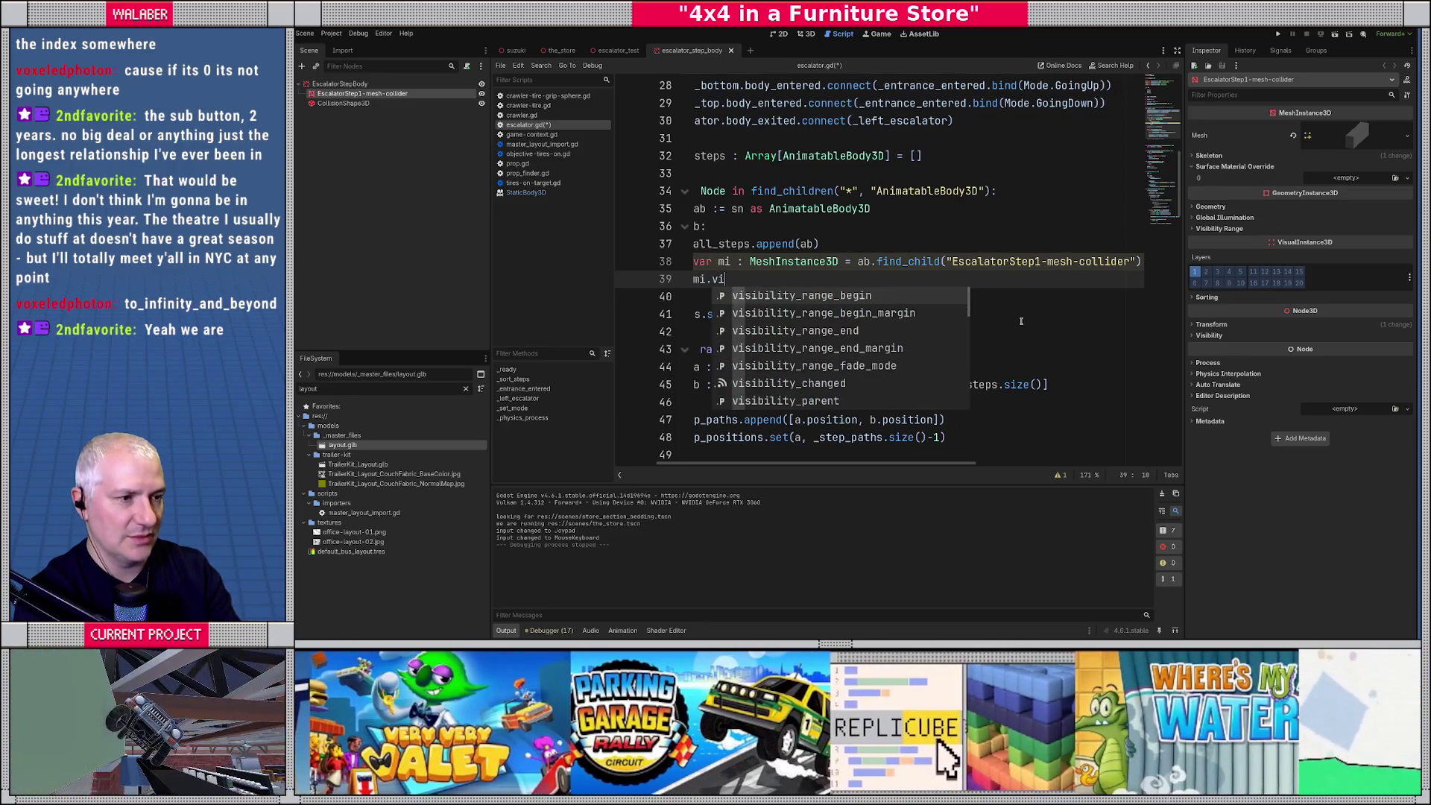
type("sible = false")
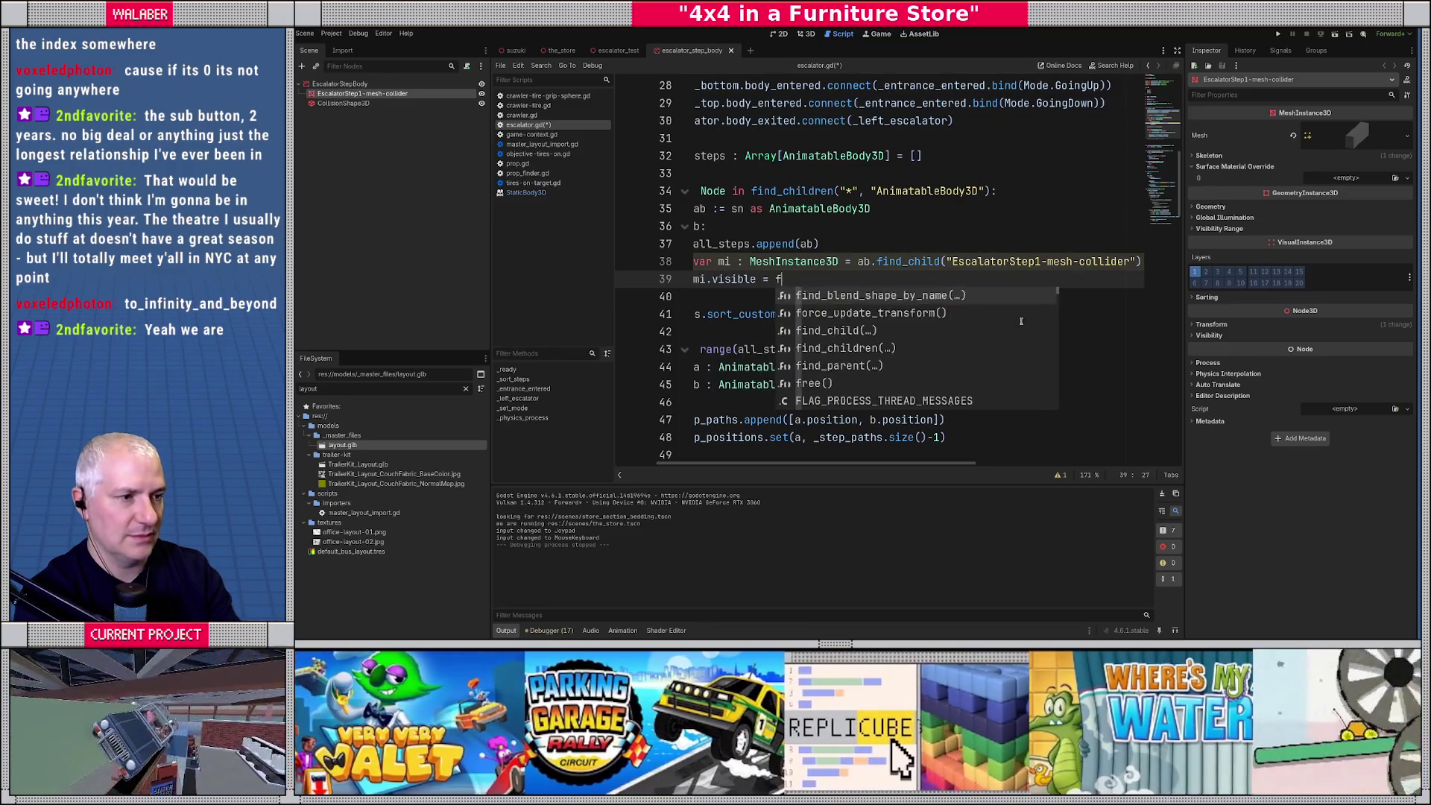
key("ctrl+s")
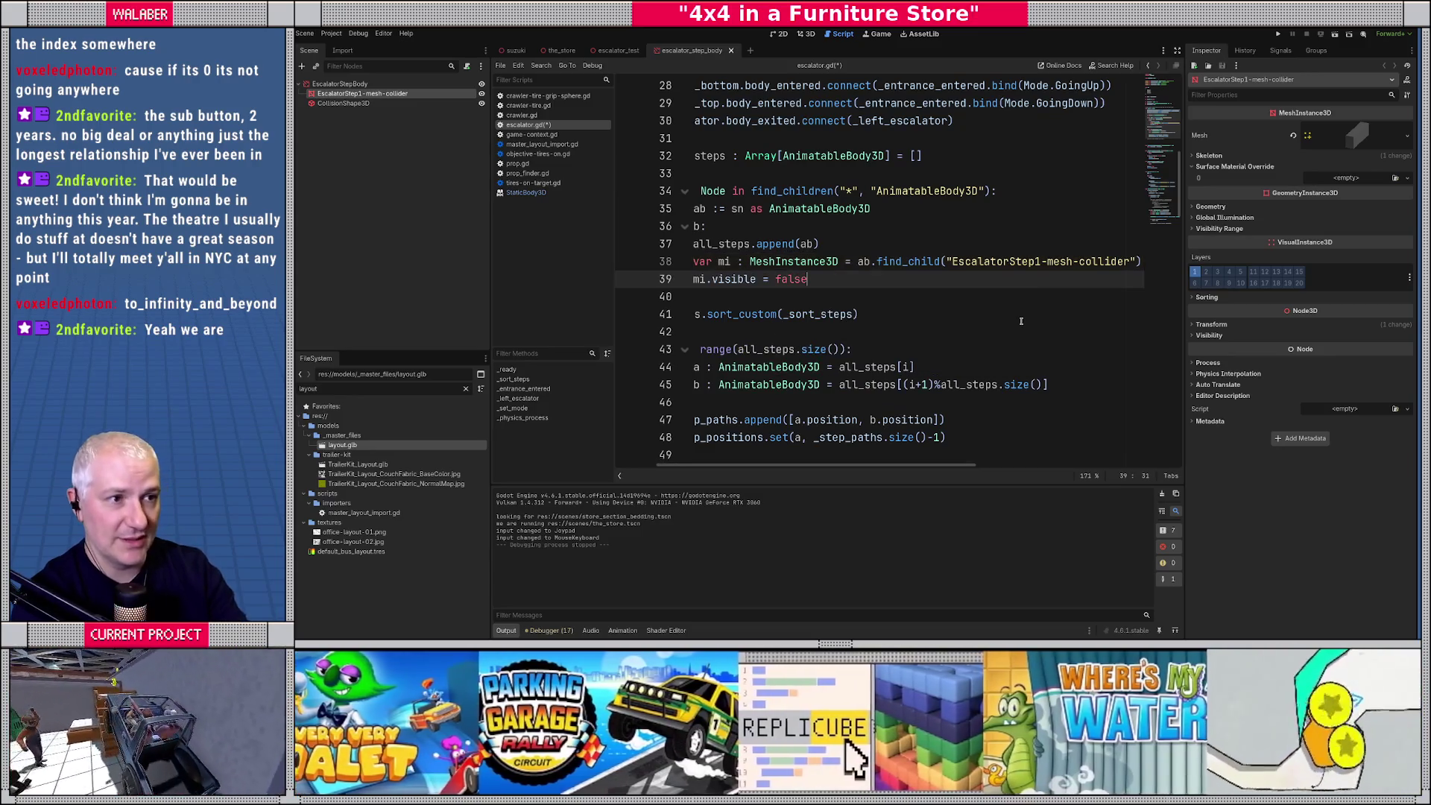
Switch to the the_store scene and run it with F6 to test.
left_click(562, 50)
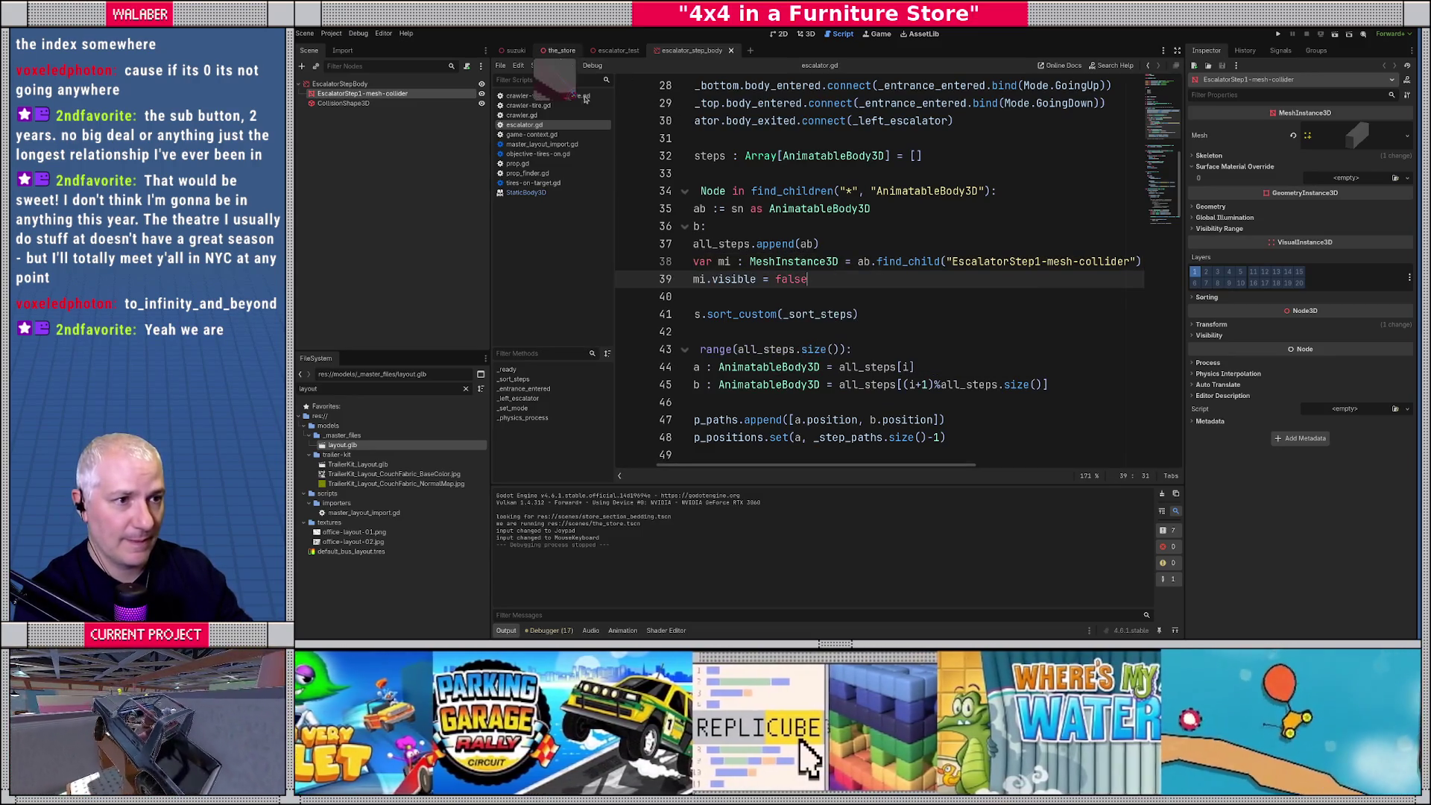
left_click(765, 249)
key("F6")
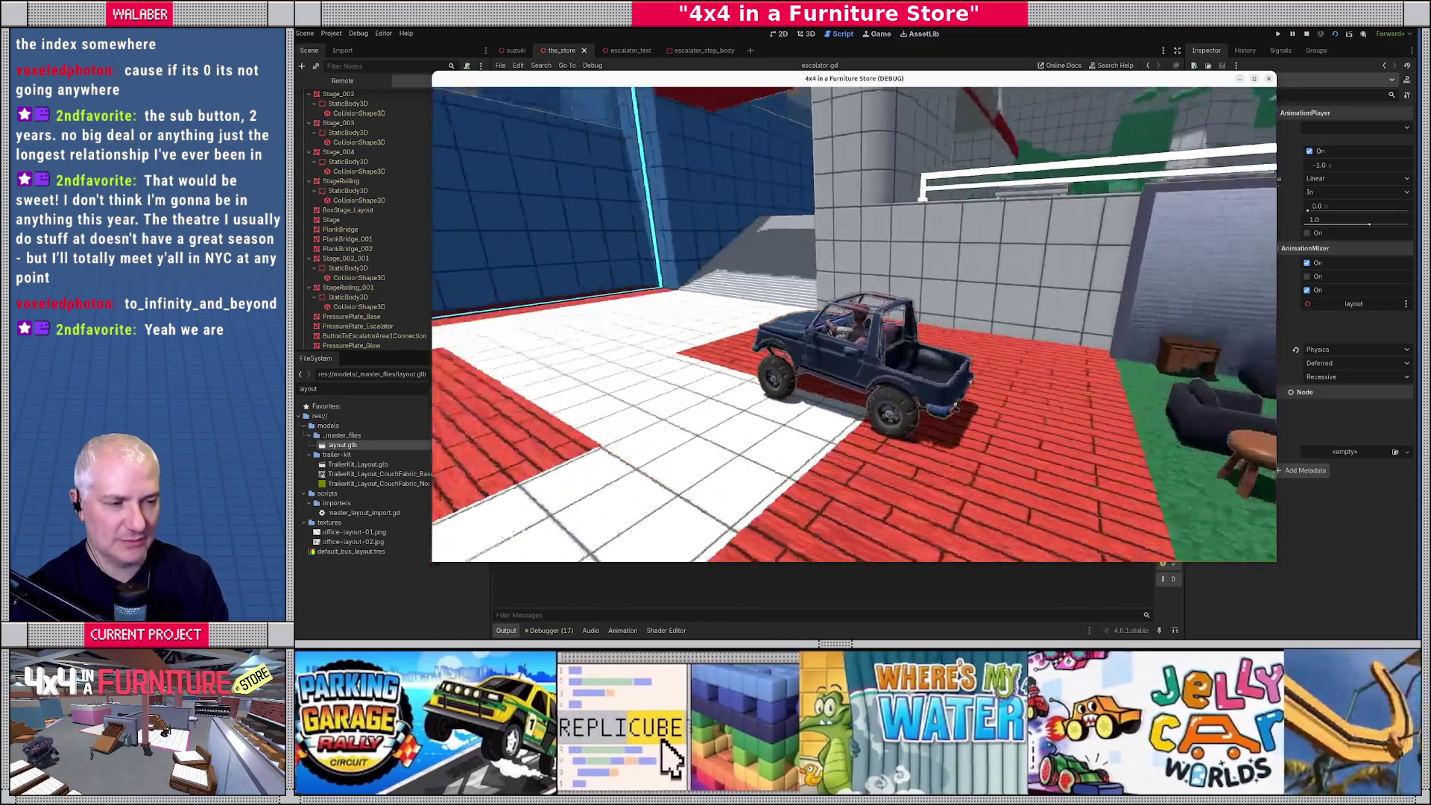
key("Left")
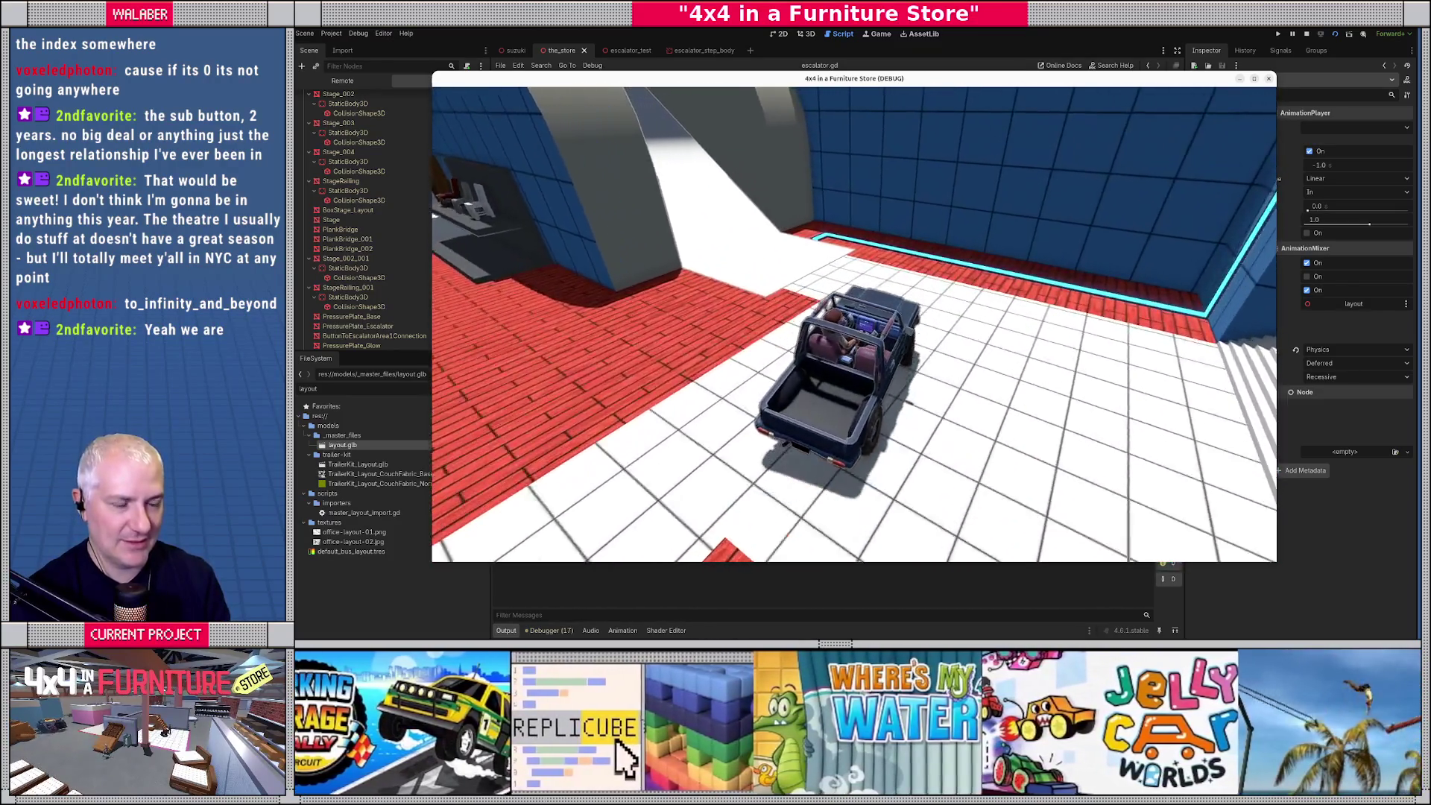
key("Left")
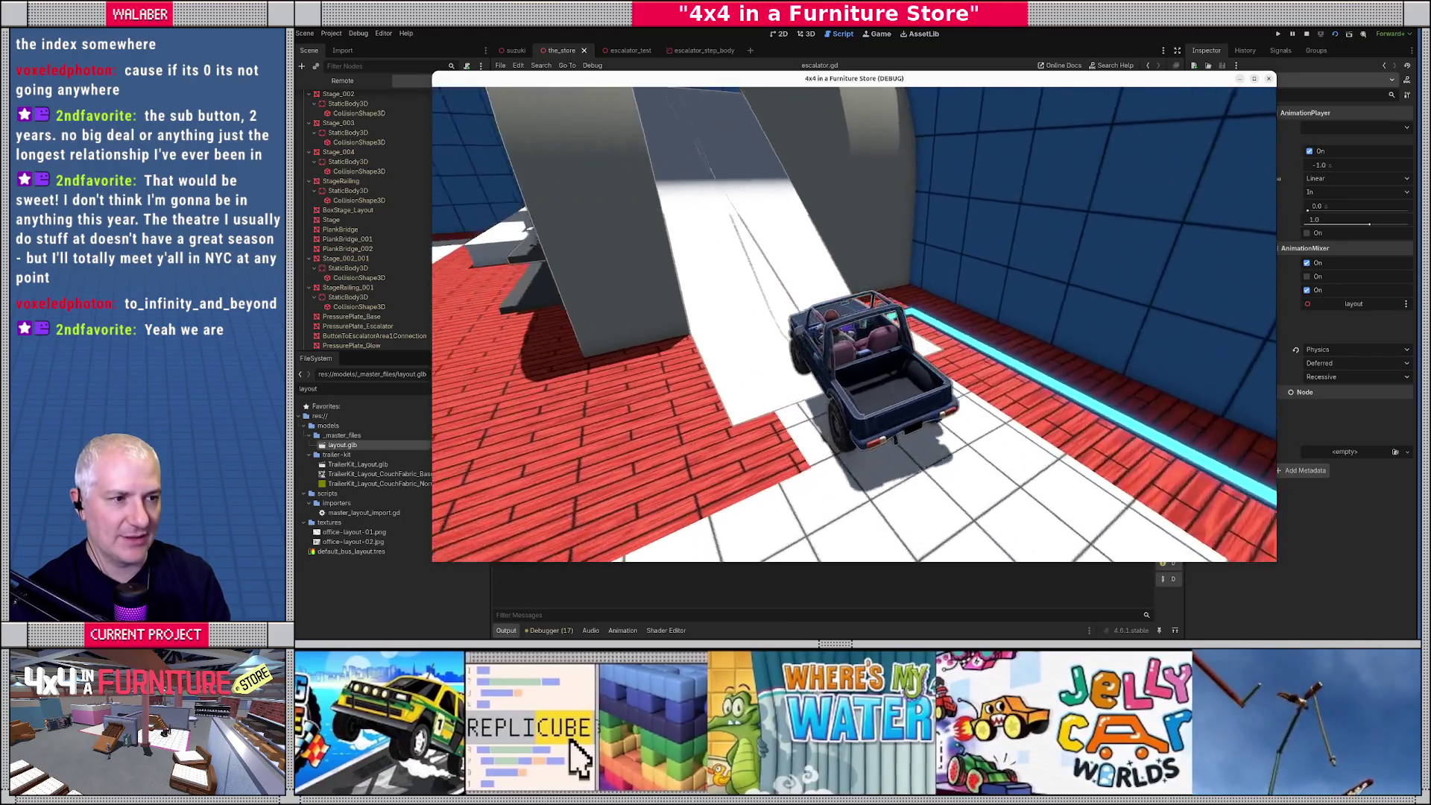
key("Left")
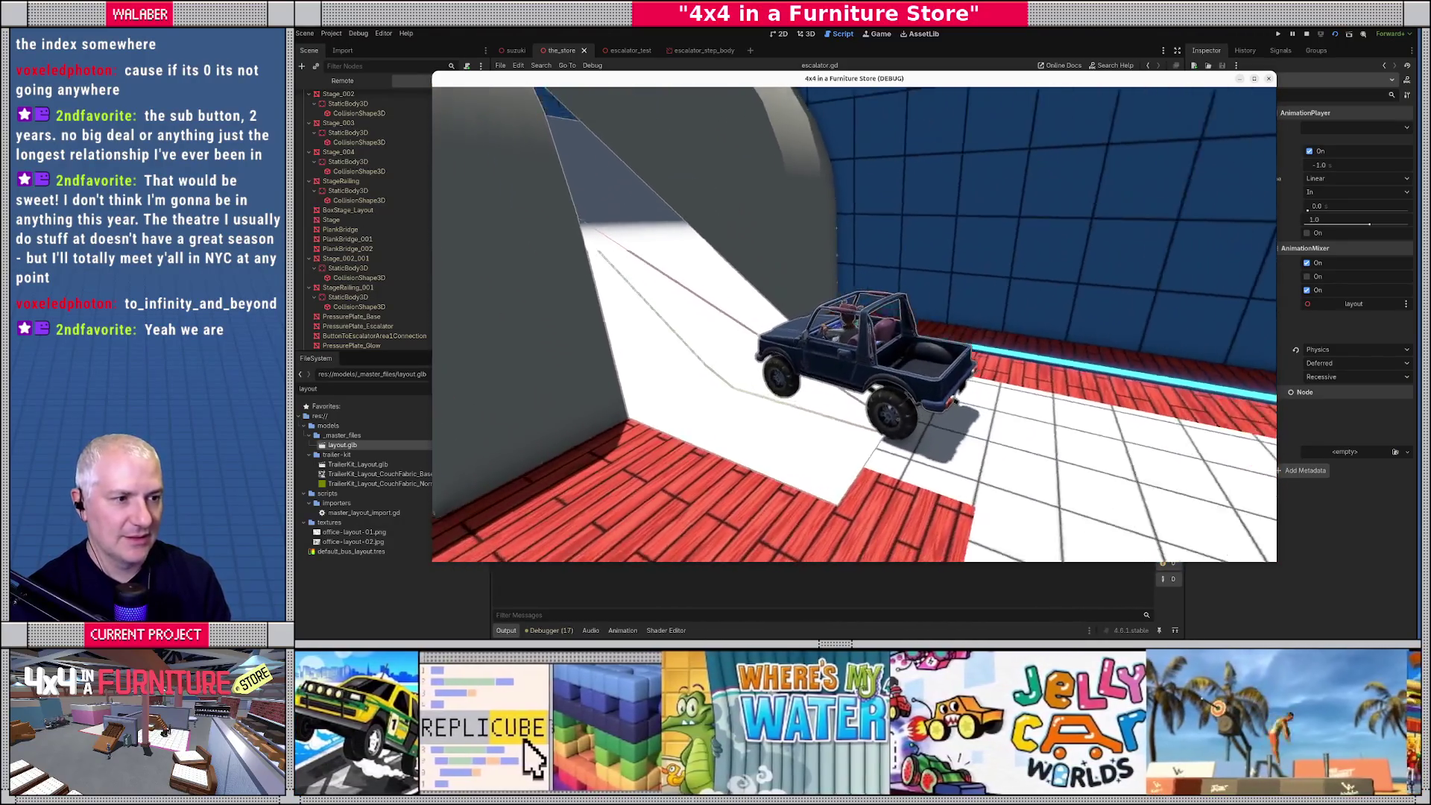
key("Left")
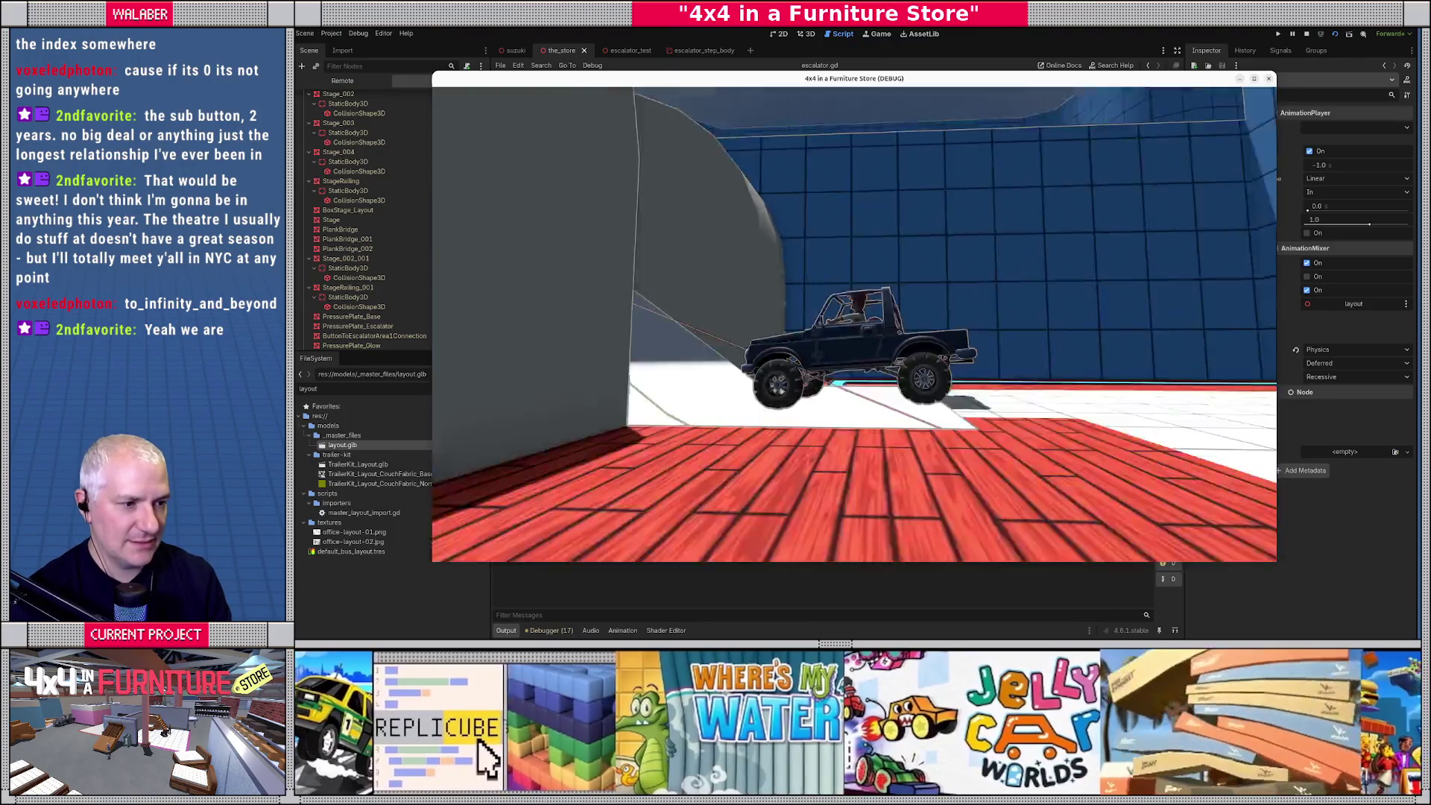
key("Up")
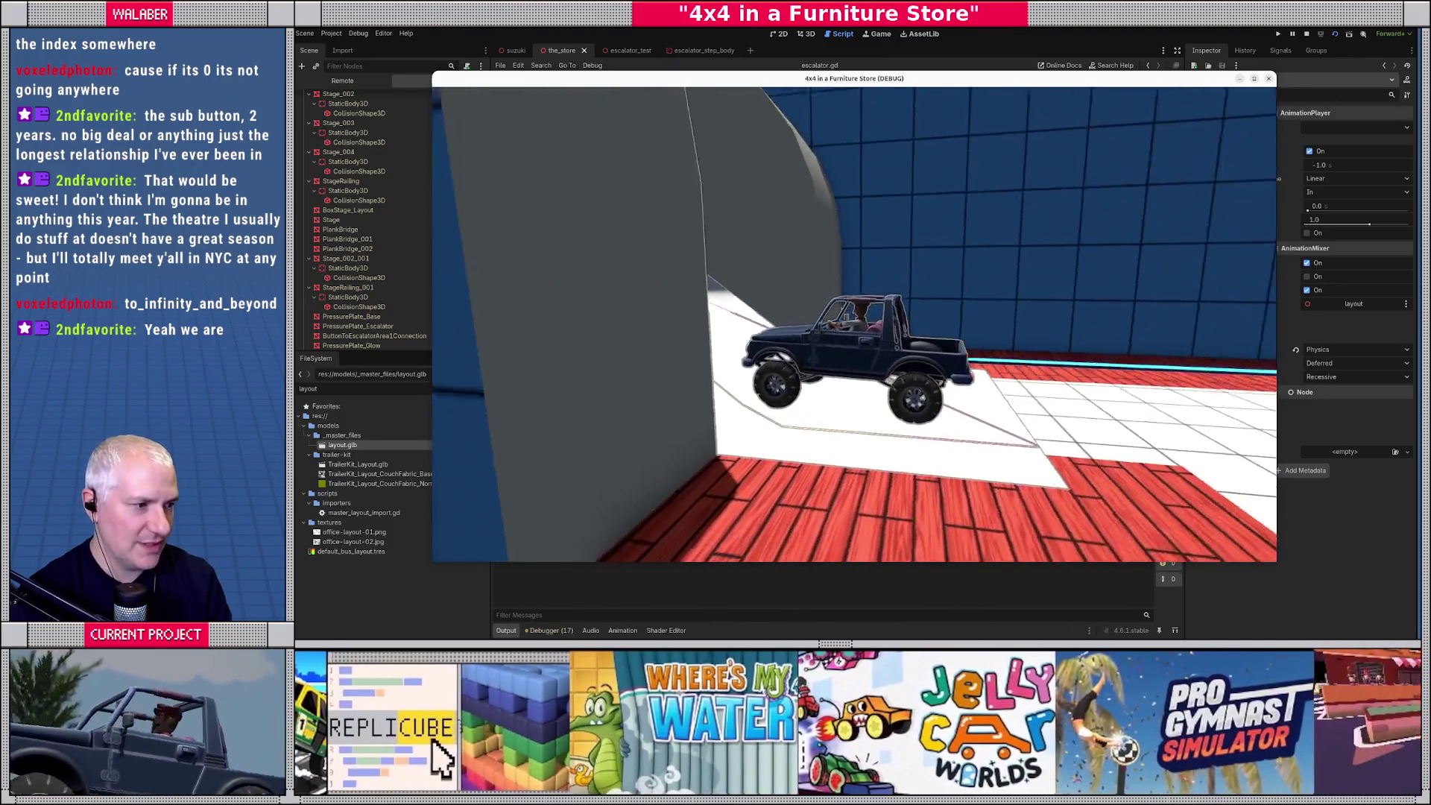
key("Left")
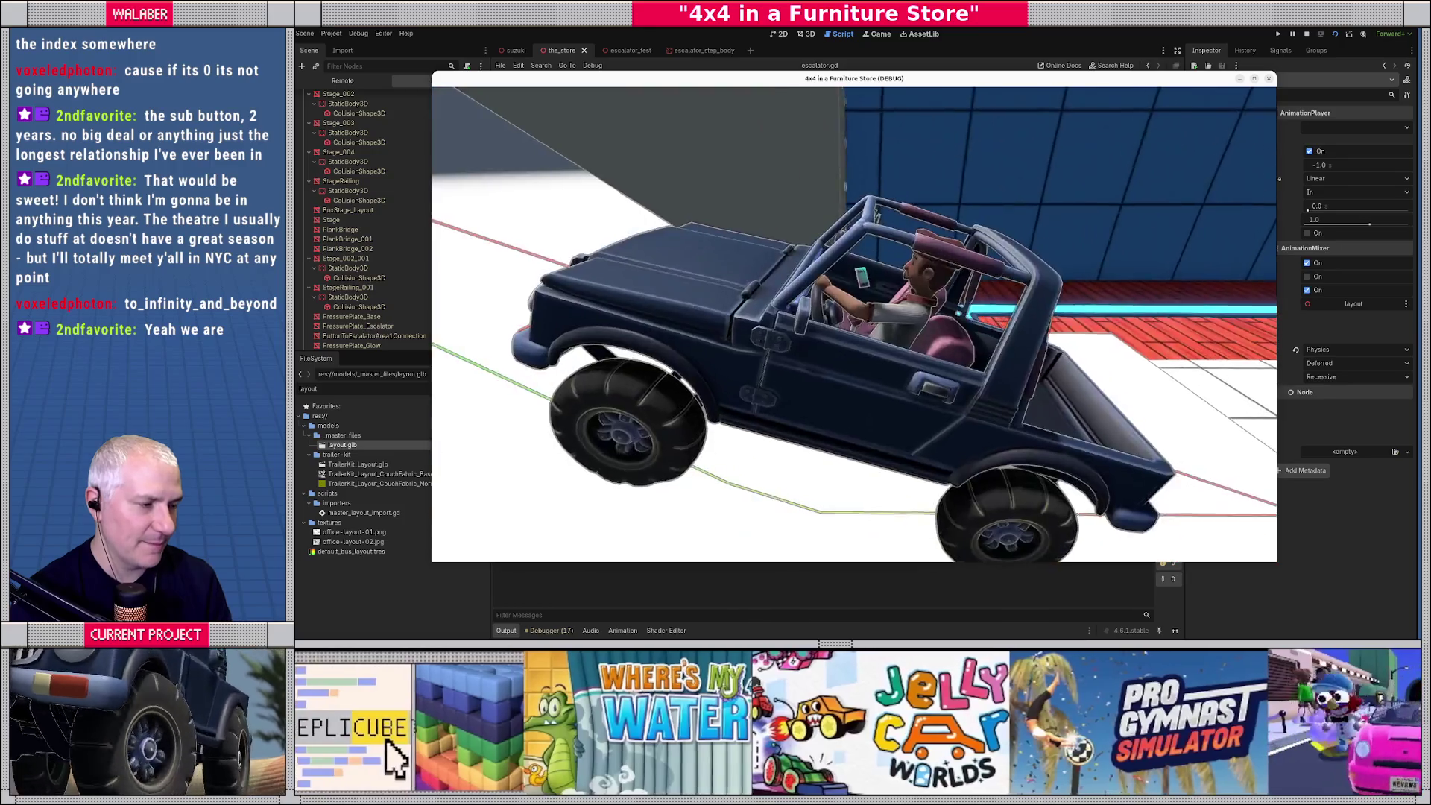
key("Up")
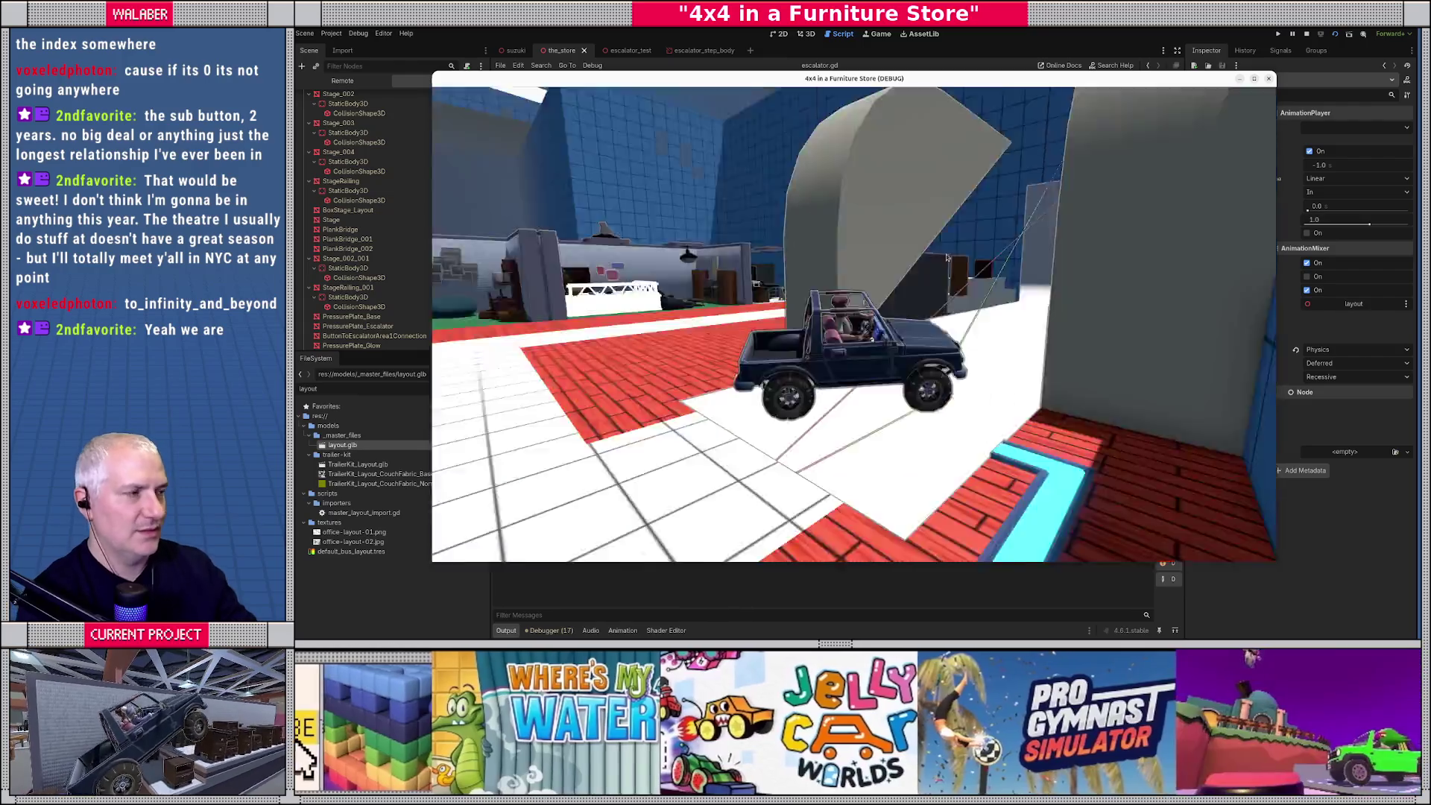
key("F8")
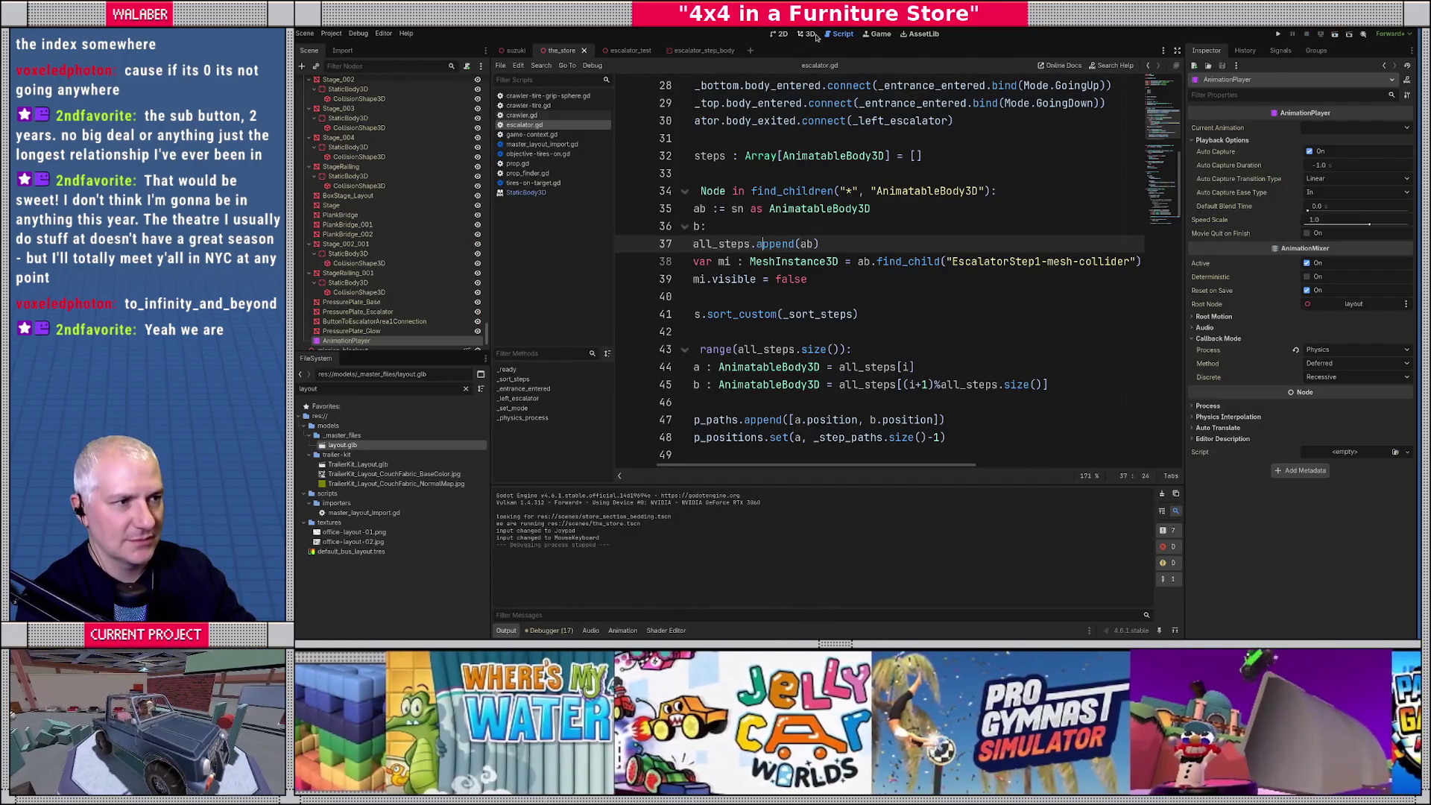
Open escalator_test in the 3D view and trial-move a step mesh along X, then undo.
left_click(805, 35)
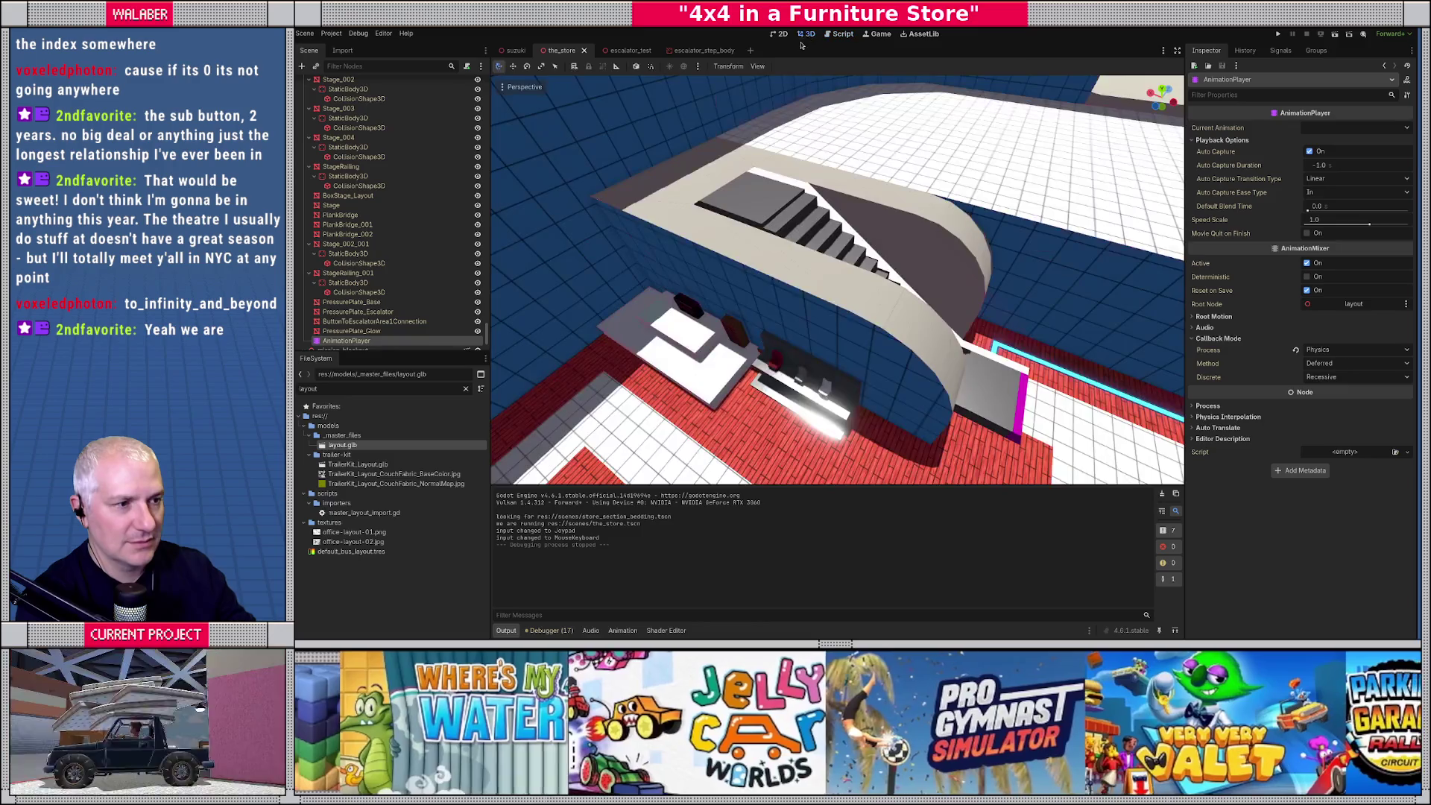
left_click(784, 35)
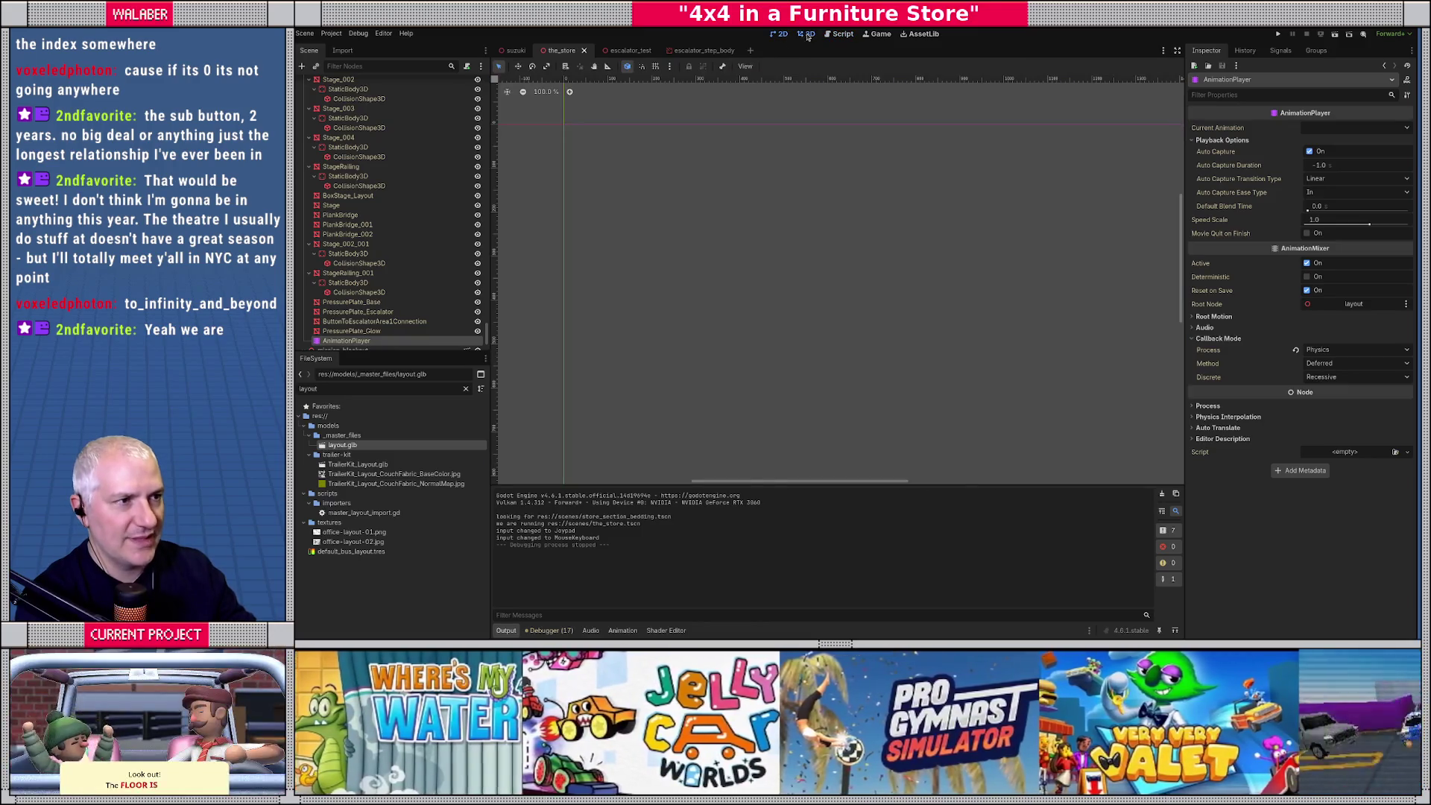
left_click(808, 36)
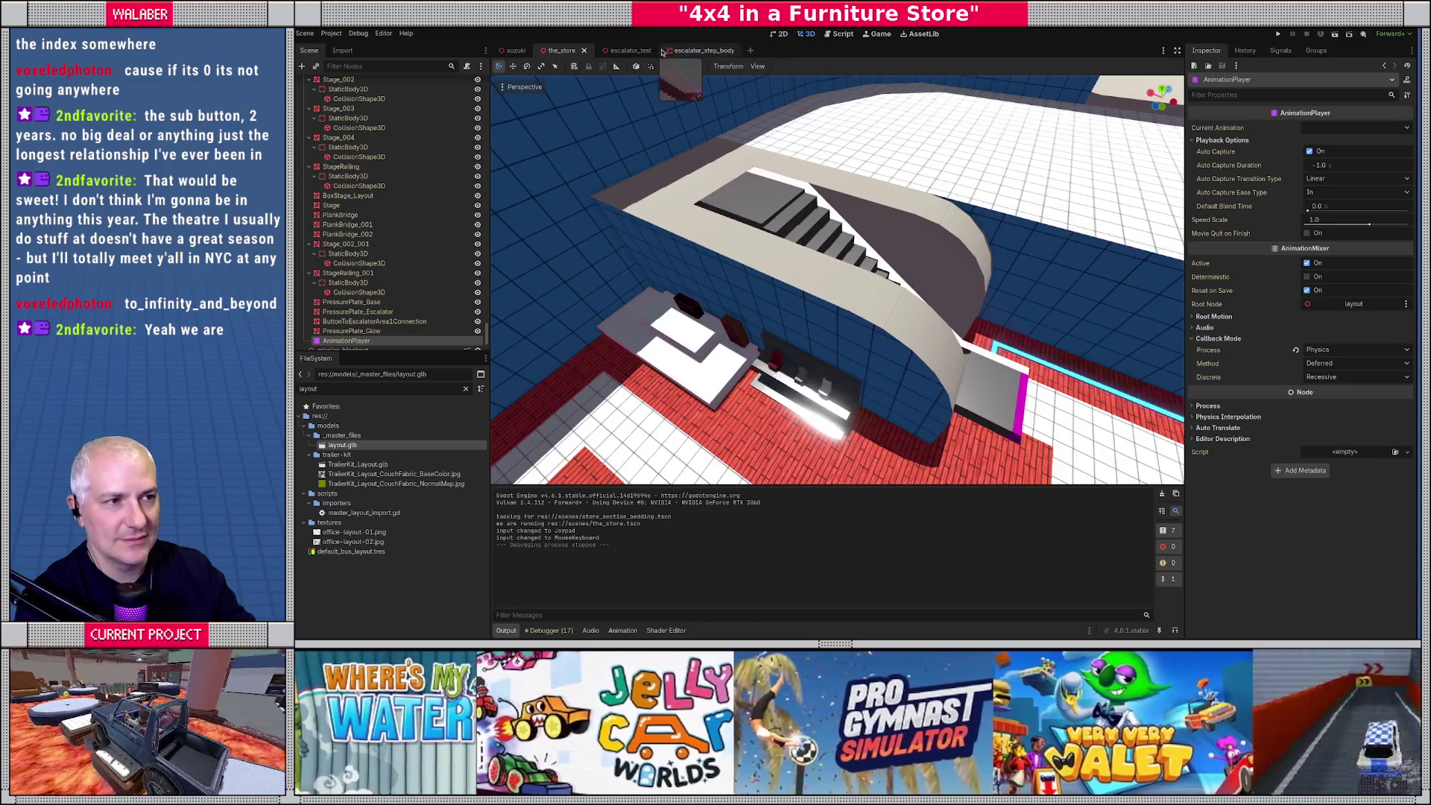
left_click(618, 50)
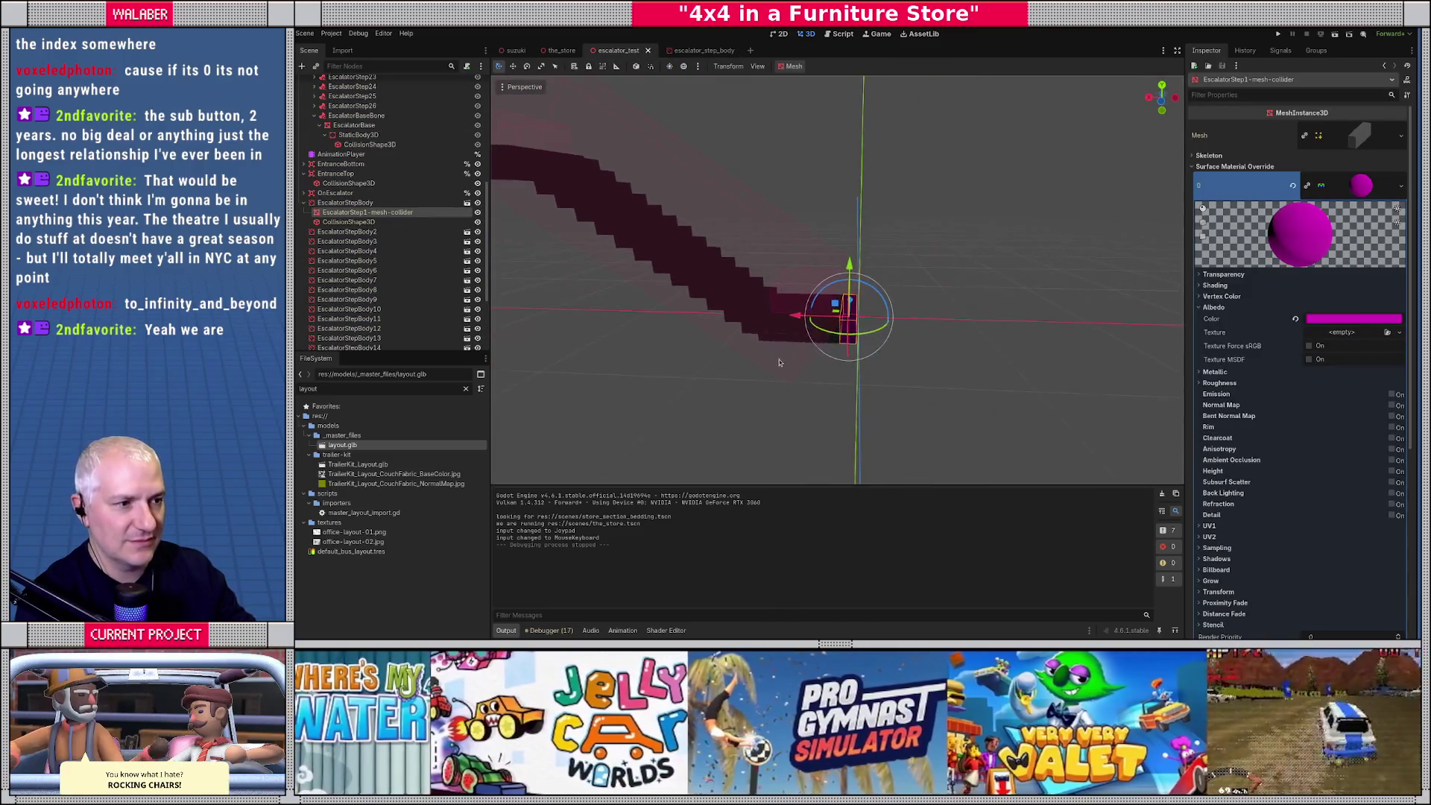
left_click_drag(818, 347, 1019, 361)
key("ctrl+z")
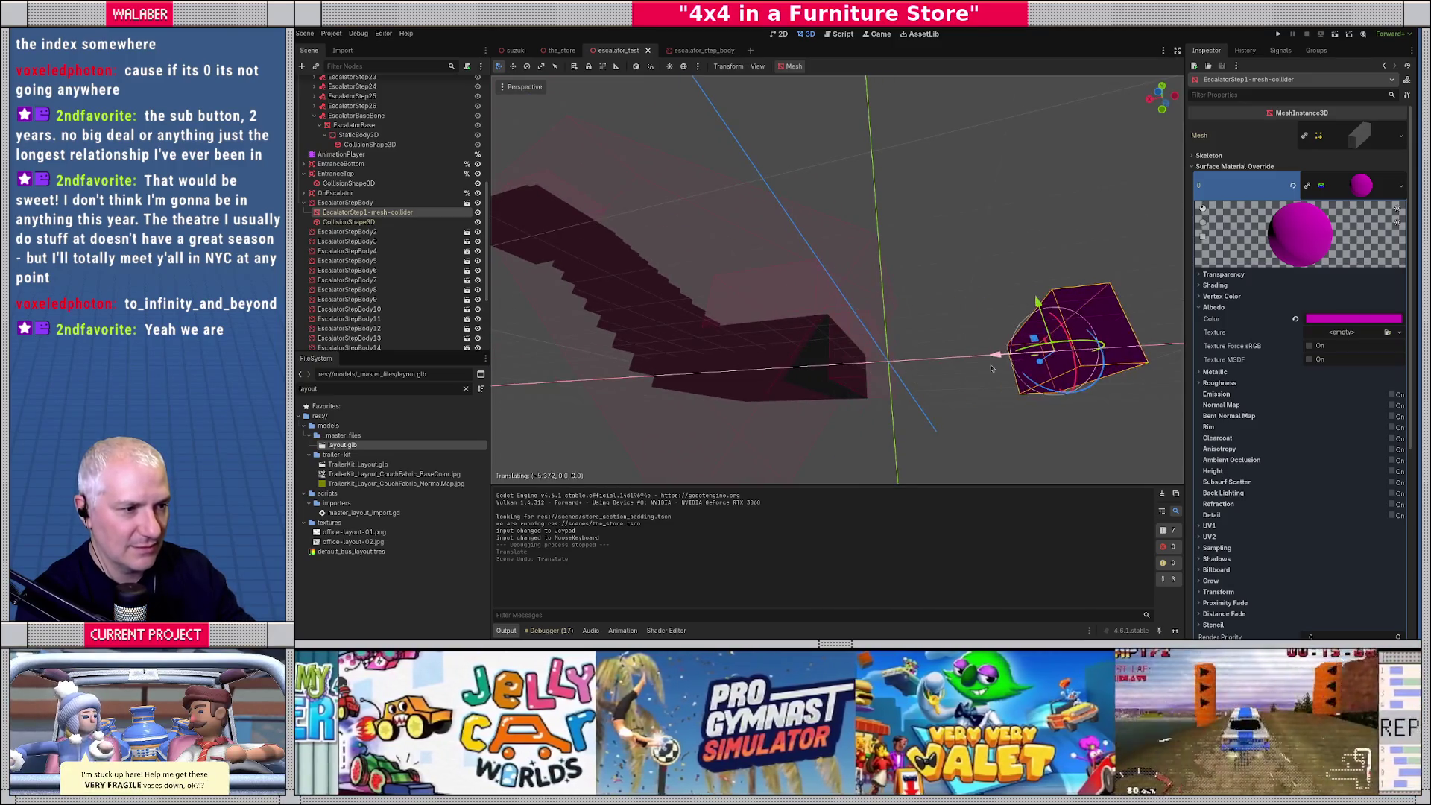
key("ctrl+z")
Browse the escalator's step bones and EntranceTop in the Scene tree, expanding and collapsing nodes.
left_click(335, 204)
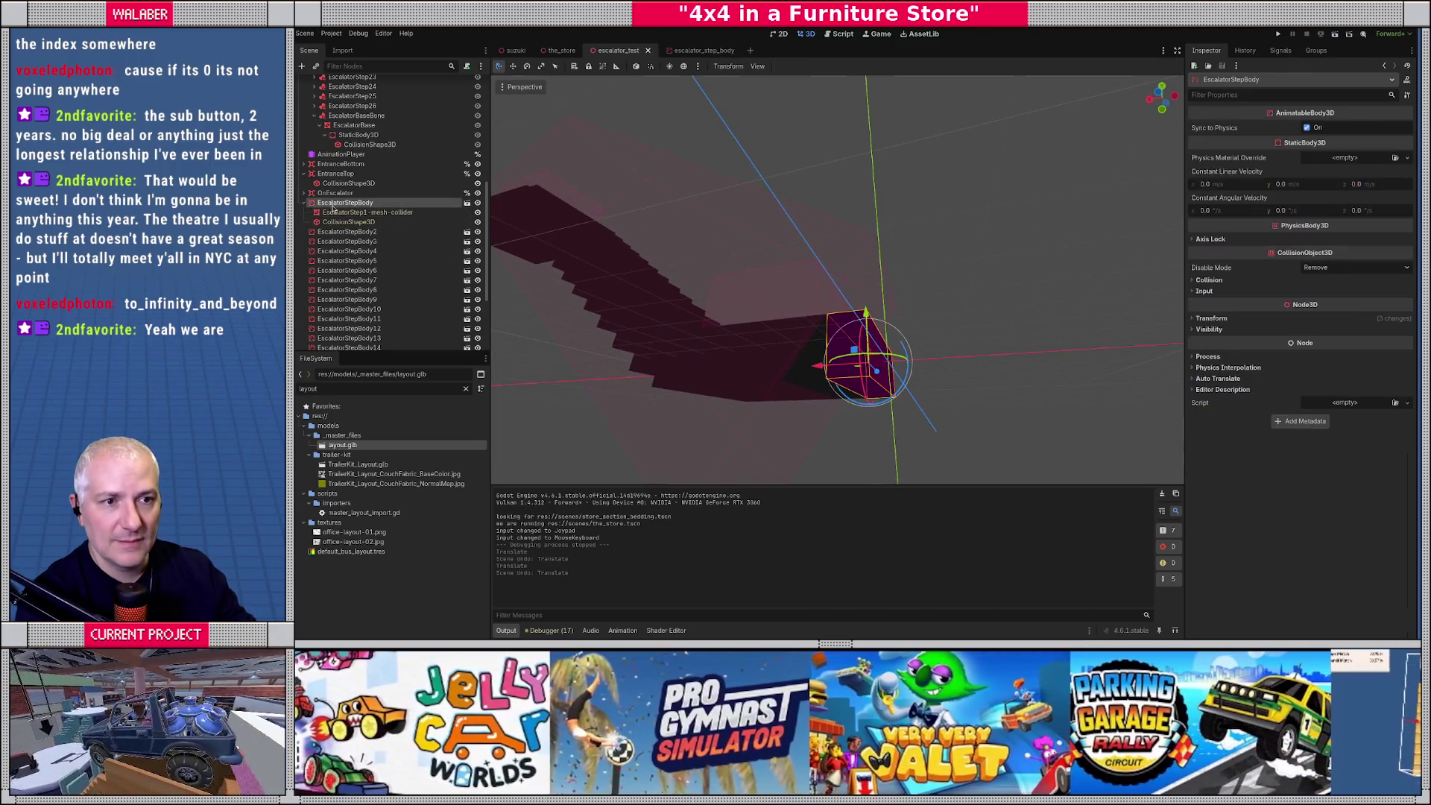
left_click(307, 203)
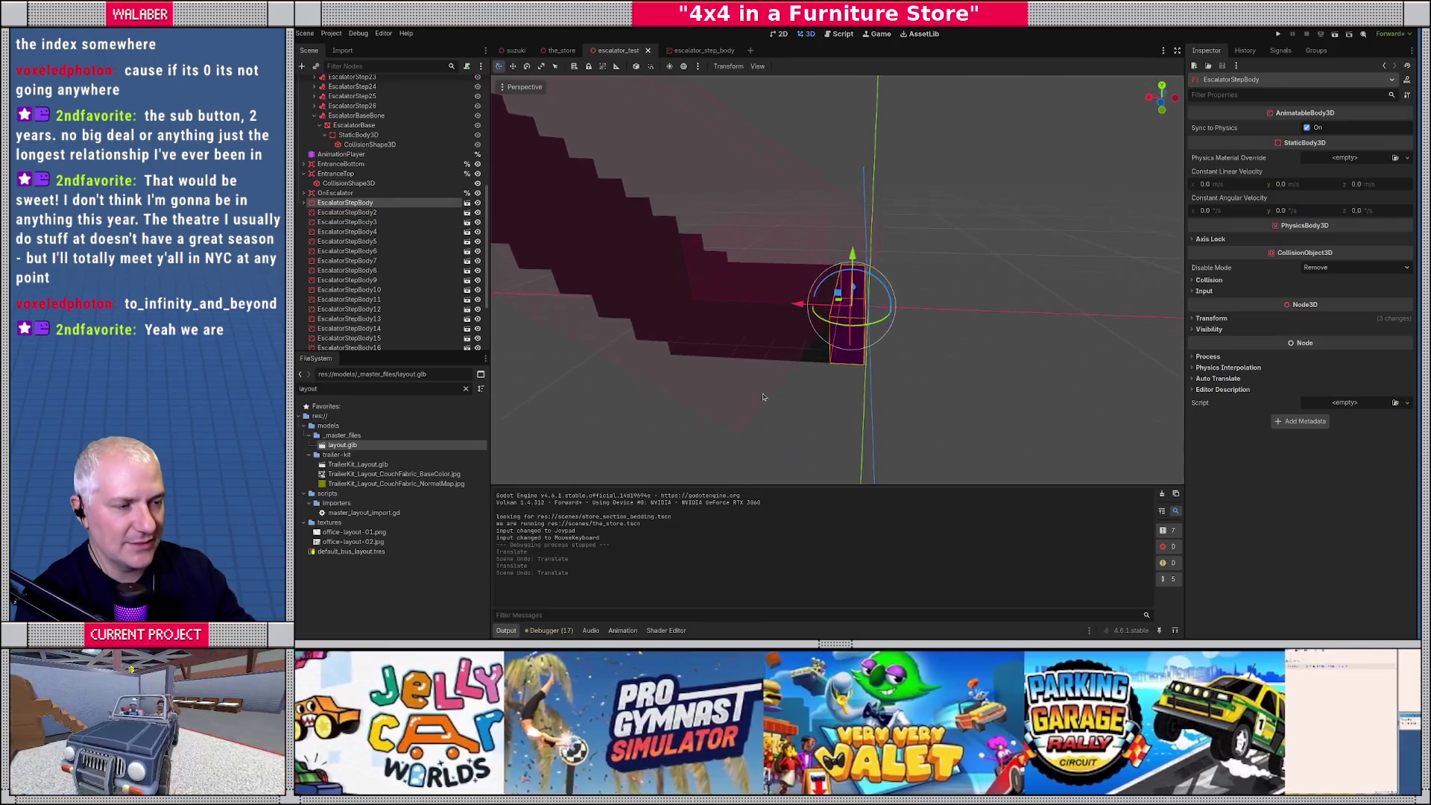
left_click_drag(769, 409, 828, 393)
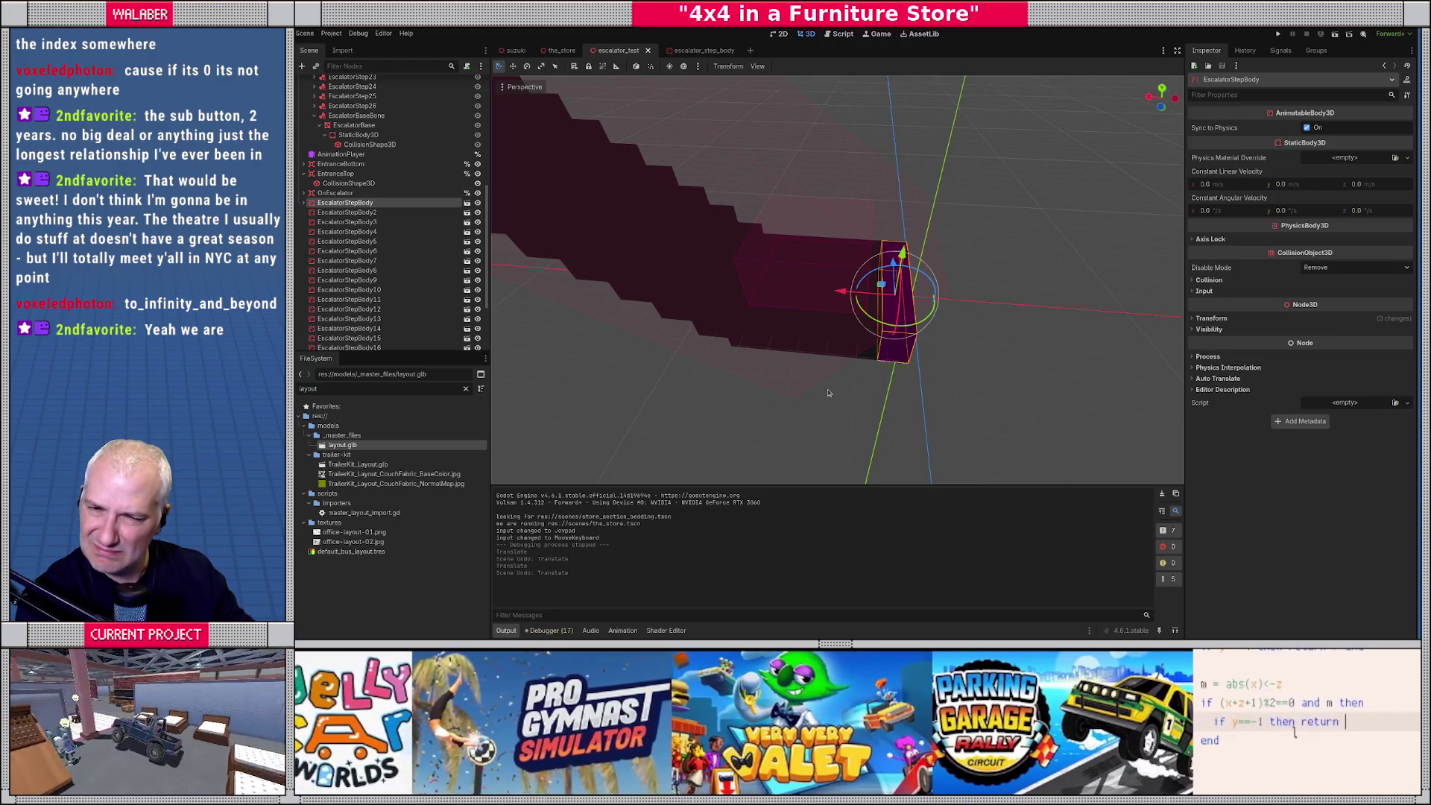
scroll(328, 149, "up", 8)
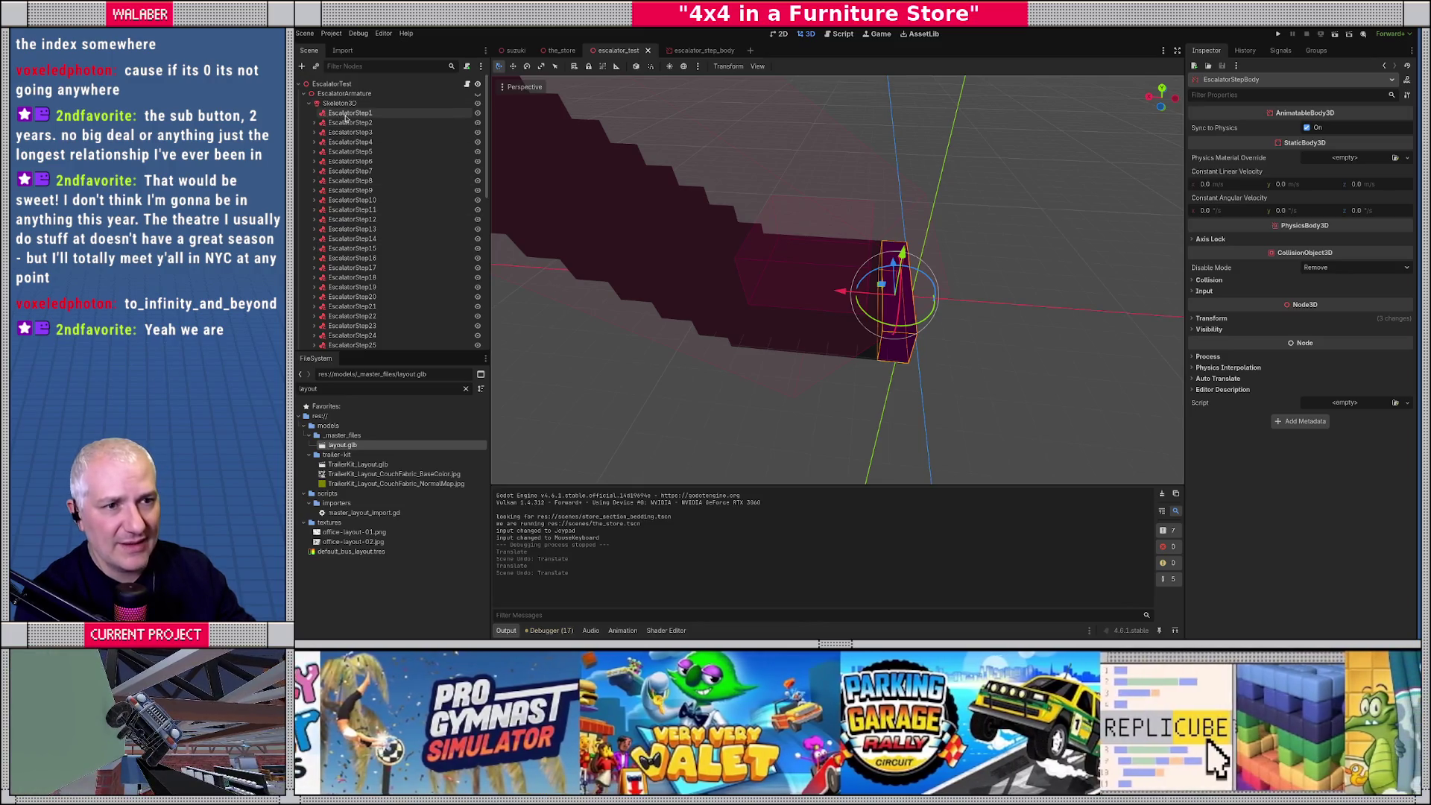
left_click(314, 123)
left_click(314, 123)
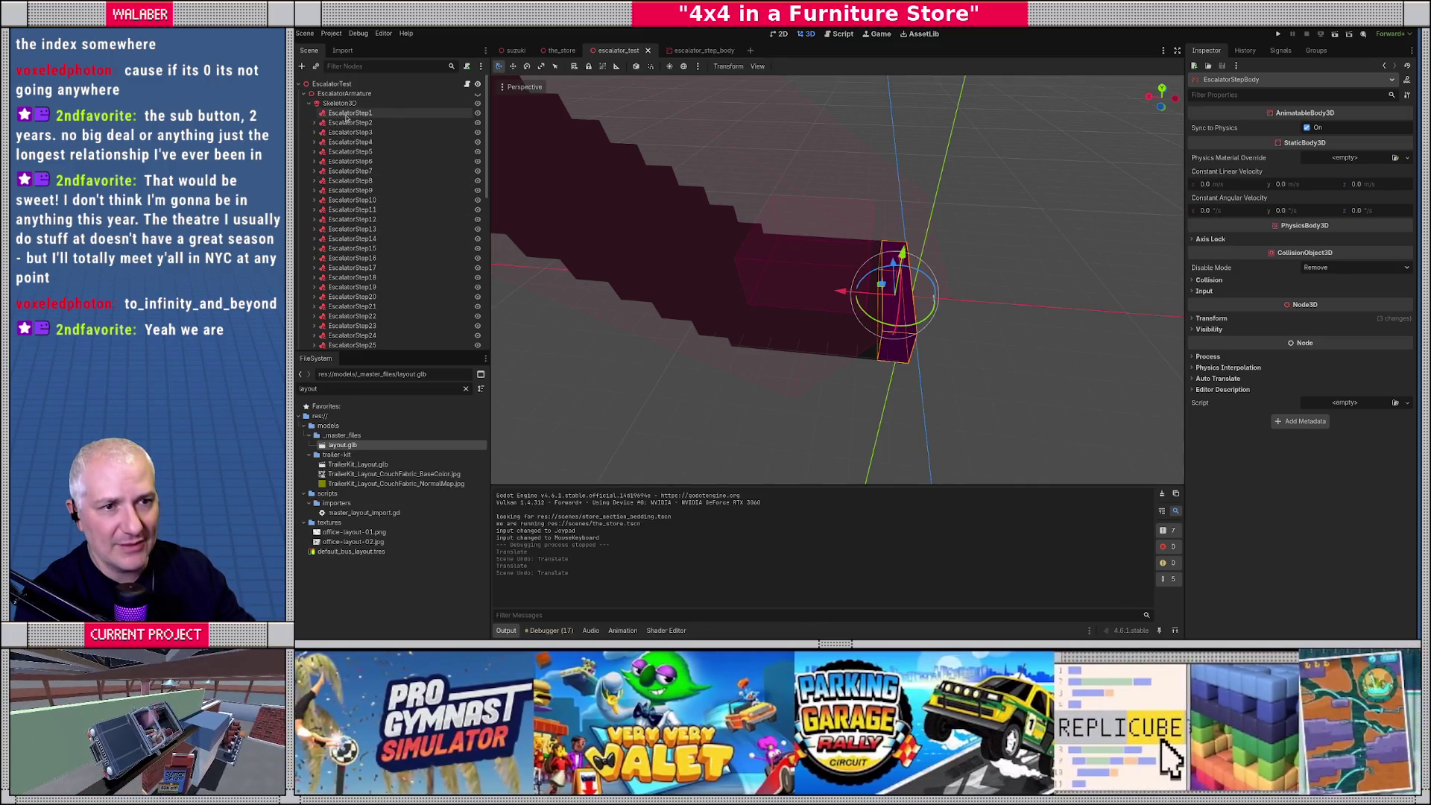
left_click(351, 132)
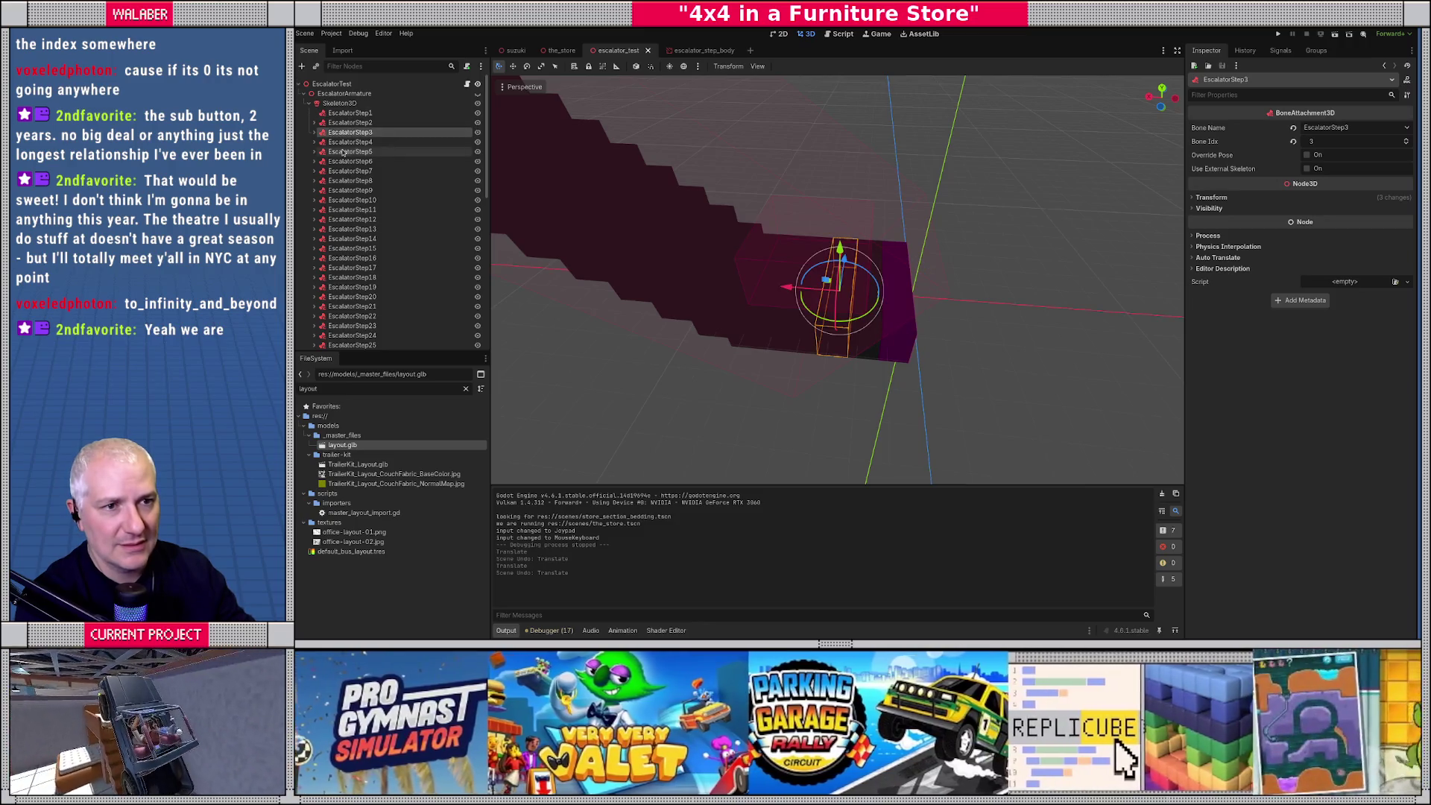
left_click(350, 152)
left_click(305, 94)
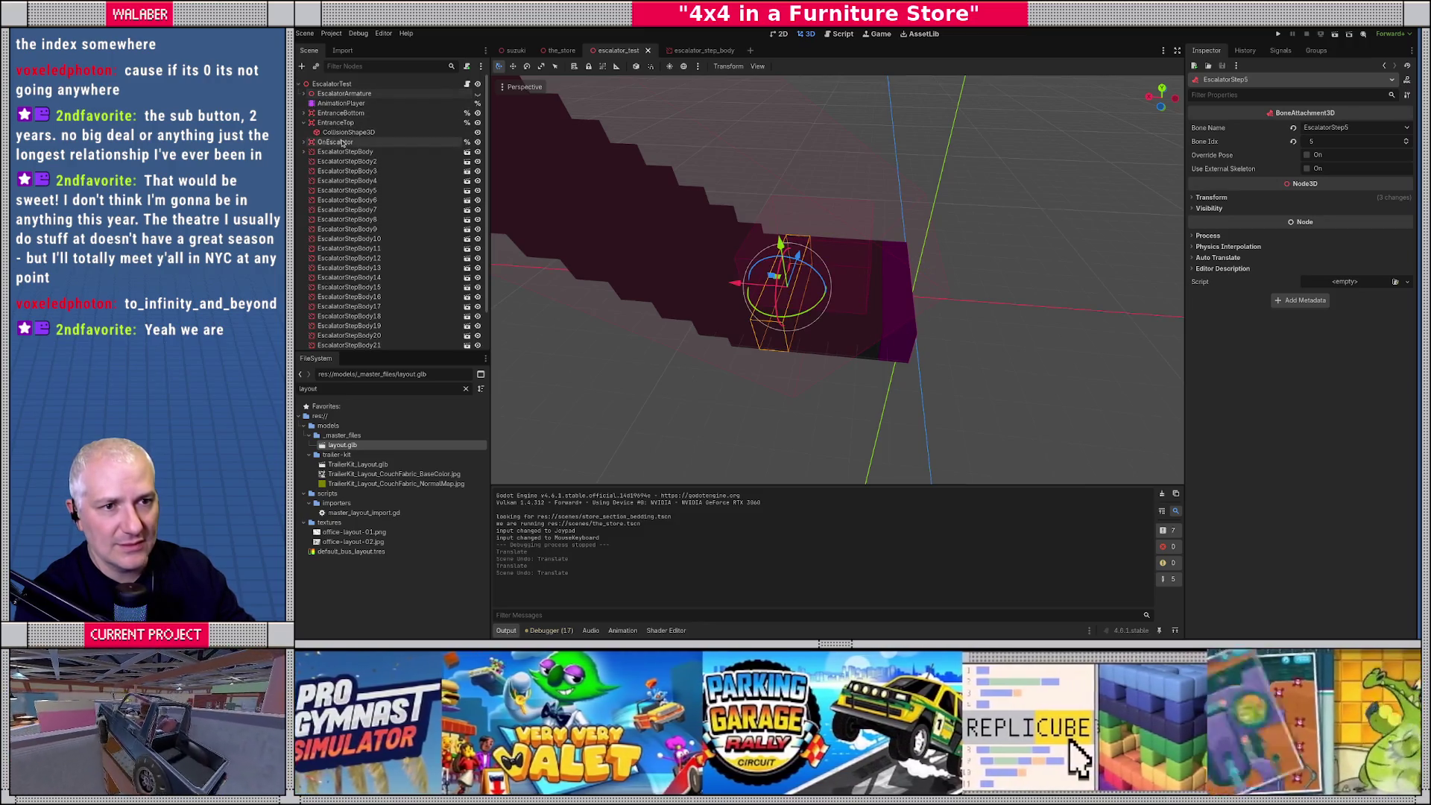
left_click(303, 124)
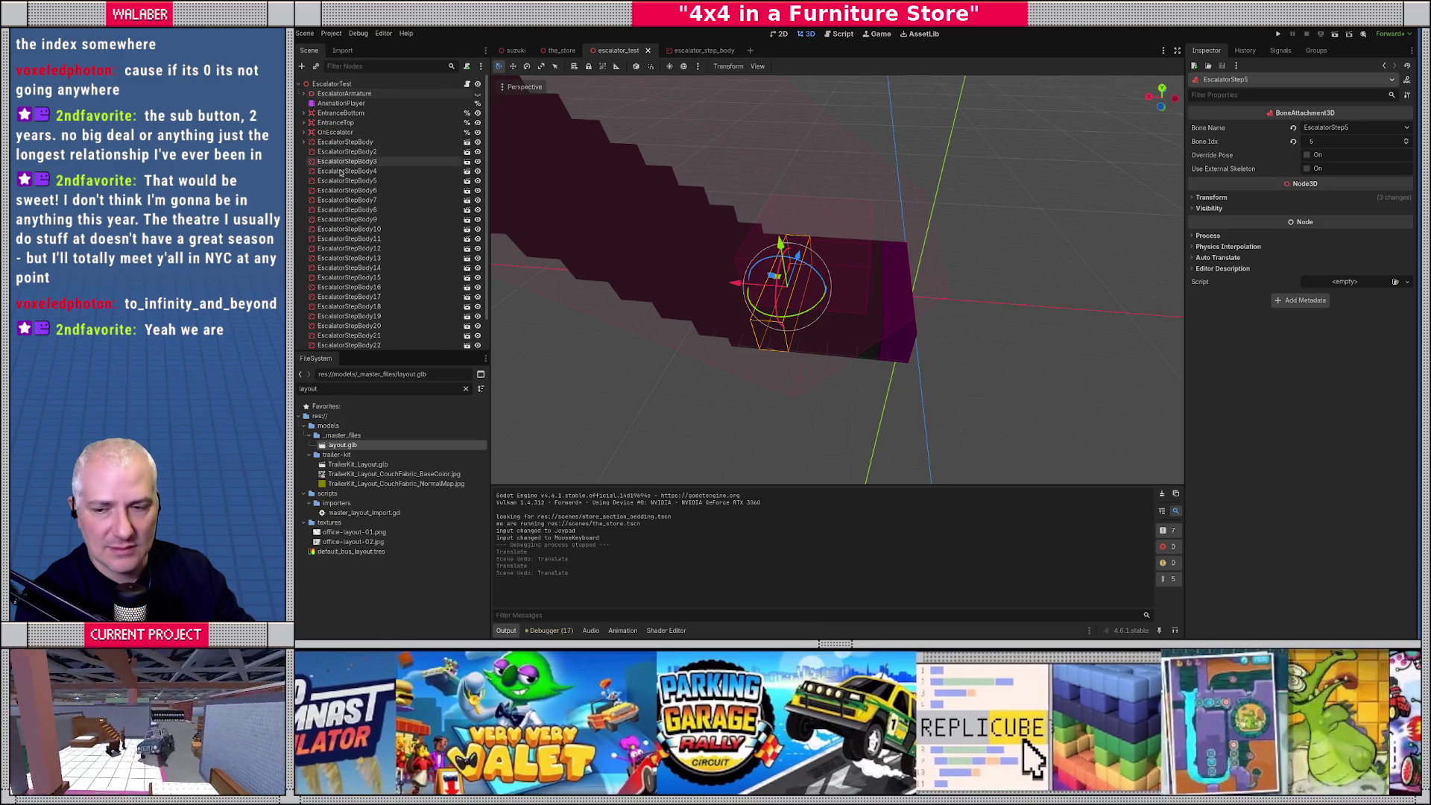
Step through the EscalatorStepBody nodes down to EscalatorStepBody10 and back to the first.
scroll(364, 198, "down", 2)
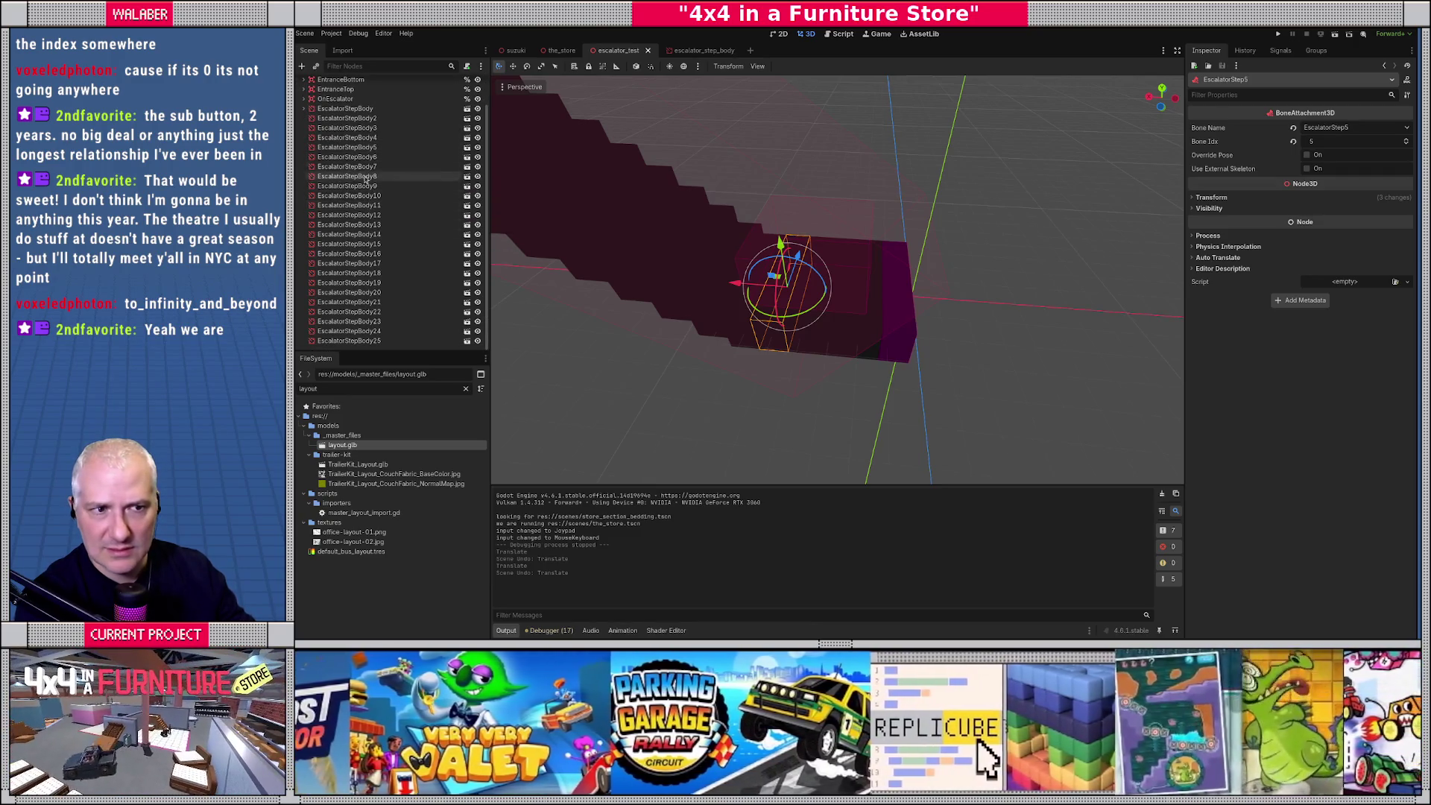
left_click(352, 110)
key("Down")
key("Down")
key("Down")
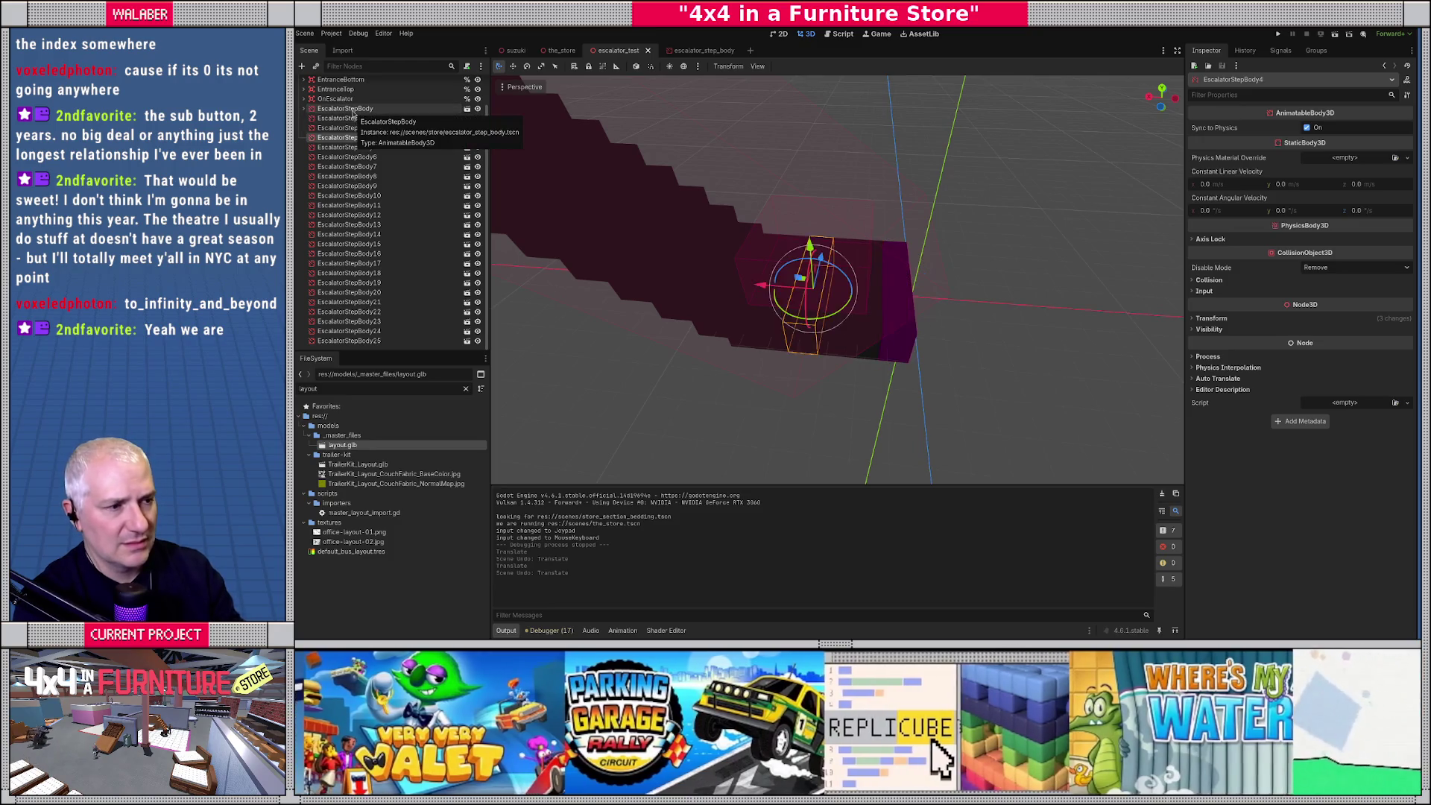
key("Down")
key("Down")
key("Down")
key("Up")
key("Up")
key("Up")
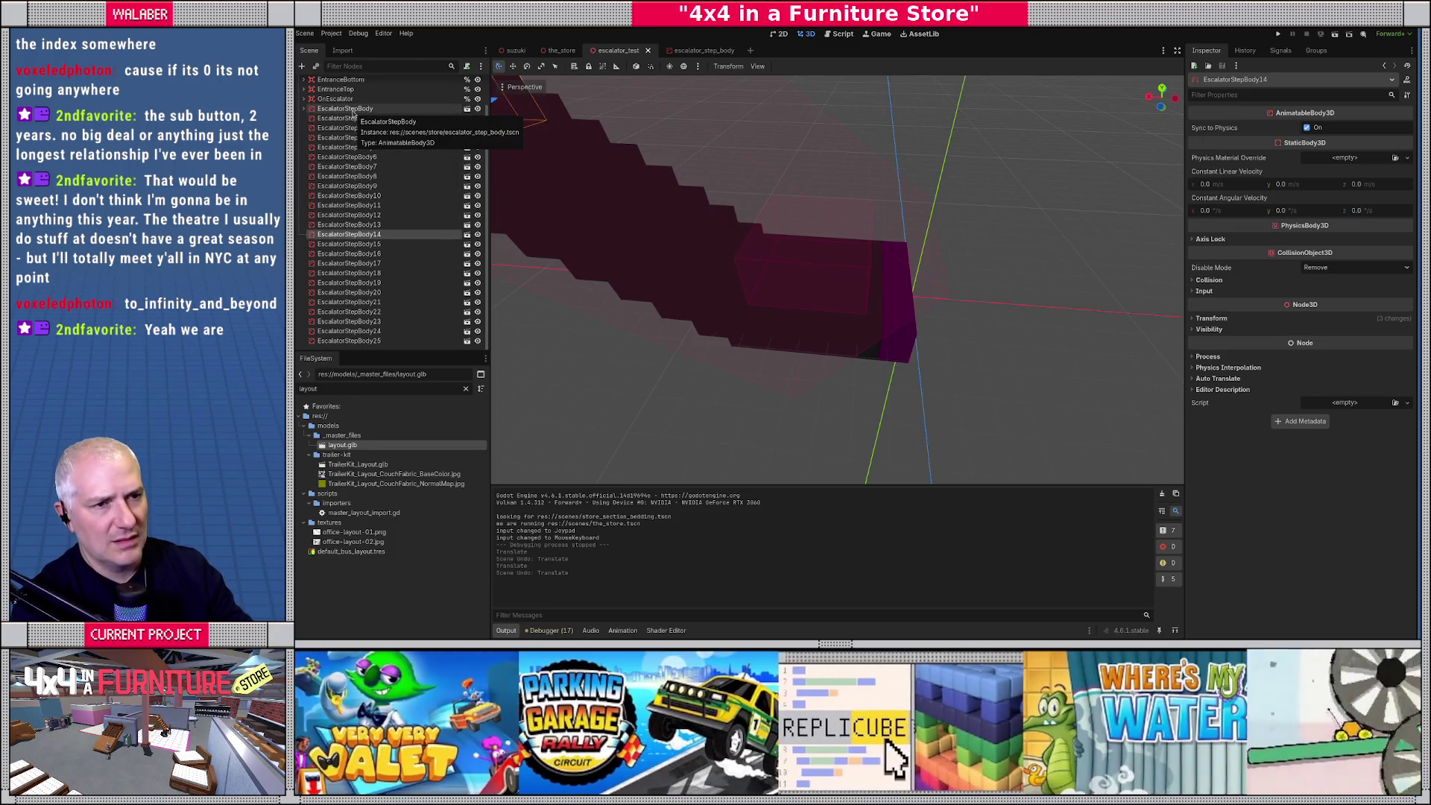
key("Up")
key("Up")
key("Up")
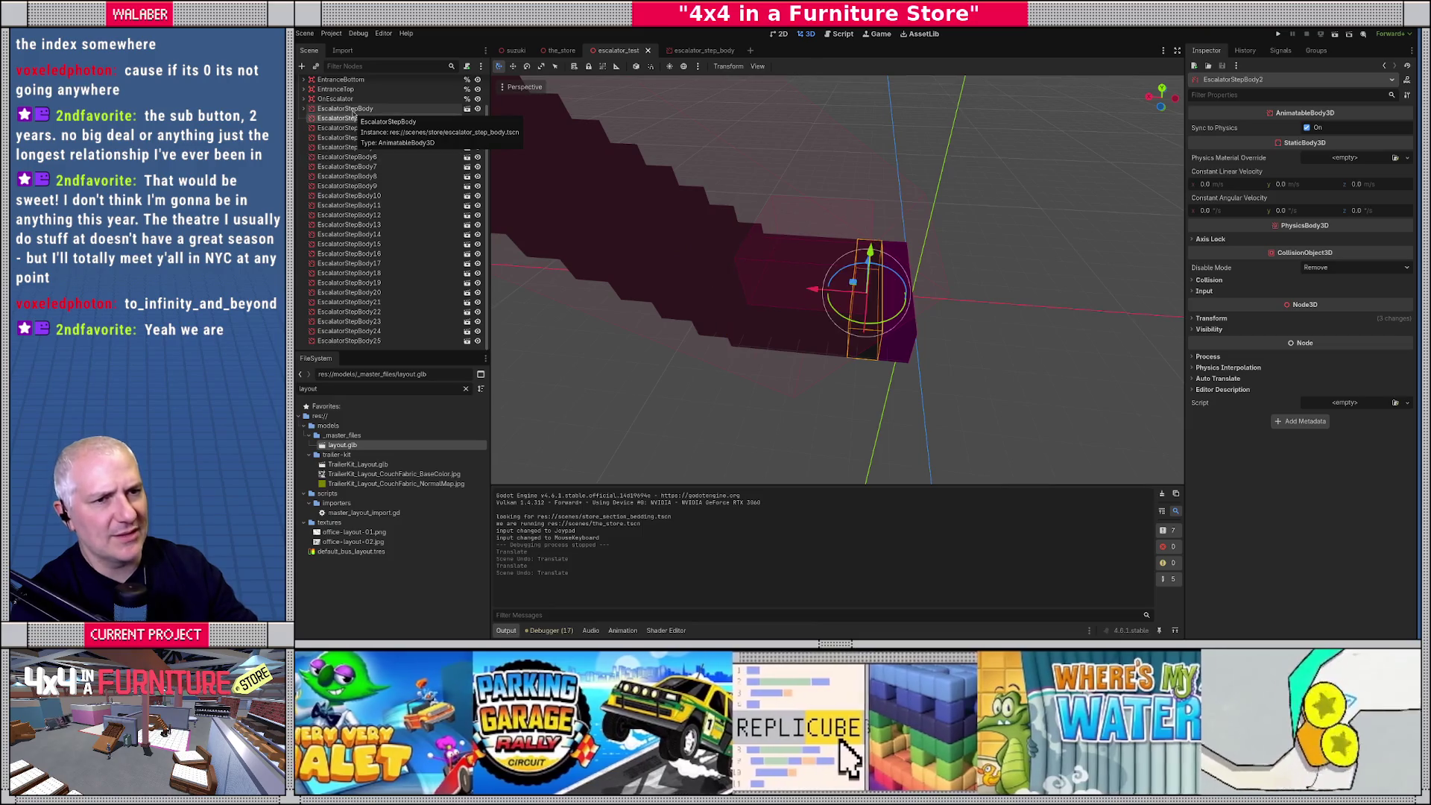
Set EscalatorStep1-mesh-collider's albedo colour to blue and save escalator_test.
left_click(303, 109)
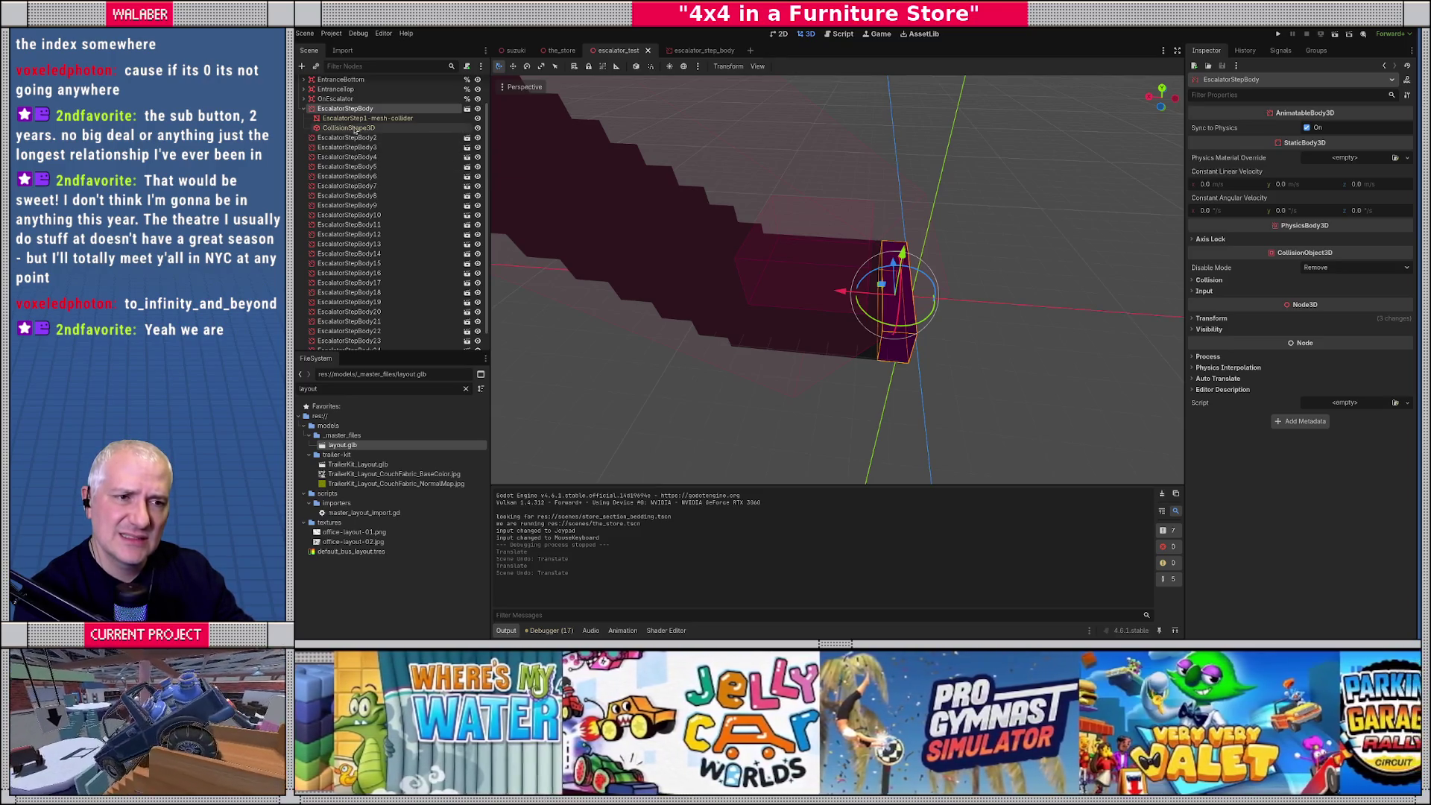
left_click(365, 118)
left_click(1358, 319)
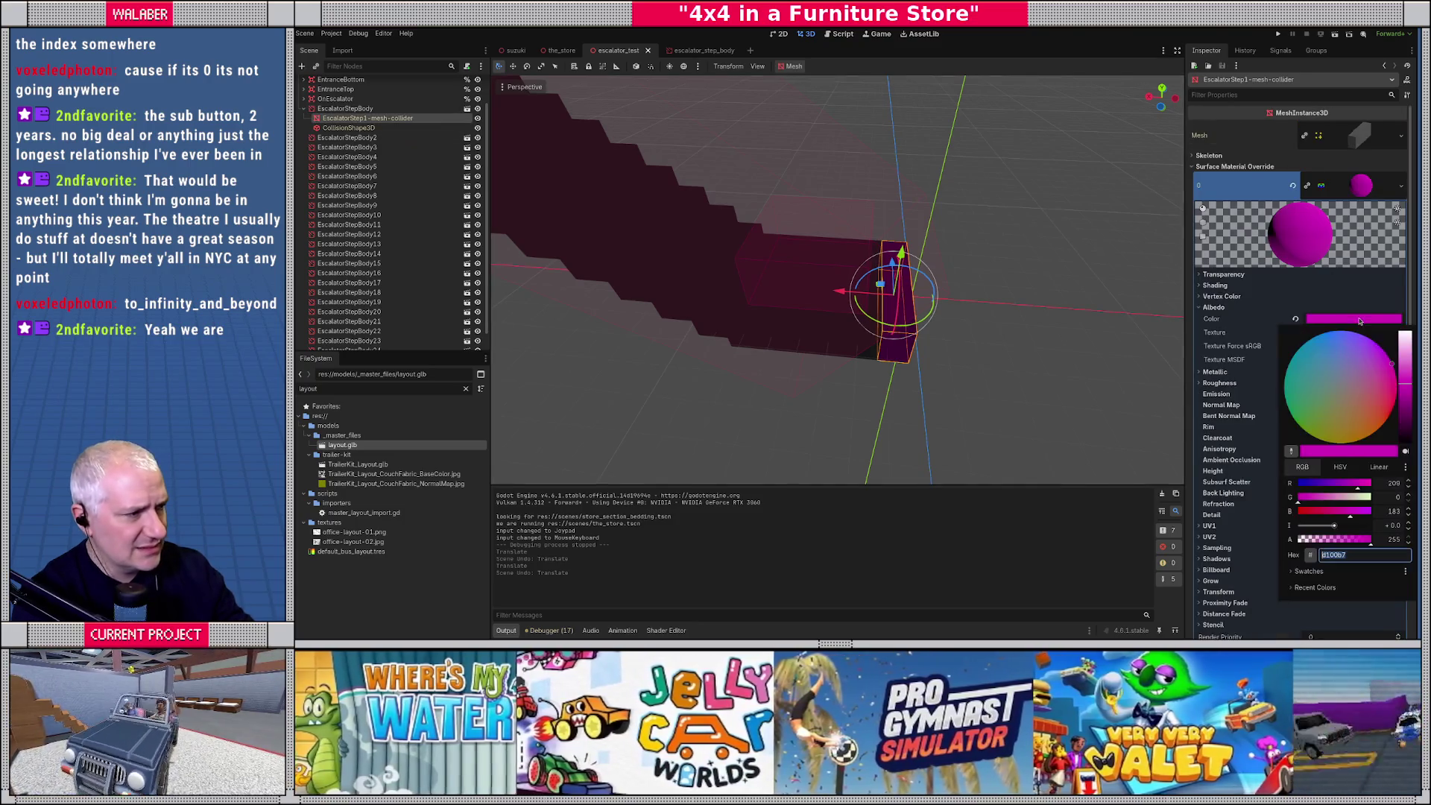
mouse_move(1346, 395)
left_mouse_down()
mouse_move(1387, 402)
mouse_move(1377, 365)
mouse_move(1334, 335)
left_mouse_up()
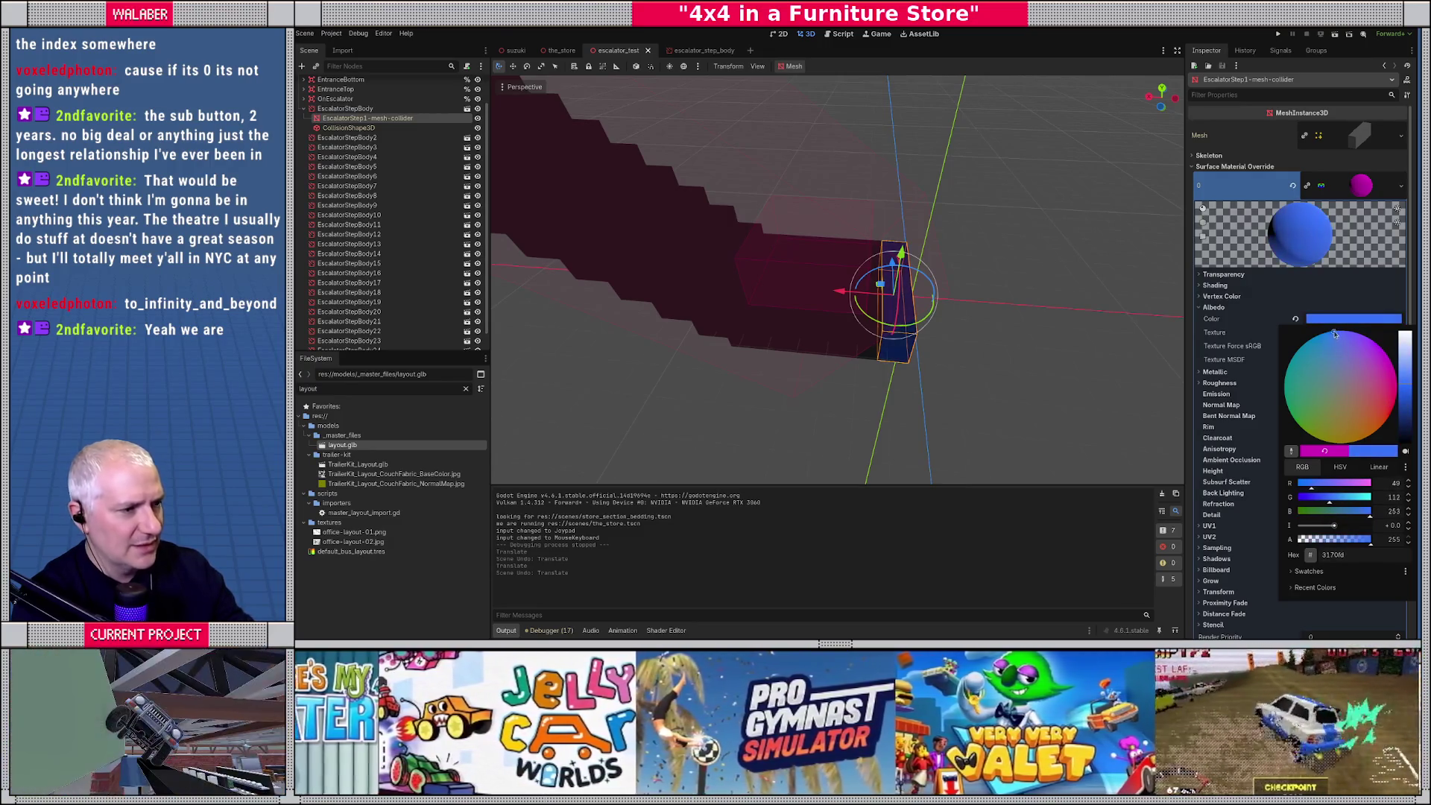
left_click(1346, 188)
left_click(1346, 189)
mouse_move(857, 223)
left_mouse_down()
mouse_move(882, 225)
mouse_move(826, 267)
left_mouse_up()
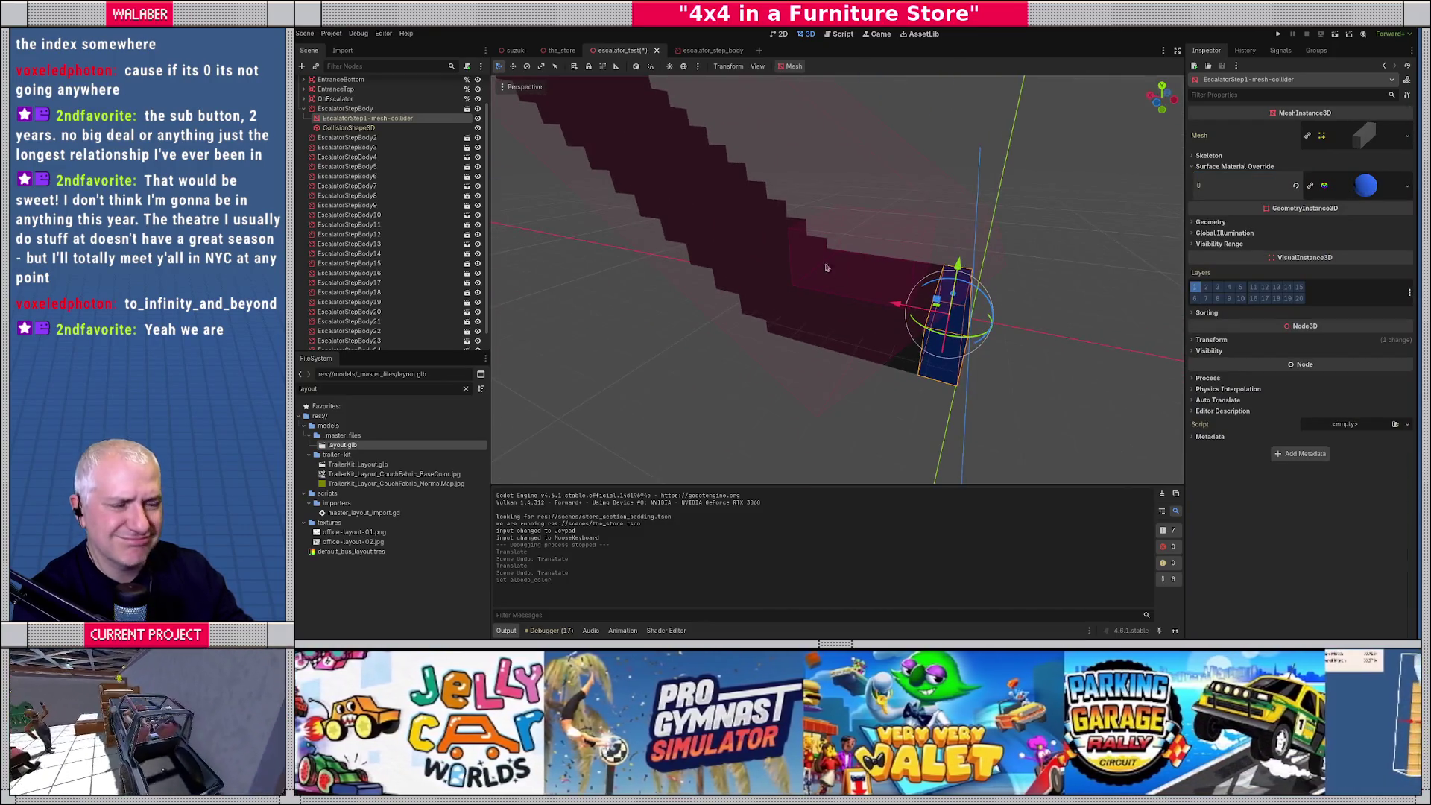
key("ctrl+s")
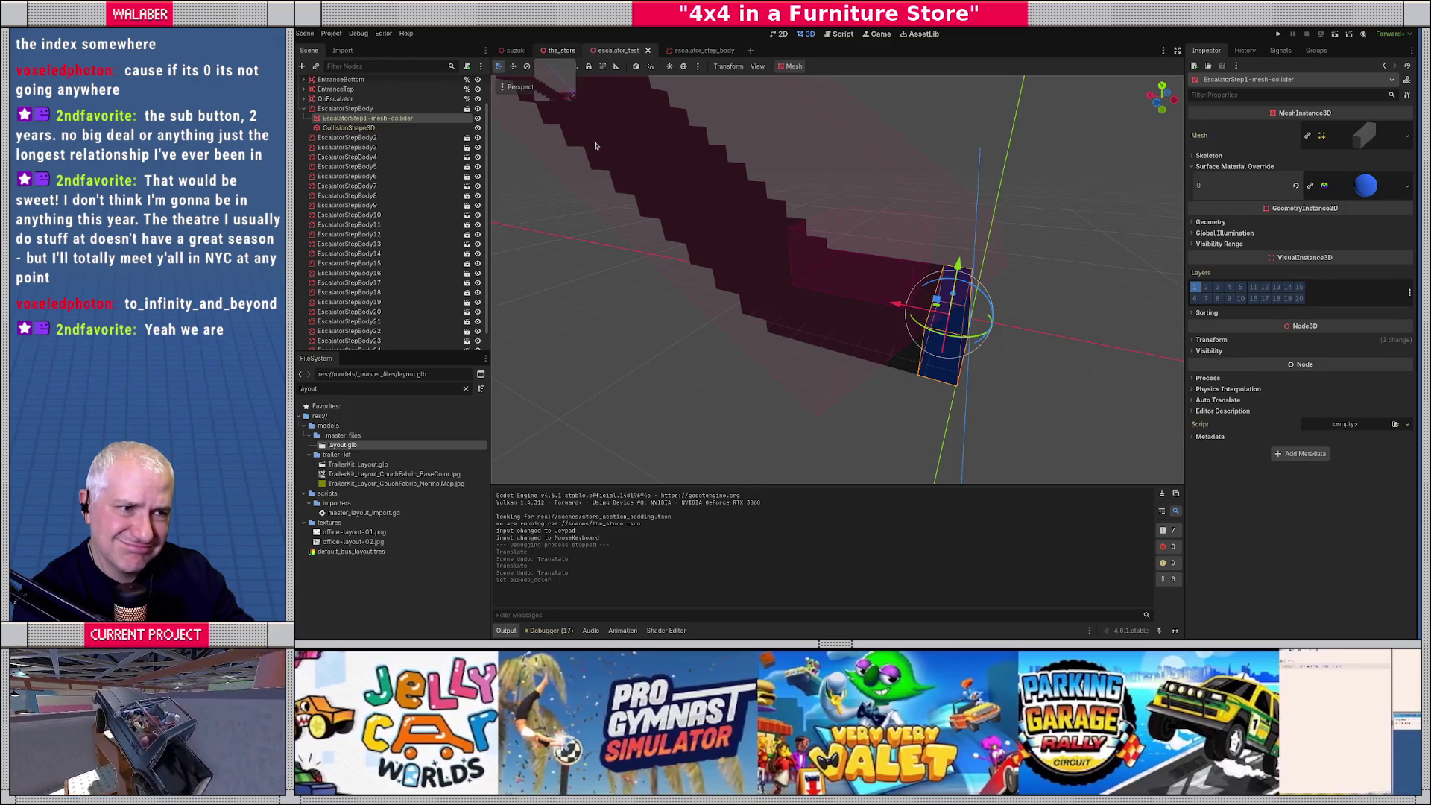
Run the project and steer the truck left from the red bricks onto the white tiles.
key("F5")
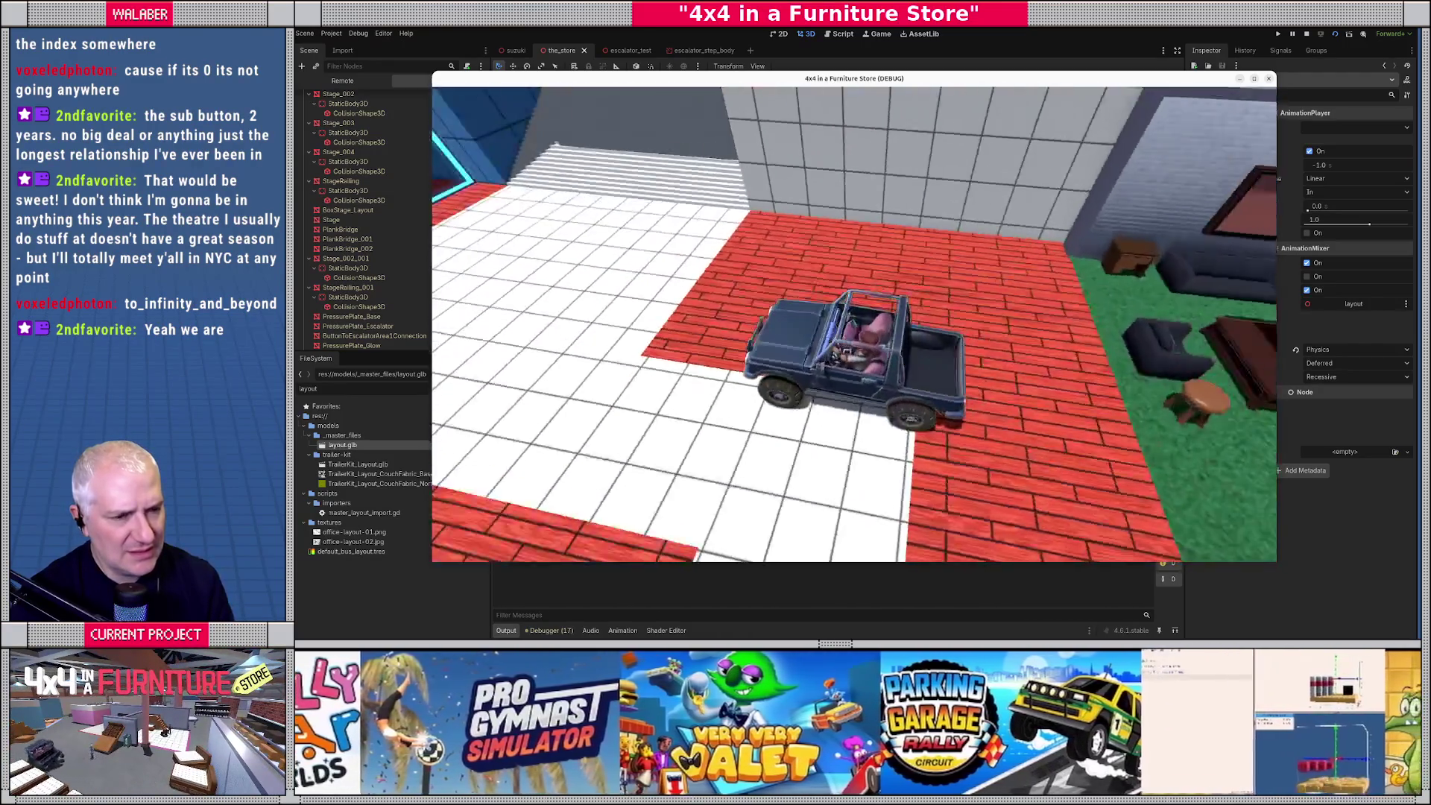
key("Left")
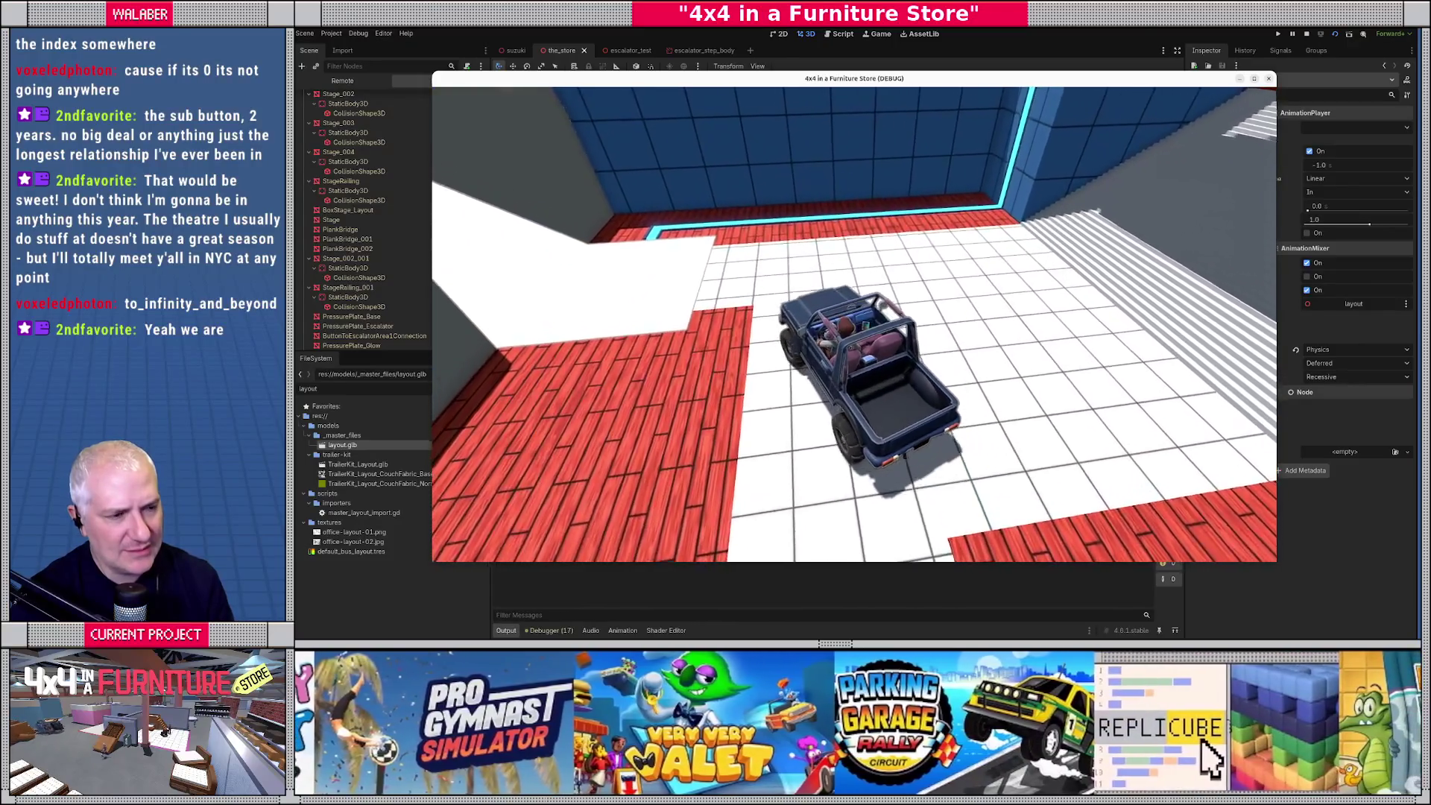
key("Left")
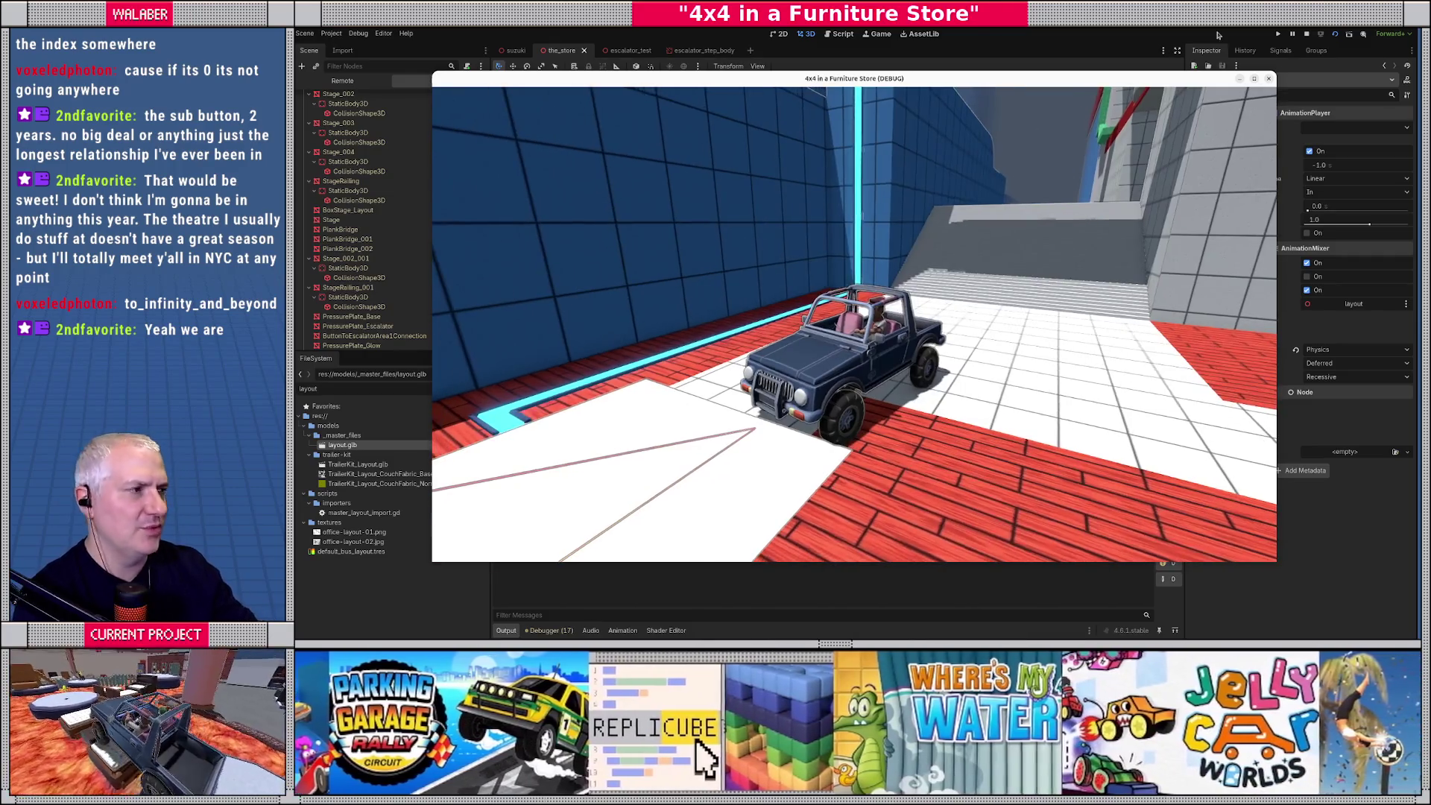
Stop the game, then select EscalatorTest and undo its accidental x-axis nudge.
left_click(1306, 34)
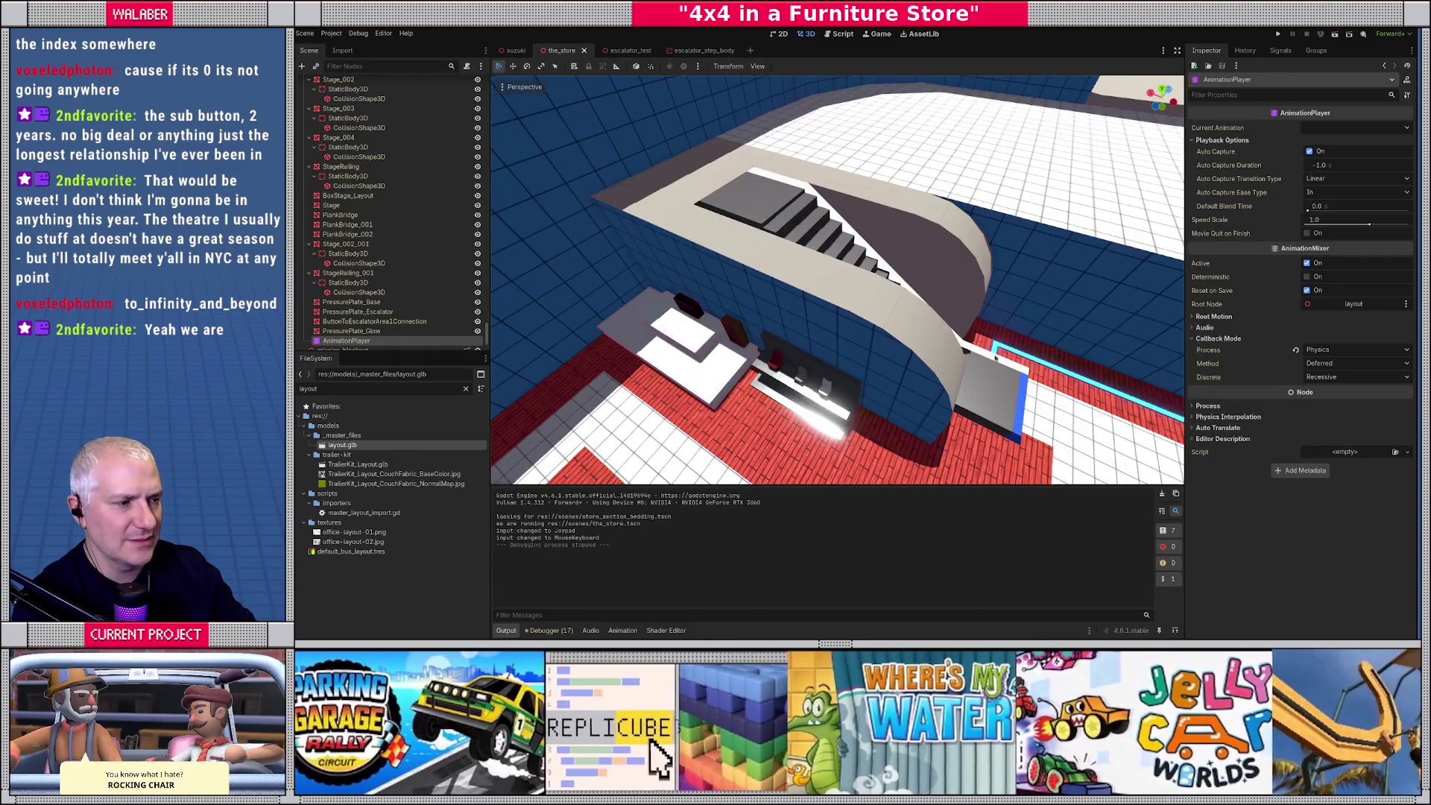
scroll(996, 357, "up", 10)
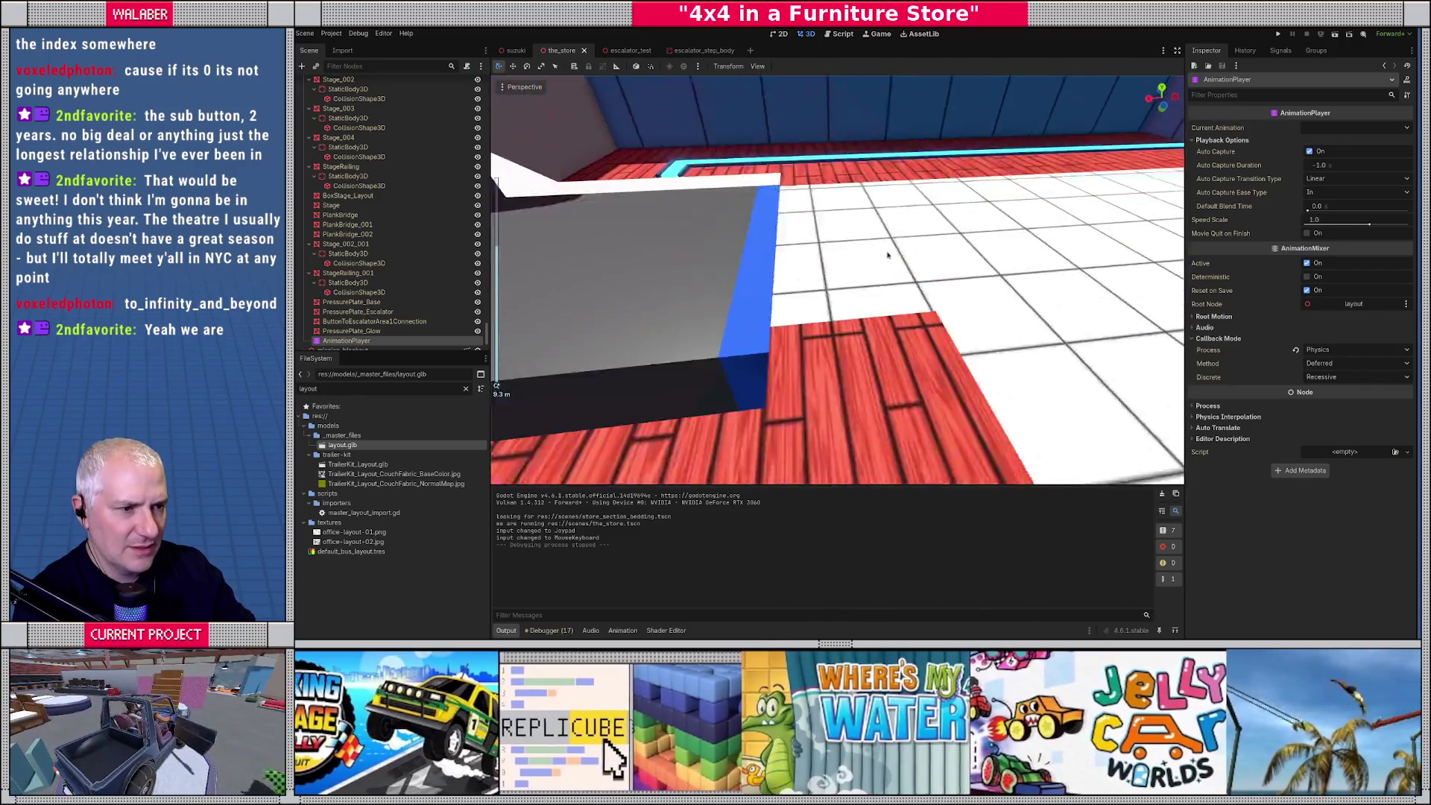
scroll(887, 254, "up", 5)
left_click(850, 194)
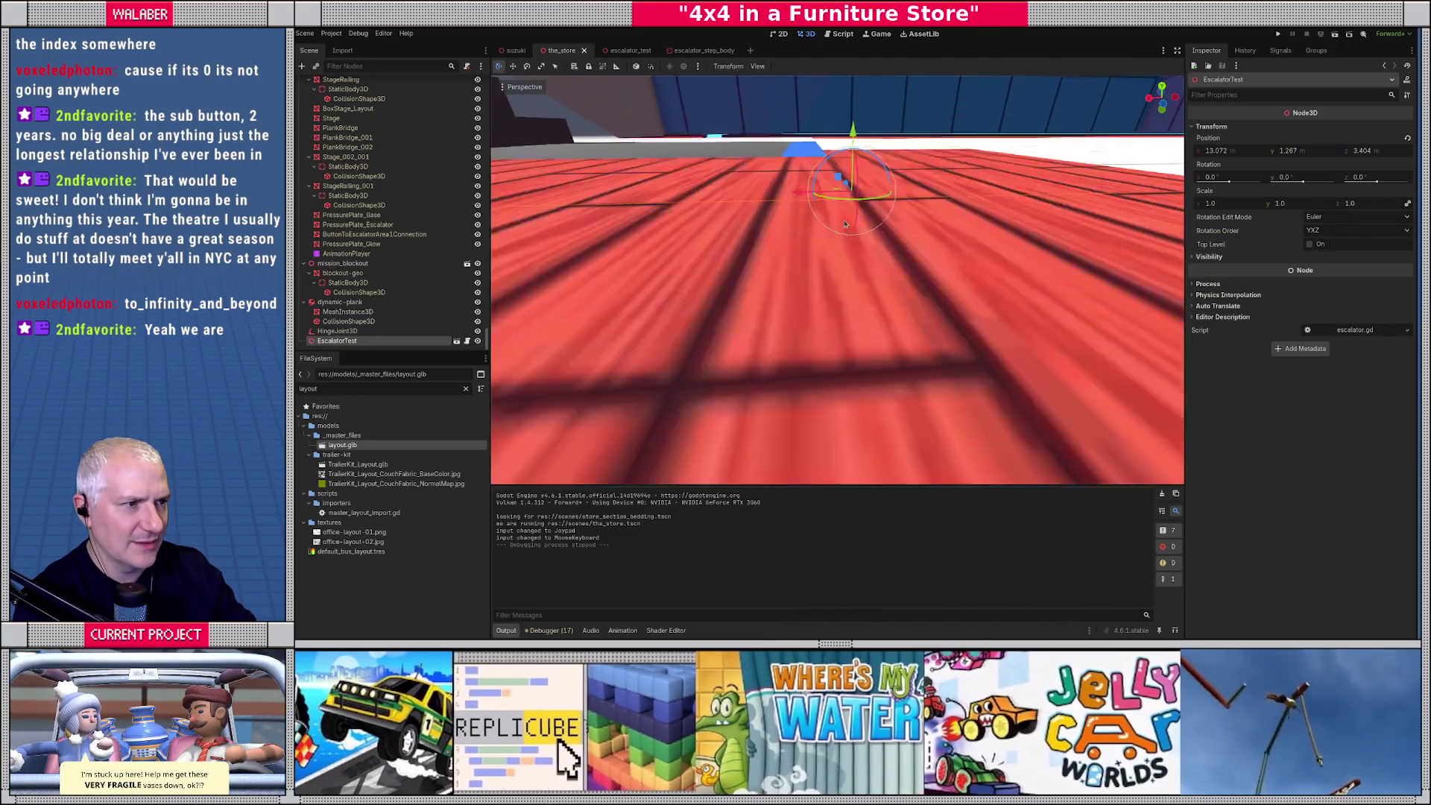
scroll(844, 223, "up", 5)
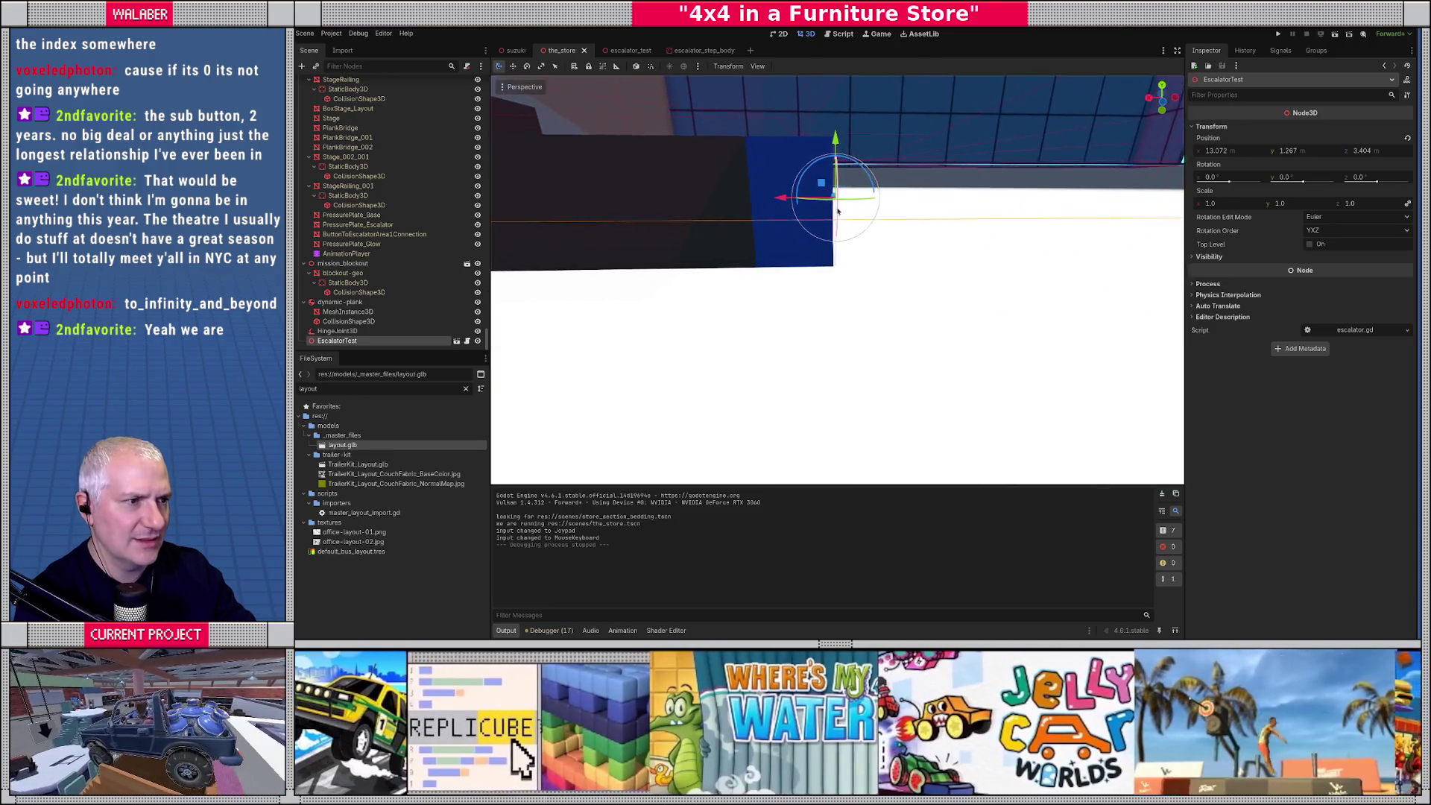
scroll(837, 211, "up", 3)
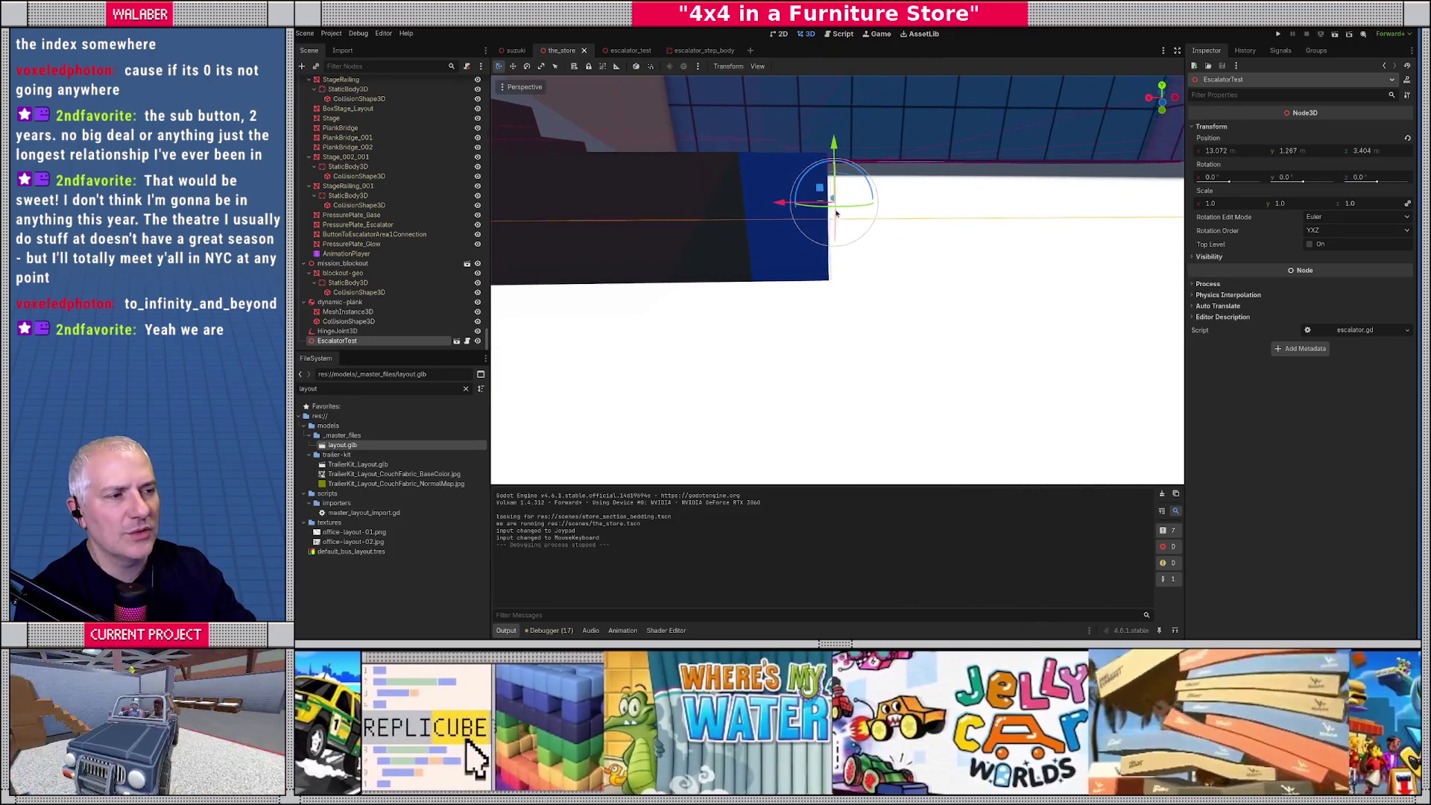
left_click_drag(837, 214, 833, 215)
scroll(658, 223, "down", 5)
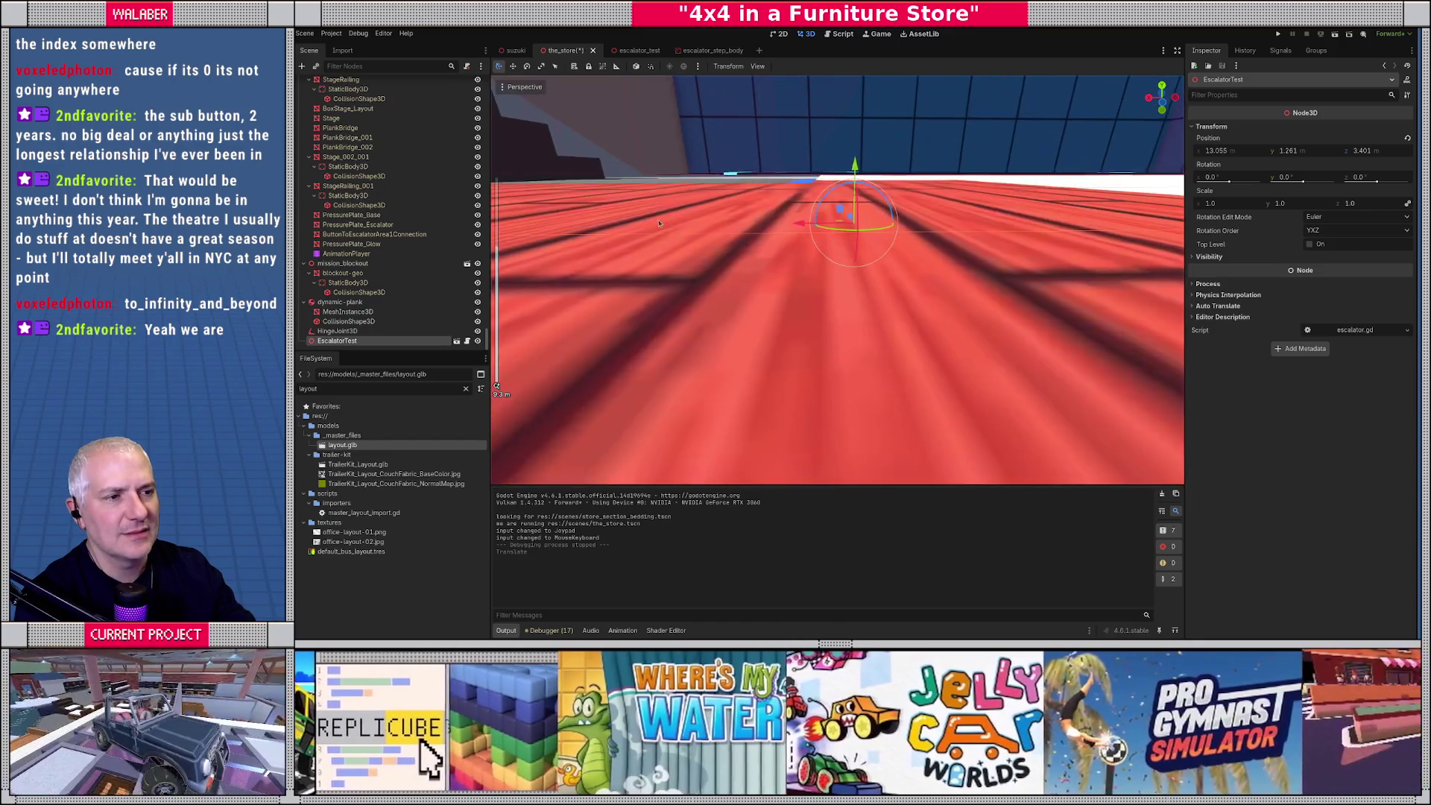
key("ctrl+z")
Return to the escalator_test scene tab.
scroll(735, 227, "up", 6)
scroll(734, 227, "down", 4)
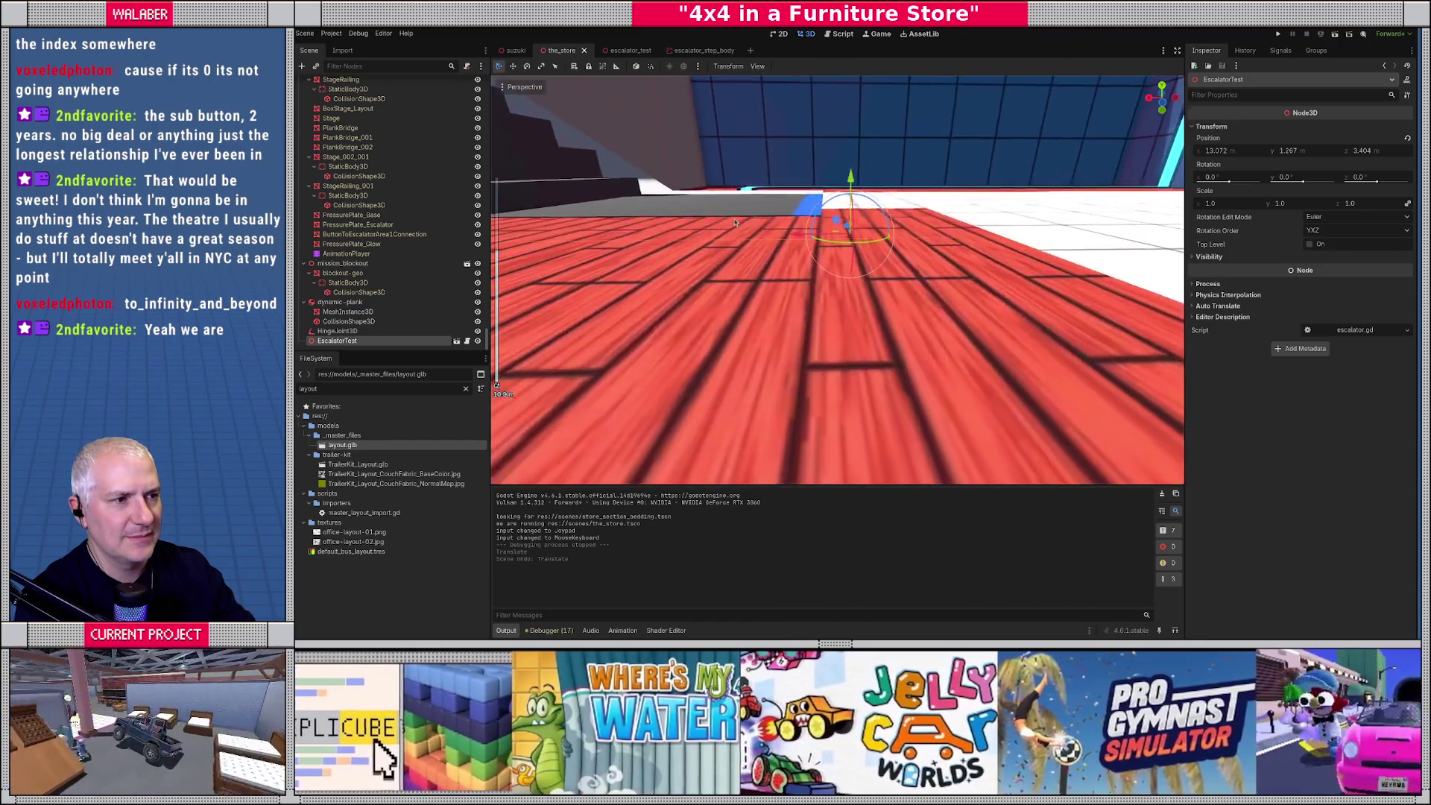
scroll(735, 223, "down", 4)
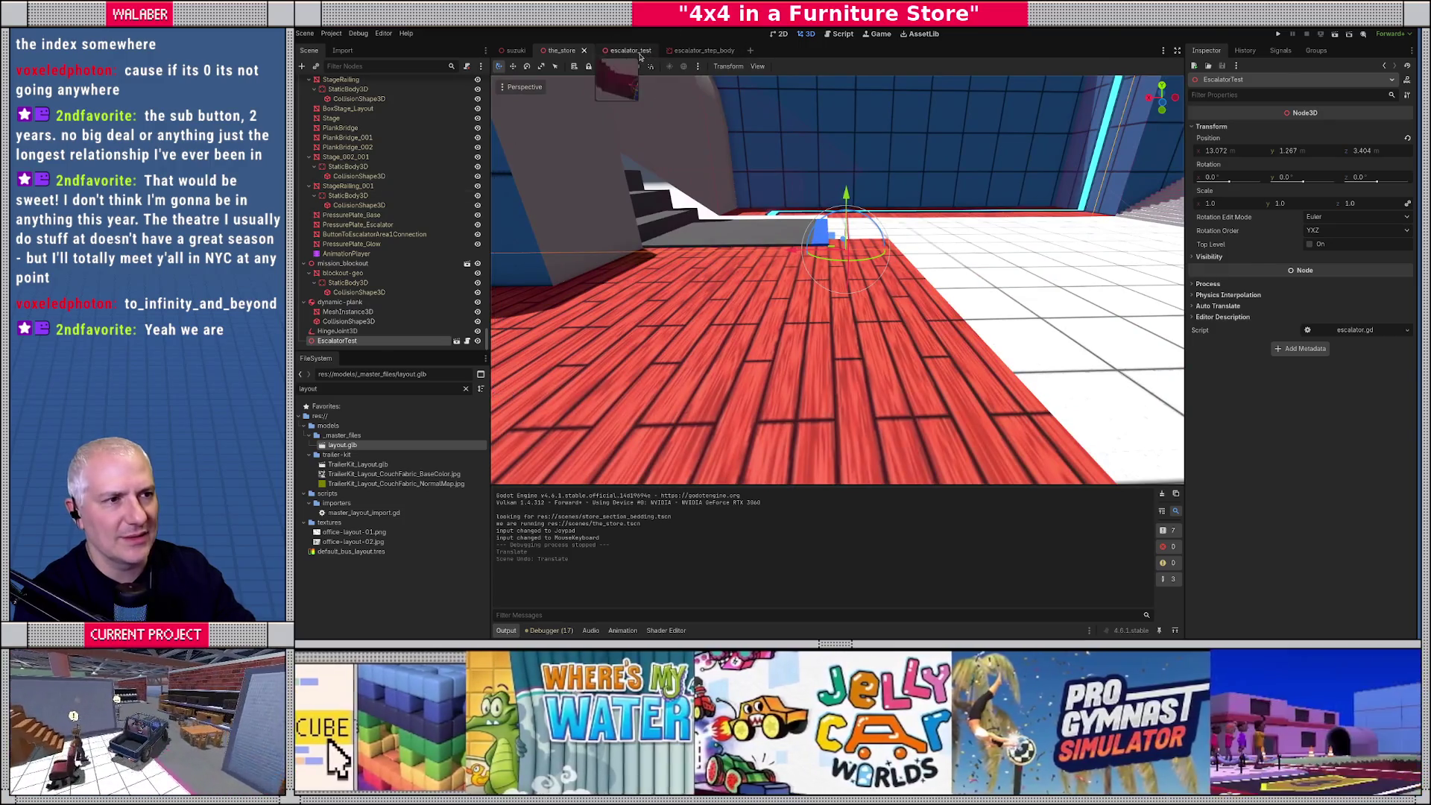
left_click(631, 50)
scroll(836, 350, "up", 3)
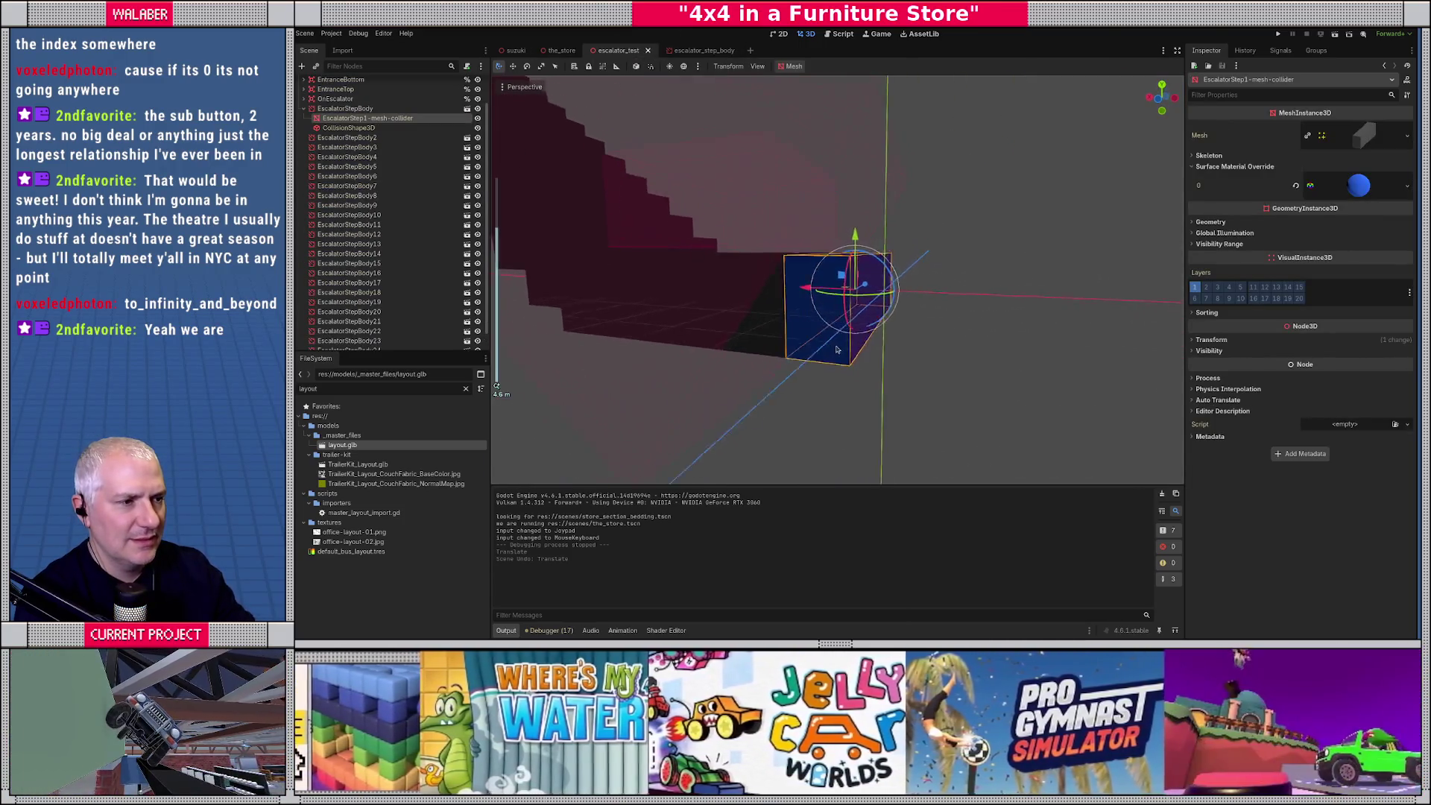
Click through the step bodies and collision shape to select the first step's blue mesh.
mouse_move(836, 350)
left_mouse_down()
mouse_move(816, 367)
mouse_move(778, 319)
mouse_move(882, 338)
left_mouse_up()
left_click(778, 319)
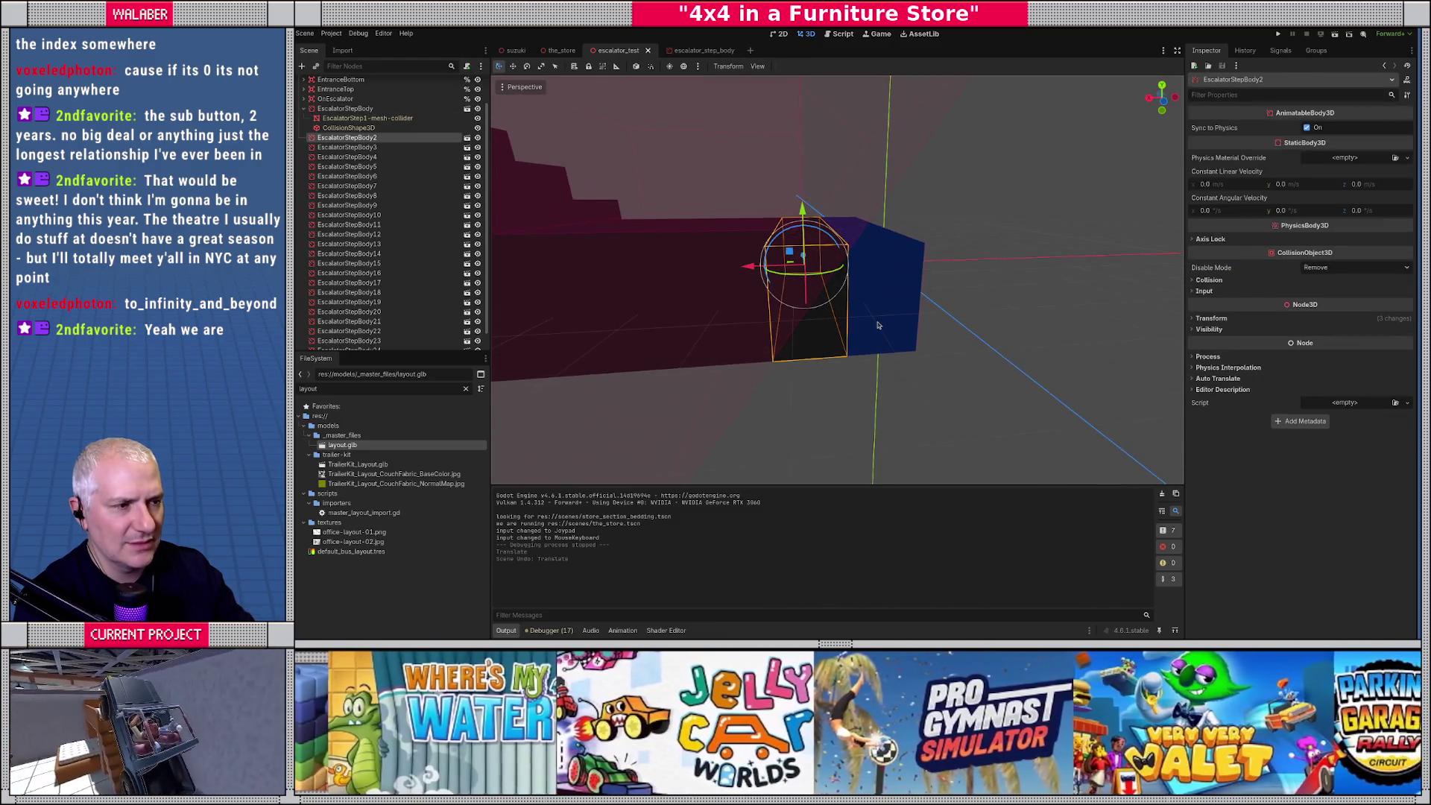
left_click(878, 325)
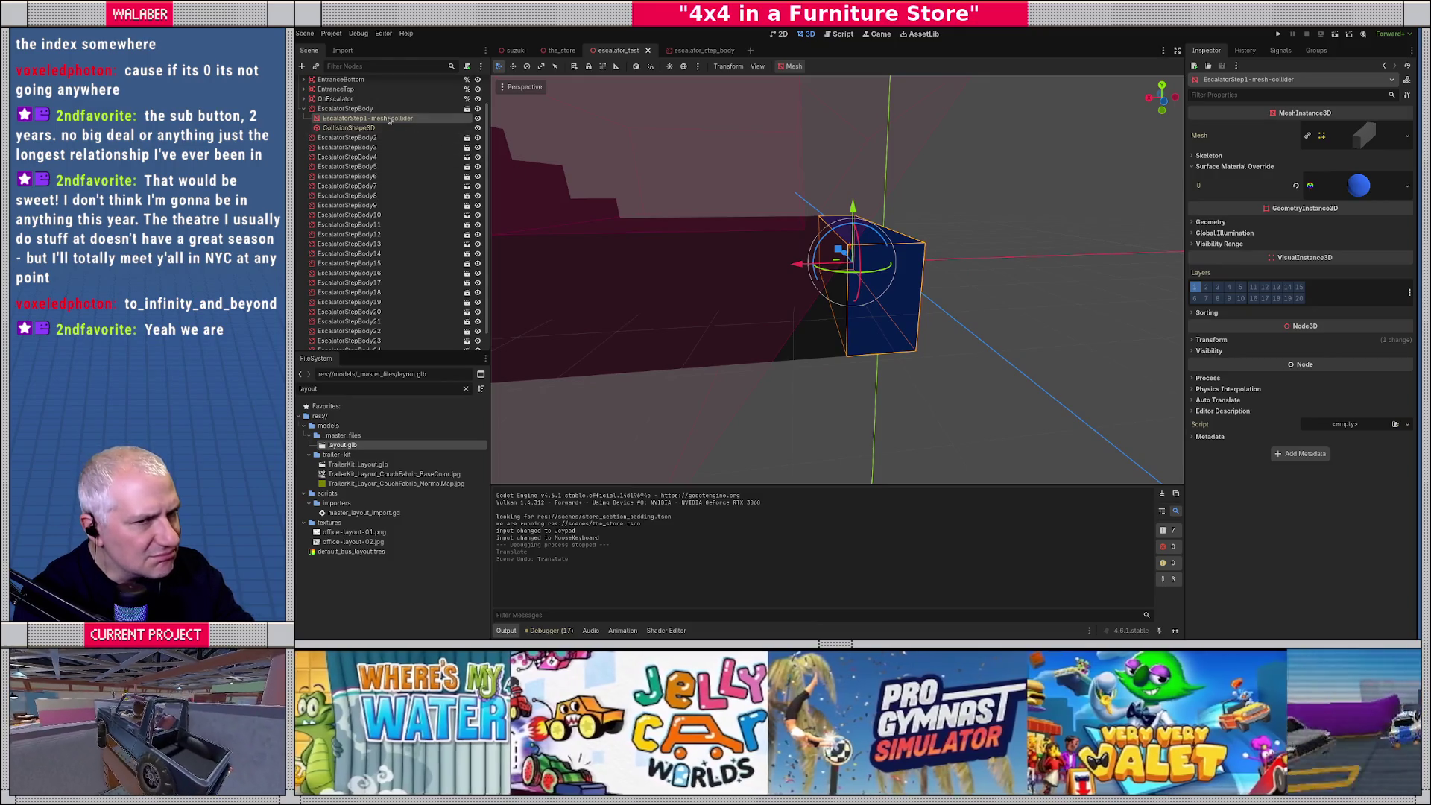
left_click(371, 109)
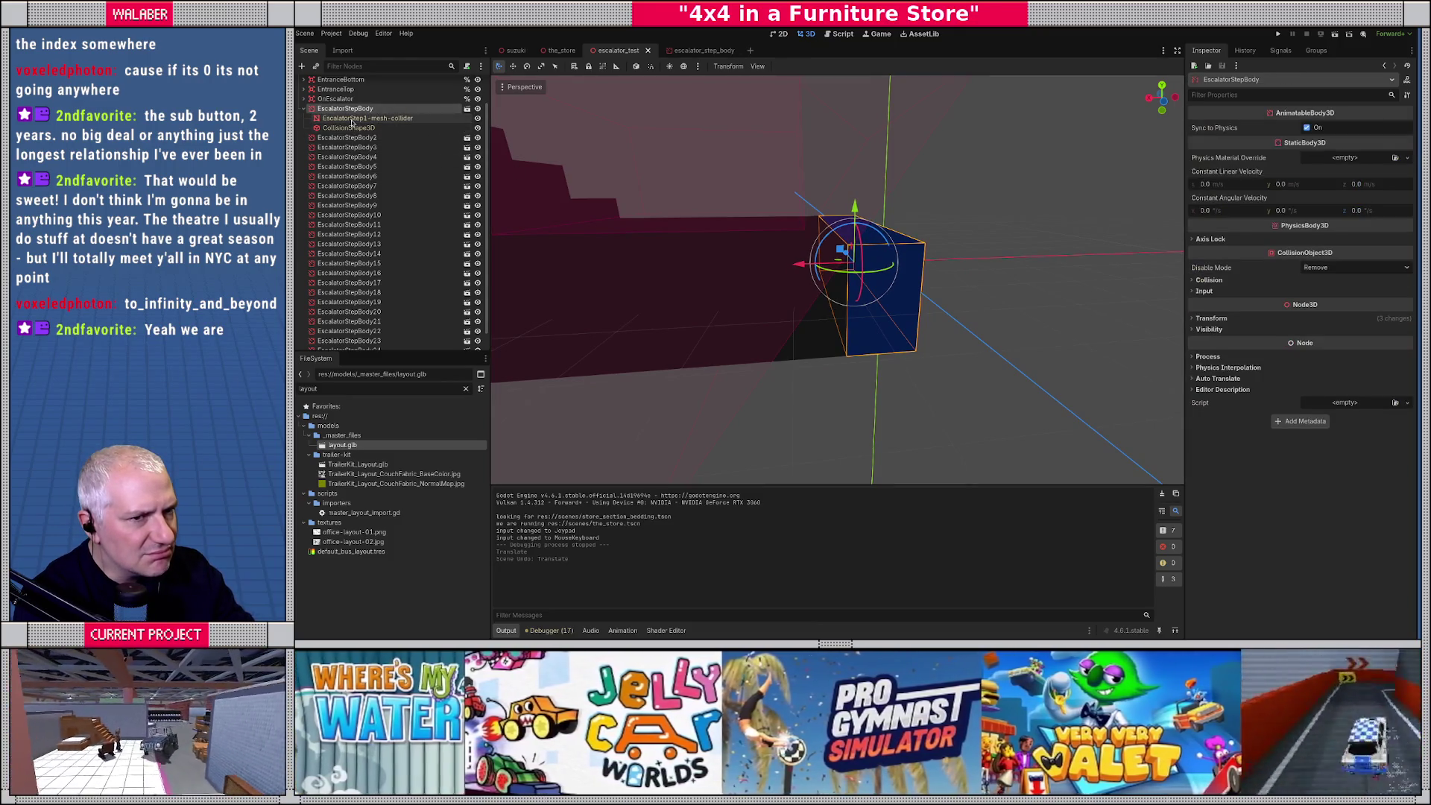
left_click(357, 118)
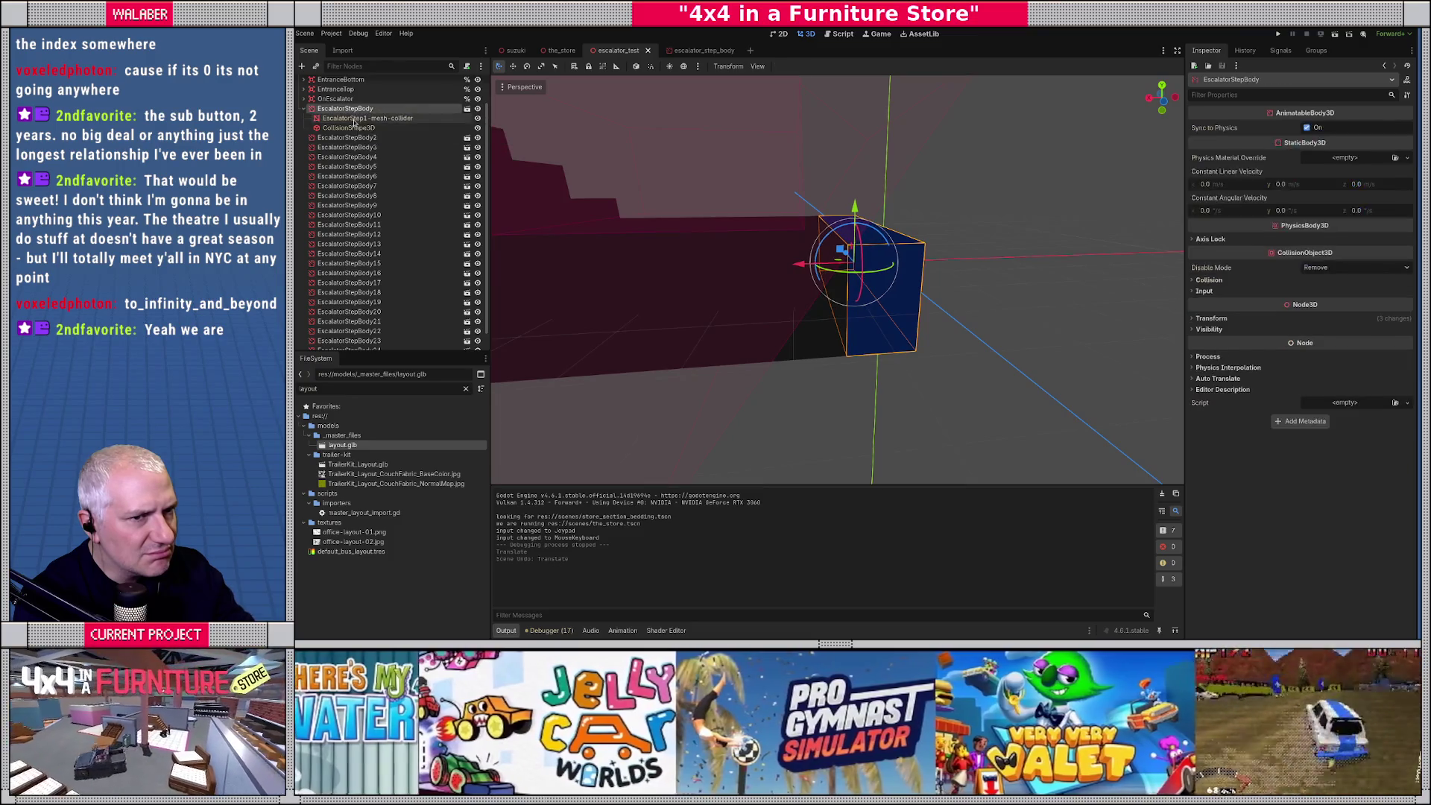
left_click(355, 128)
left_click(355, 118)
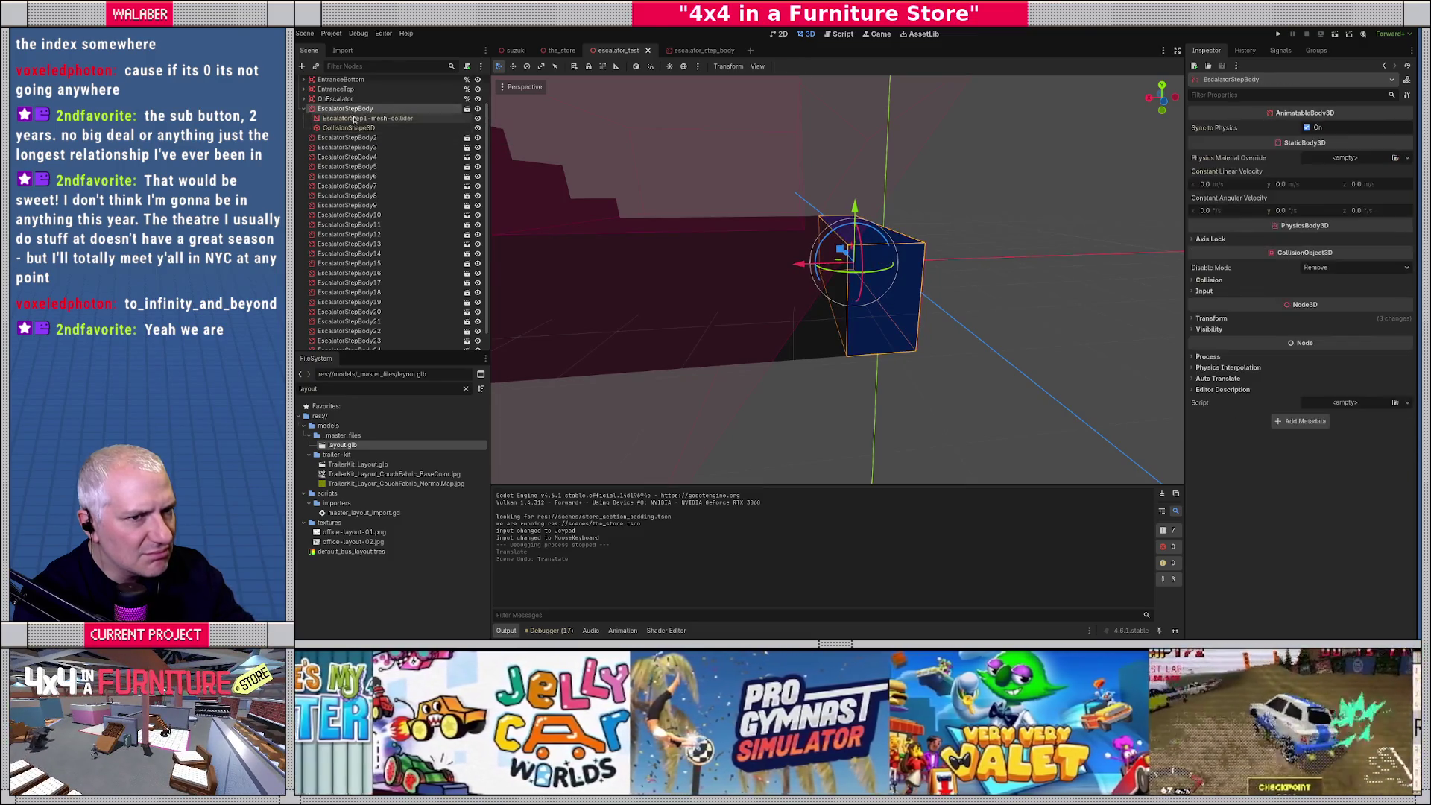
Frame the step mesh, expand its Transform, and open the escalator_step_body scene.
key("f")
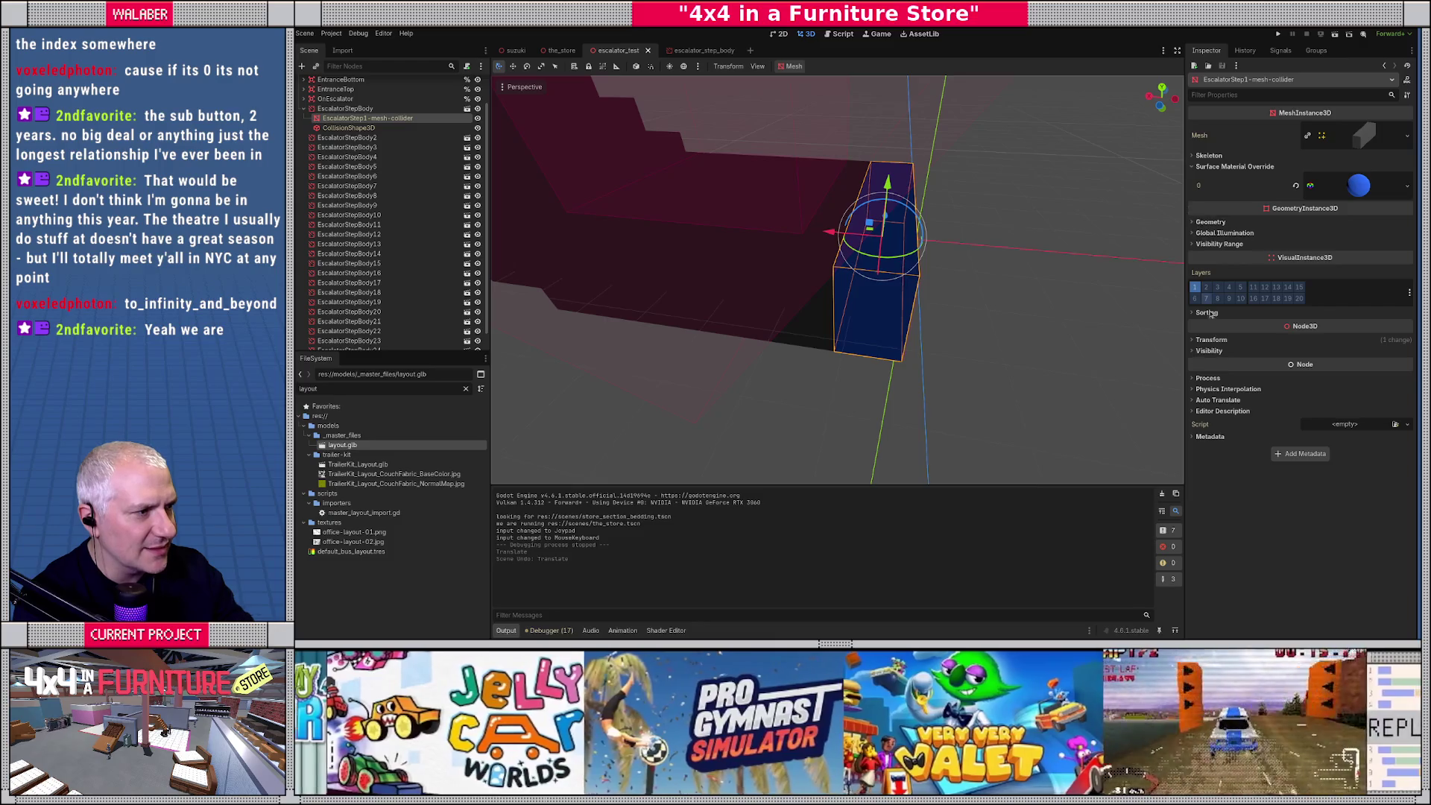
left_click(1211, 339)
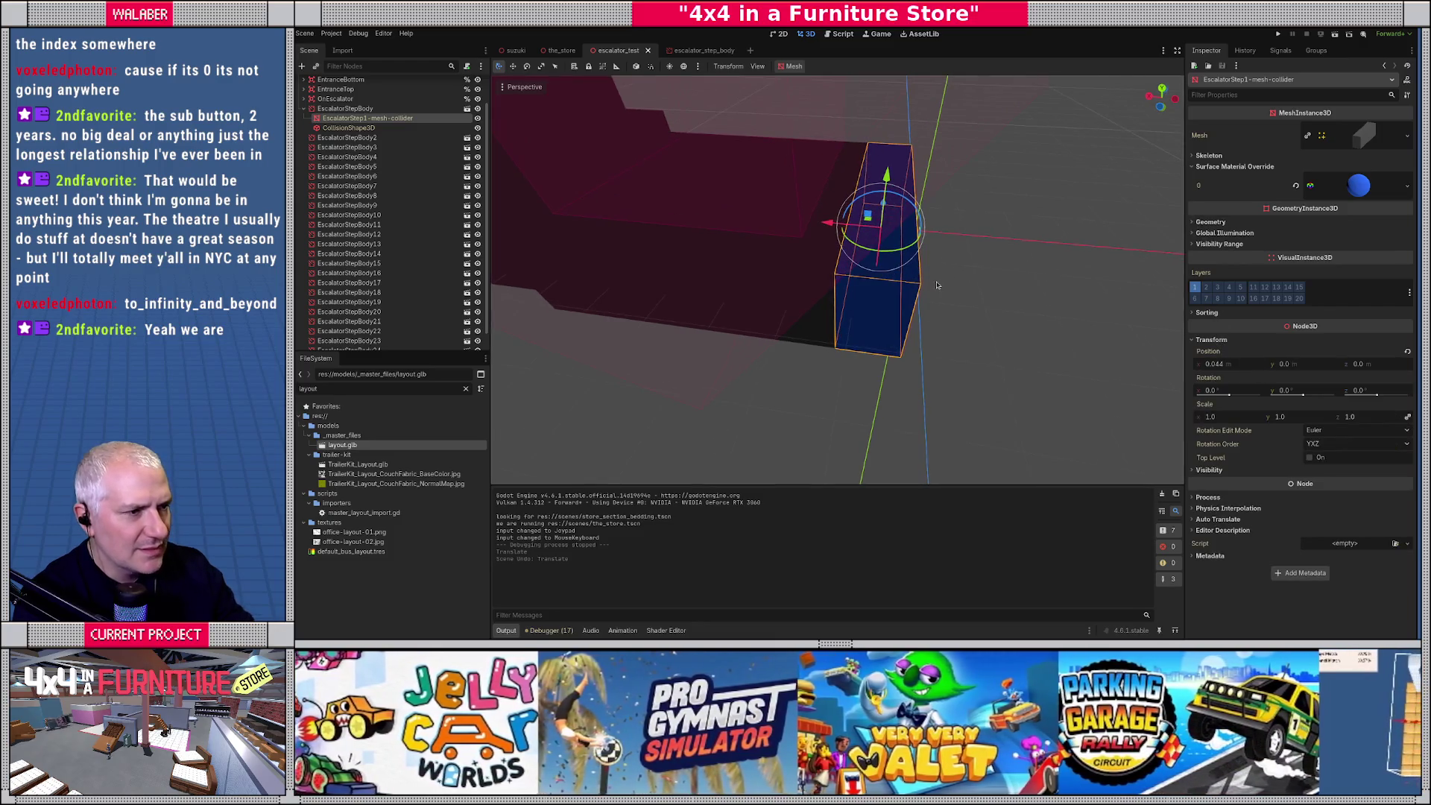
left_click(467, 108)
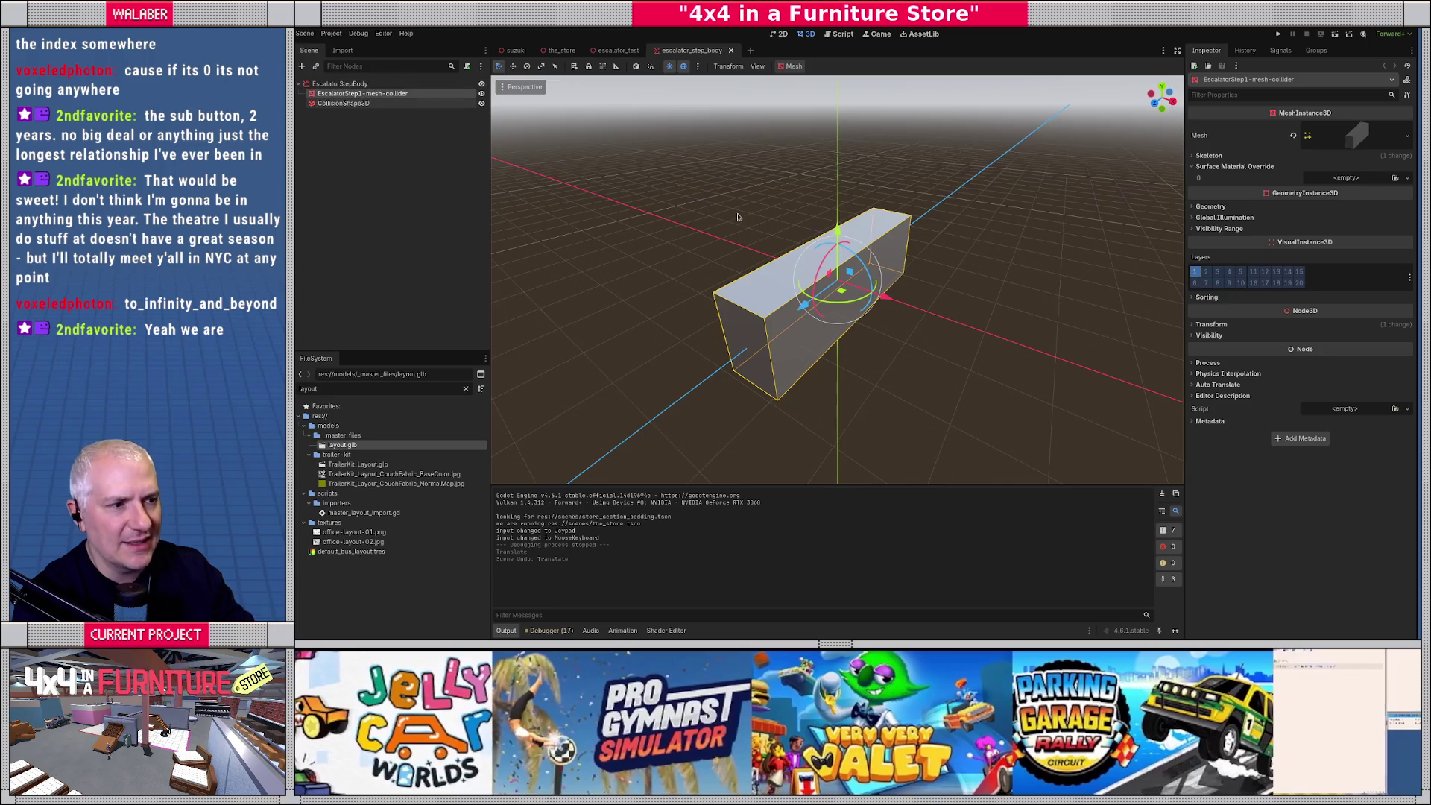
Check the step mesh's transform and reset its X position to 0 in escalator_test.
left_click(1260, 324)
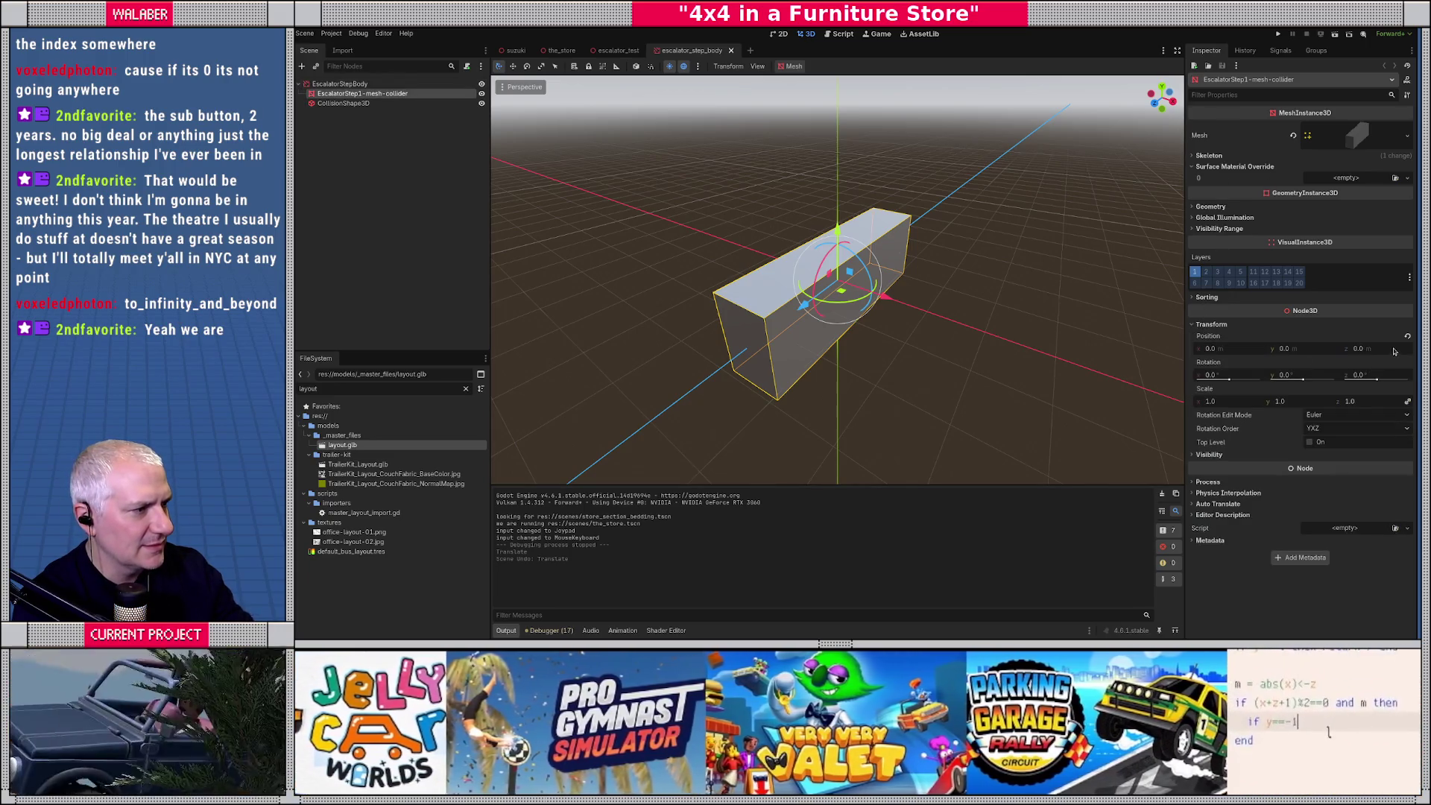
left_click(343, 103)
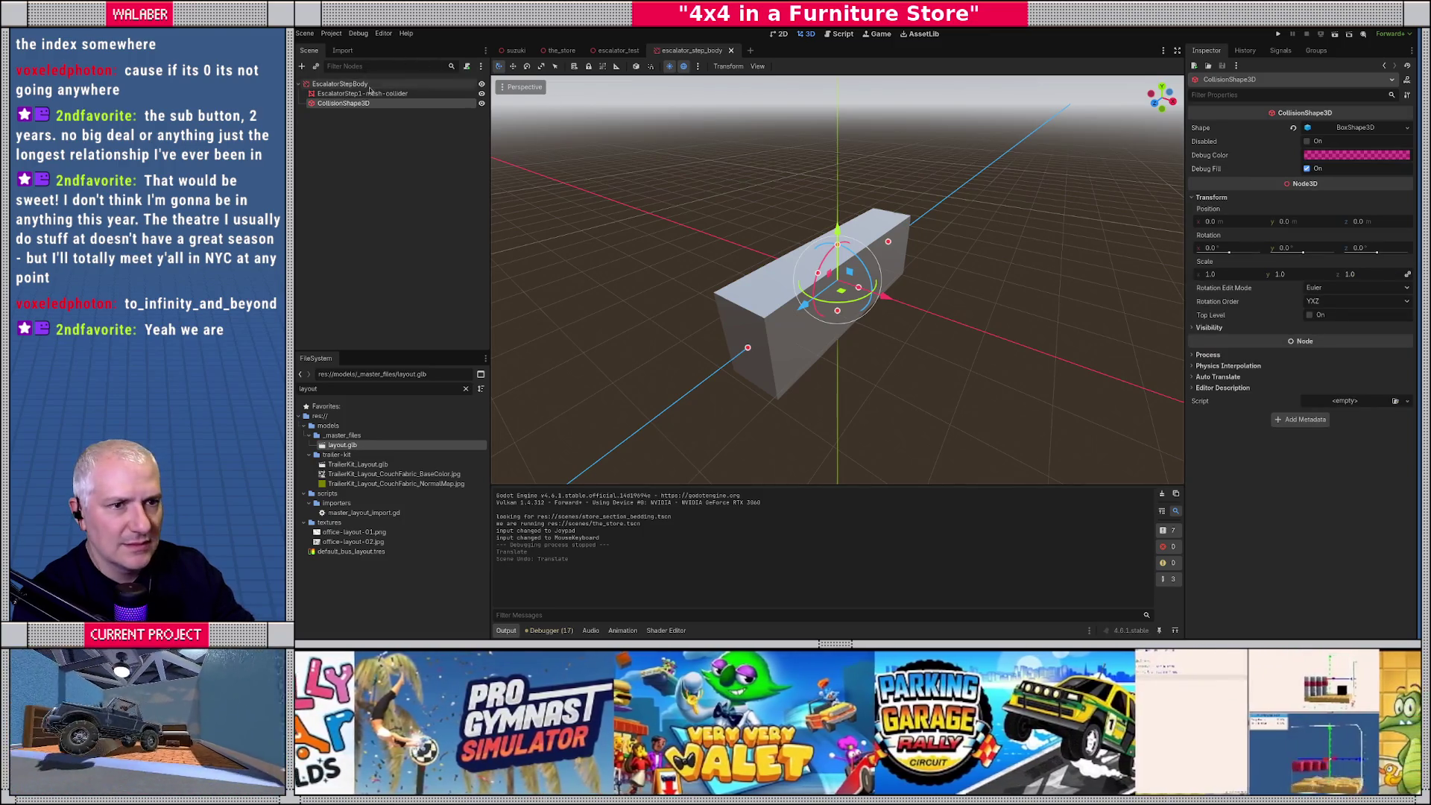
left_click(362, 93)
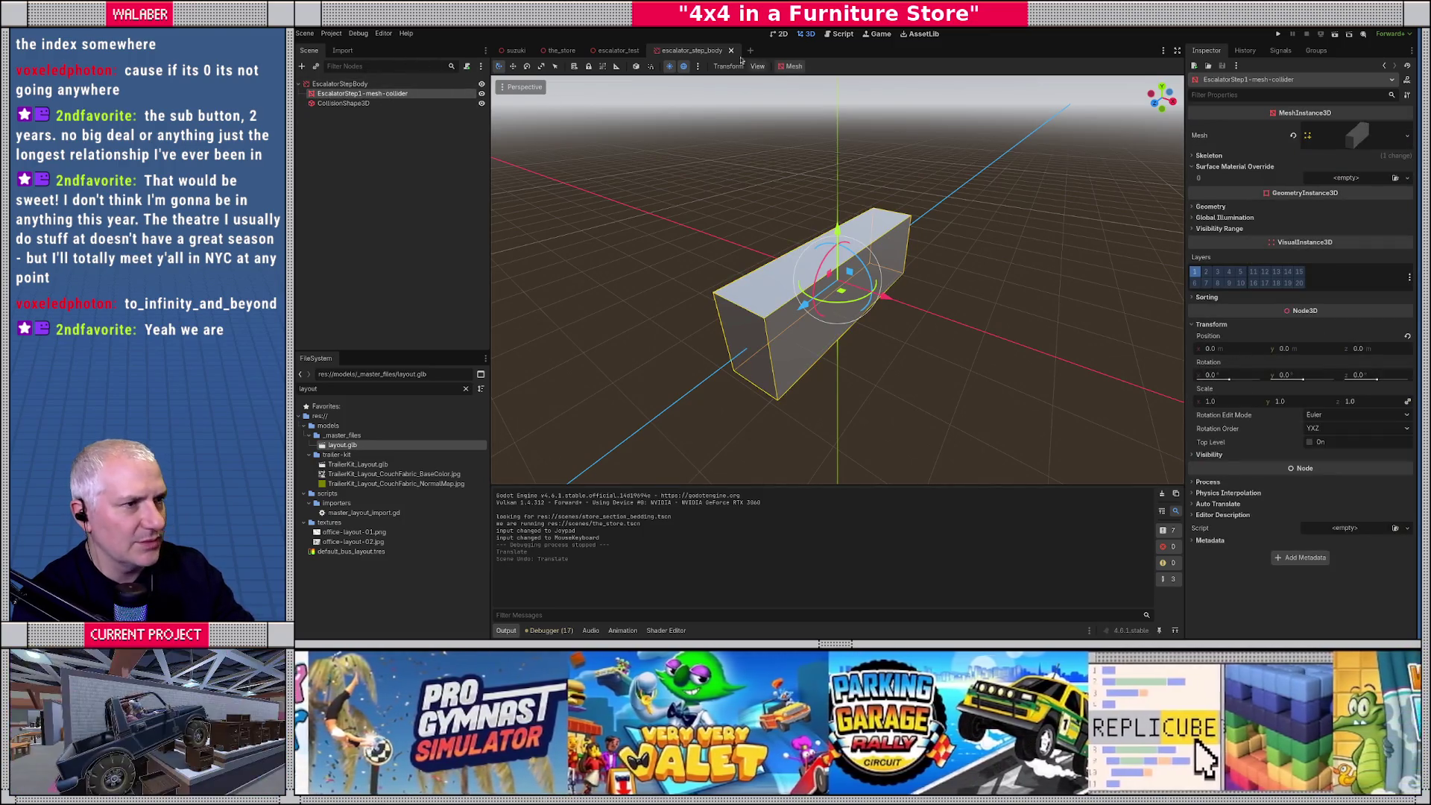
left_click(618, 50)
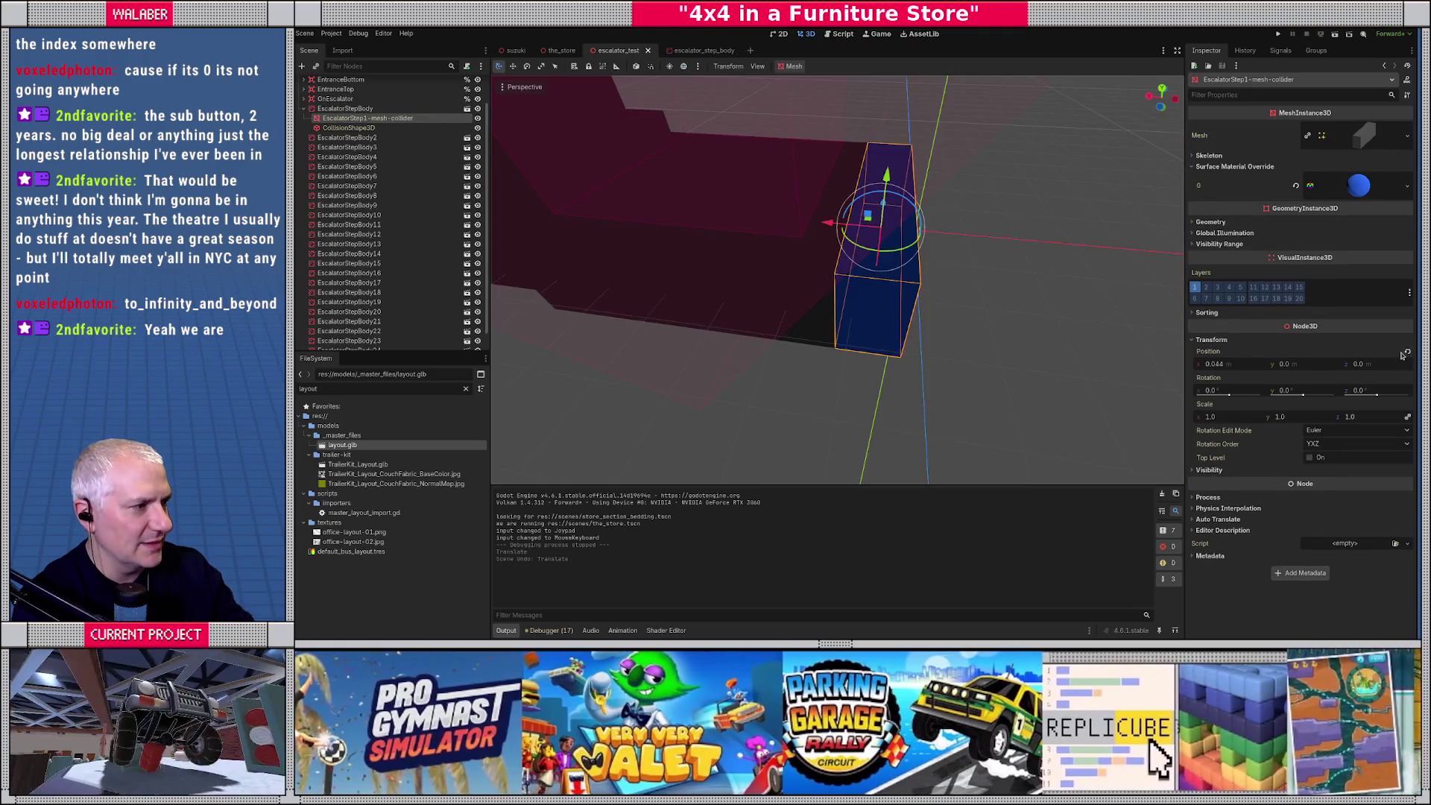
left_click(1407, 352)
mouse_move(932, 346)
left_mouse_down()
mouse_move(891, 306)
mouse_move(940, 330)
left_mouse_up()
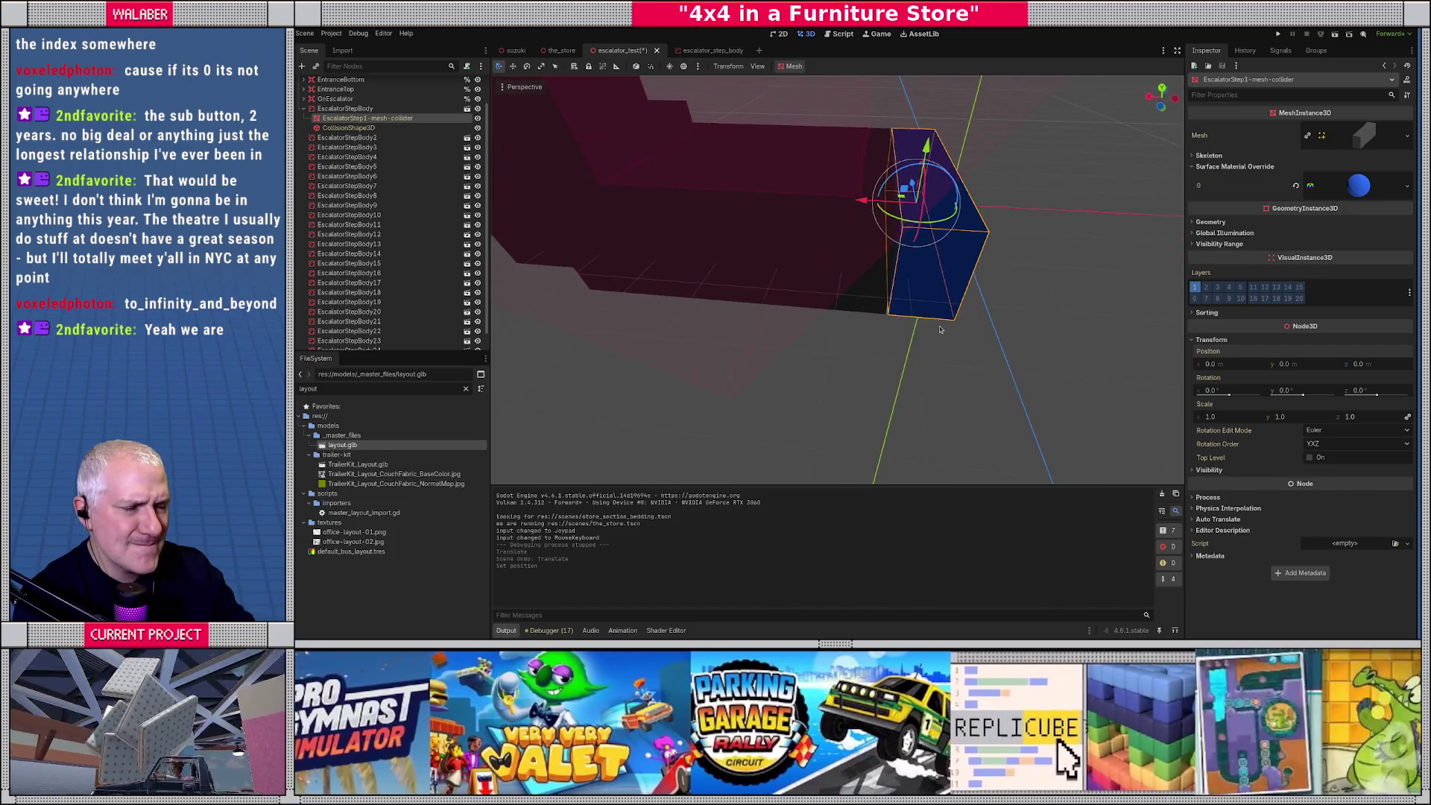
key("Delete")
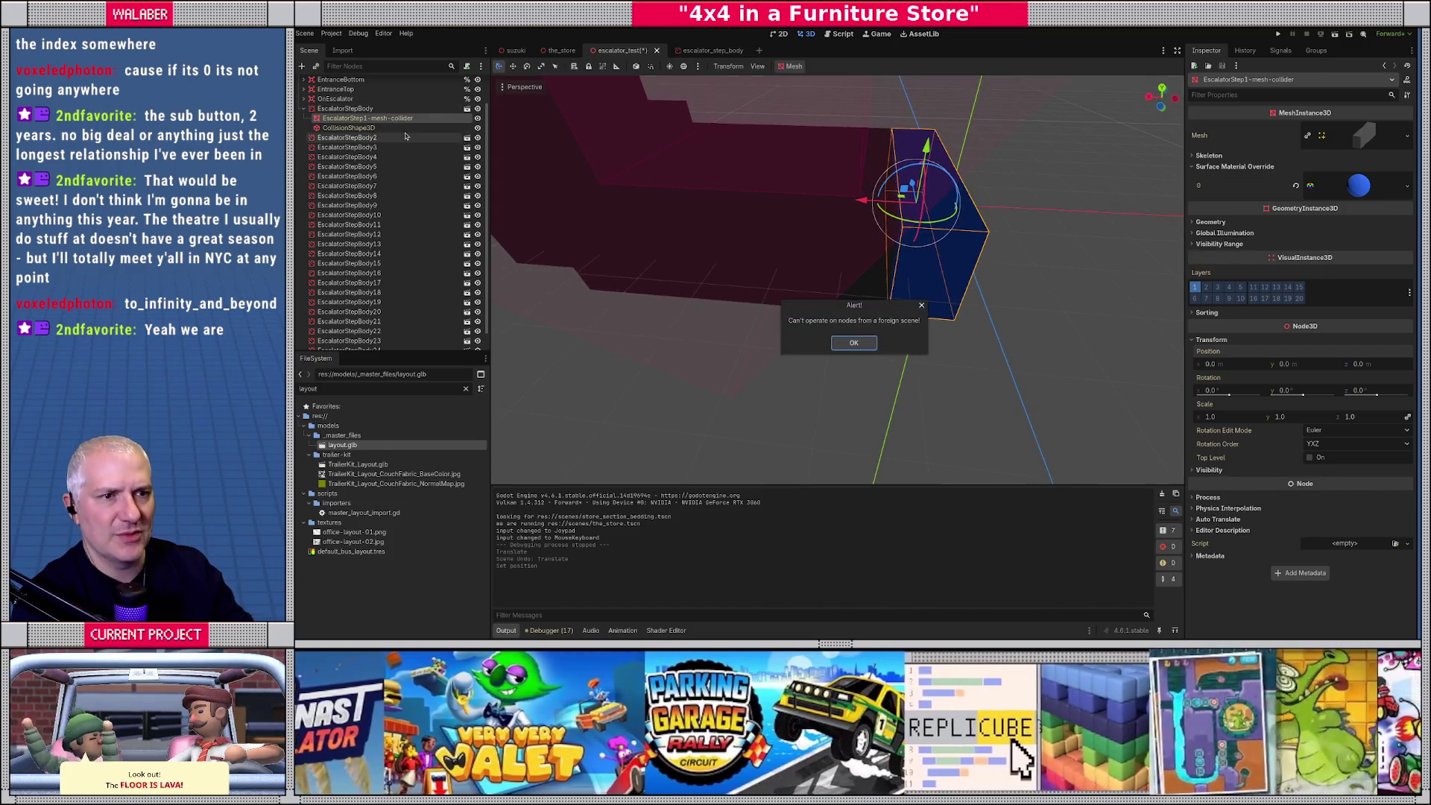
Dismiss the foreign-scene alert and return to escalator.gd in the Script workspace.
key("Escape")
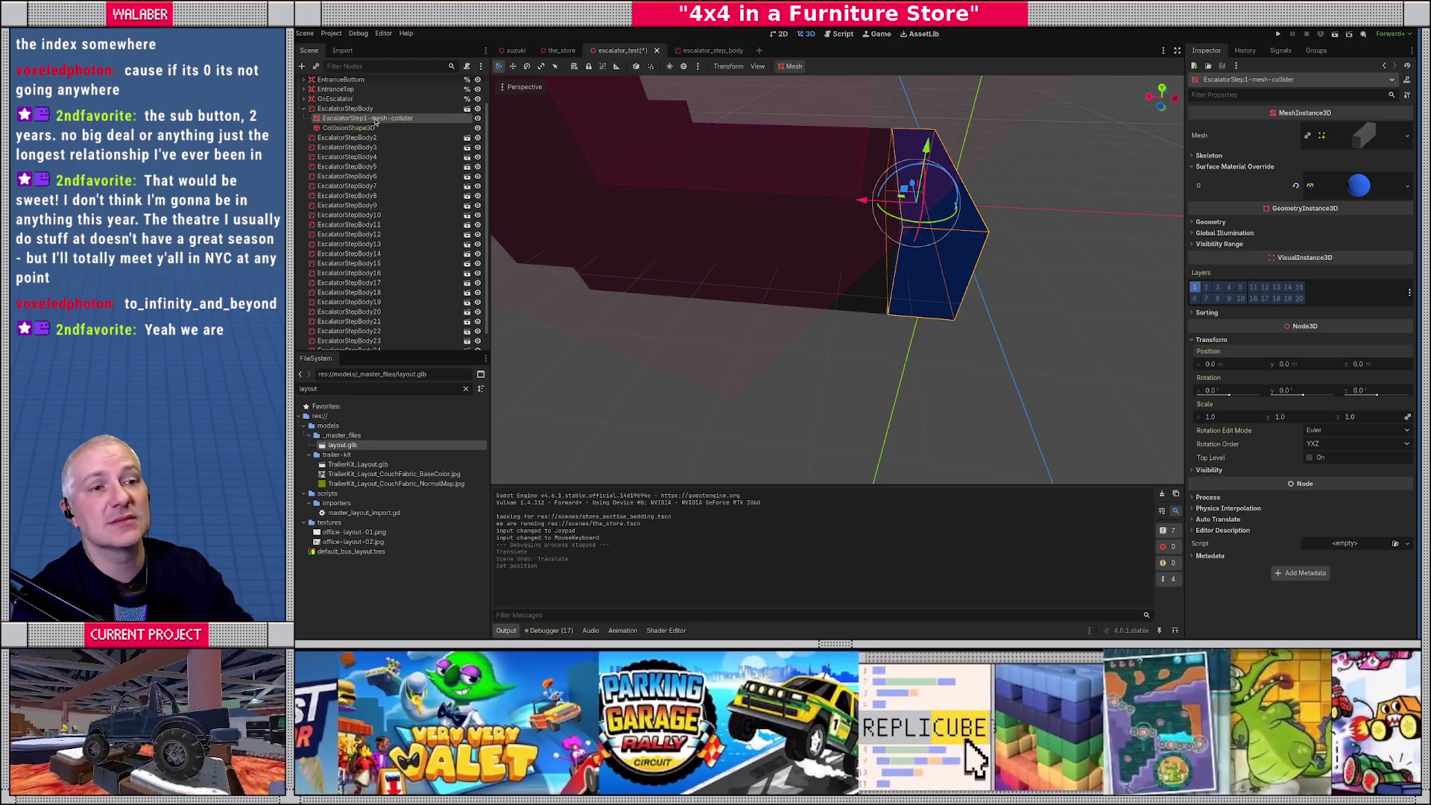
left_click(701, 51)
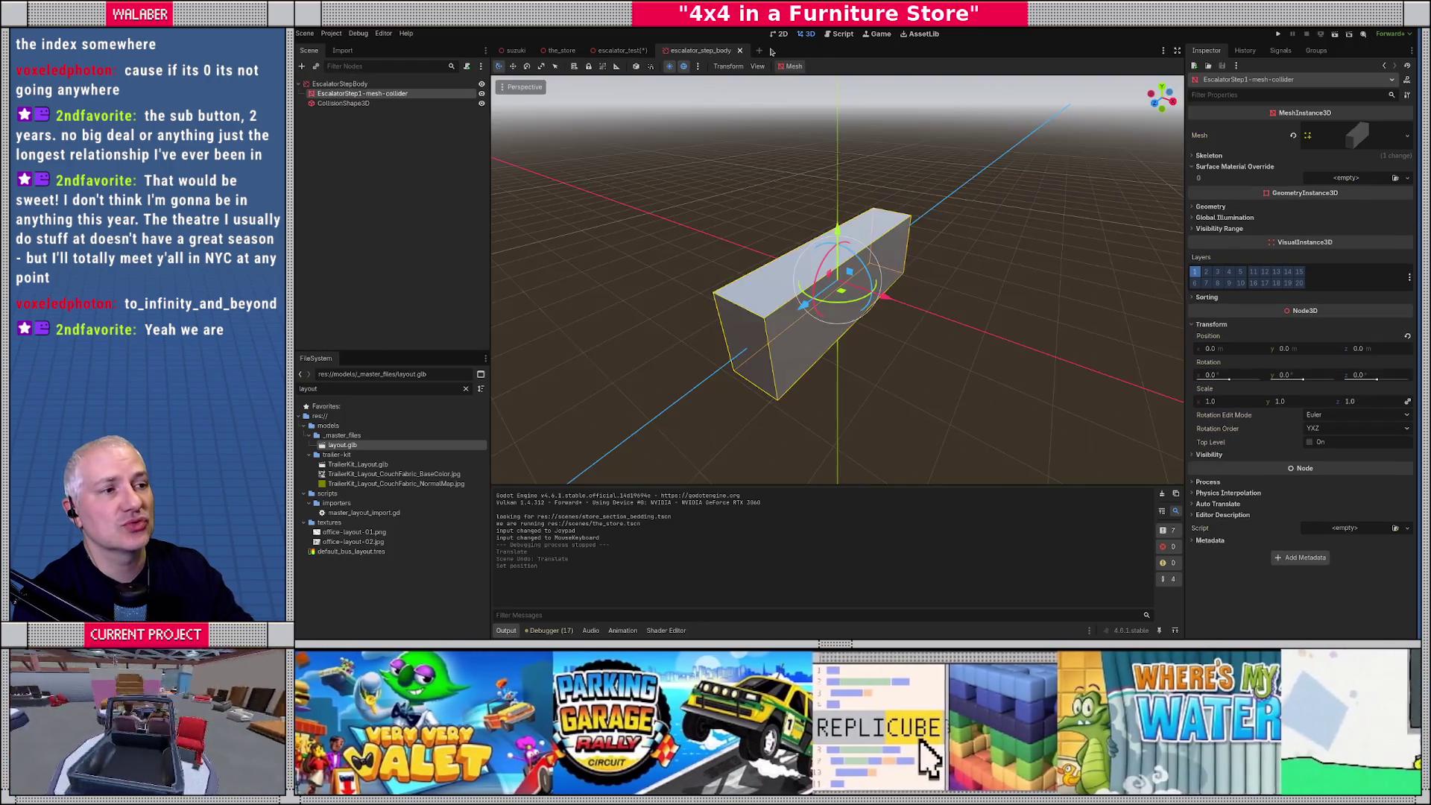
left_click(842, 35)
scroll(738, 466, "left", 3)
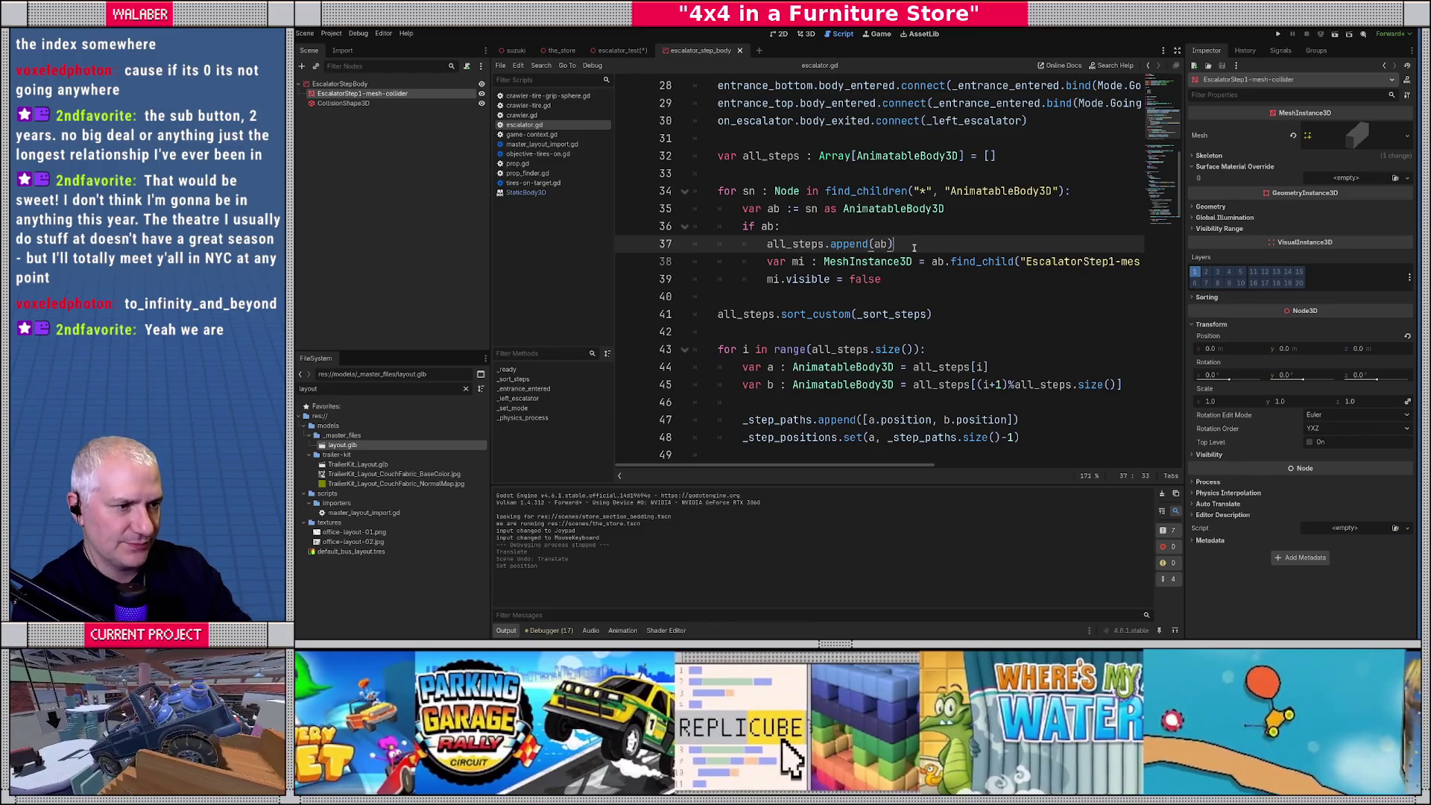
Declare a flag (misspelled 'fist') set to true on a new line above the step loop.
key("Return")
key("Up")
key("Up")
key("Up")
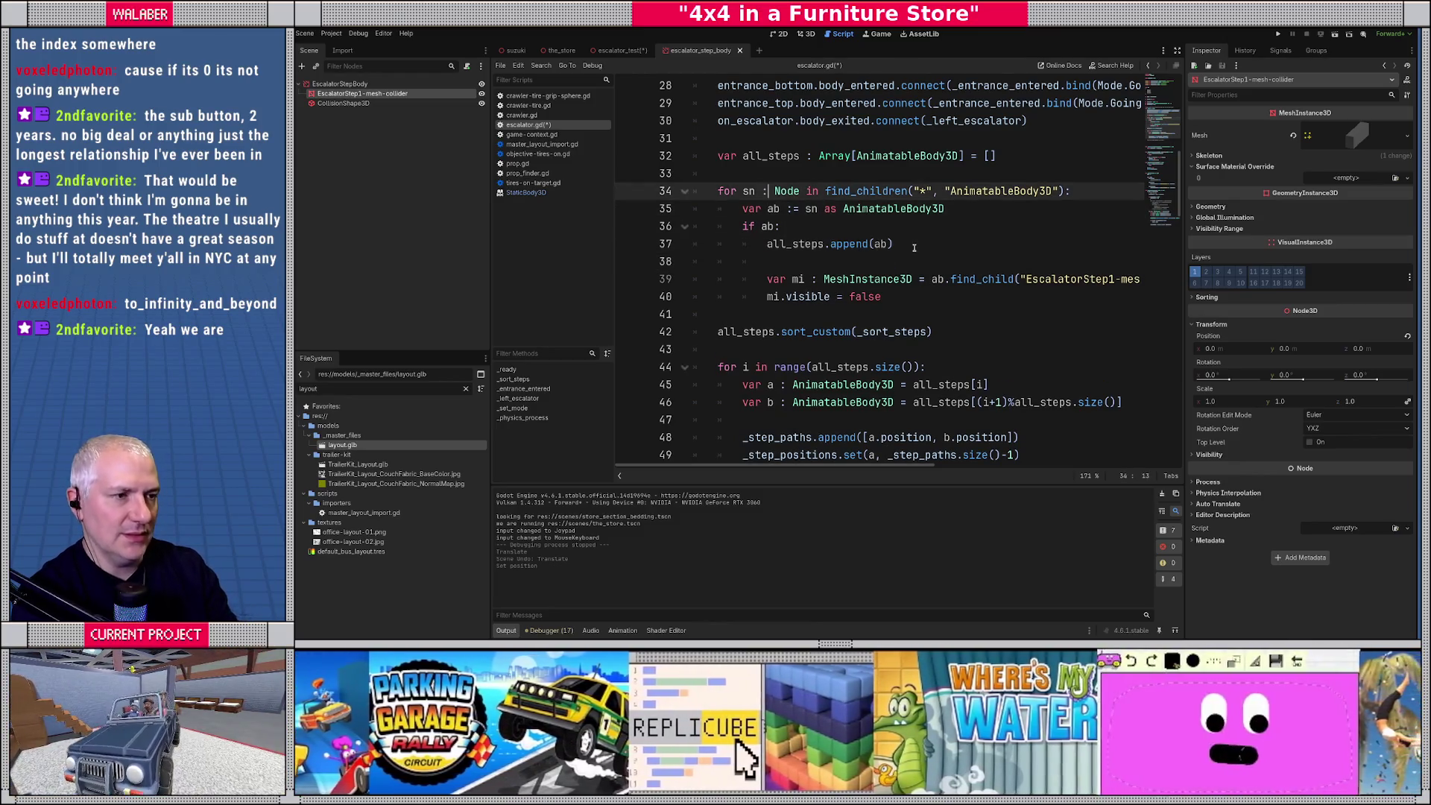
key("ctrl+shift+Return")
type("var fist :=")
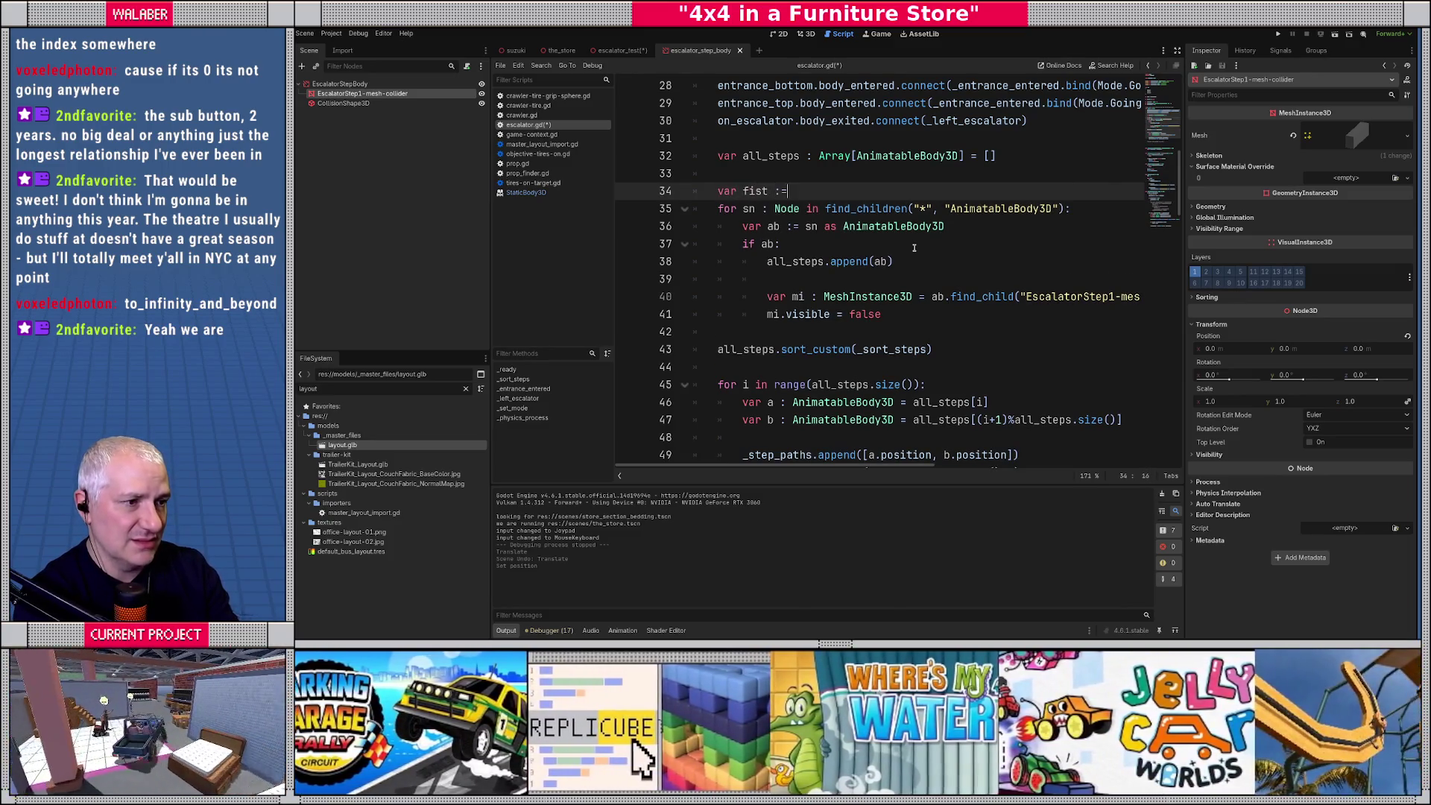
type("true")
Wrap the mesh lookup and mesh-hiding lines inside an 'if not first:' block.
key("Down")
key("Down")
key("Down")
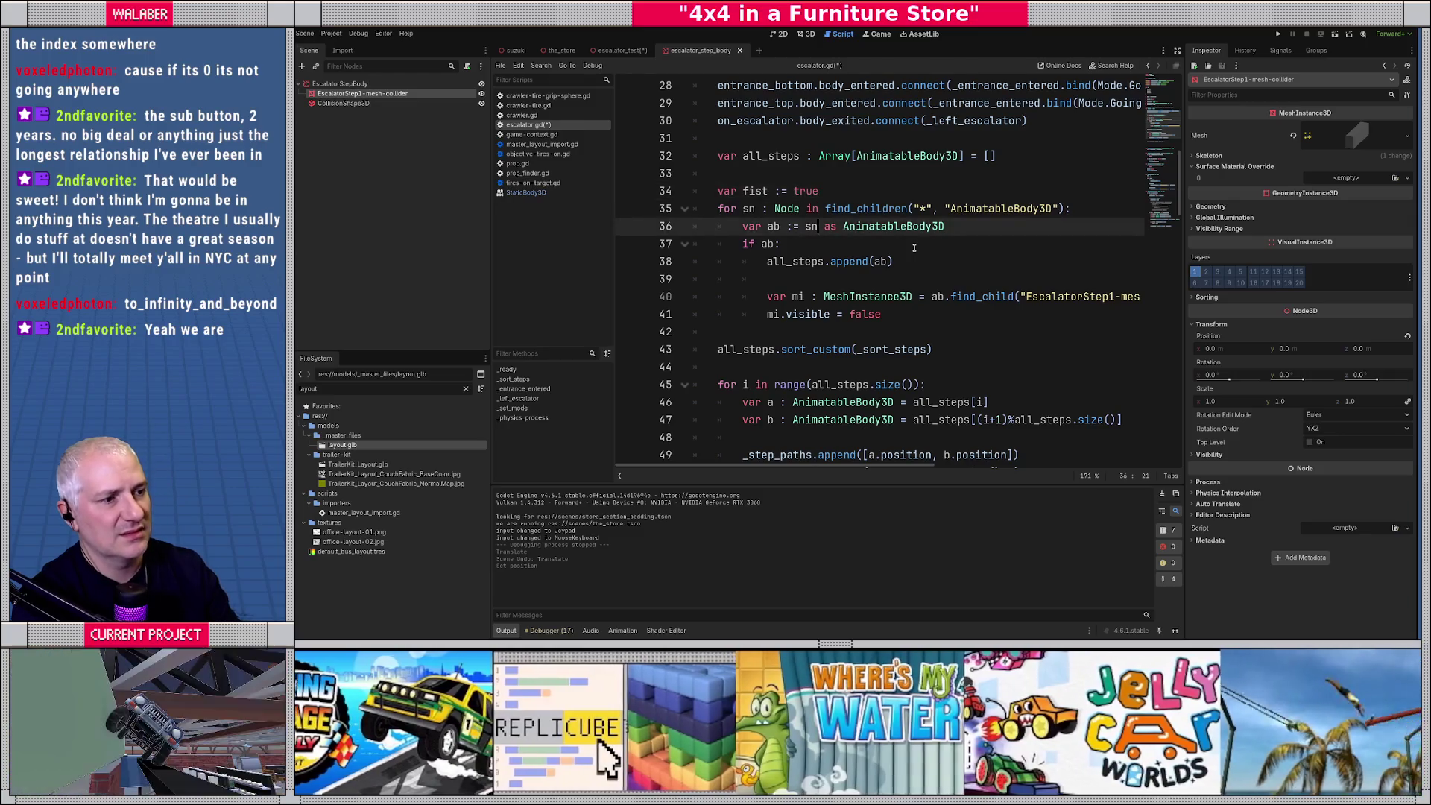
key("Return")
type("if not firs")
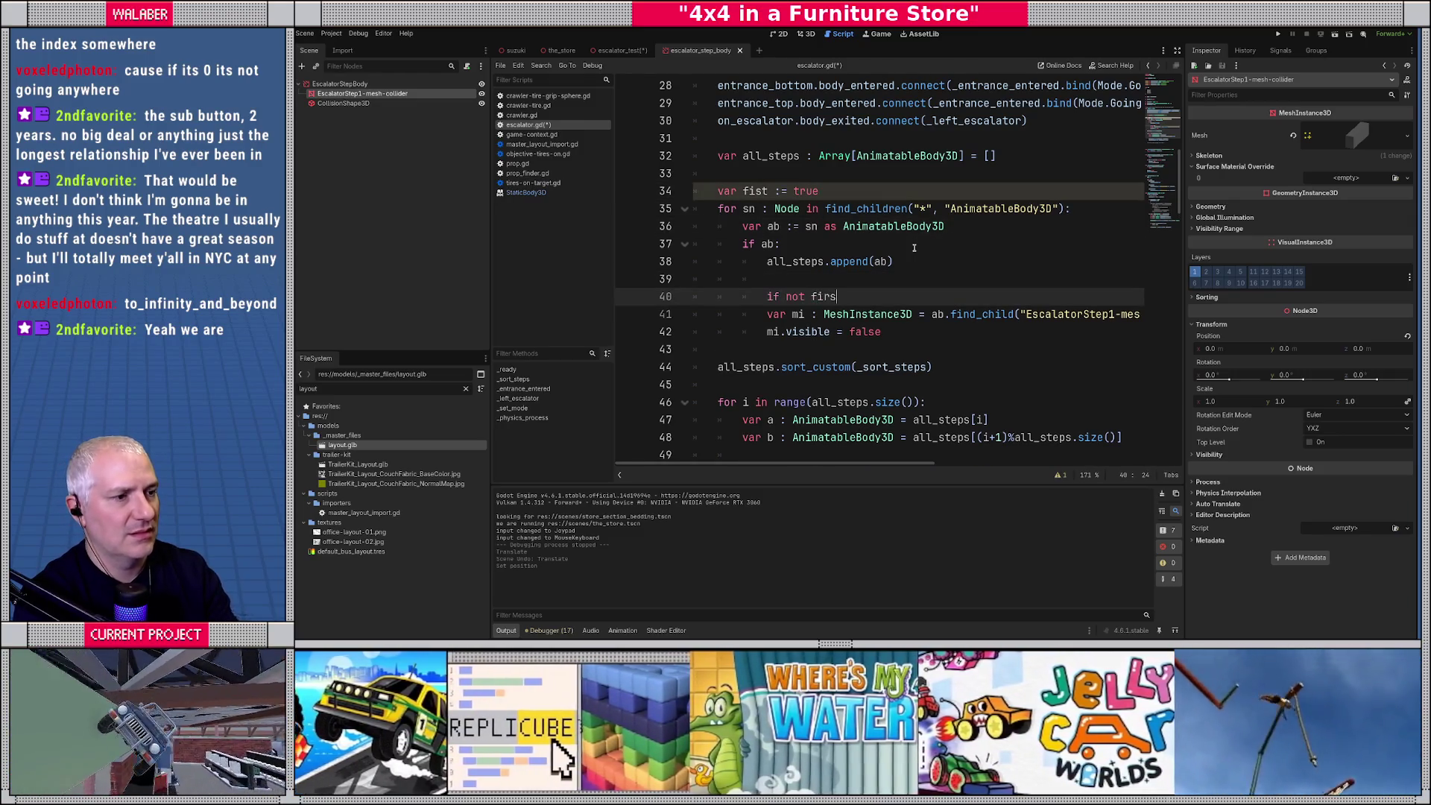
type("t:")
key("Down")
key("Home")
key("Tab")
key("Down")
key("Home")
key("Tab")
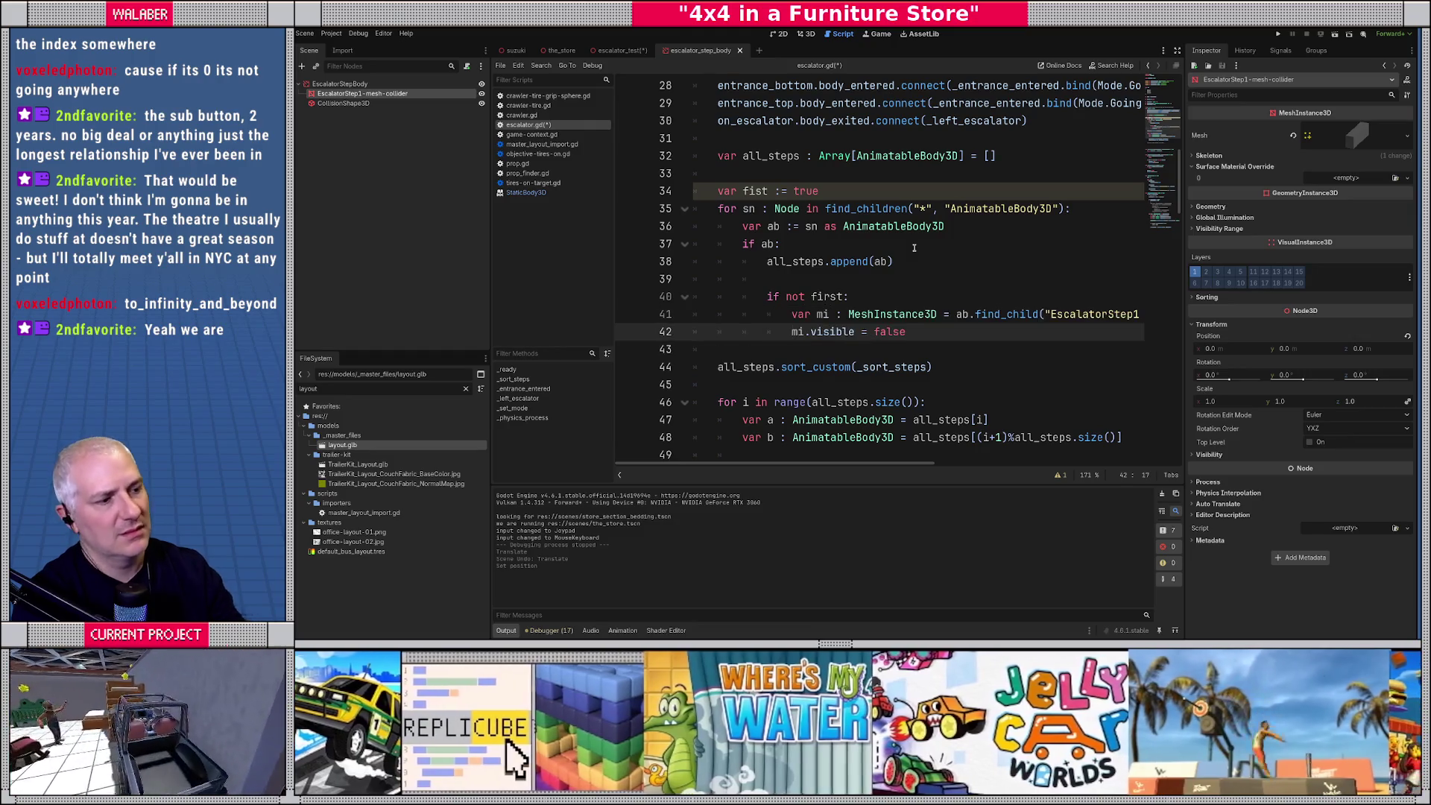
Add 'first = false' after the hidden mesh, save the script and run the game.
key("End")
key("Return")
key("Return")
key("BackSpace")
type("first = false")
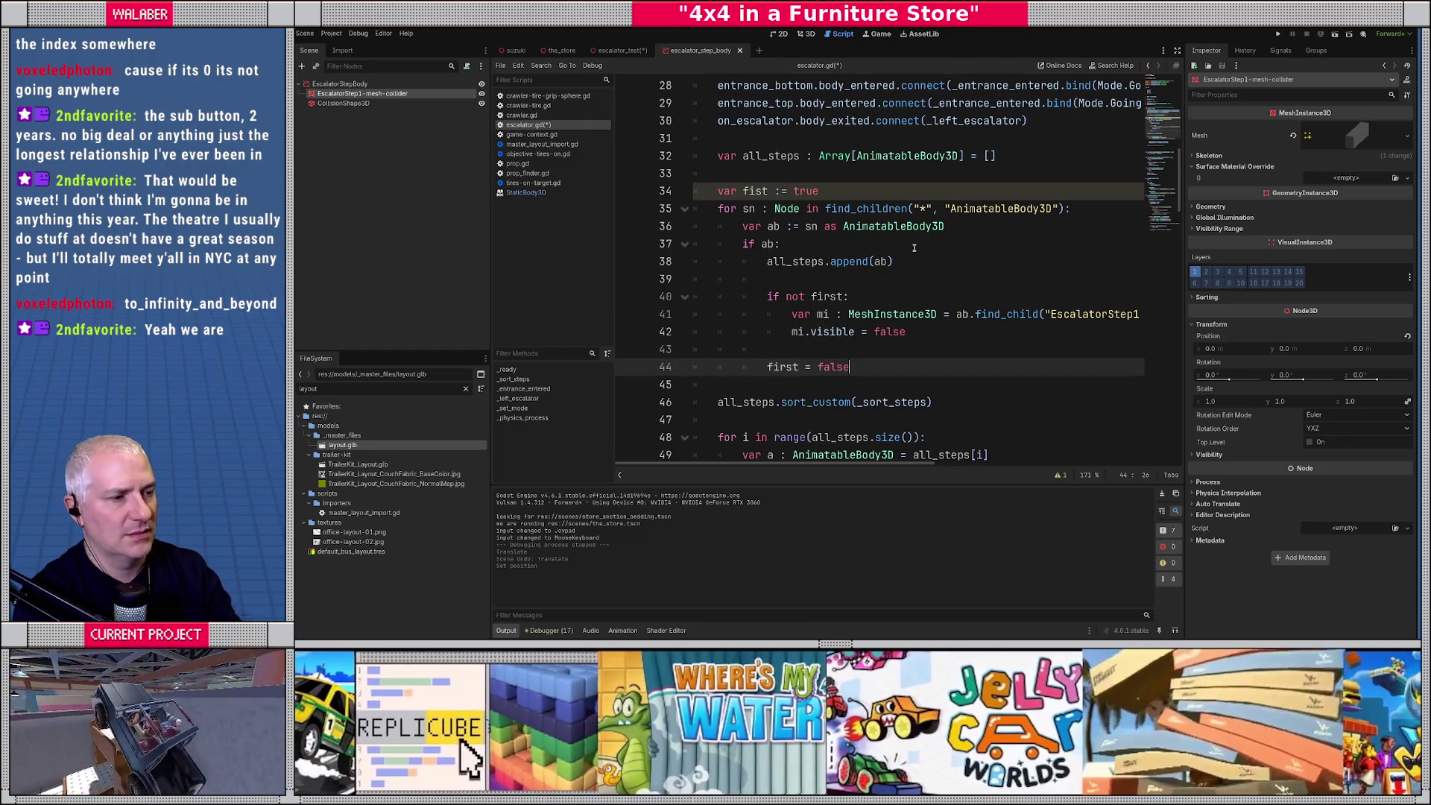
key("ctrl+s")
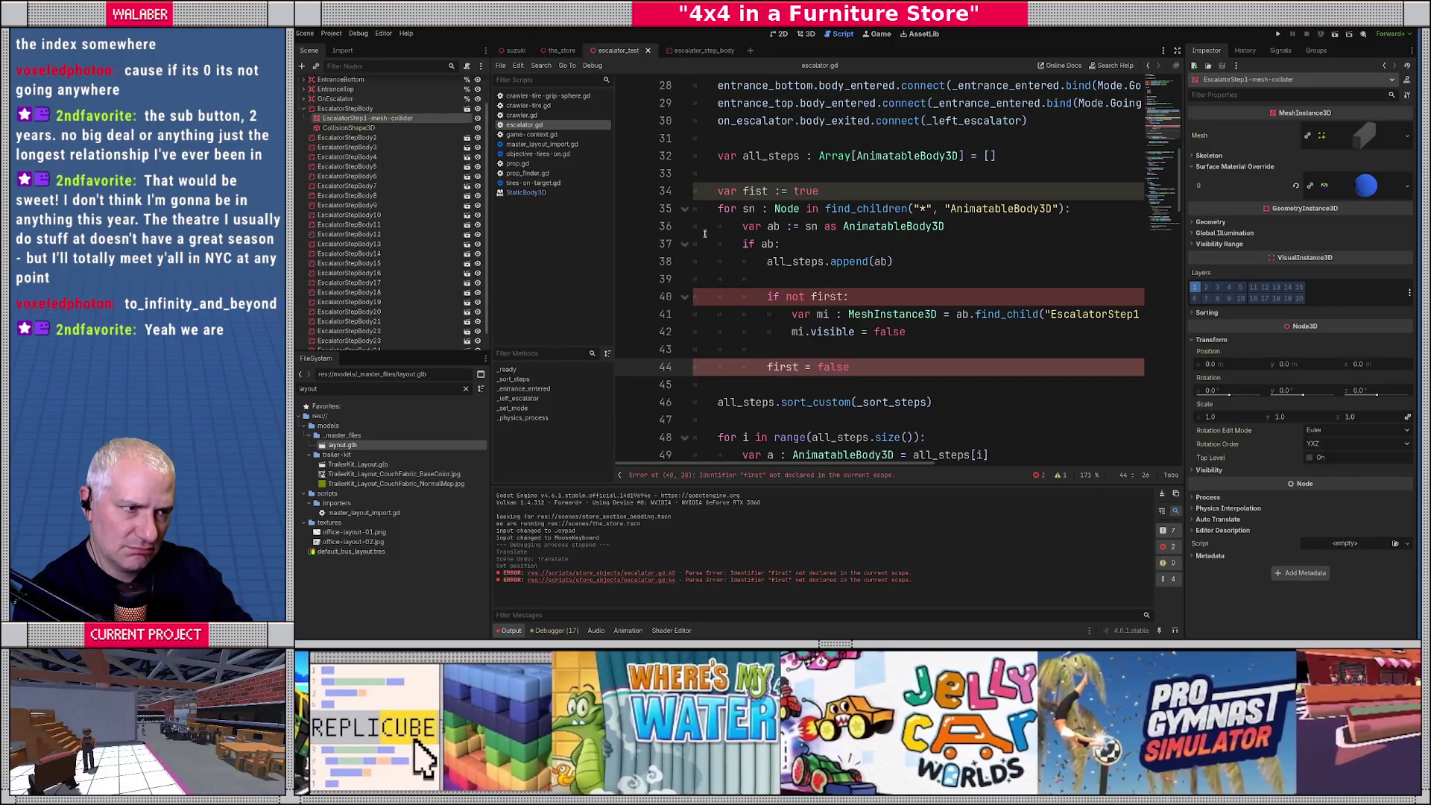
key("F6")
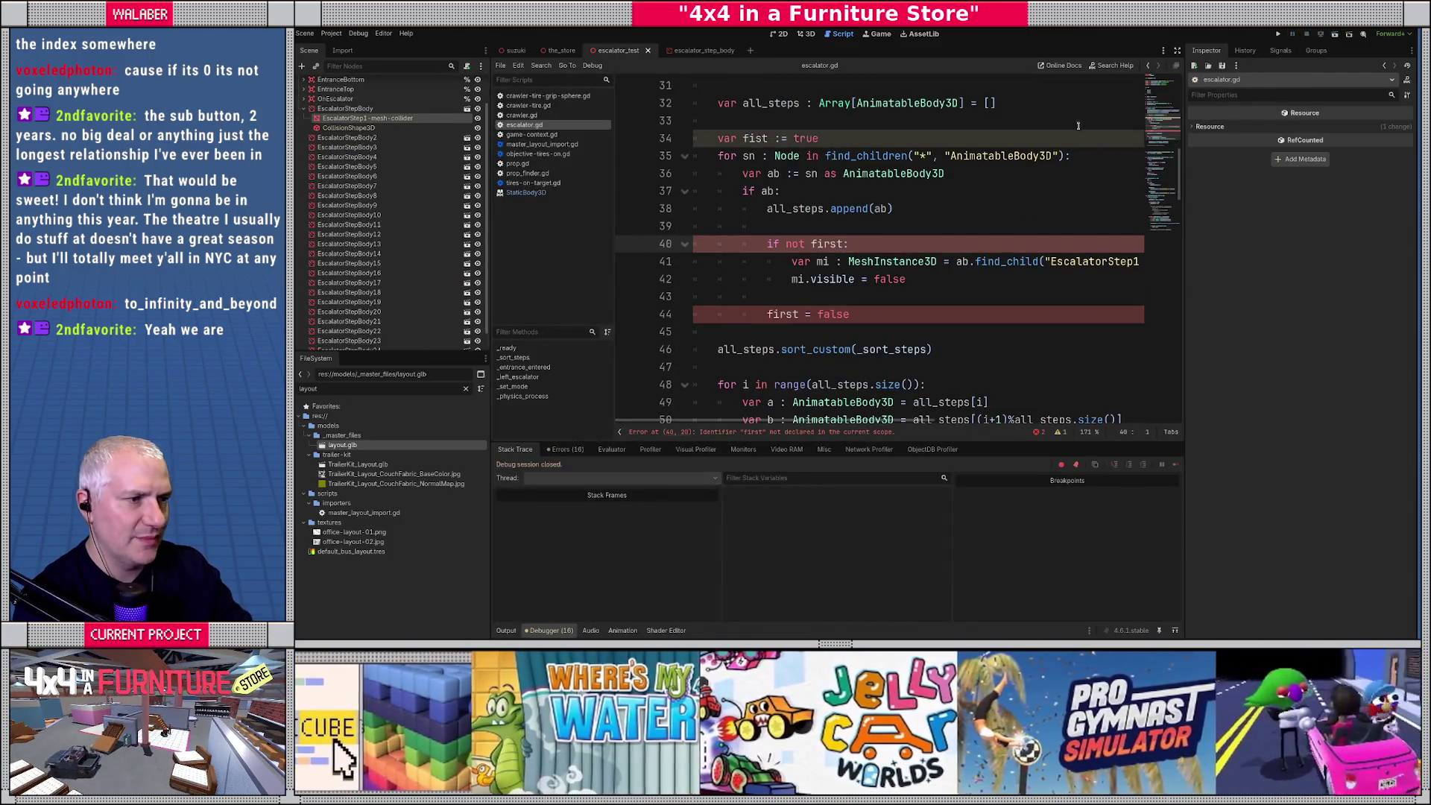
Correct the misspelled 'fist' variable to 'first' and save escalator.gd.
left_click(816, 212)
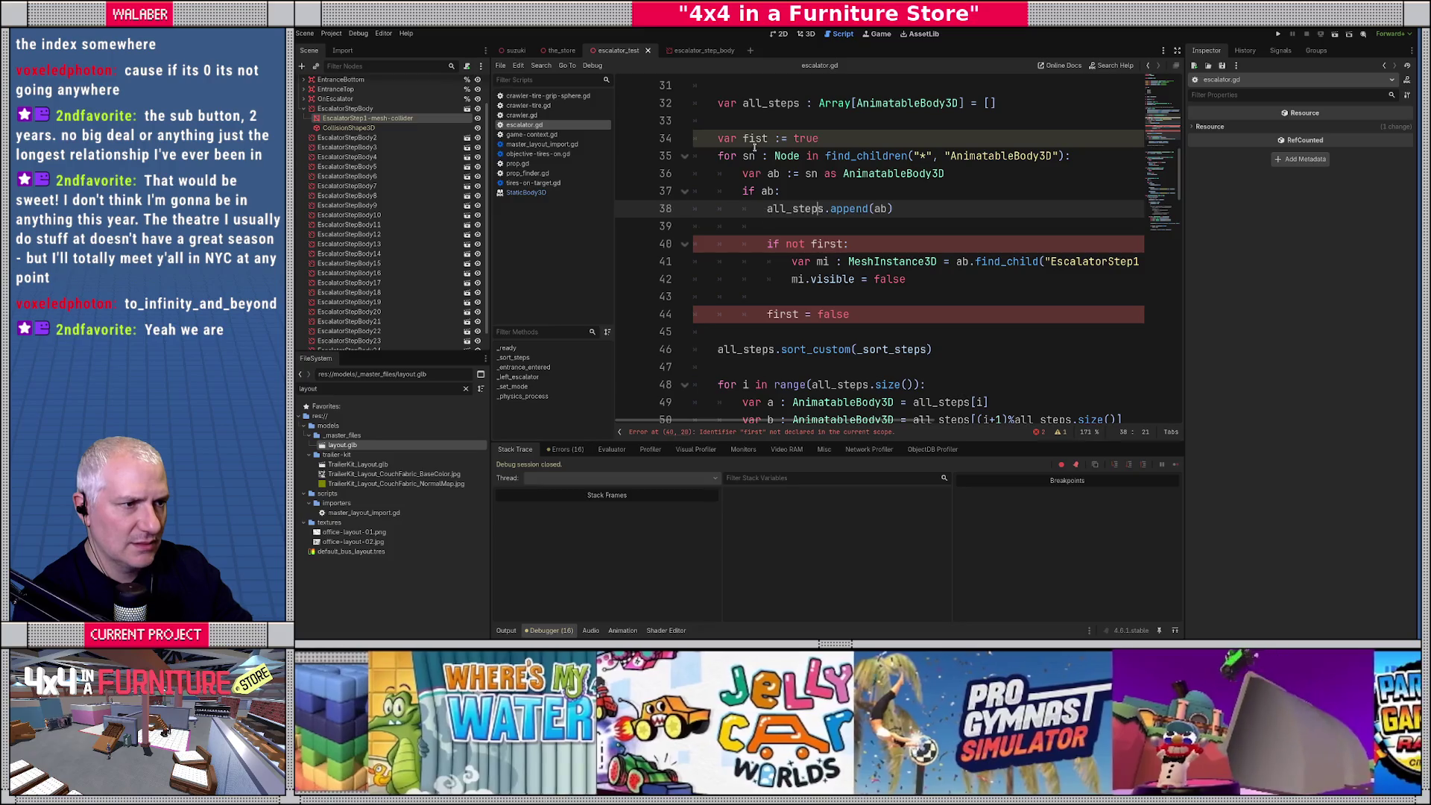
left_click(754, 142)
type("r")
key("ctrl+s")
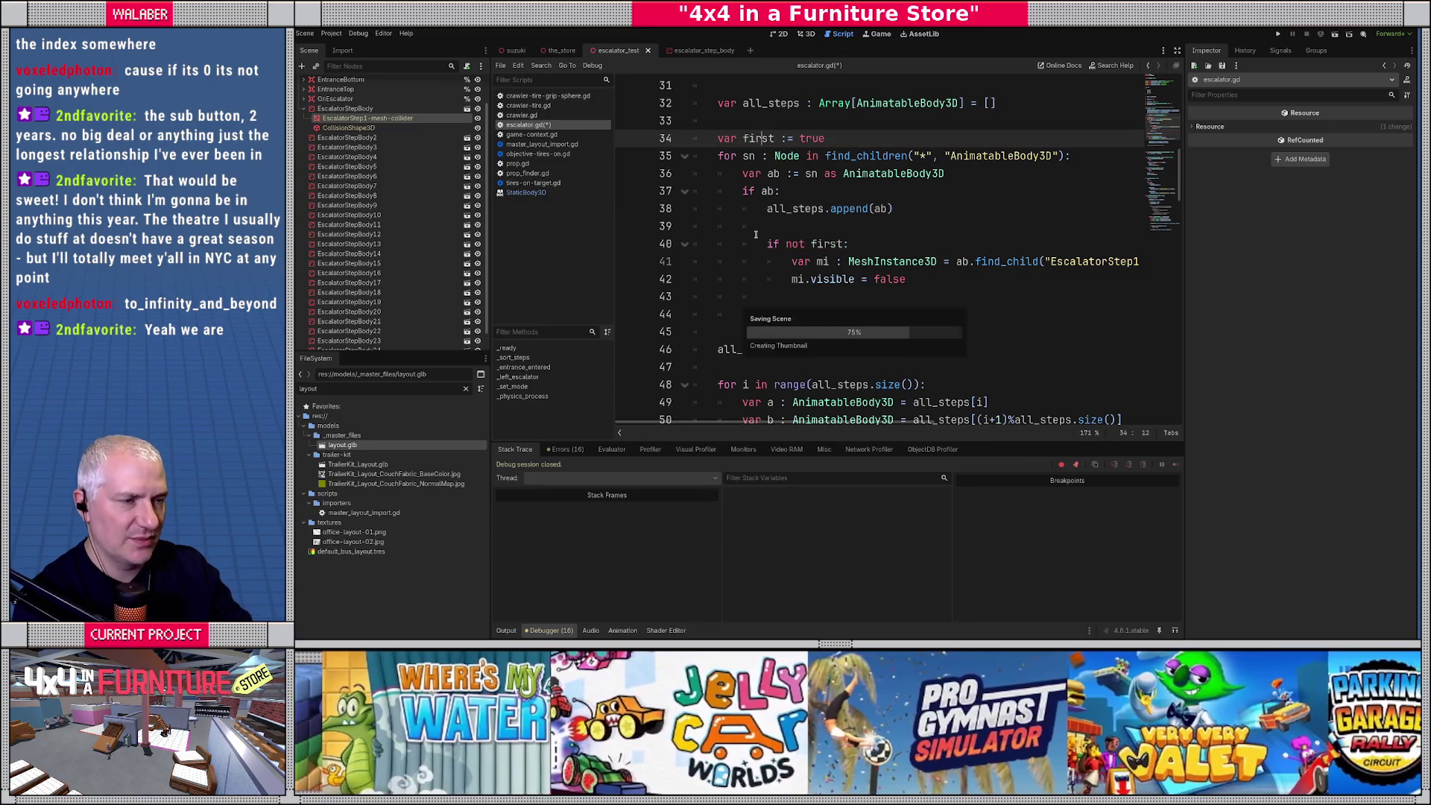
Play the_store scene with F6 to test the escalator, then stop it.
left_click(562, 50)
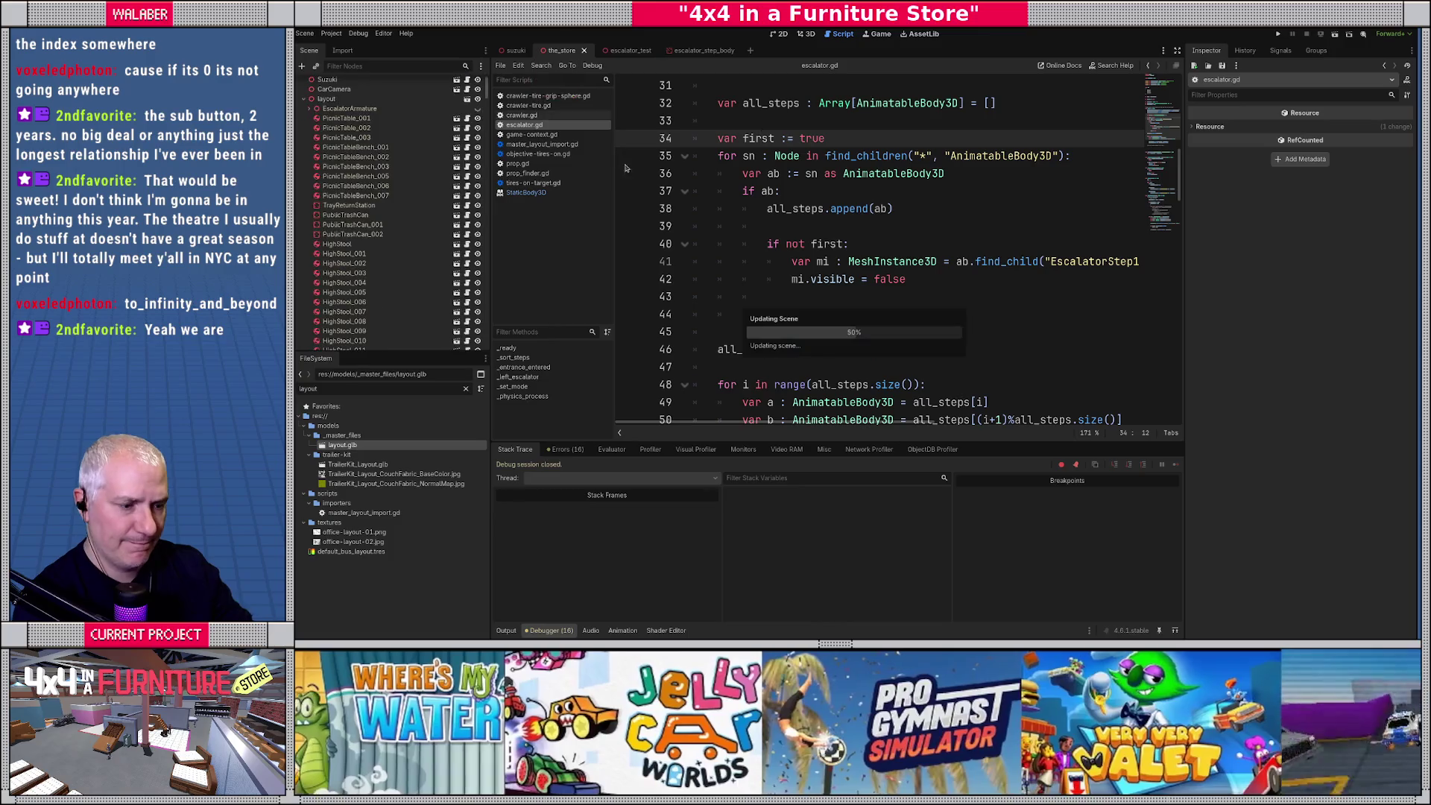
key("F6")
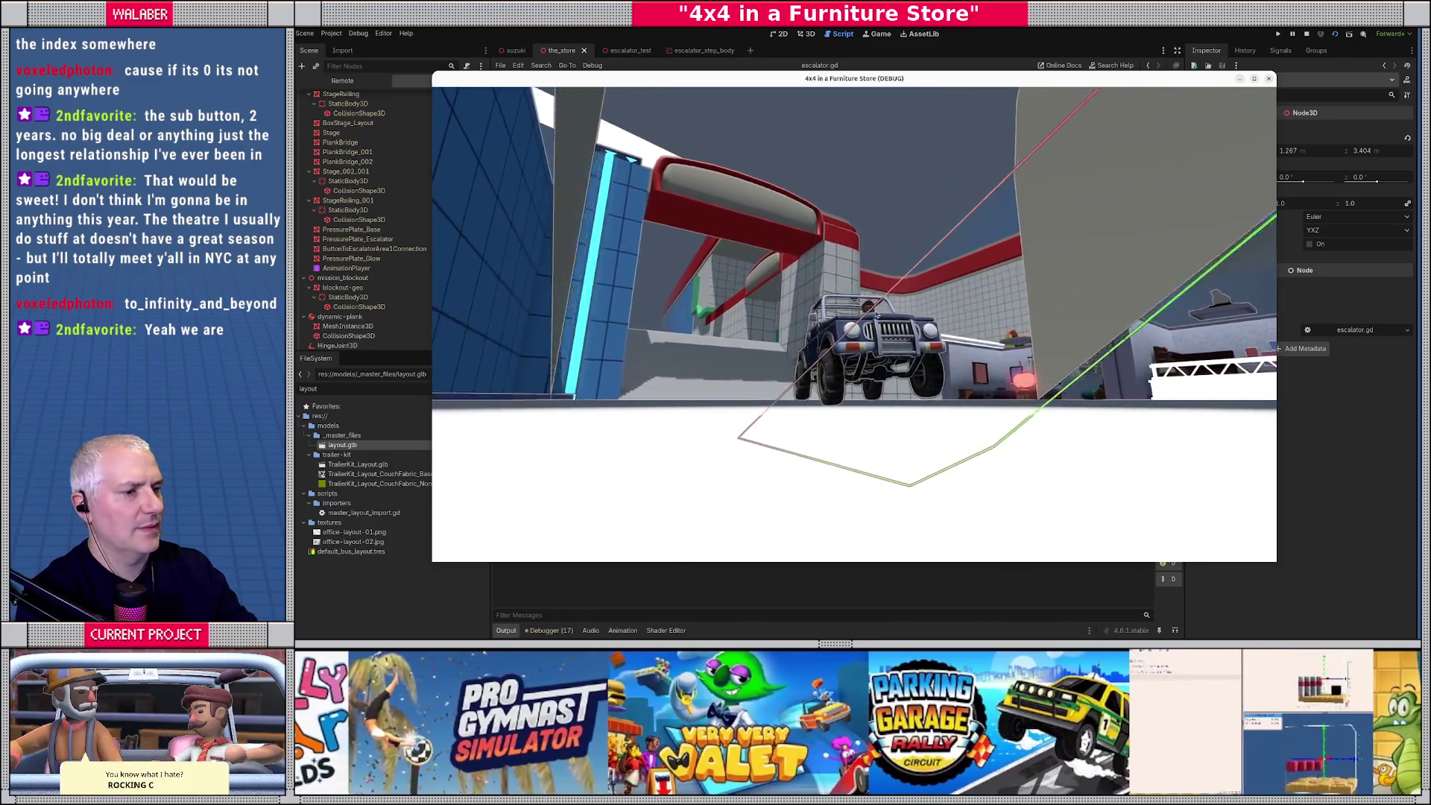
key("F8")
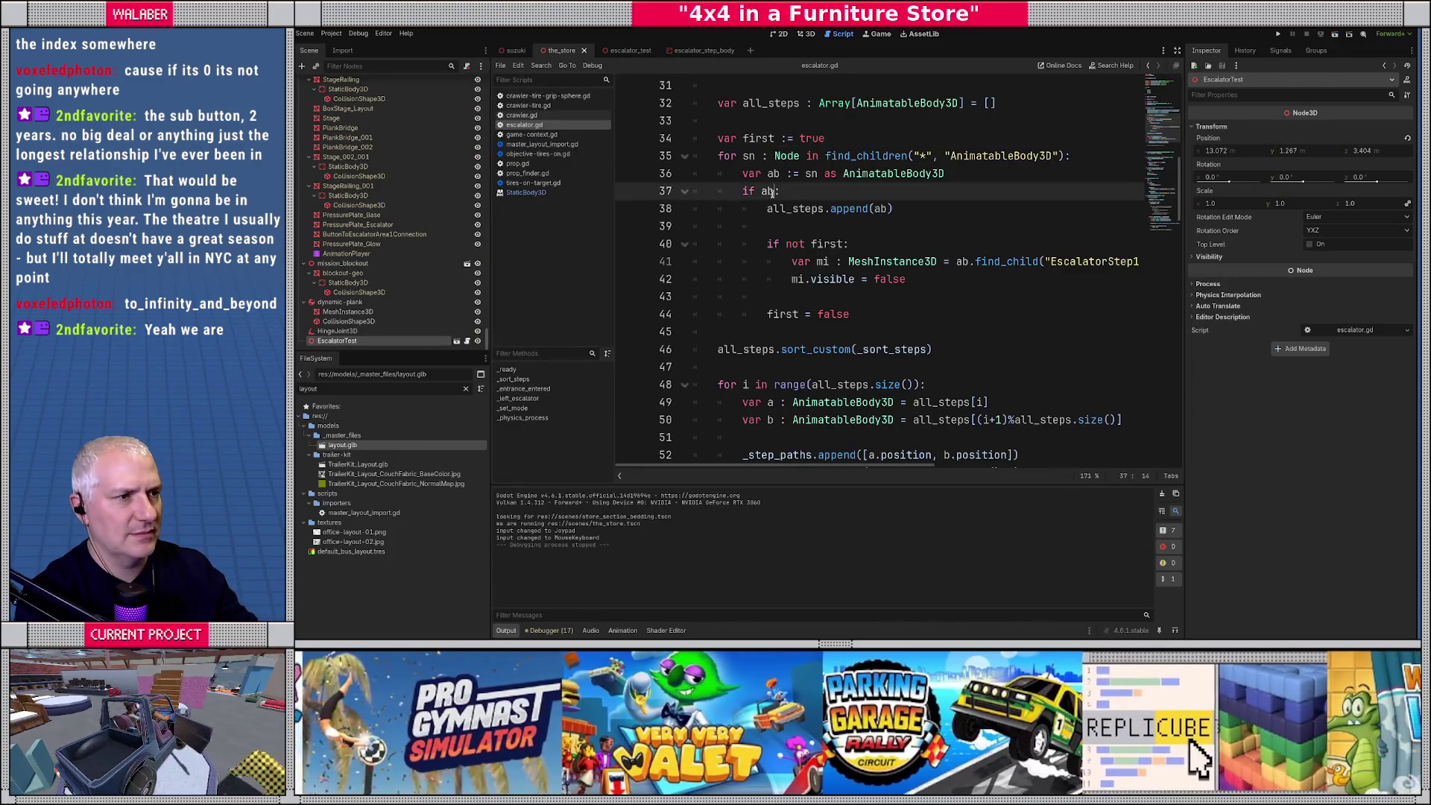
Review the var first declaration, the 'if not first:' block and the 'first = false' line.
left_click_drag(712, 140, 847, 133)
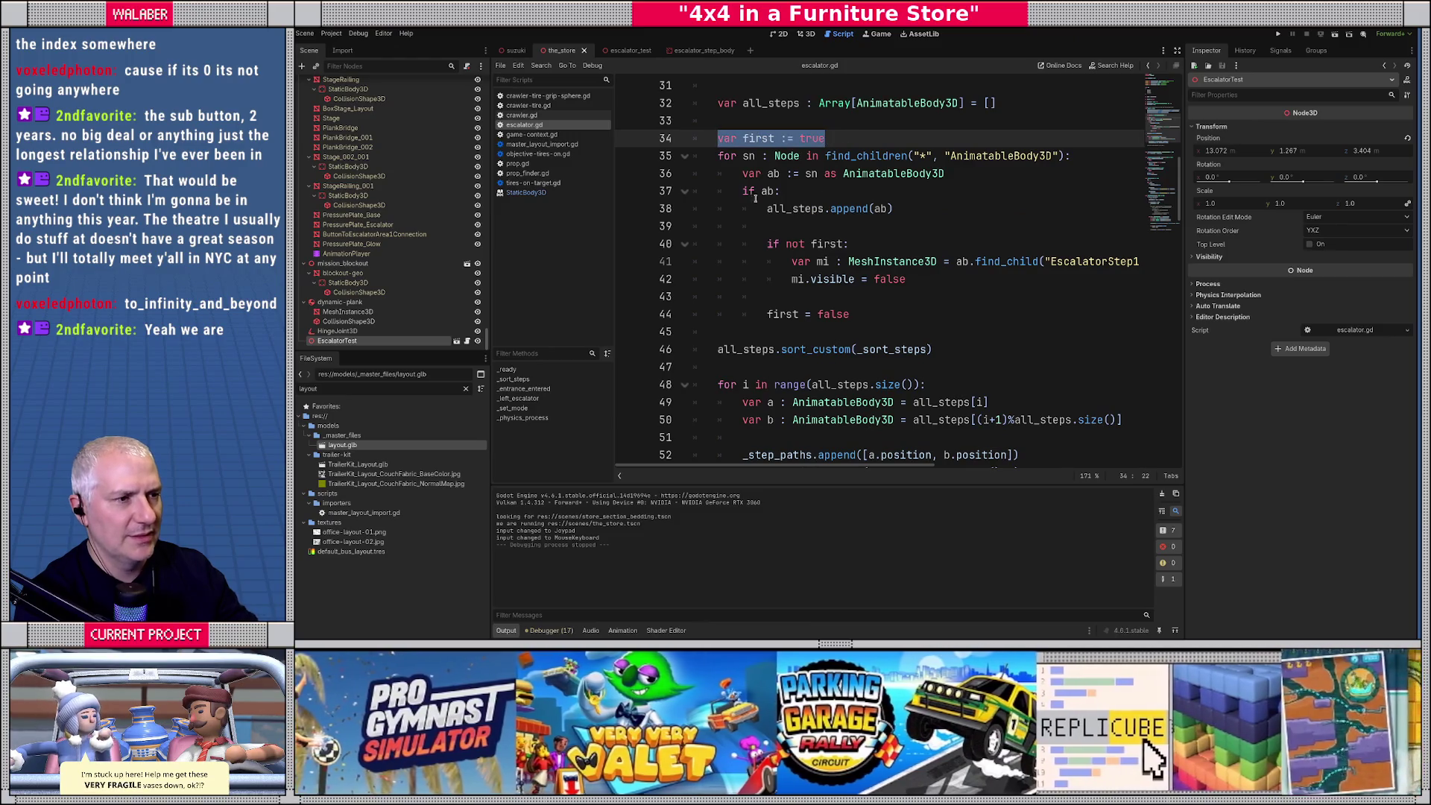
left_click_drag(740, 174, 887, 211)
mouse_move(767, 244)
left_mouse_down()
mouse_move(850, 244)
mouse_move(852, 278)
left_mouse_up()
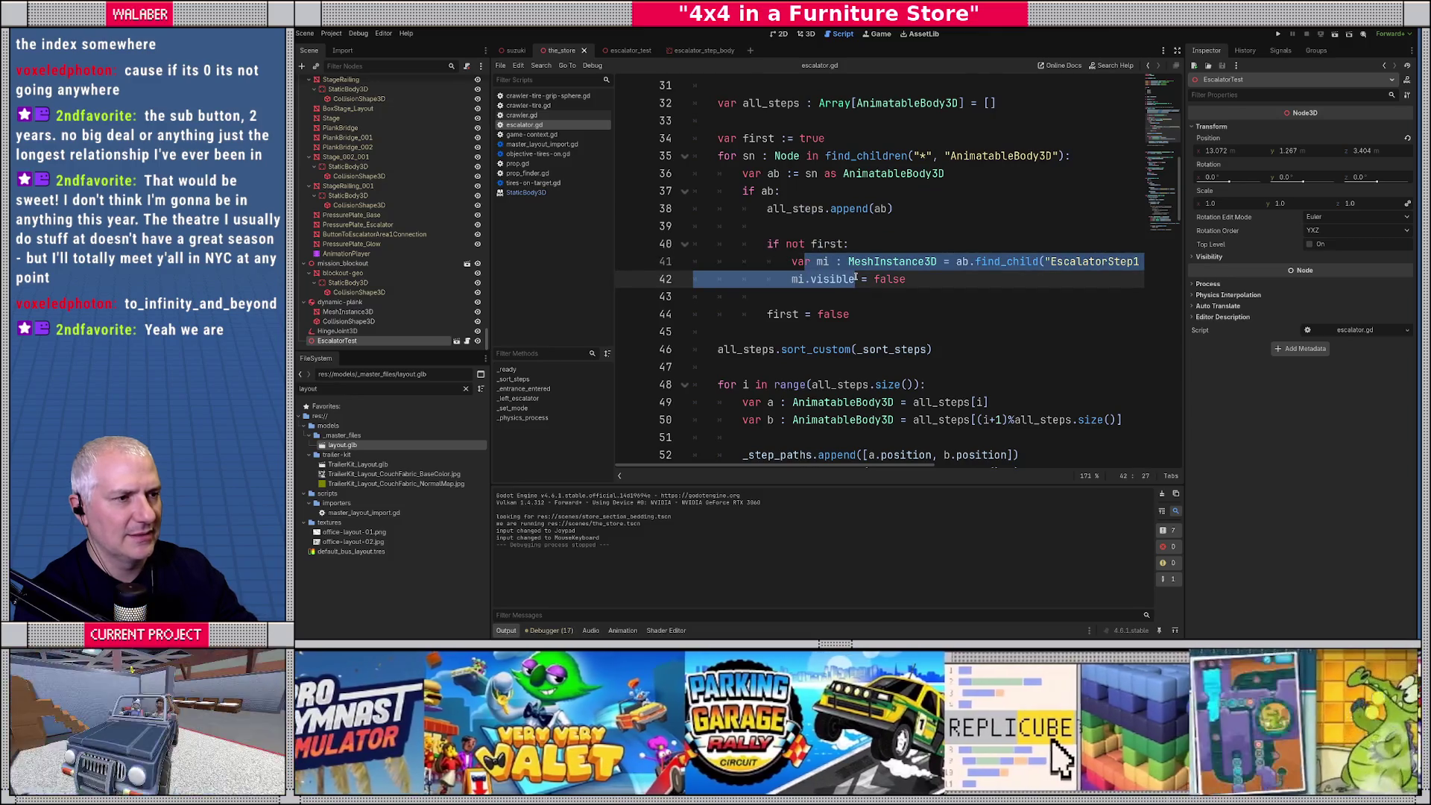
left_click(779, 314)
left_click_drag(779, 314, 860, 314)
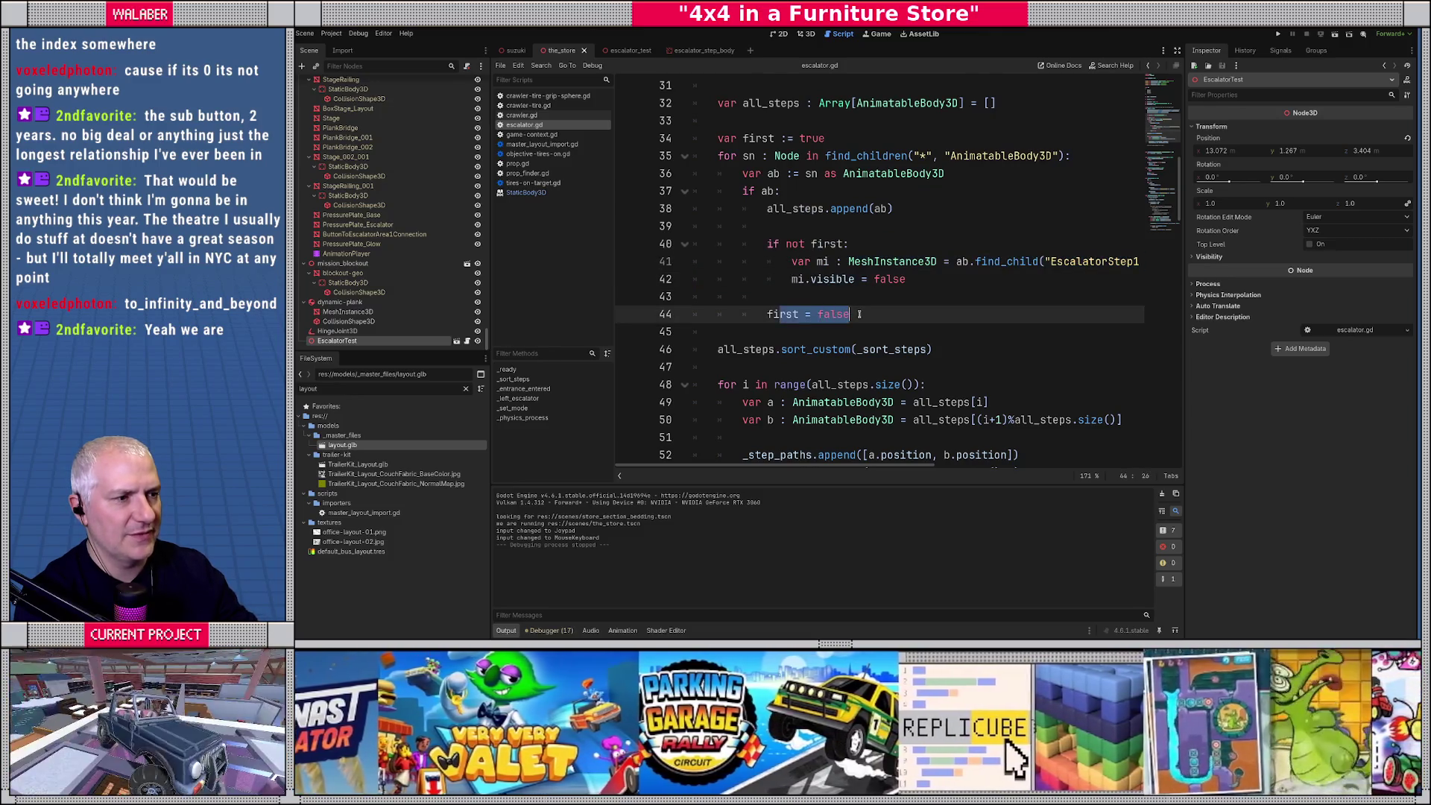
left_click(789, 245)
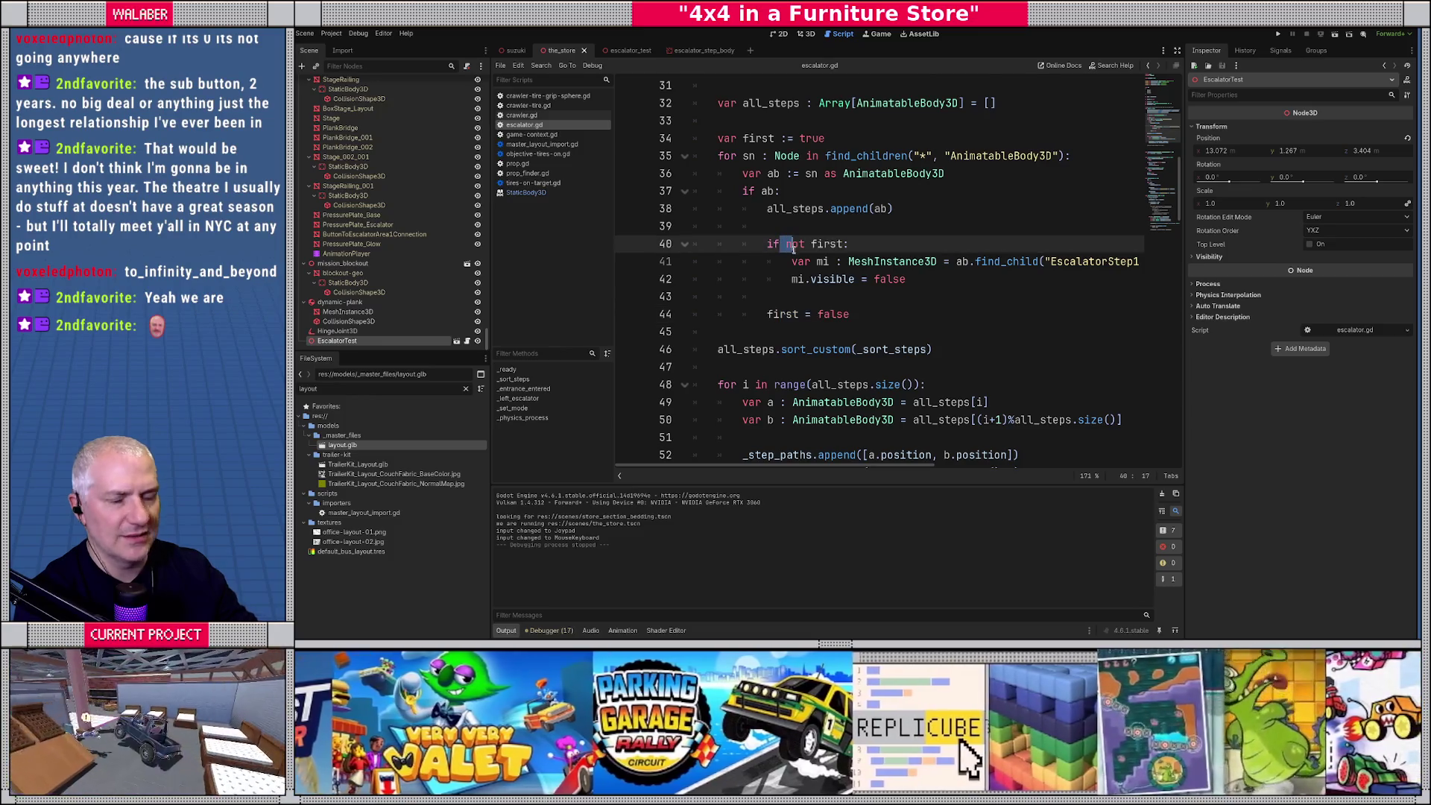
left_click(805, 256)
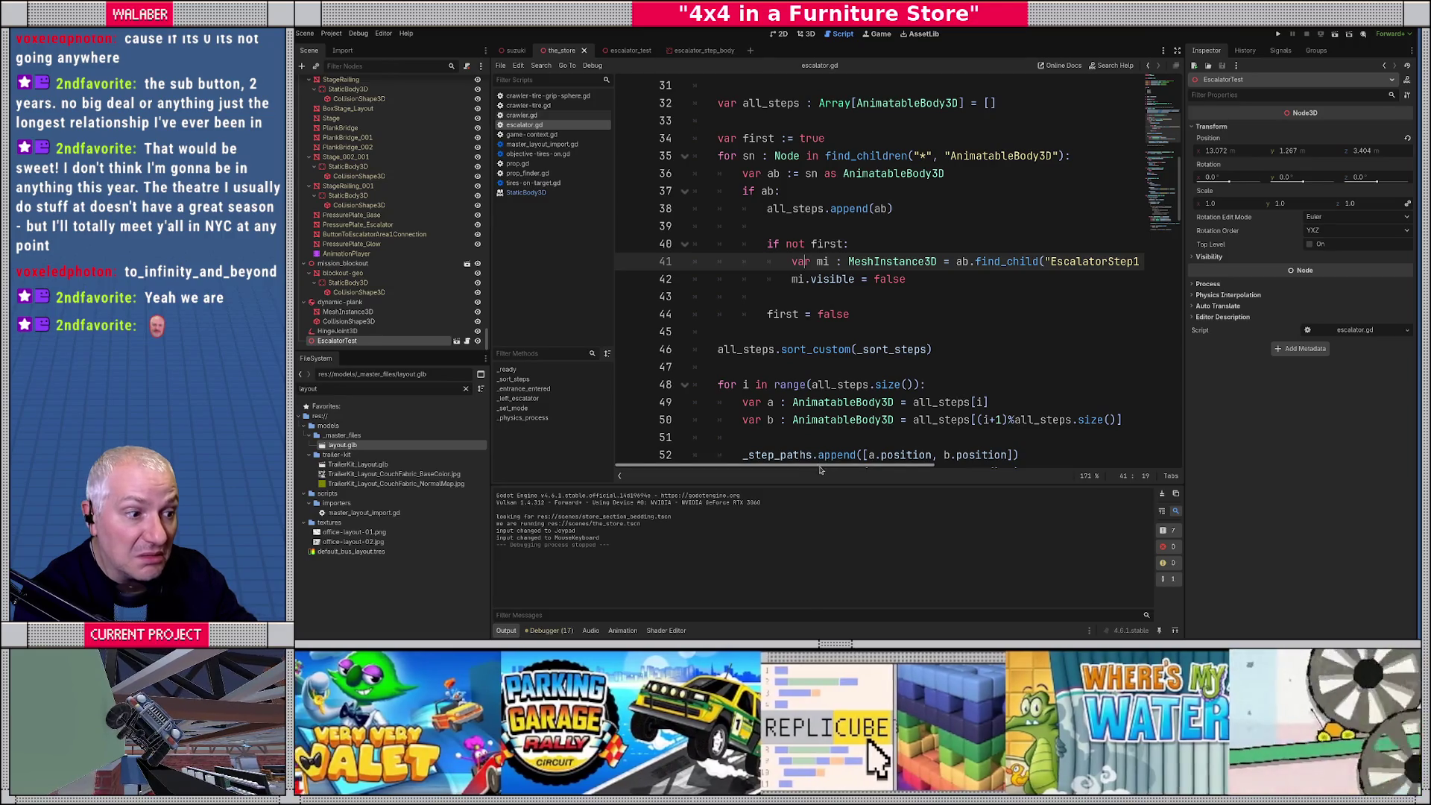
mouse_move(820, 469)
left_mouse_down()
mouse_move(910, 470)
mouse_move(839, 470)
left_mouse_up()
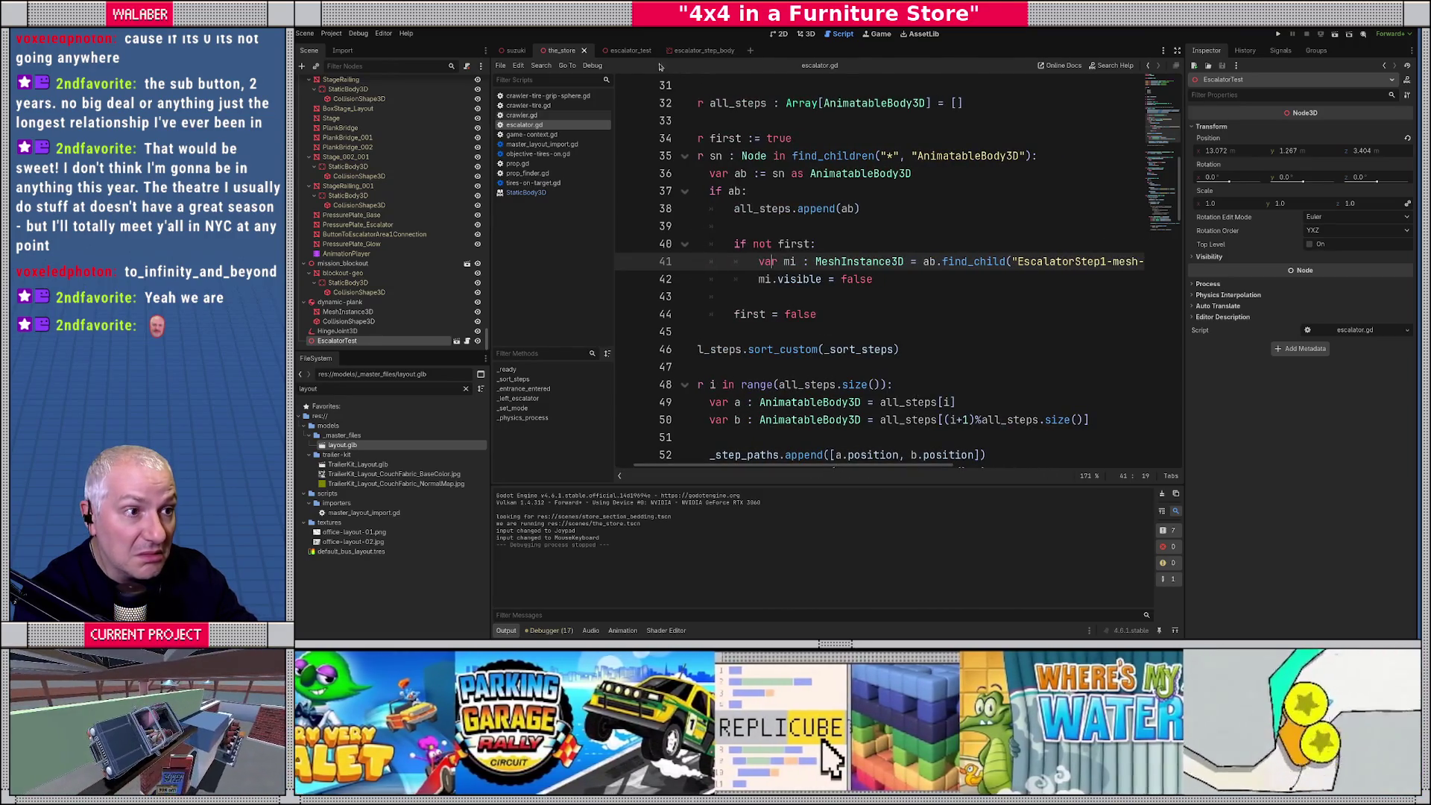
left_click(769, 226)
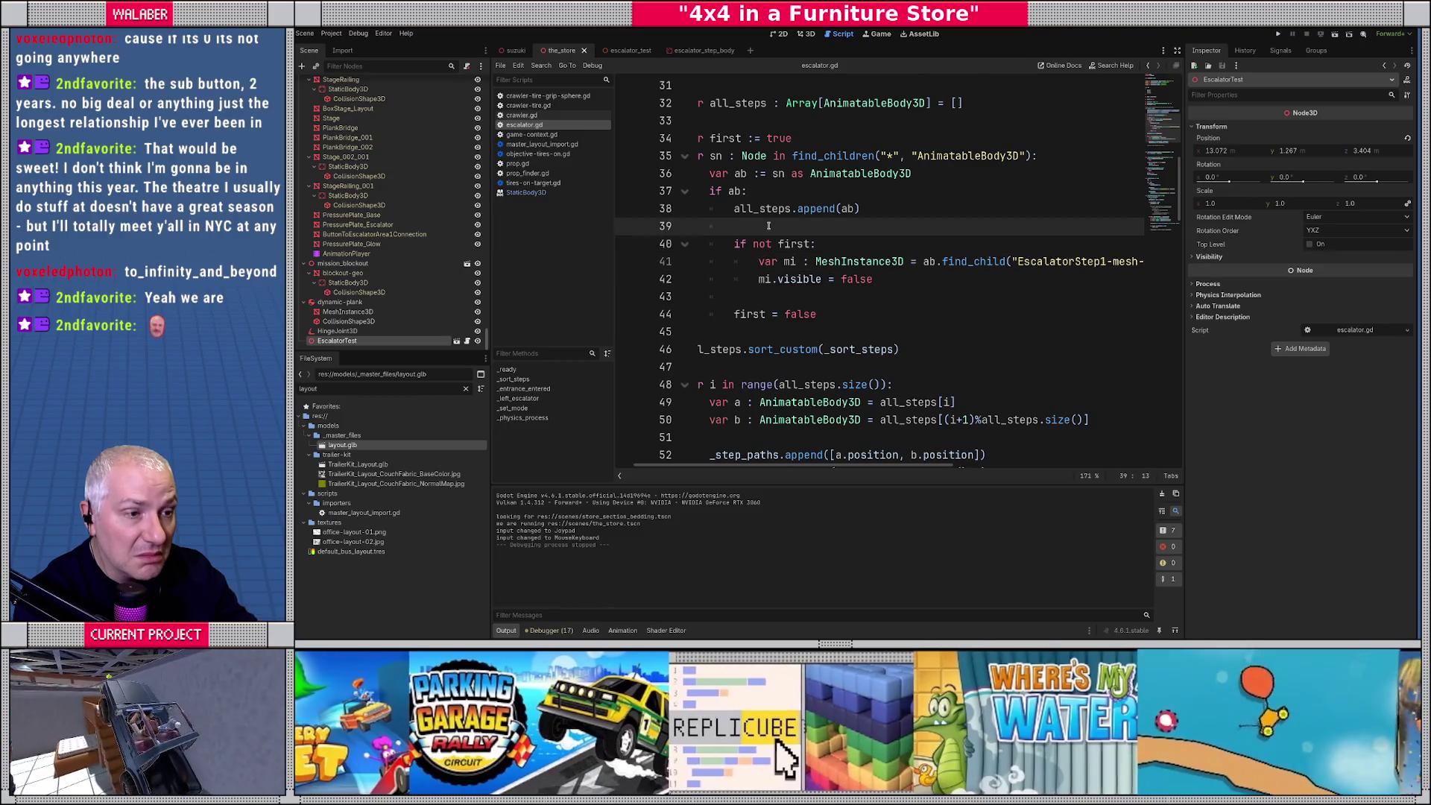
In the escalator_test tab, select from 'if not first:' through 'first = false' and delete it.
left_click(618, 50)
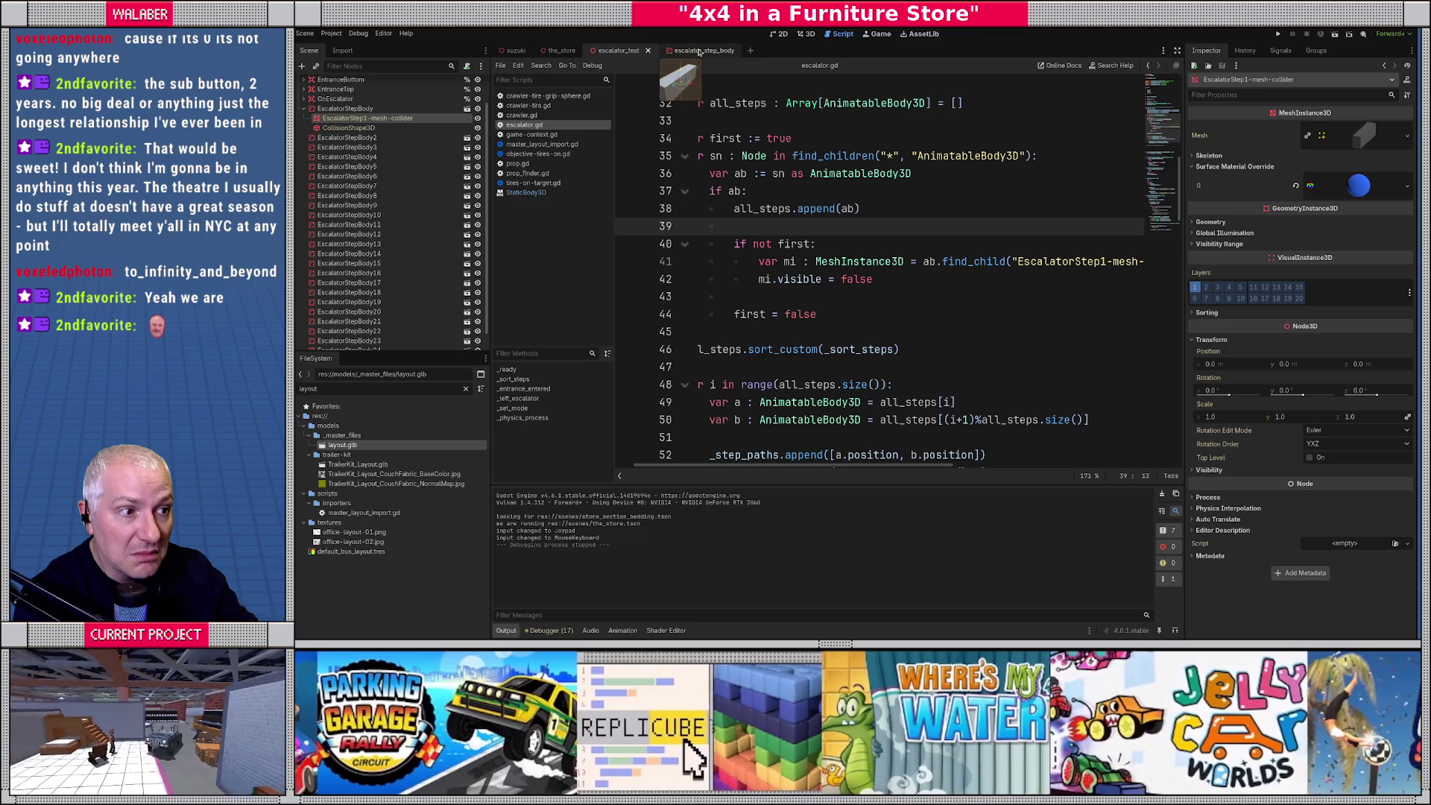
left_click_drag(783, 466, 760, 466)
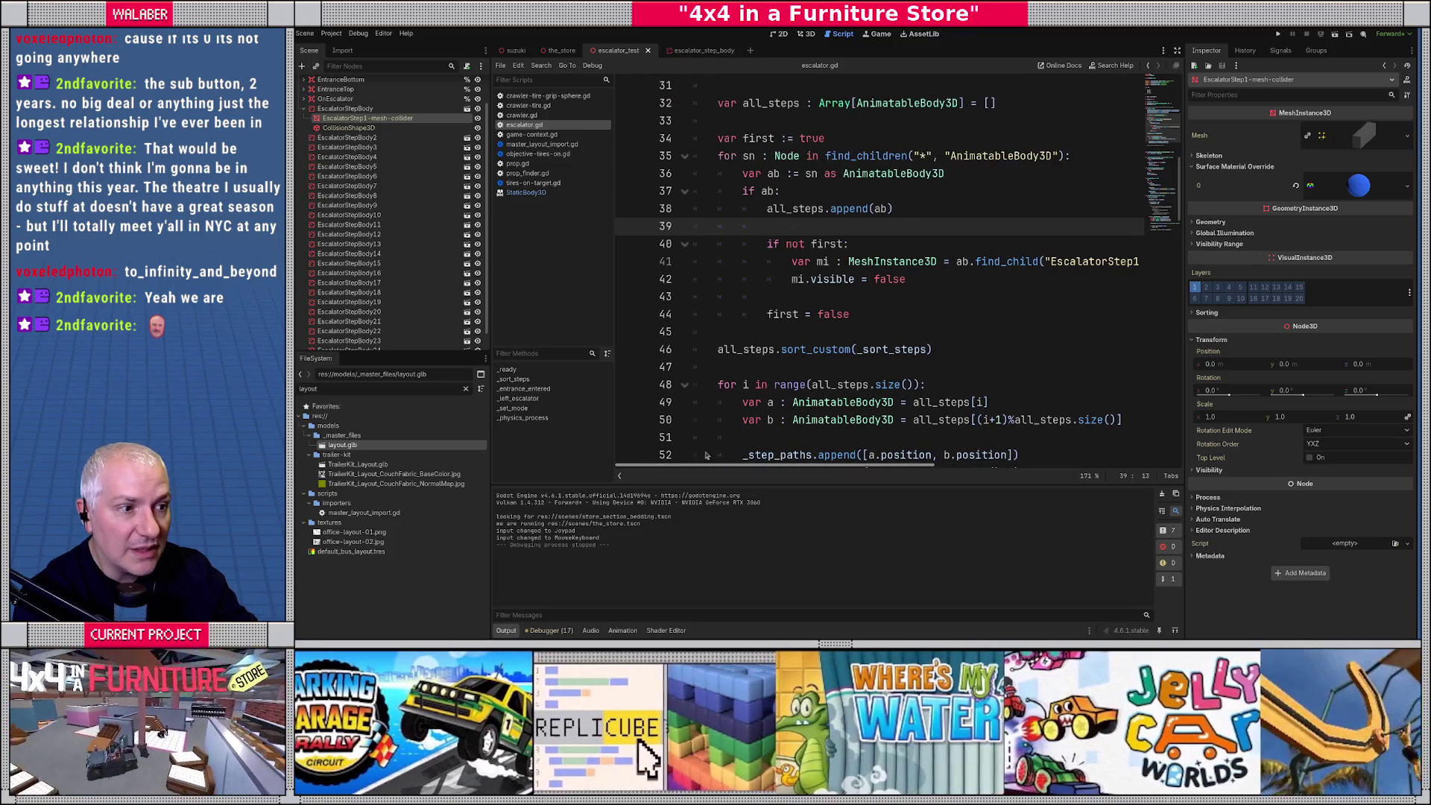
left_click(769, 243)
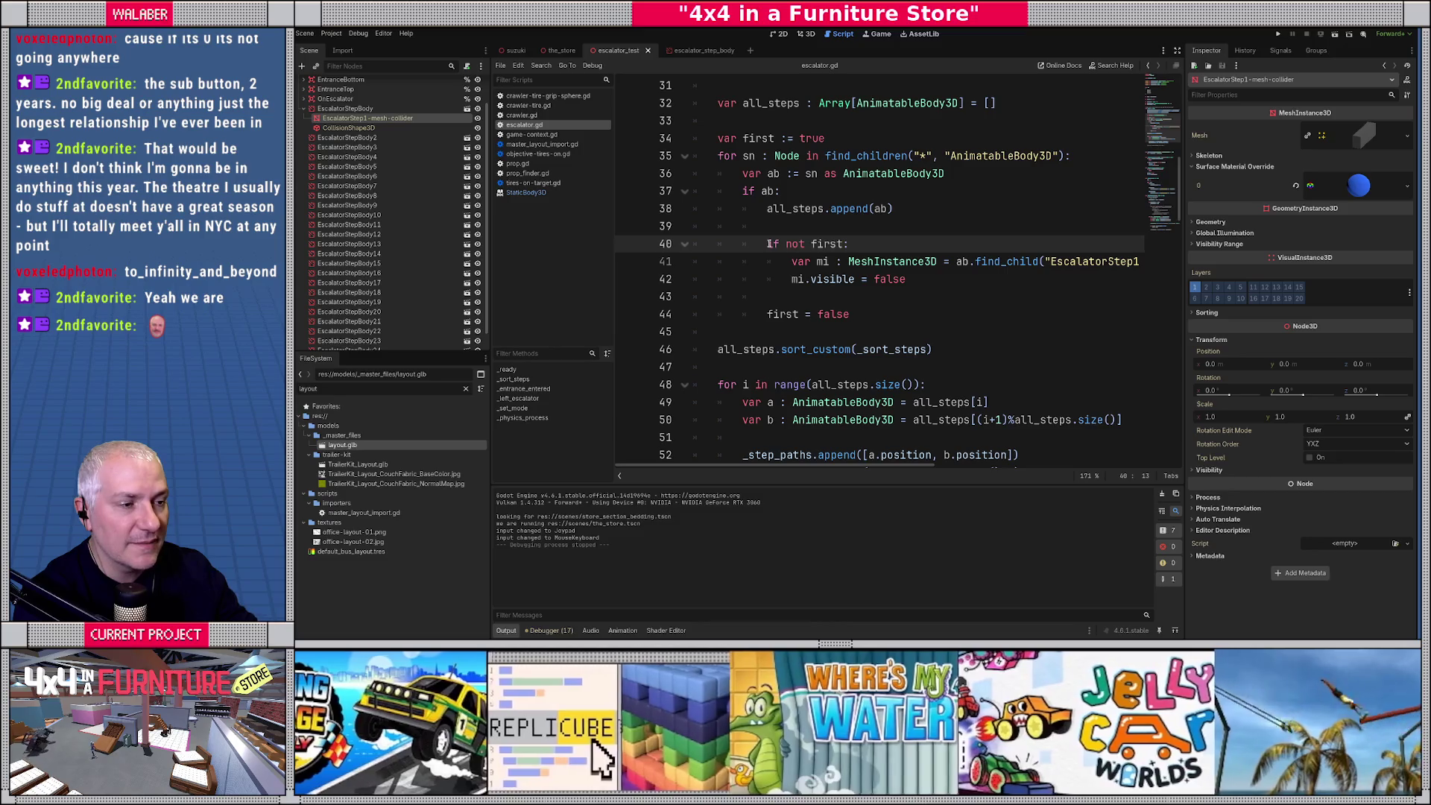
left_click_drag(769, 244, 772, 246)
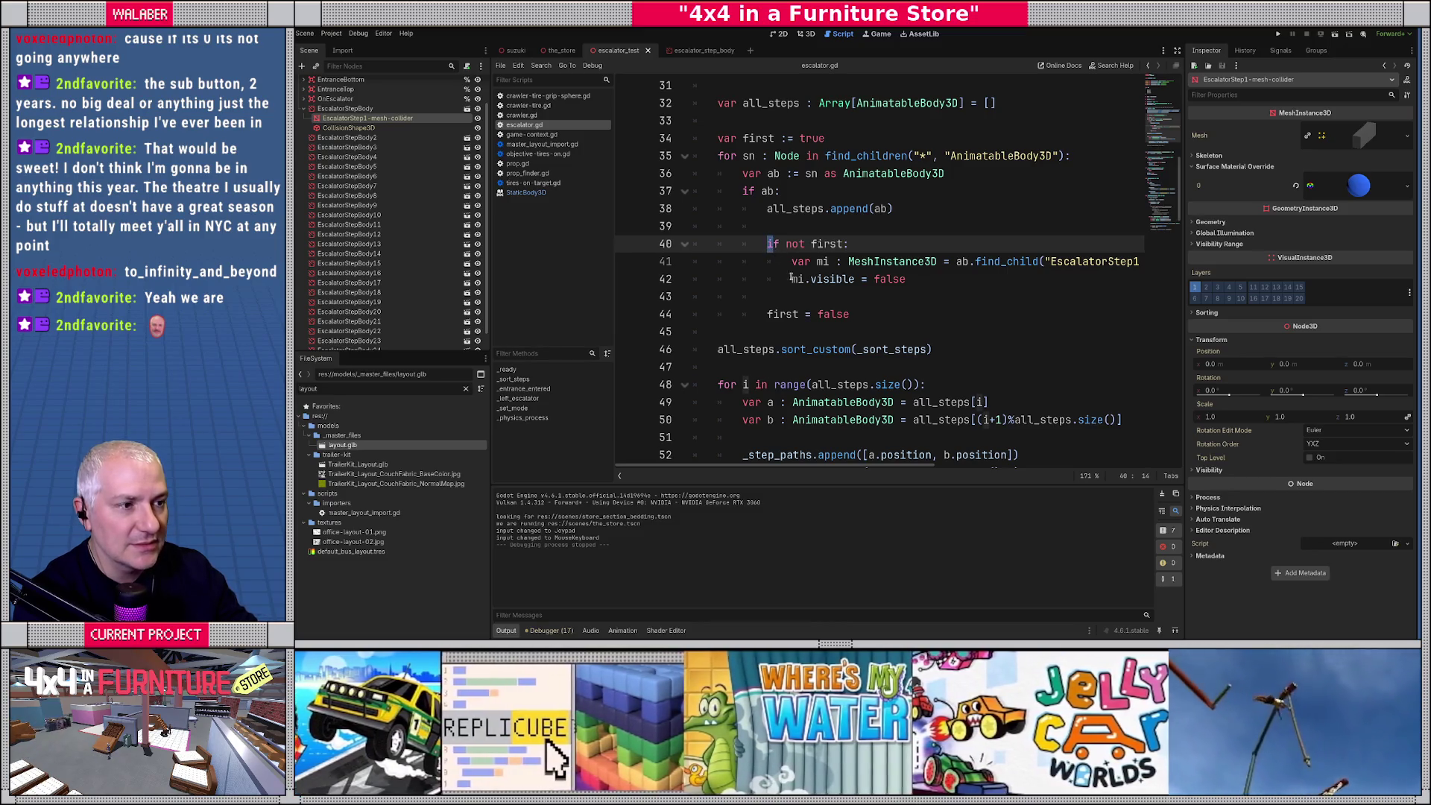
left_click(862, 313, "shift")
key("BackSpace")
scroll(775, 282, "down", 1)
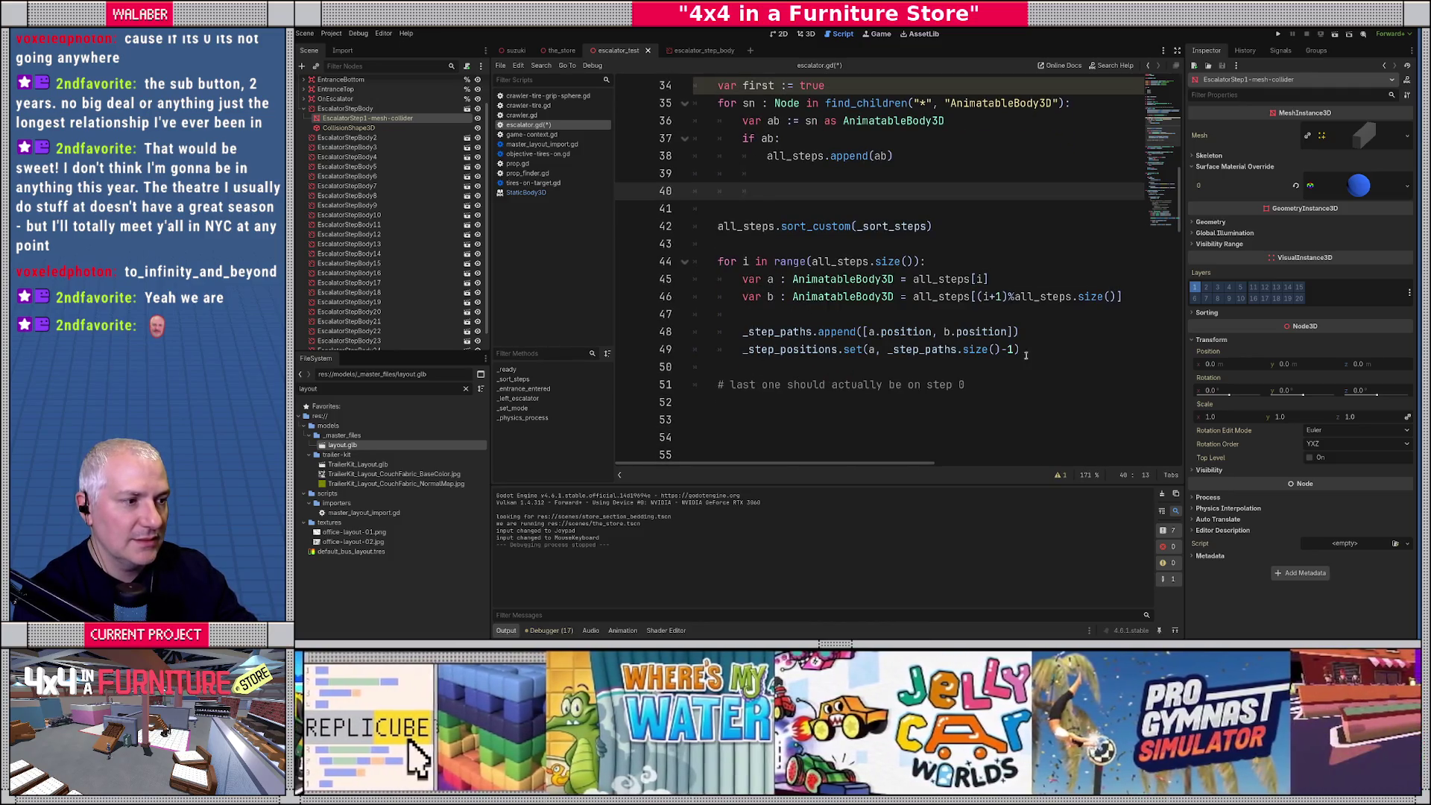
Paste the clipboard code on a new line below the loop block and tidy the blank line.
left_click(1040, 354)
key("Return")
key("ctrl+v")
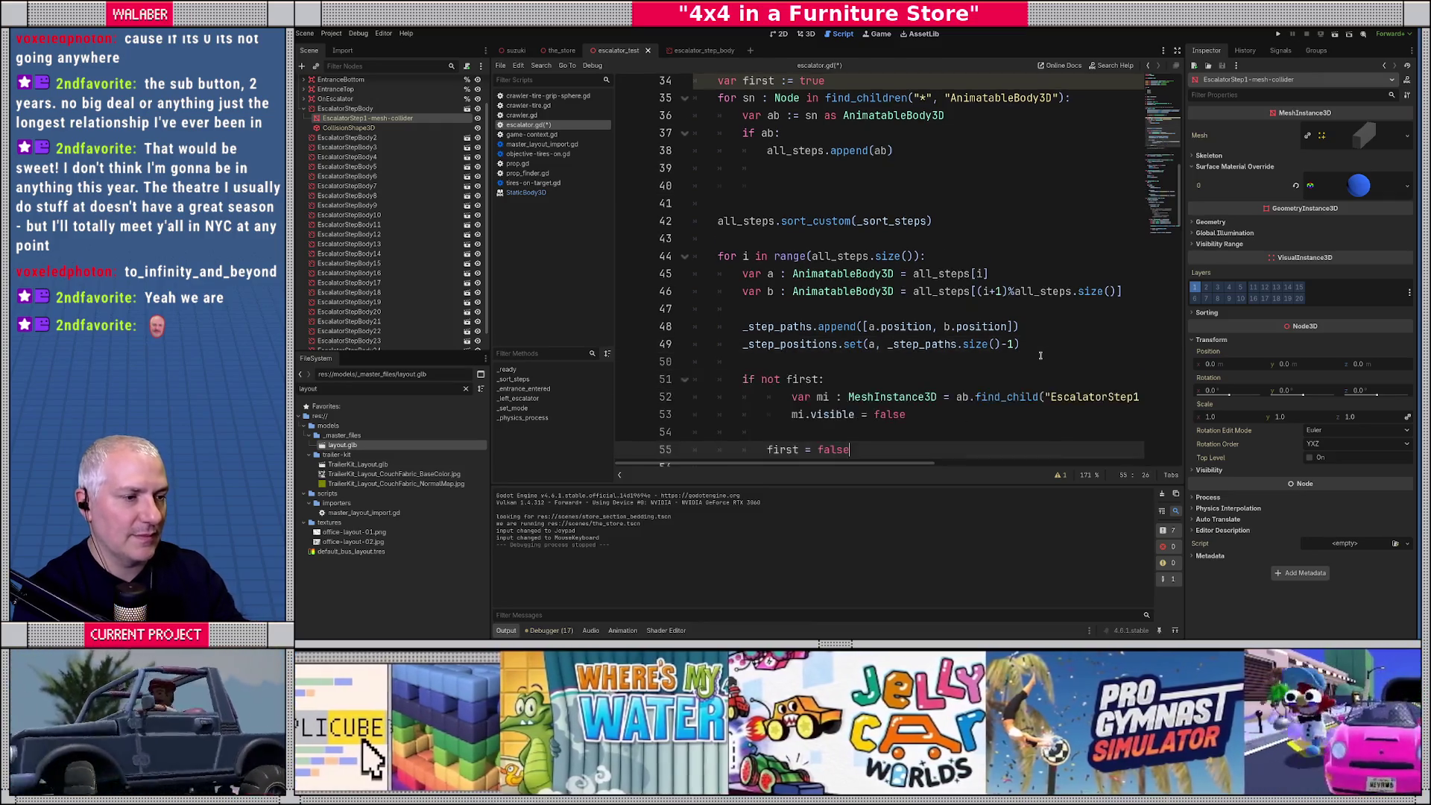
key("Down")
key("Down")
key("Up")
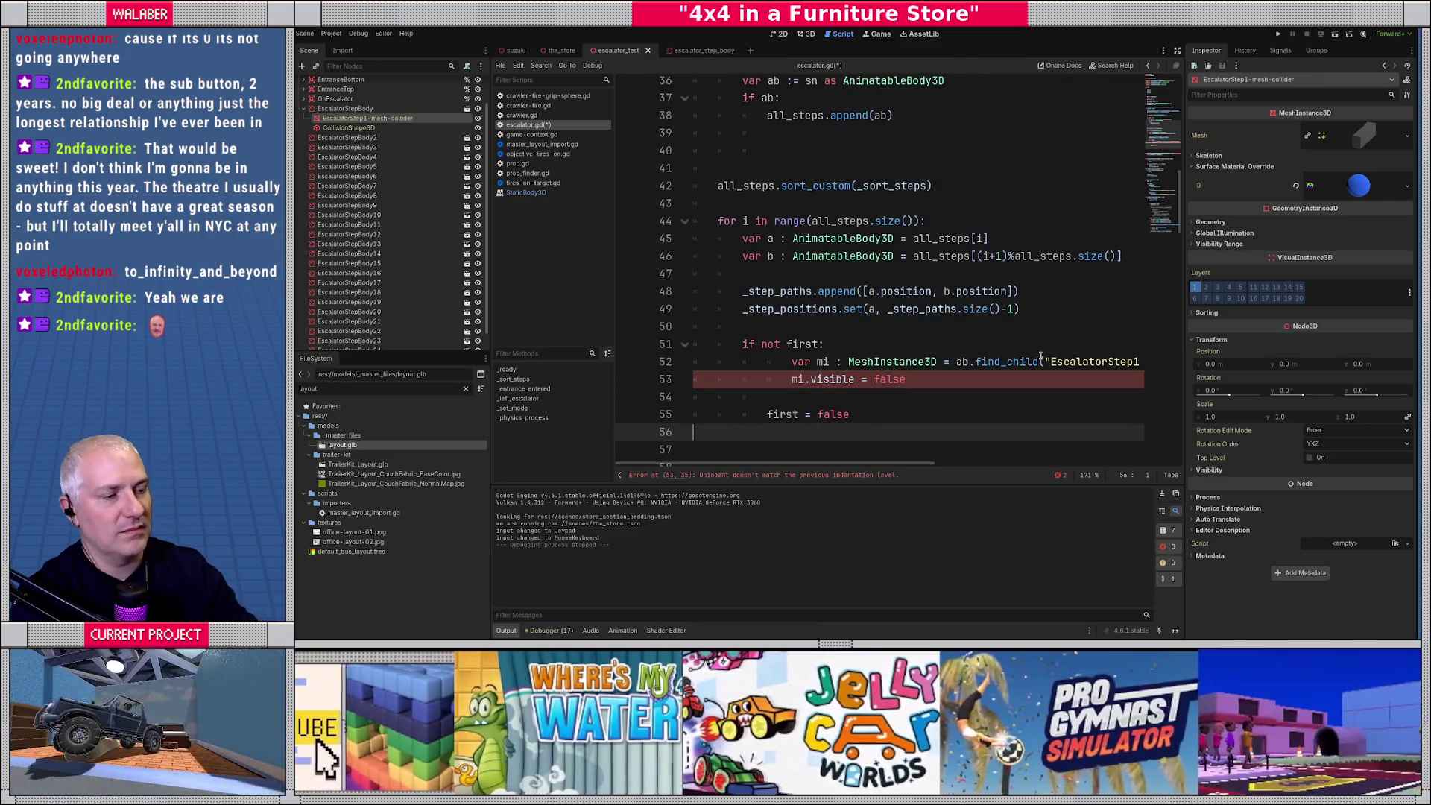
scroll(704, 152, "up", 2)
Move the 'var first := true' line down, then cut it out of the script.
left_click(704, 152)
key("alt+Down")
key("alt+Down")
key("alt+Down")
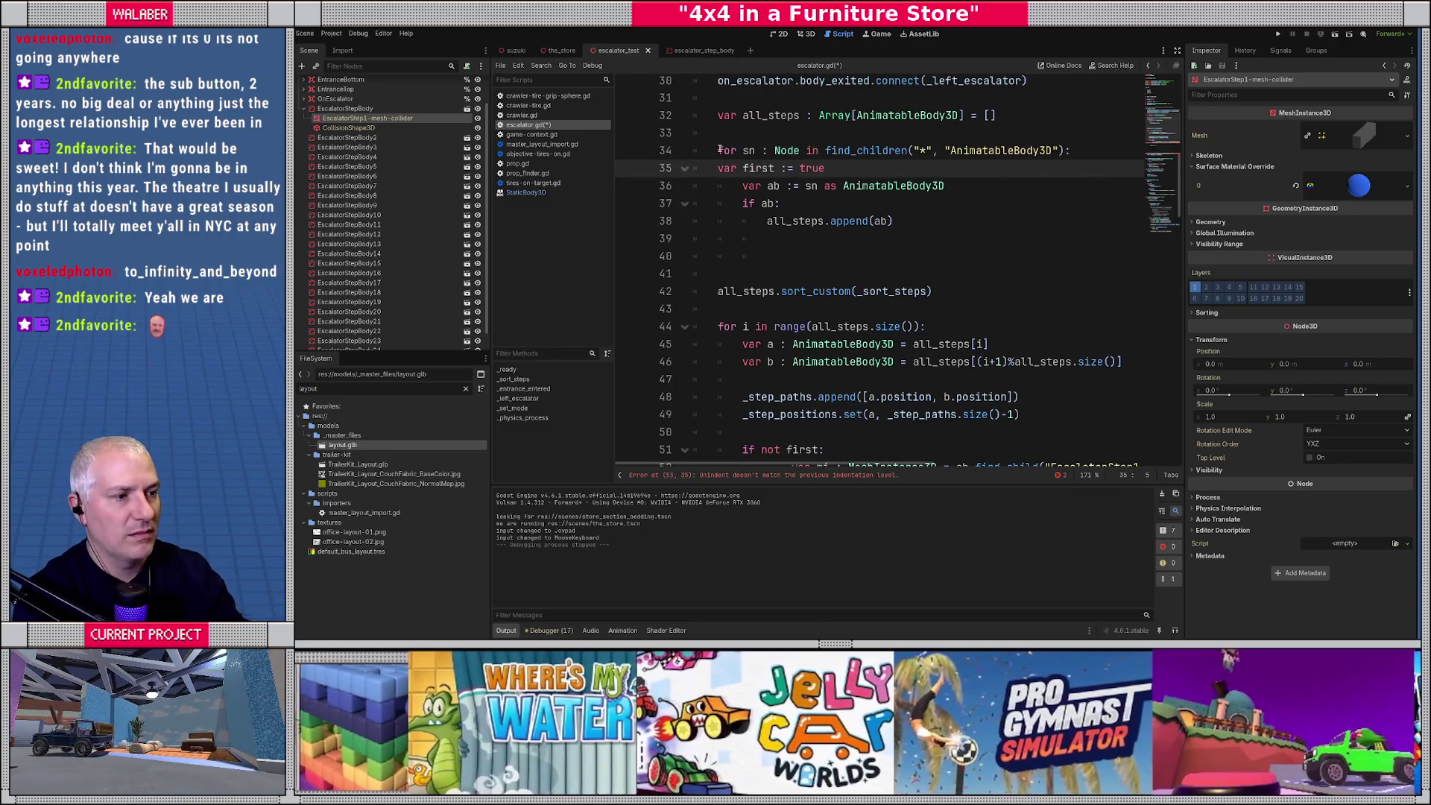
key("alt+Down")
key("alt+Down")
scroll(785, 297, "down", 3)
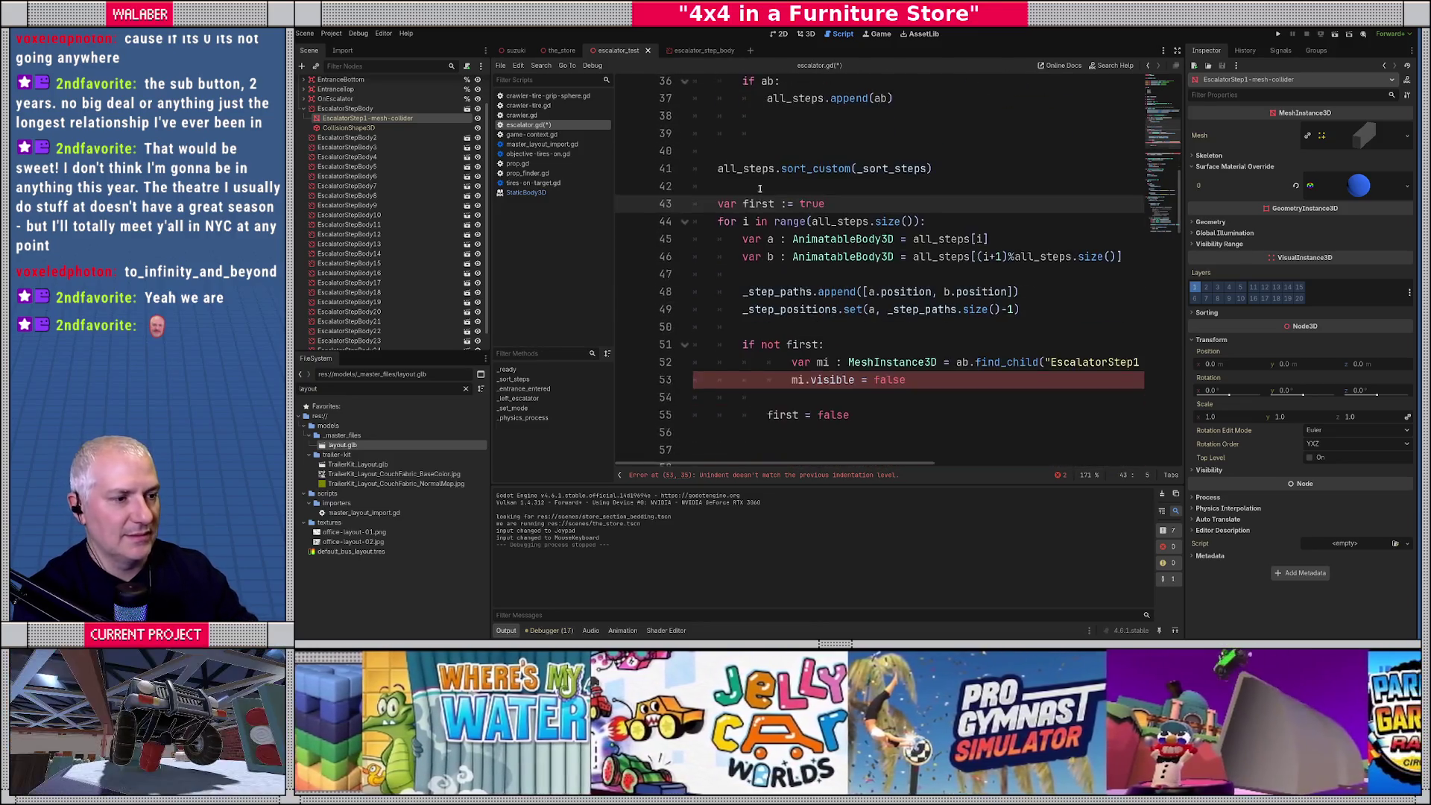
triple_click(729, 152)
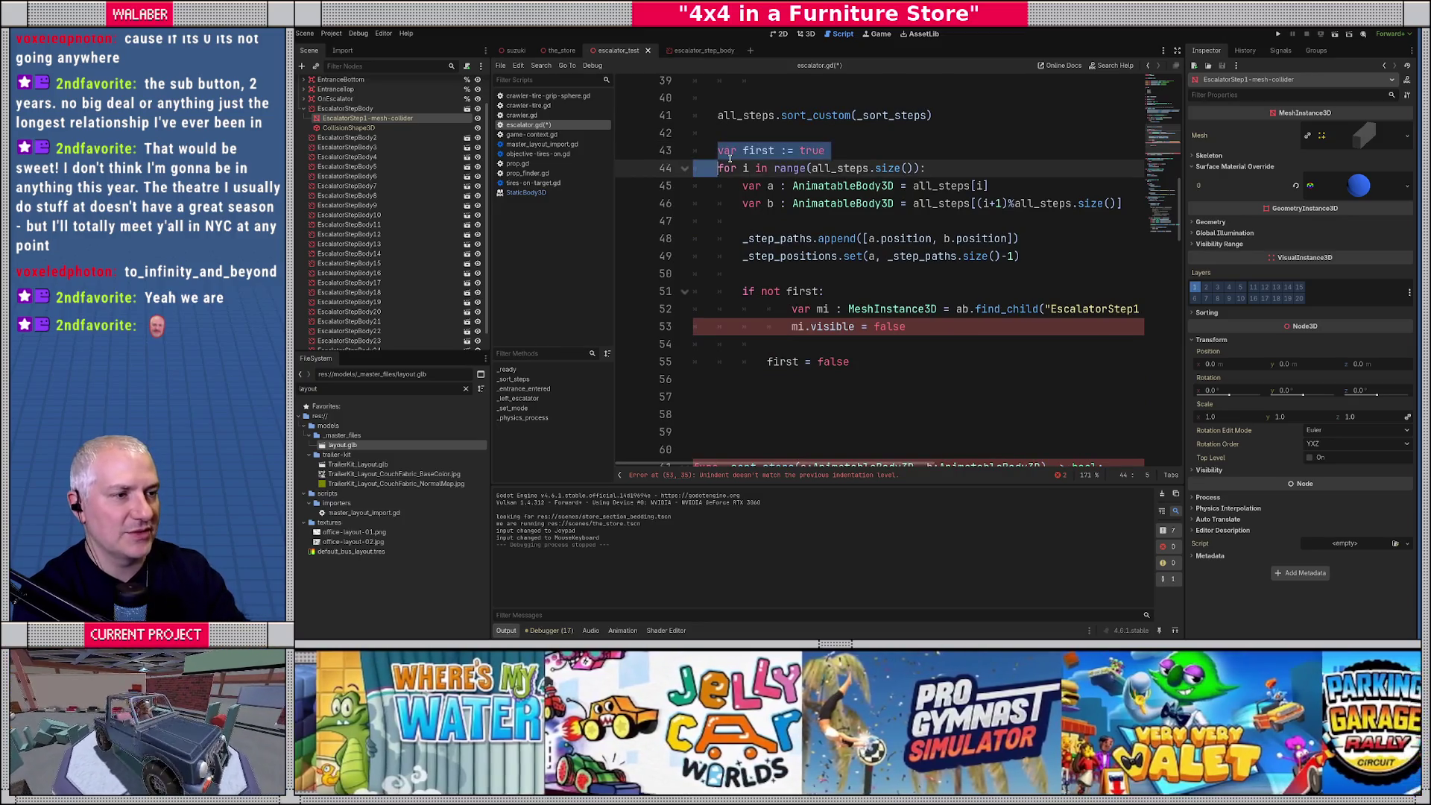
key("ctrl+x")
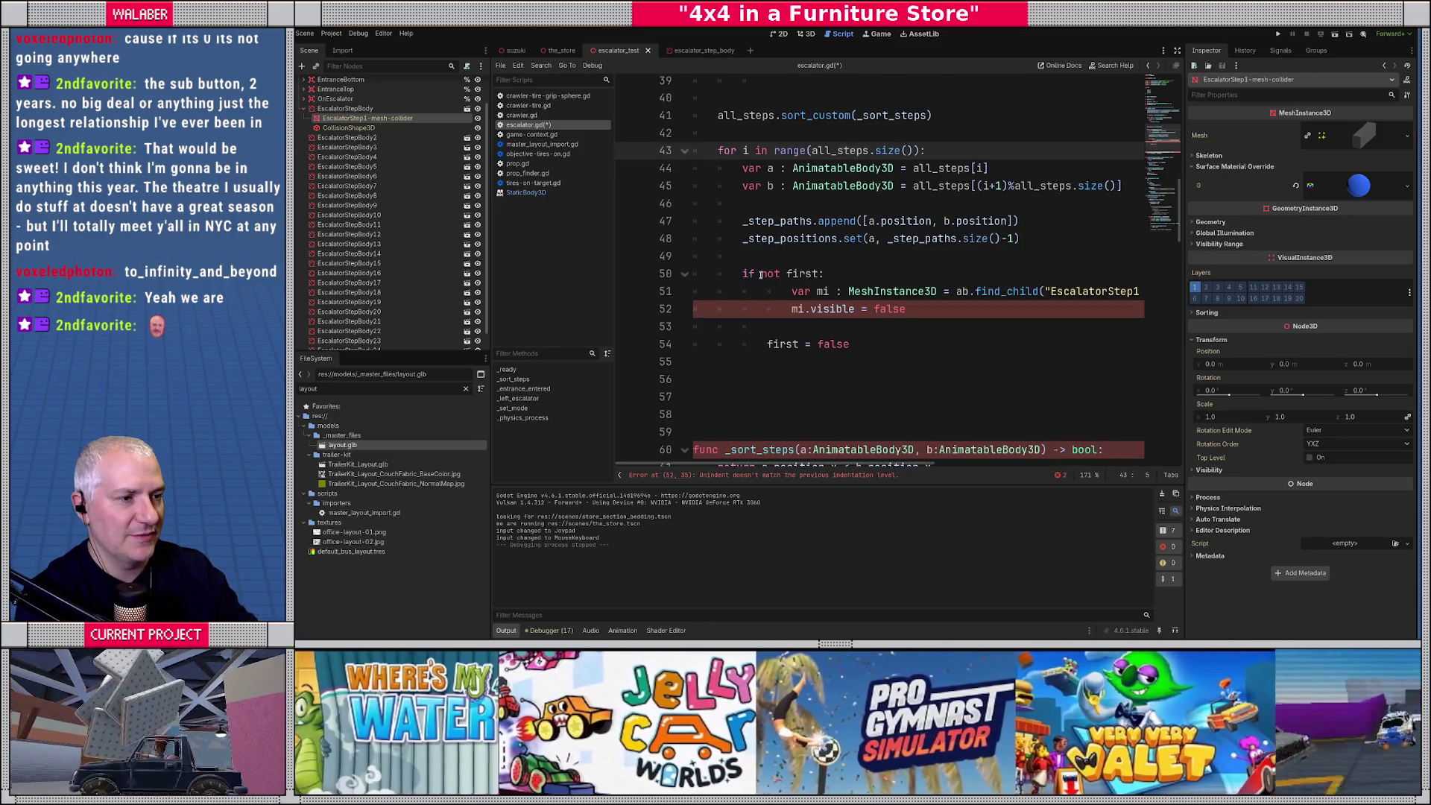
Change the condition to 'if i > 0:', unindent its body, fix ab.find_child to a.find_child, and save.
left_click_drag(760, 275, 879, 278)
type("i > 0:")
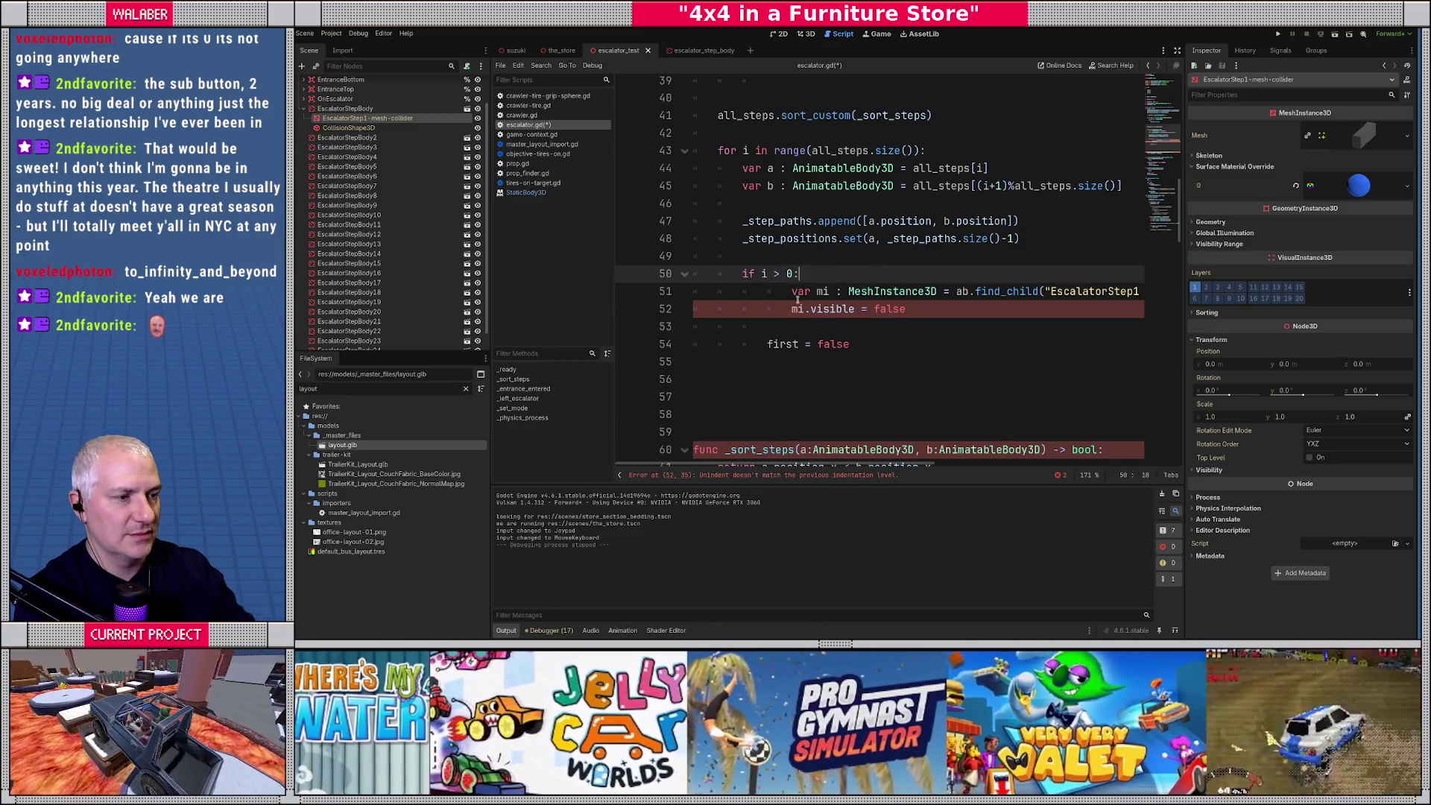
left_click_drag(797, 299, 894, 310)
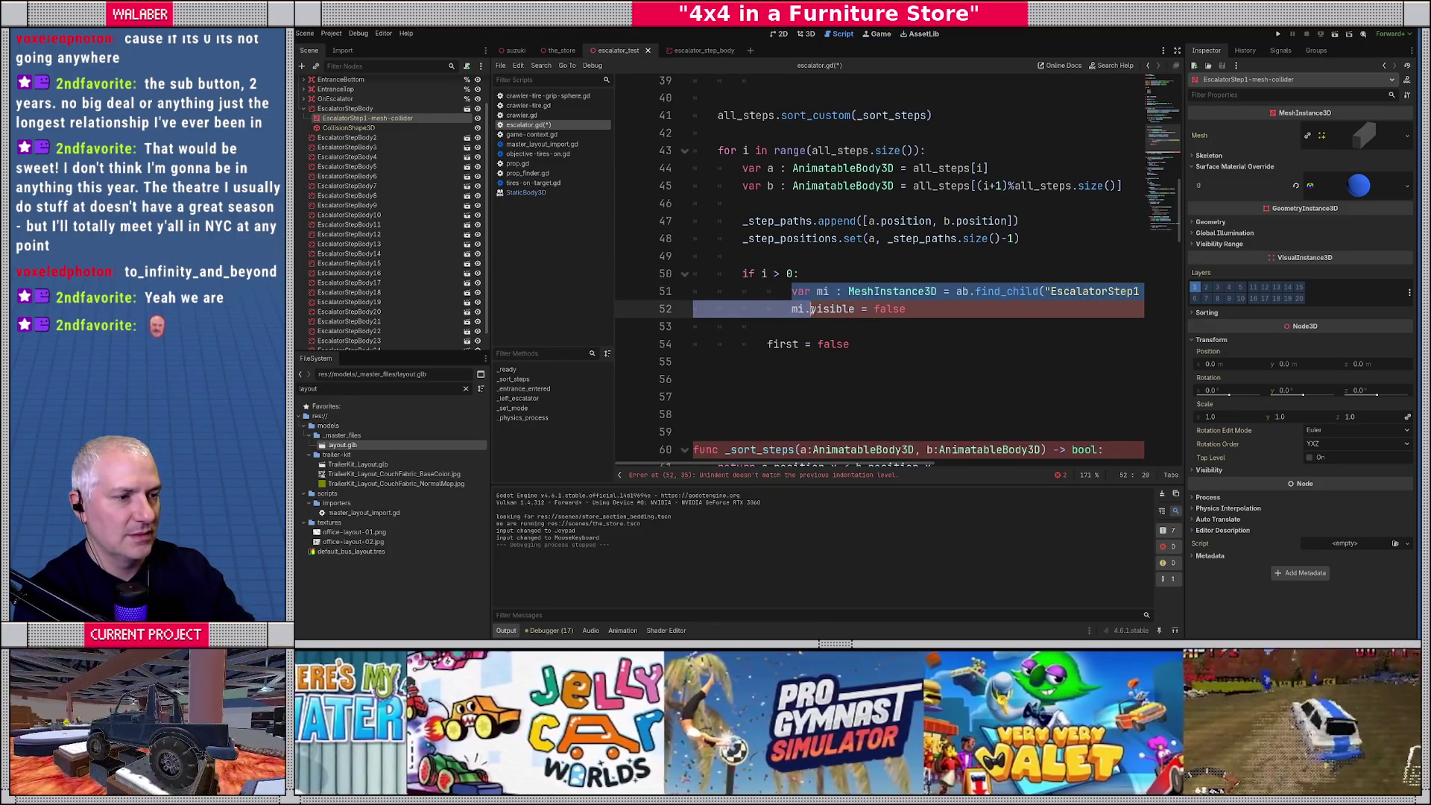
key("shift+Tab")
left_click(936, 291)
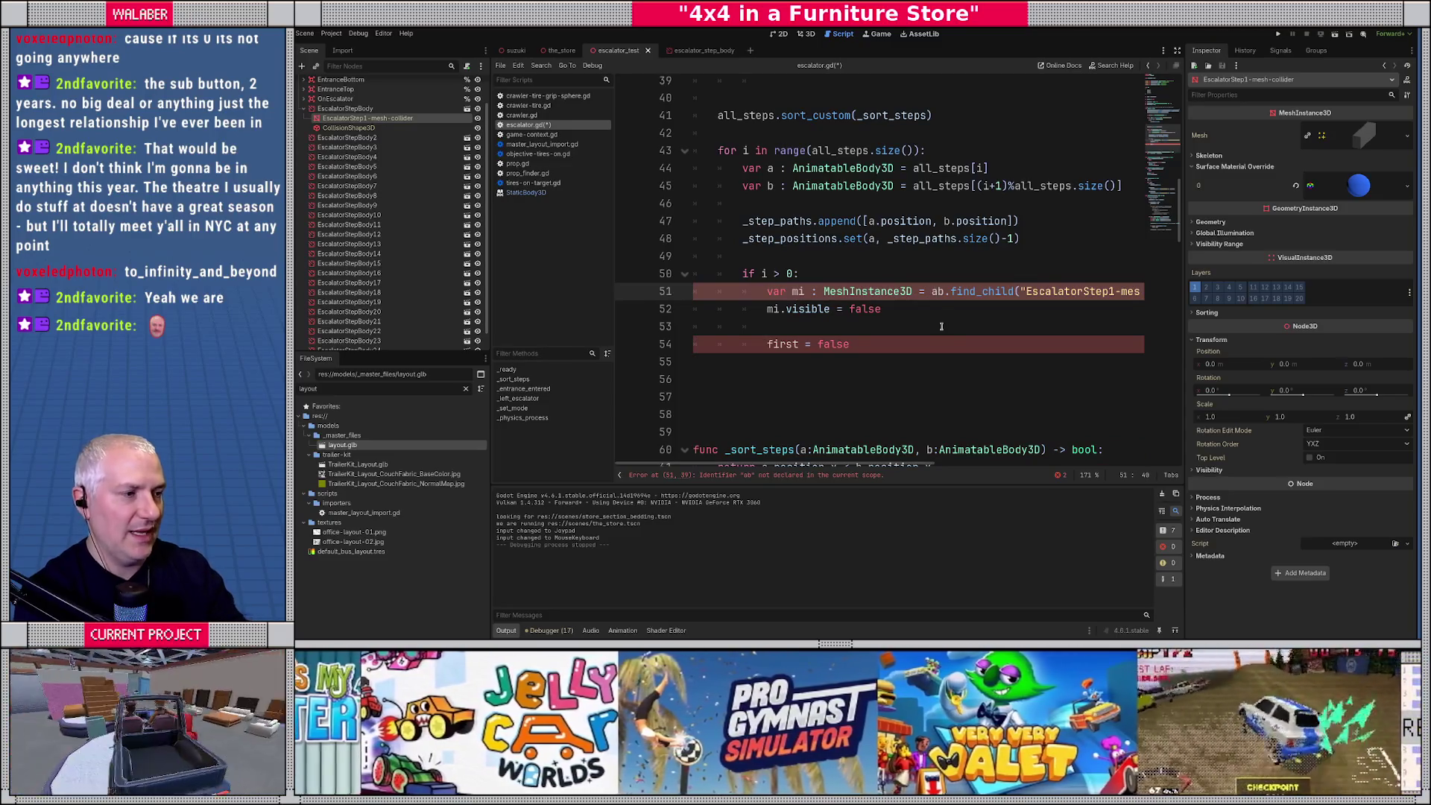
key("Delete")
key("ctrl+s")
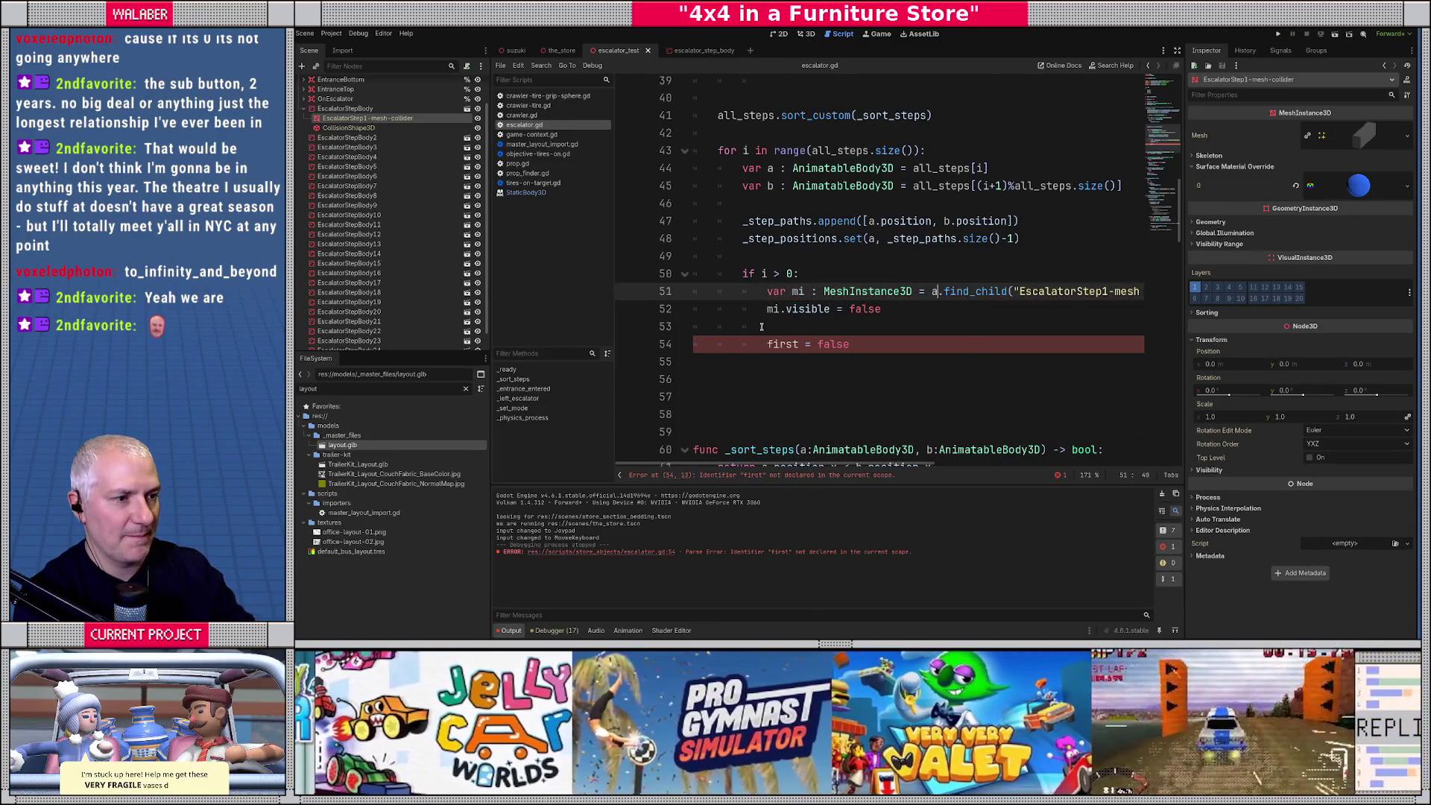
Delete the leftover 'first = false' lines and run the game with F5.
left_click(770, 344)
key("End")
key("shift+Up")
key("shift+Home")
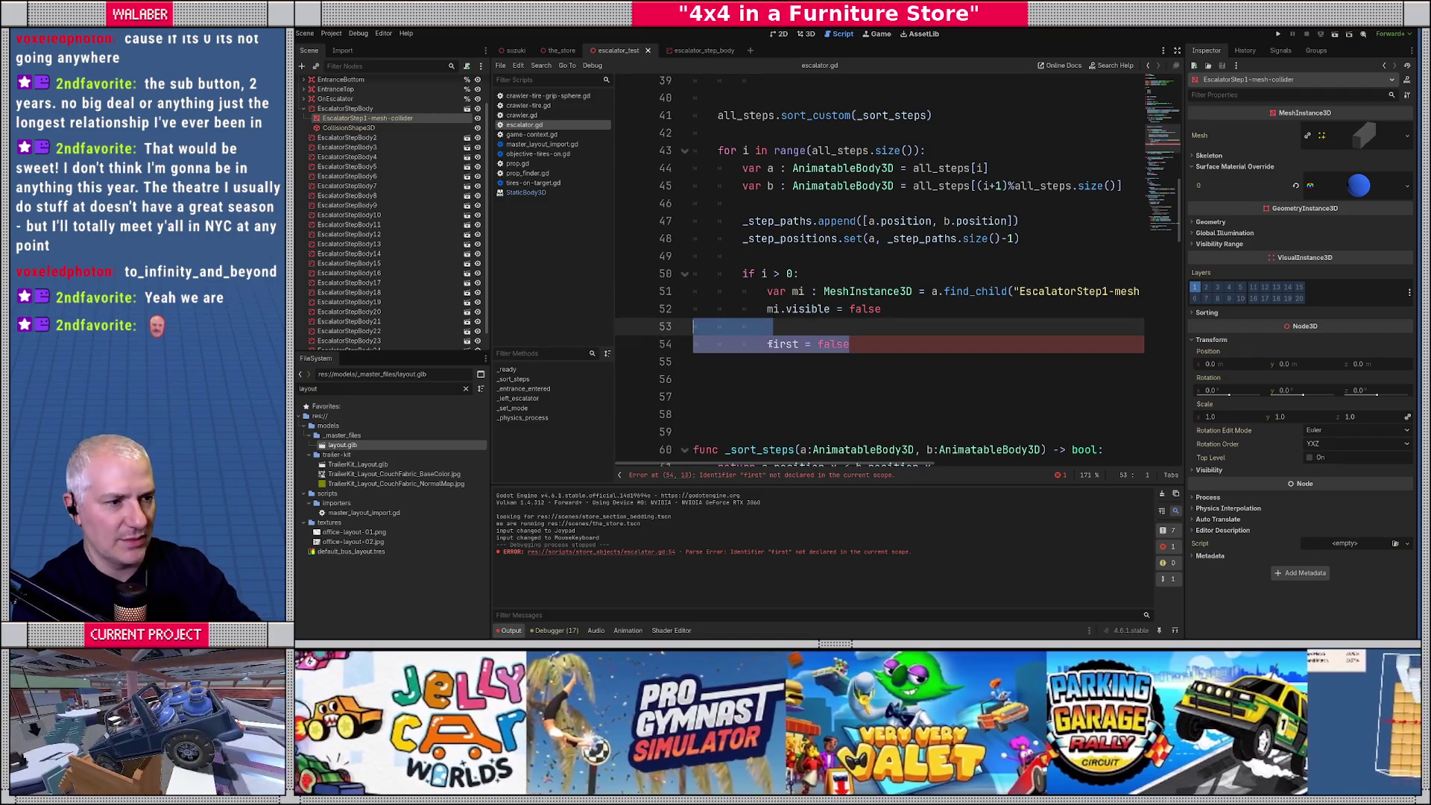
key("Delete")
key("F5")
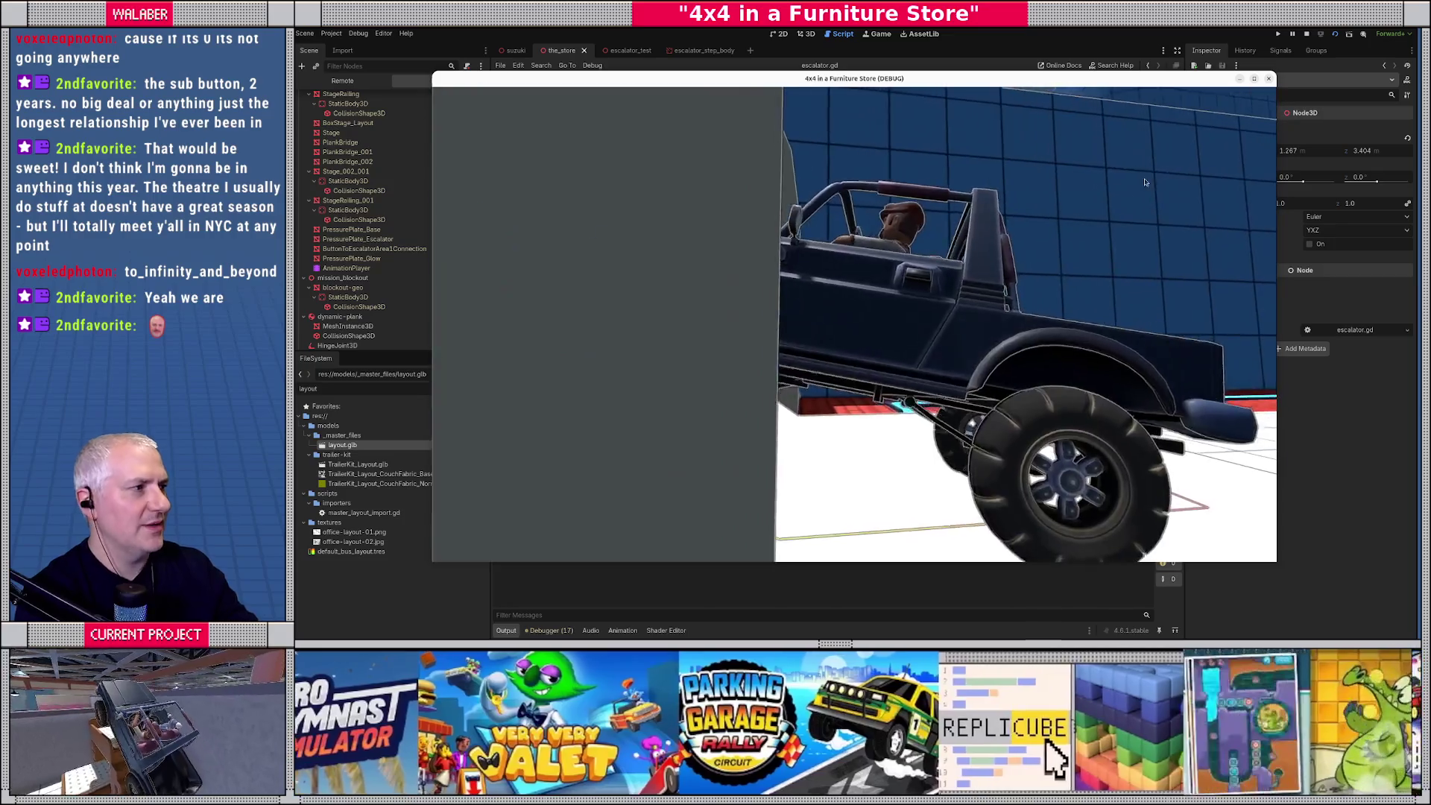
Change the mesh-hiding condition to 'if i > 1:', rerun the game to test, then close it.
key("F8")
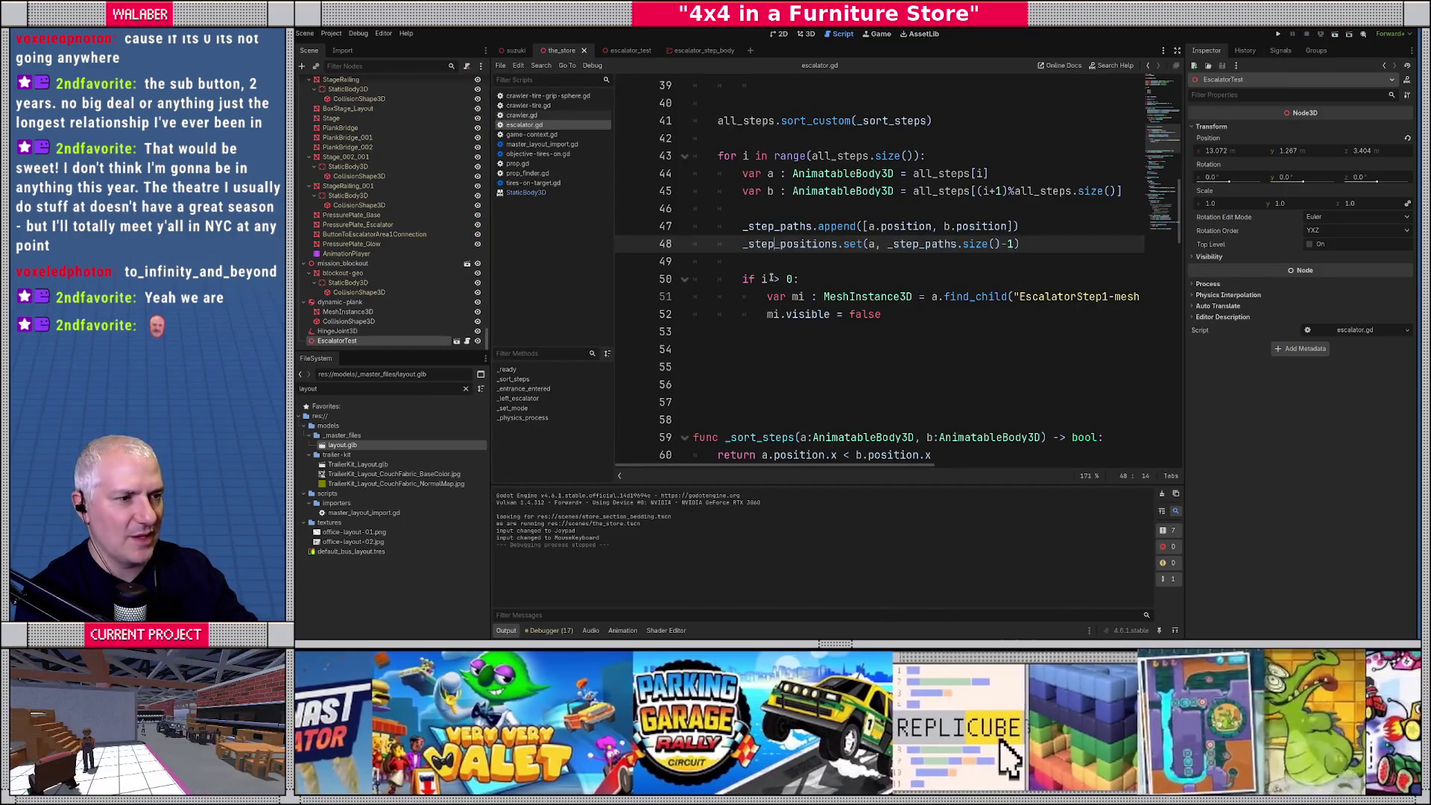
left_click(787, 279)
type("1")
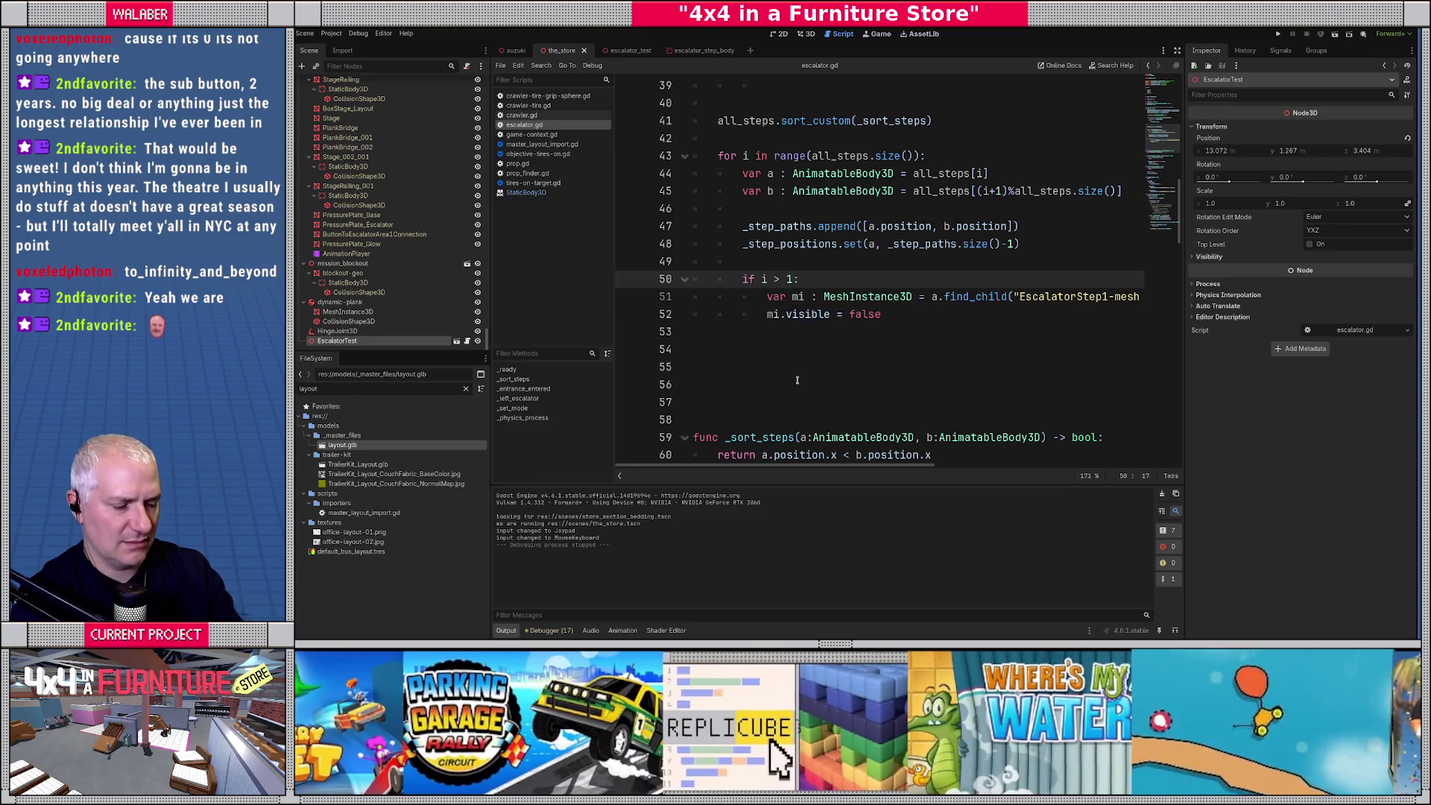
key("F5")
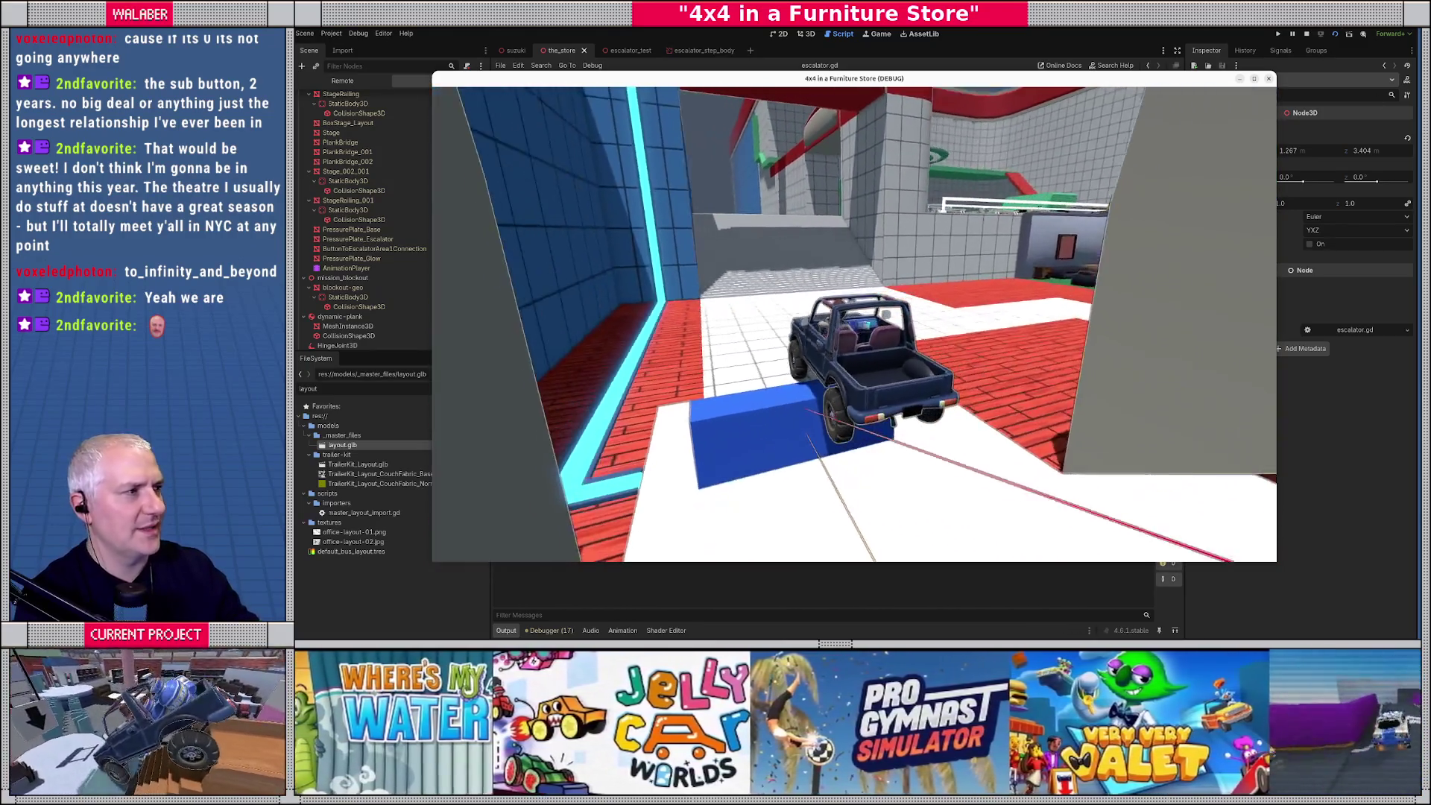
left_click(1307, 34)
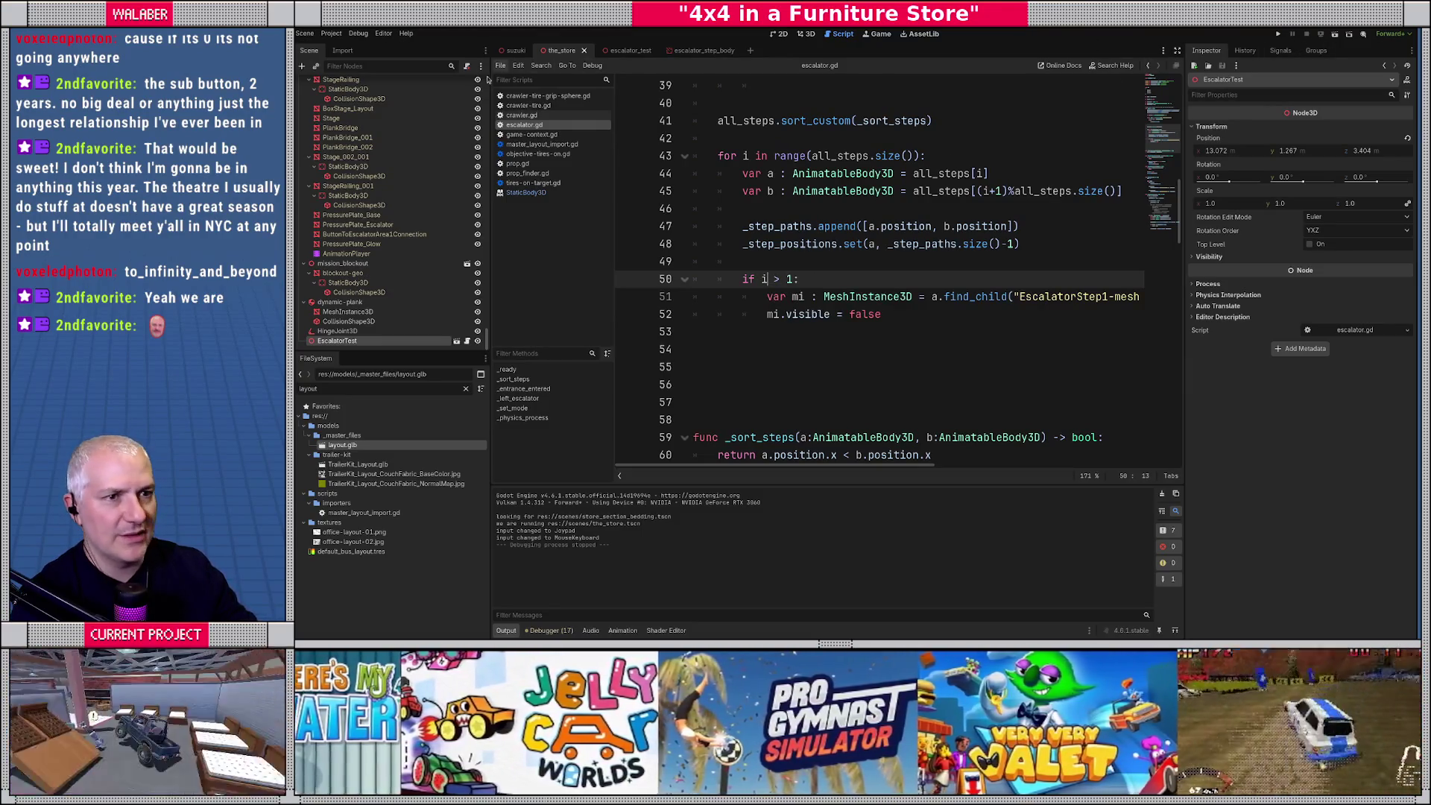
scroll(747, 226, "up", 12)
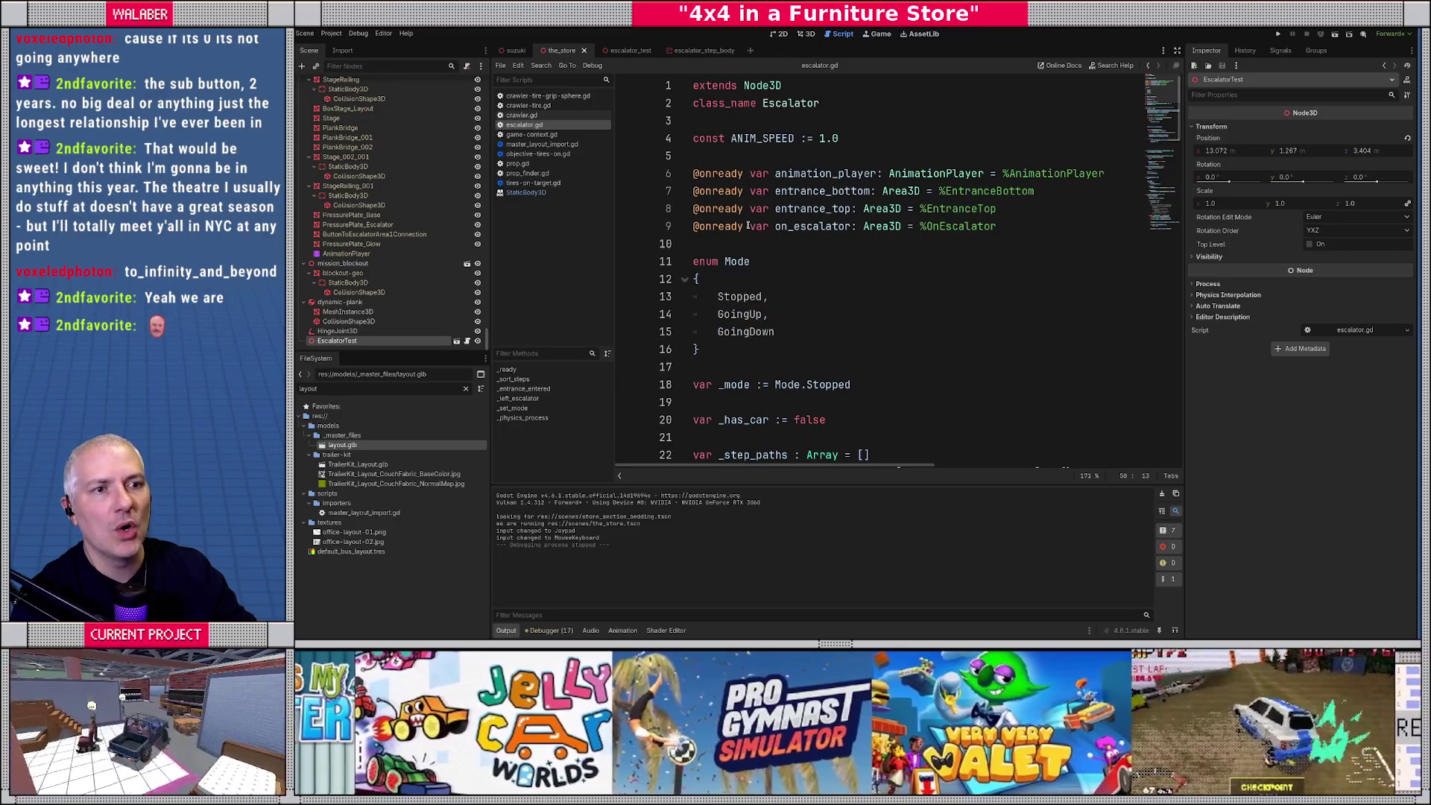
Switch to the escalator_test tab and select 'AnimatableBody3D' on line 34 of escalator.gd.
scroll(395, 208, "up", 5)
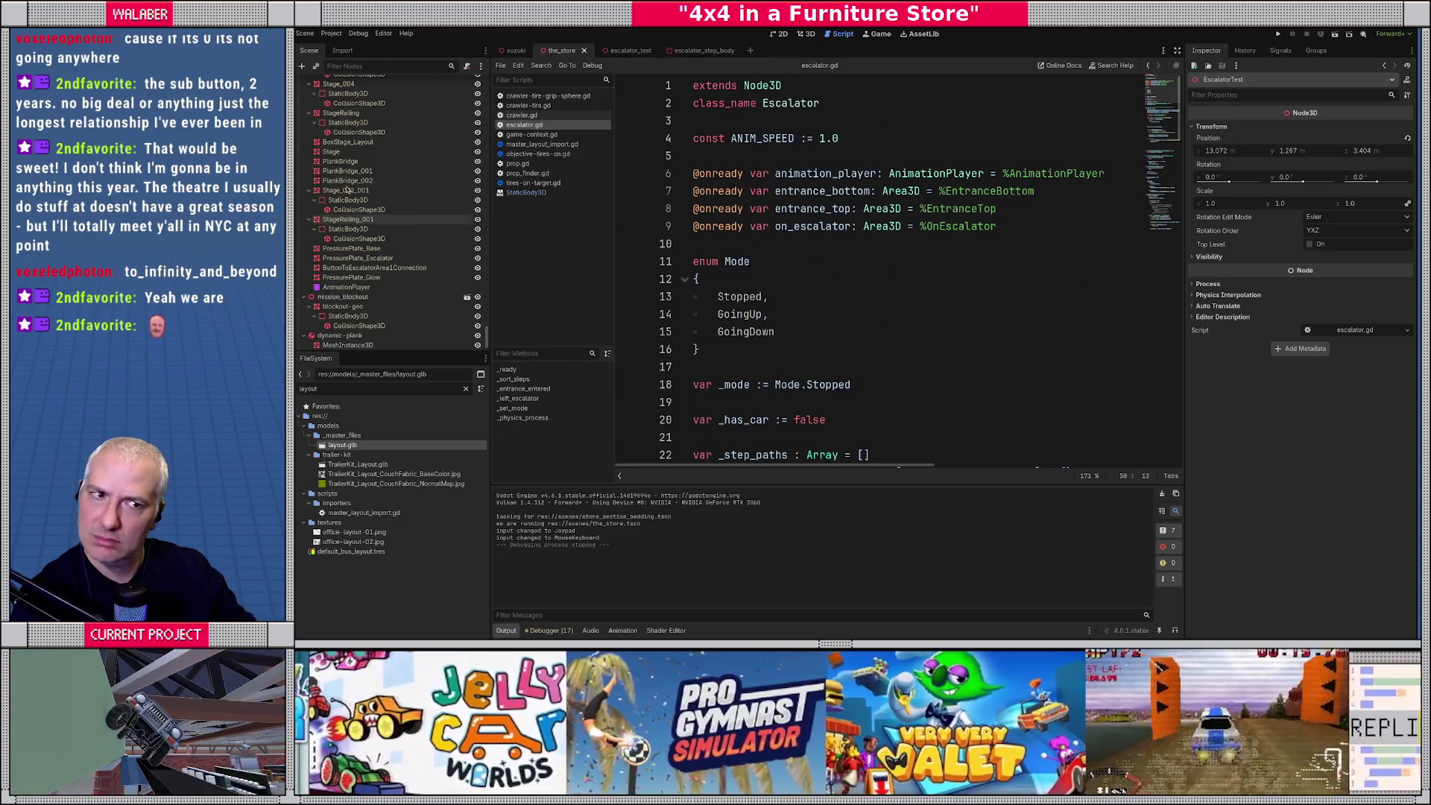
left_click(624, 50)
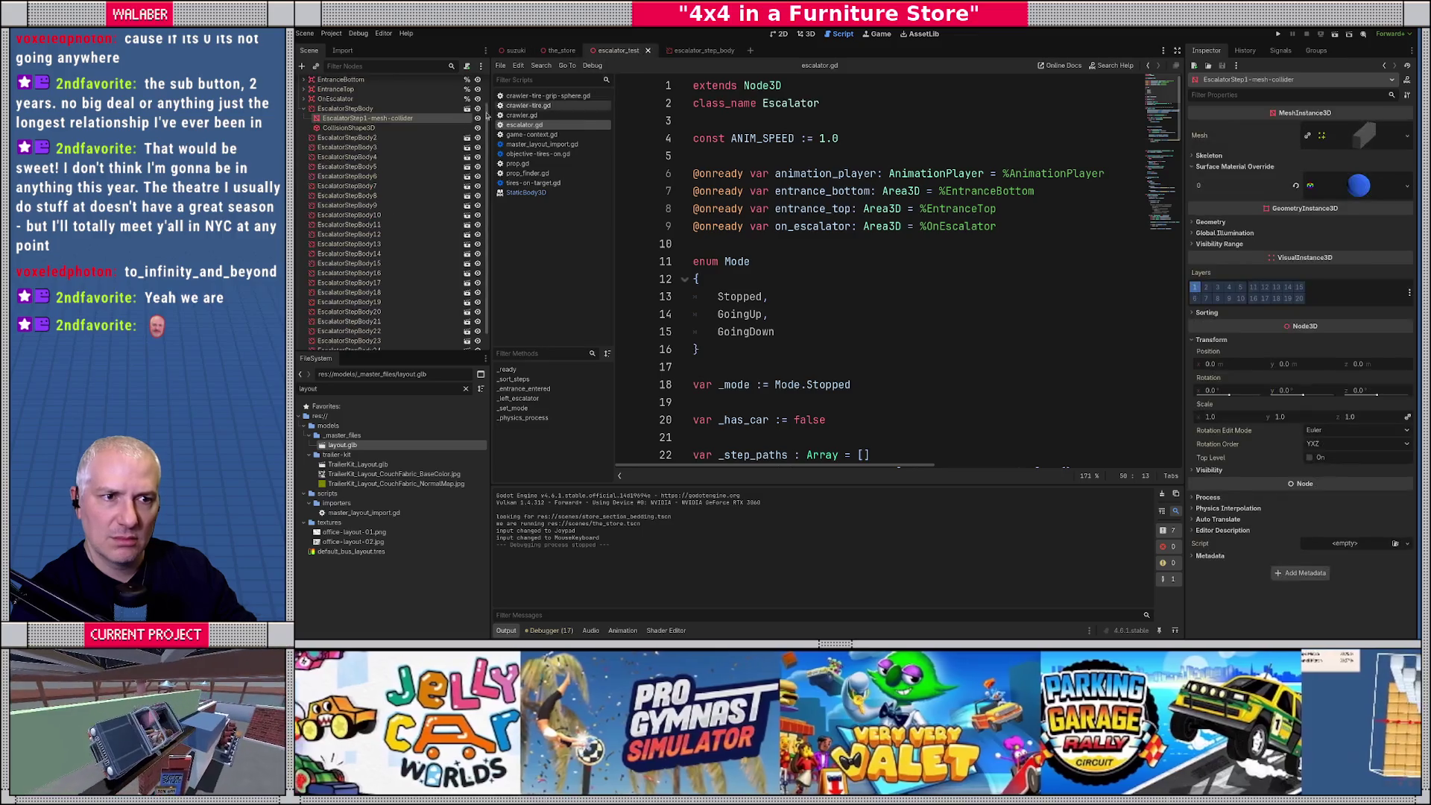
scroll(351, 155, "up", 2)
left_click(812, 220)
scroll(811, 246, "down", 6)
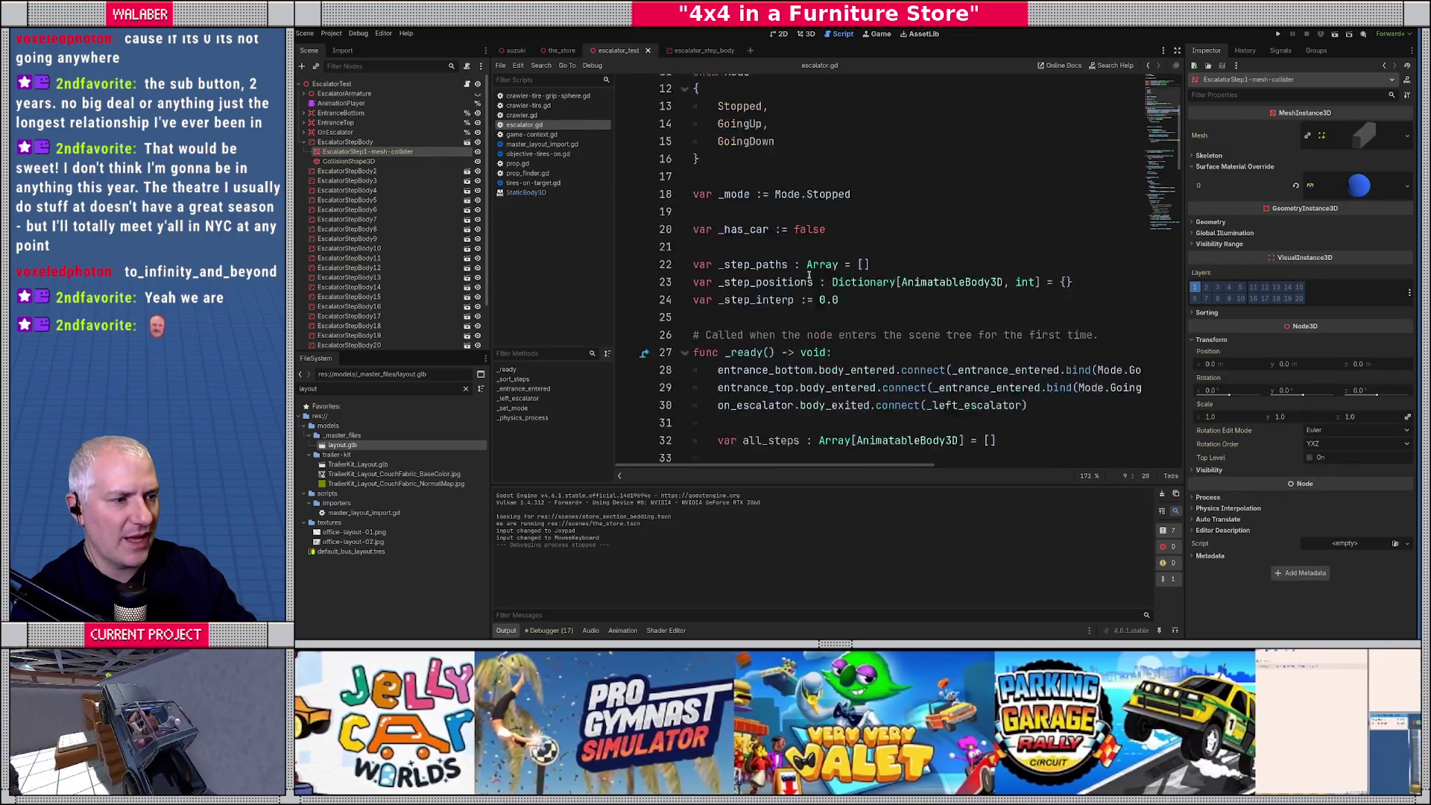
double_click(965, 354)
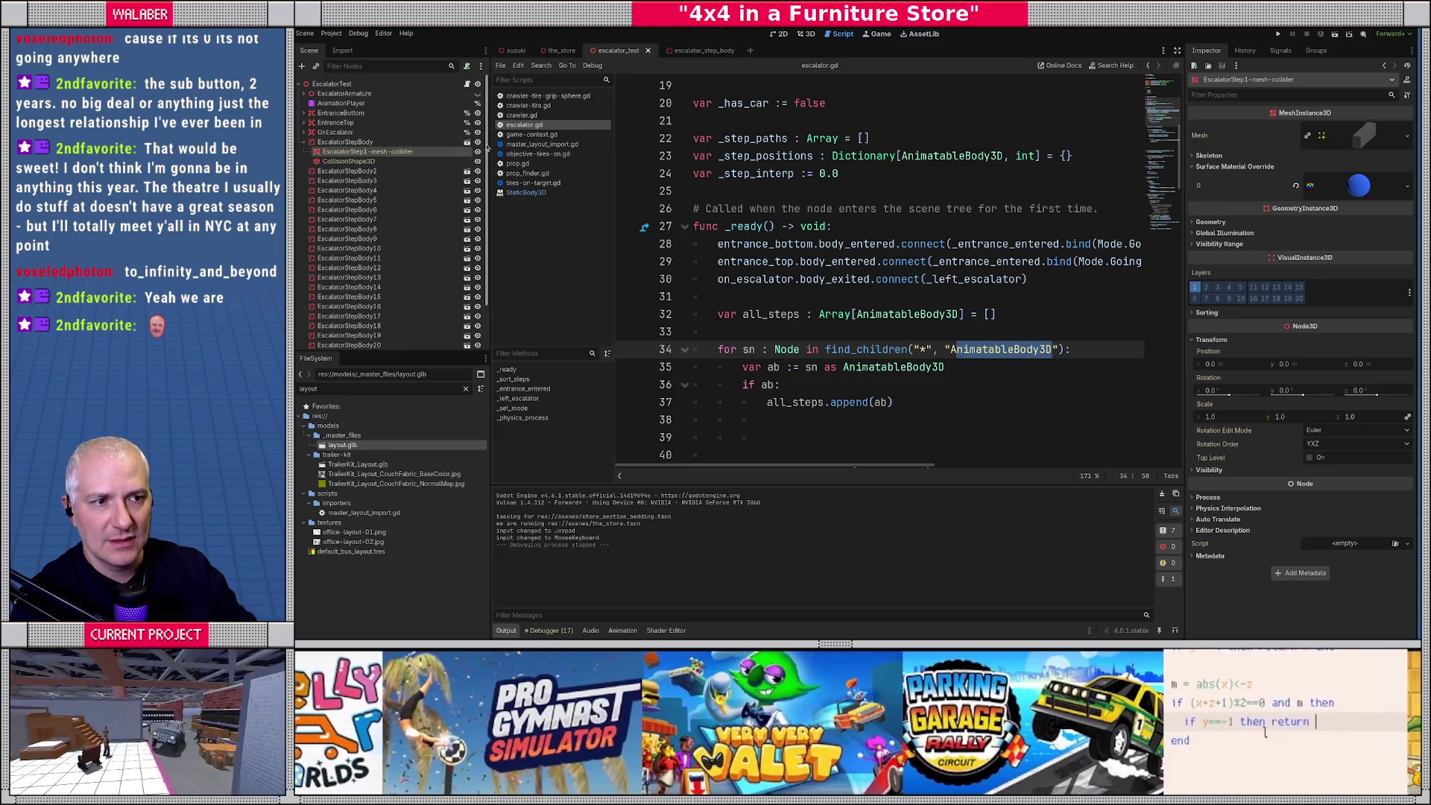
scroll(387, 186, "down", 3)
scroll(305, 149, "up", 3)
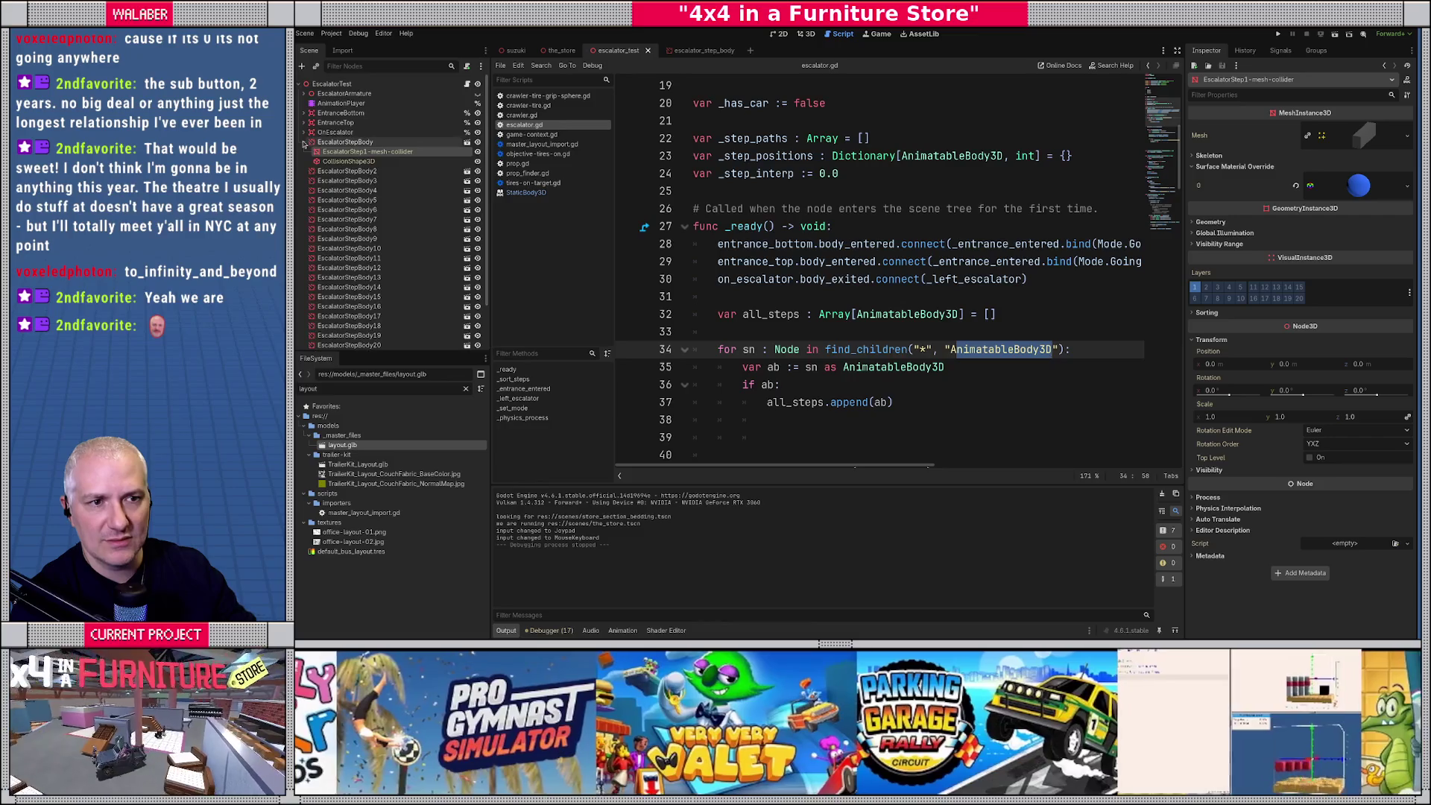
Expand EscalatorArmature and Skeleton3D and browse EscalatorStep2 through EscalatorStep13 in the Scene dock.
left_click(304, 93)
left_click(313, 103)
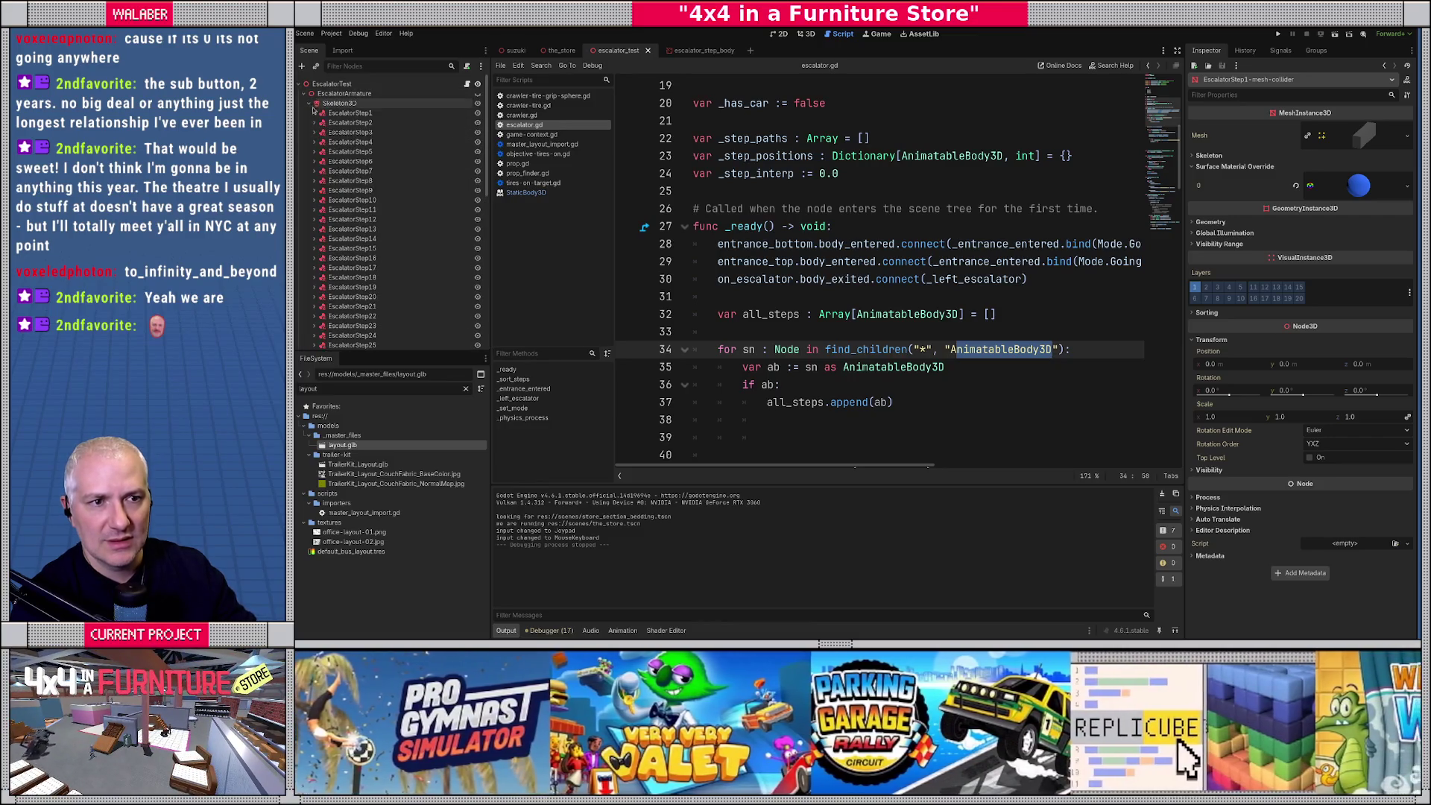
left_click(351, 123)
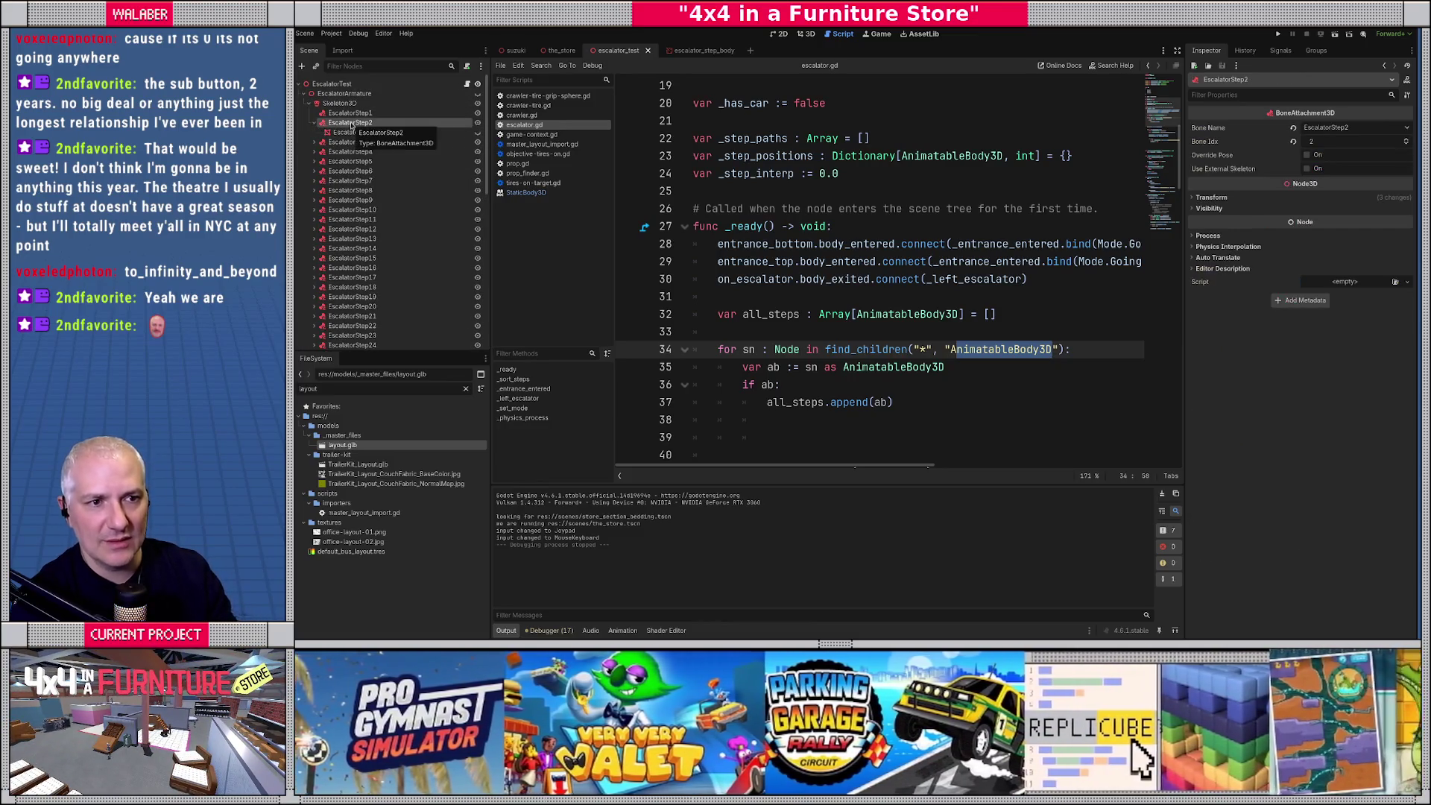
left_click(350, 141)
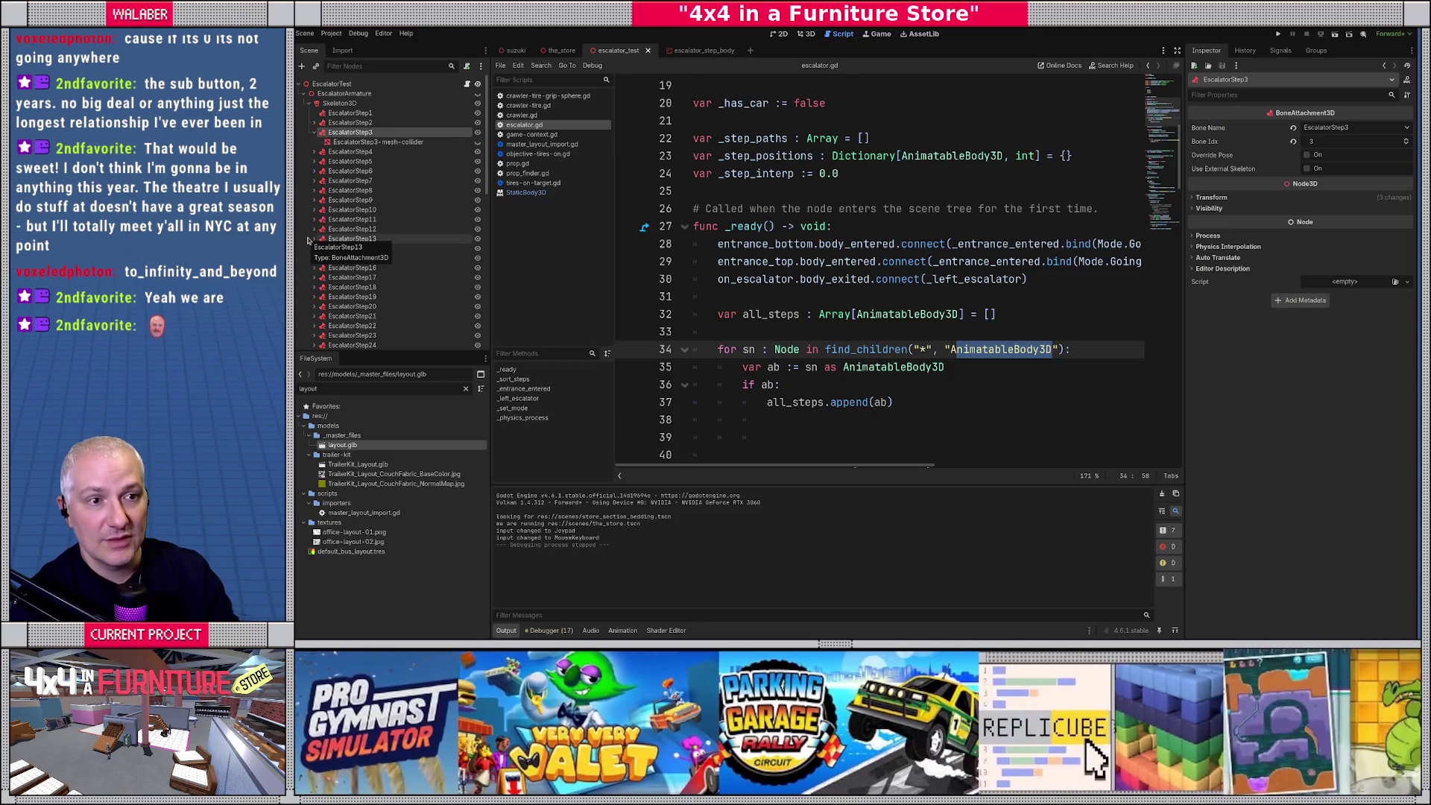
key("Down")
key("Right")
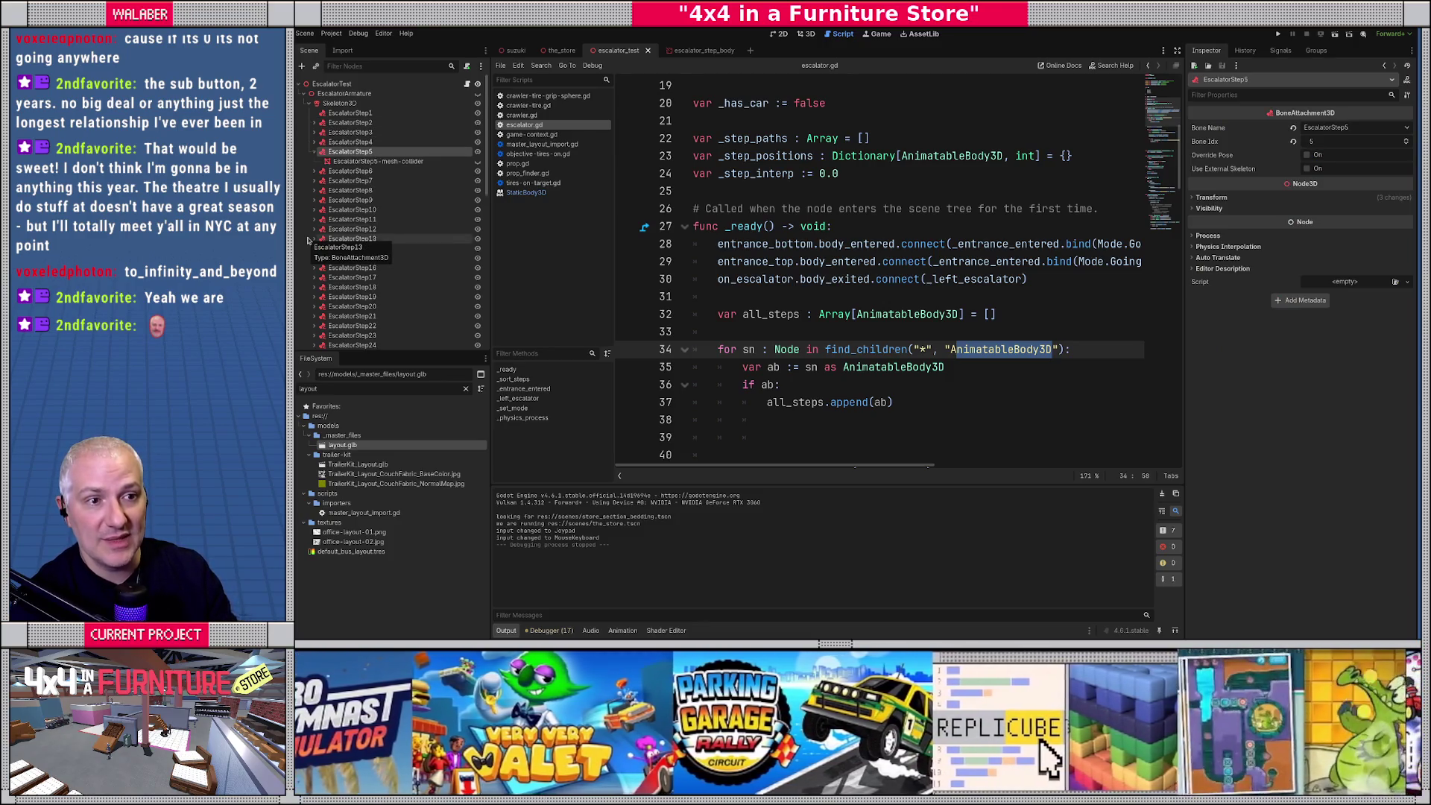
key("Left")
key("Down")
key("Down")
key("Down")
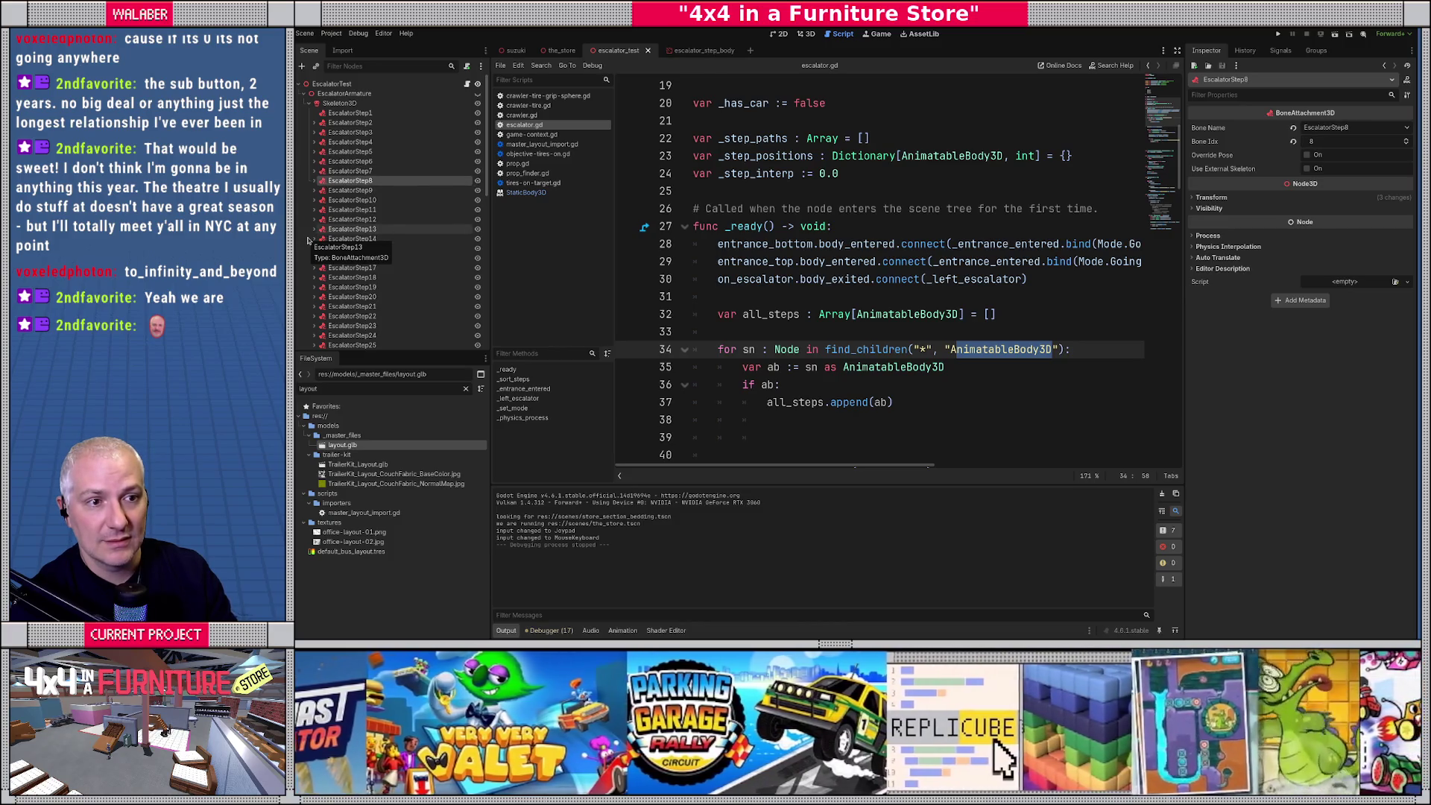
key("Down")
key("Down")
key("Right")
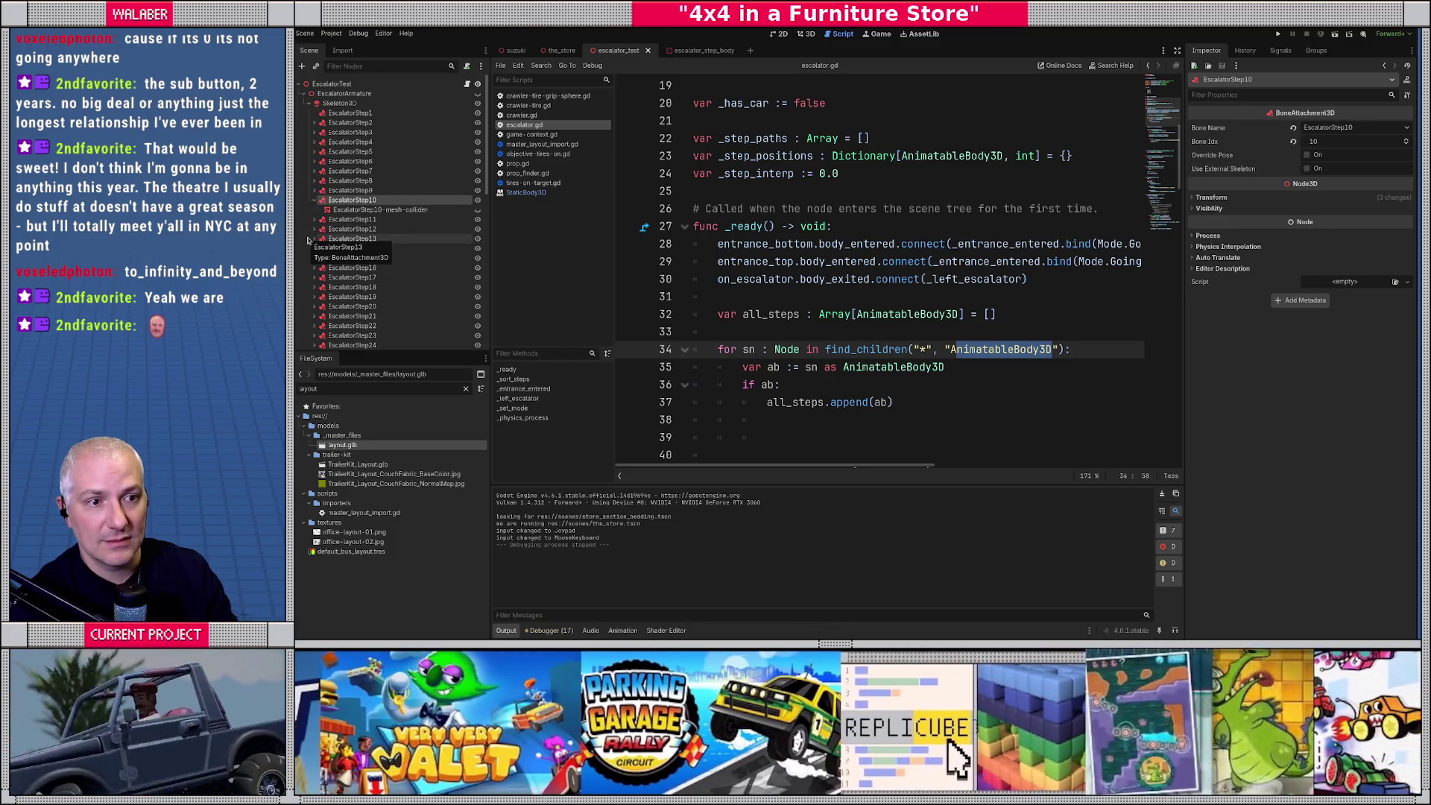
key("Left")
key("Down")
key("Down")
key("Right")
key("Left")
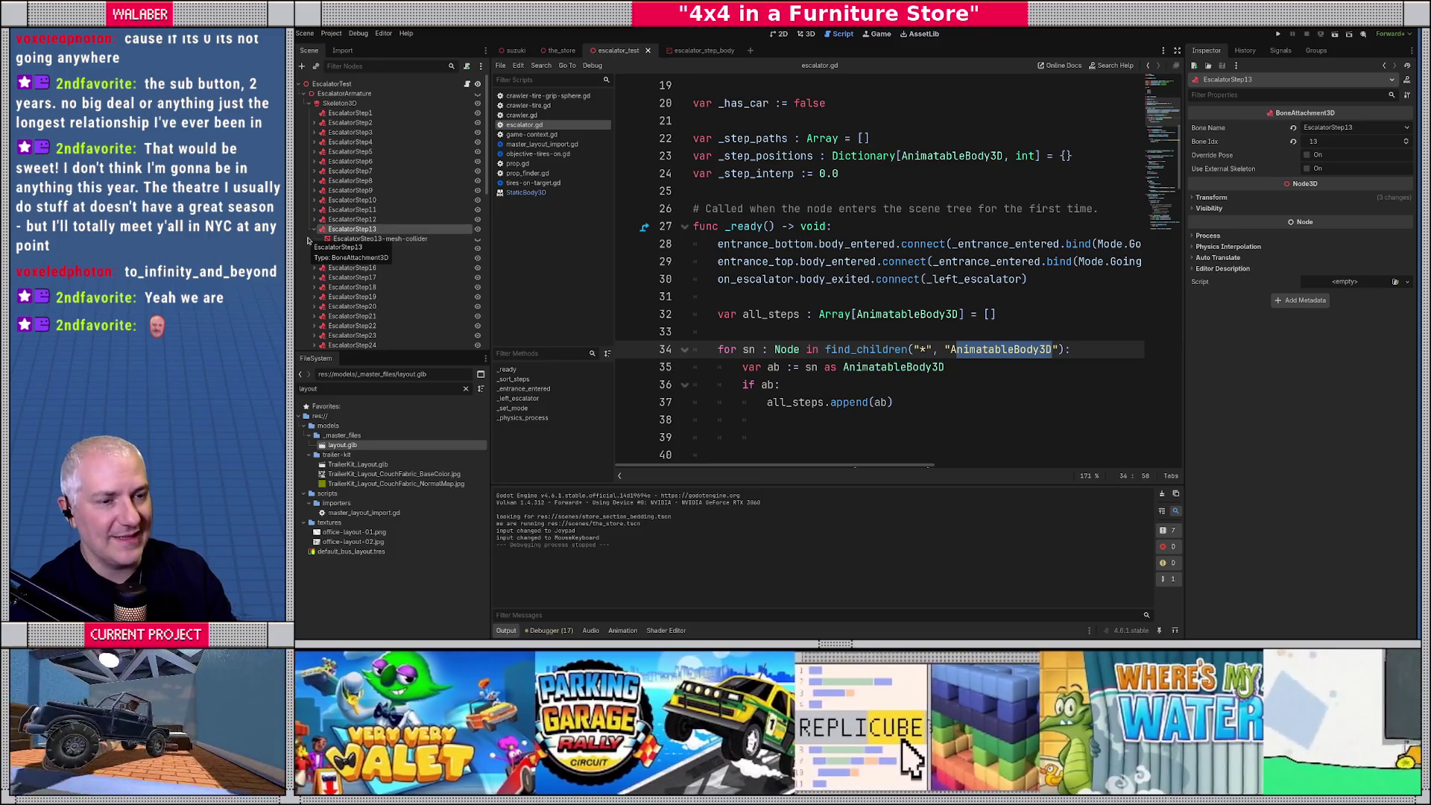
key("Down")
scroll(438, 248, "down", 3)
Check the Bone Idx of EscalatorStep14 through EscalatorStep26, then select EscalatorStepBody.
key("Down")
key("Right")
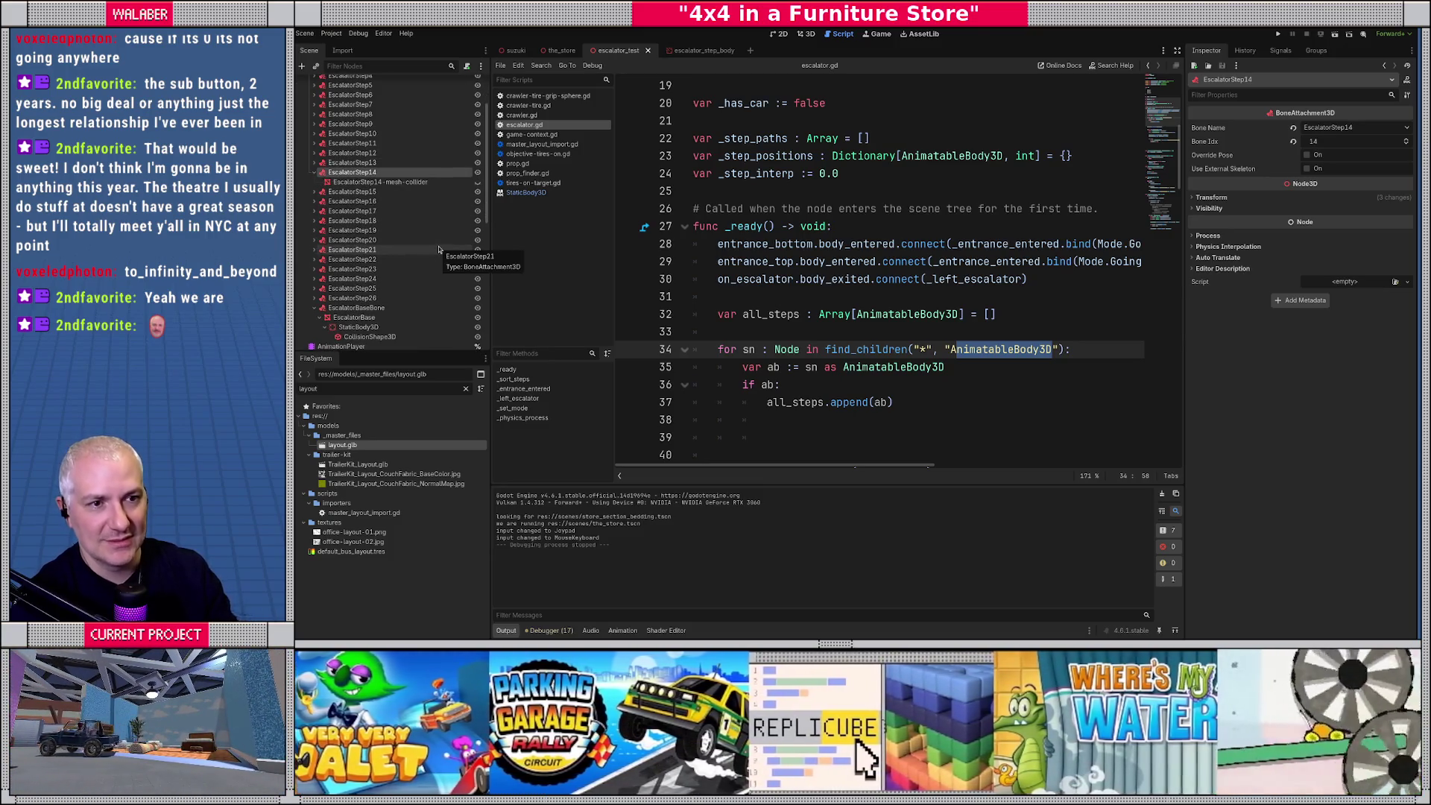
key("Left")
key("Down")
key("Right")
key("Left")
key("Down")
key("Right")
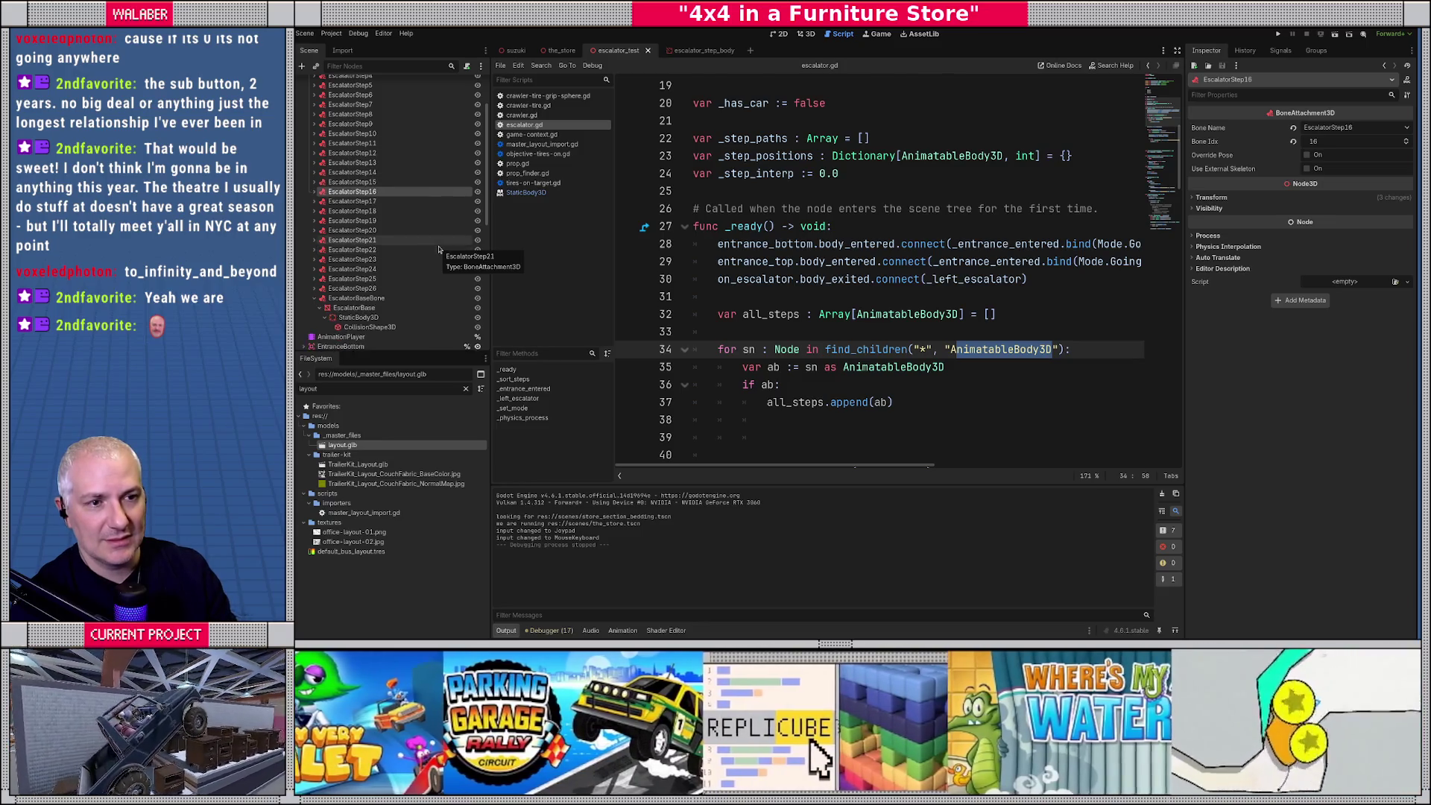
key("Left")
key("Down")
key("Right")
key("Left")
key("Down")
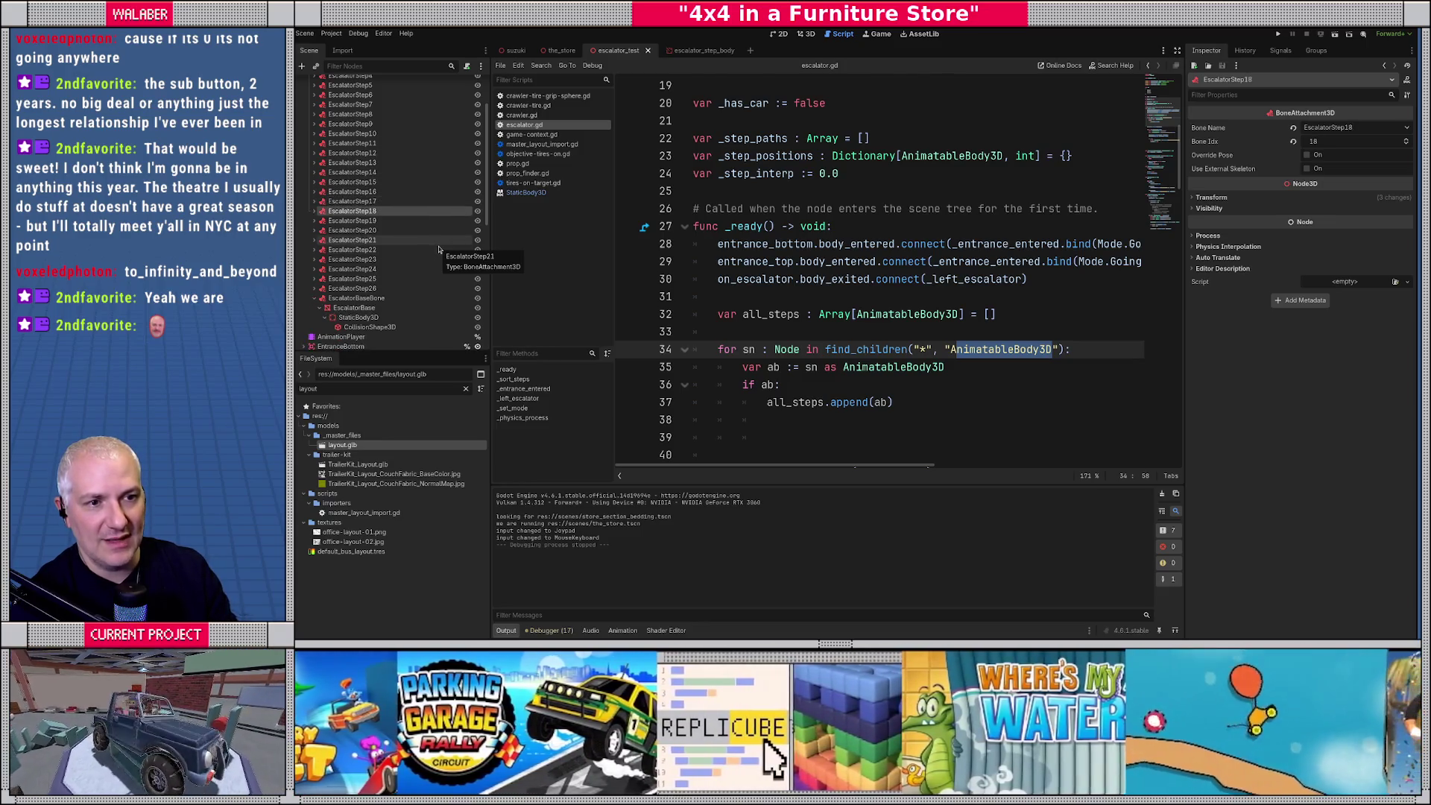
key("Down")
key("Down")
key("Down")
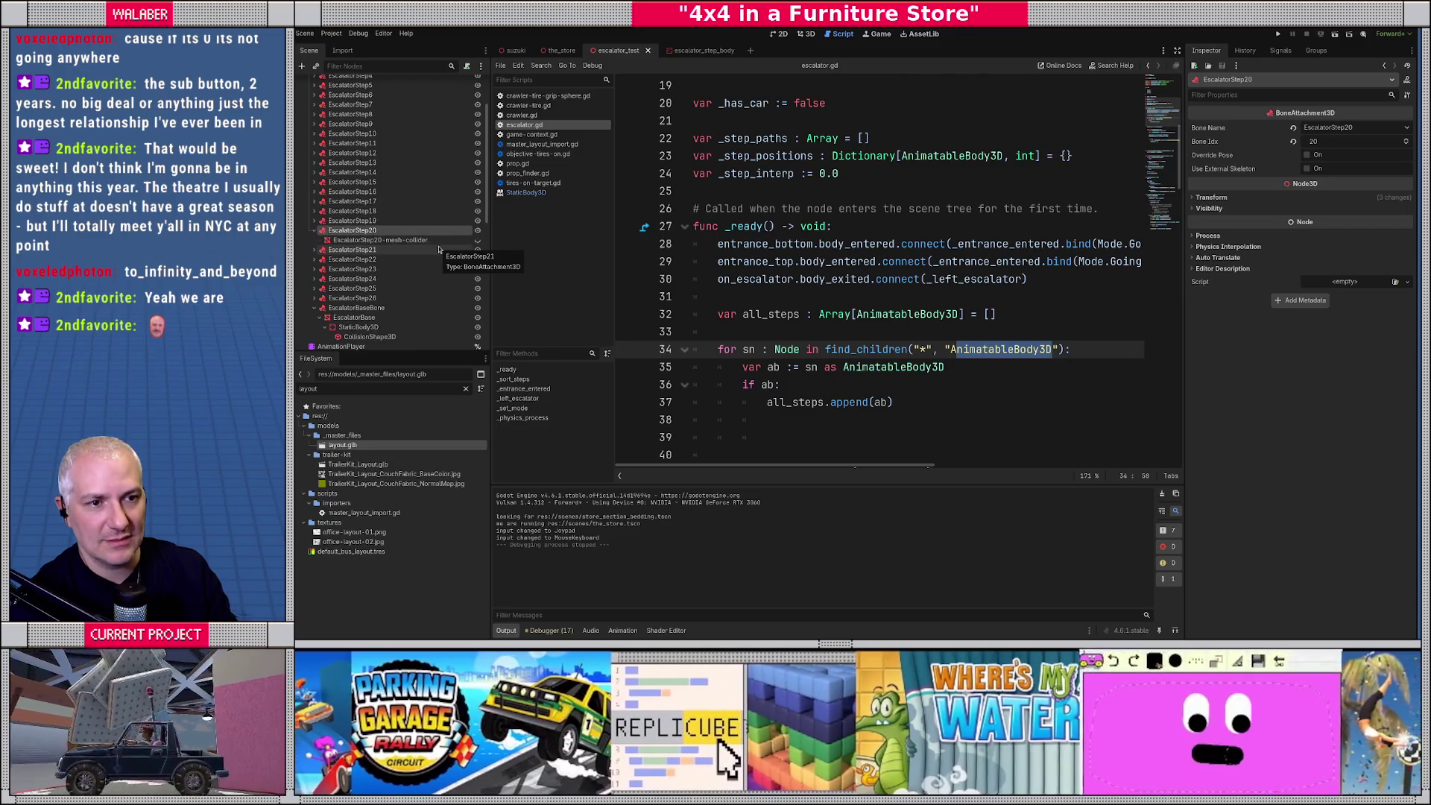
key("Down")
key("Right")
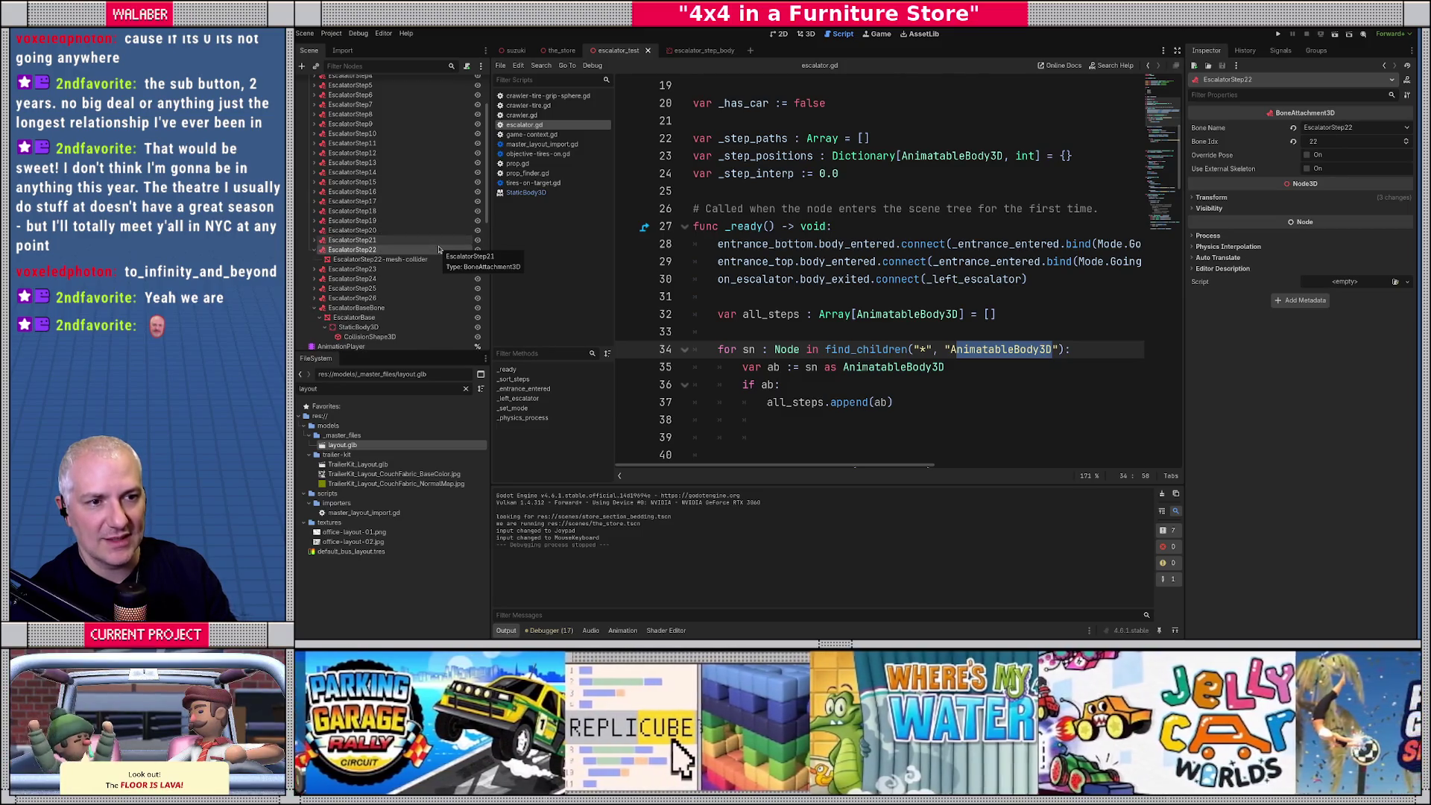
key("Left")
key("Down")
key("Down")
key("Right")
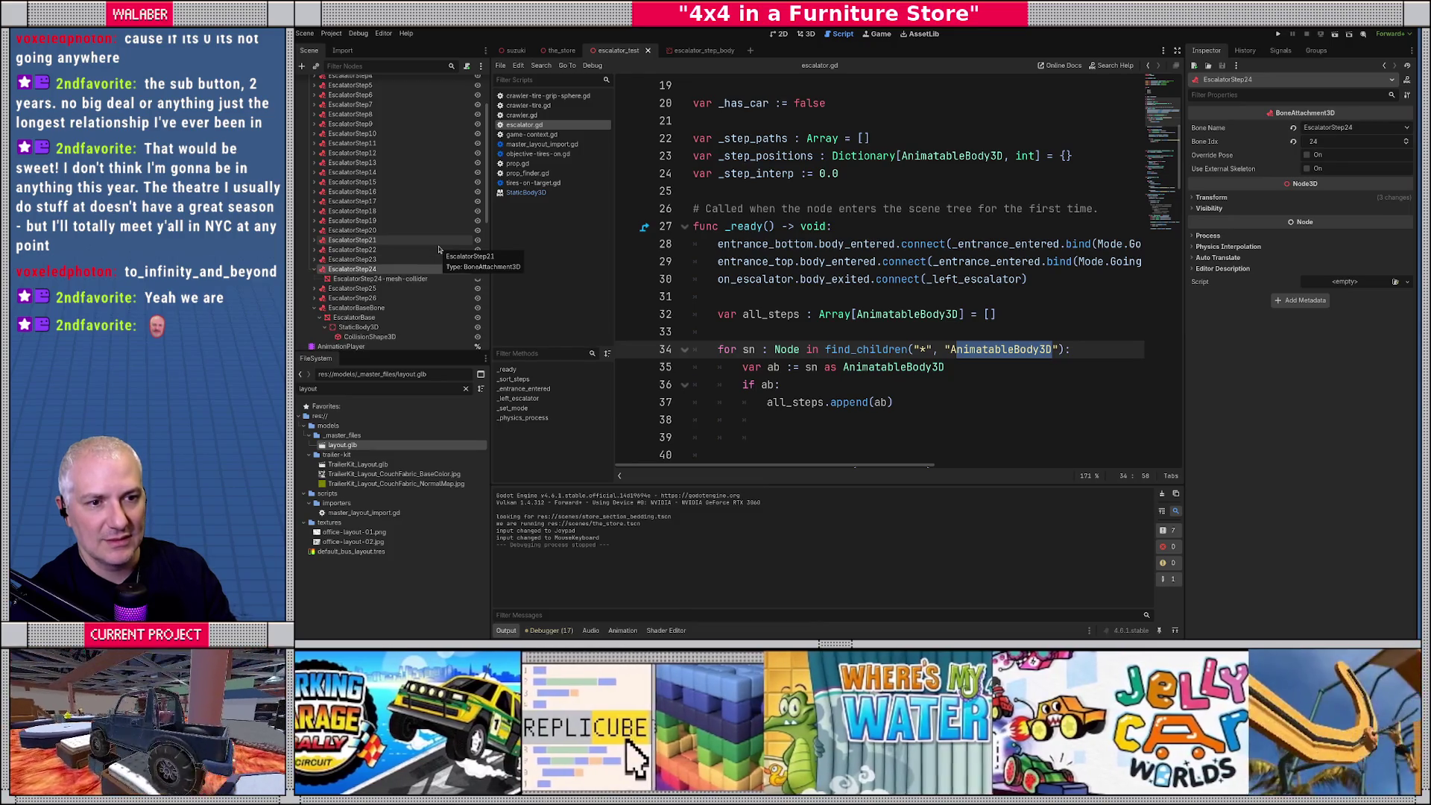
key("Left")
key("Down")
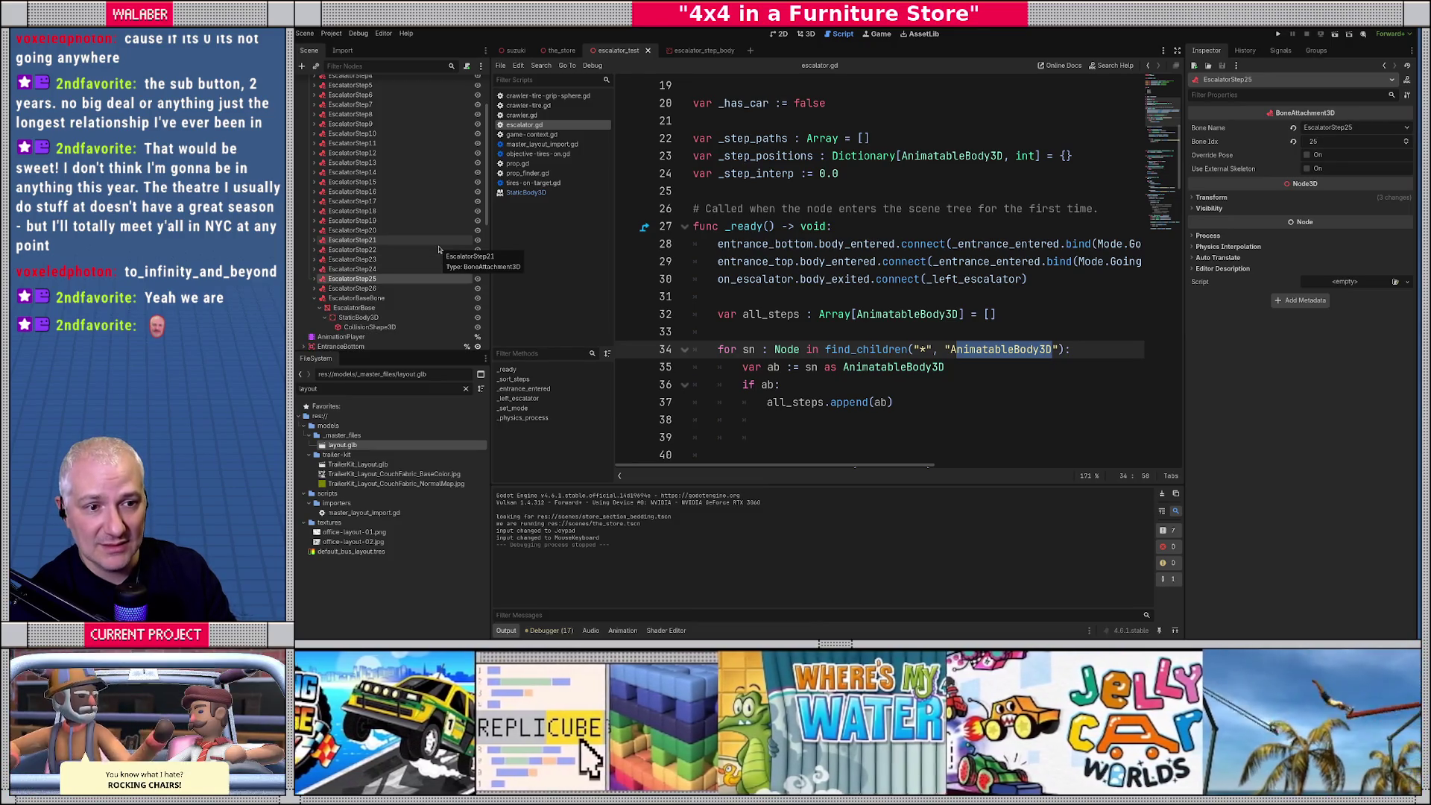
key("Down")
key("Right")
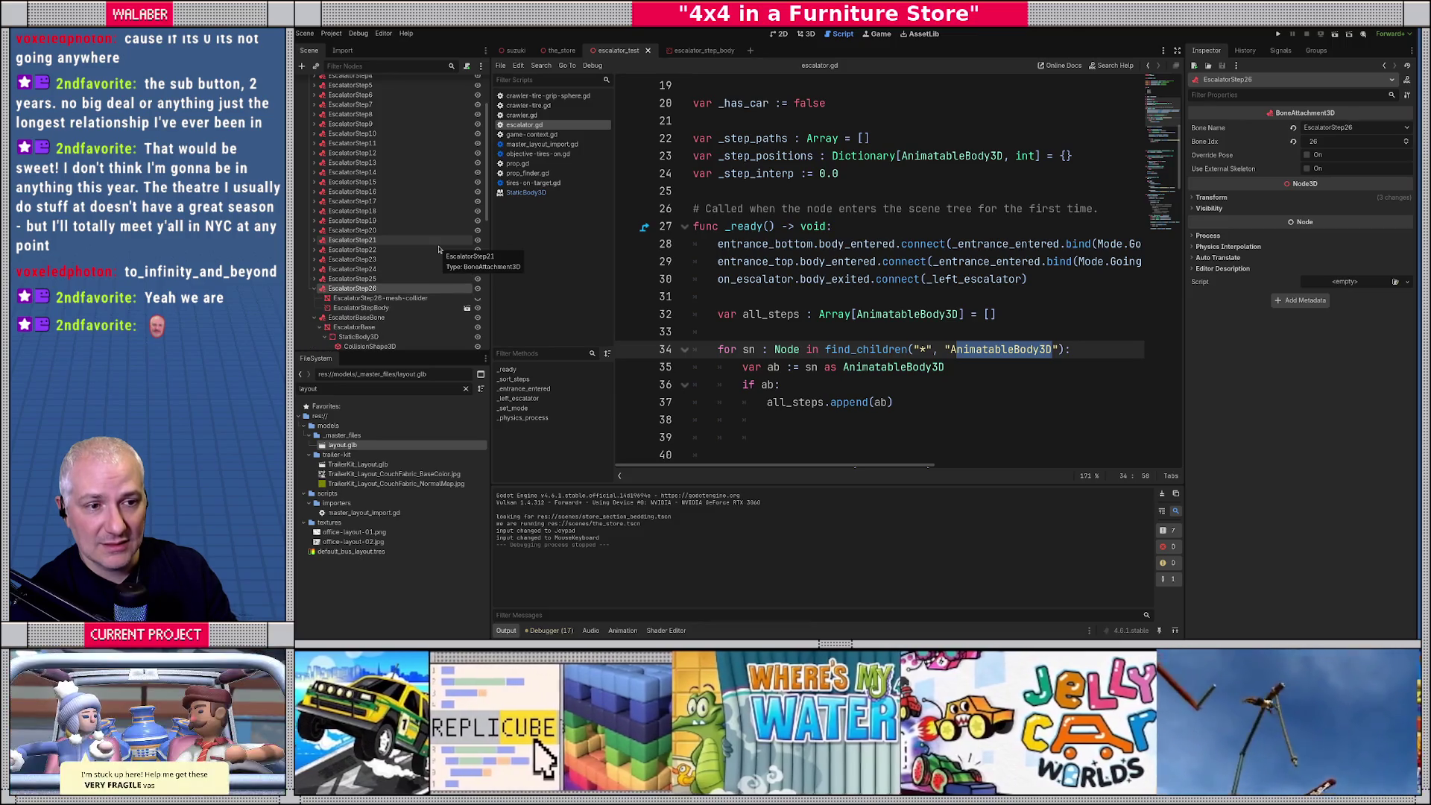
scroll(438, 249, "down", 3)
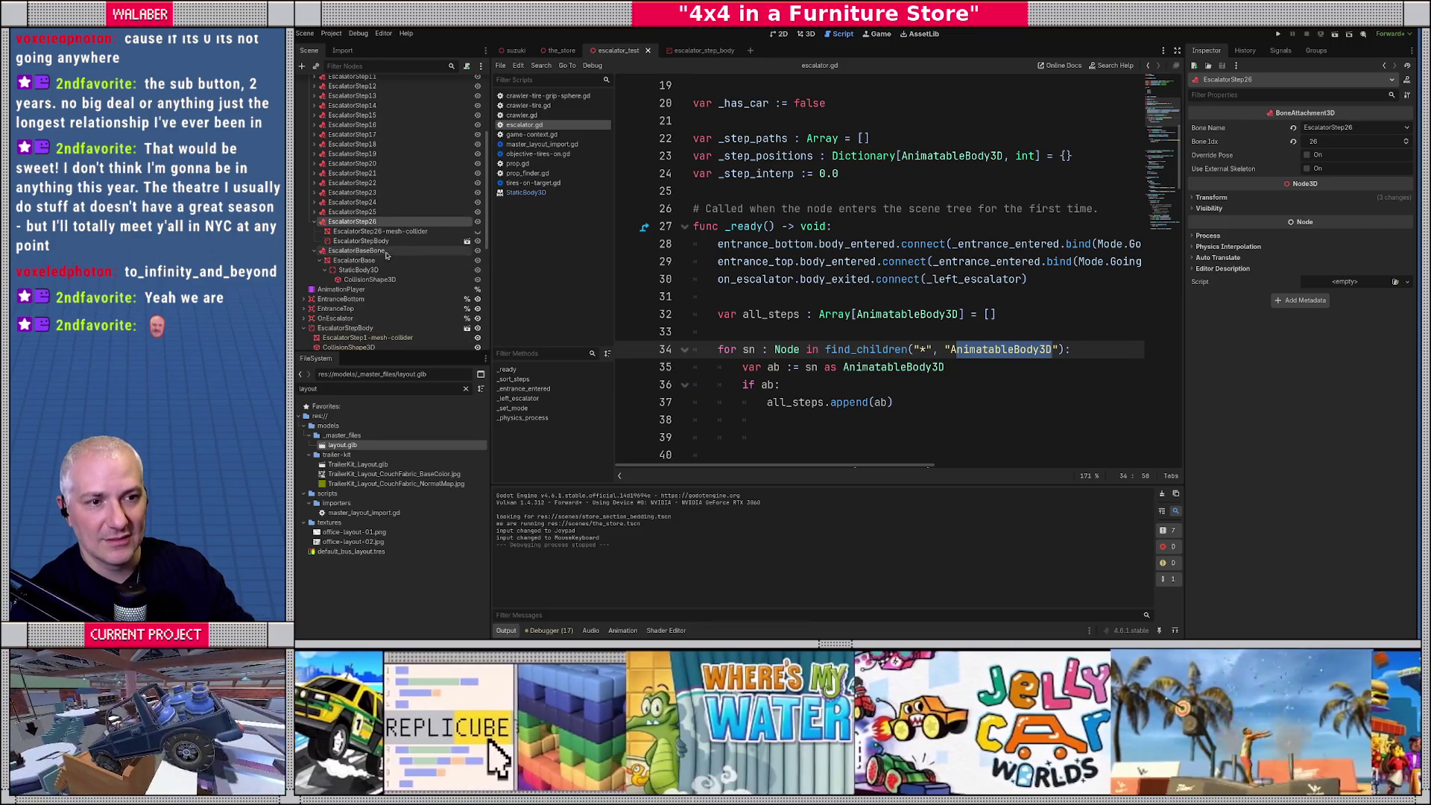
left_click(371, 244)
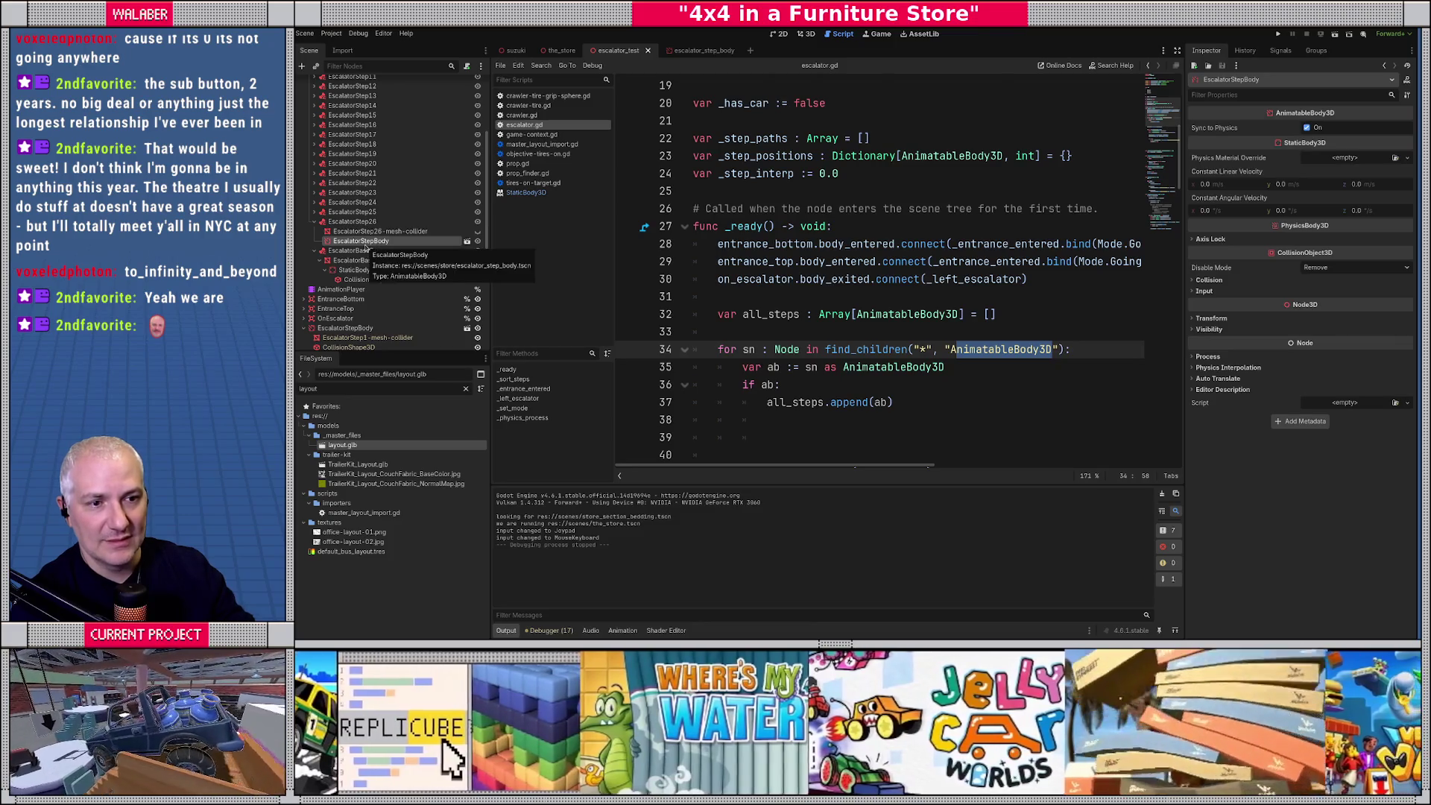
Reparent EscalatorStepBody elsewhere in the tree, collapse EscalatorBaseBone, and save the escalator test scene.
left_click(803, 33)
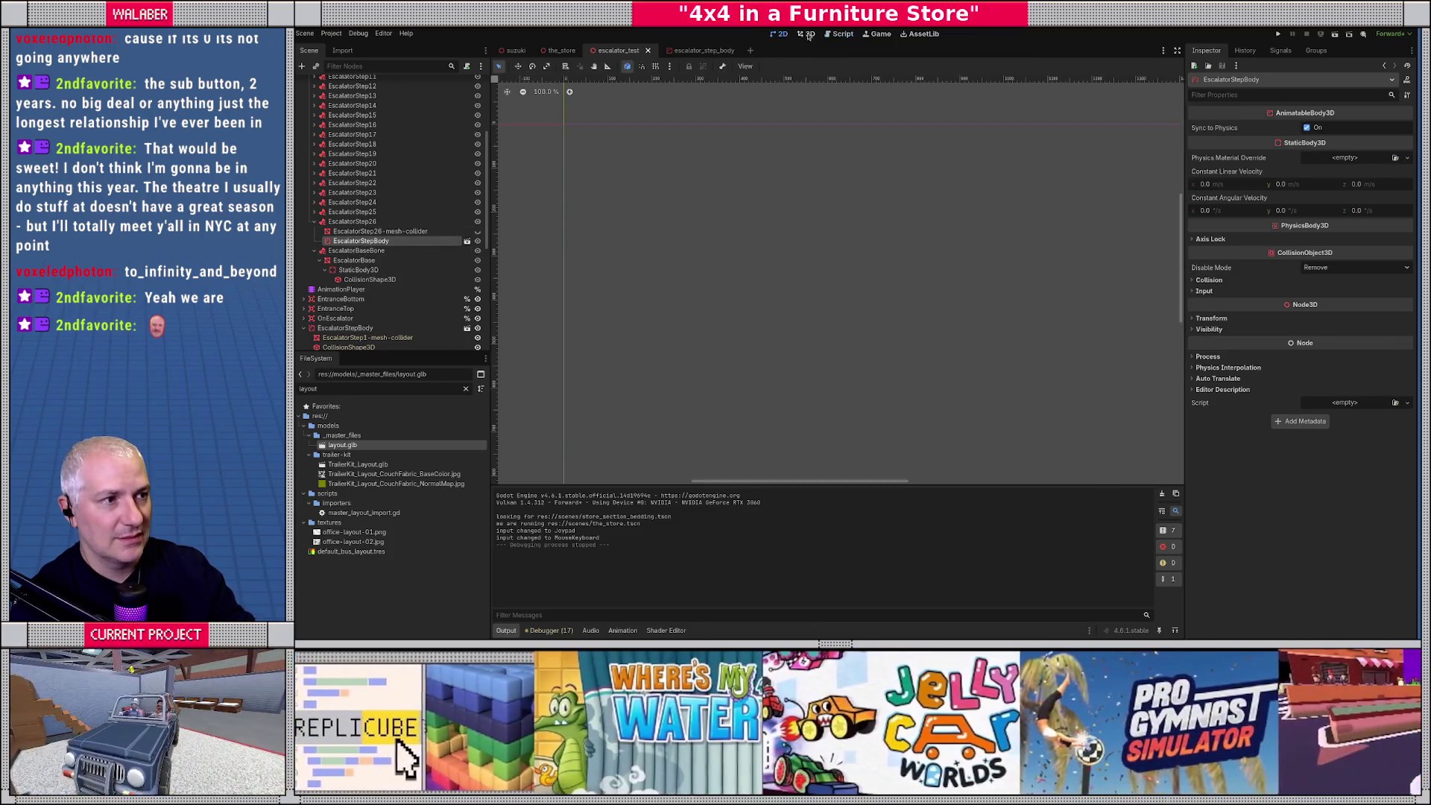
scroll(696, 272, "down", 5)
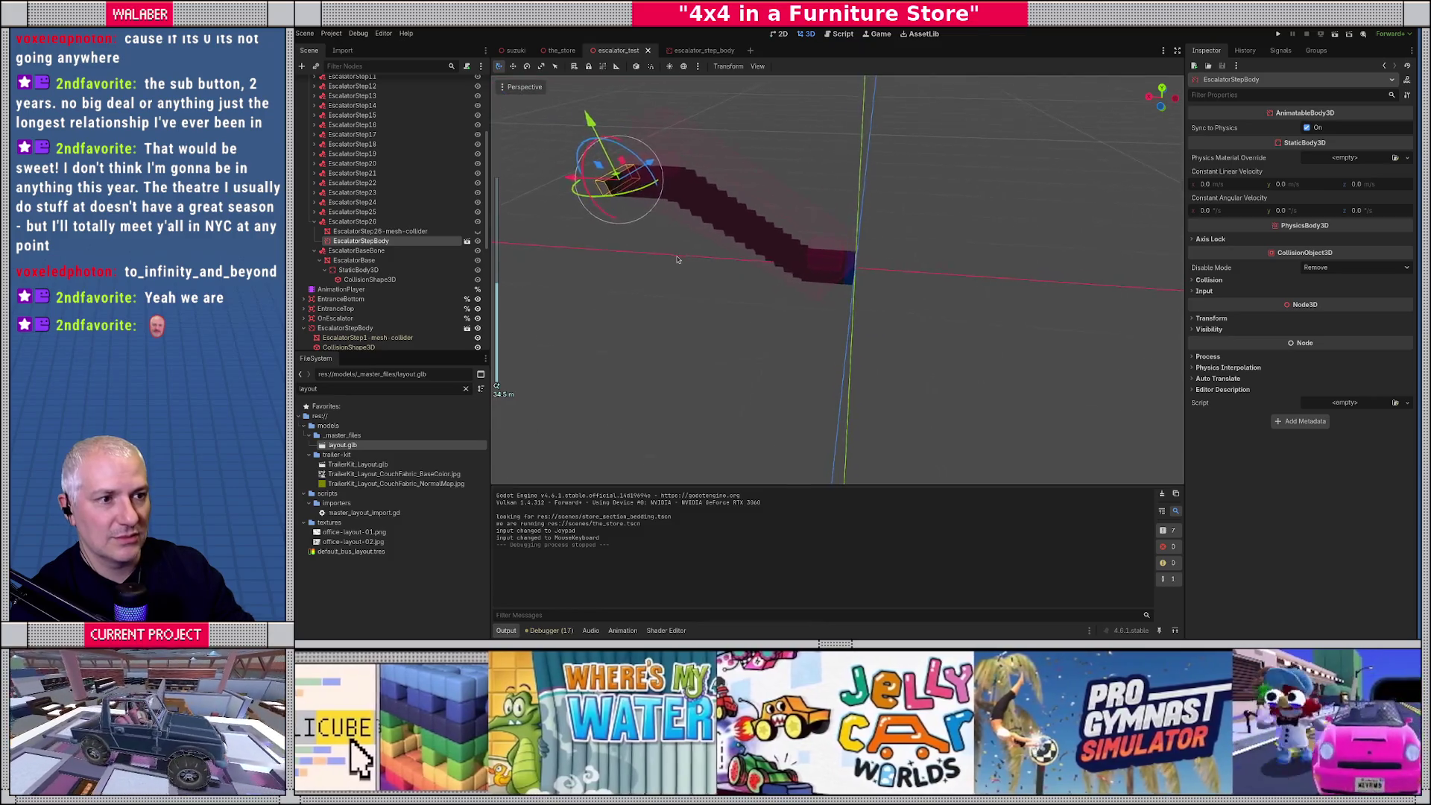
scroll(344, 253, "down", 2)
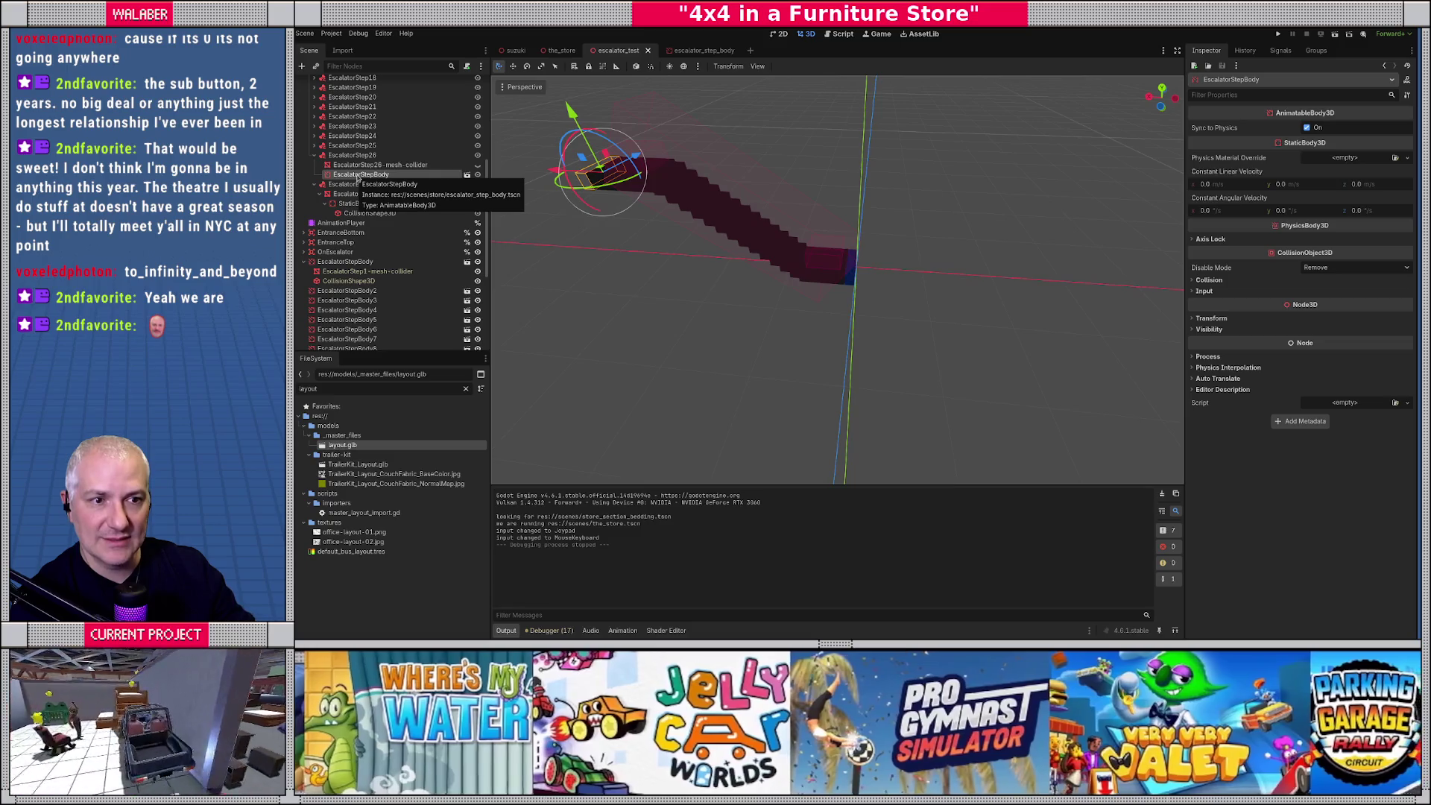
left_click_drag(358, 175, 354, 348)
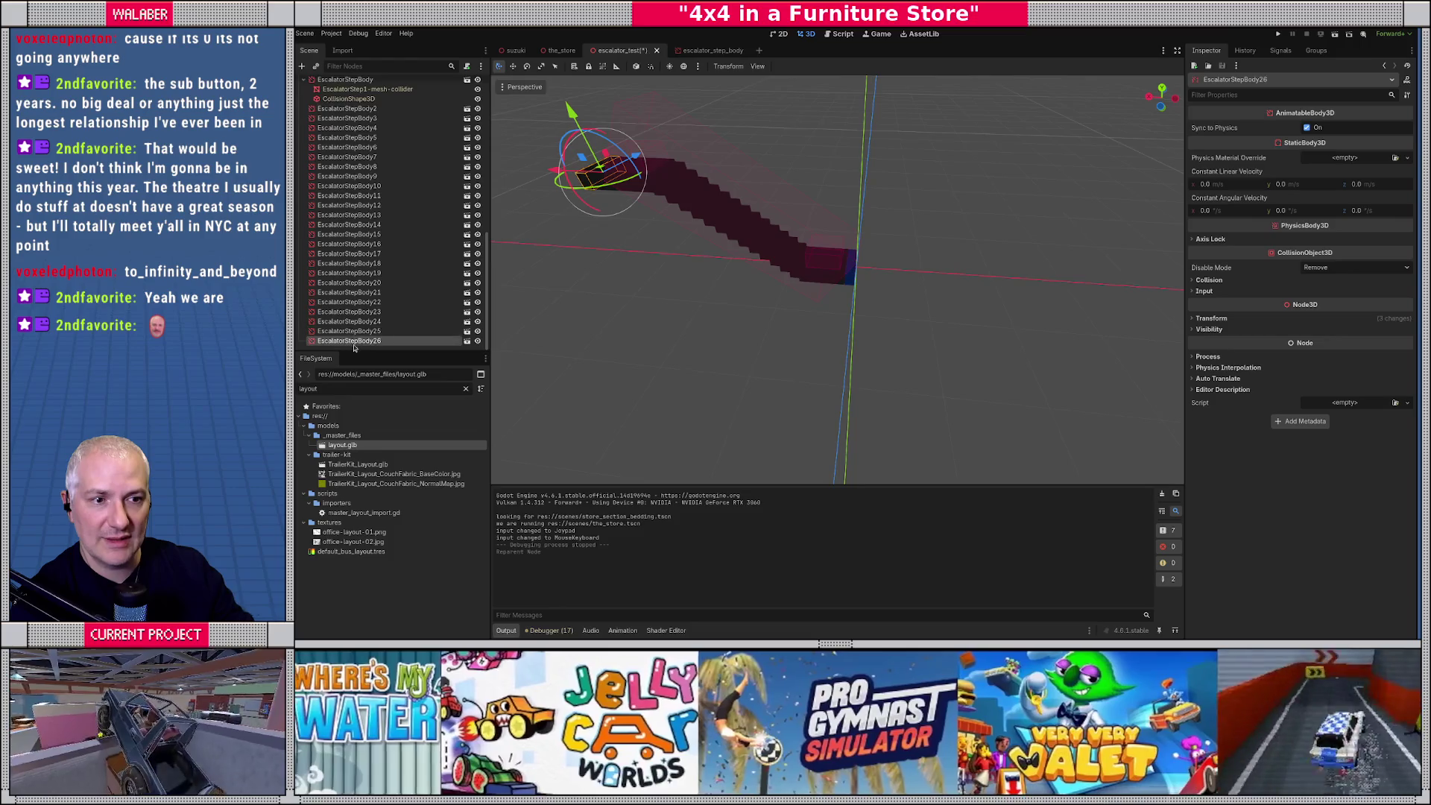
scroll(352, 313, "up", 5)
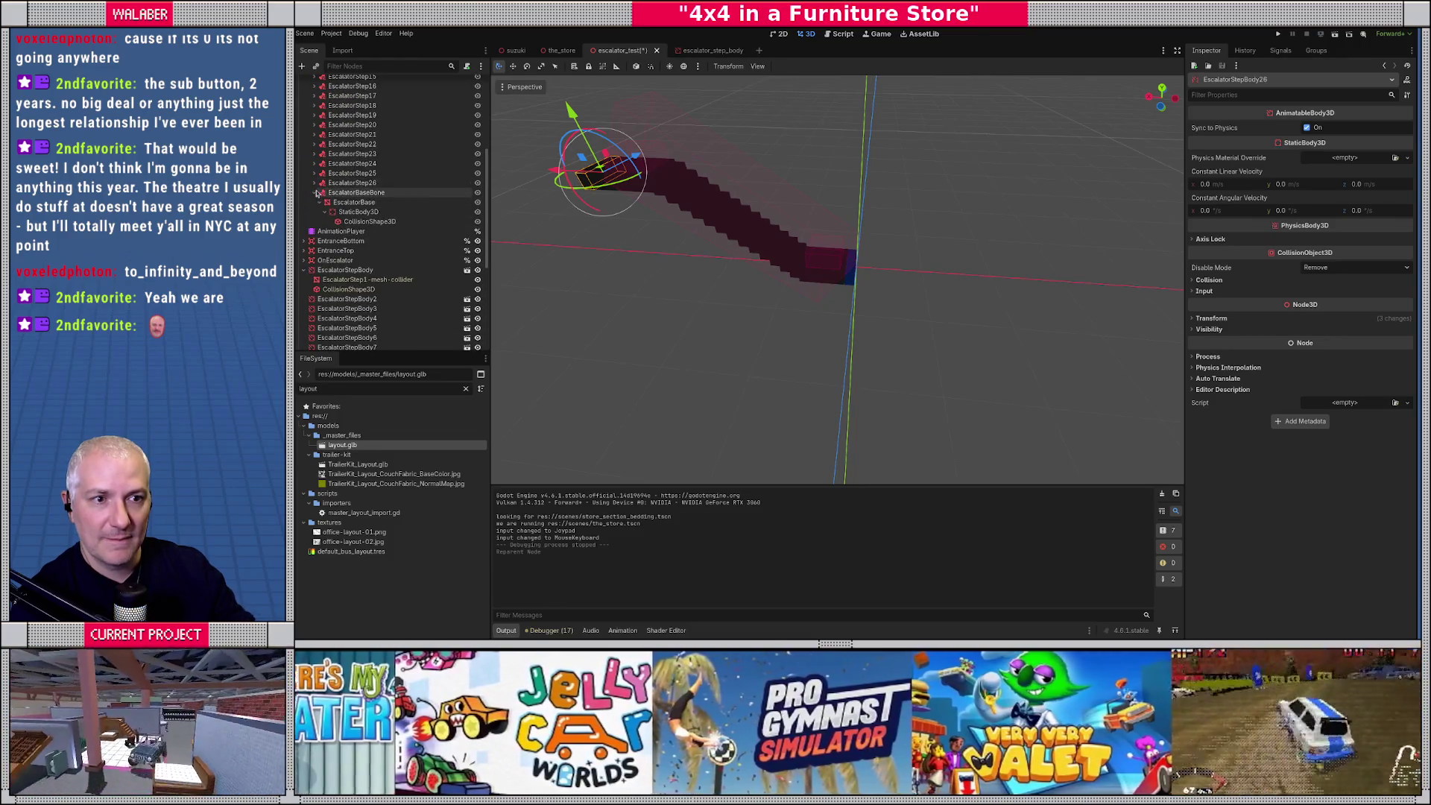
left_click(317, 193)
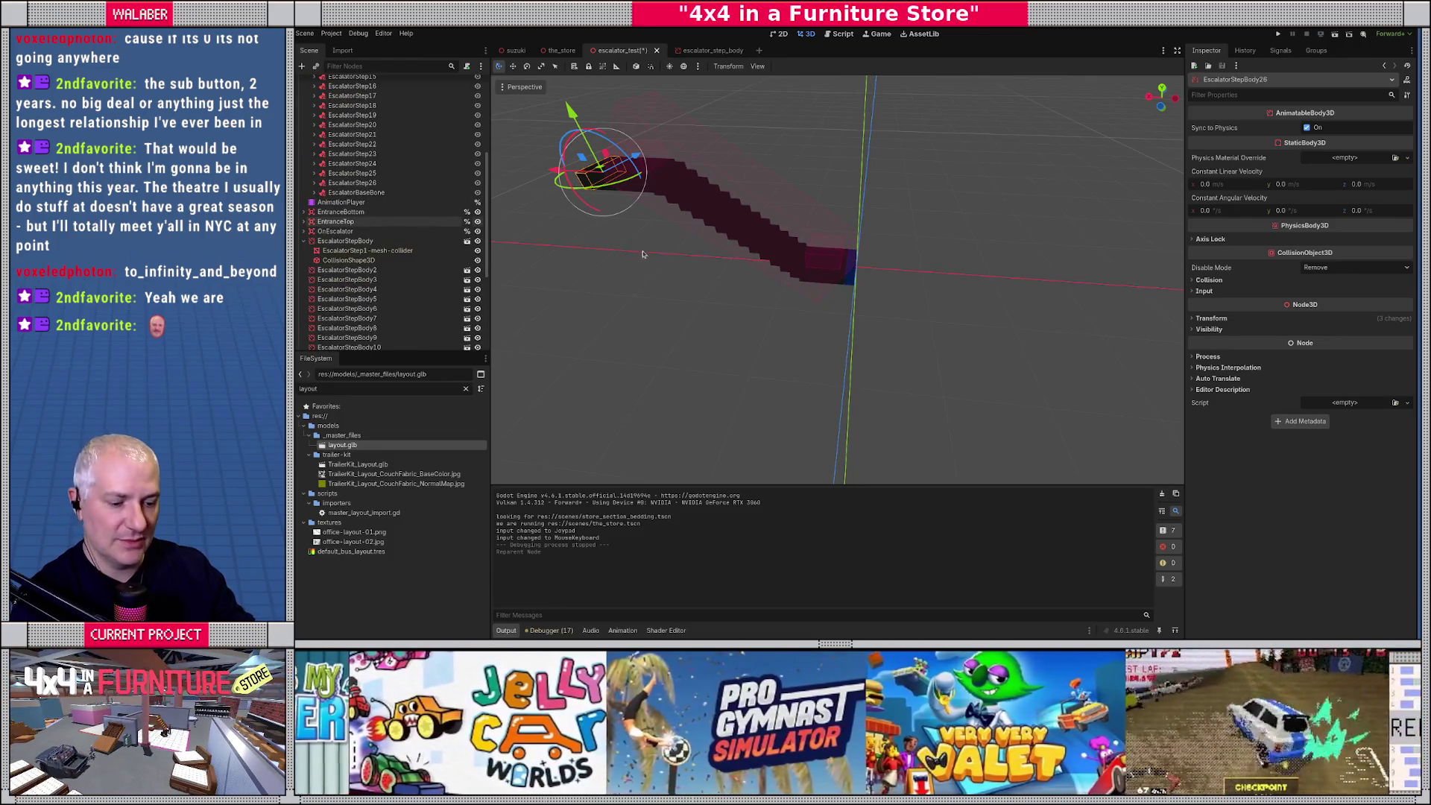
key("ctrl+s")
In Top view, nudge the blue end block slightly along X and save the scene.
scroll(824, 224, "up", 6)
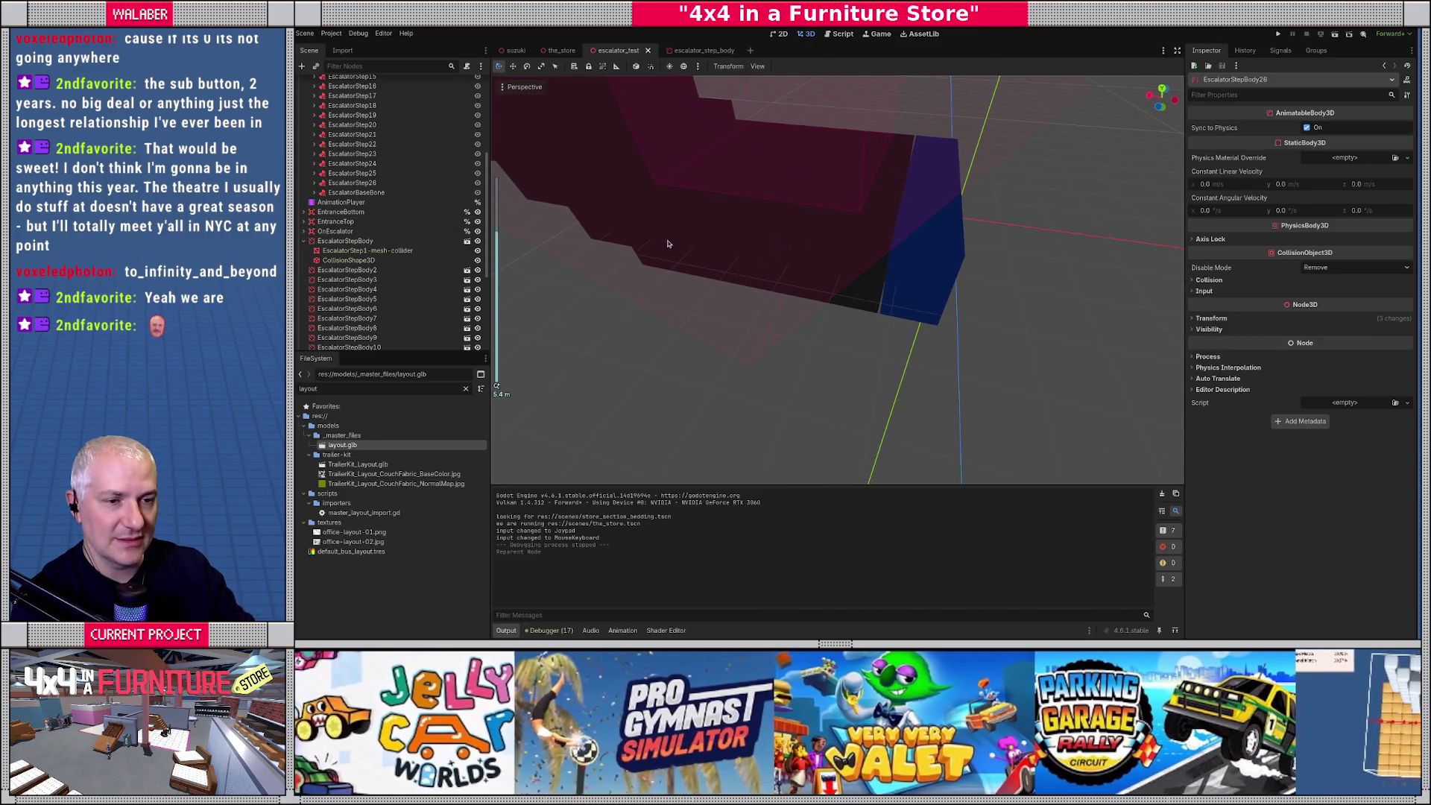
left_click(347, 240)
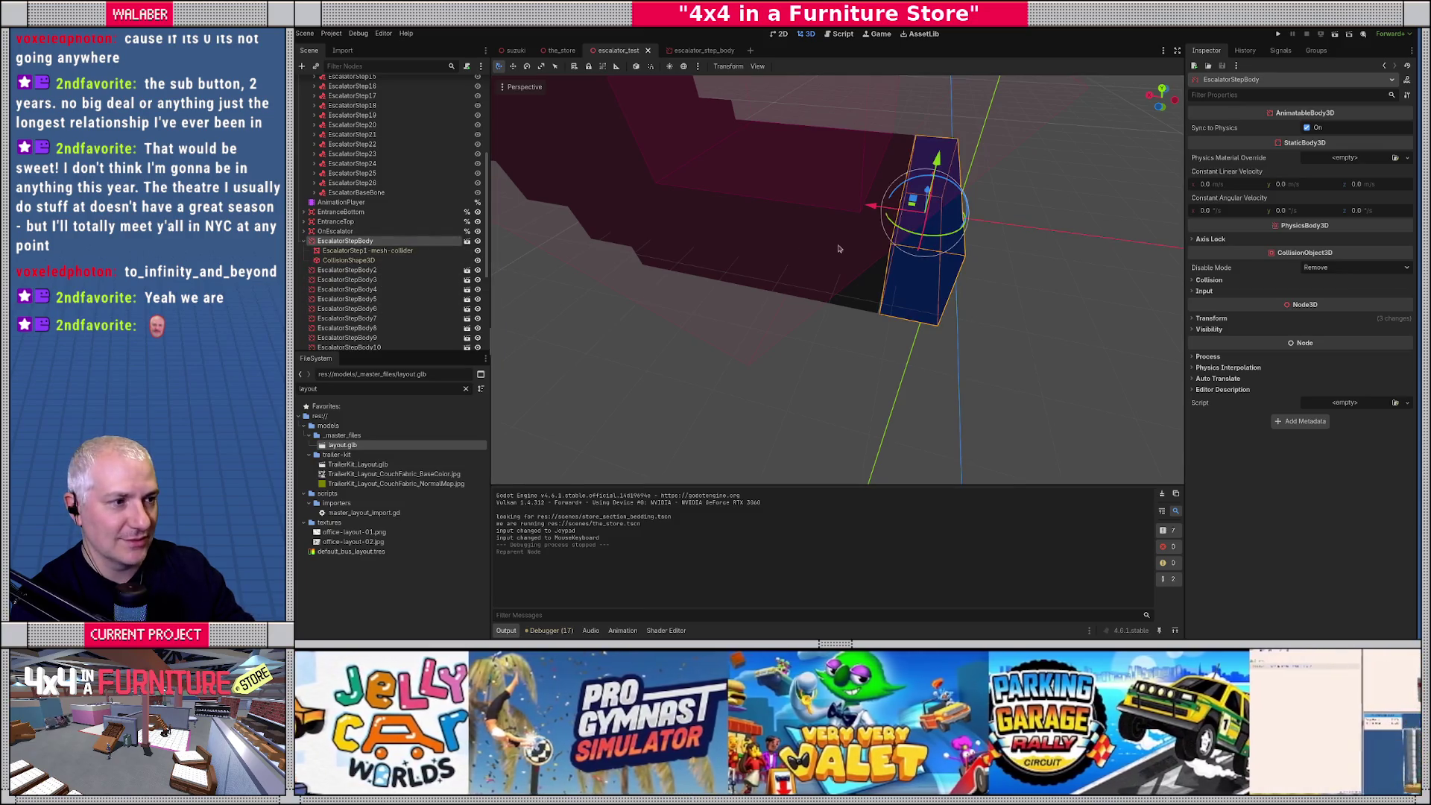
key("KP_7")
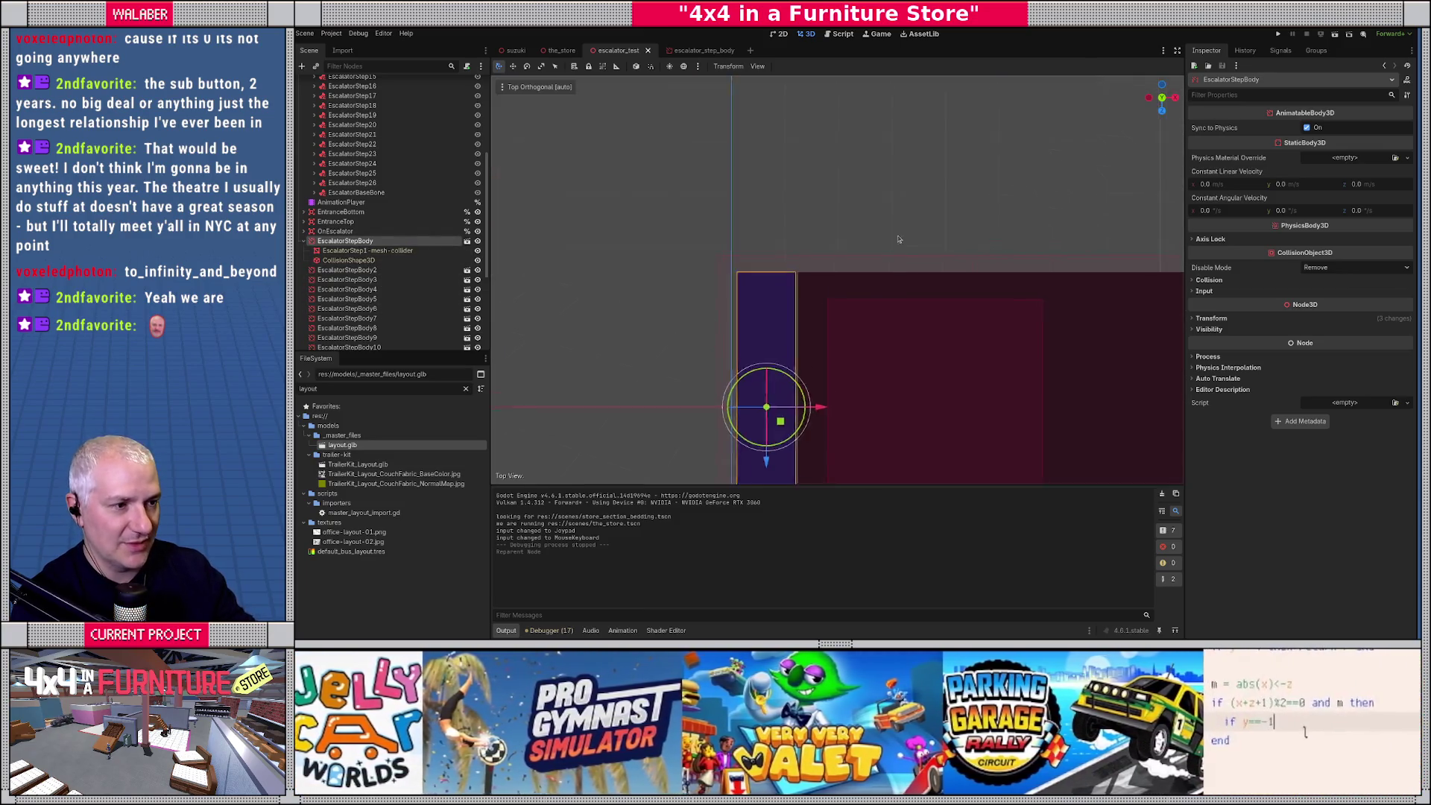
left_click_drag(825, 322, 831, 323)
key("ctrl+s")
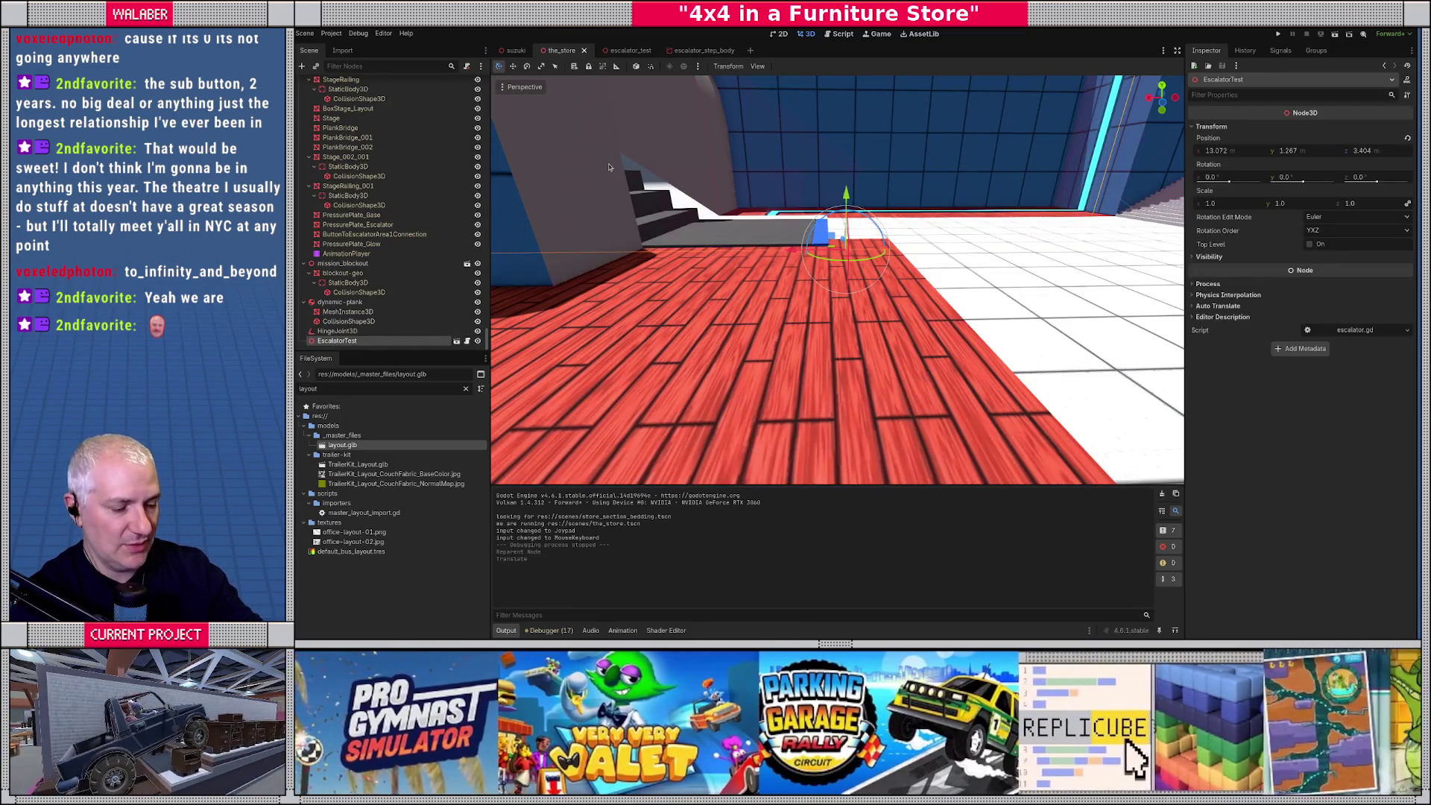
Test-drive the truck onto the escalator in the running game, then return to escalator.gd.
key("F6")
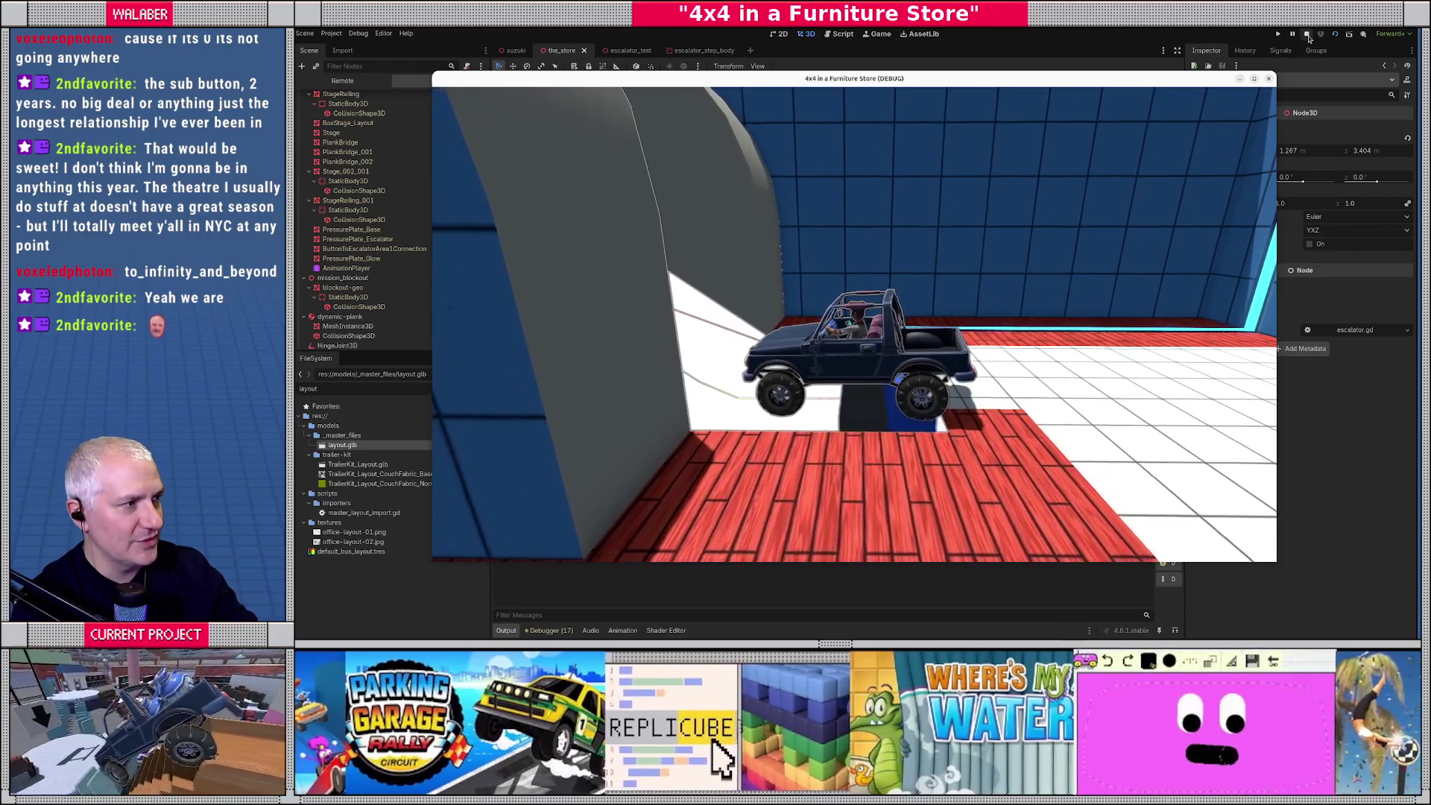
left_click(1306, 34)
left_click(841, 36)
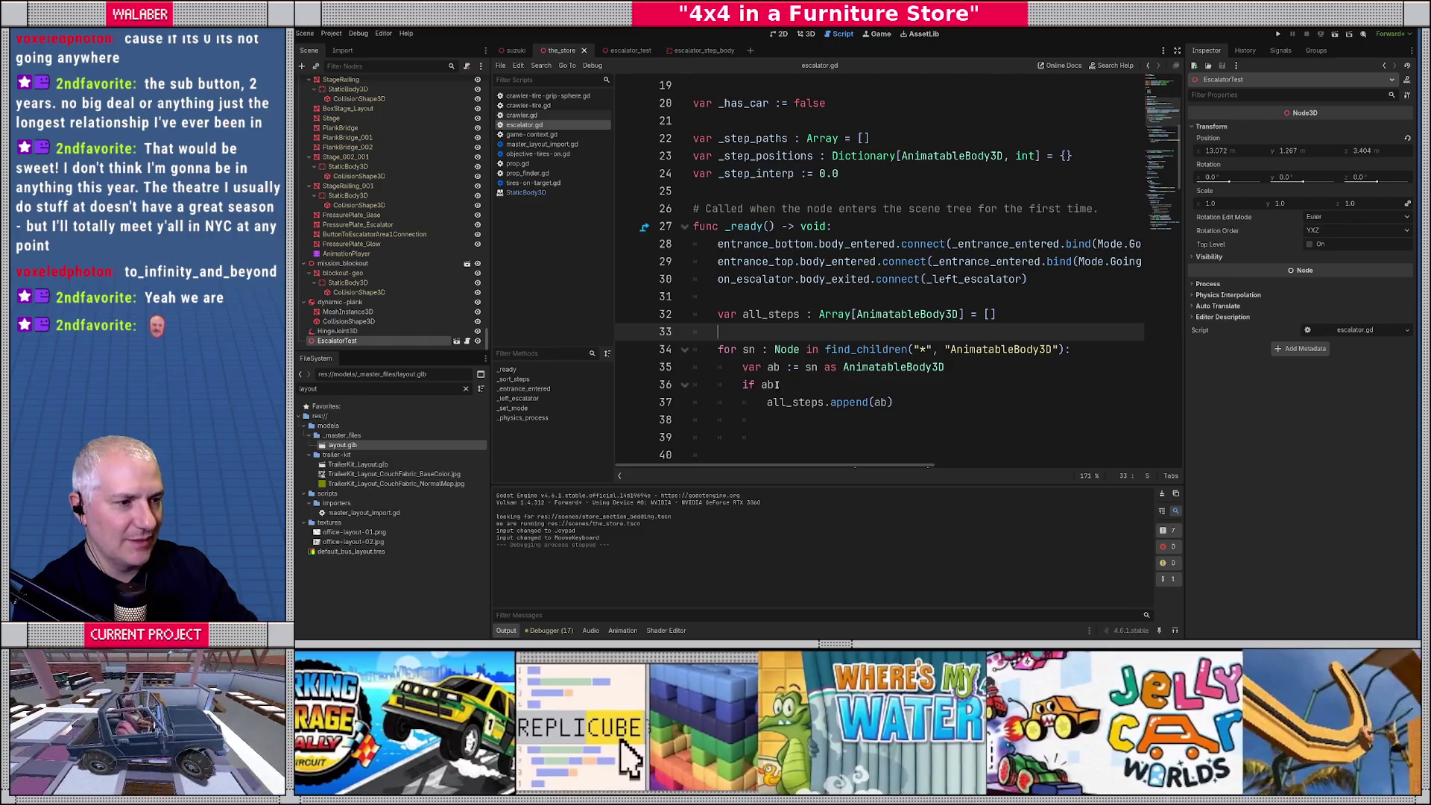
Delete the step-mesh hiding code at the end of the loop, lines 50–52, with its leftover blank lines.
scroll(906, 395, "down", 6)
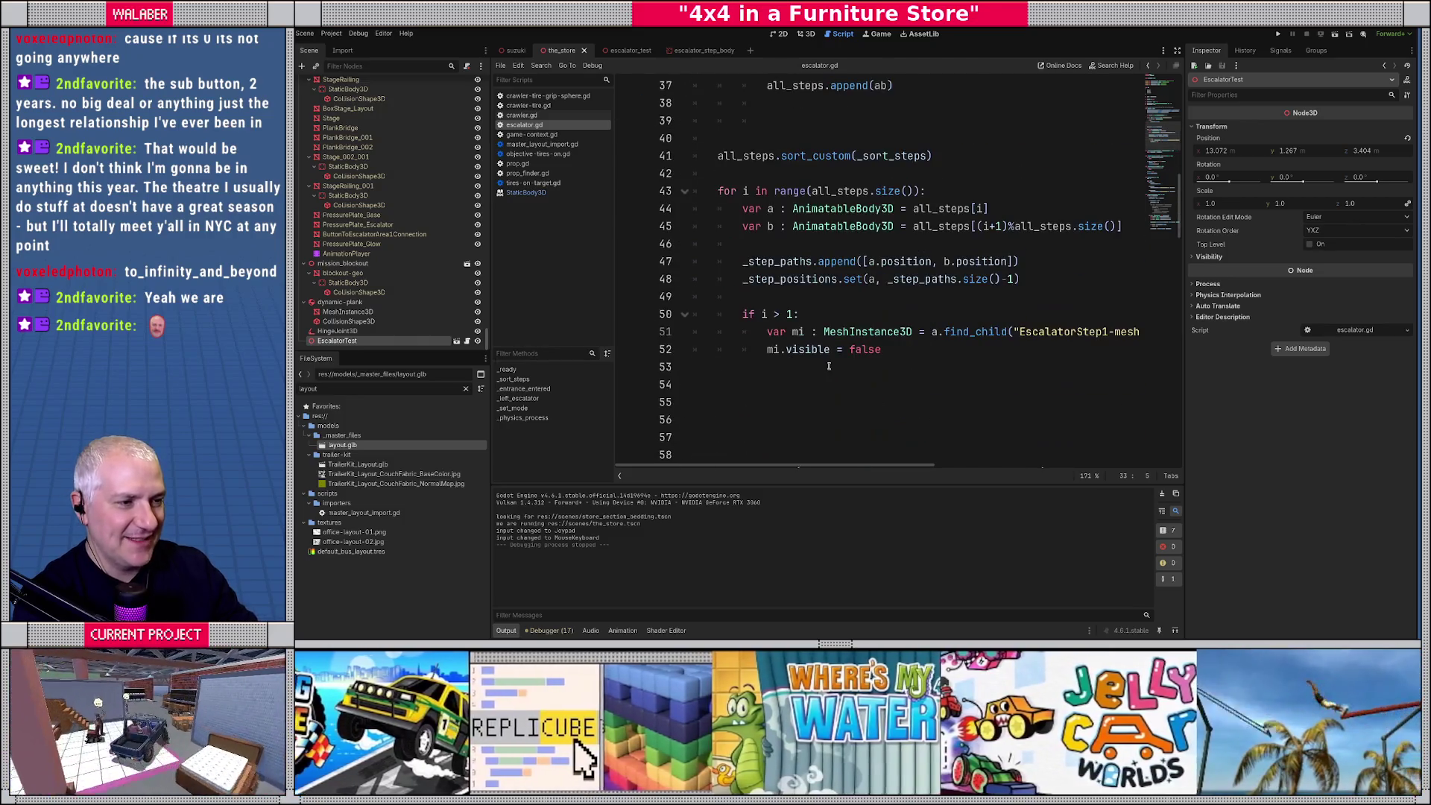
left_click(887, 349)
left_click_drag(881, 349, 645, 288)
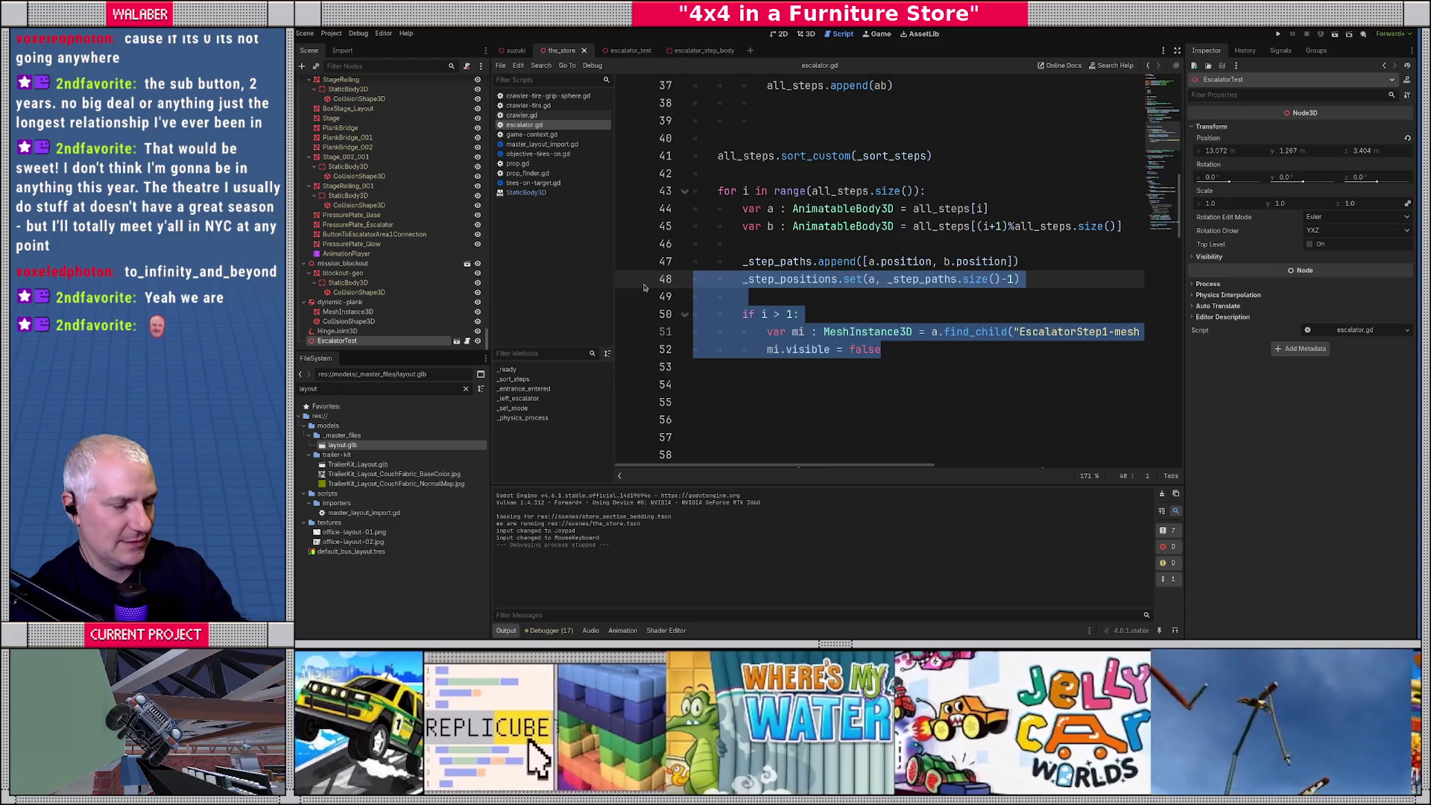
key("Delete")
key("Delete")
key("BackSpace")
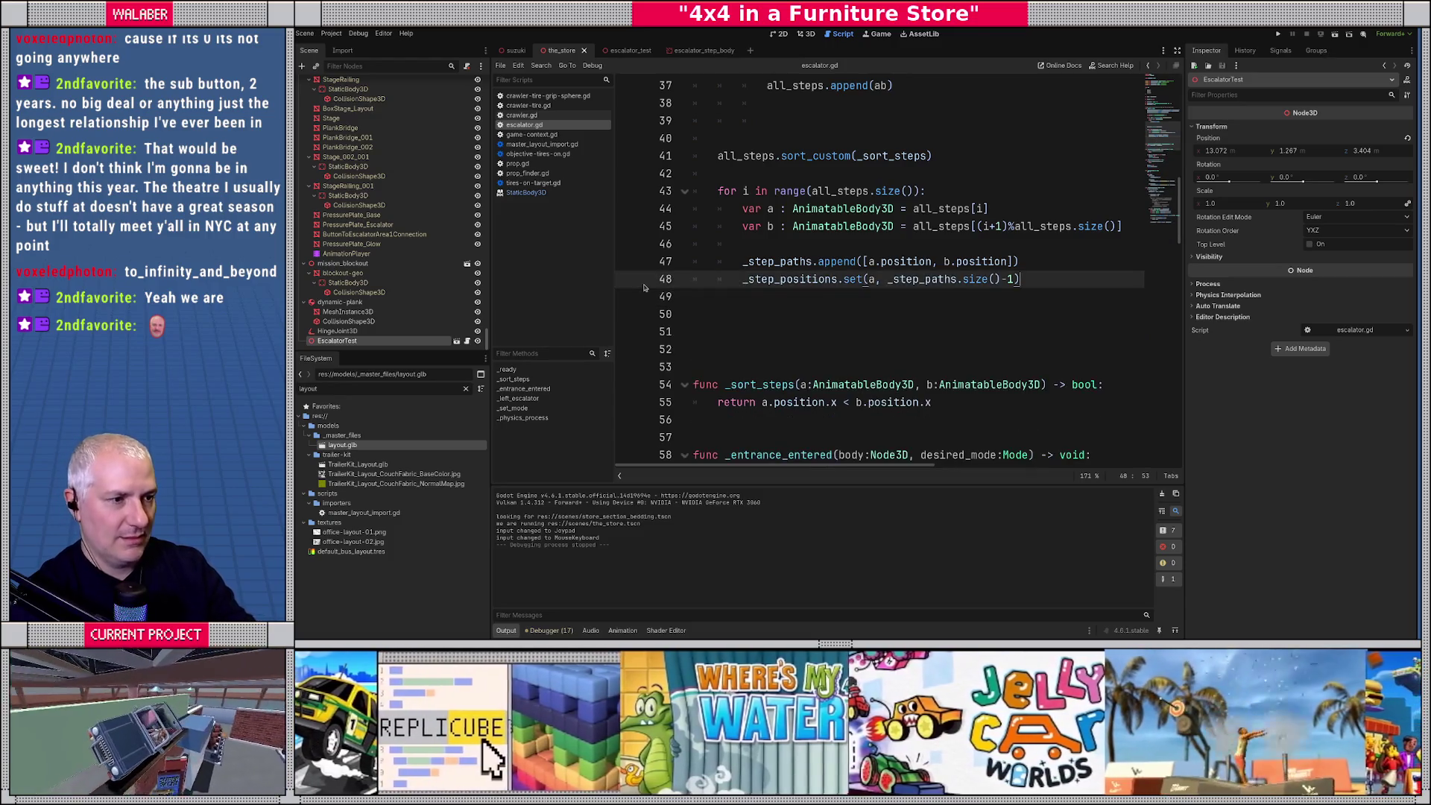
Uncomment the step-advancing loop on lines 94–102 with Ctrl+K and run the game.
scroll(799, 313, "up", 5)
scroll(799, 313, "down", 8)
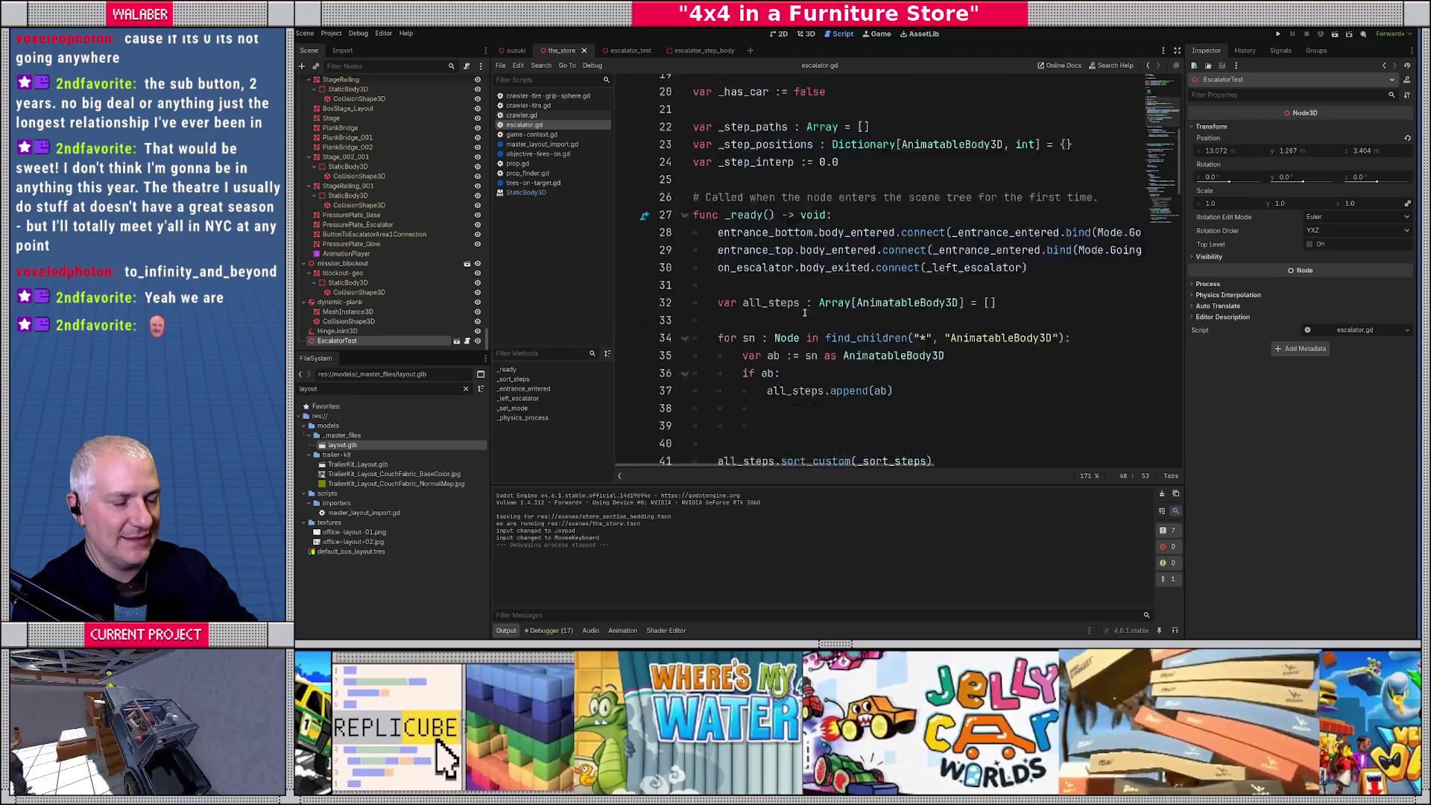
scroll(799, 313, "down", 13)
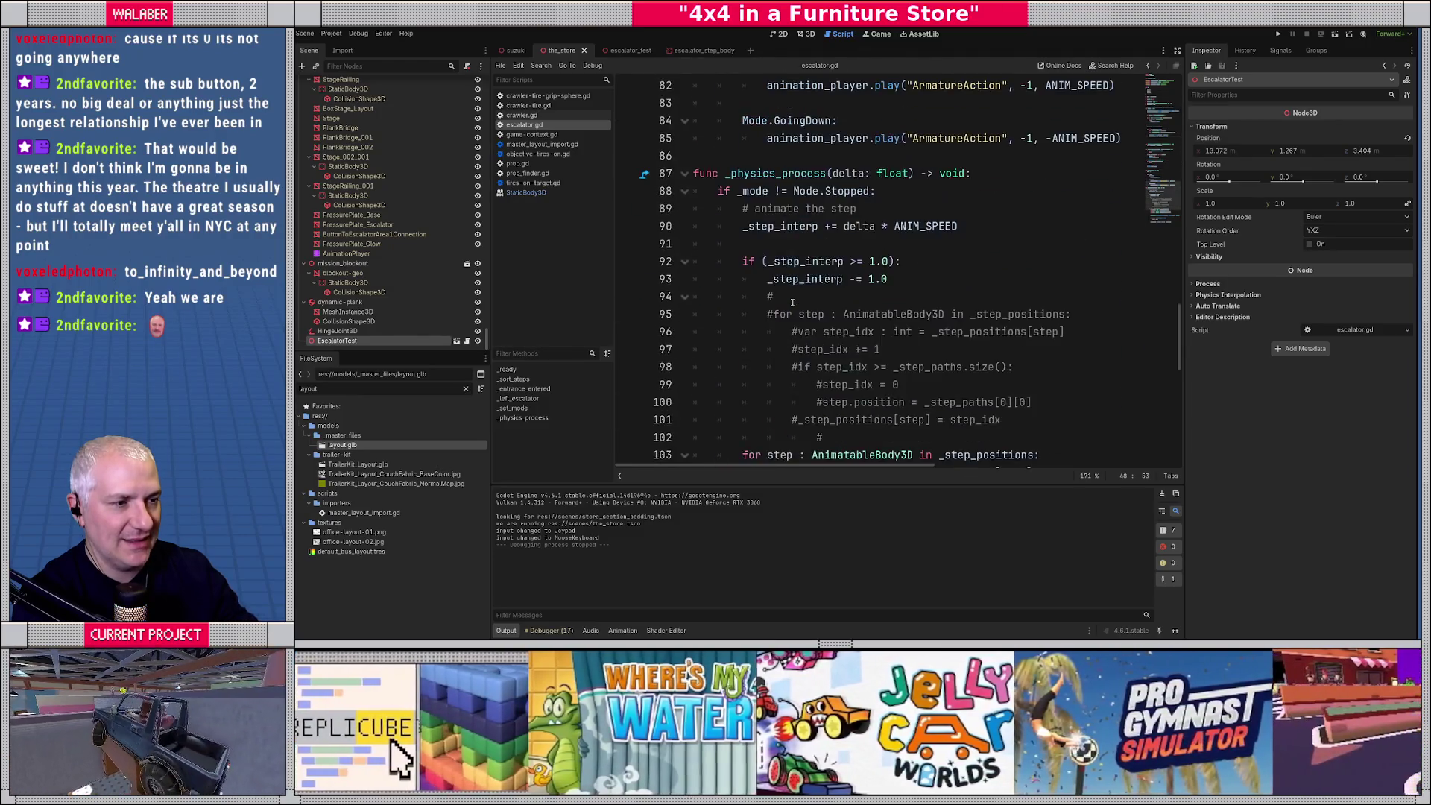
left_click_drag(768, 244, 826, 378)
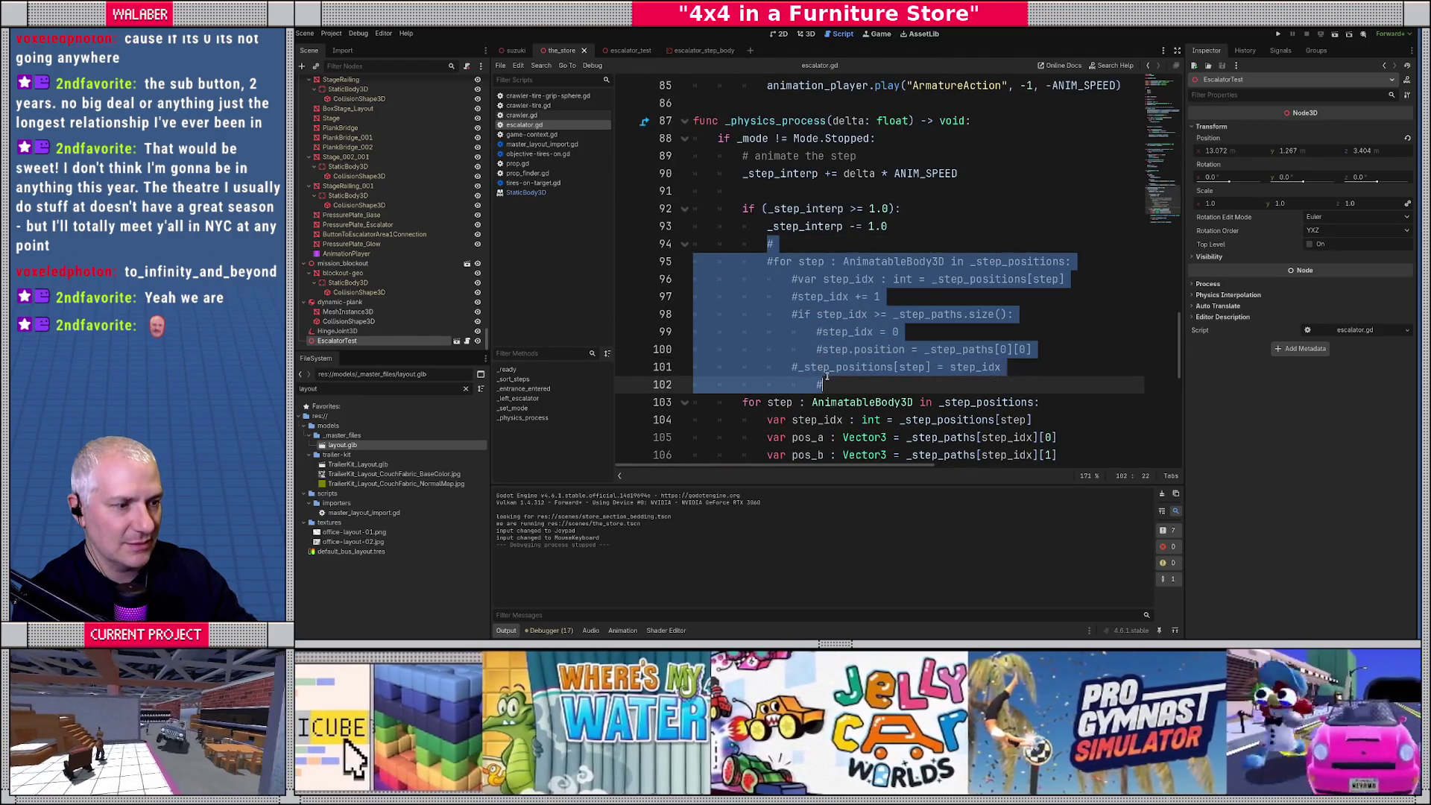
key("ctrl+k")
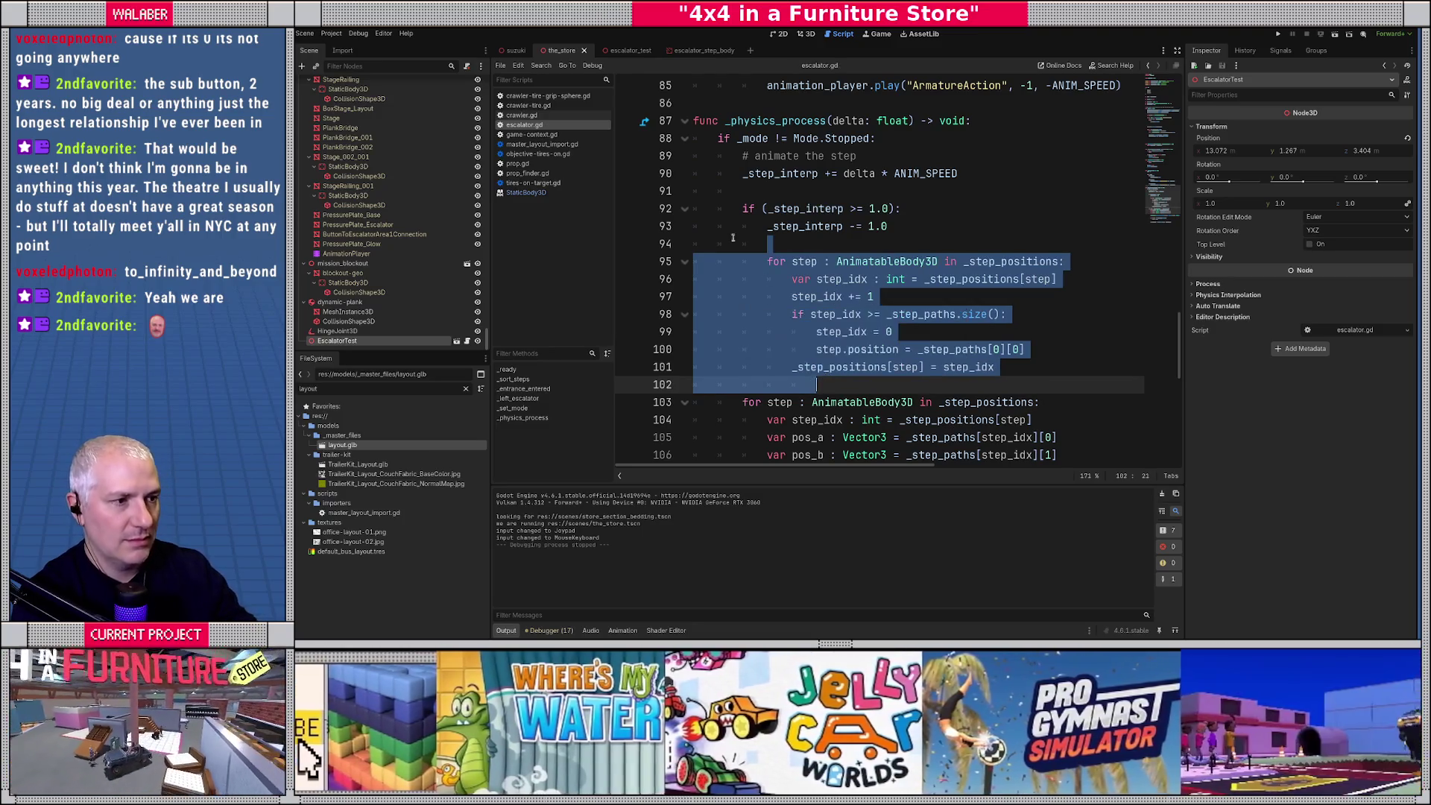
left_click(732, 236)
scroll(733, 216, "up", 6)
key("F5")
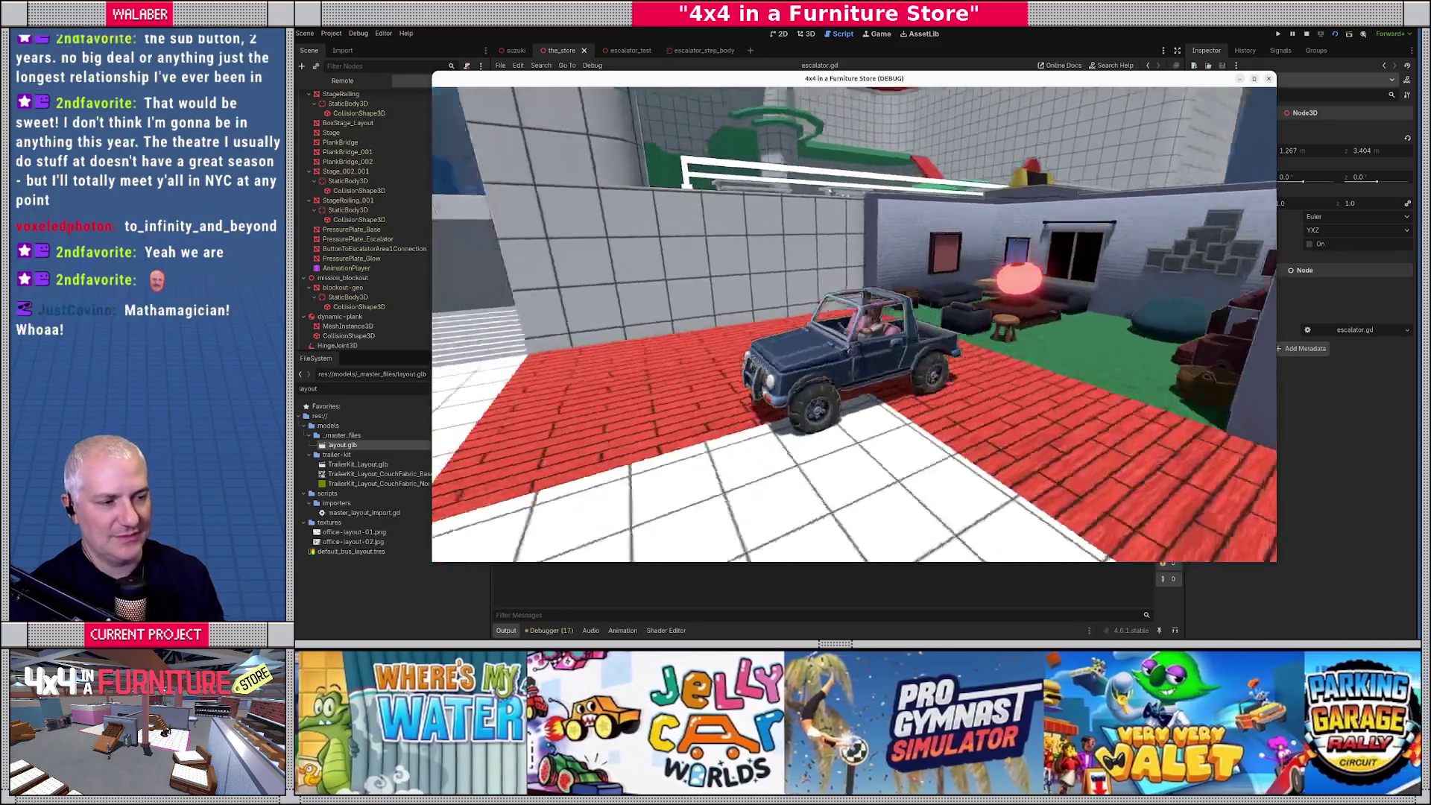
Drive the jeep onto the escalator, up to the upper ramp and back down, then stop the game.
key("w")
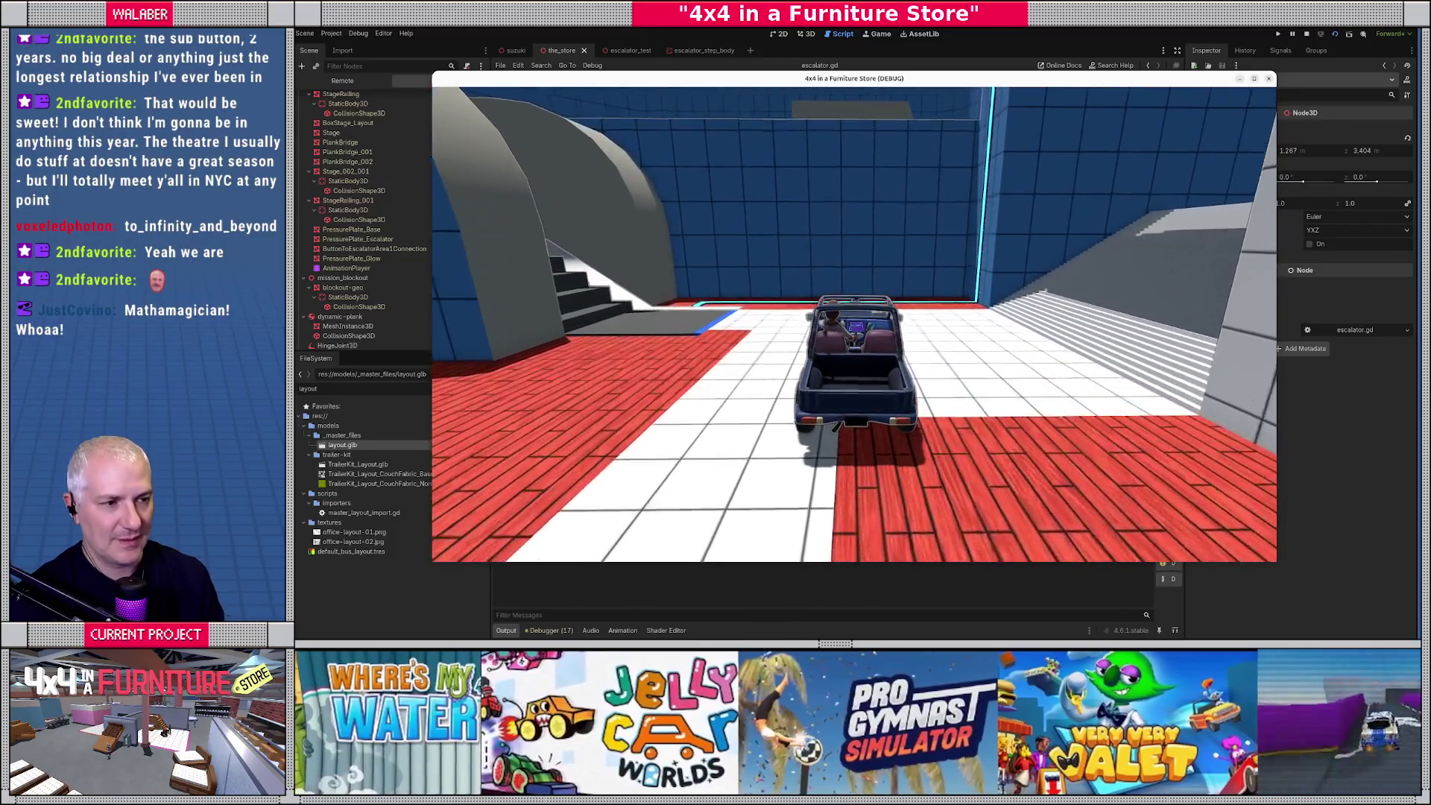
key("a")
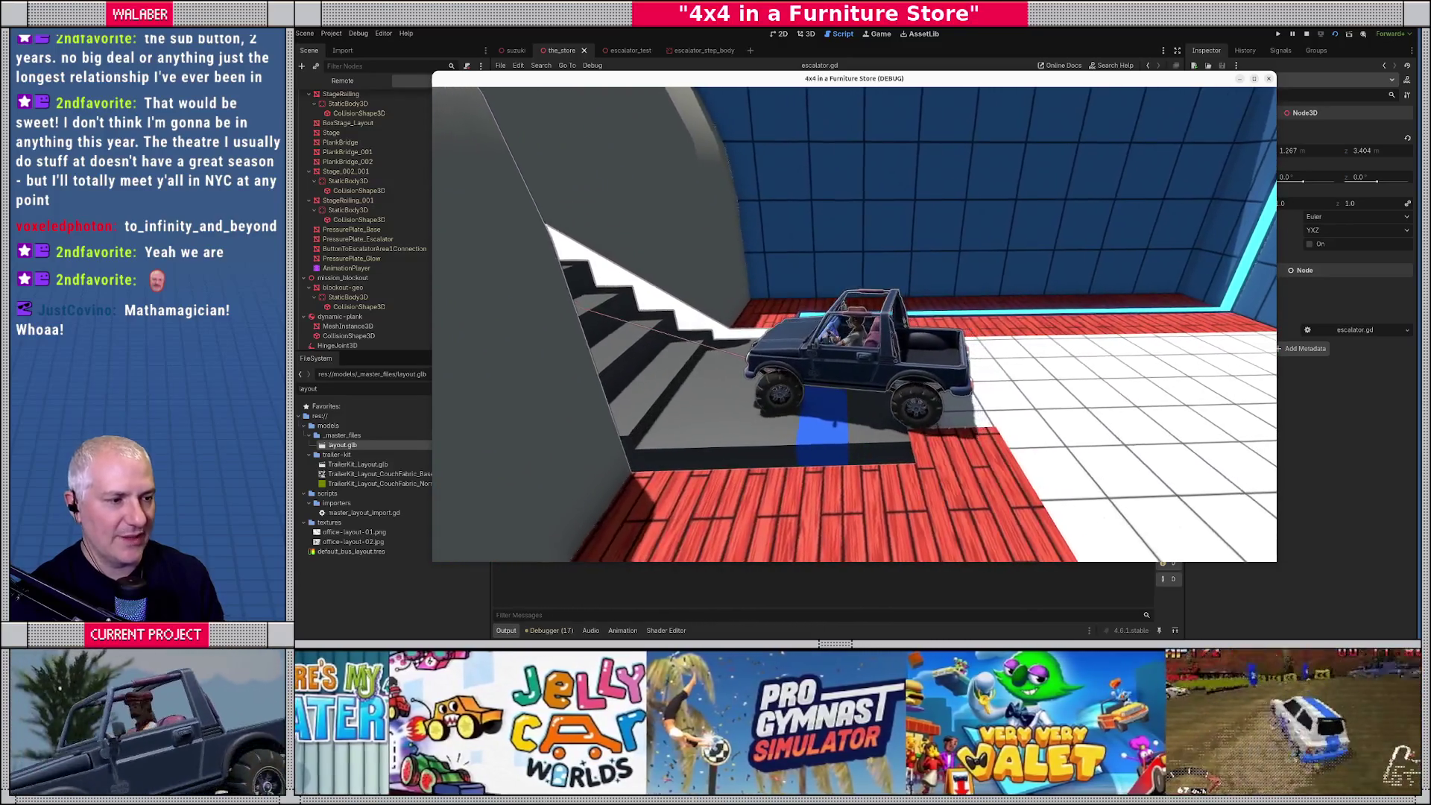
key("w")
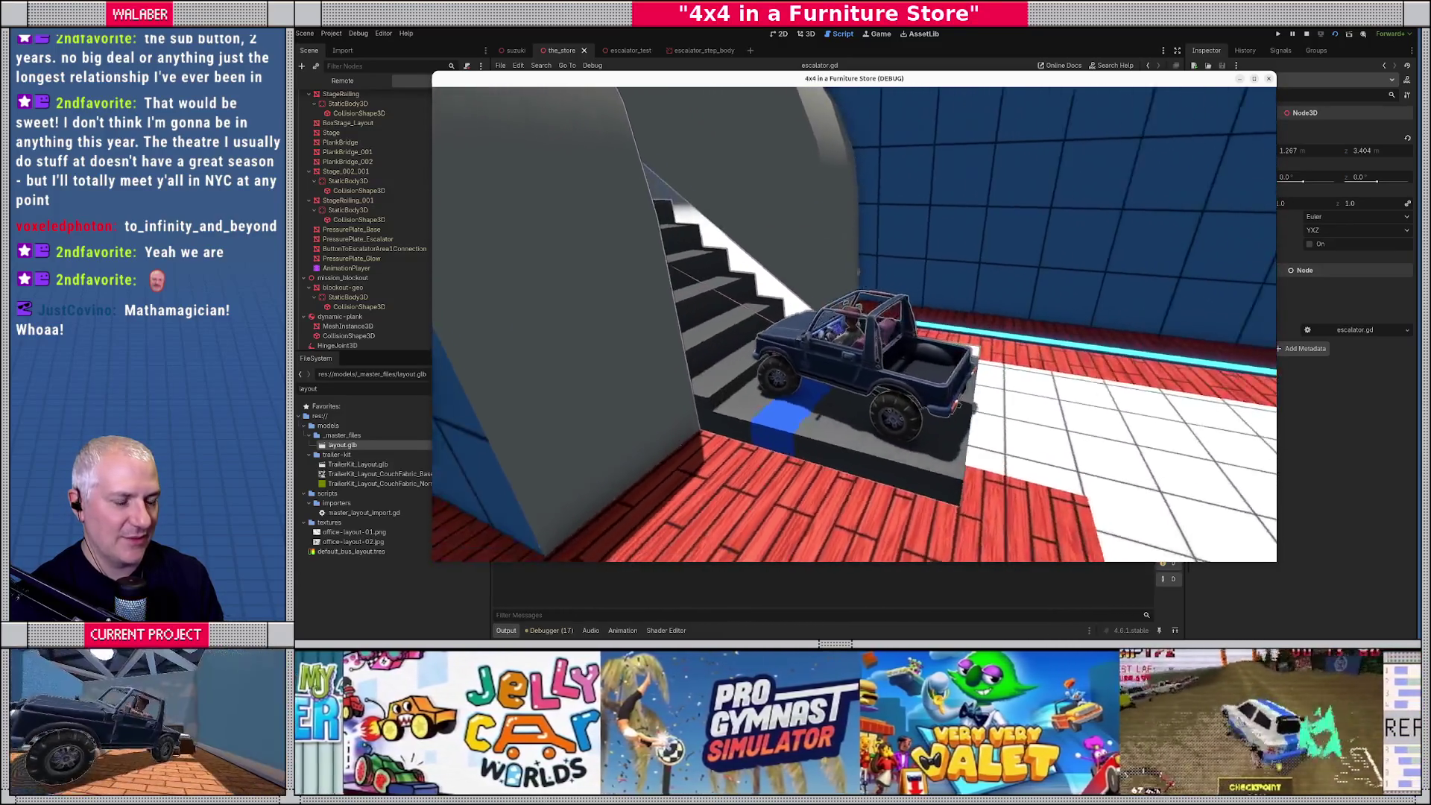
key("w")
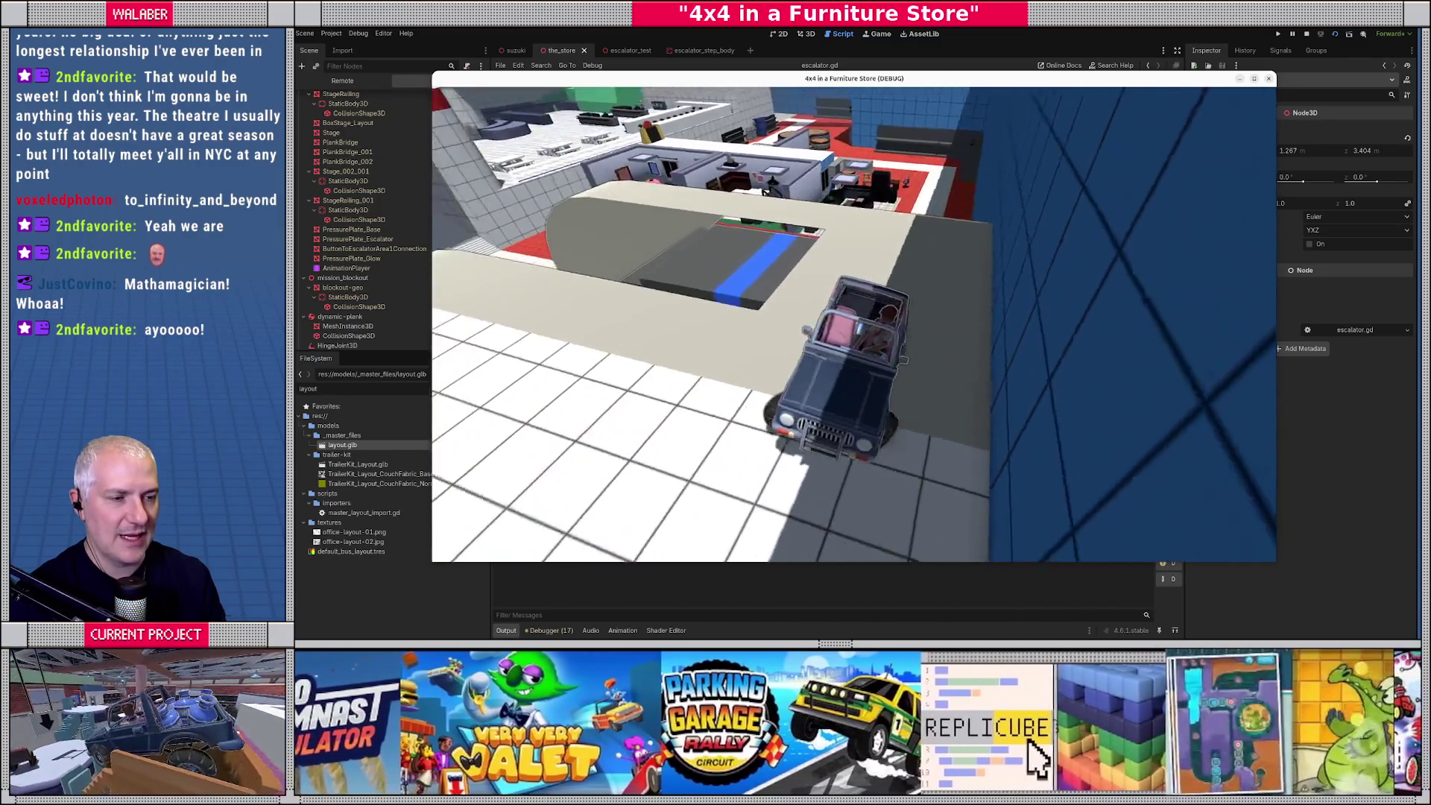
key("a")
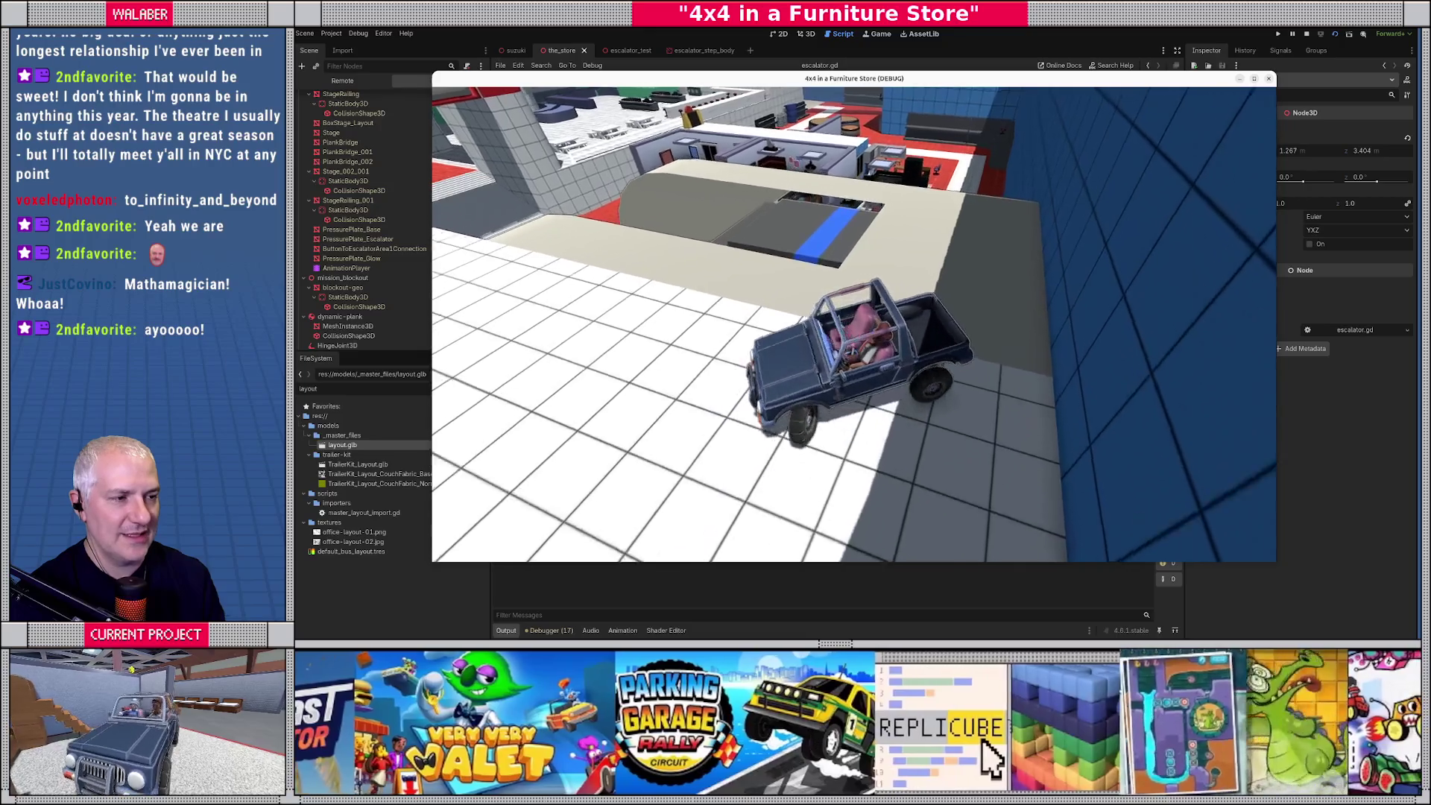
key("a")
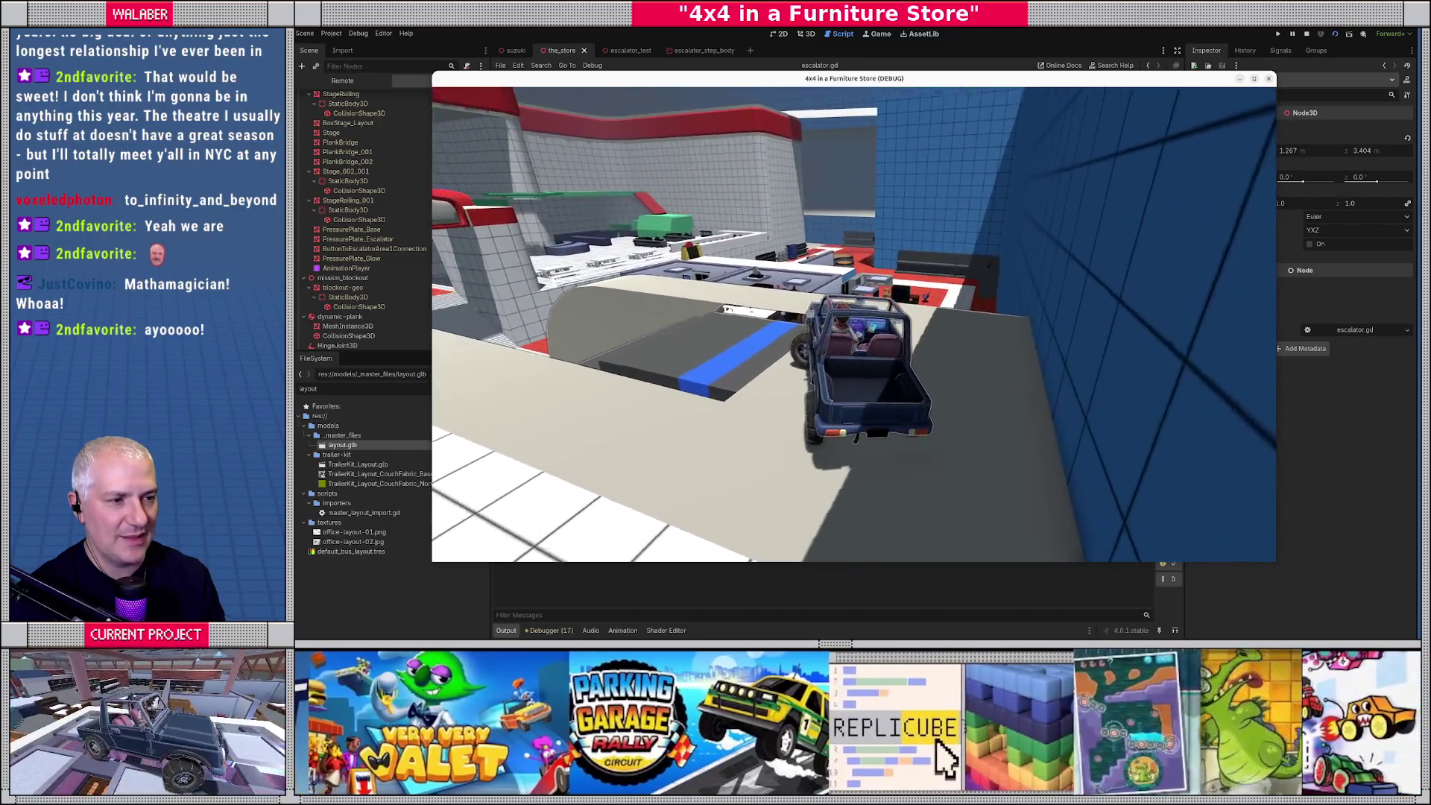
key("w")
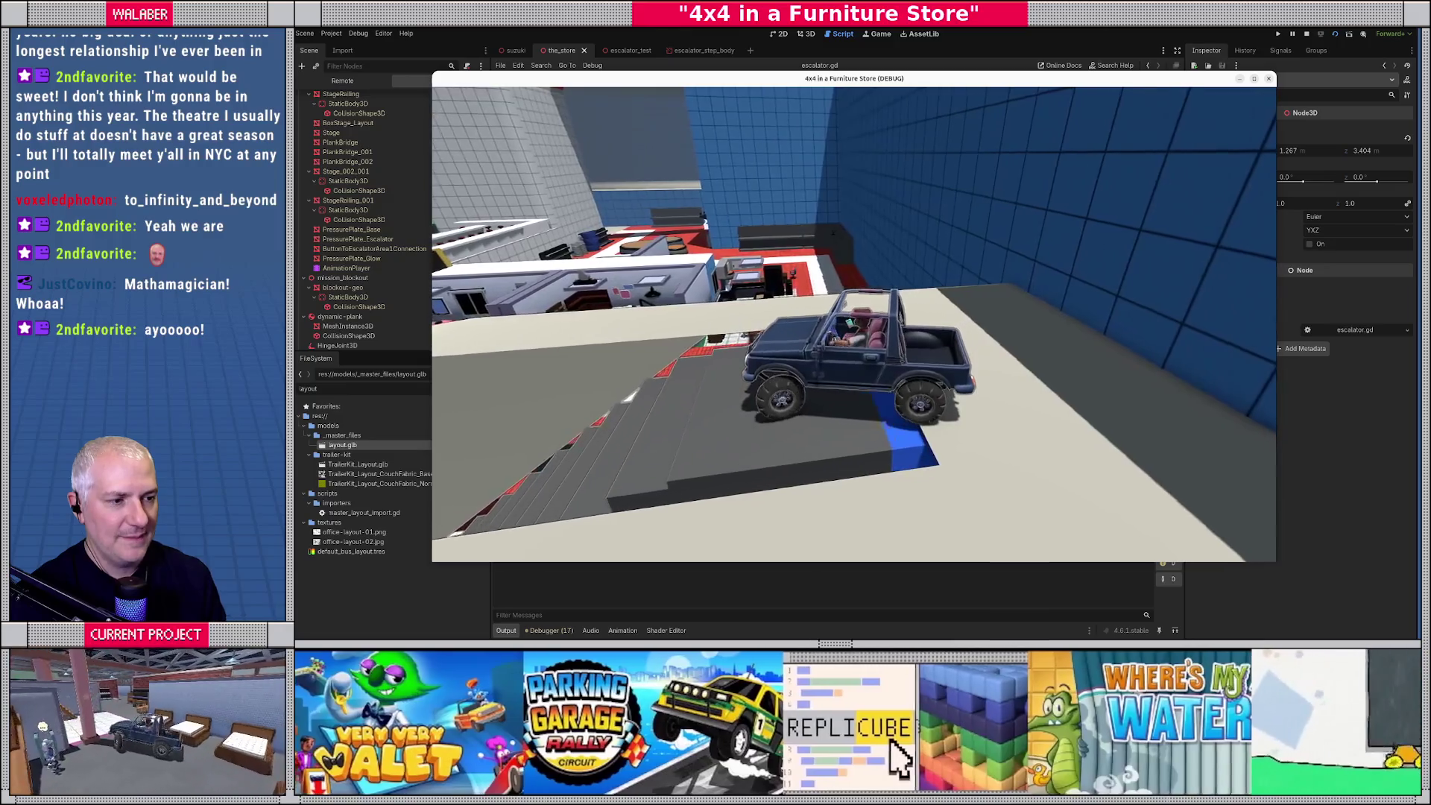
key("w")
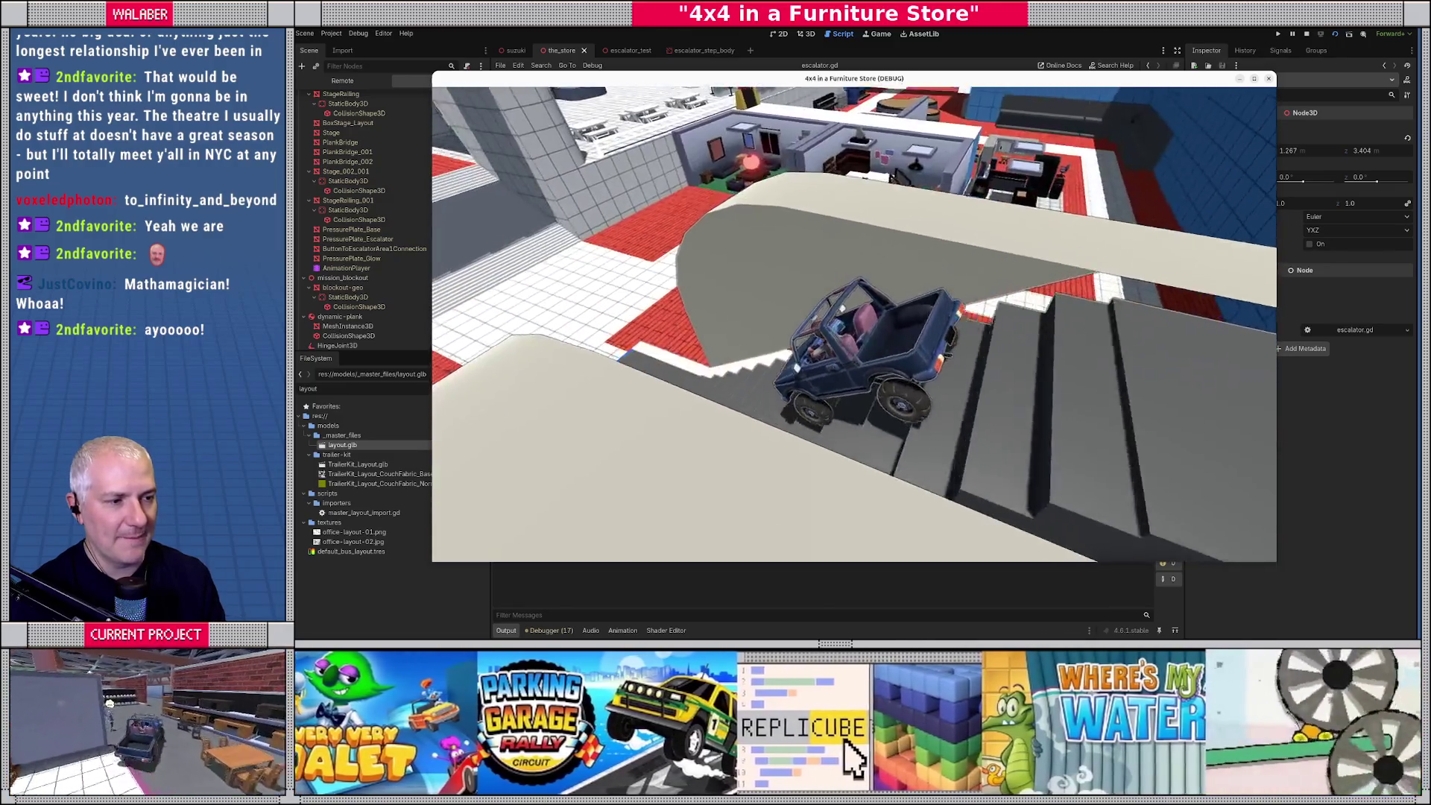
key("w")
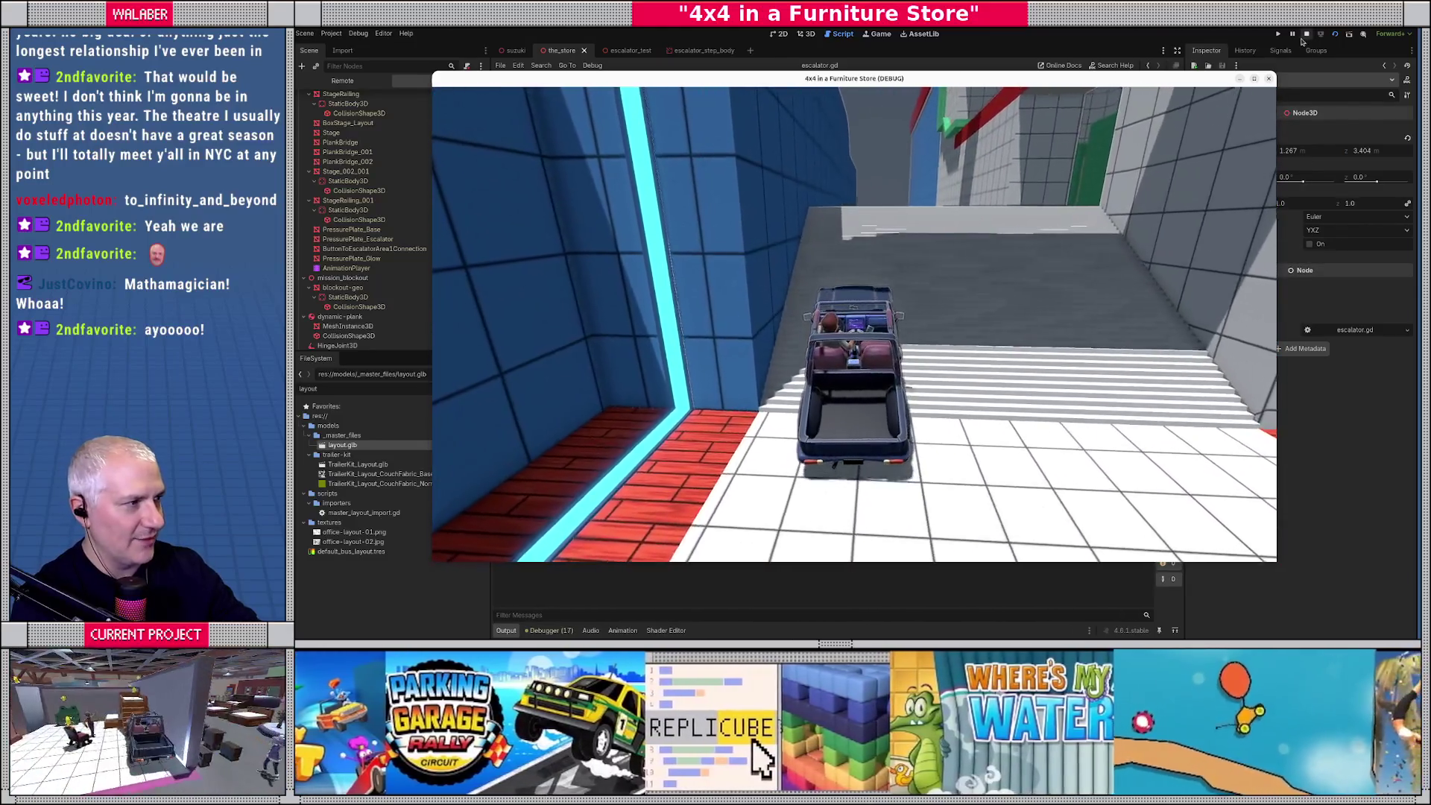
key("F8")
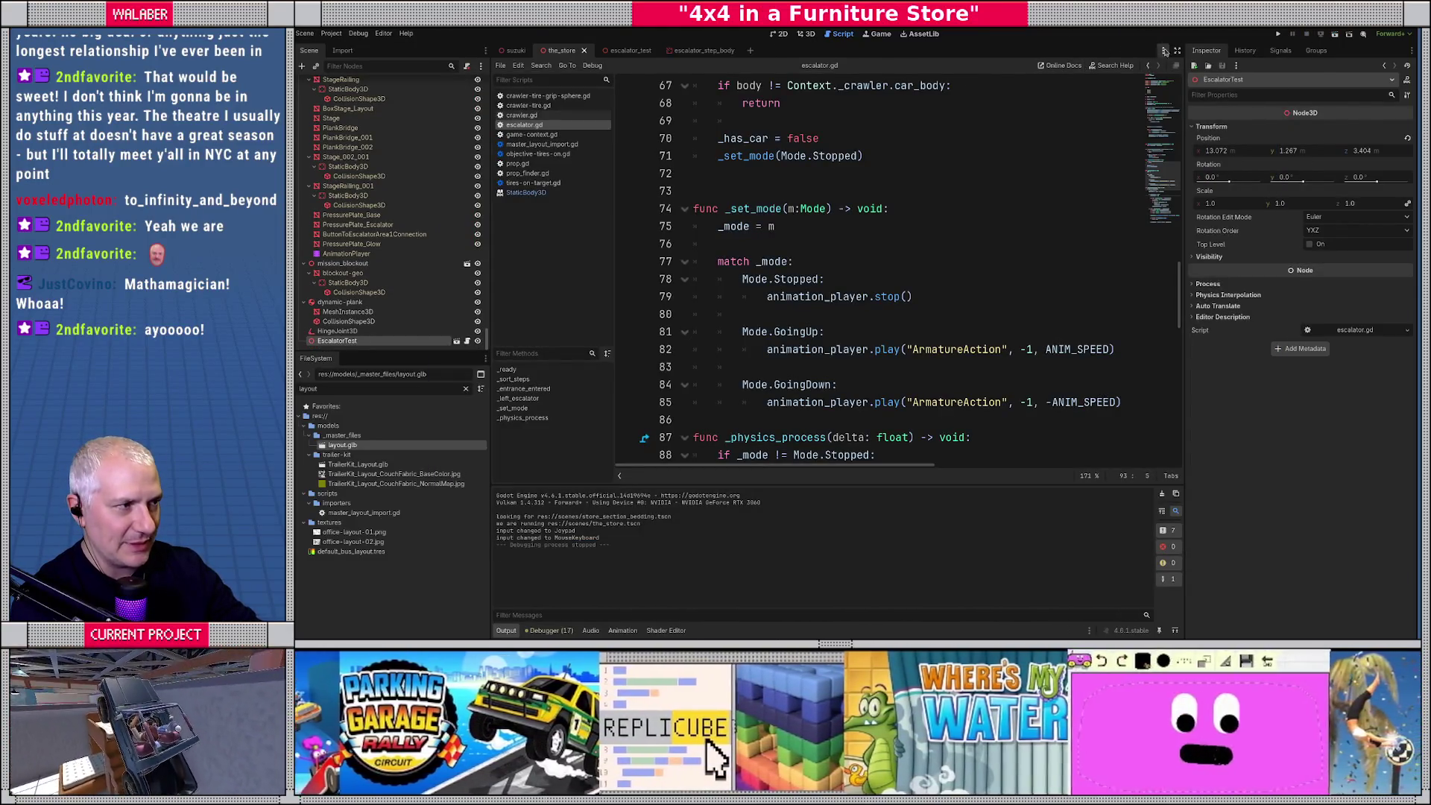
Hide the side docks, scroll to _physics_process and put the caret at the end of line 90.
left_click(1177, 50)
left_click(583, 226)
key("Up")
key("Up")
key("Up")
scroll(583, 254, "down", 5)
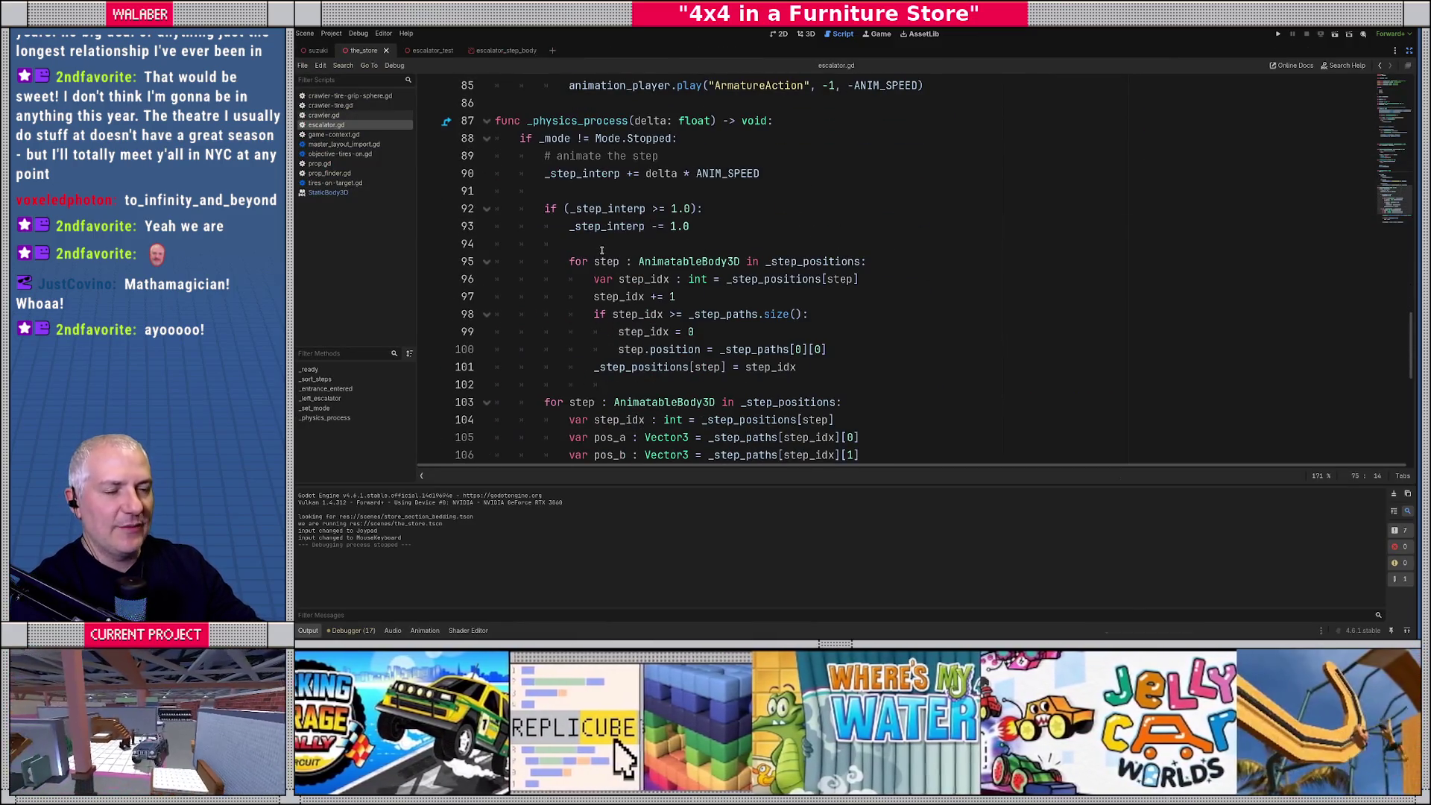
scroll(596, 231, "down", 1)
left_click(568, 194)
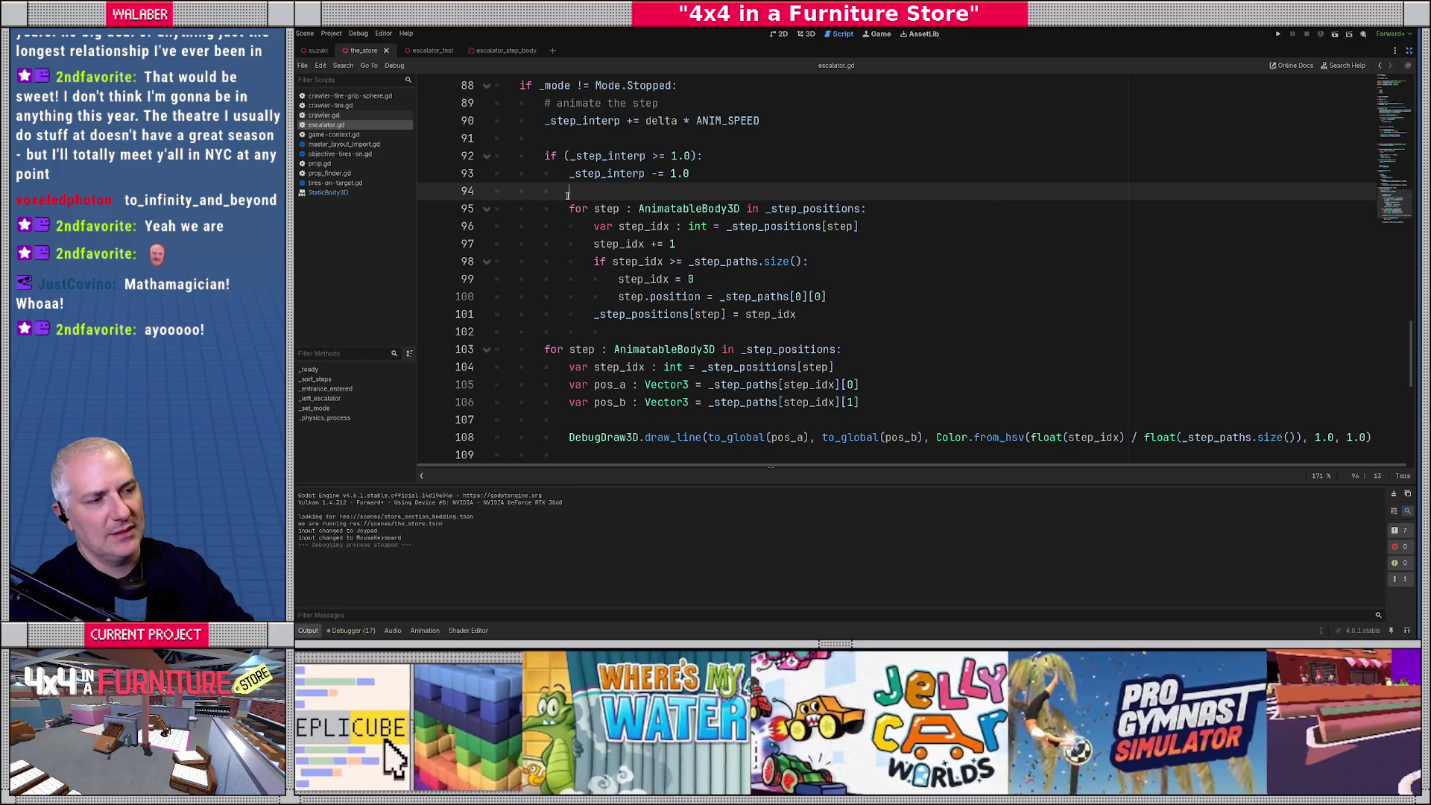
left_click_drag(564, 174, 714, 173)
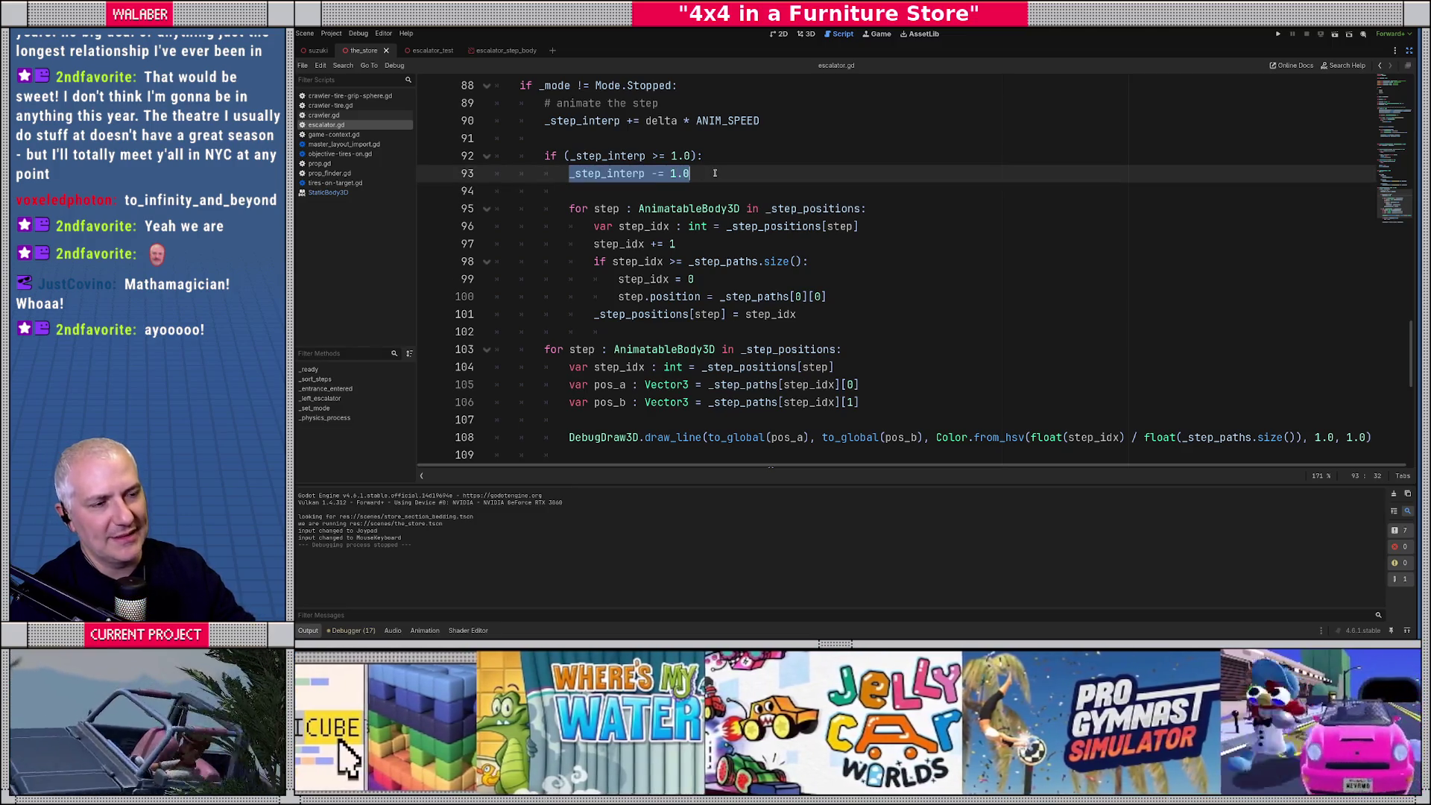
scroll(700, 179, "up", 2)
left_click(763, 225)
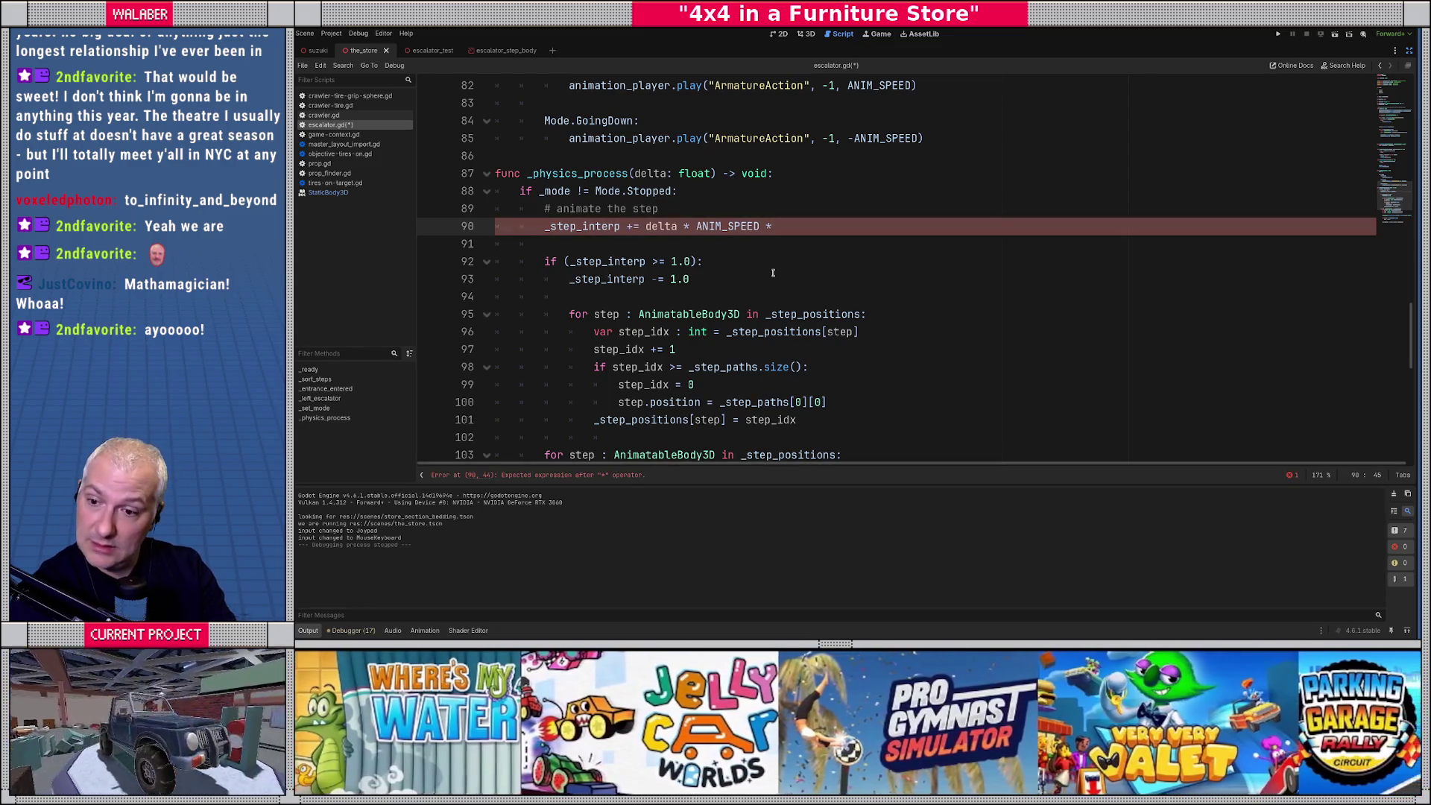
Append '(1.0 if _mode == Mode.GoingUp else -1.0)' to the _step_interp line 90.
type("(1.0 if")
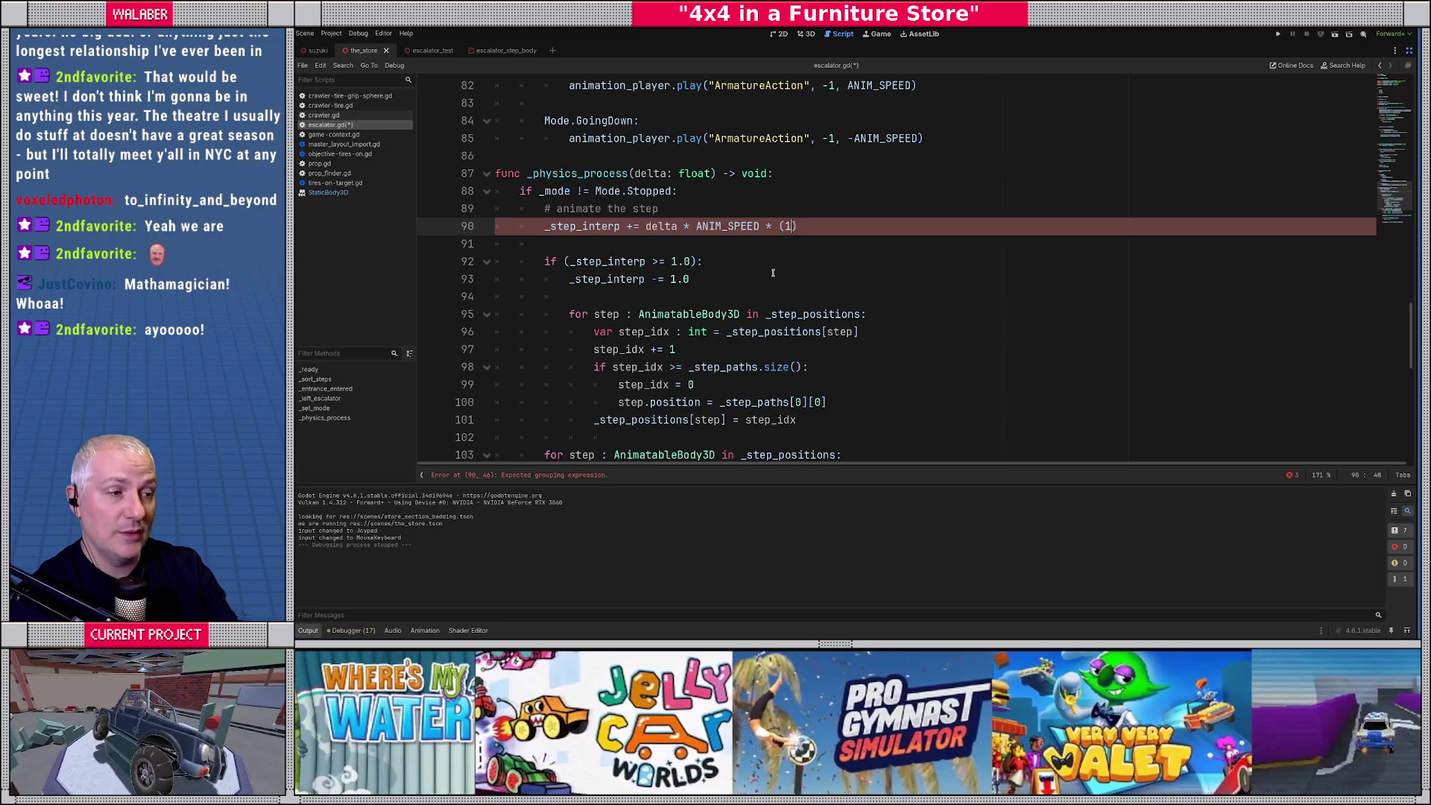
type(" _mode == ")
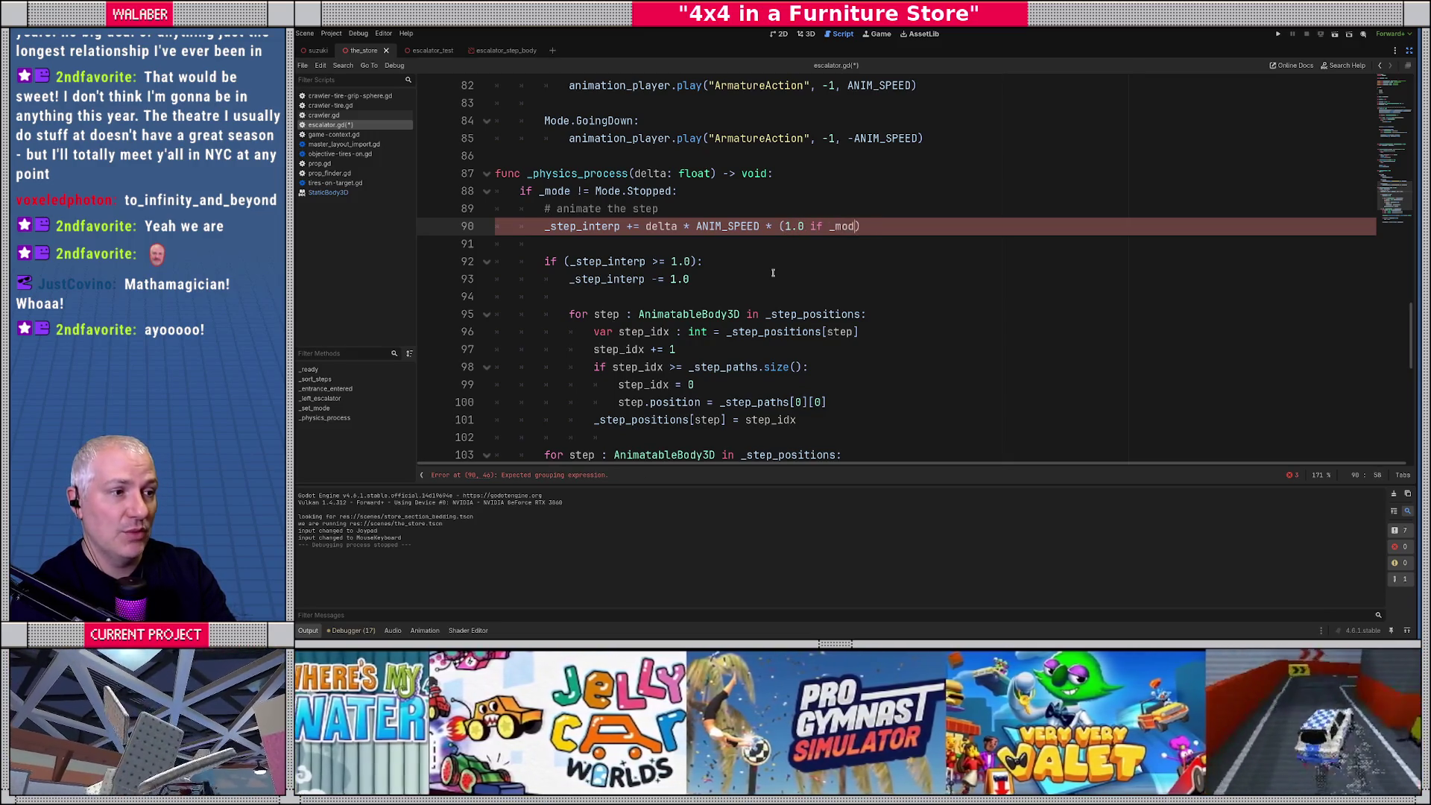
type("Mode.u")
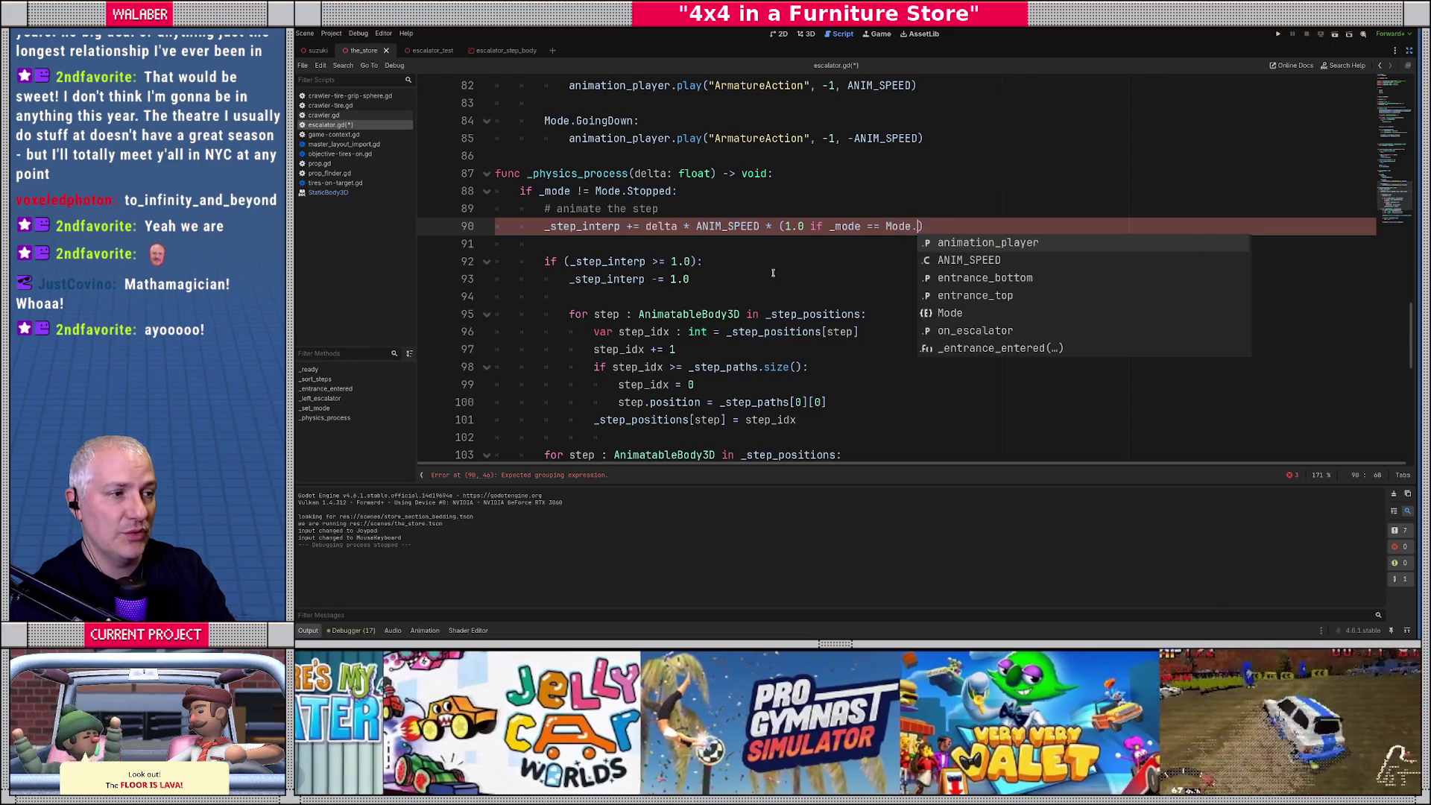
key("BackSpace")
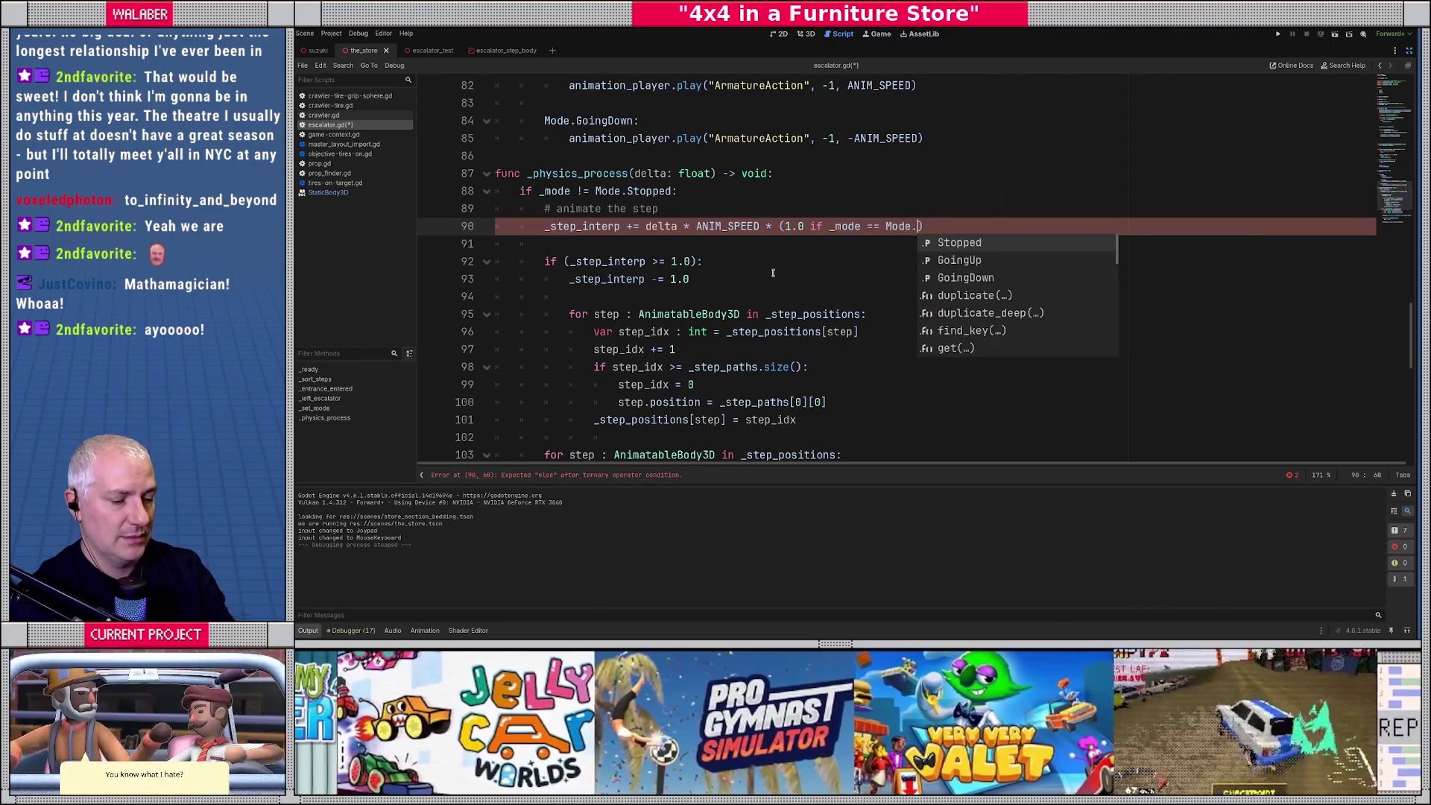
type("goin")
key("Return")
type("else -1")
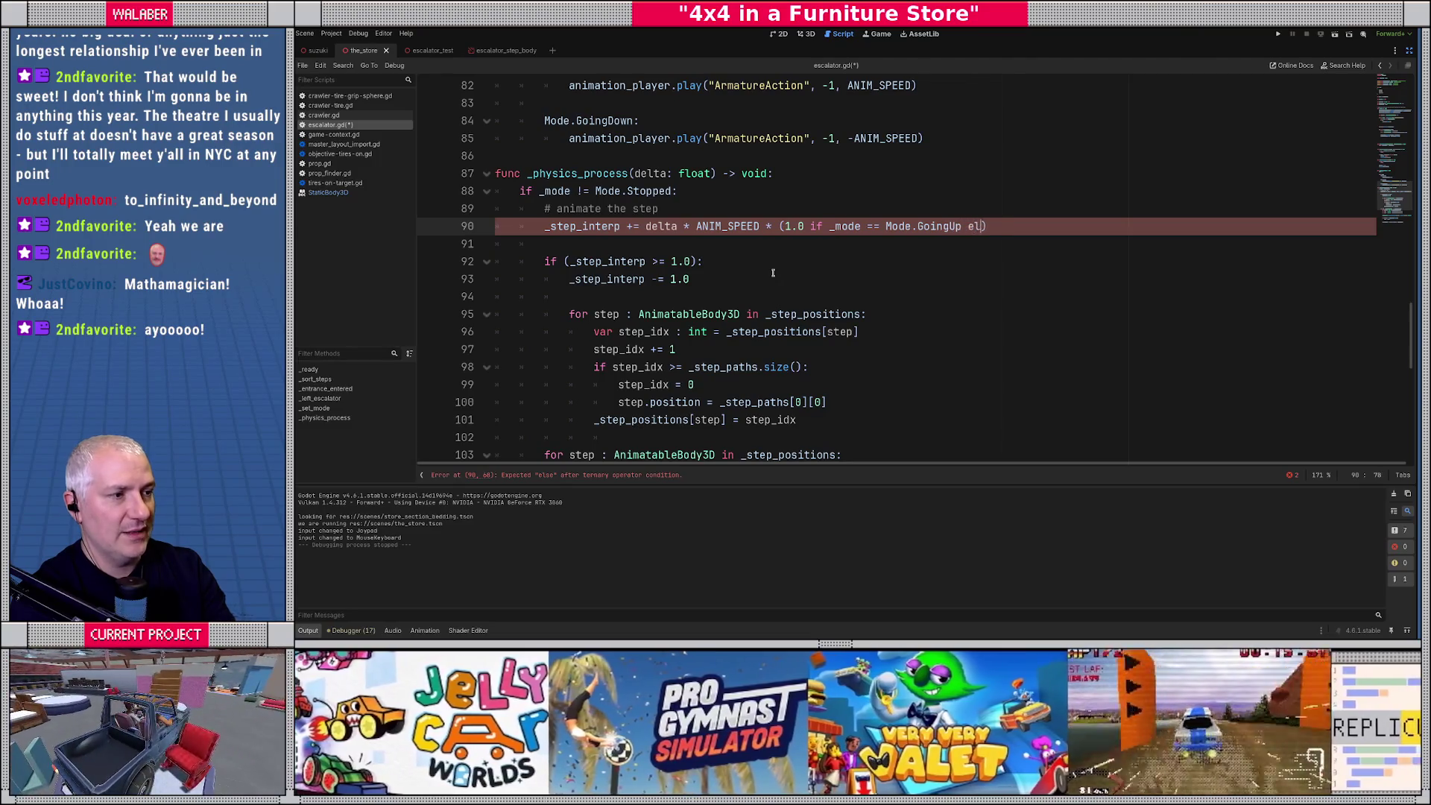
type(".0)")
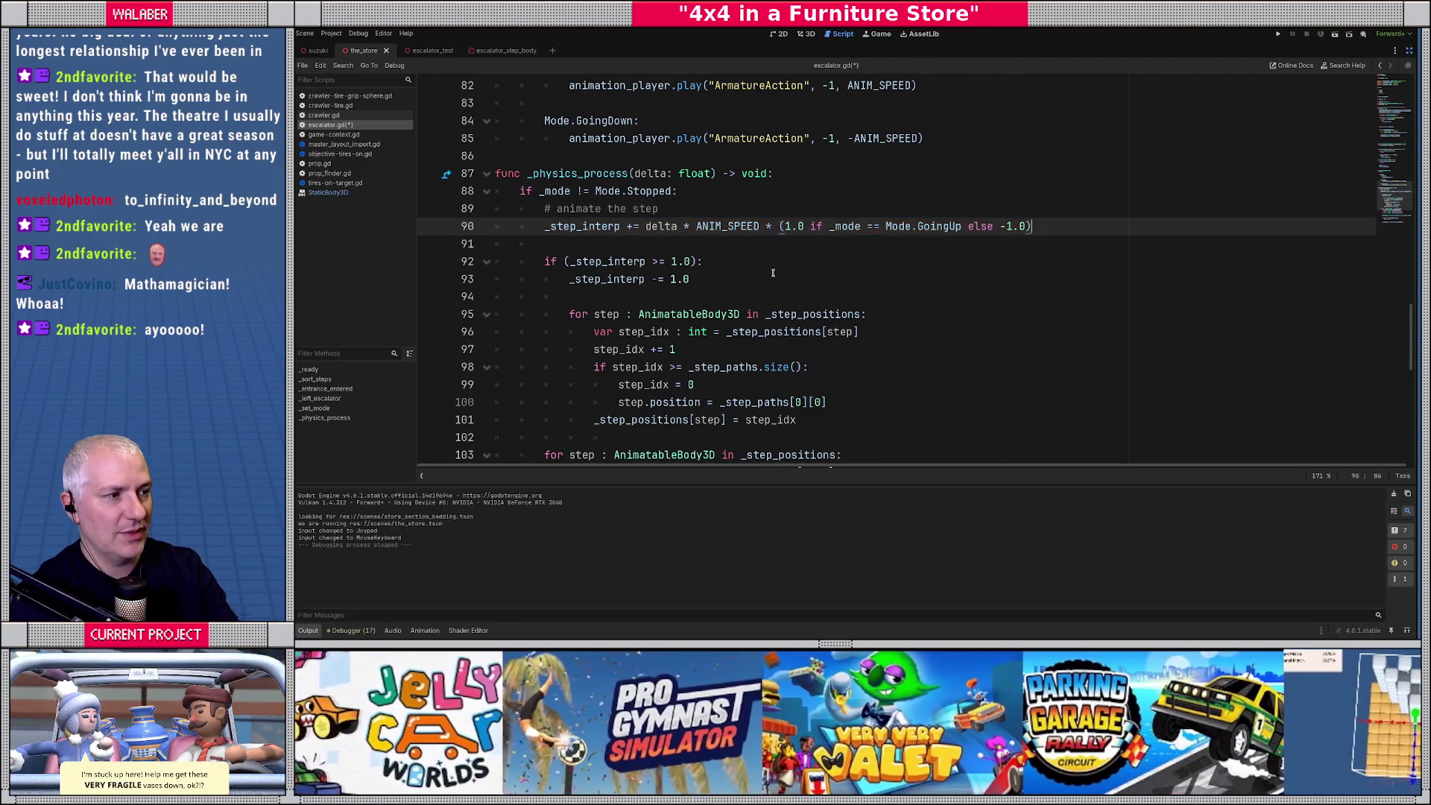
Add a '#wrap-around (UP)' comment line above the wrap-around if block.
double_click(582, 227)
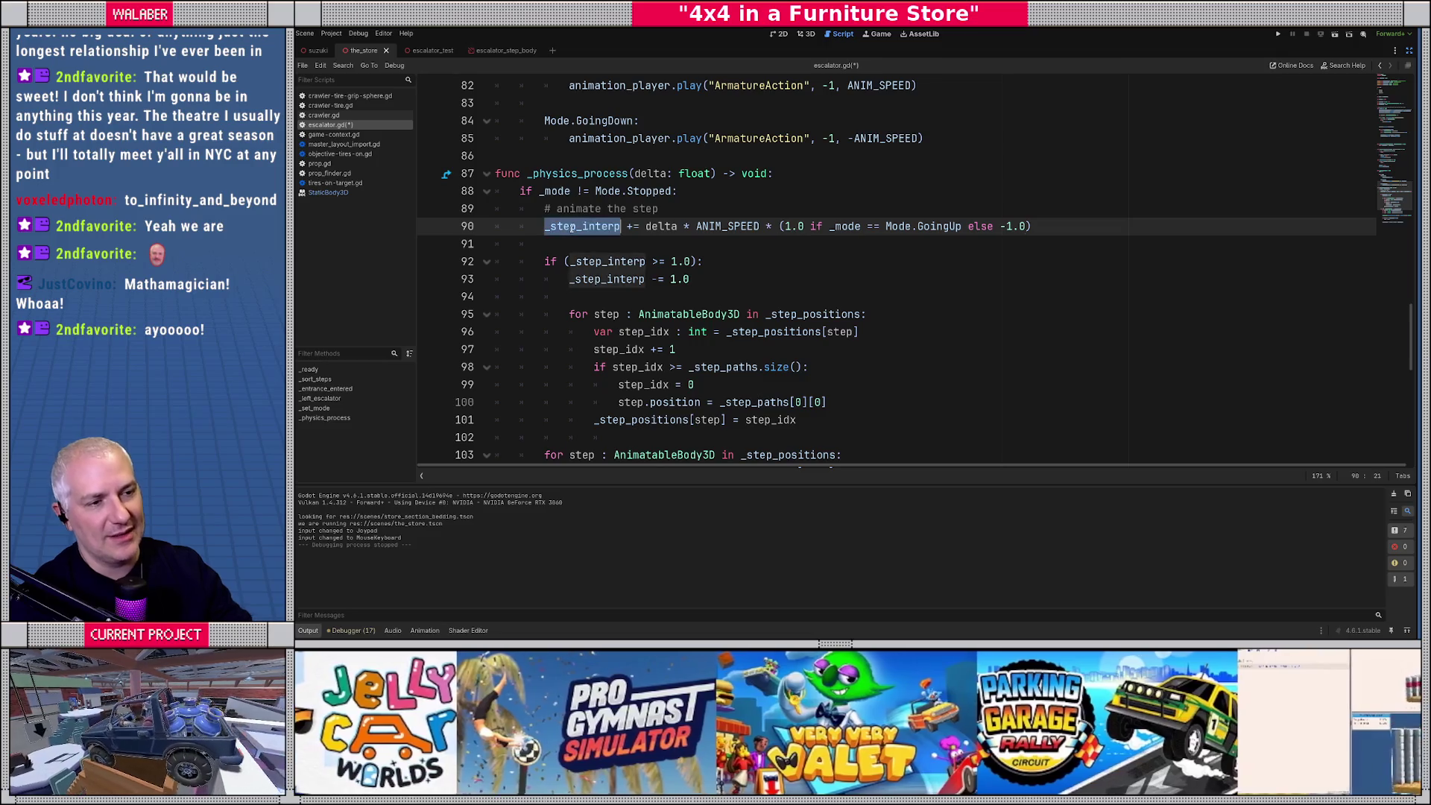
key("Down")
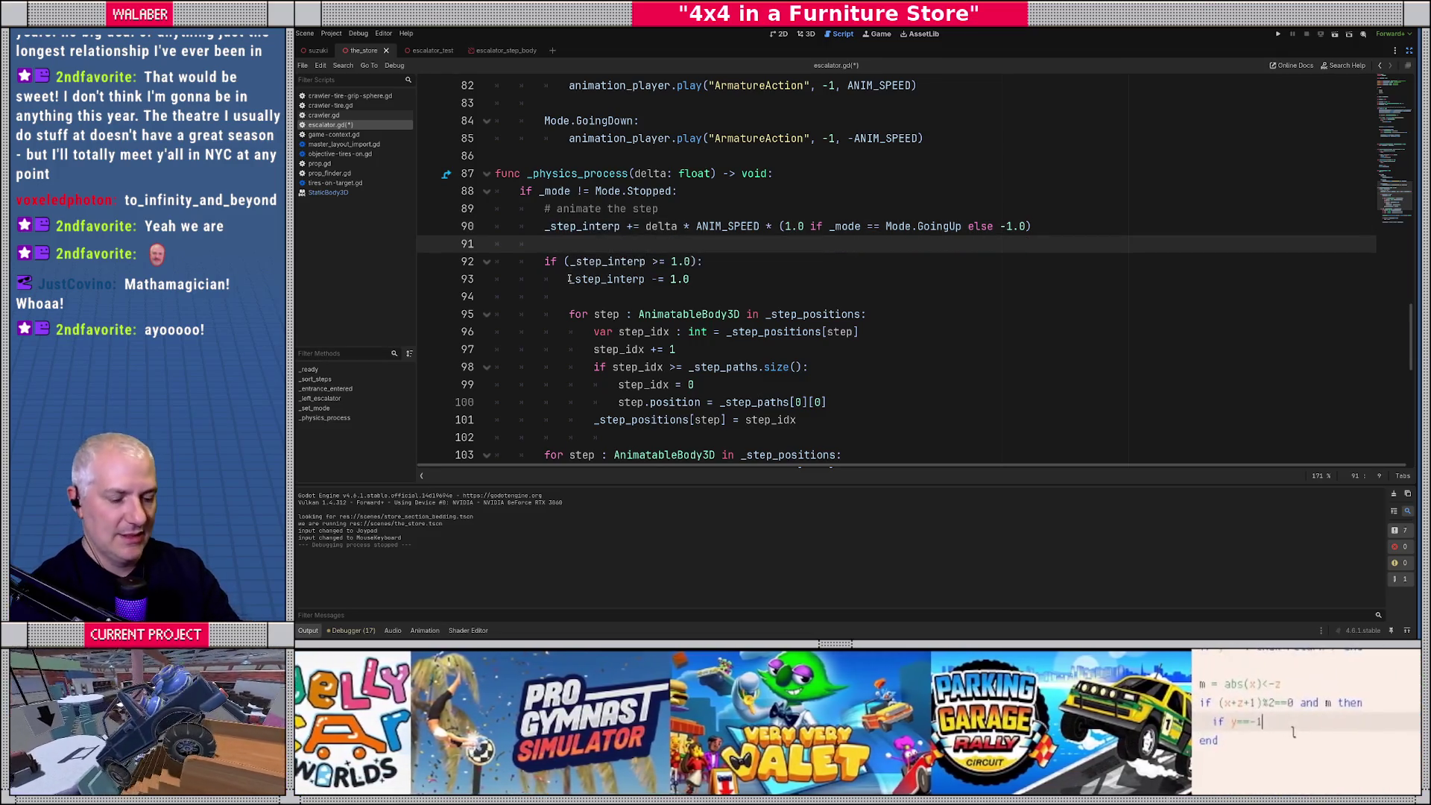
key("Return")
type("#wrap")
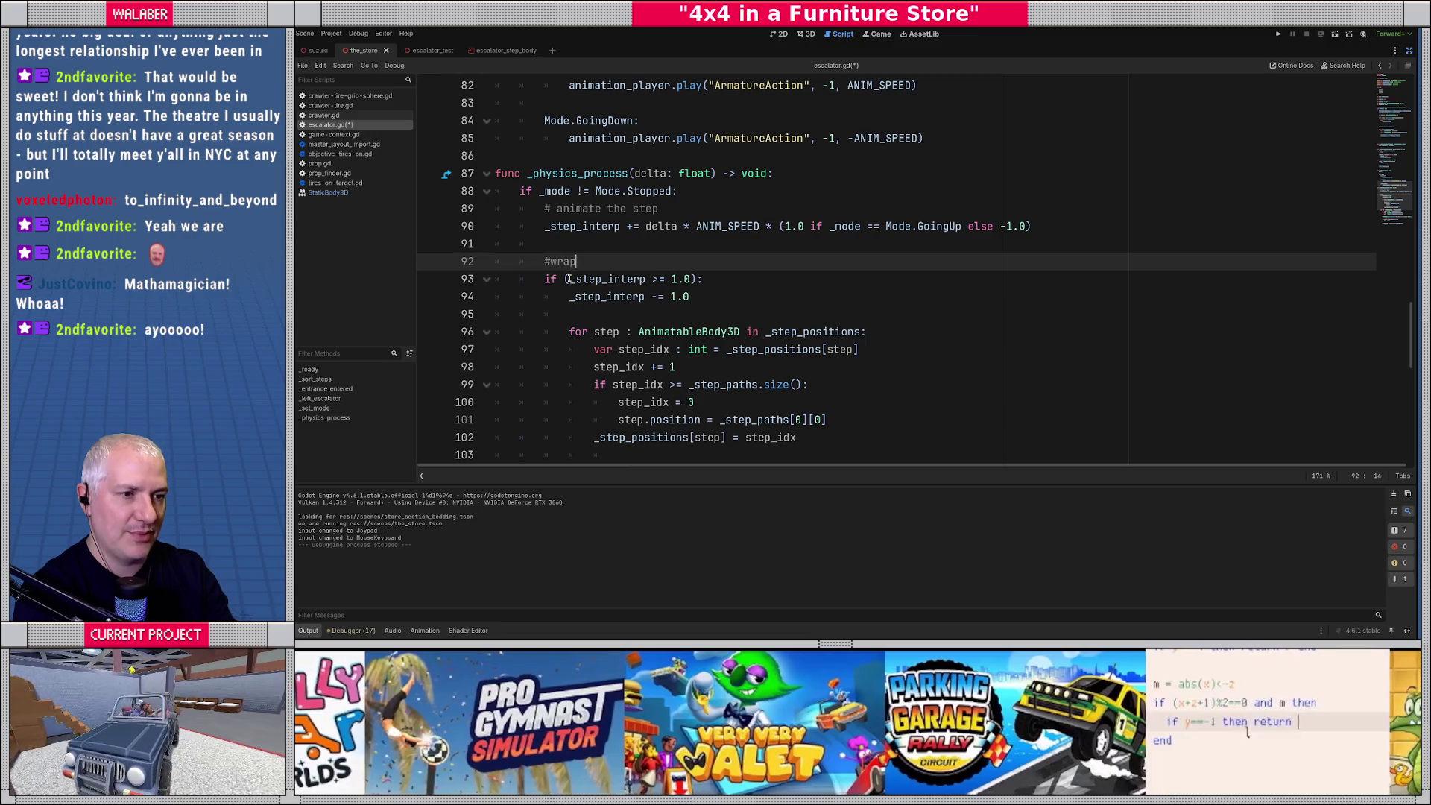
type("-around (")
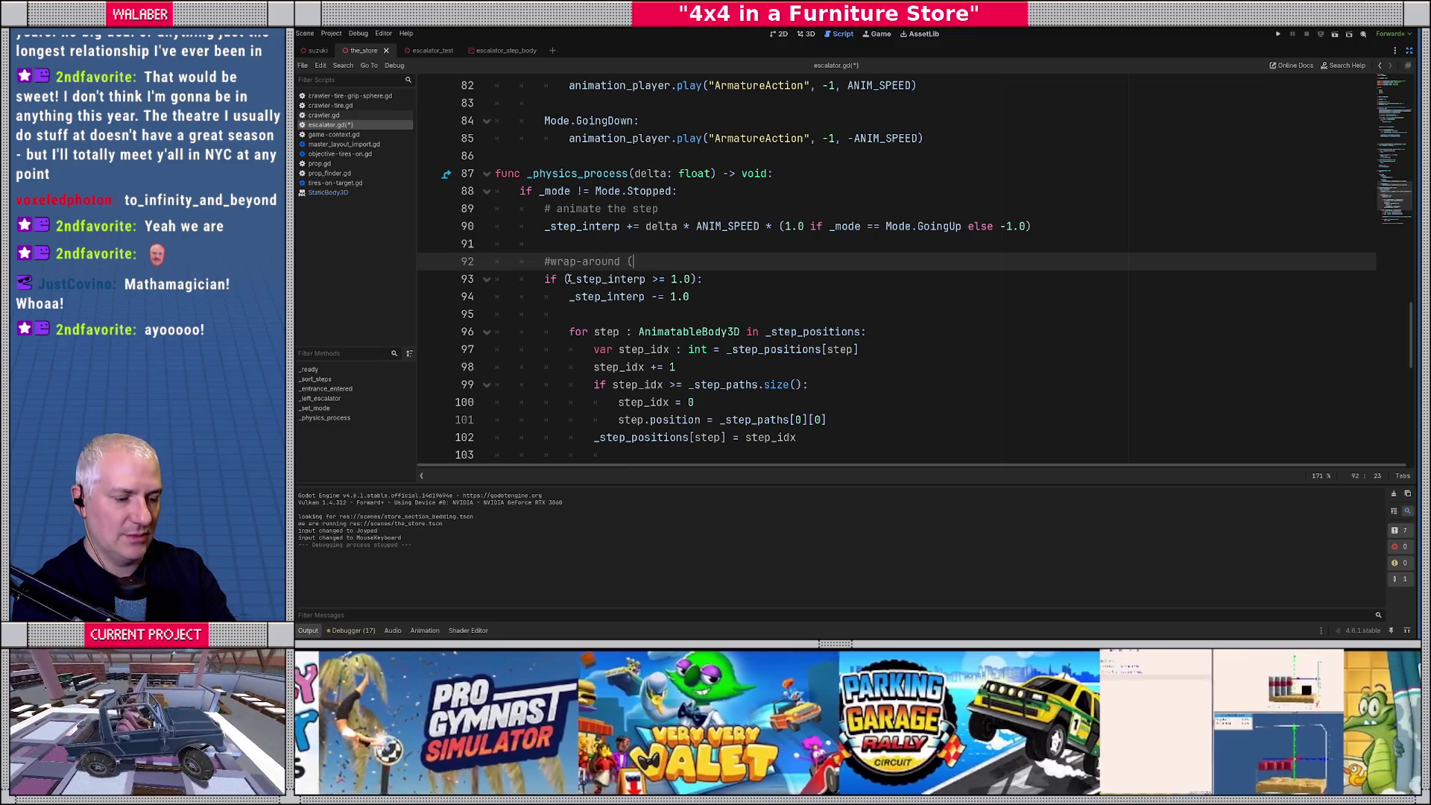
type("UP)")
scroll(542, 138, "down", 3)
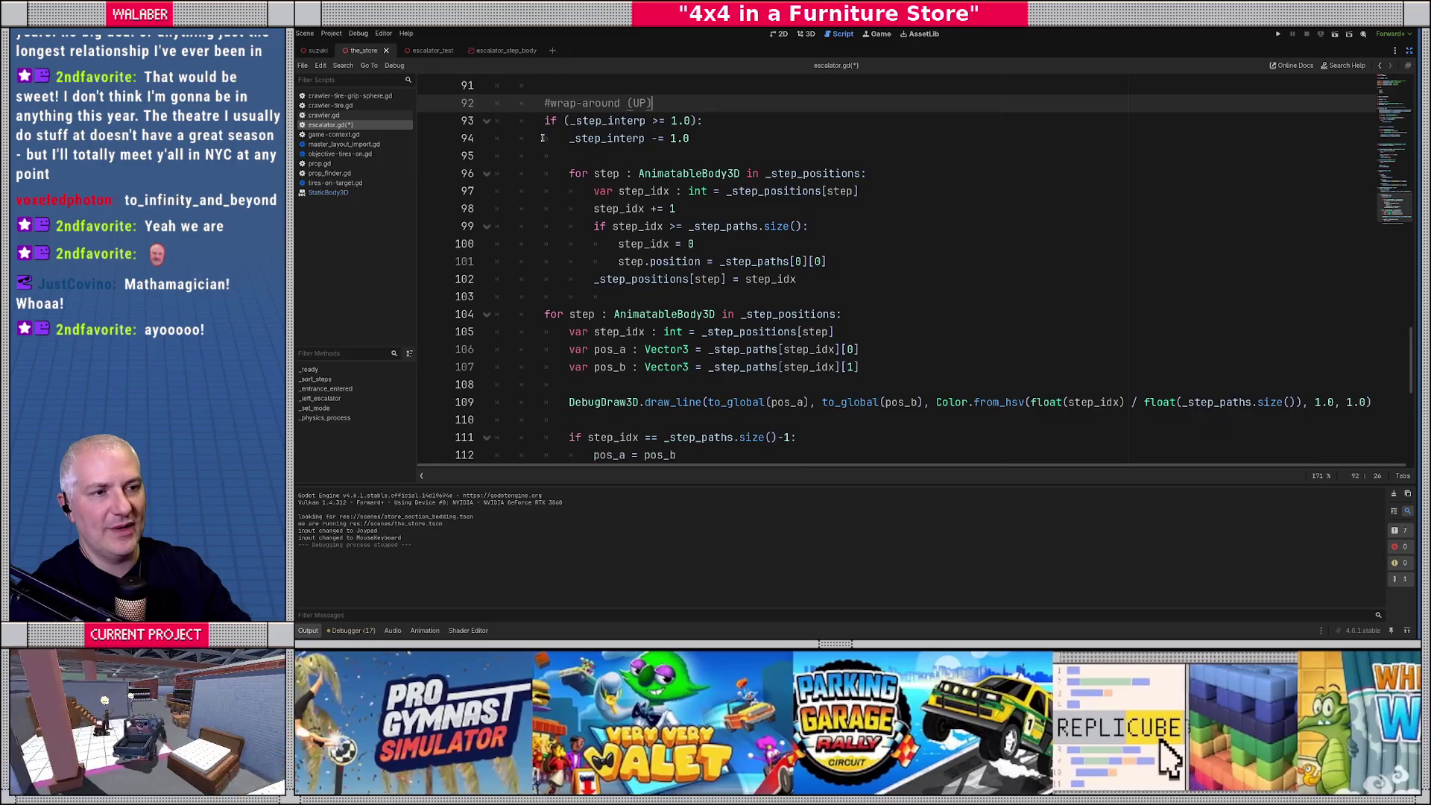
Duplicate the wrap-around block below itself and relabel the copy's comment as DOWN.
mouse_move(544, 103)
left_mouse_down()
mouse_move(634, 208)
mouse_move(808, 274)
left_mouse_up()
key("ctrl+c")
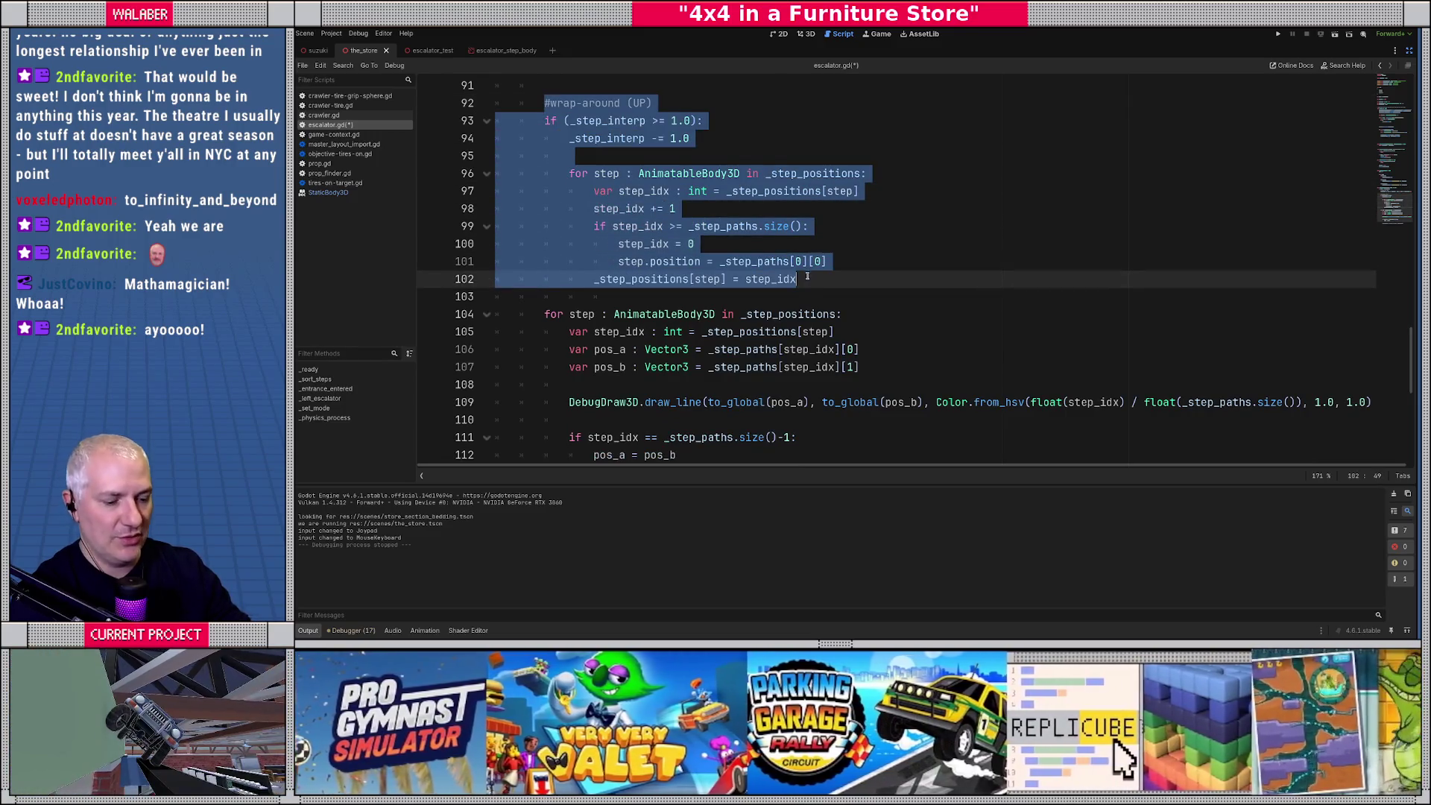
left_click(807, 278)
key("Return")
key("BackSpace")
key("BackSpace")
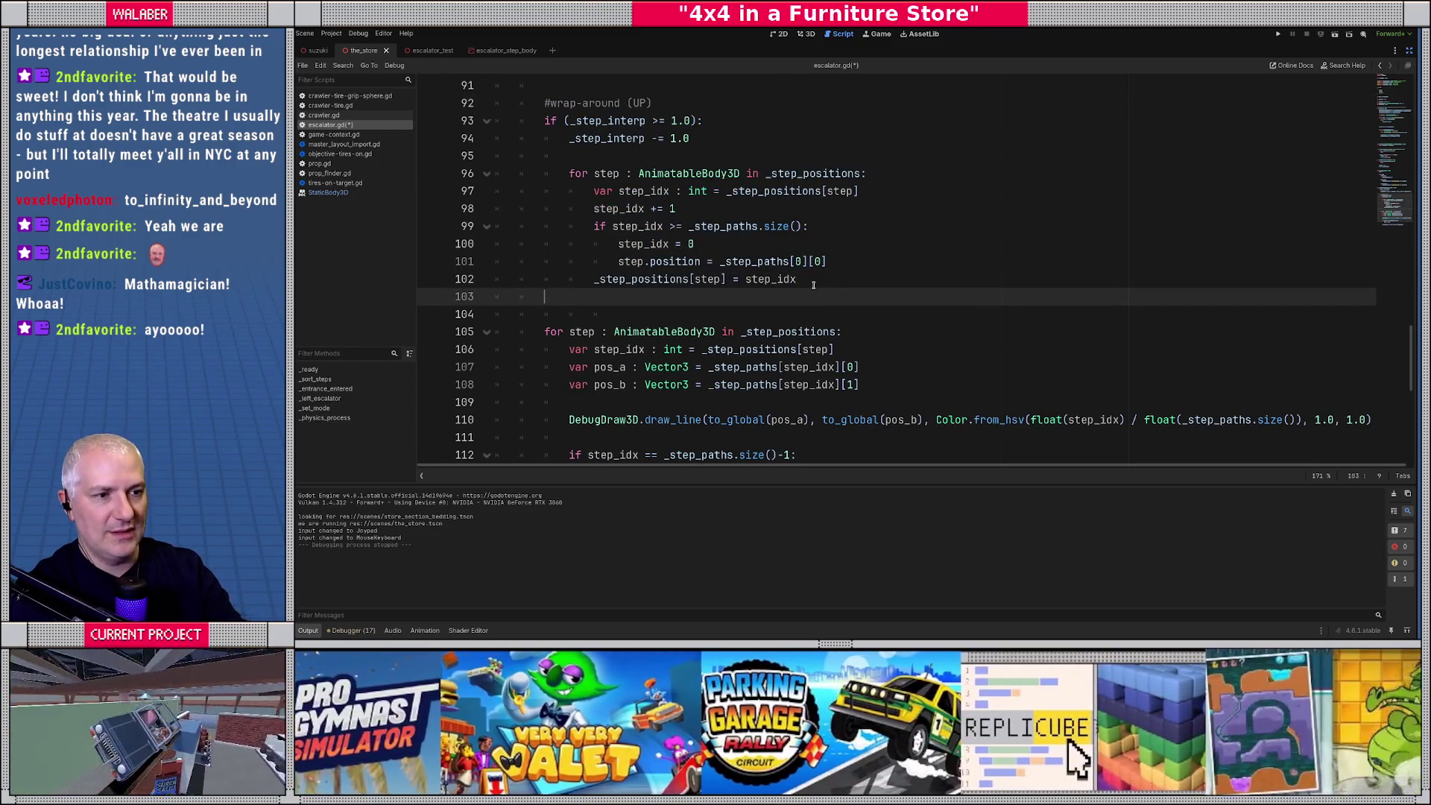
key("ctrl+v")
left_click(651, 275)
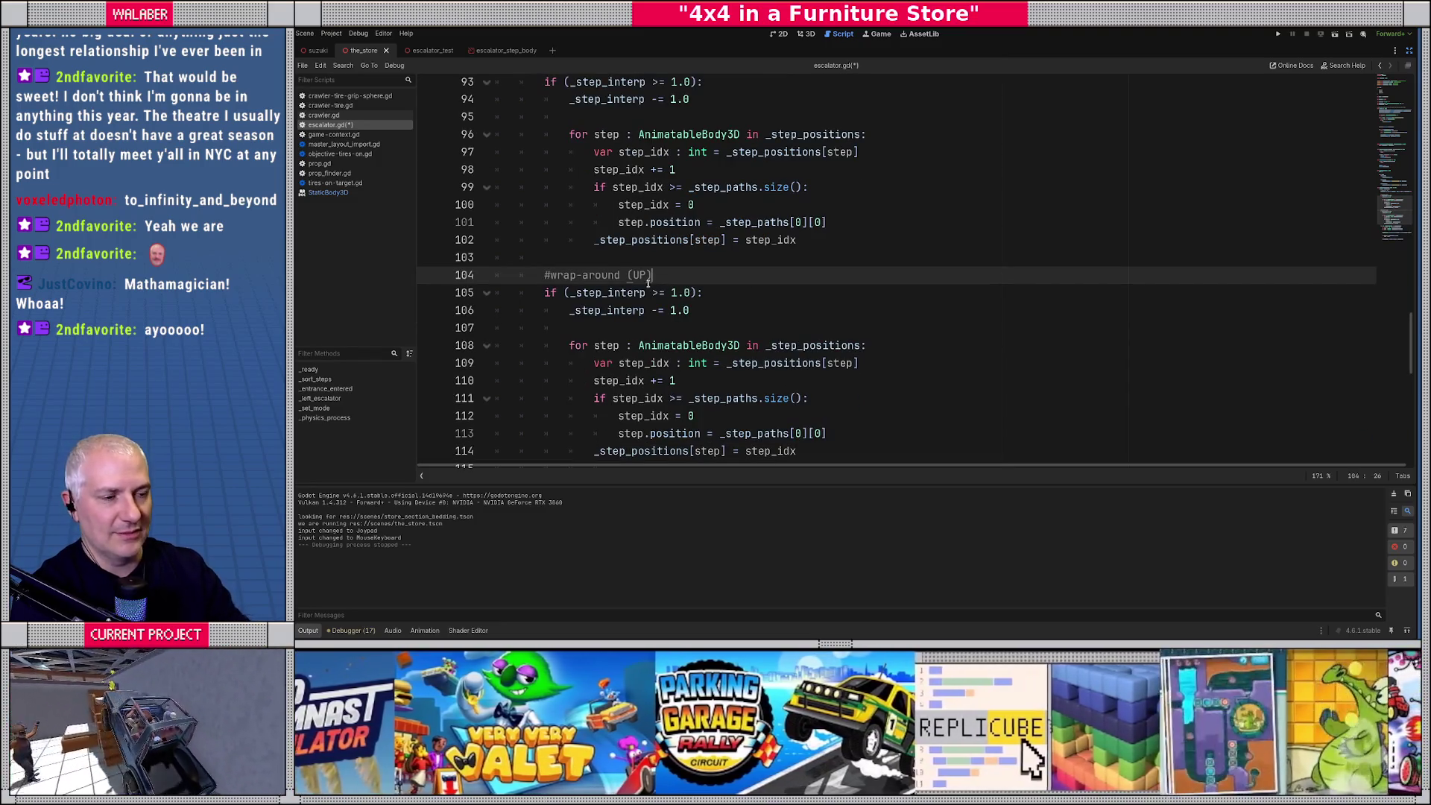
key("Left")
key("BackSpace")
key("BackSpace")
type("DOWN")
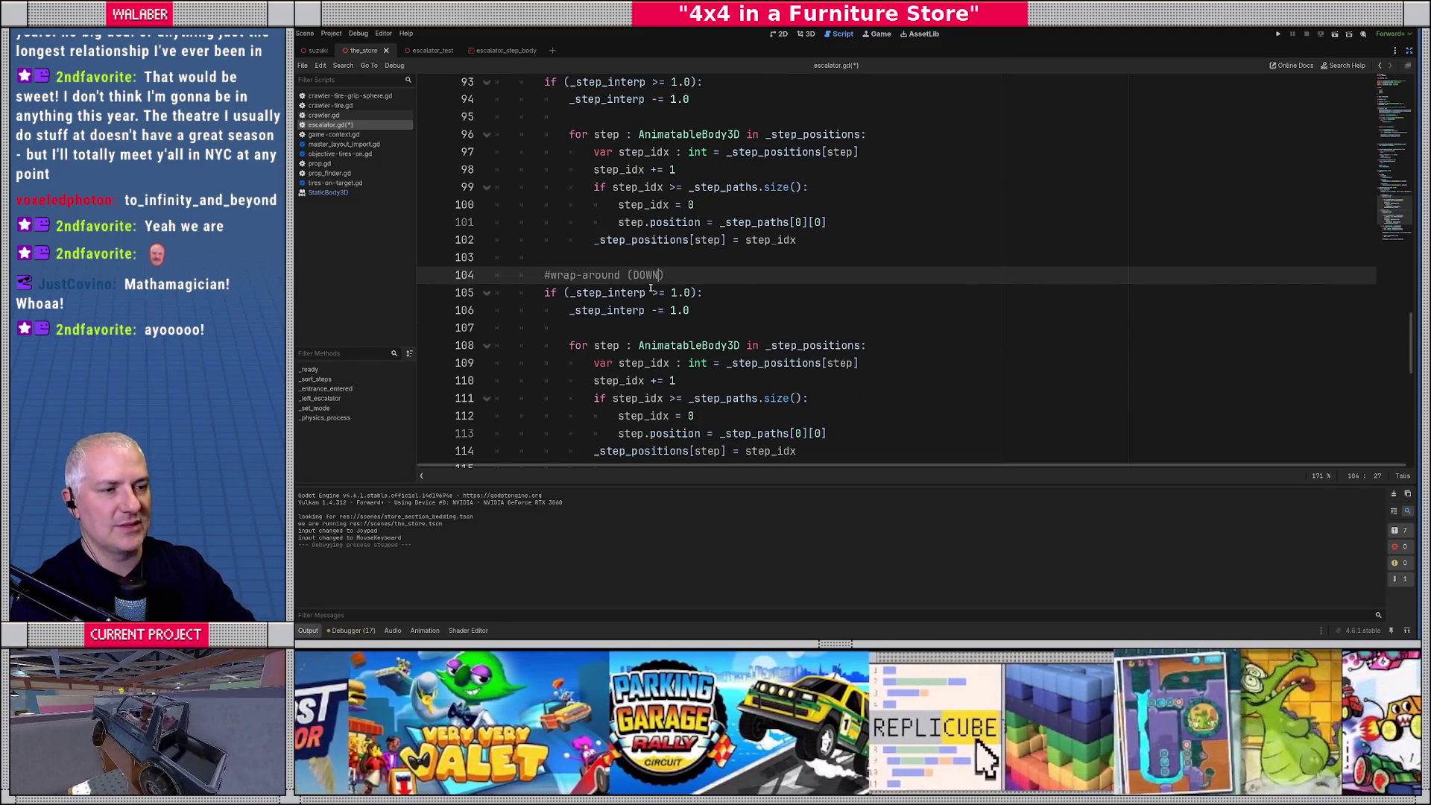
Change the DOWN check to _step_interp <= 0.0 and make it add 1.0.
left_click(653, 292)
key("Delete")
type("<")
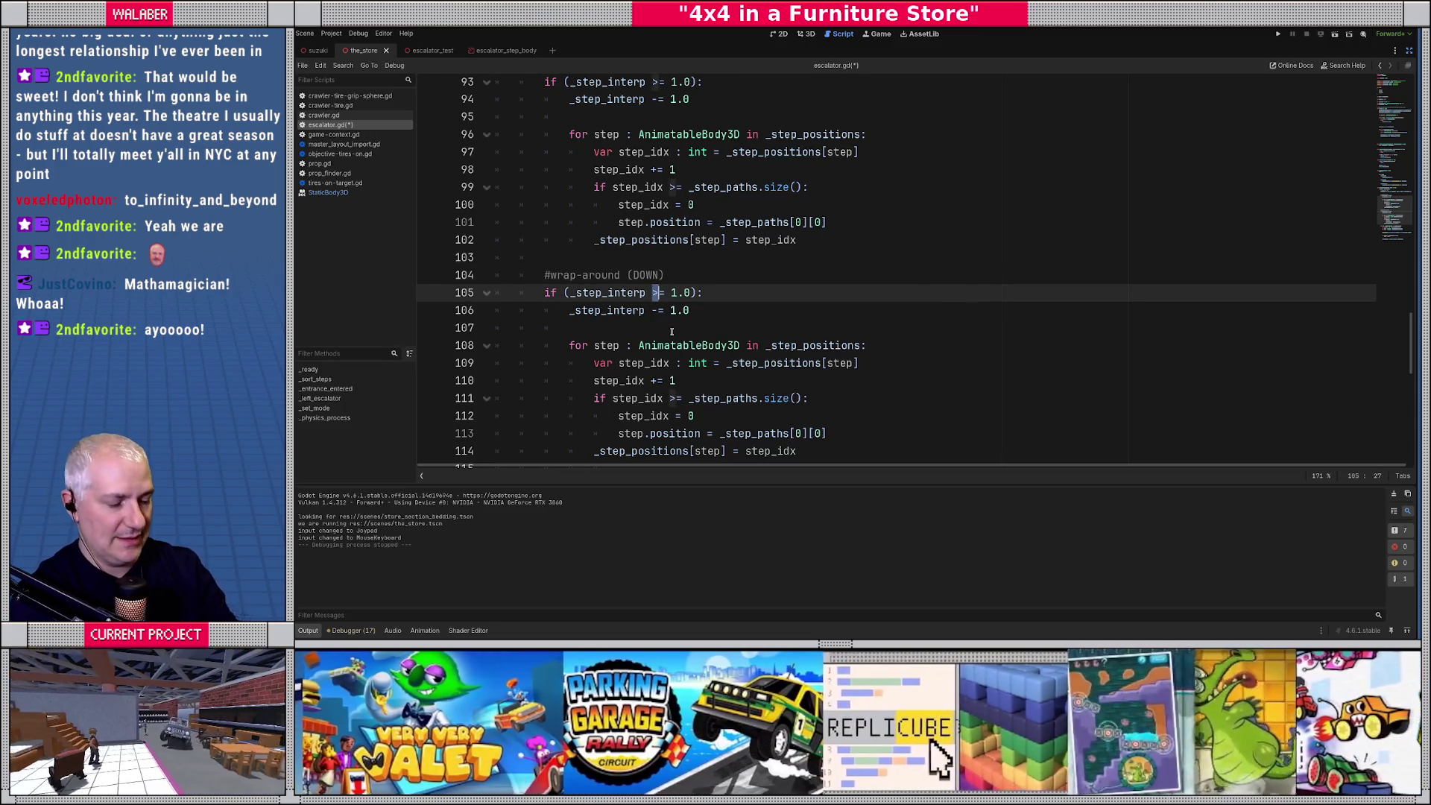
key("Right")
key("Right")
key("shift+Right")
type("0")
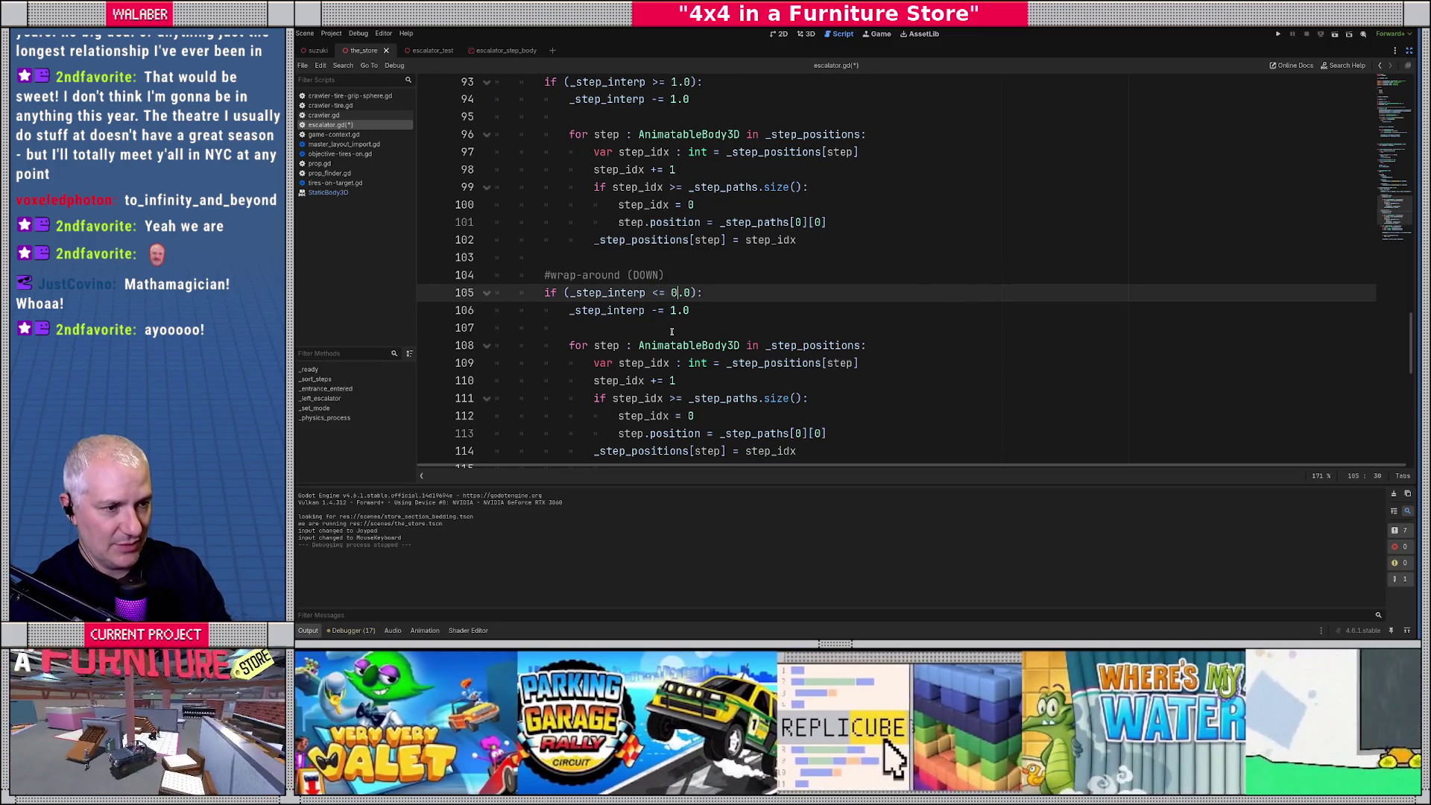
key("Down")
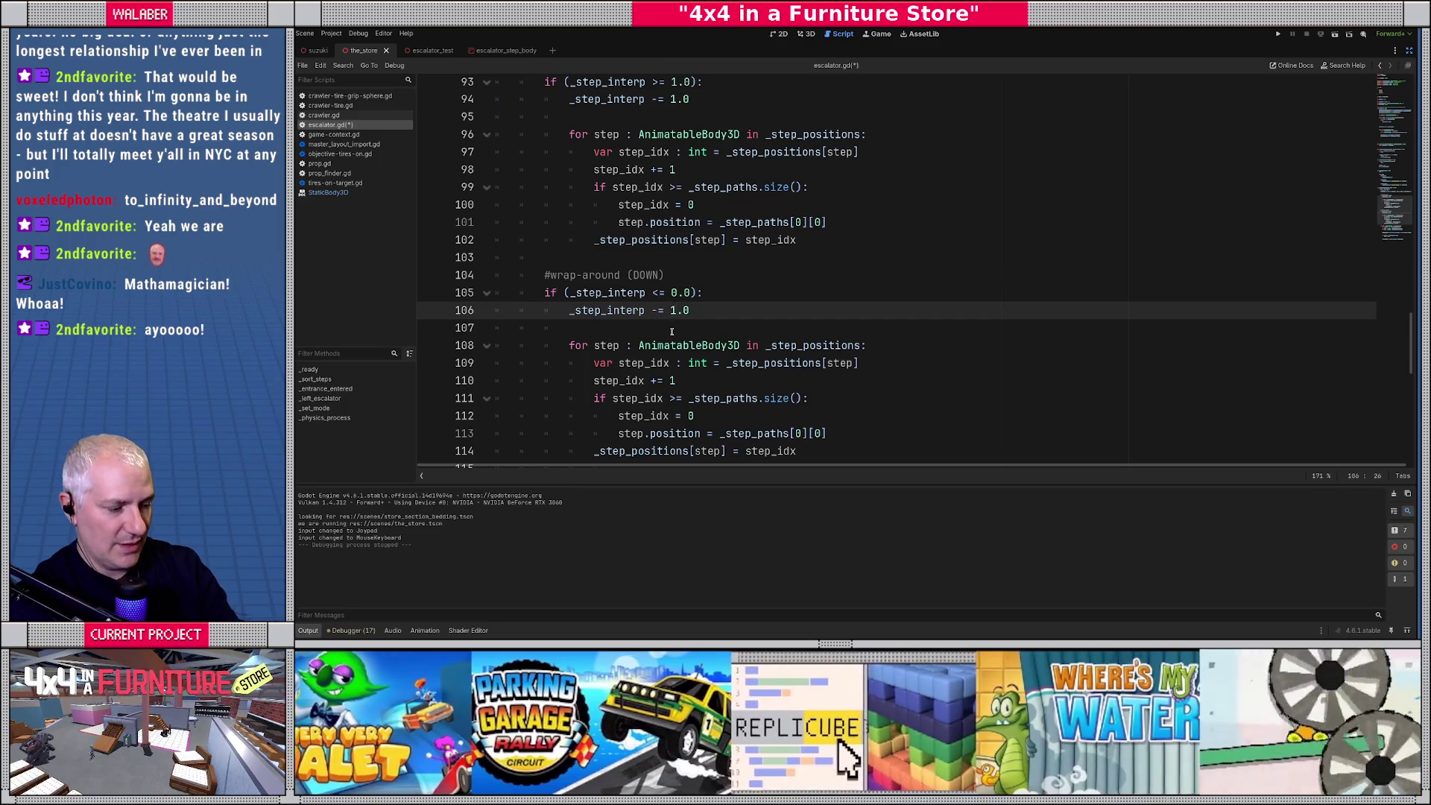
key("Delete")
type("+")
Make step_idx decrement and wrap: if step_idx < 0: step_idx = _step_paths.size()-1.
scroll(671, 332, "down", 1)
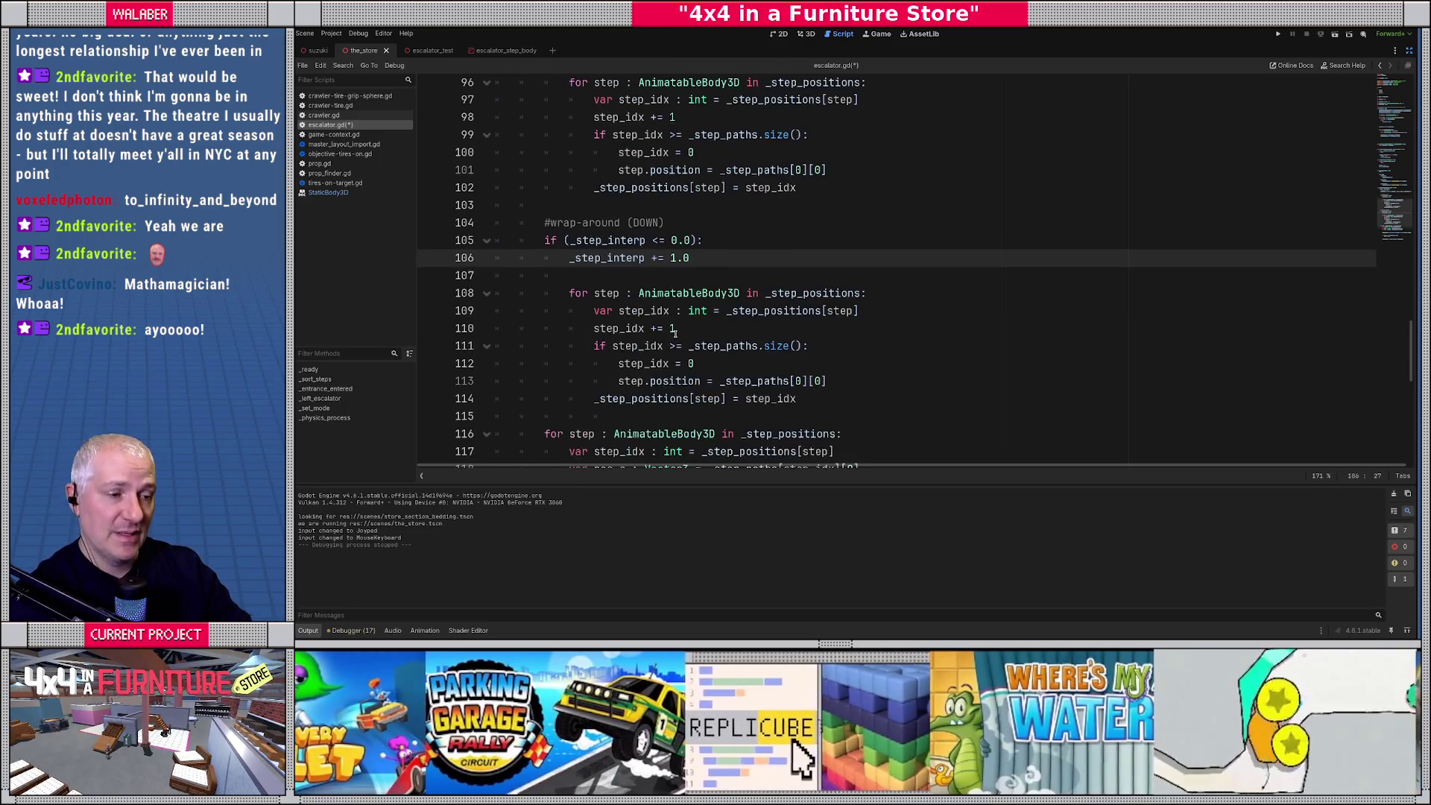
left_click(651, 328)
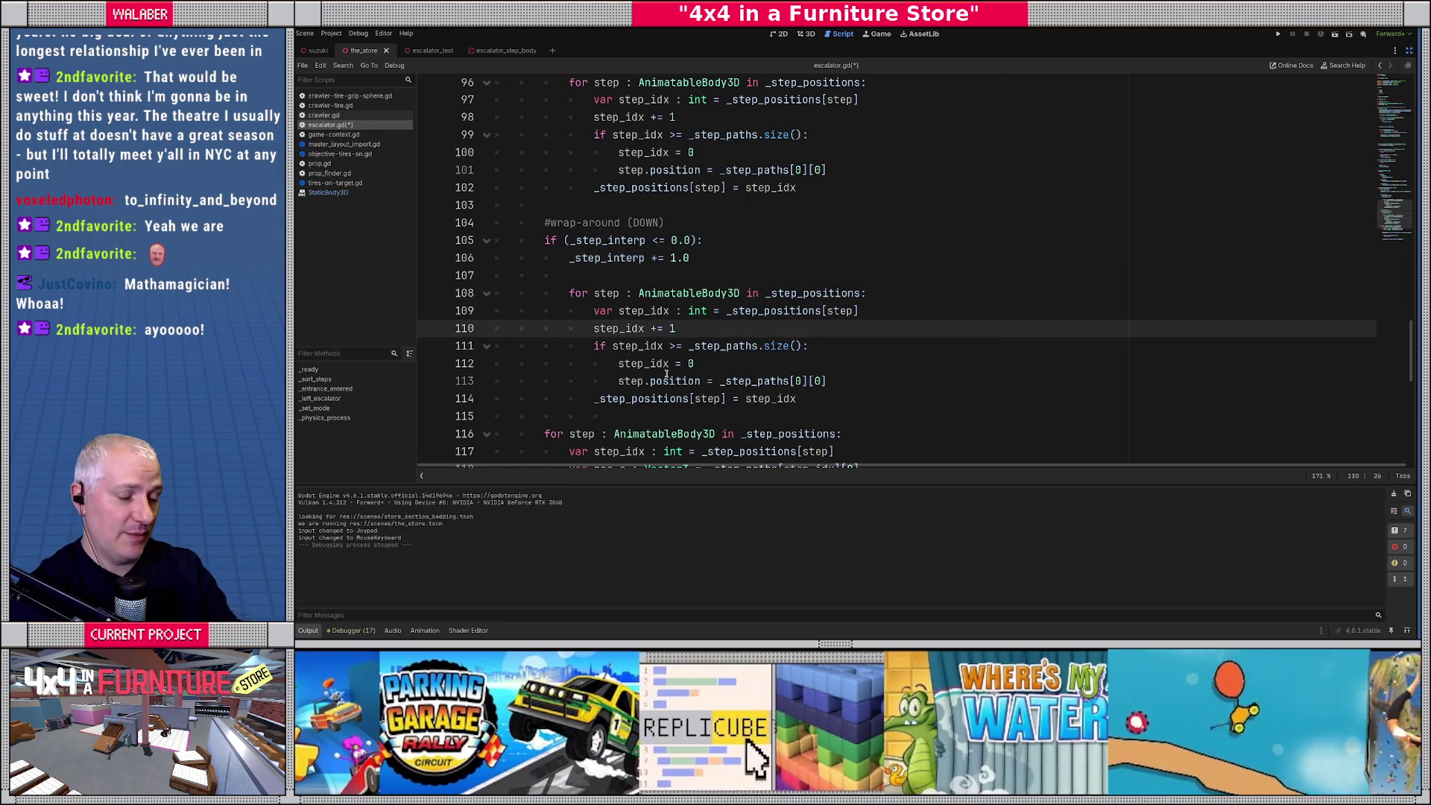
key("Delete")
type("-")
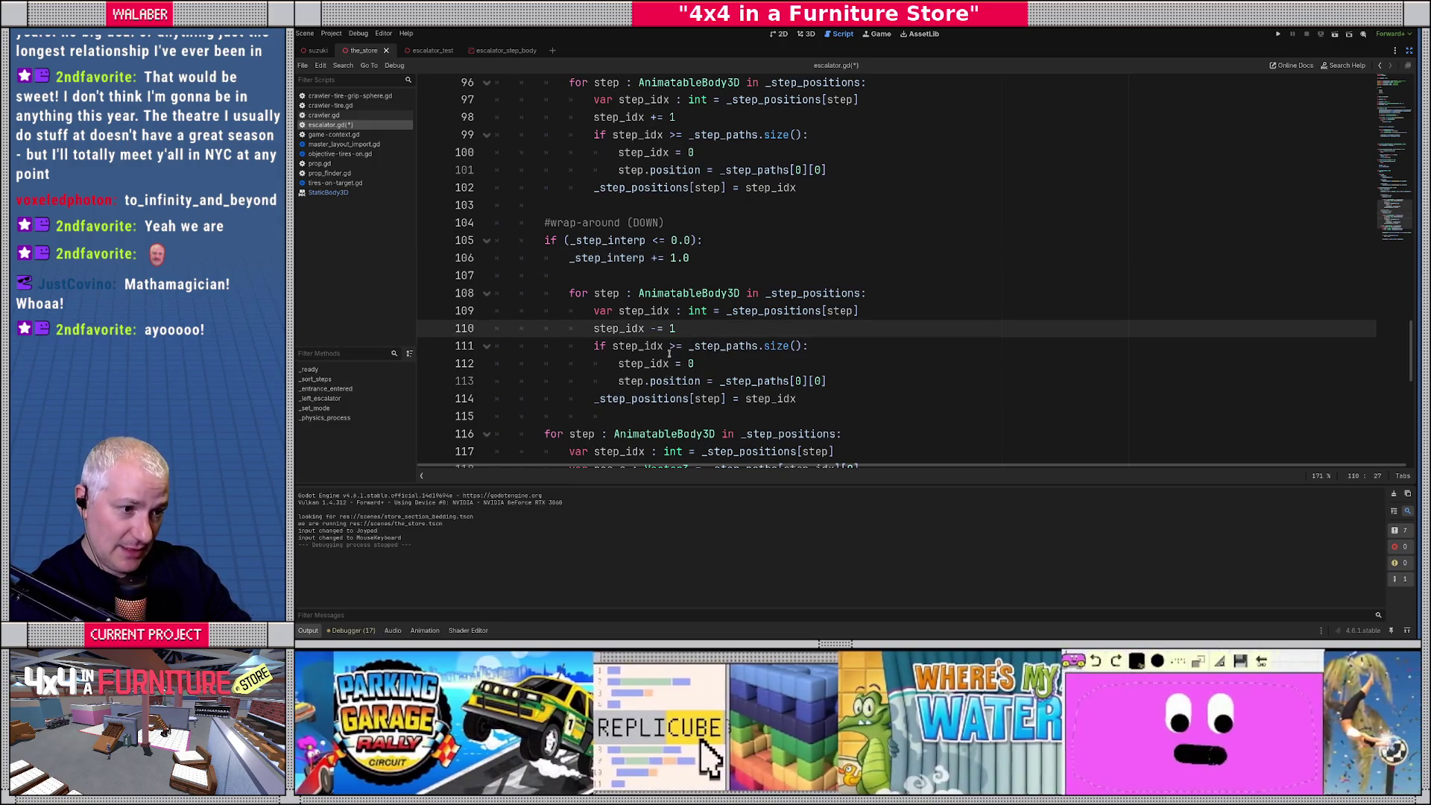
left_click_drag(670, 347, 838, 352)
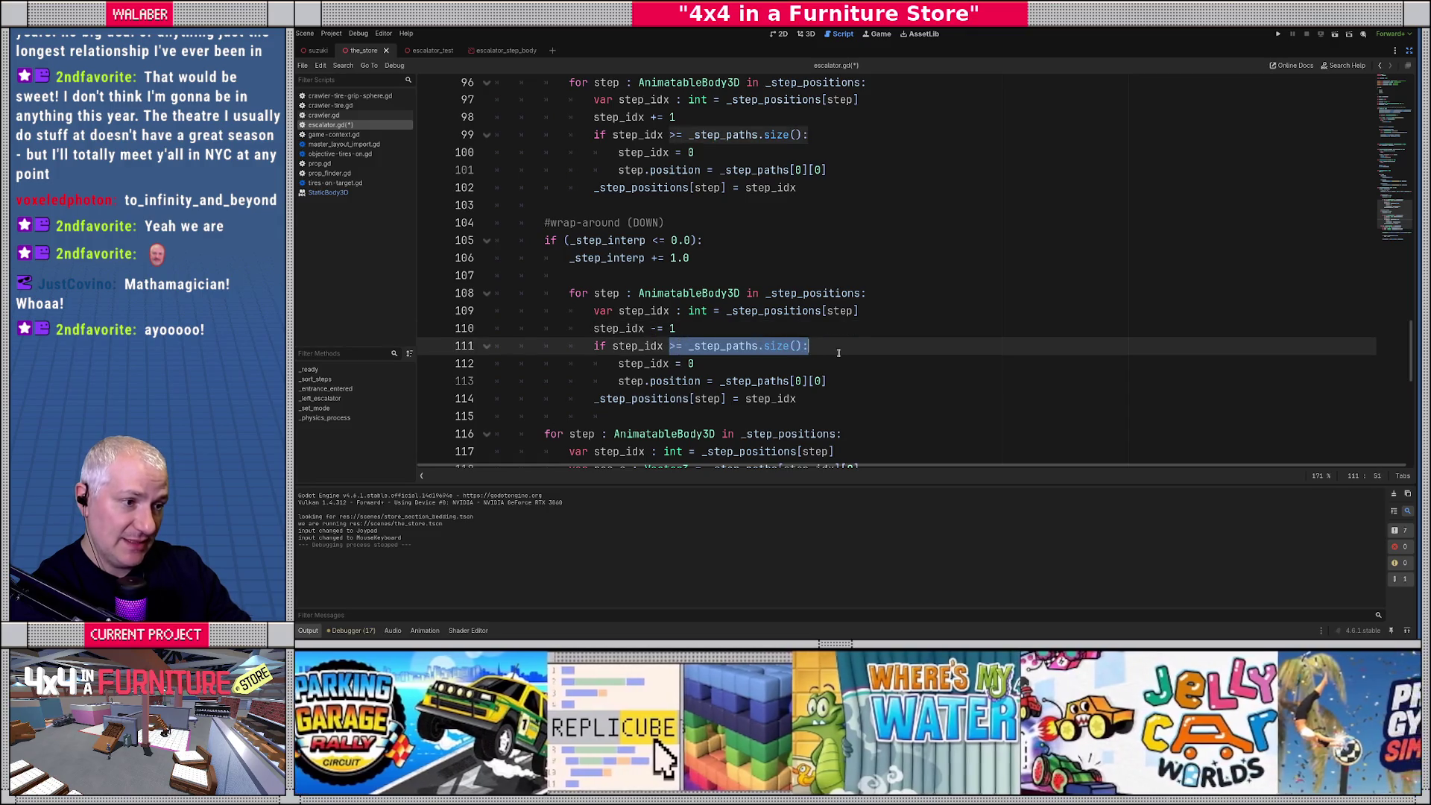
type("< ")
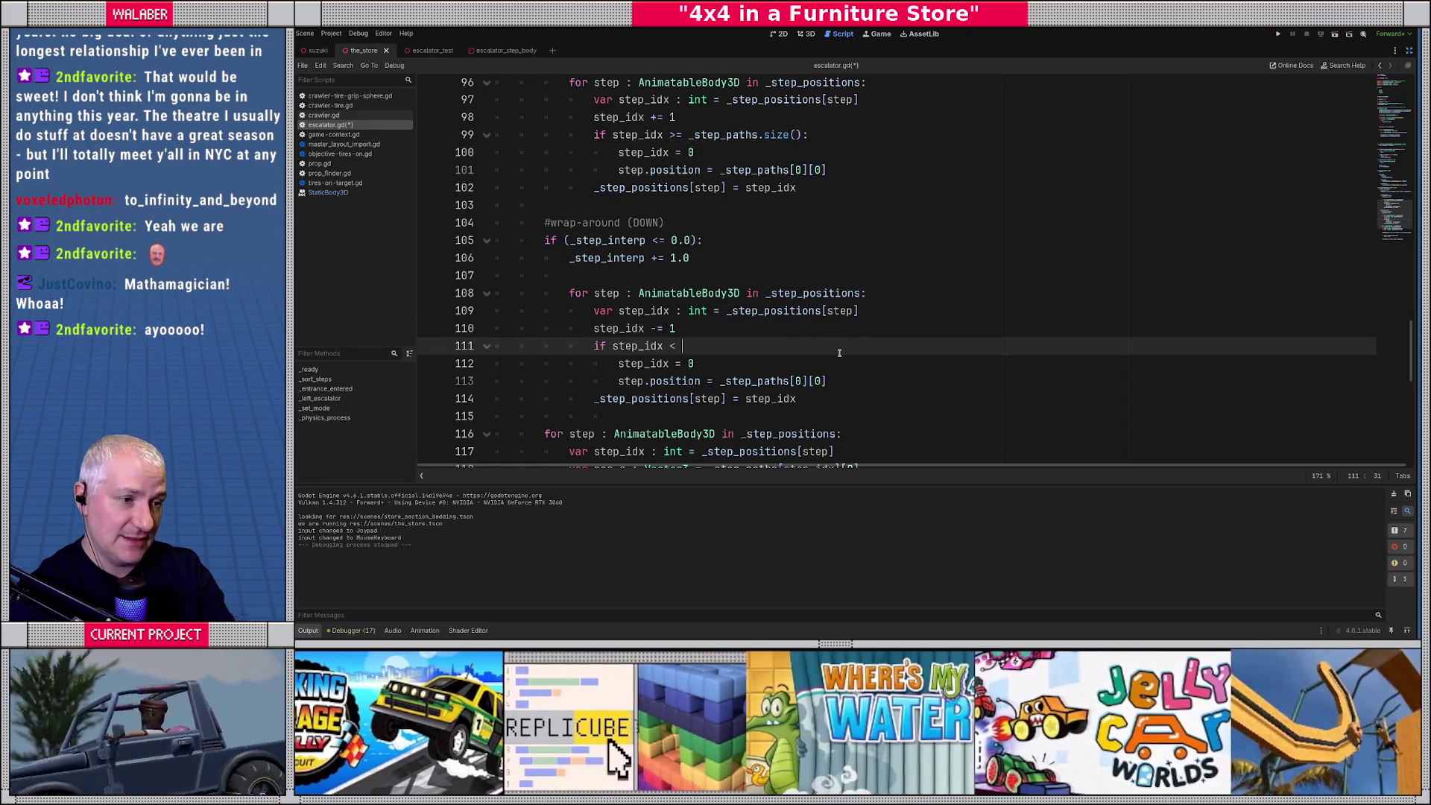
type("0")
key("Down")
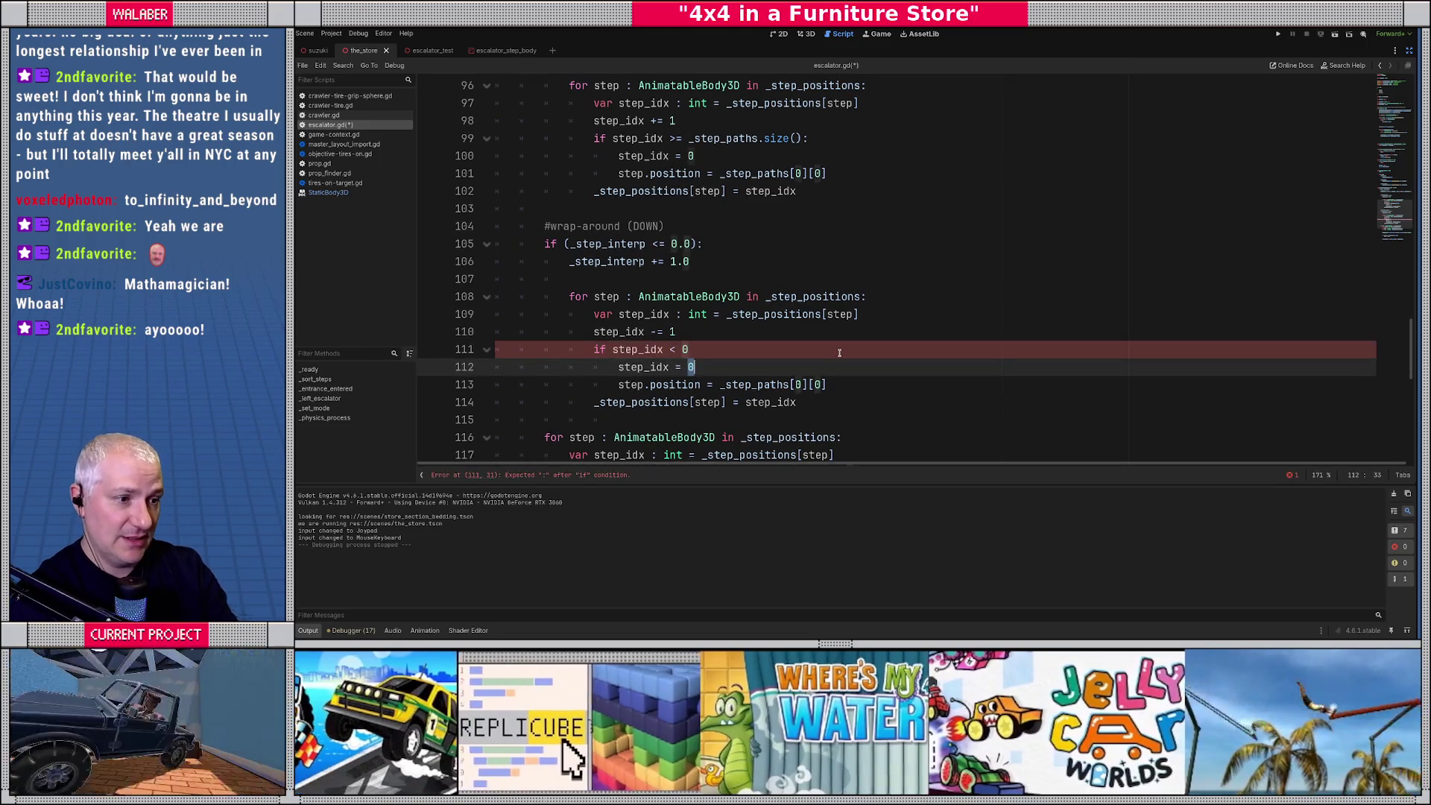
key("BackSpace")
type("_step_pa")
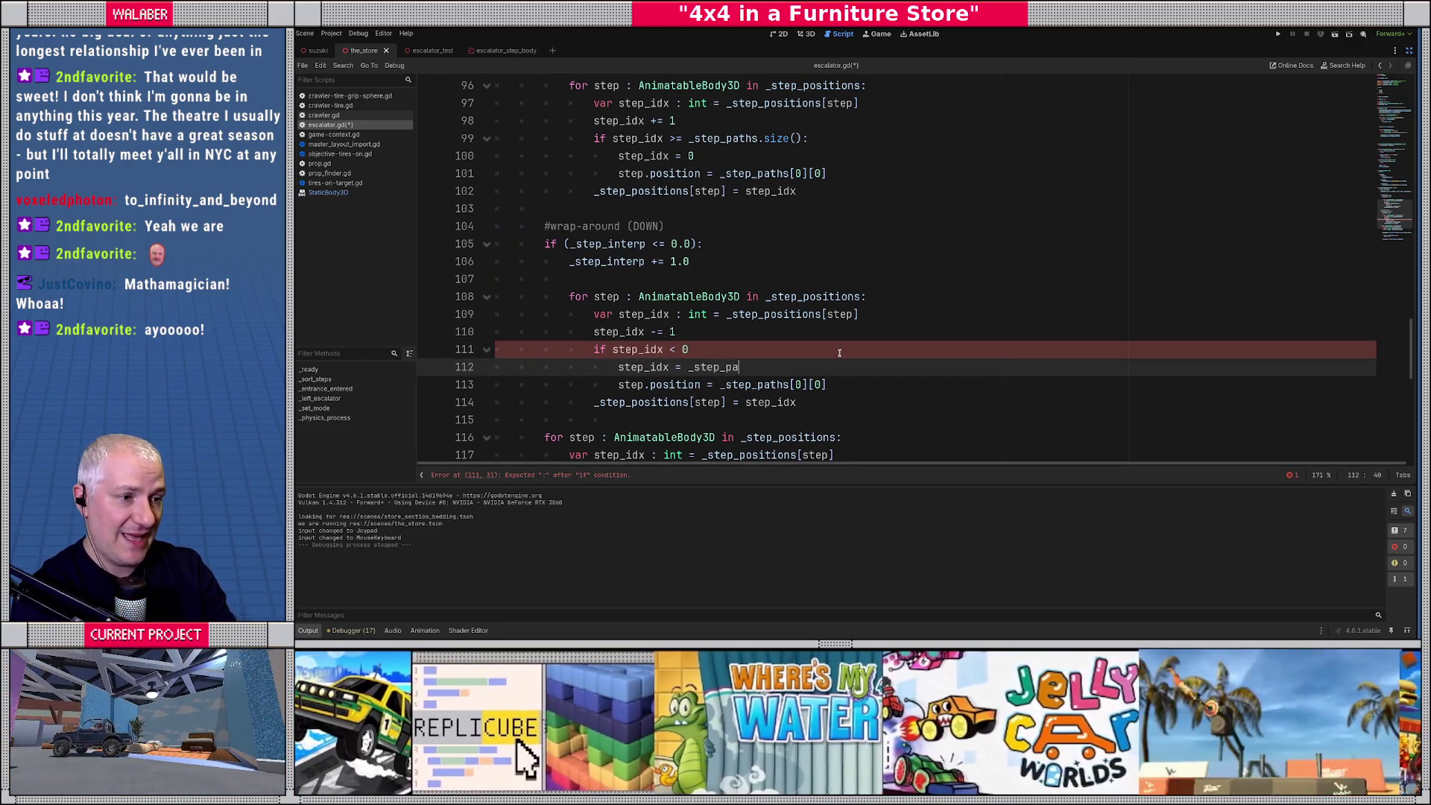
type("ths.siz")
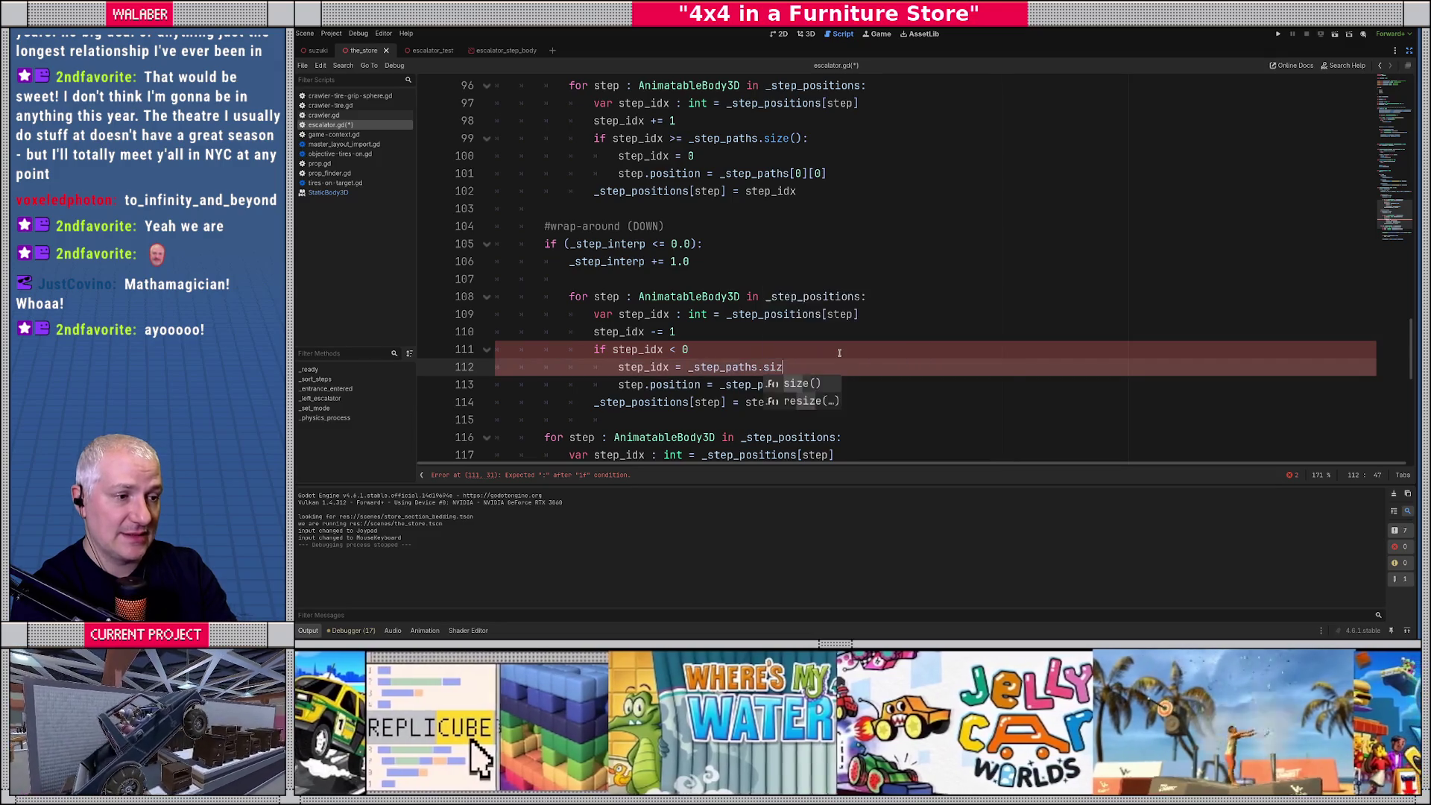
type("e()-1")
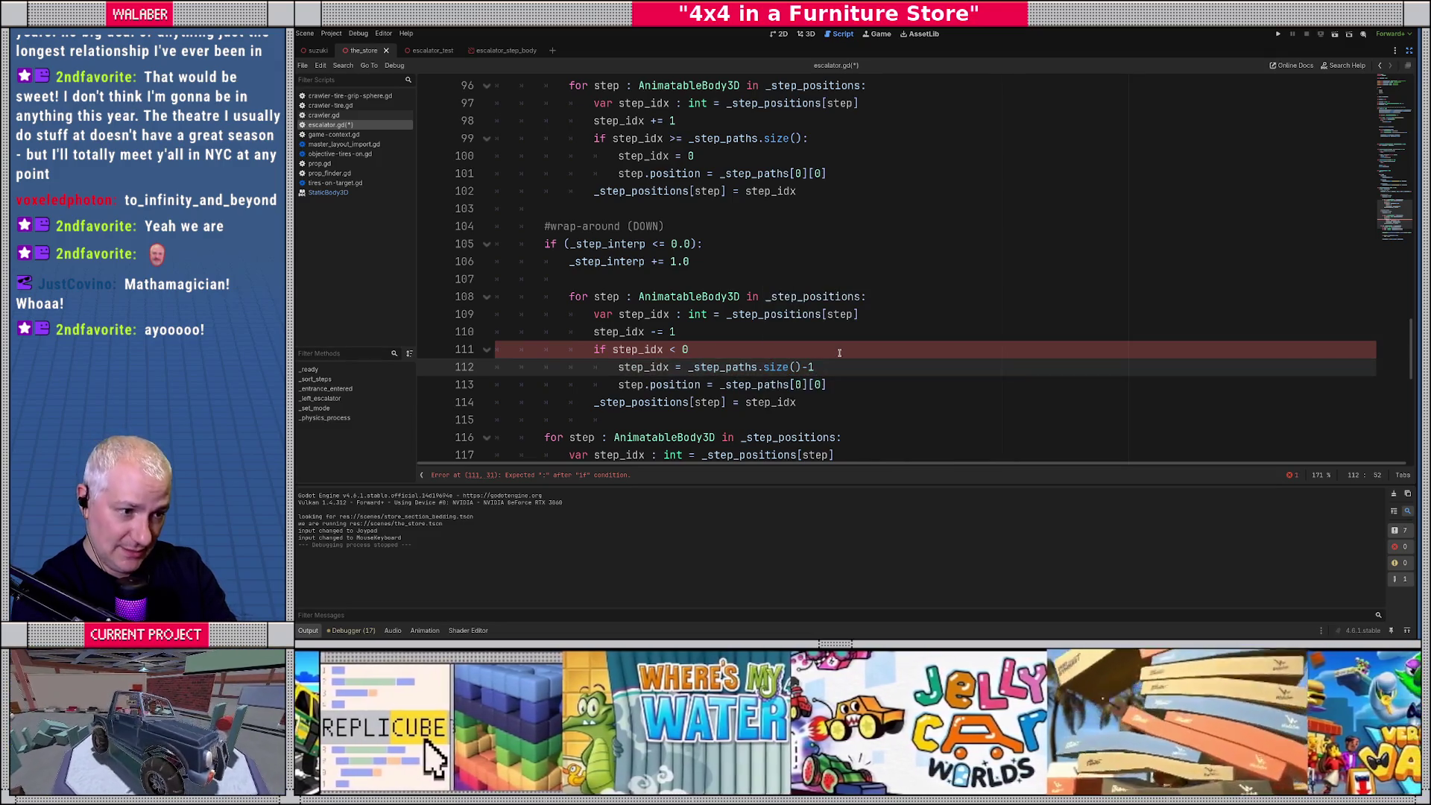
left_click(840, 353)
type(":")
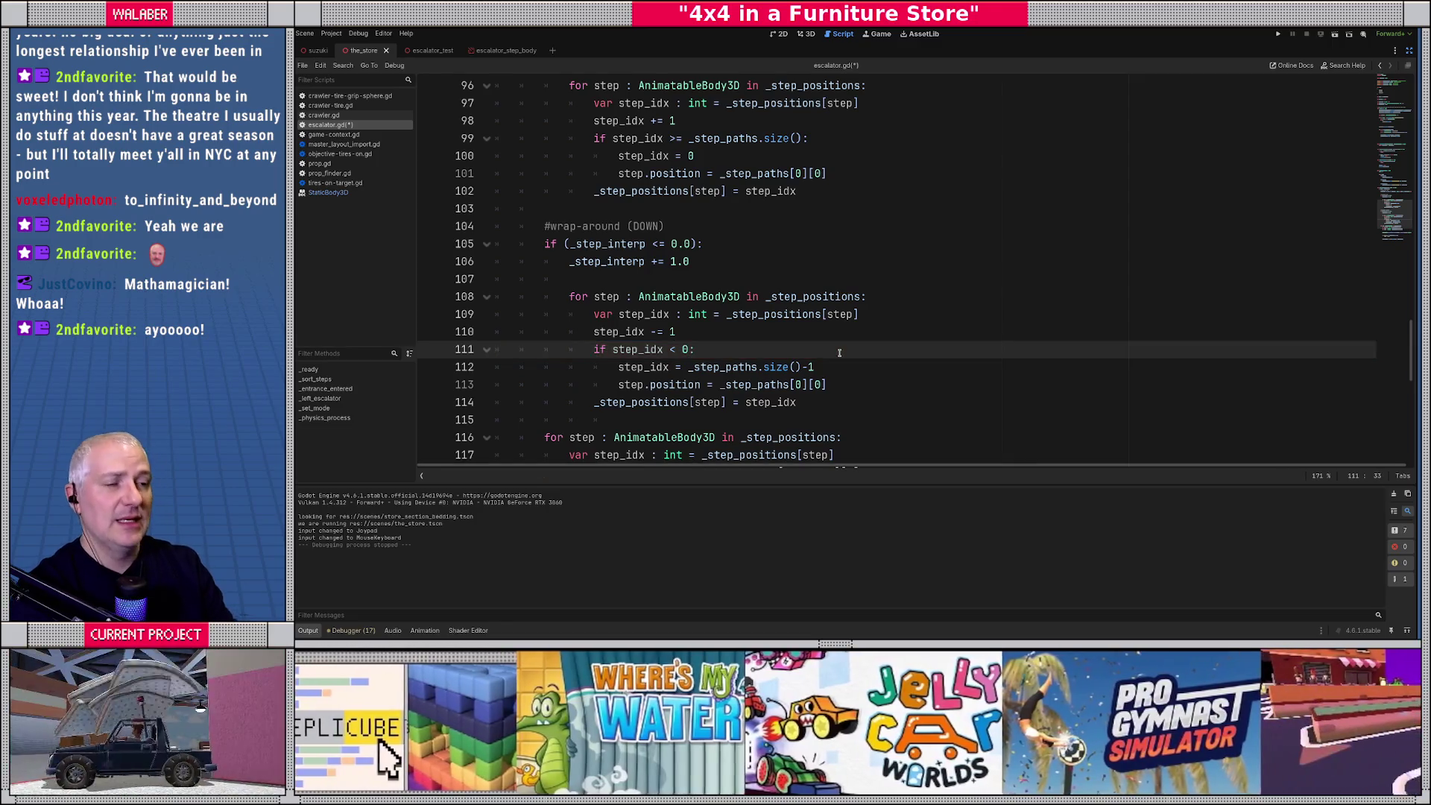
Review the edited DOWN block, save escalator.gd and run the game.
scroll(839, 352, "up", 1)
scroll(839, 352, "up", 2)
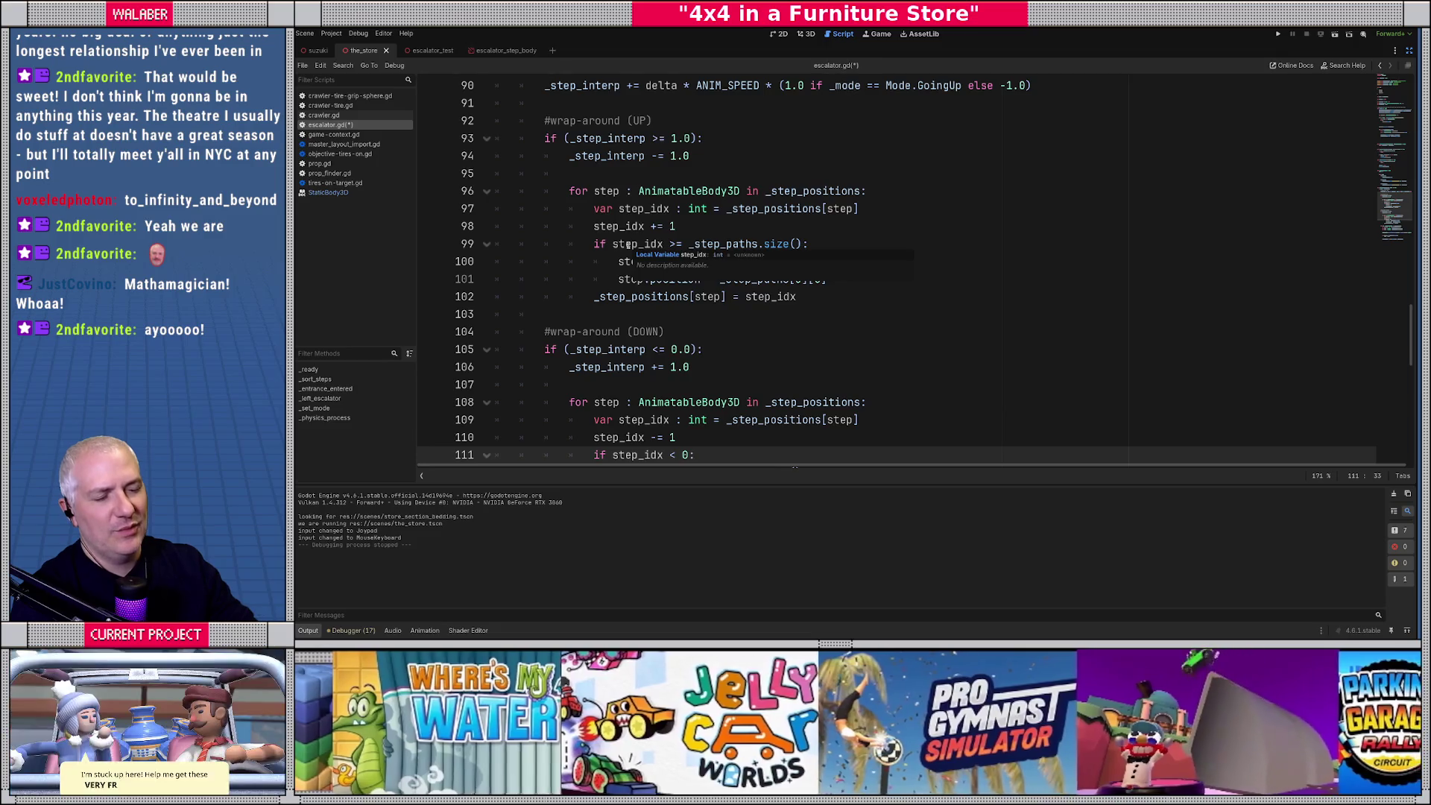
scroll(647, 353, "down", 3)
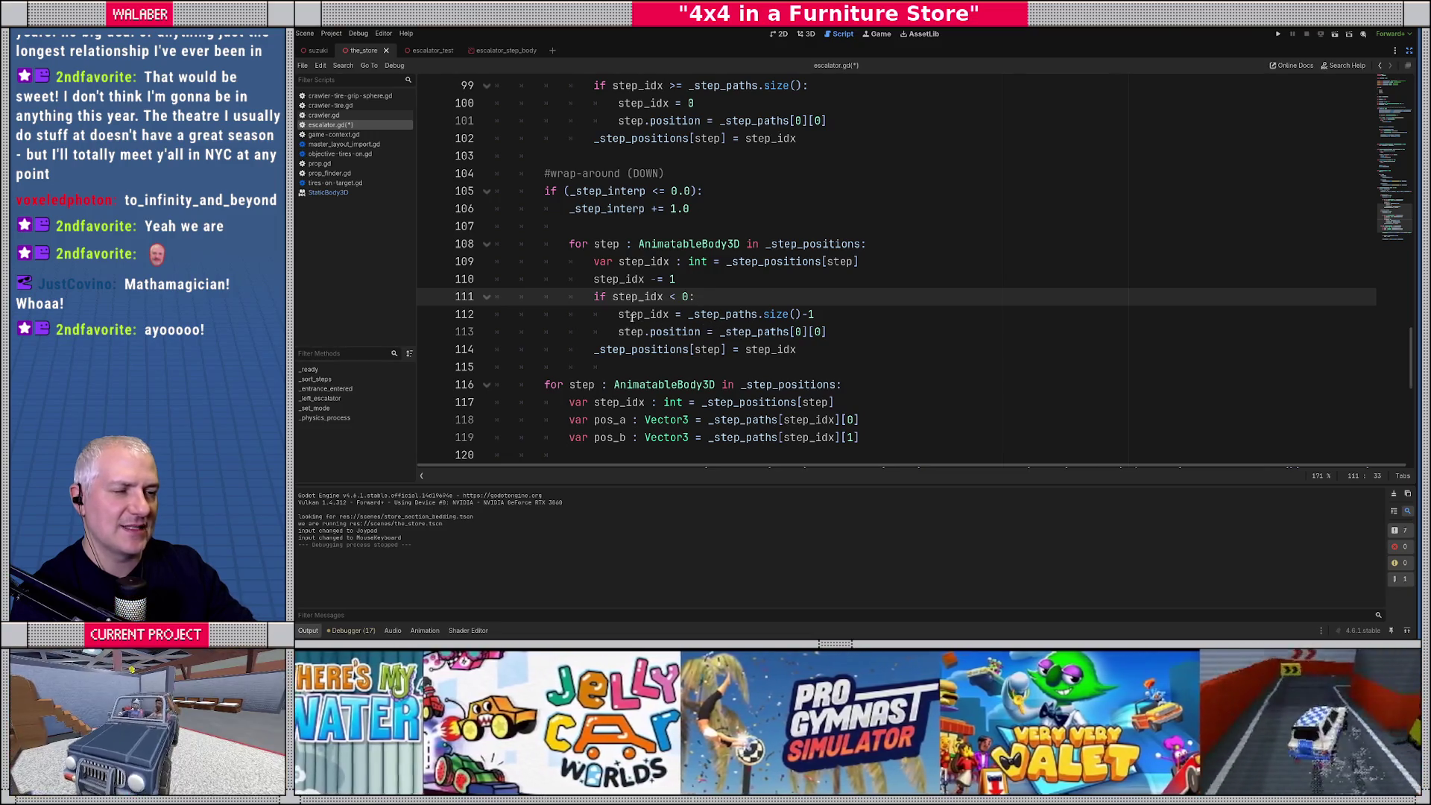
left_click_drag(632, 316, 824, 333)
left_click(686, 333)
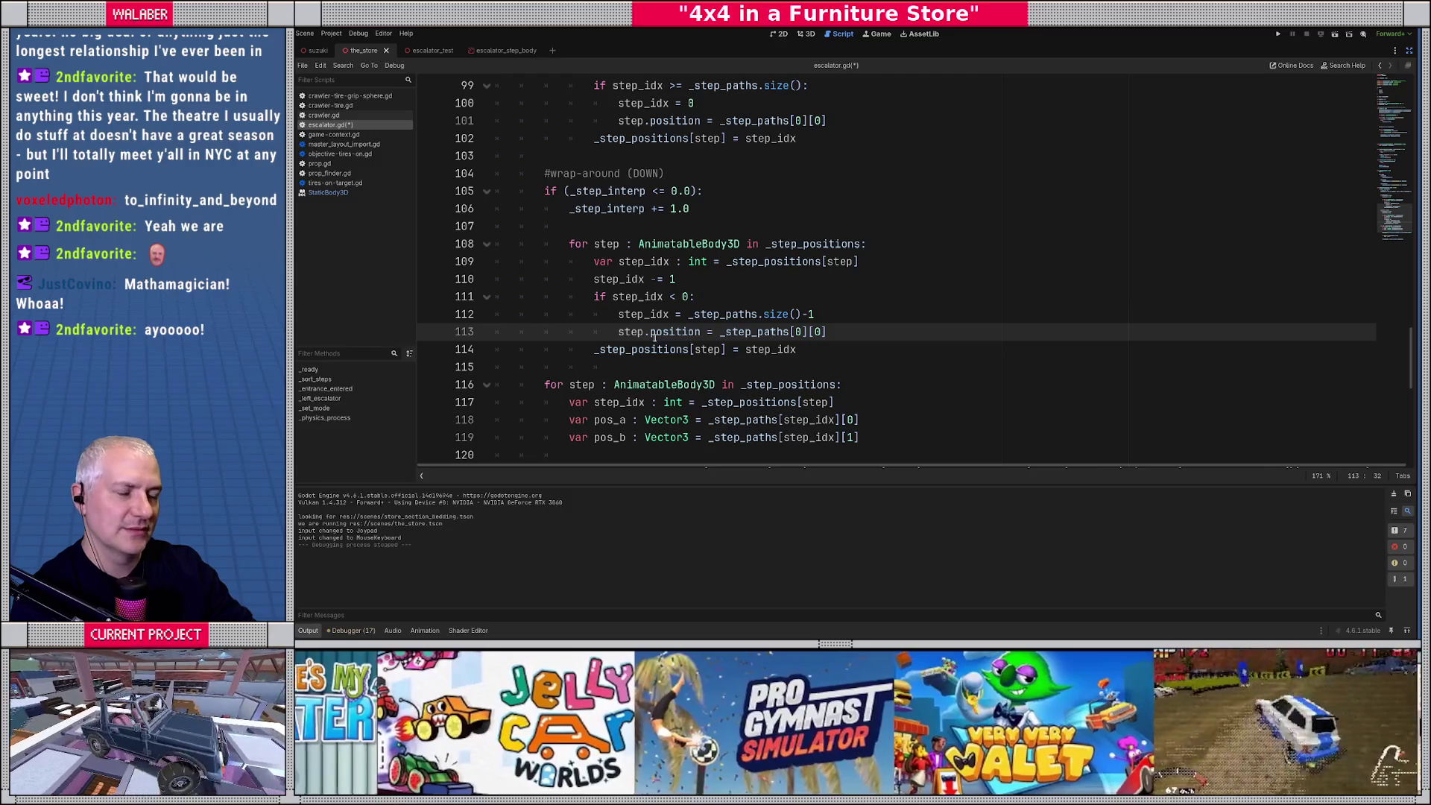
mouse_move(654, 336)
left_click(640, 370)
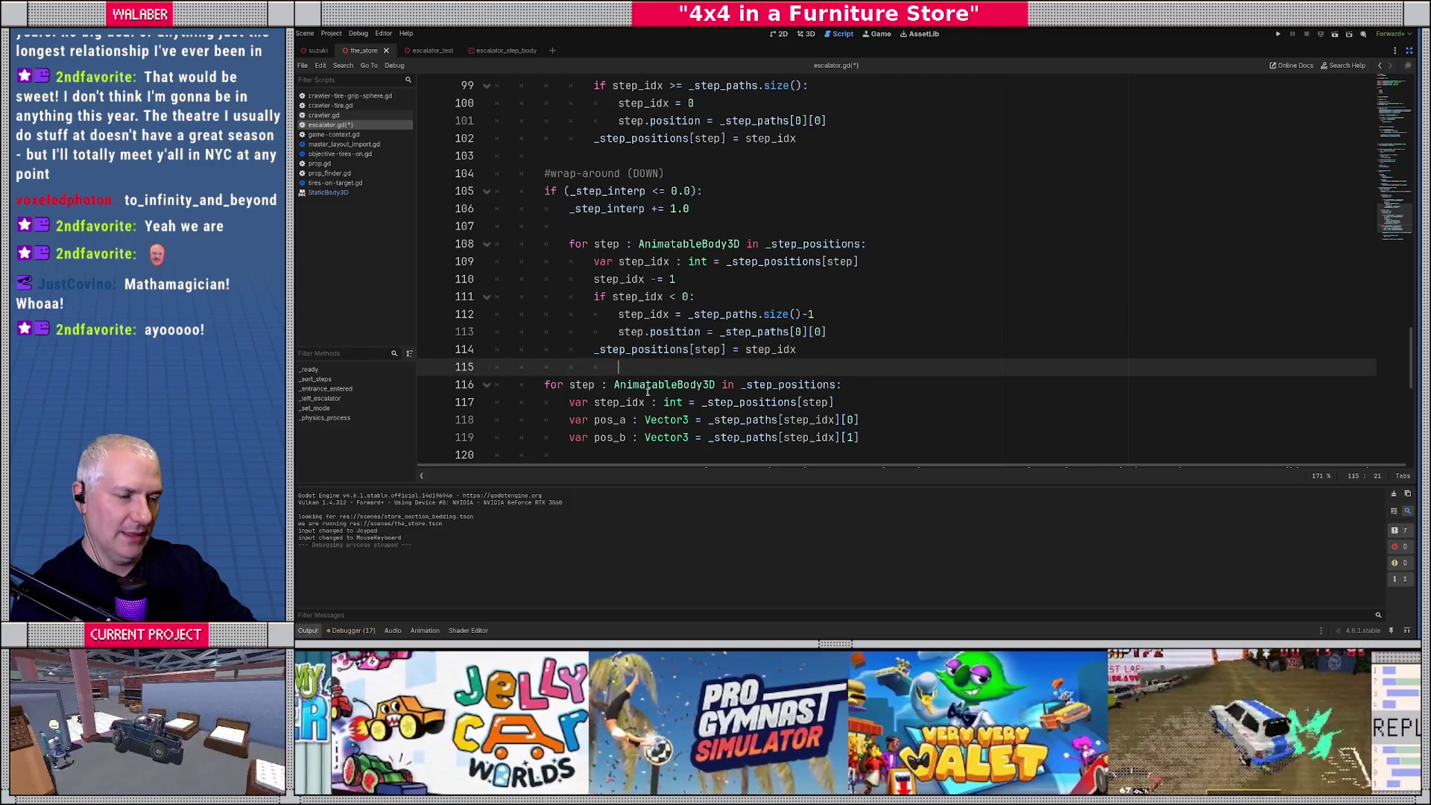
scroll(655, 384, "down", 2)
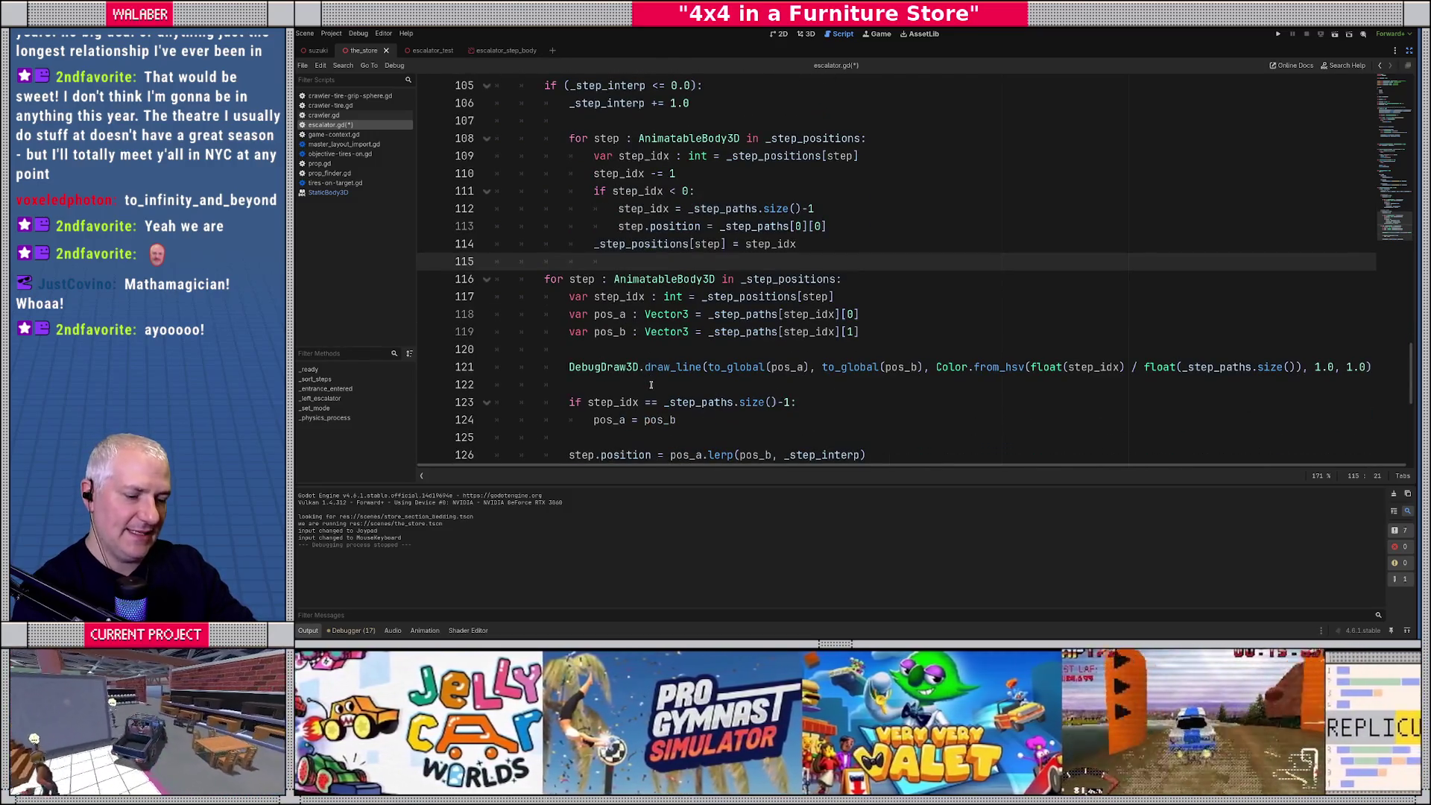
key("ctrl+s")
scroll(650, 384, "up", 3)
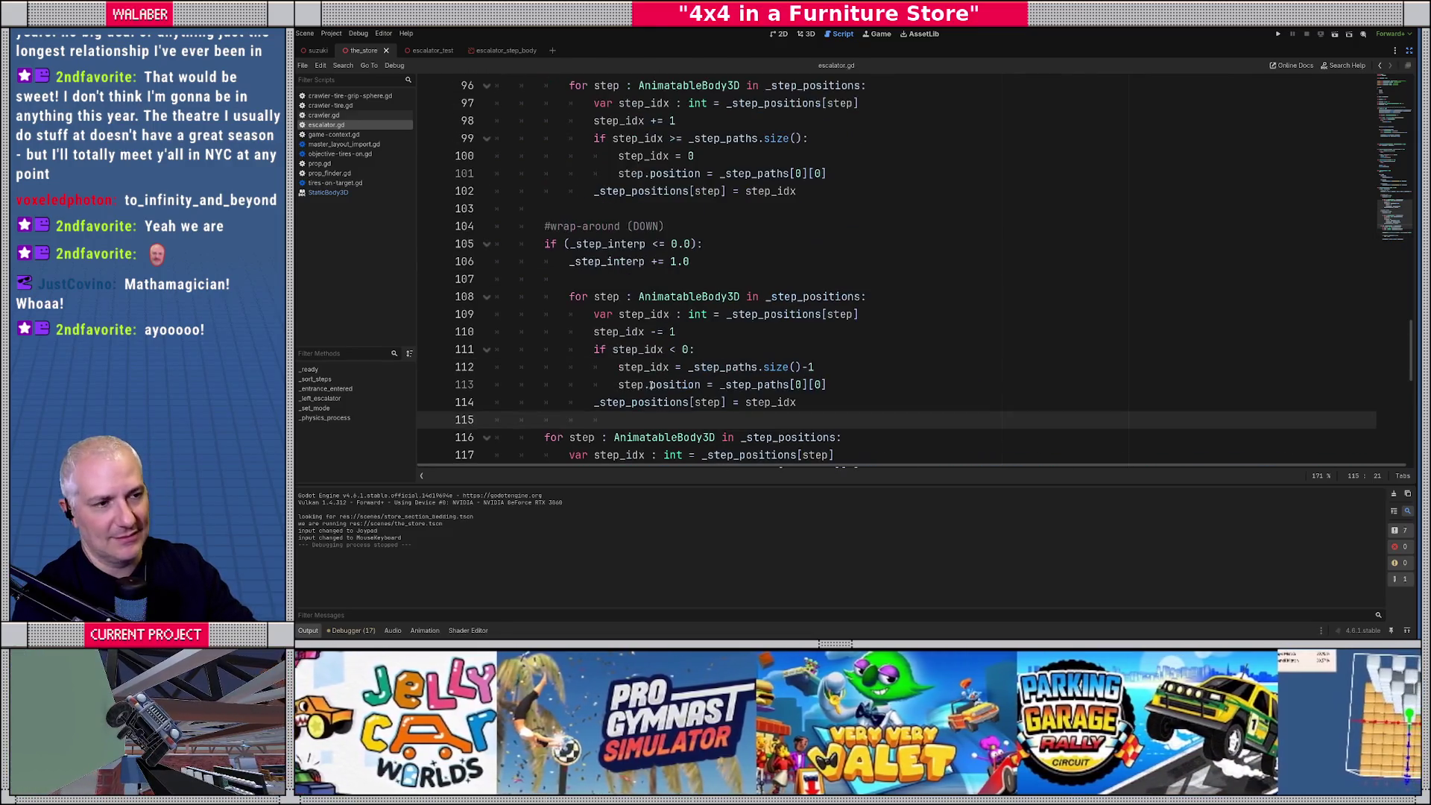
left_click(663, 313)
key("F5")
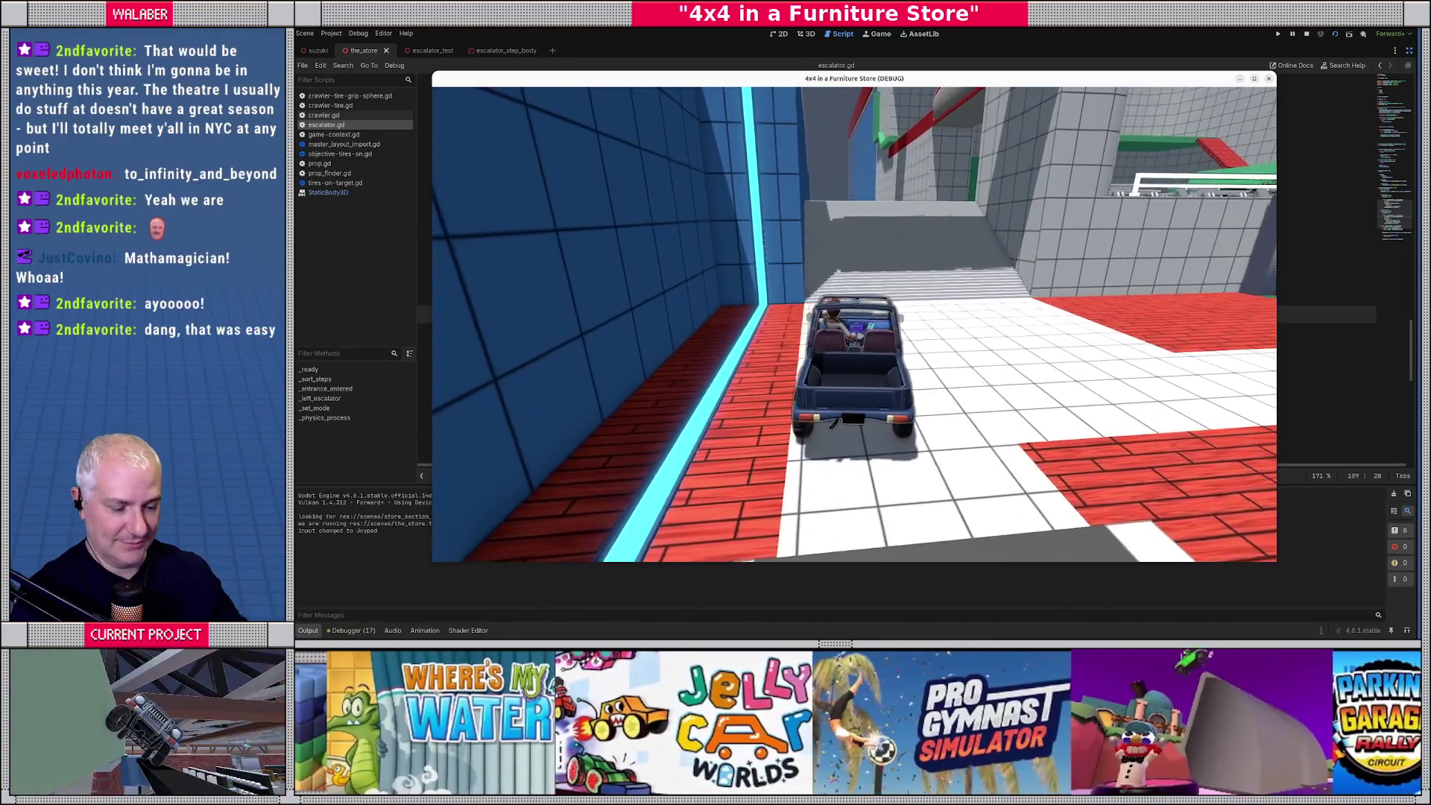
Stop the escalator test run with F8 to return to escalator.gd.
key("F8")
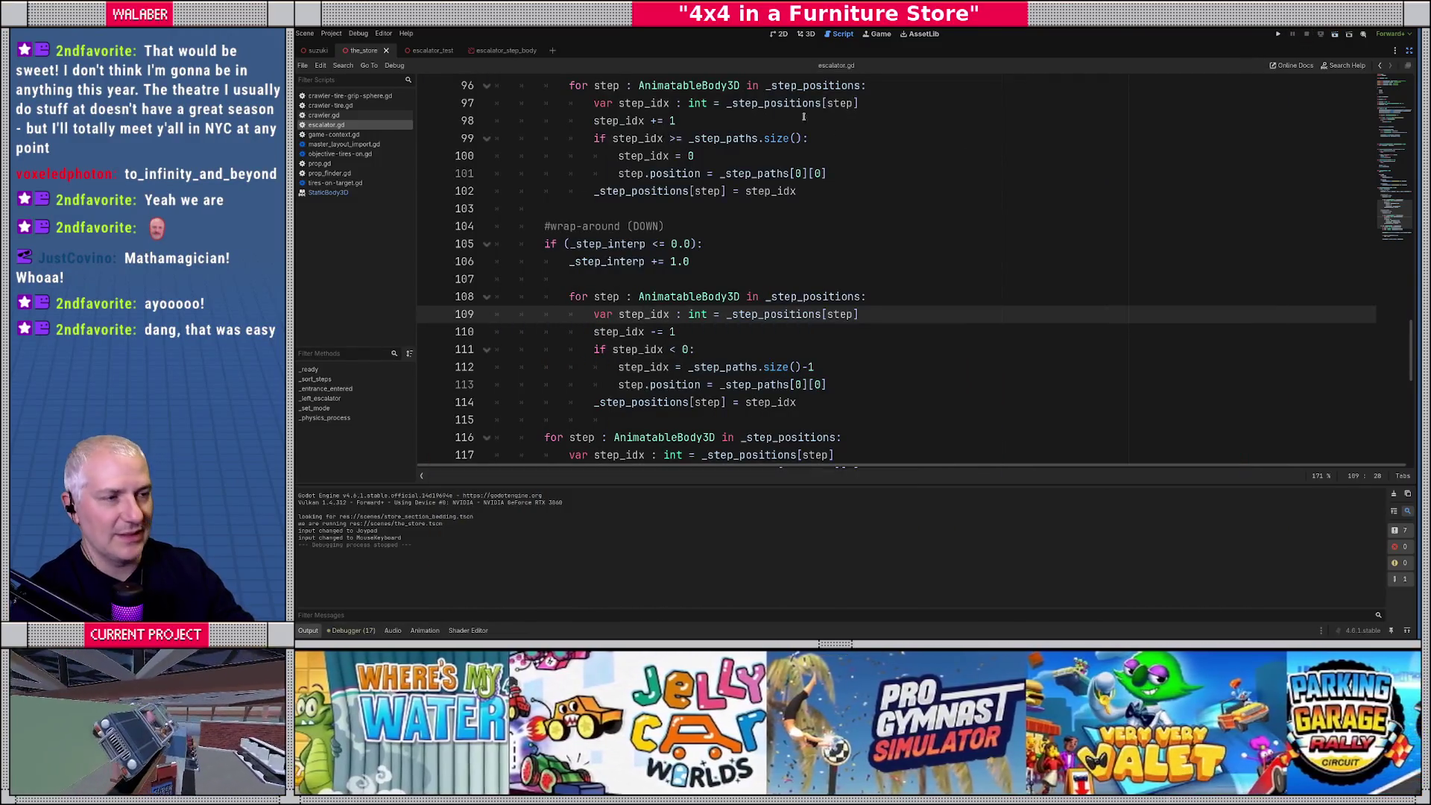
Restore the docks, open the escalator_test scene and toggle the EscalatorArmature's visibility.
left_click(876, 35)
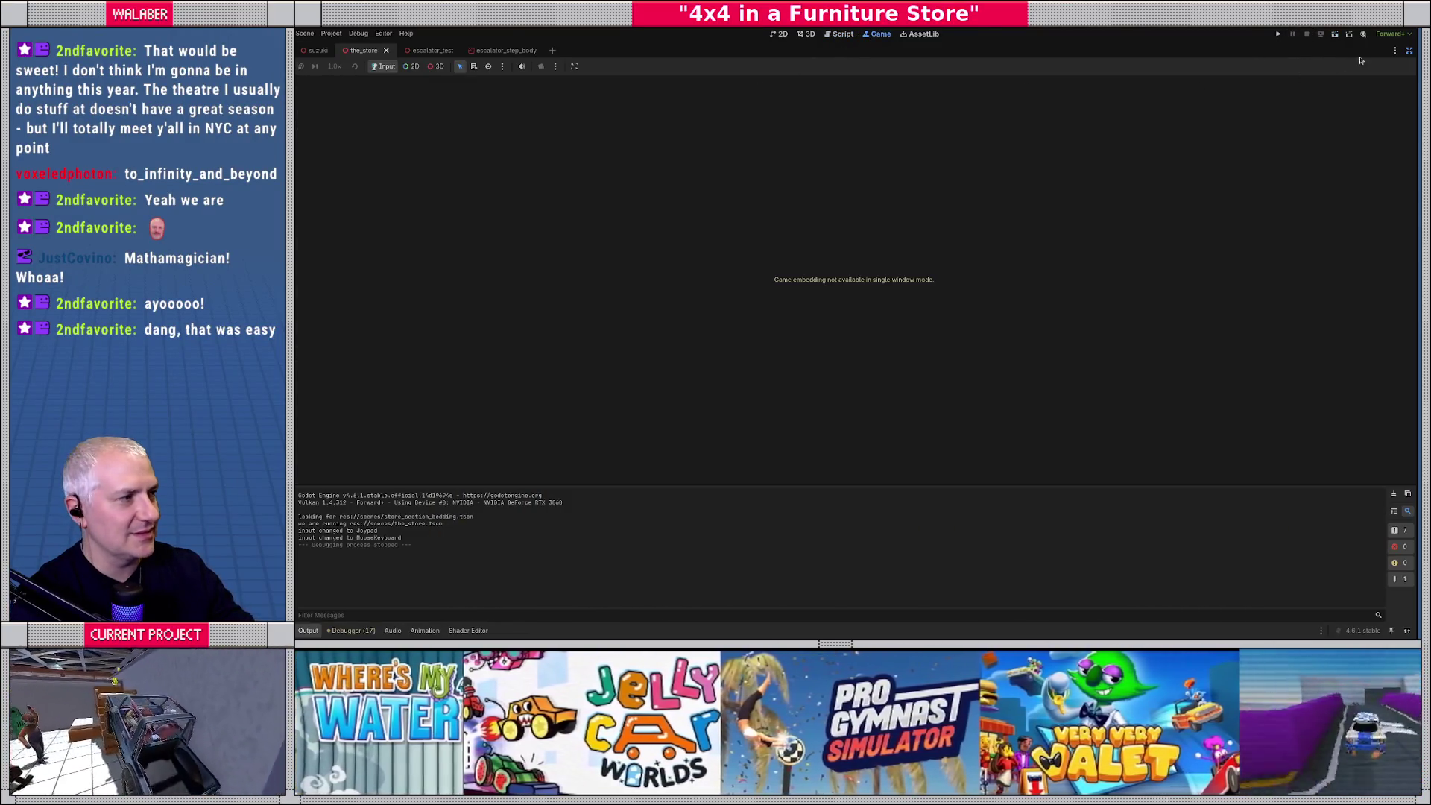
left_click(1409, 50)
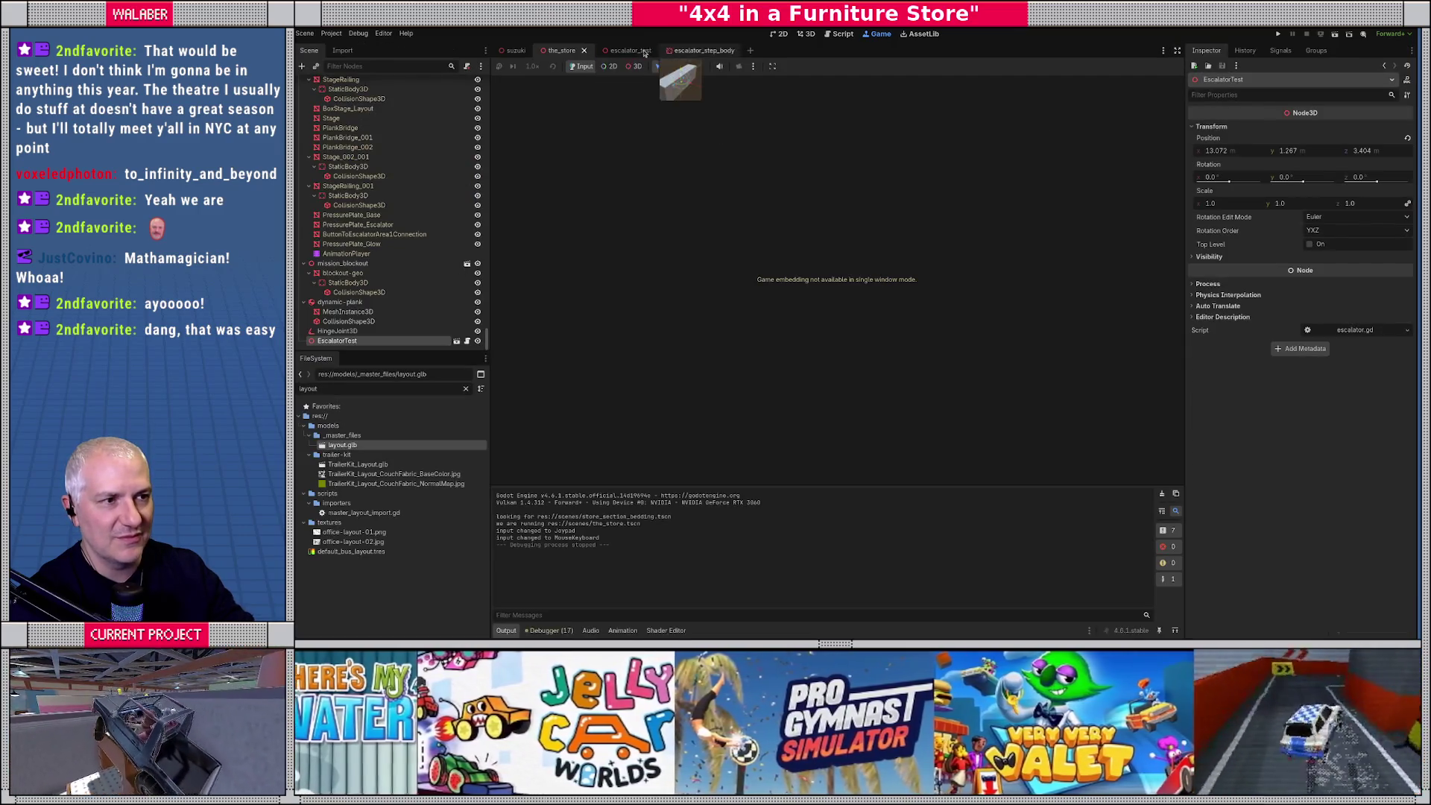
left_click(645, 51)
scroll(467, 187, "up", 4)
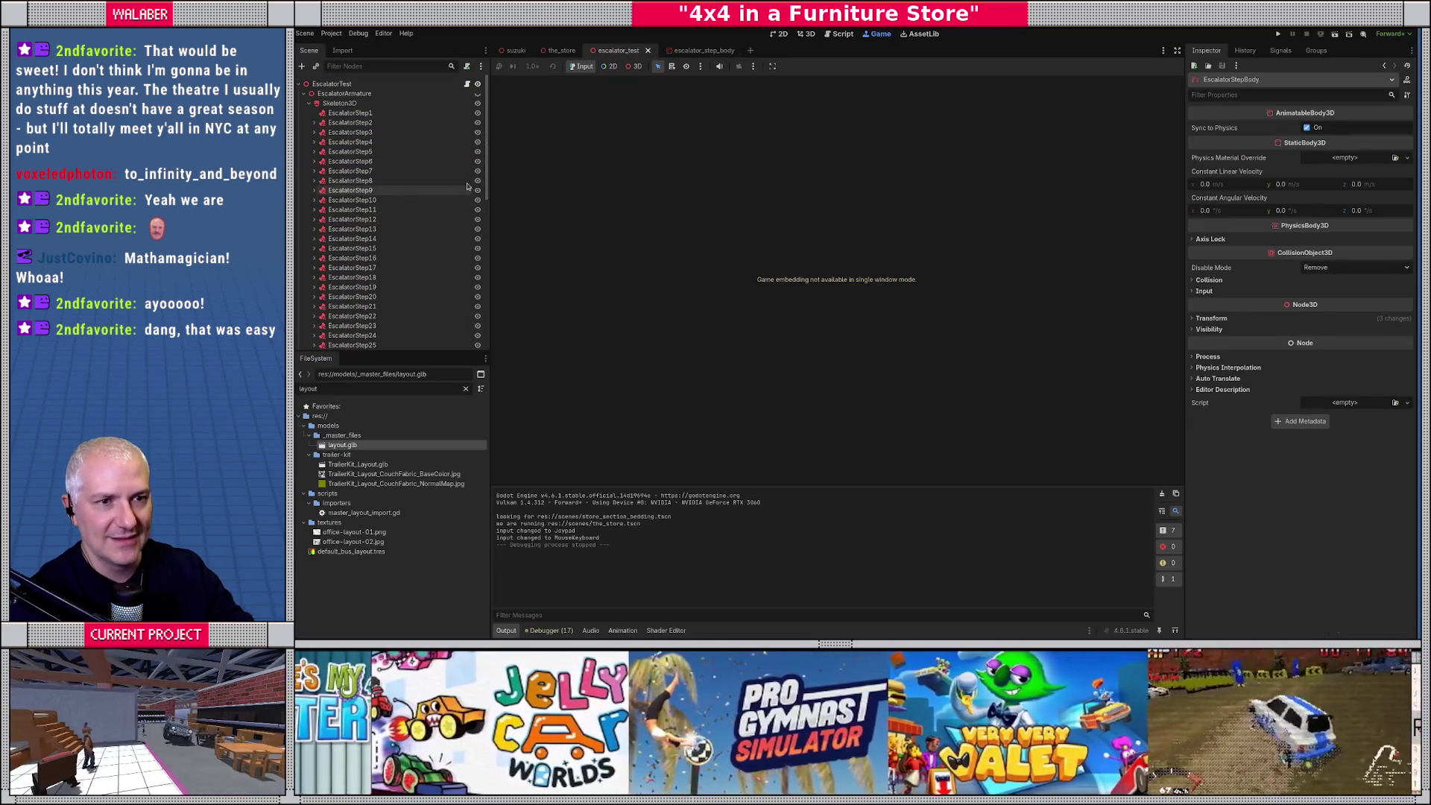
left_click(477, 94)
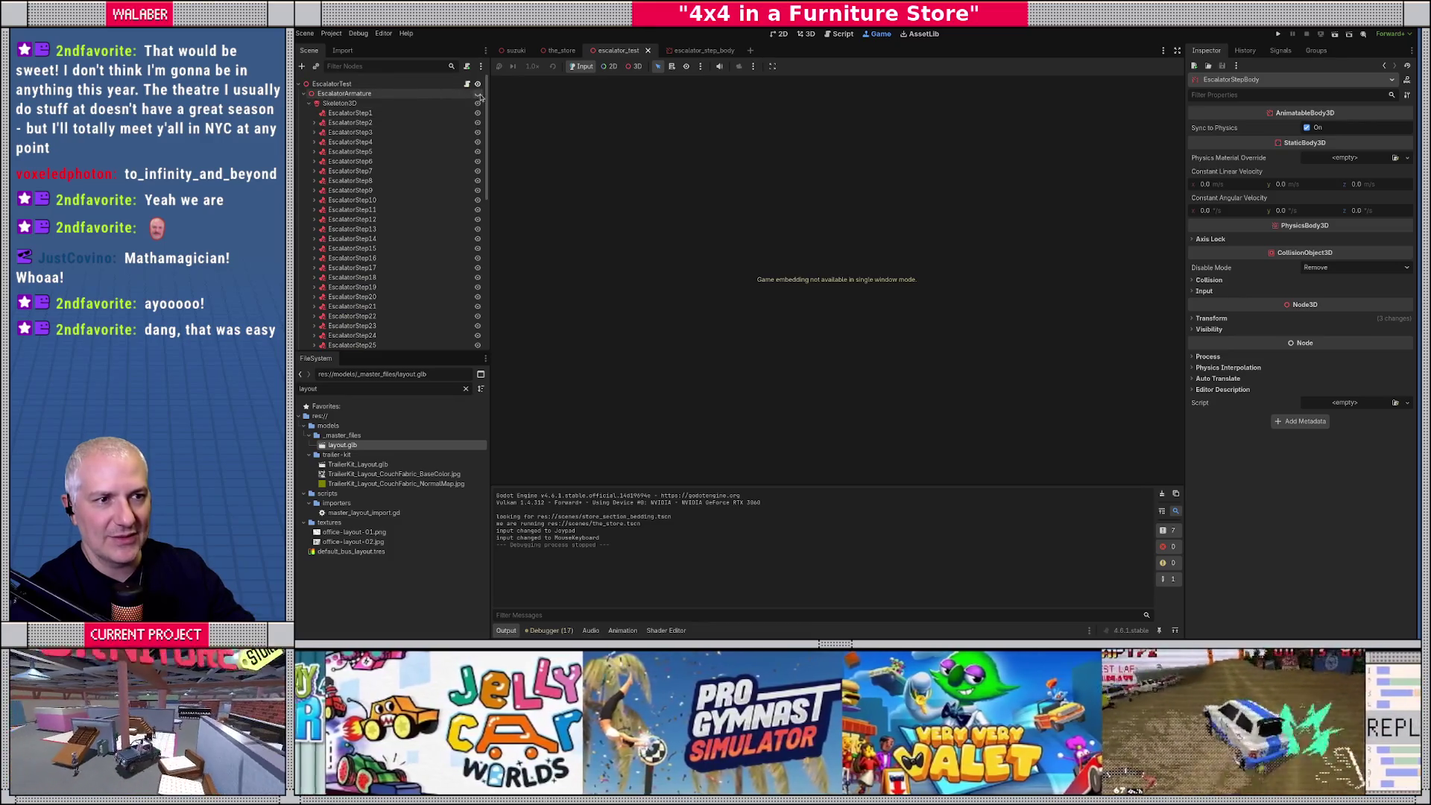
Frame the EscalatorBase mesh in the 3D view, orbit around it, and save the scene.
left_click(810, 34)
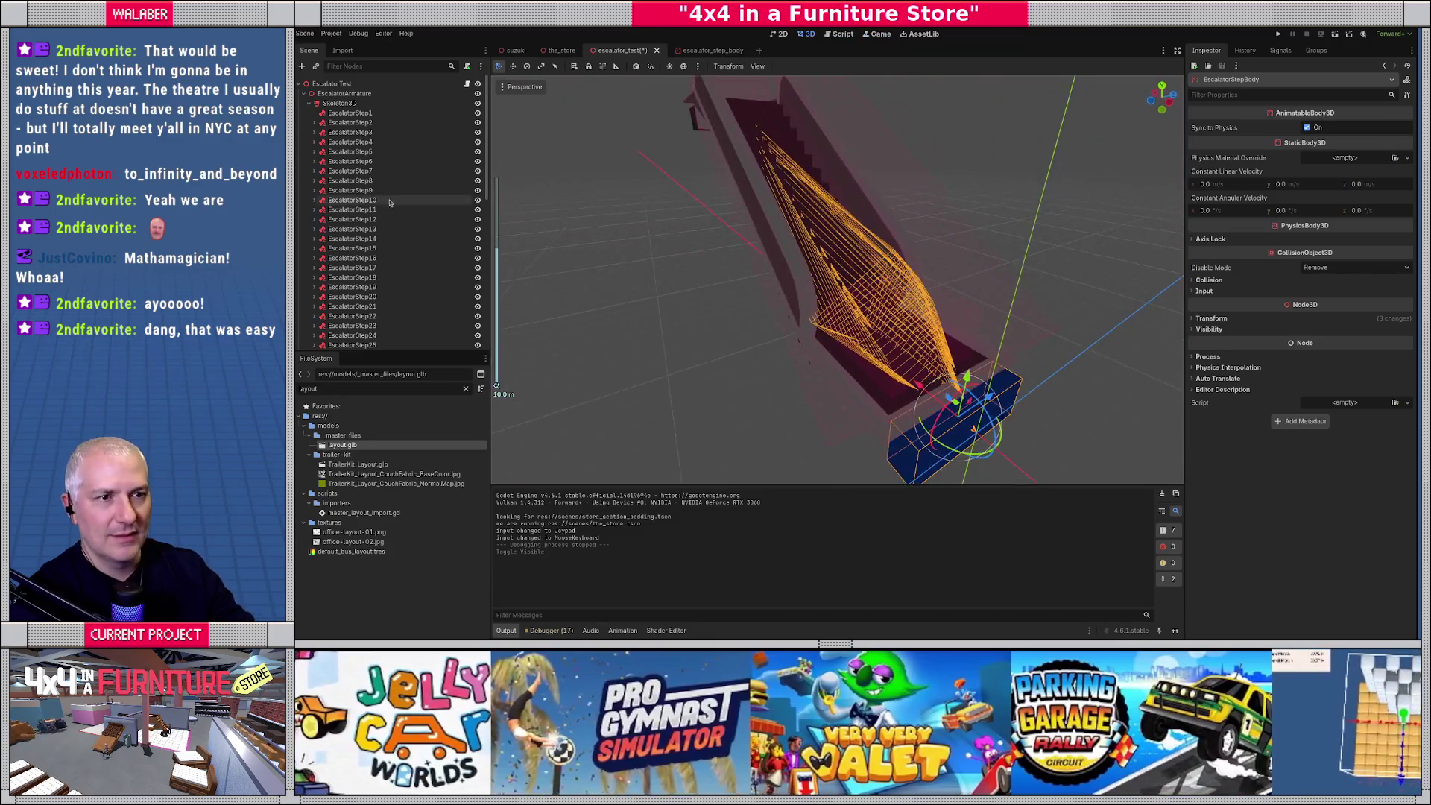
scroll(436, 171, "down", 5)
left_click(314, 164)
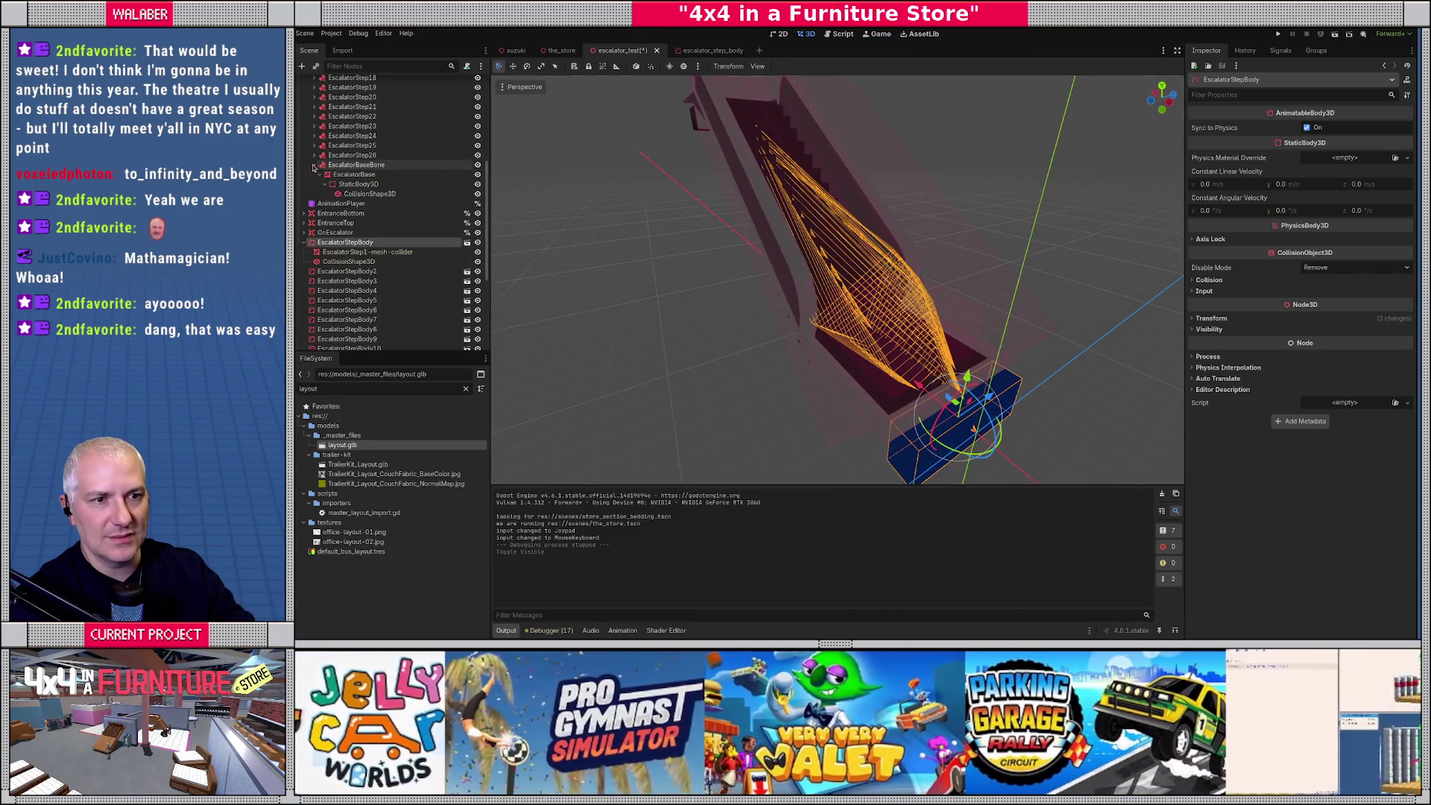
left_click(379, 176)
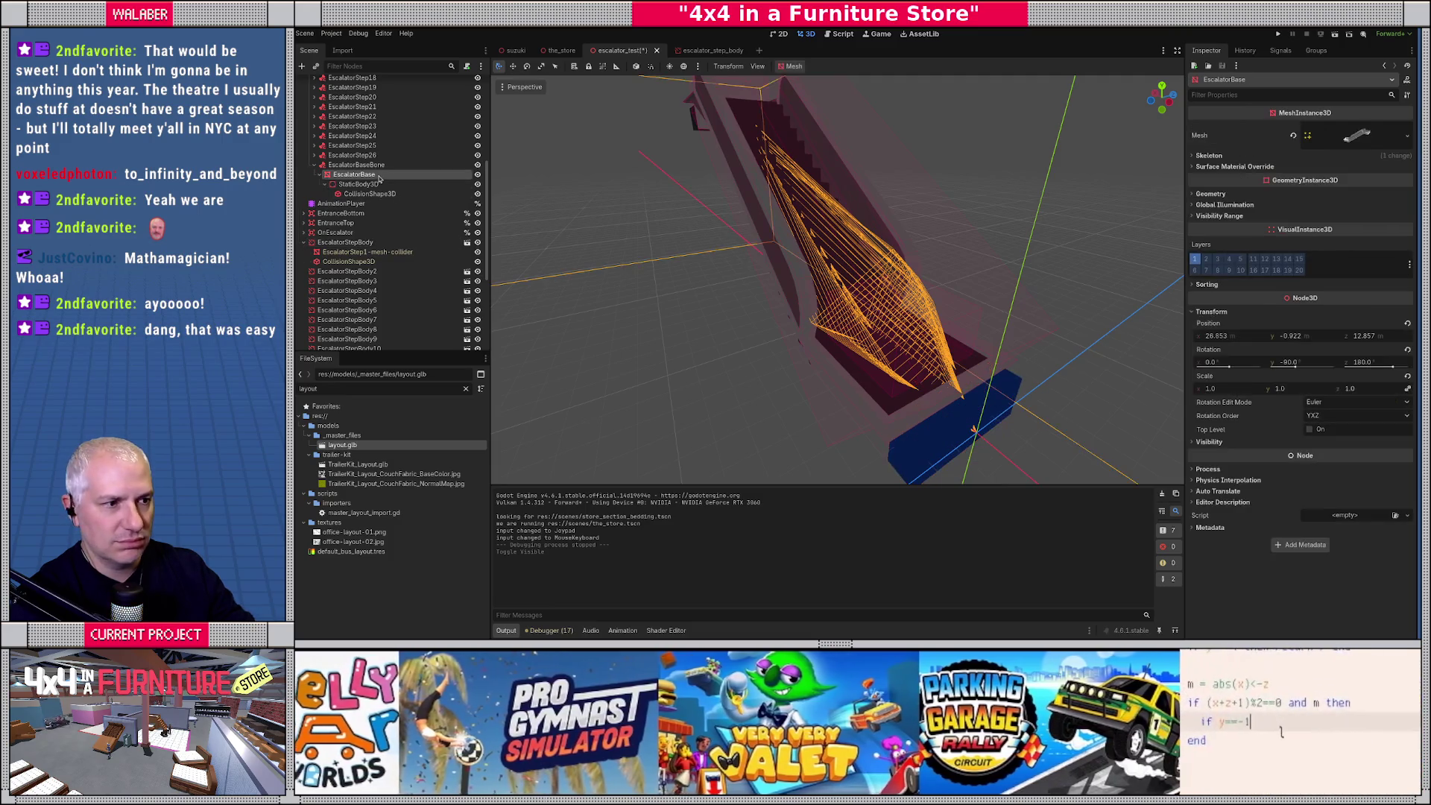
key("f")
left_click_drag(658, 168, 669, 270)
key("ctrl+s")
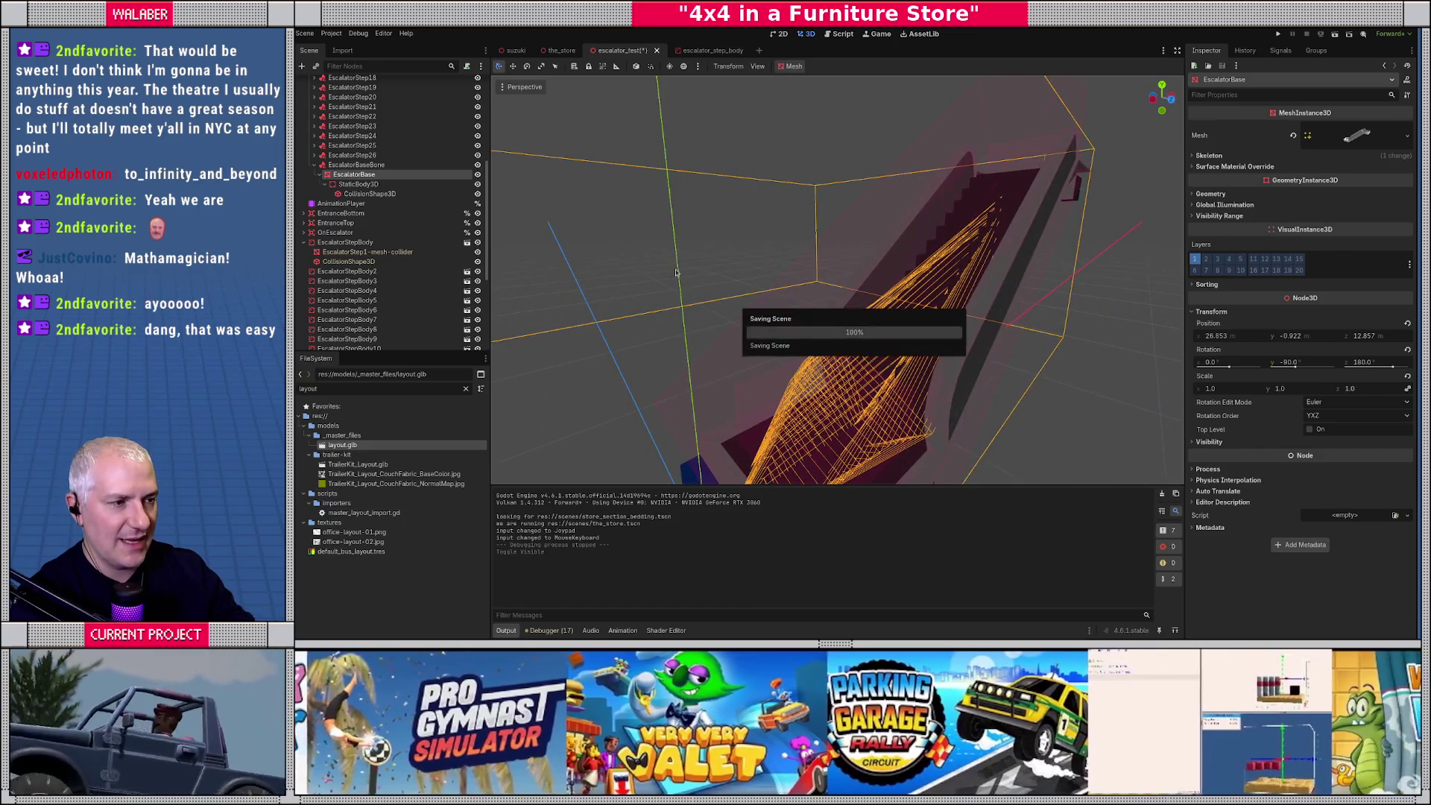
scroll(451, 98, "up", 5)
Replace ANIM_SPEED's 1.0 with 2.0 on line 4 of escalator.gd and save.
left_click(466, 84)
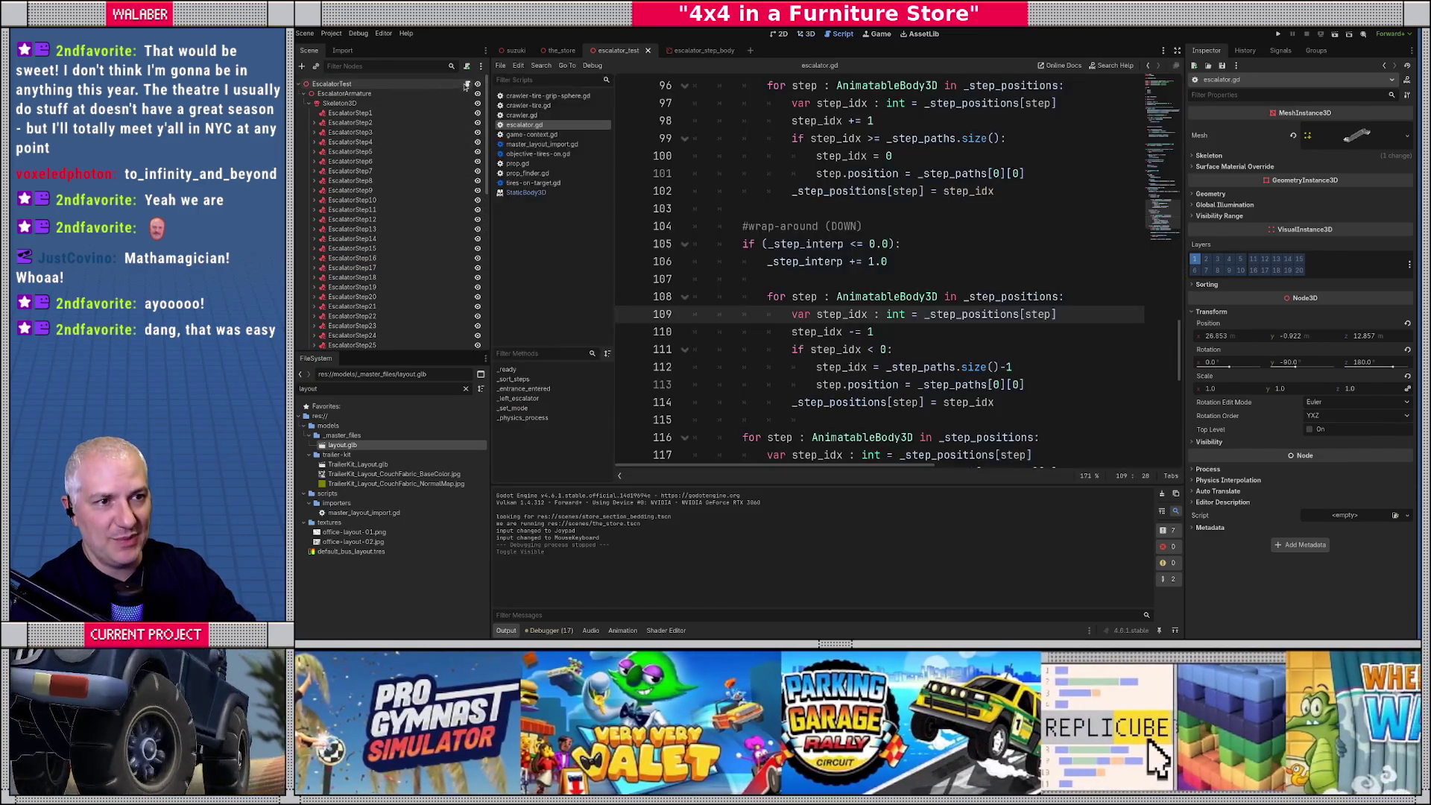
scroll(818, 131, "up", 10)
scroll(818, 131, "up", 10)
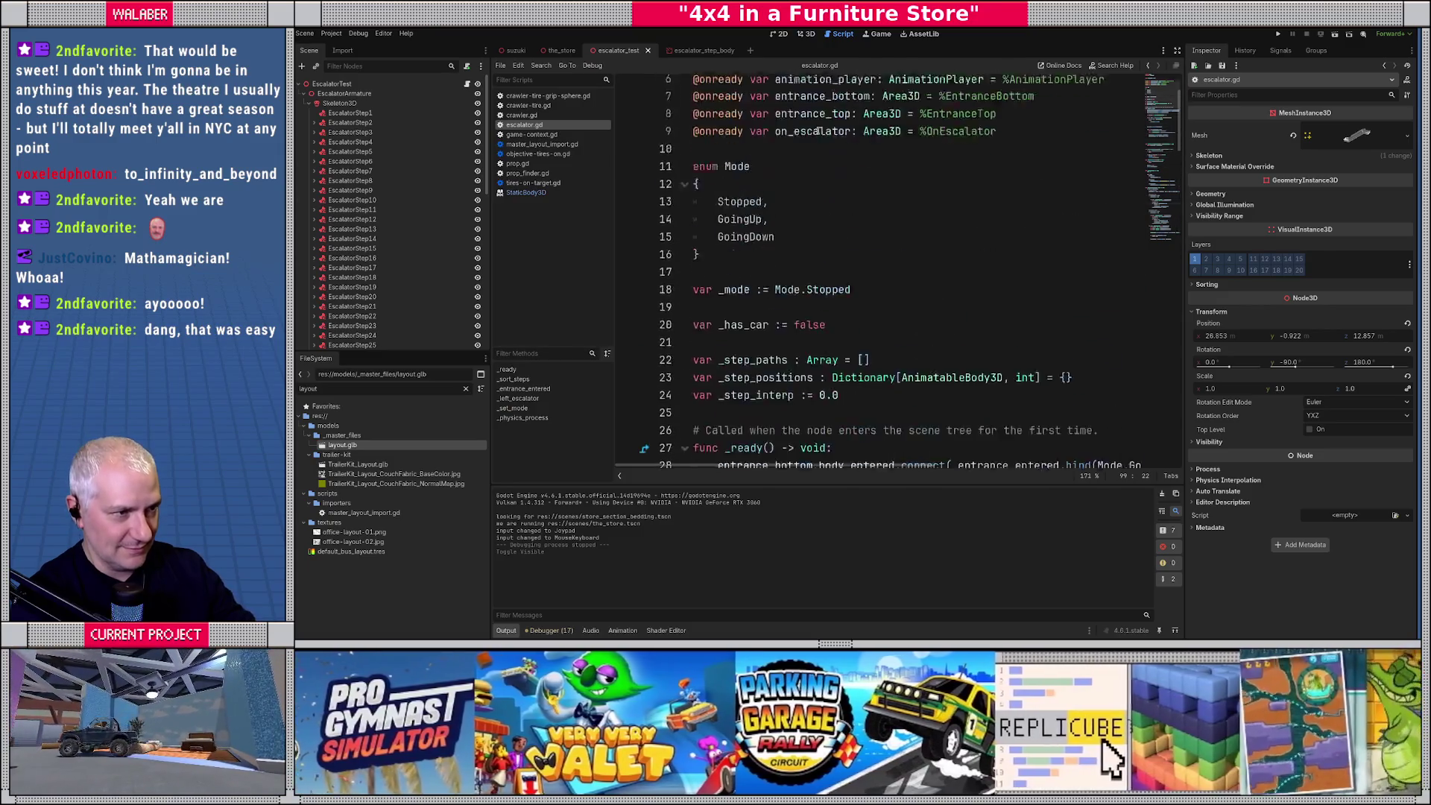
left_click_drag(819, 139, 840, 138)
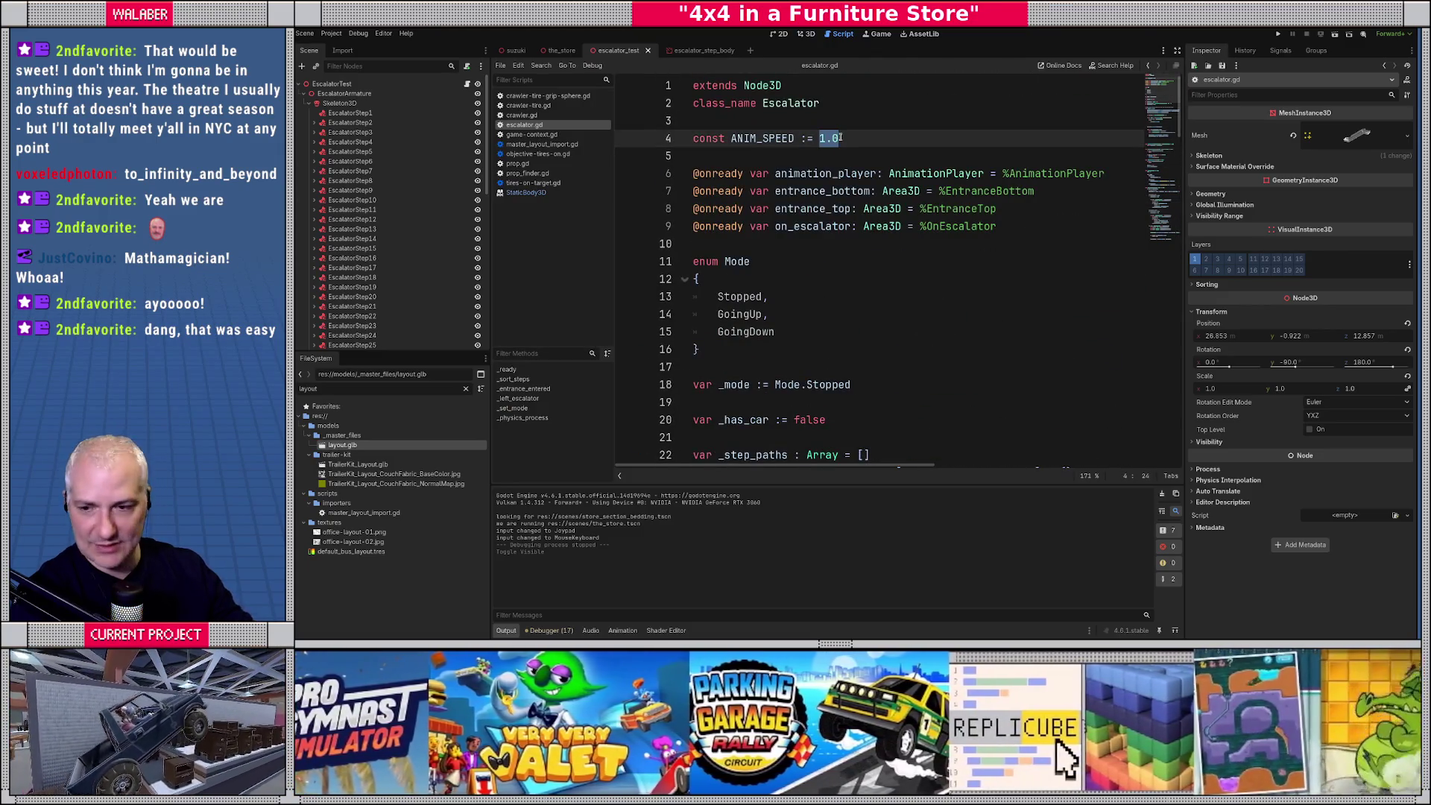
type("2.0")
key("ctrl+s")
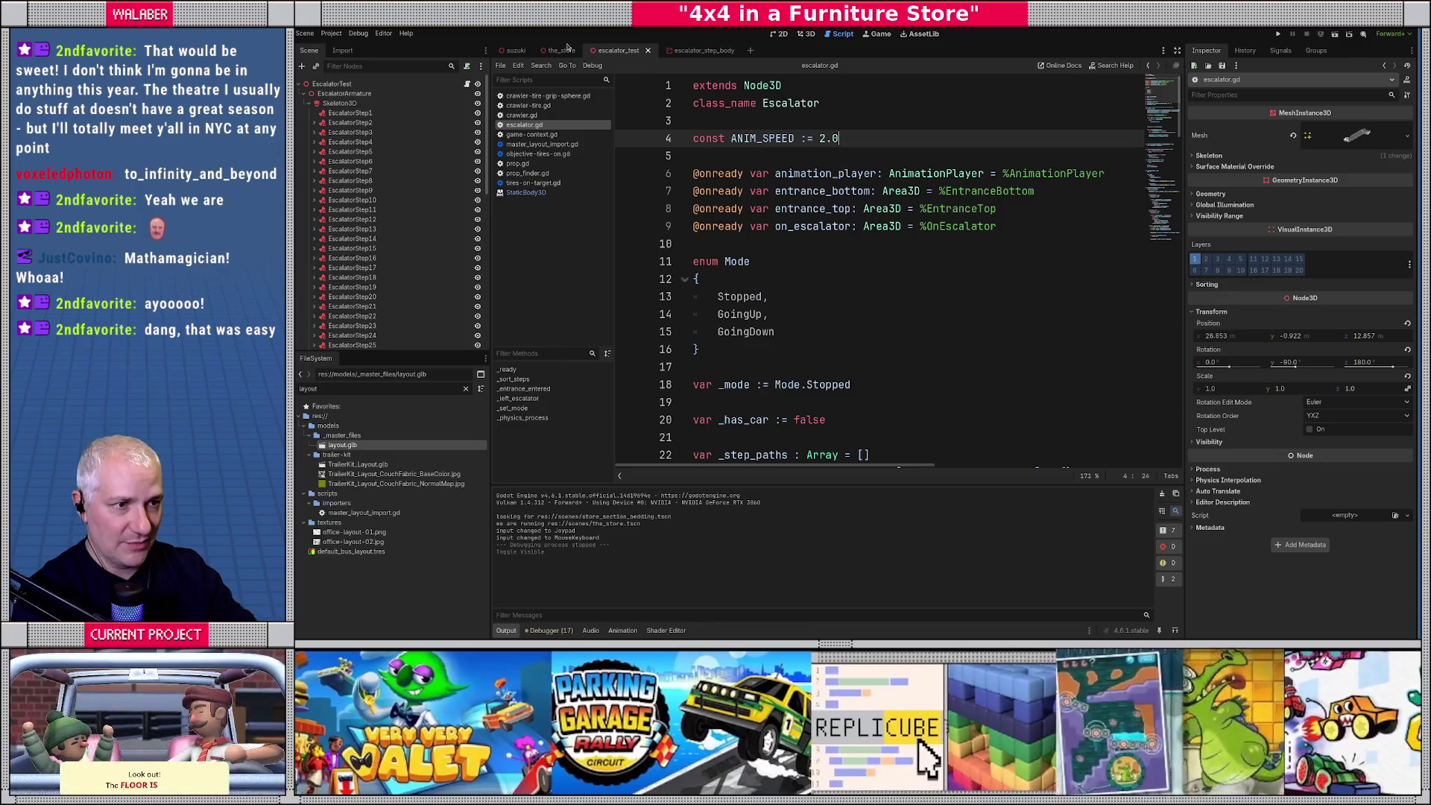
left_click(763, 246)
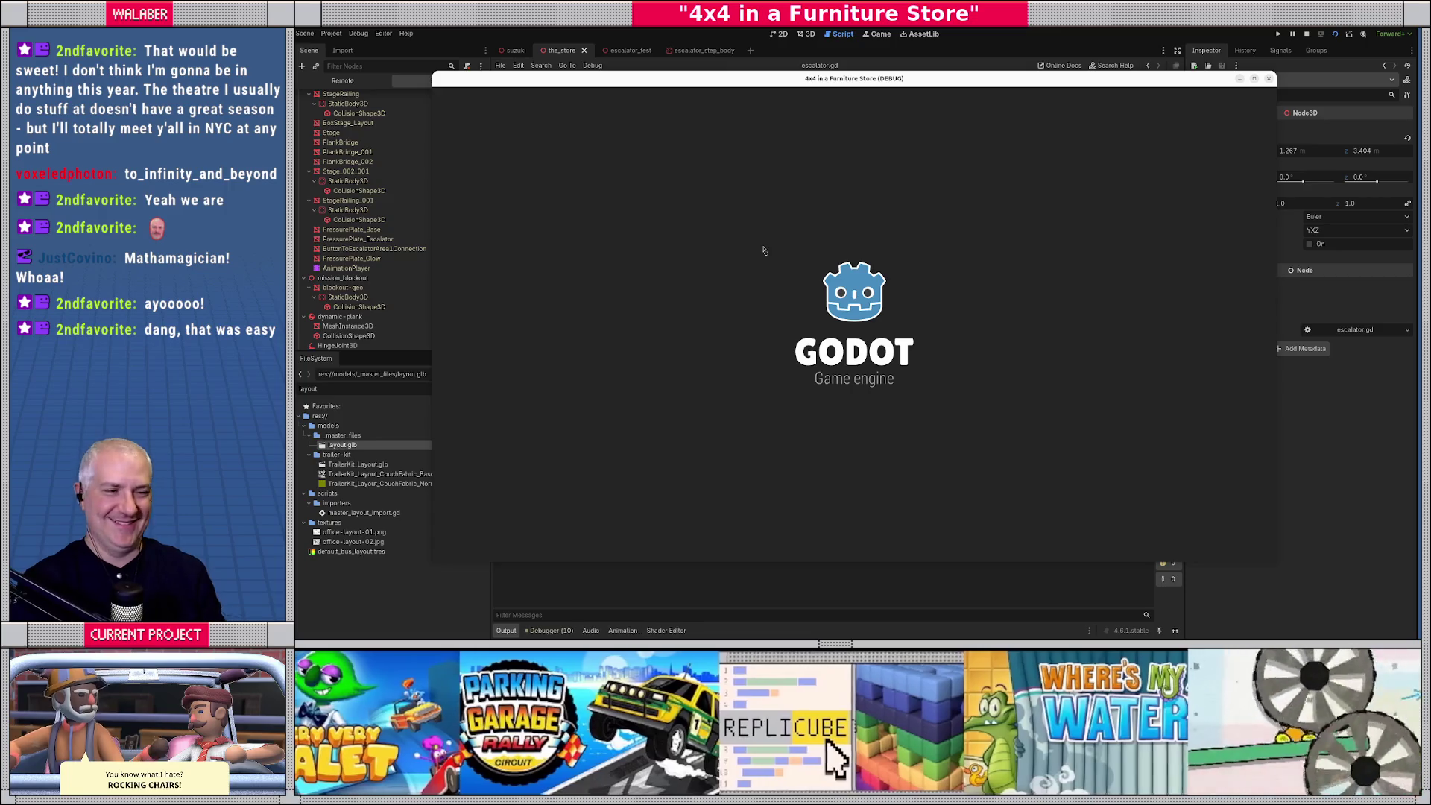
Drive the jeep forward and steer left to ride the escalator at ANIM_SPEED 2.0.
key("w")
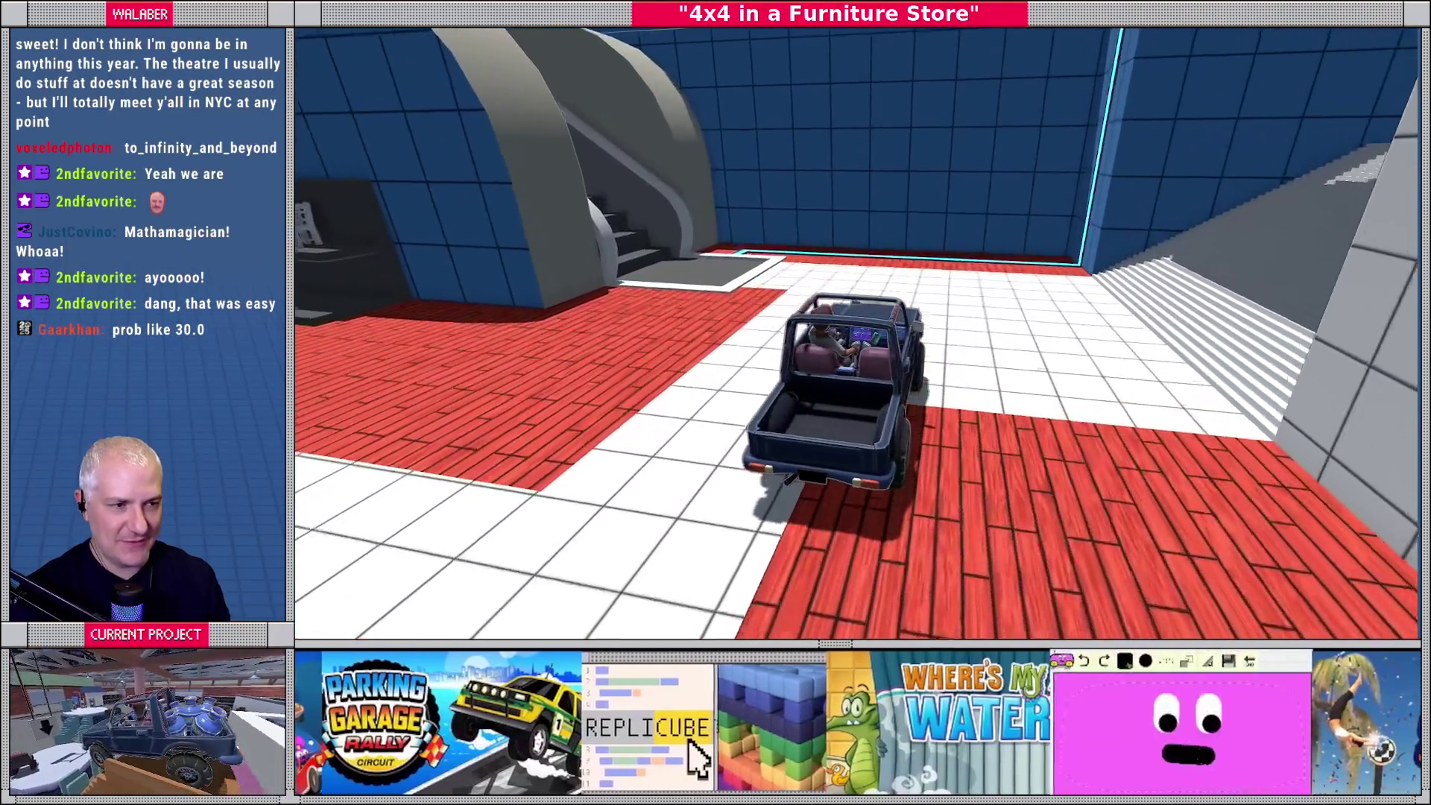
key("a")
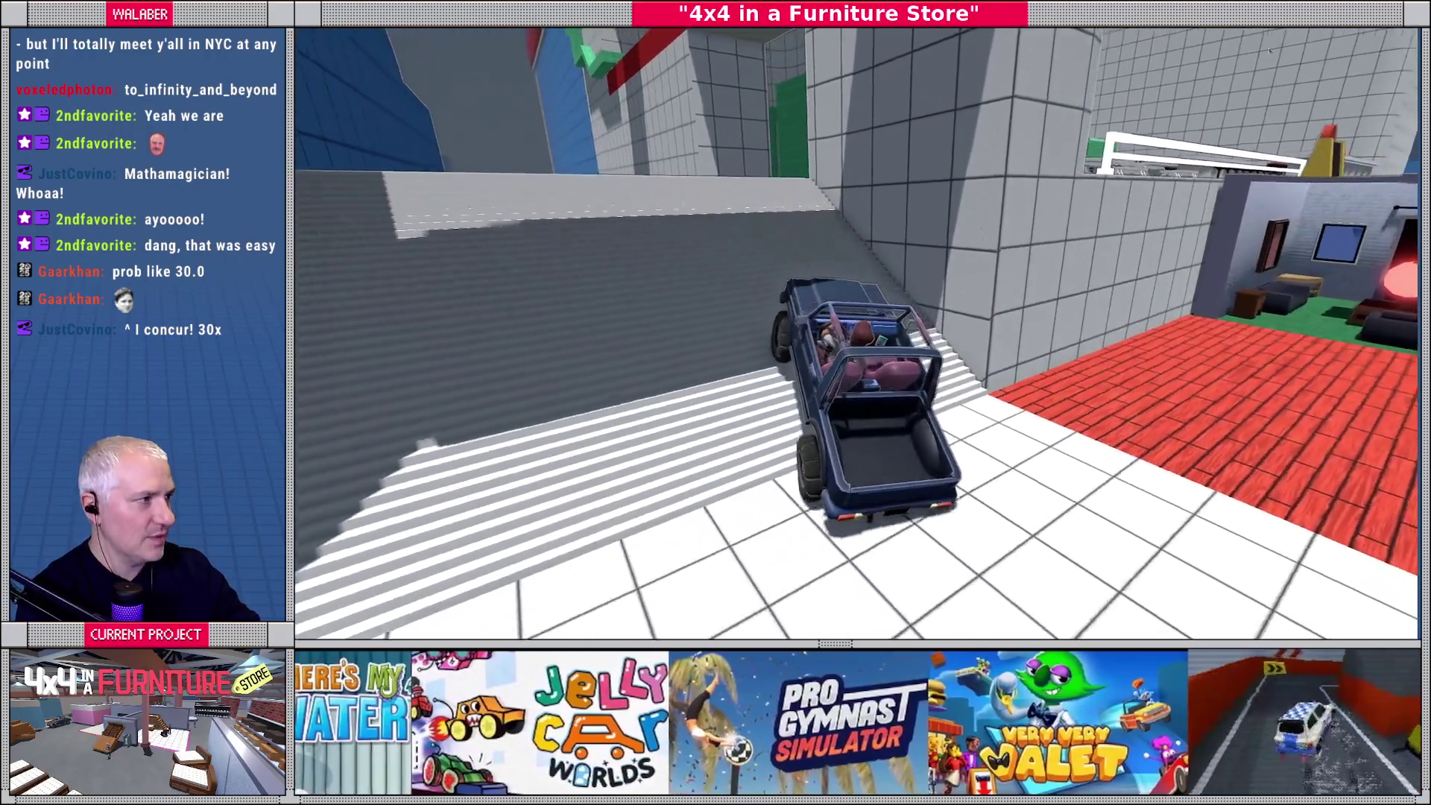
Back in the editor, append a 0 so line 4's ANIM_SPEED reads 20.0, and save.
left_click(841, 33)
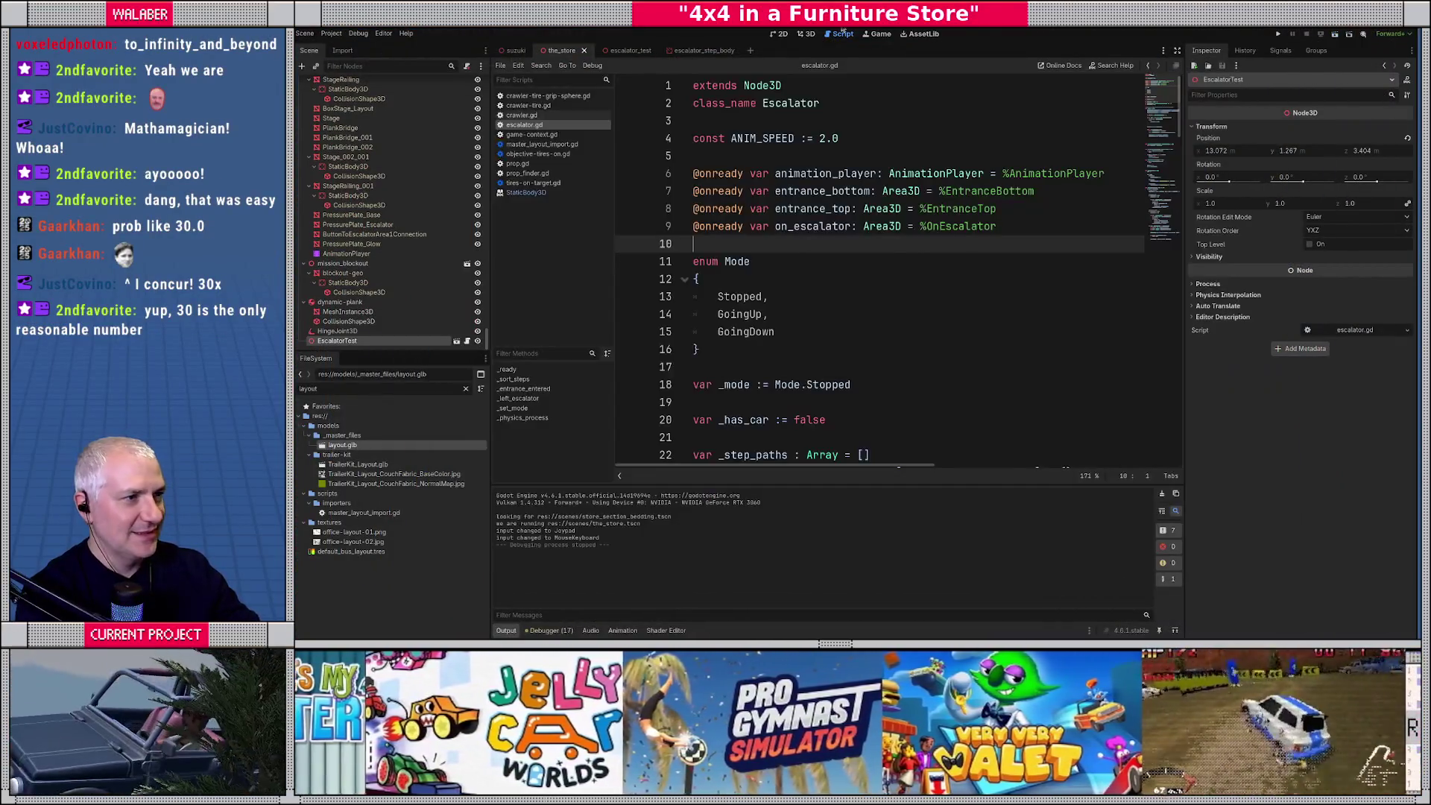
left_click(783, 267)
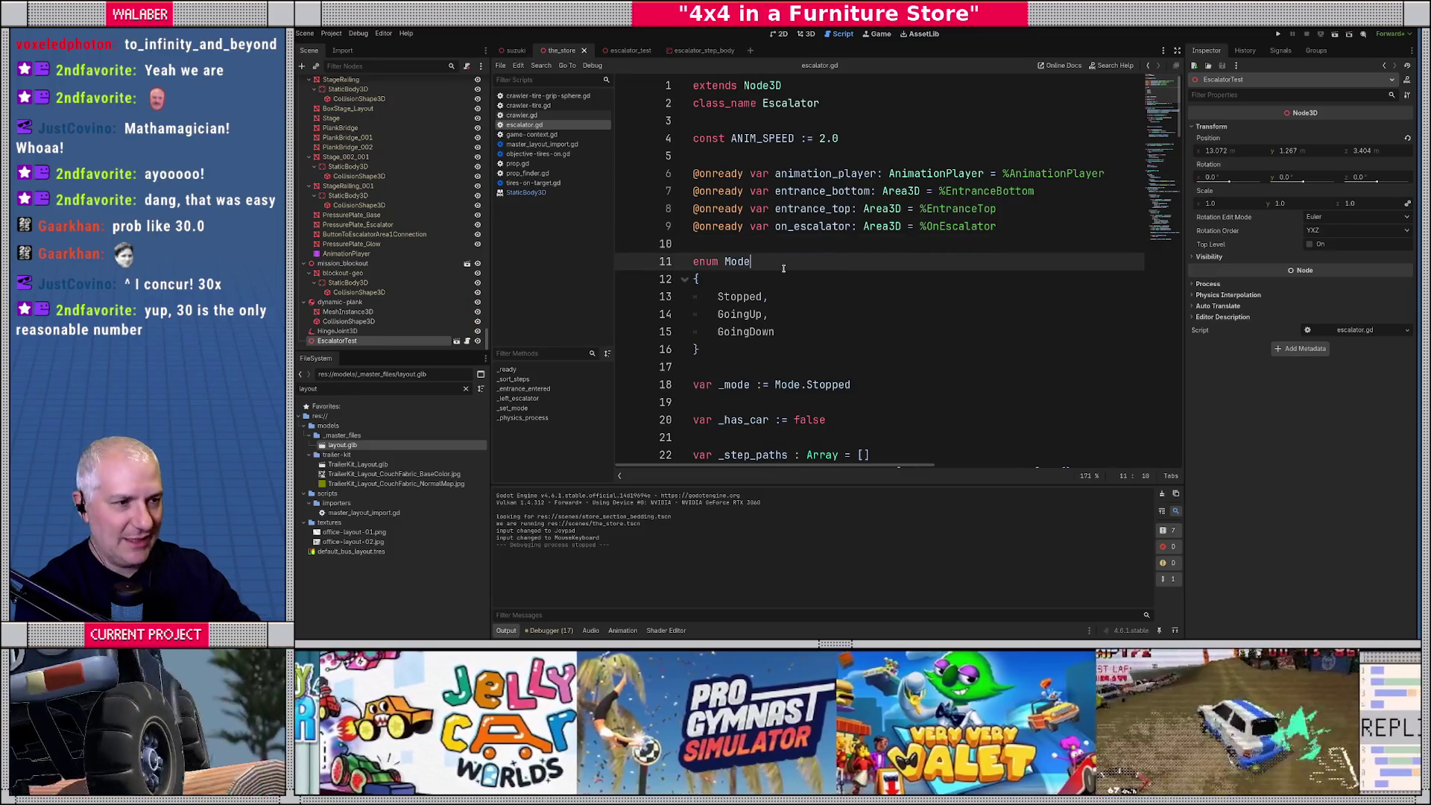
left_click(771, 153)
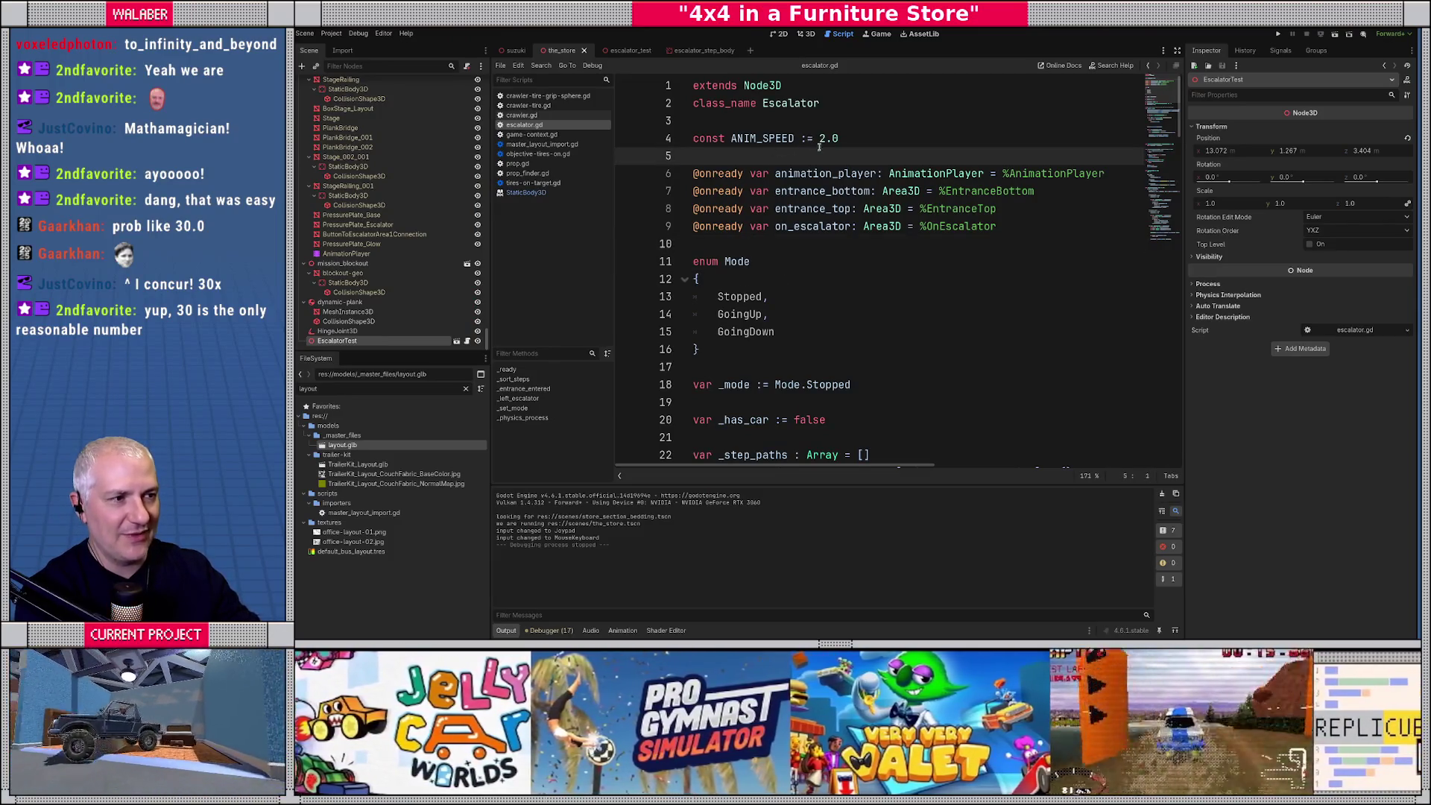
scroll(820, 150, "up", 5, "ctrl")
scroll(899, 174, "up", 3, "ctrl")
left_click(943, 182)
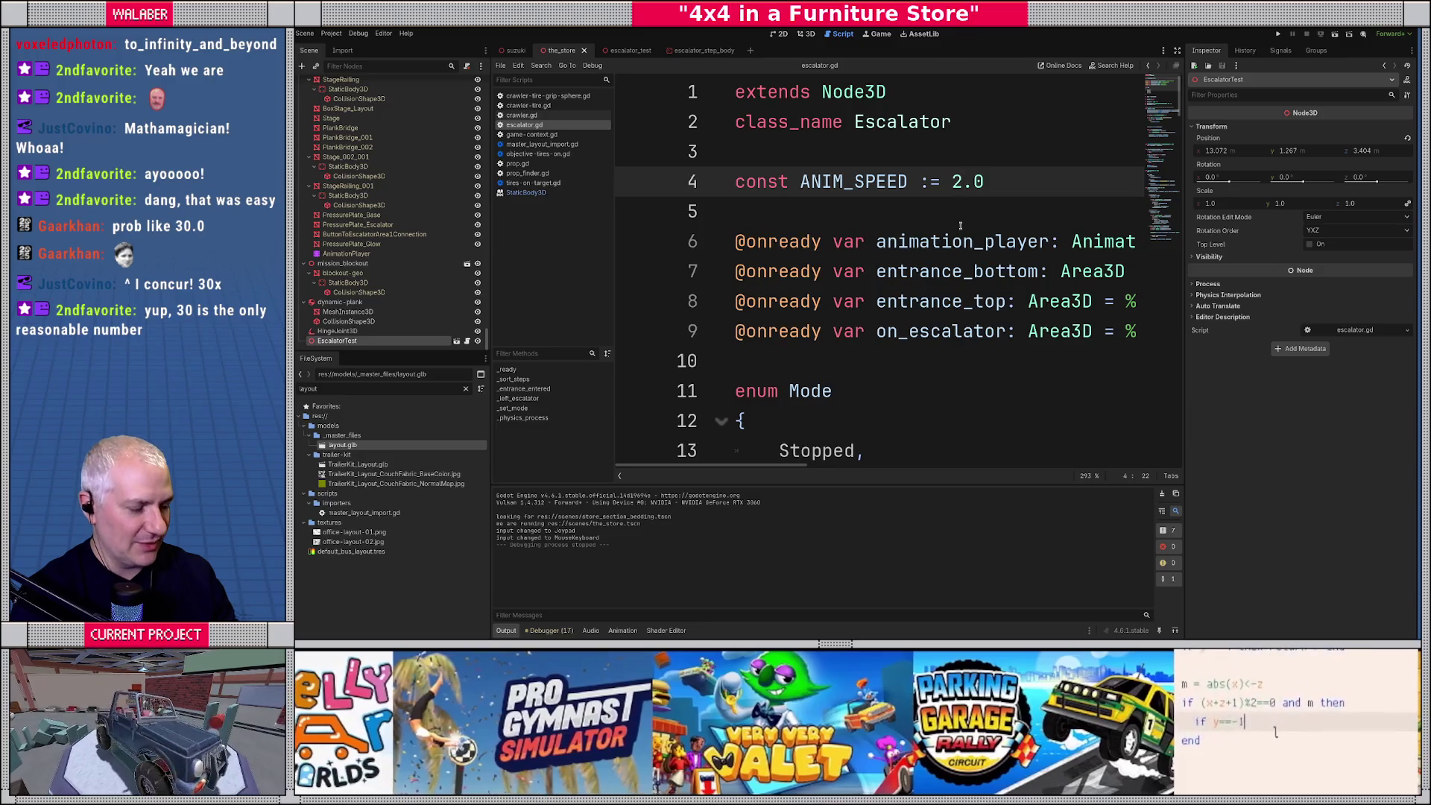
type("0")
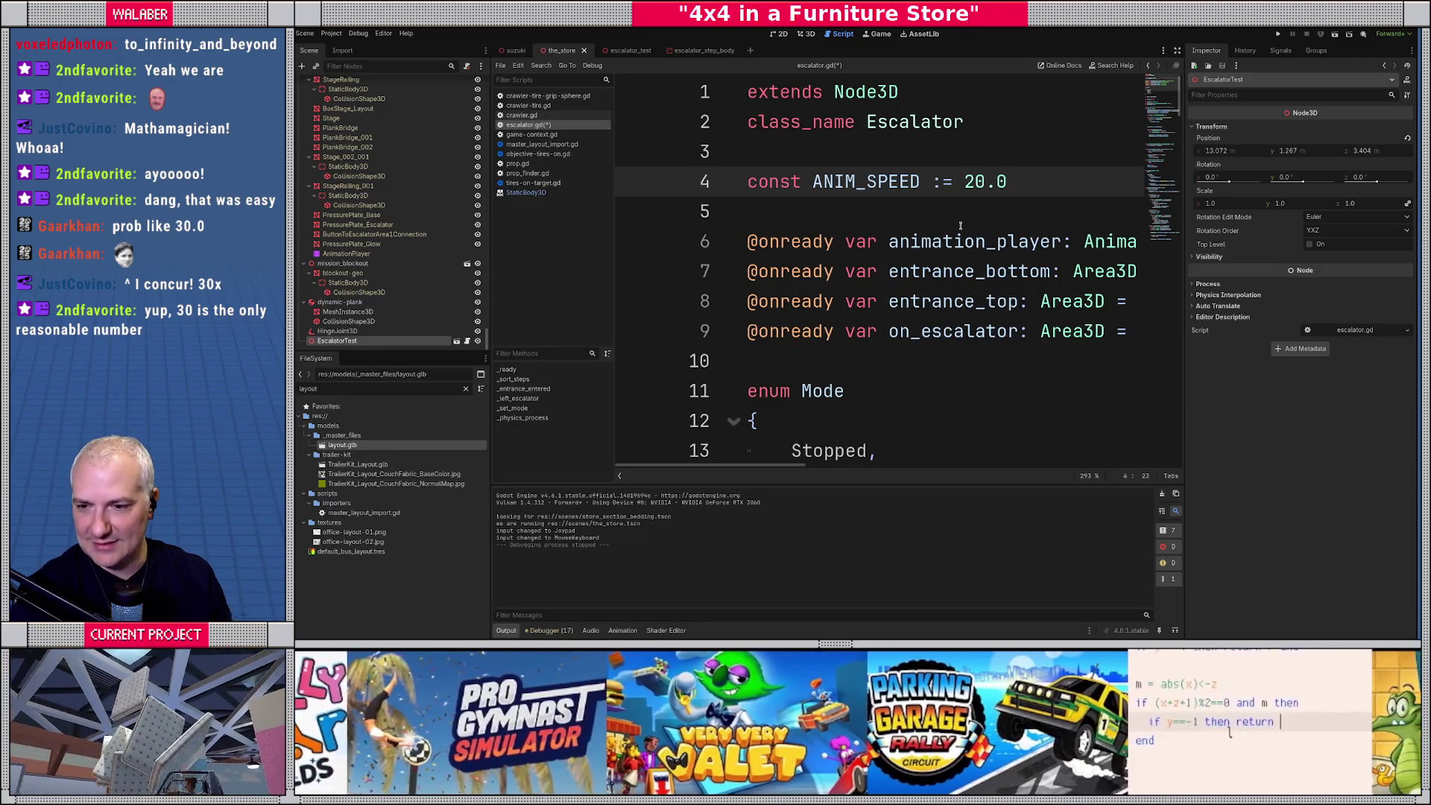
key("ctrl+s")
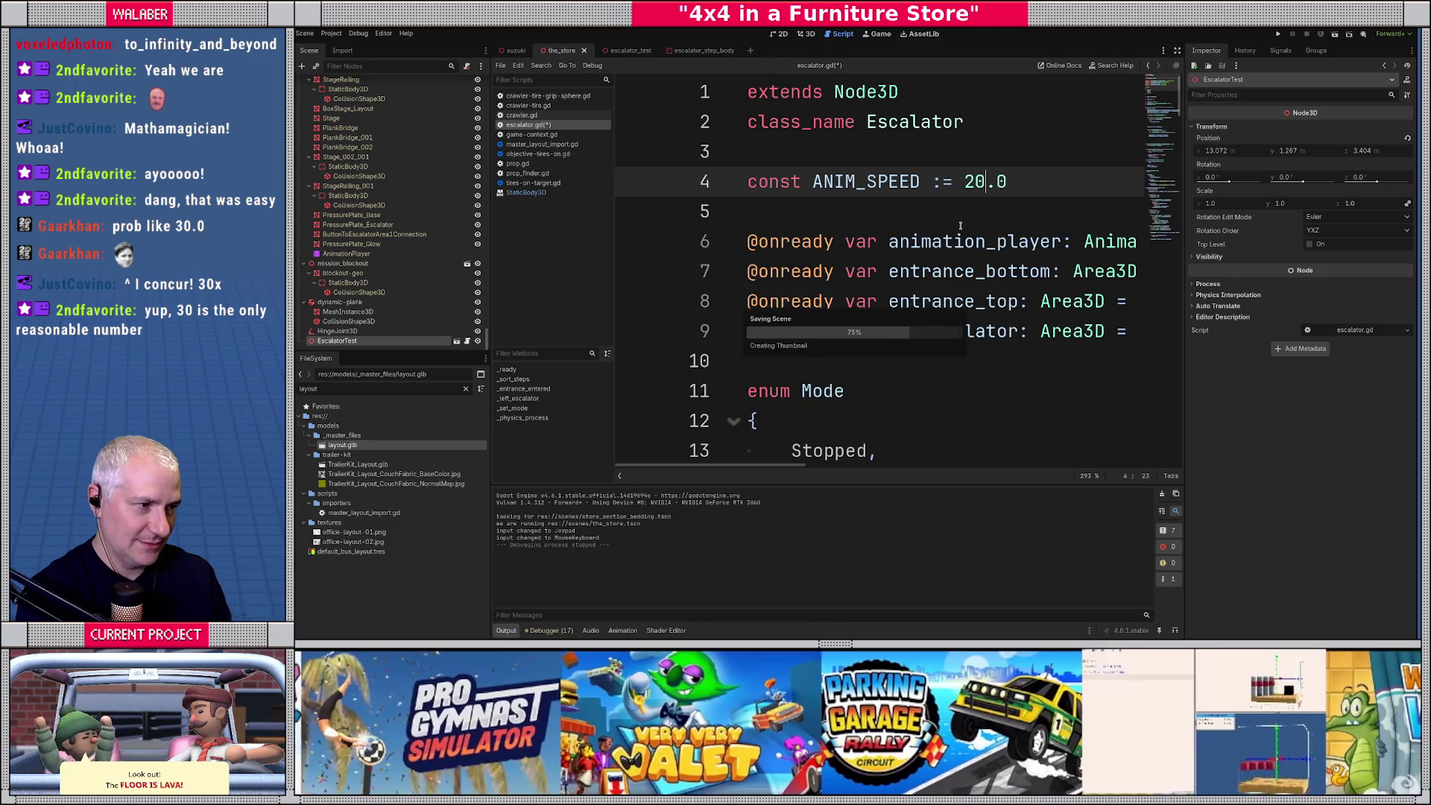
Play-test the escalator at ANIM_SPEED 20.0, then leave full screen and stop the game.
key("F6")
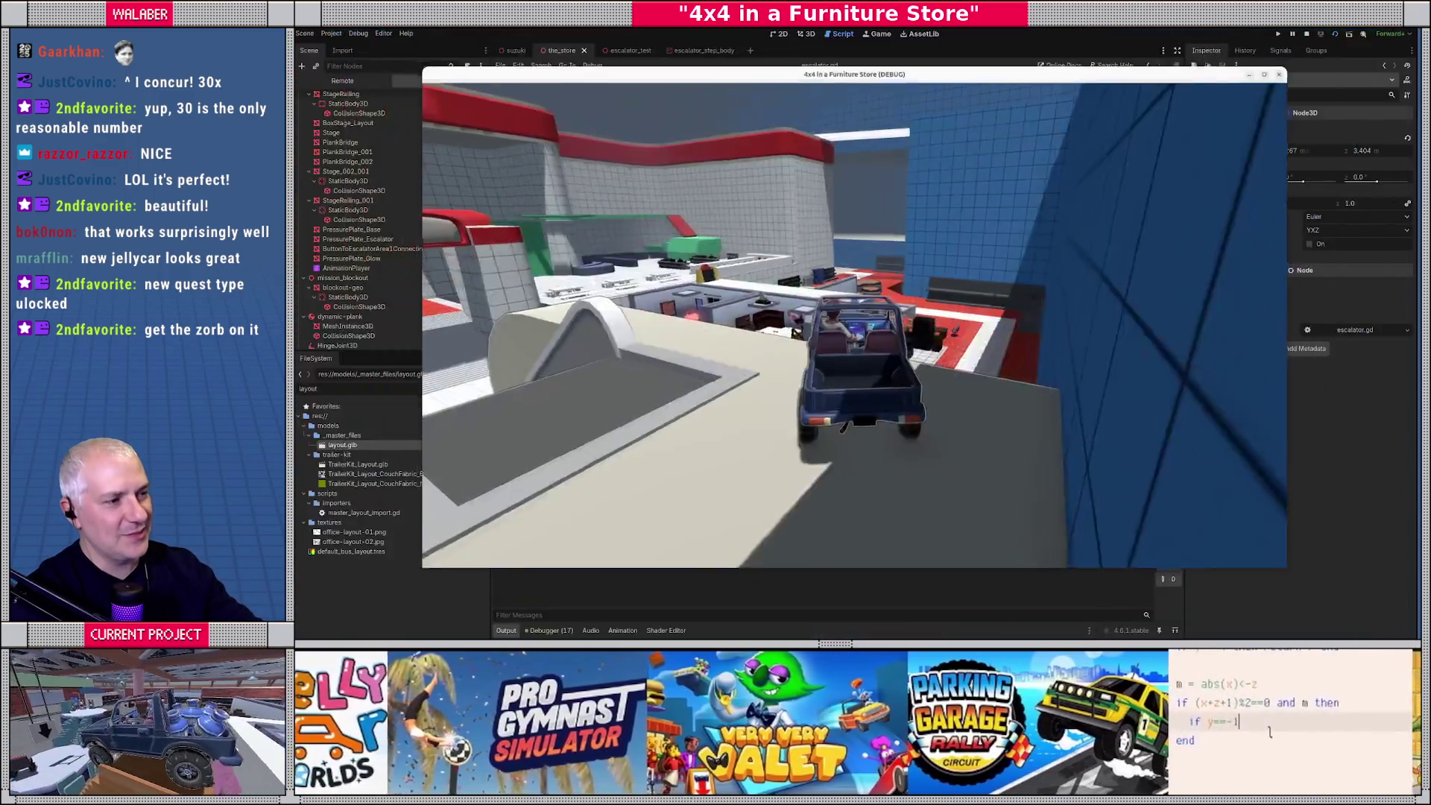
key("F8")
left_click(1306, 34)
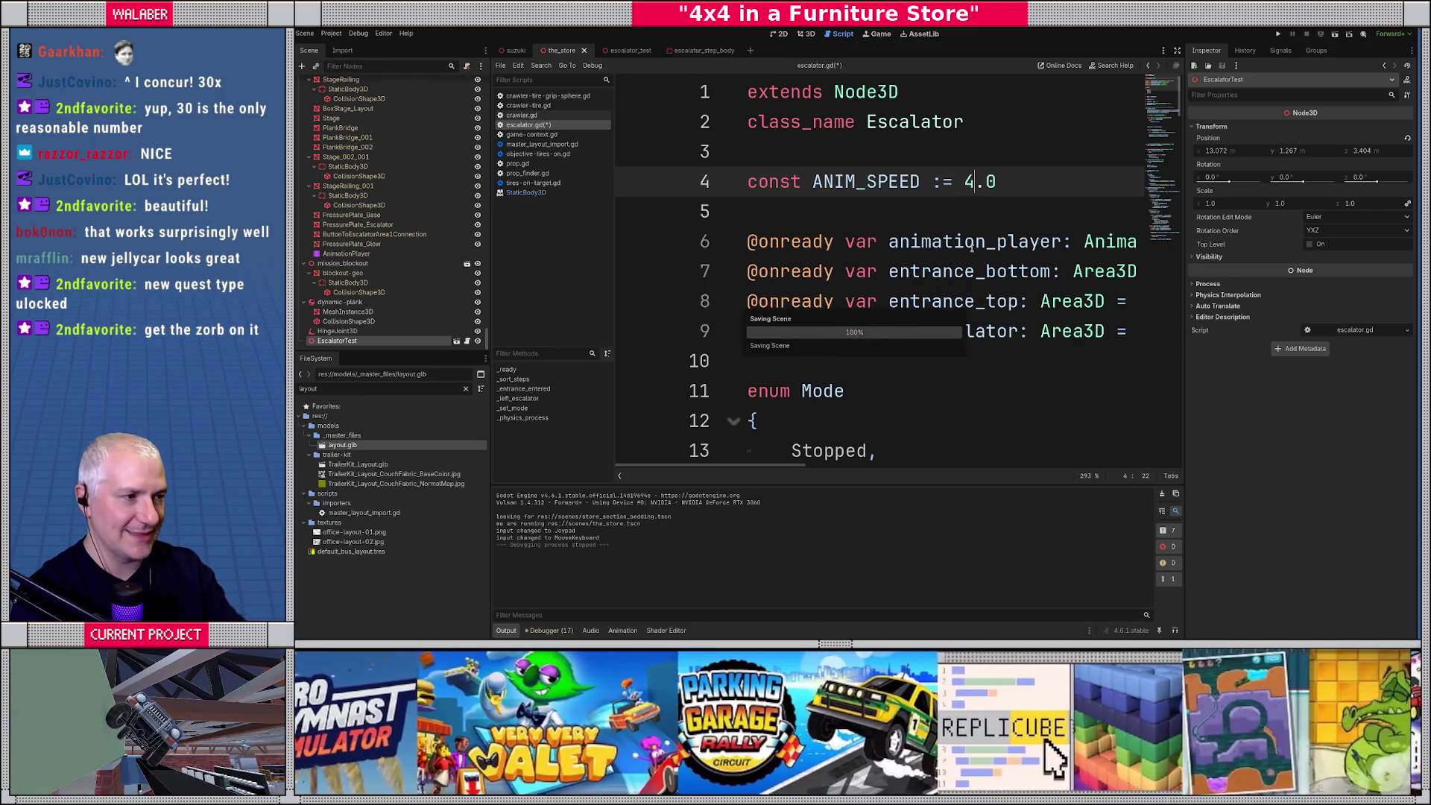
Run the store game at ANIM_SPEED 4.0 and drive the jeep up onto the escalator.
key("F6")
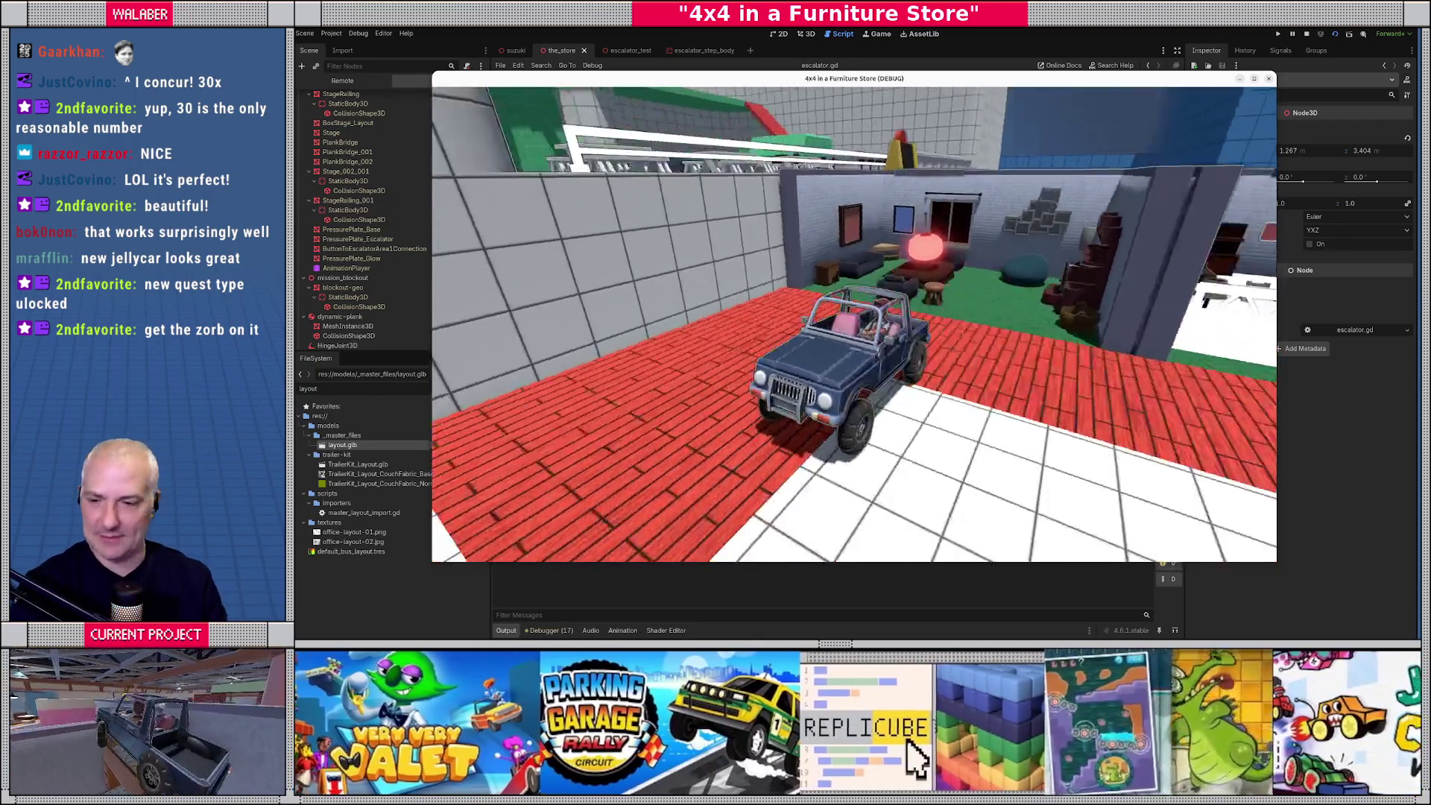
key("Up")
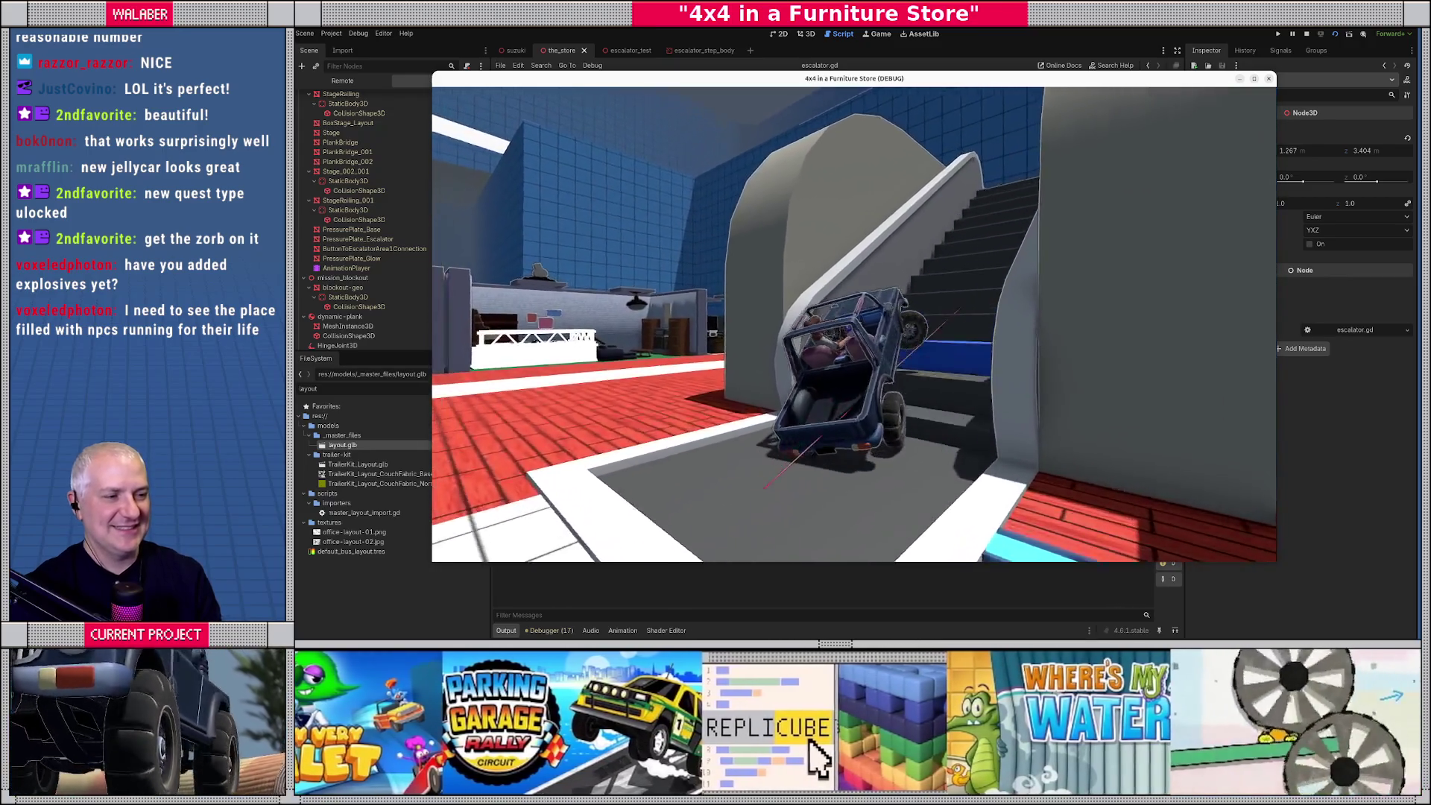
key("w")
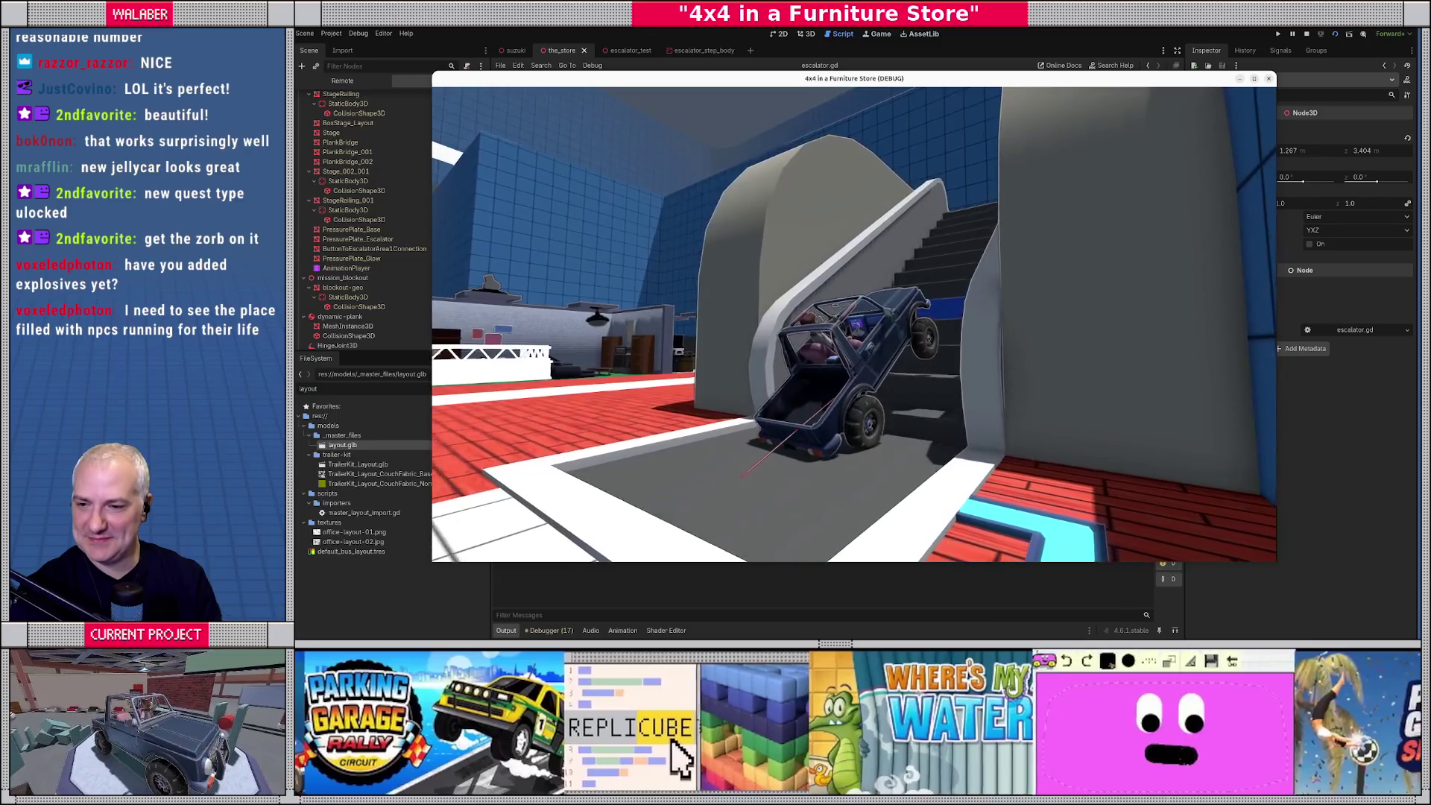
key("w")
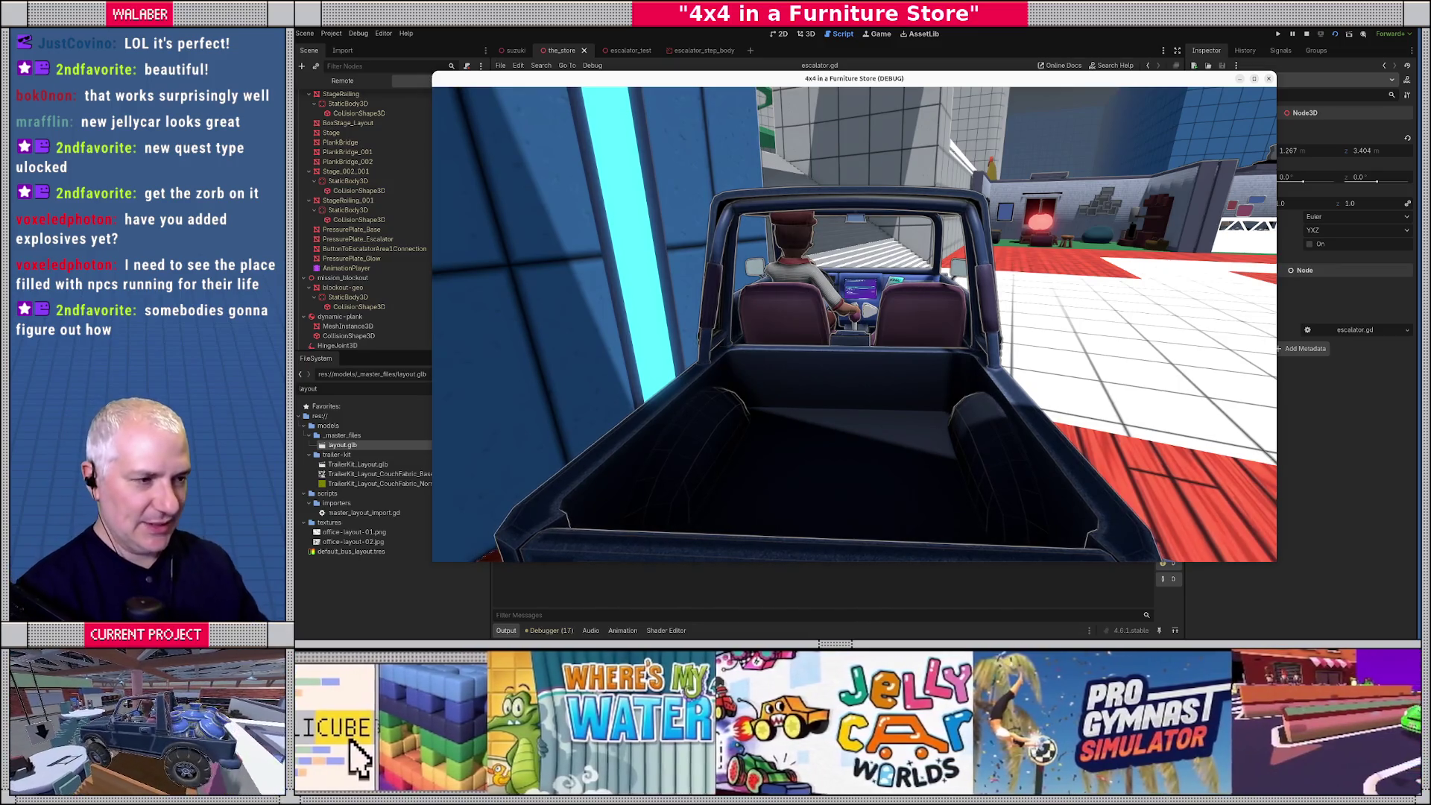
Finish the drive, stop the game and return to the escalator.gd script.
key("w")
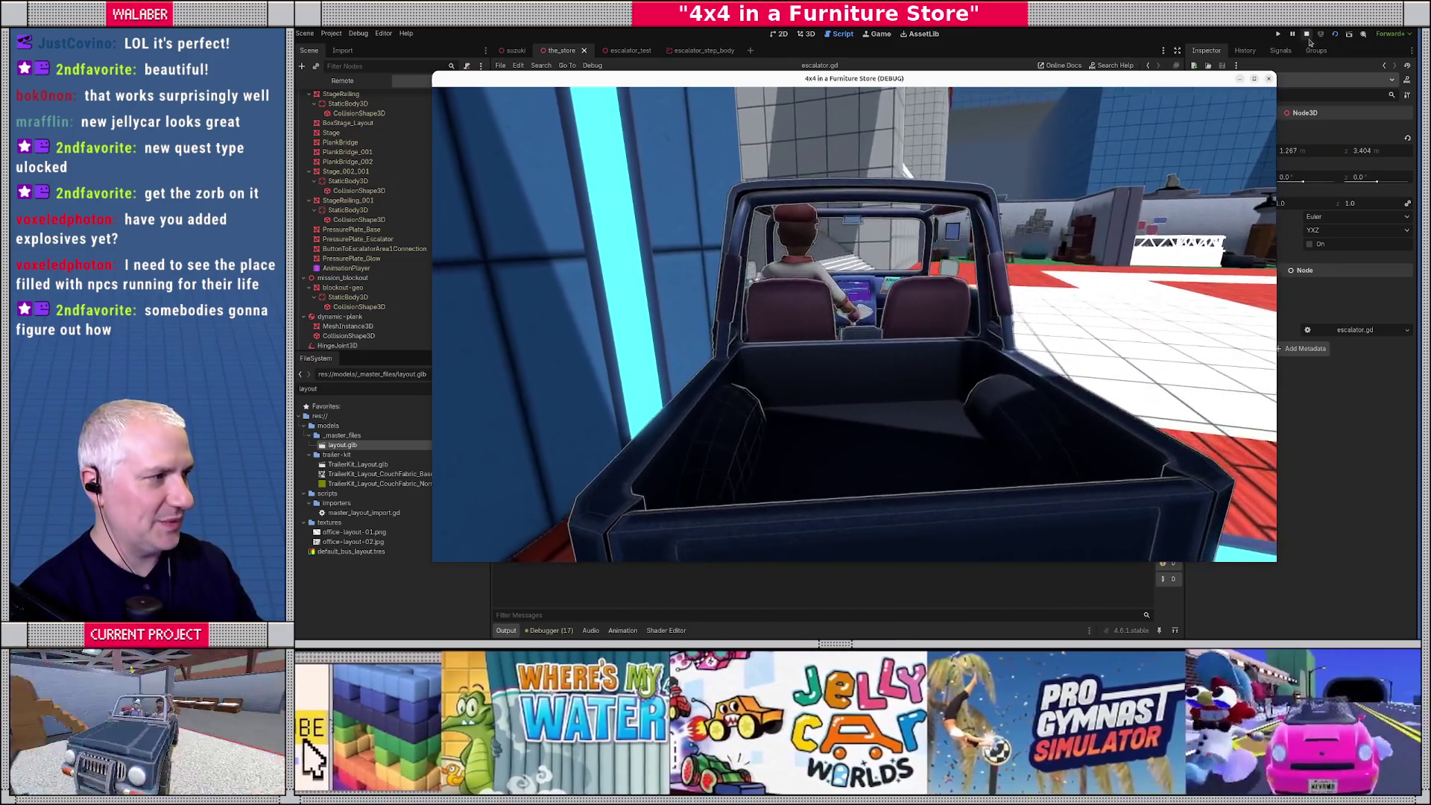
left_click(1269, 78)
scroll(888, 258, "down", 6, "ctrl")
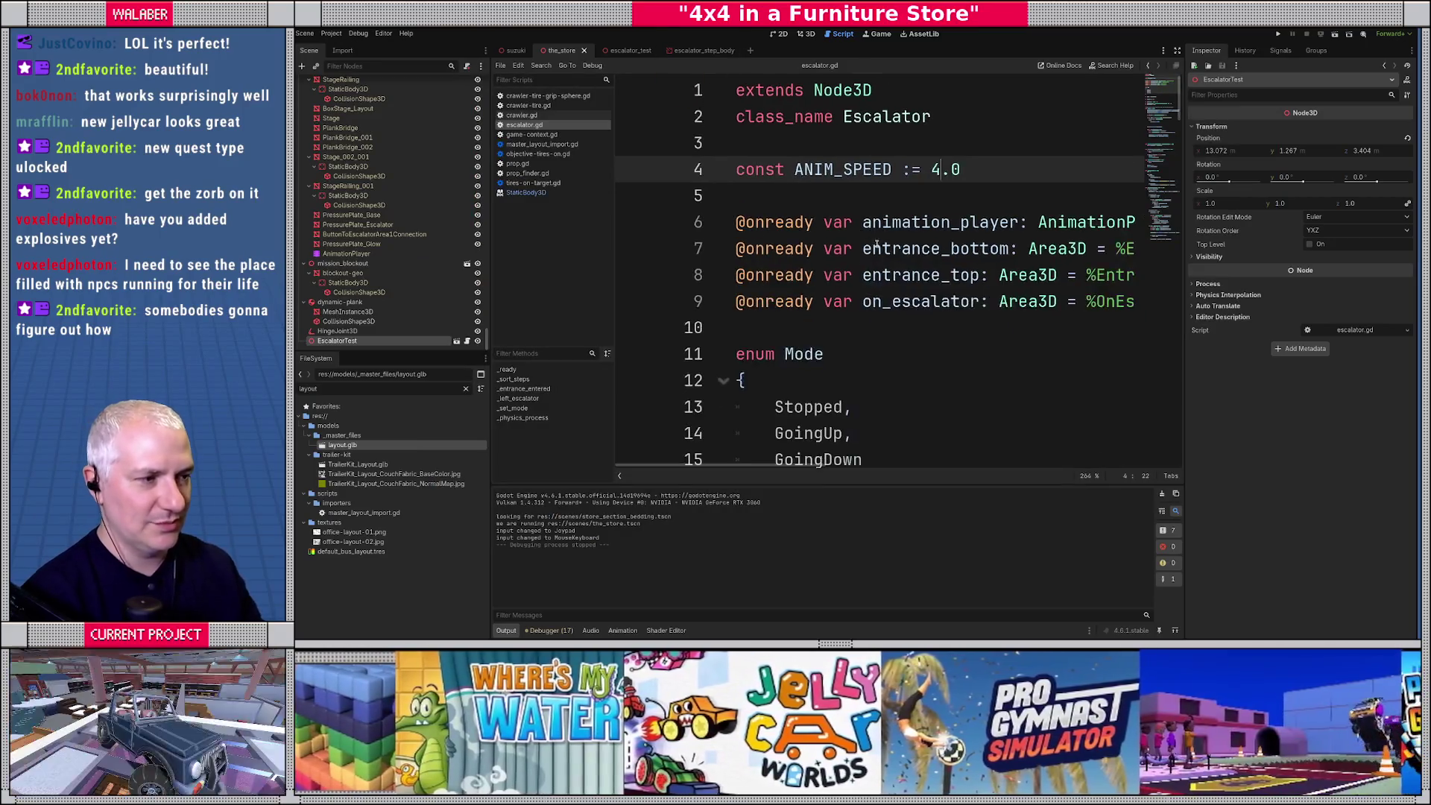
scroll(858, 247, "down", 2, "ctrl")
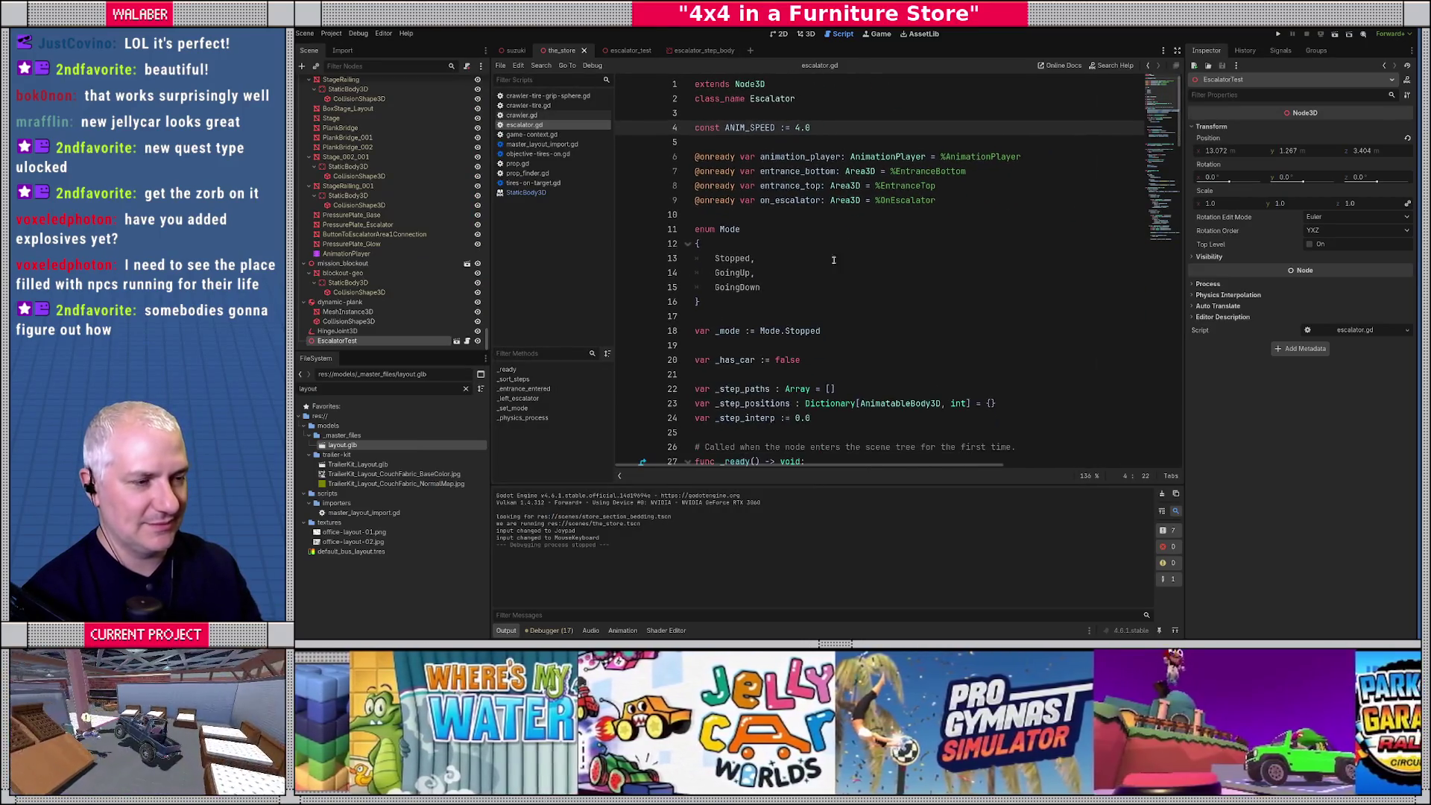
Widen the code area, enlarge the scene tree dock, and clear the 'layout' FileSystem filter.
left_click_drag(612, 246, 599, 246)
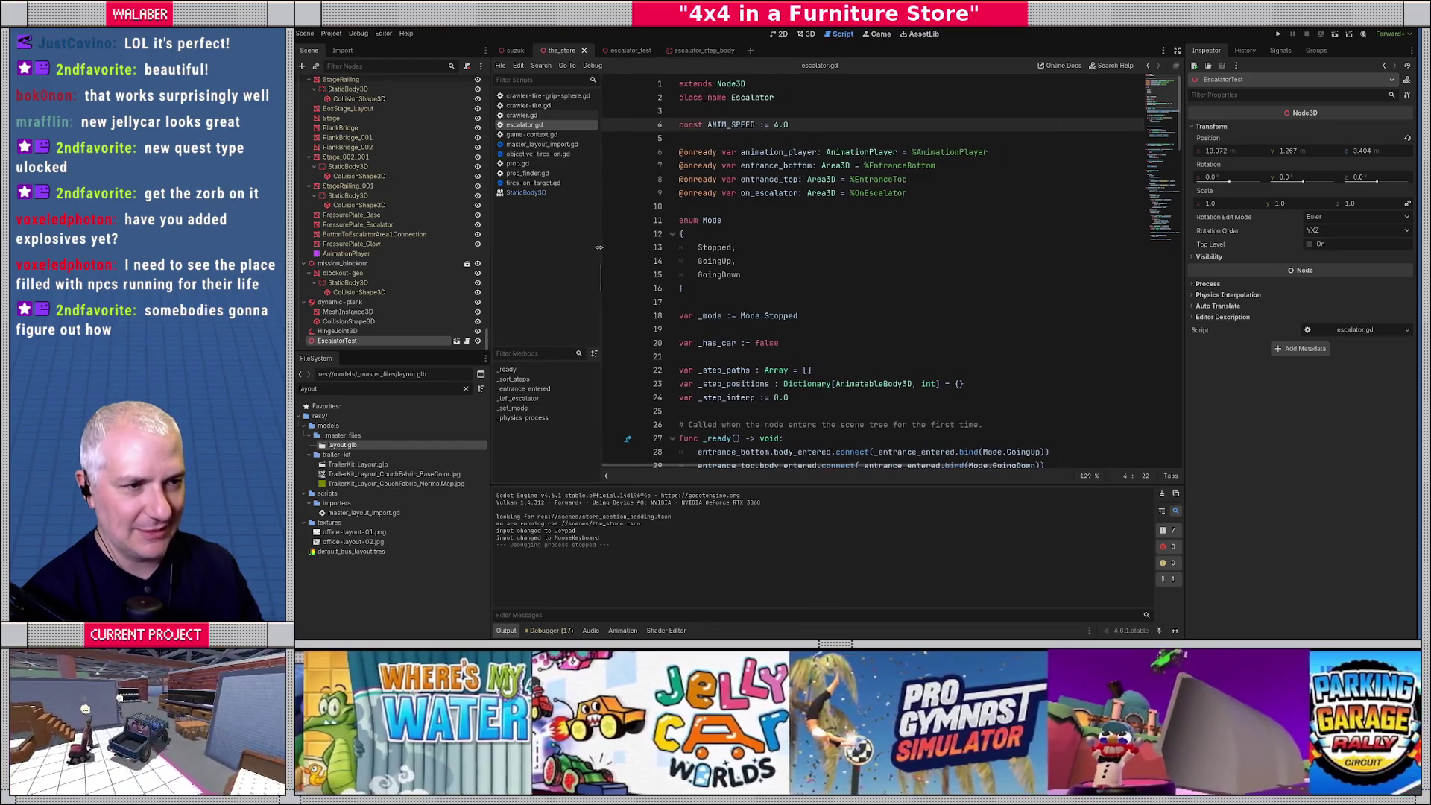
scroll(780, 201, "up", 1, "ctrl")
scroll(781, 201, "up", 1, "ctrl")
key("Down")
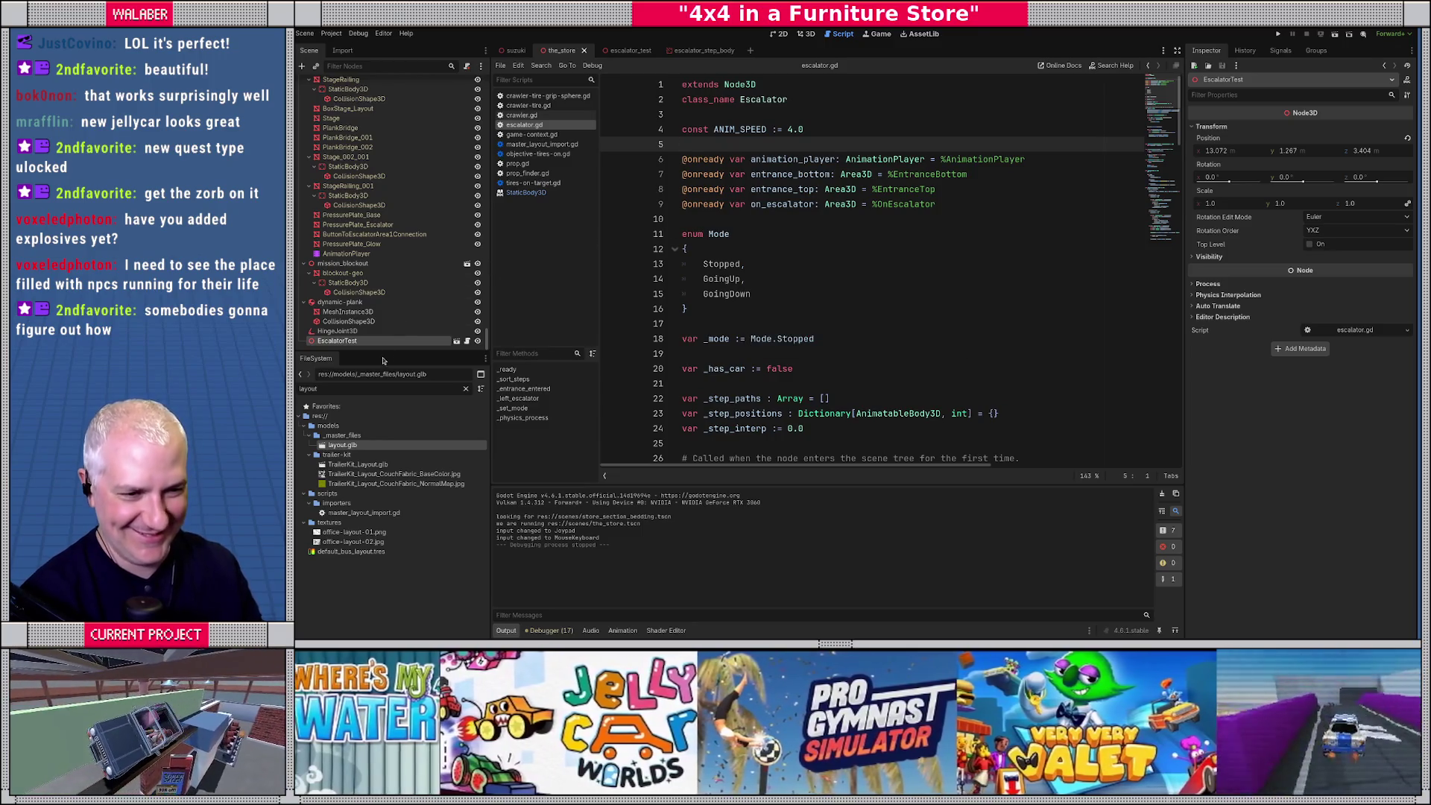
left_click_drag(386, 348, 386, 383)
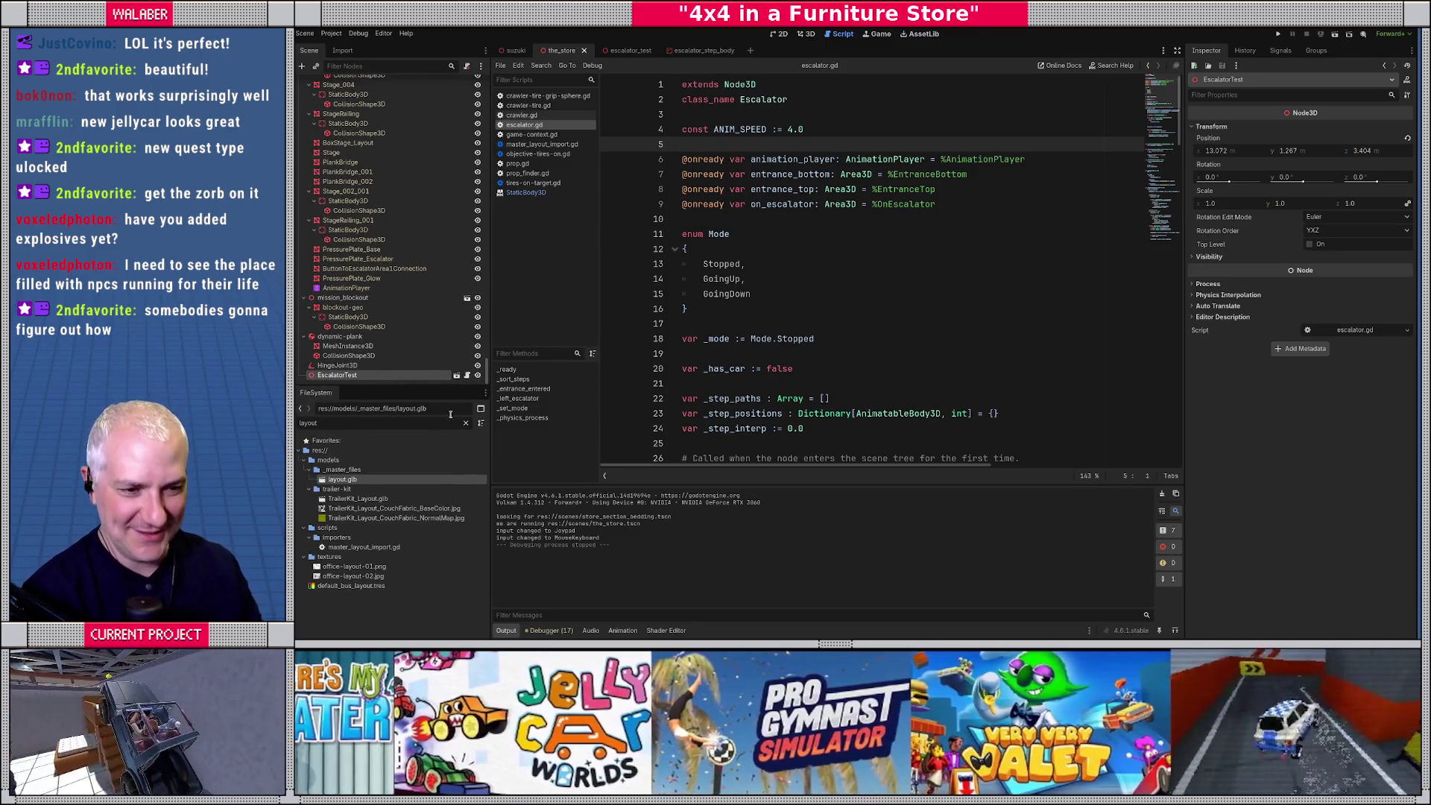
left_click(466, 422)
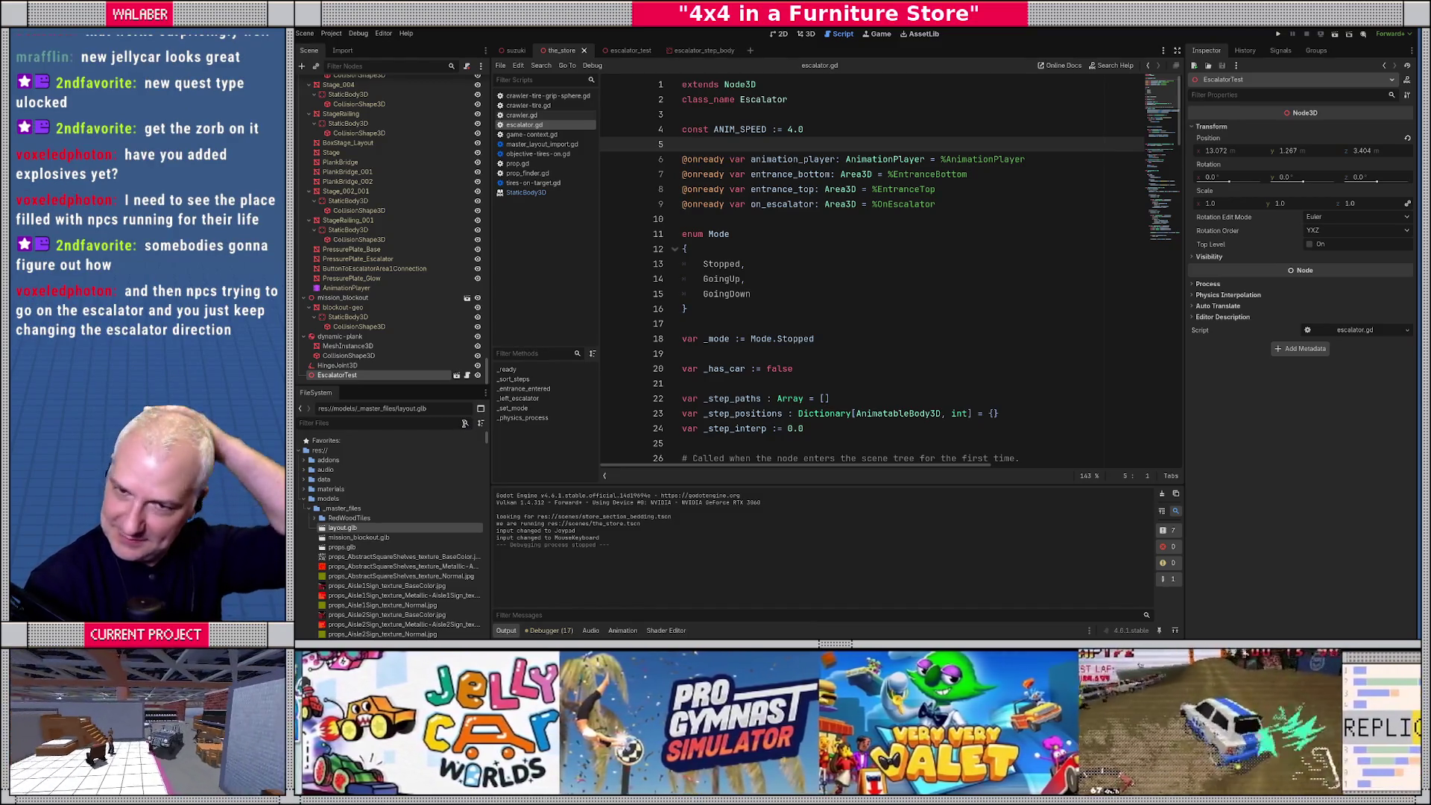
left_click(736, 221)
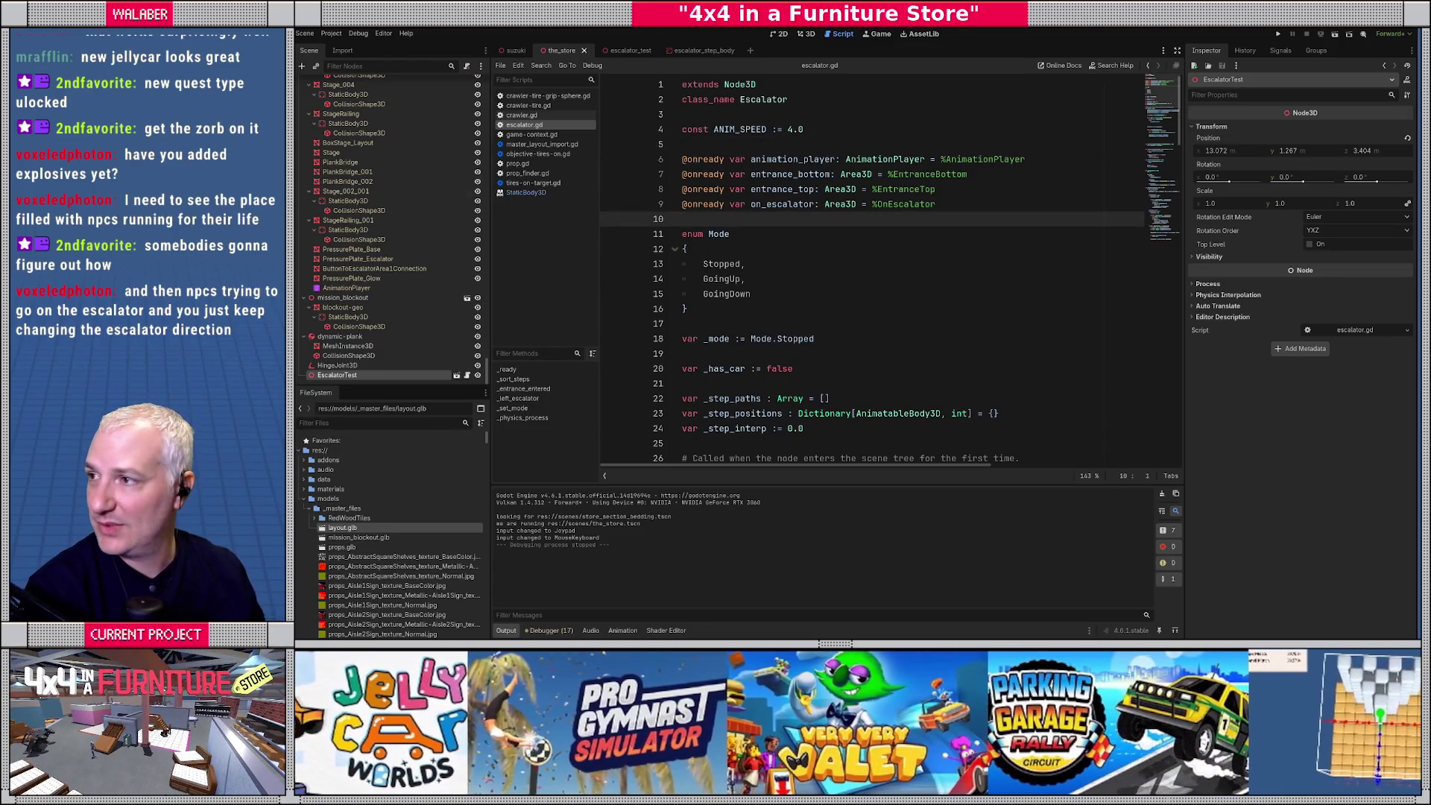